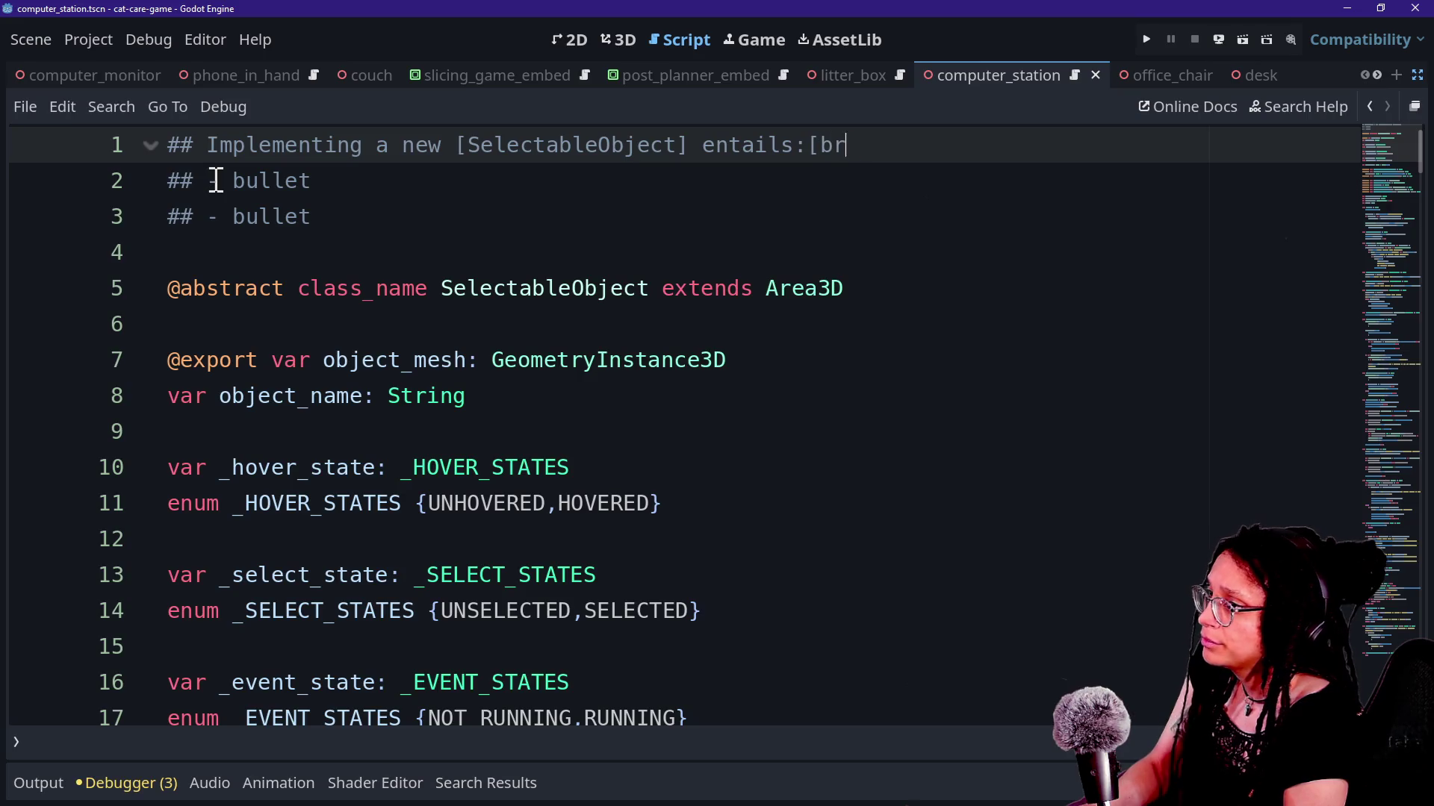
# Append [br] to the doc comment's heading line and first bullet, then save the script.
pyautogui.click(389, 176)
pyautogui.write('[')
pyautogui.press('BackSpace')
pyautogui.write('[br]')
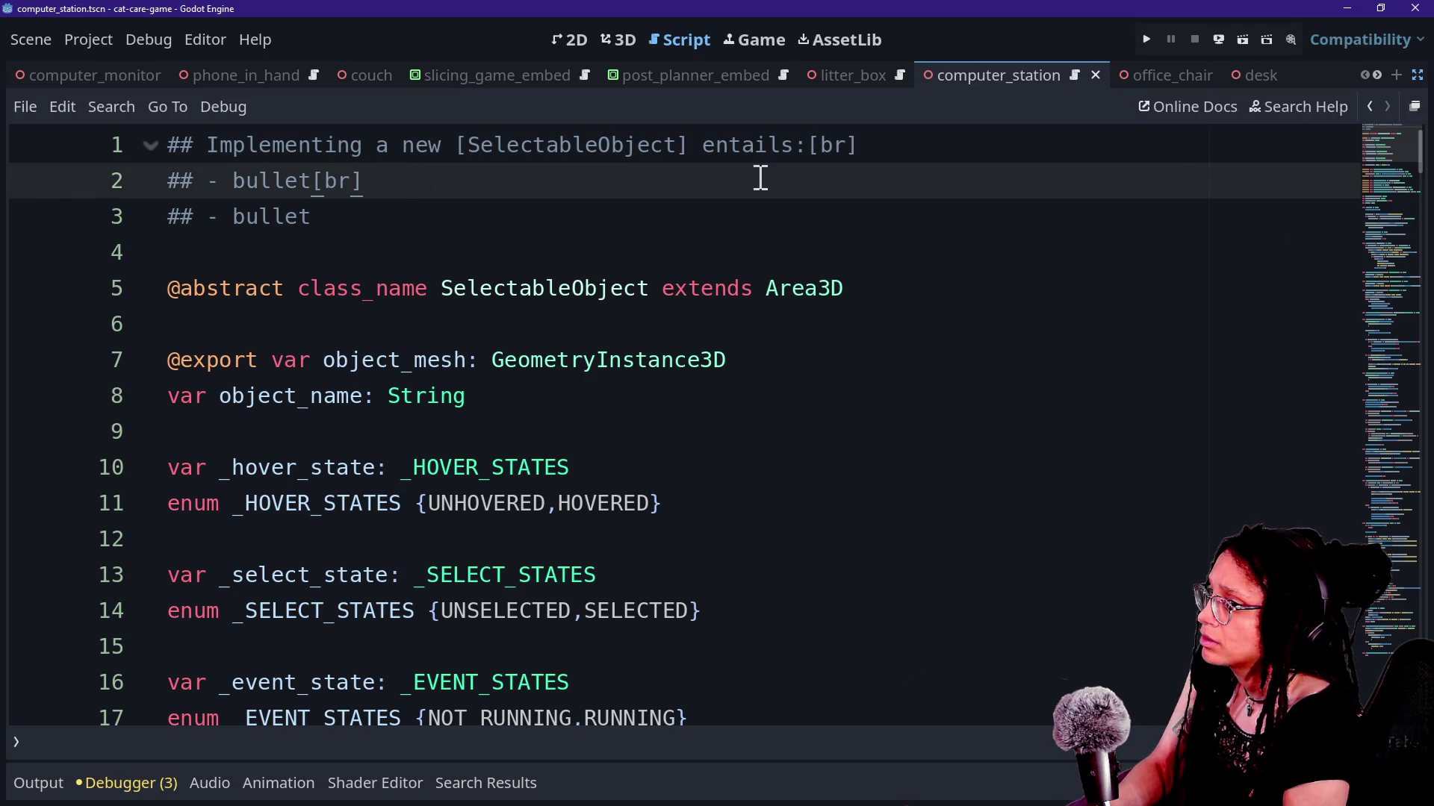
pyautogui.hotkey('ctrl', 's')
# Look up the SelectableObject class documentation in the built-in help.
pyautogui.click(1295, 97)
pyautogui.press('Return')
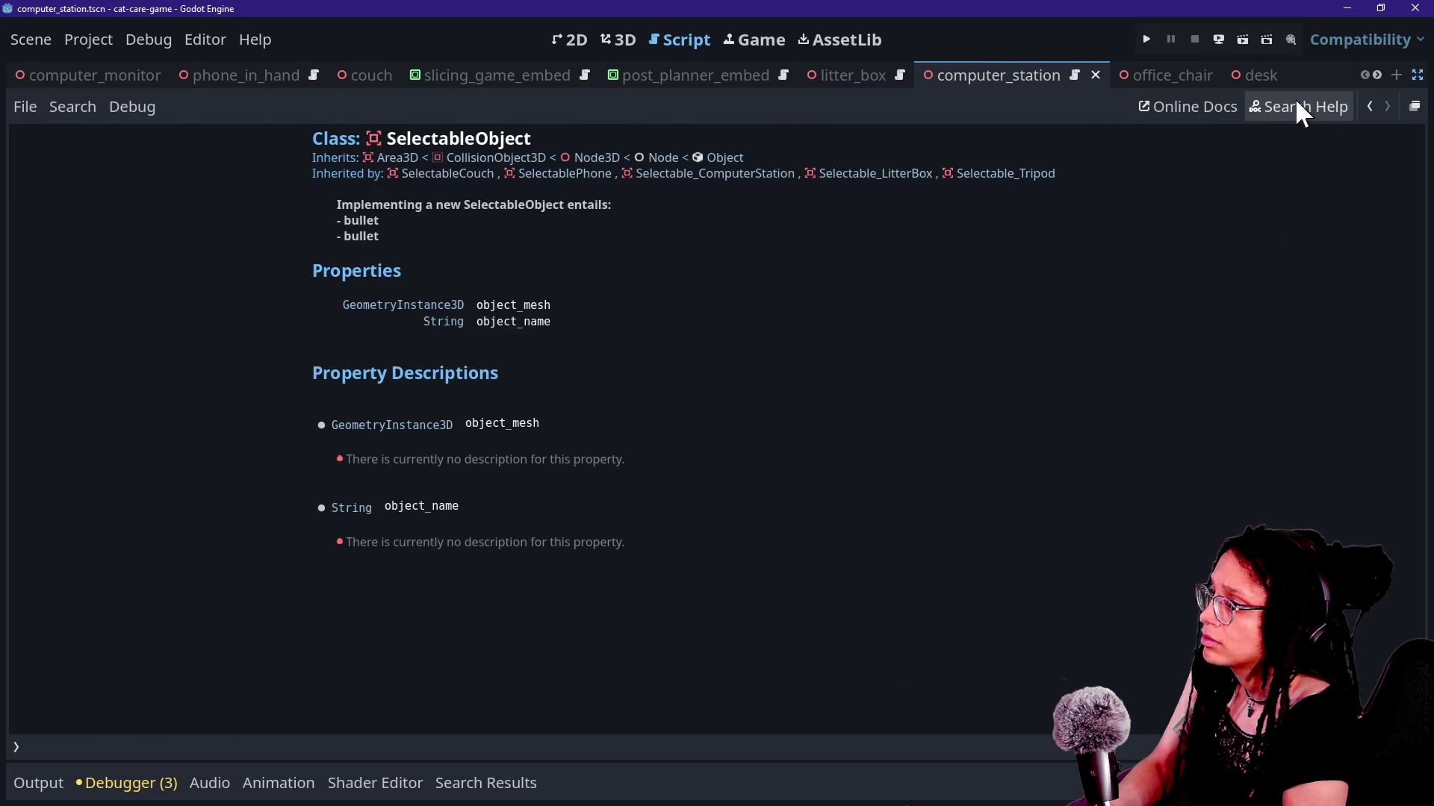
pyautogui.moveTo(353, 199); pyautogui.dragTo(381, 239)
pyautogui.click(296, 207)
pyautogui.click(298, 188)
pyautogui.moveTo(299, 192); pyautogui.dragTo(350, 237)
pyautogui.click(367, 237)
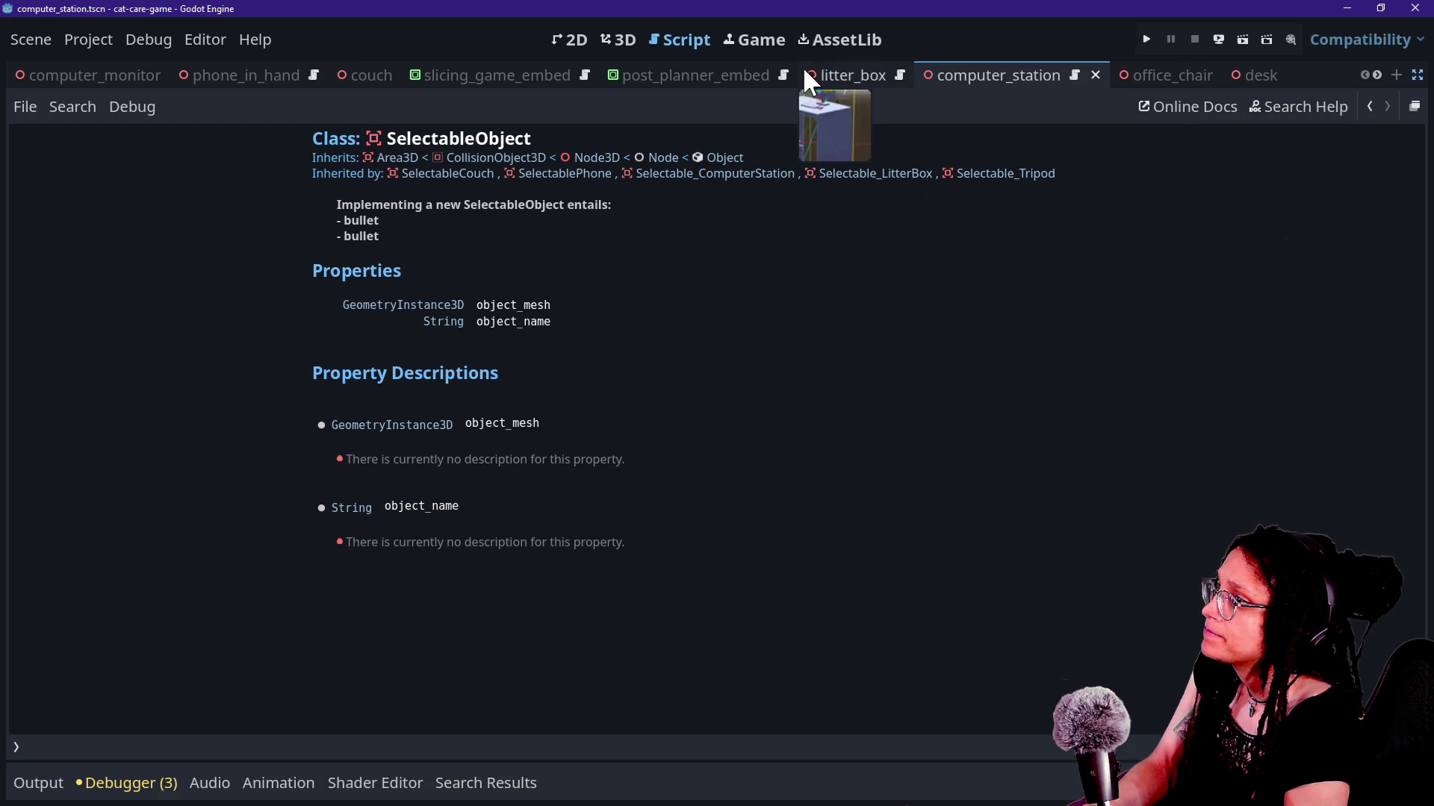
# Return to the selectable_area_object.gd script via Quick Open.
pyautogui.click(1288, 109)
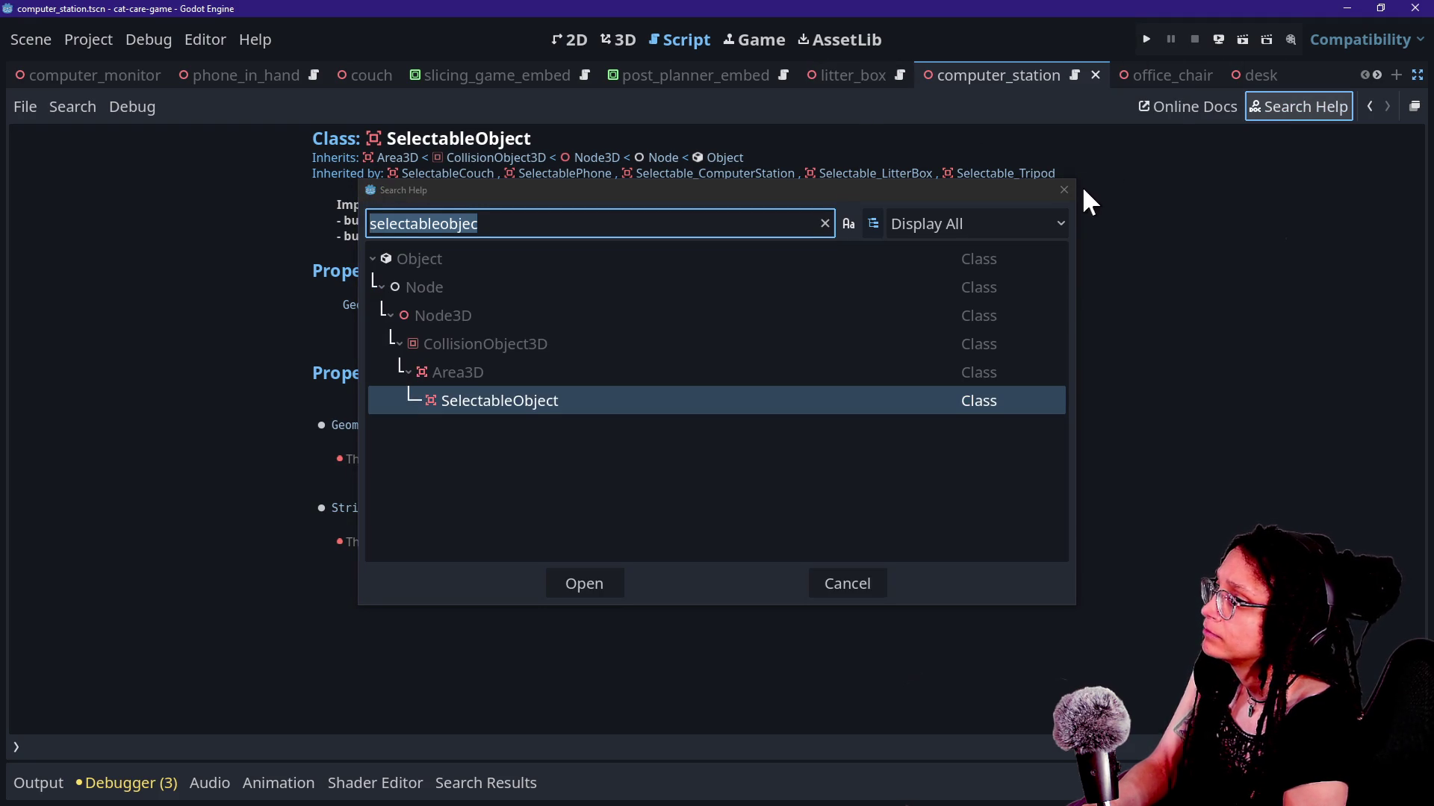
pyautogui.click(1068, 191)
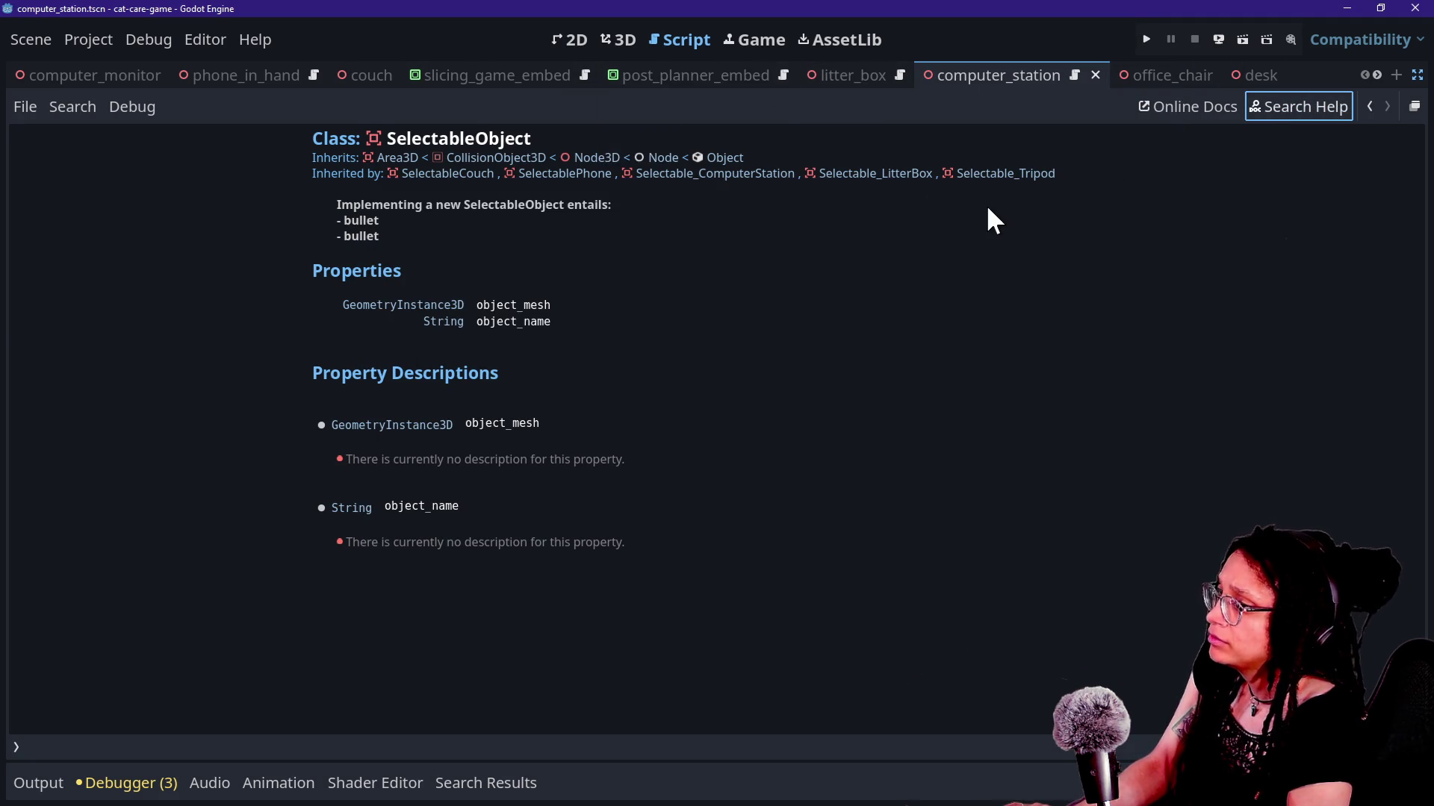
pyautogui.hotkey('shift', 'alt', 'o')
pyautogui.press('Return')
# Delete the '- bullet' placeholder from line 2 of the doc comment.
pyautogui.click(448, 297)
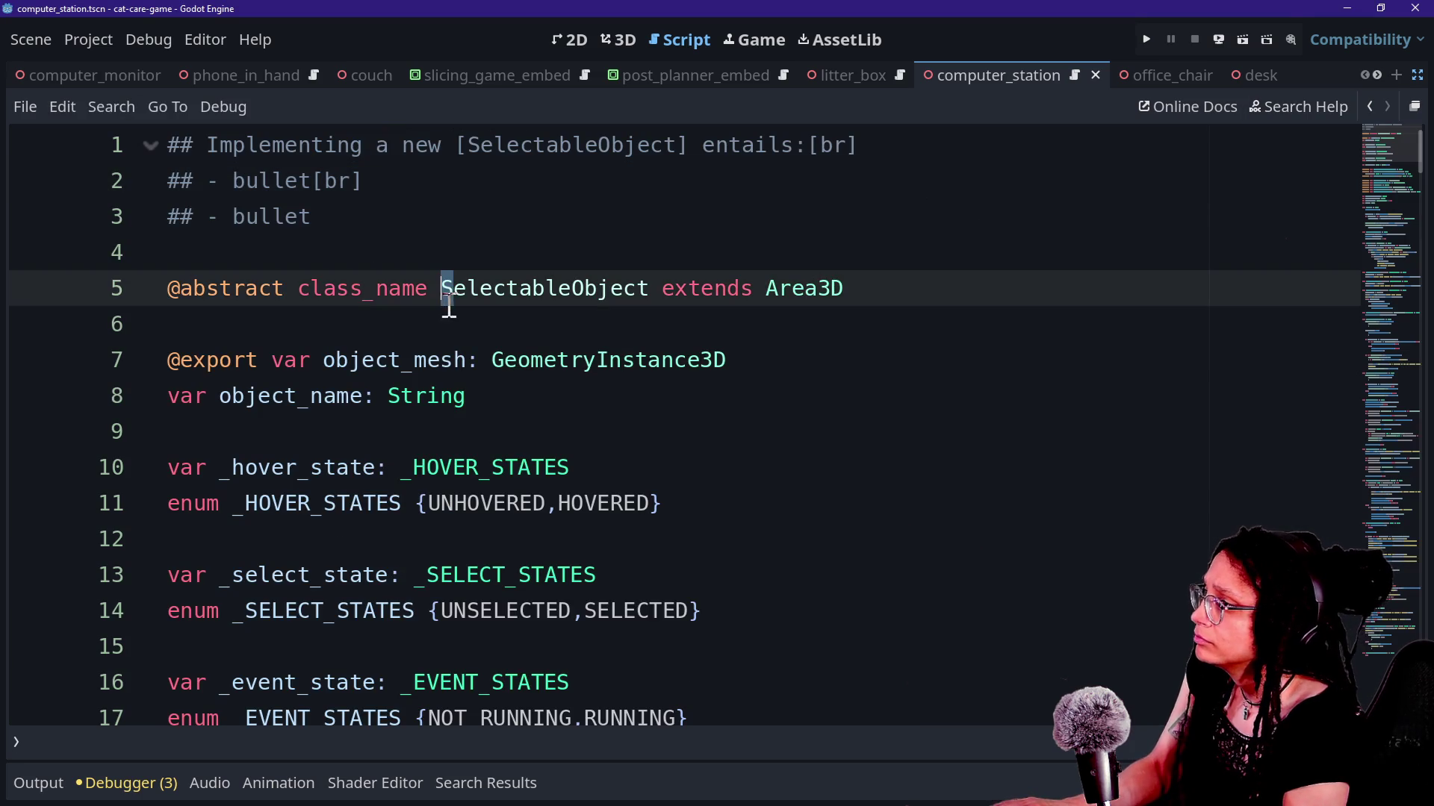
pyautogui.click(415, 213)
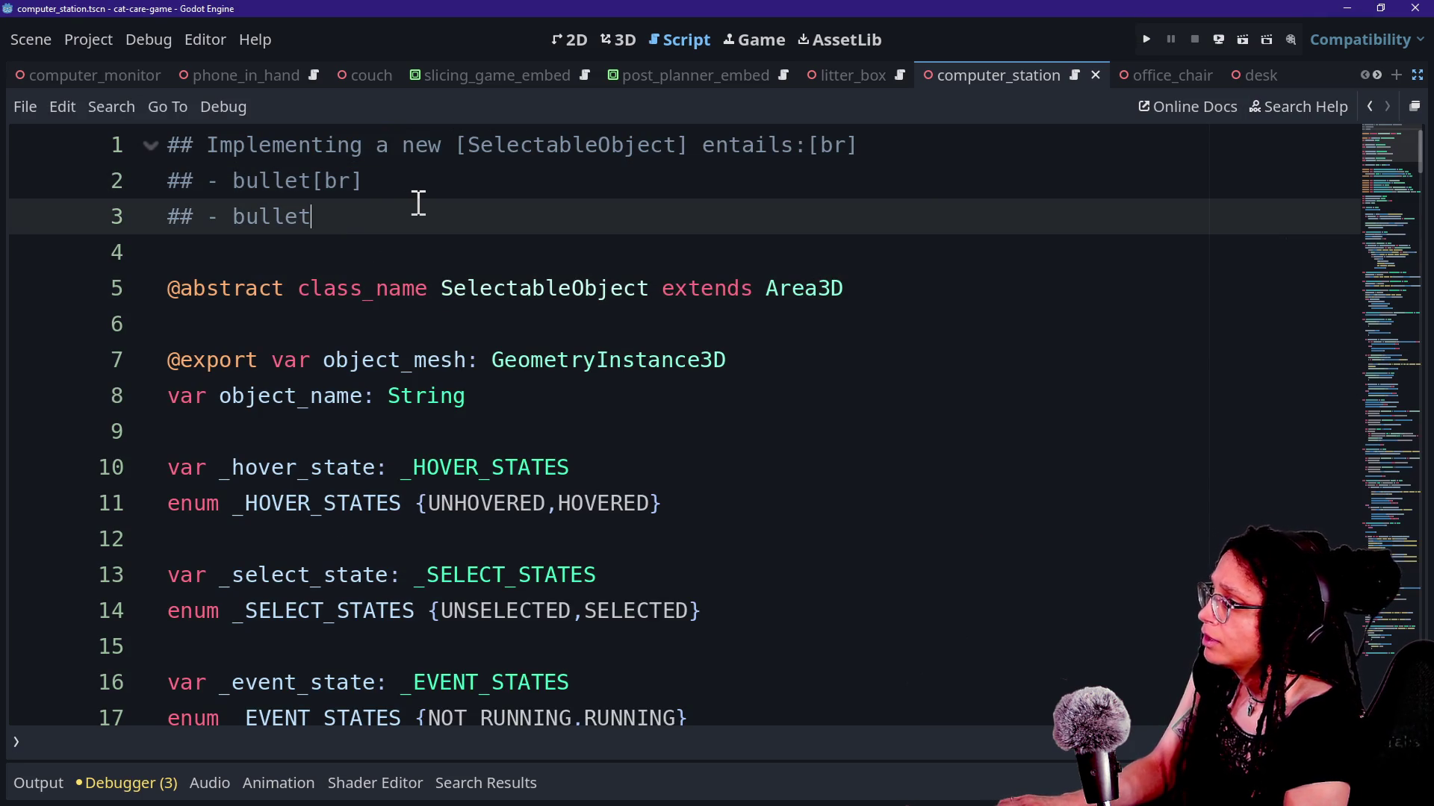
pyautogui.moveTo(418, 202); pyautogui.dragTo(321, 180)
pyautogui.click(342, 182)
pyautogui.moveTo(234, 180); pyautogui.dragTo(378, 183)
pyautogui.press('BackSpace')
pyautogui.press('BackSpace')
pyautogui.press('BackSpace')
# Write the first step as '1. Creating an [Area3D] that extends this class'.
pyautogui.write('1.')
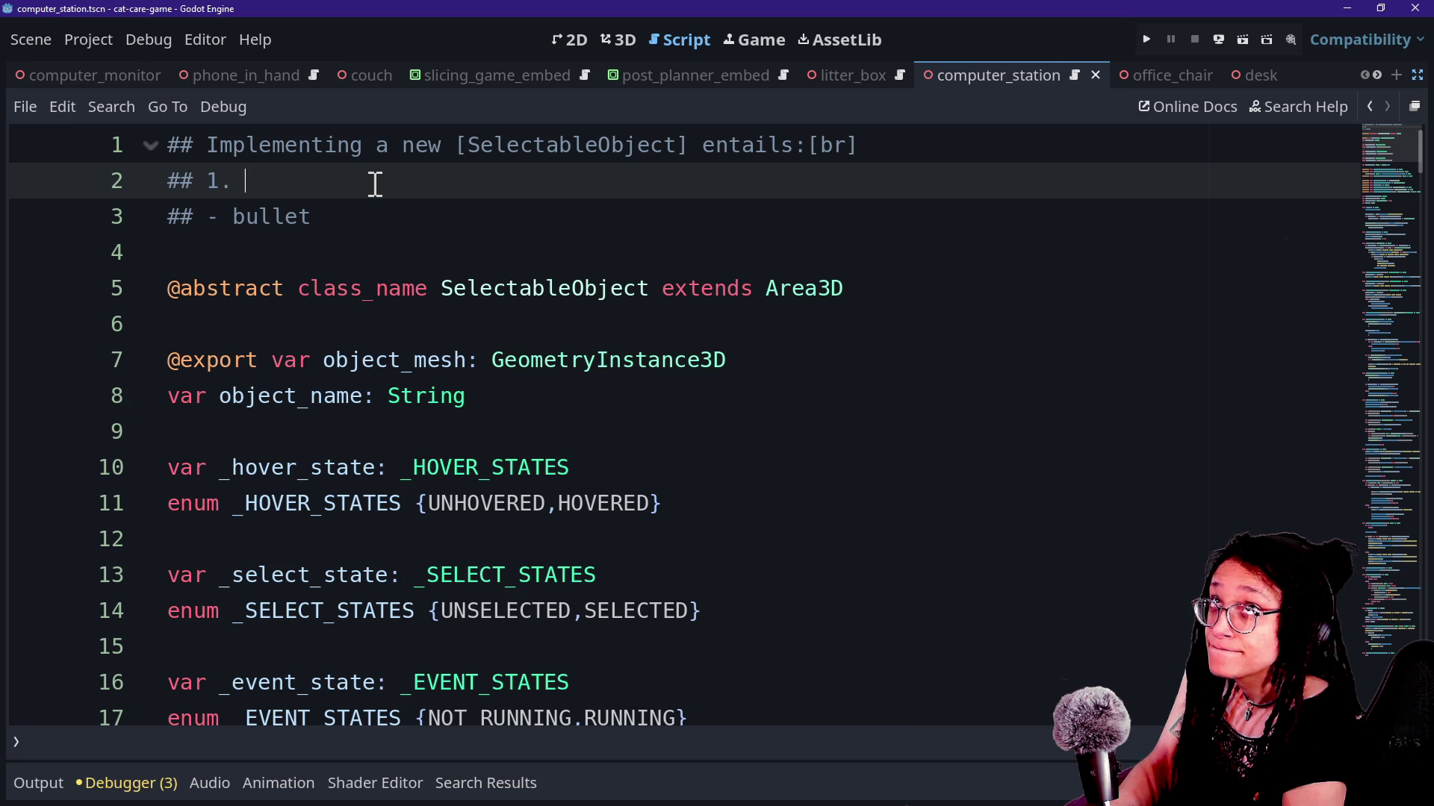
pyautogui.write('Creating a')
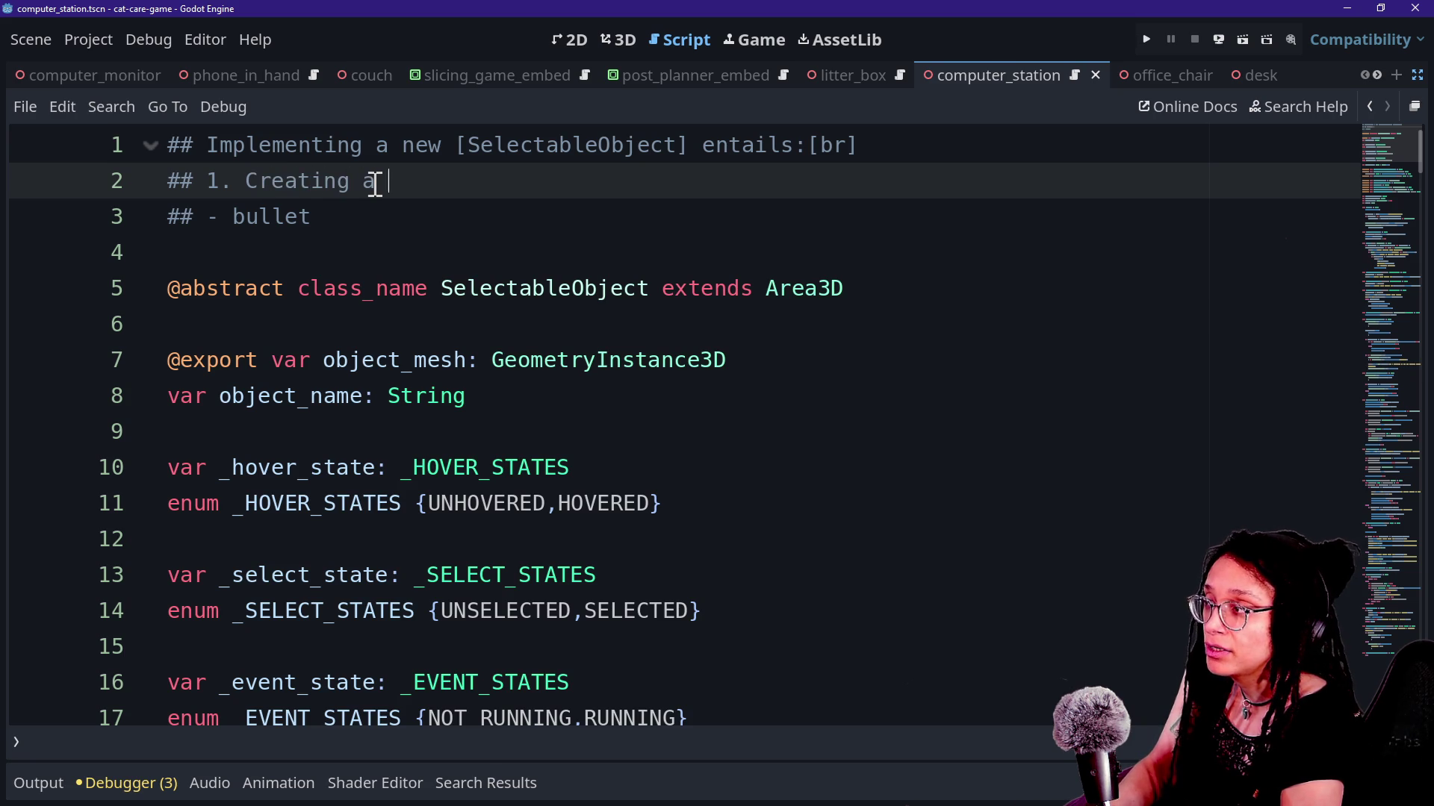
pyautogui.press('BackSpace')
pyautogui.press('BackSpace')
pyautogui.write('an [S')
pyautogui.press('BackSpace')
pyautogui.write('Aera')
pyautogui.press('BackSpace')
pyautogui.press('BackSpace')
pyautogui.press('BackSpace')
pyautogui.write('rea3D] ')
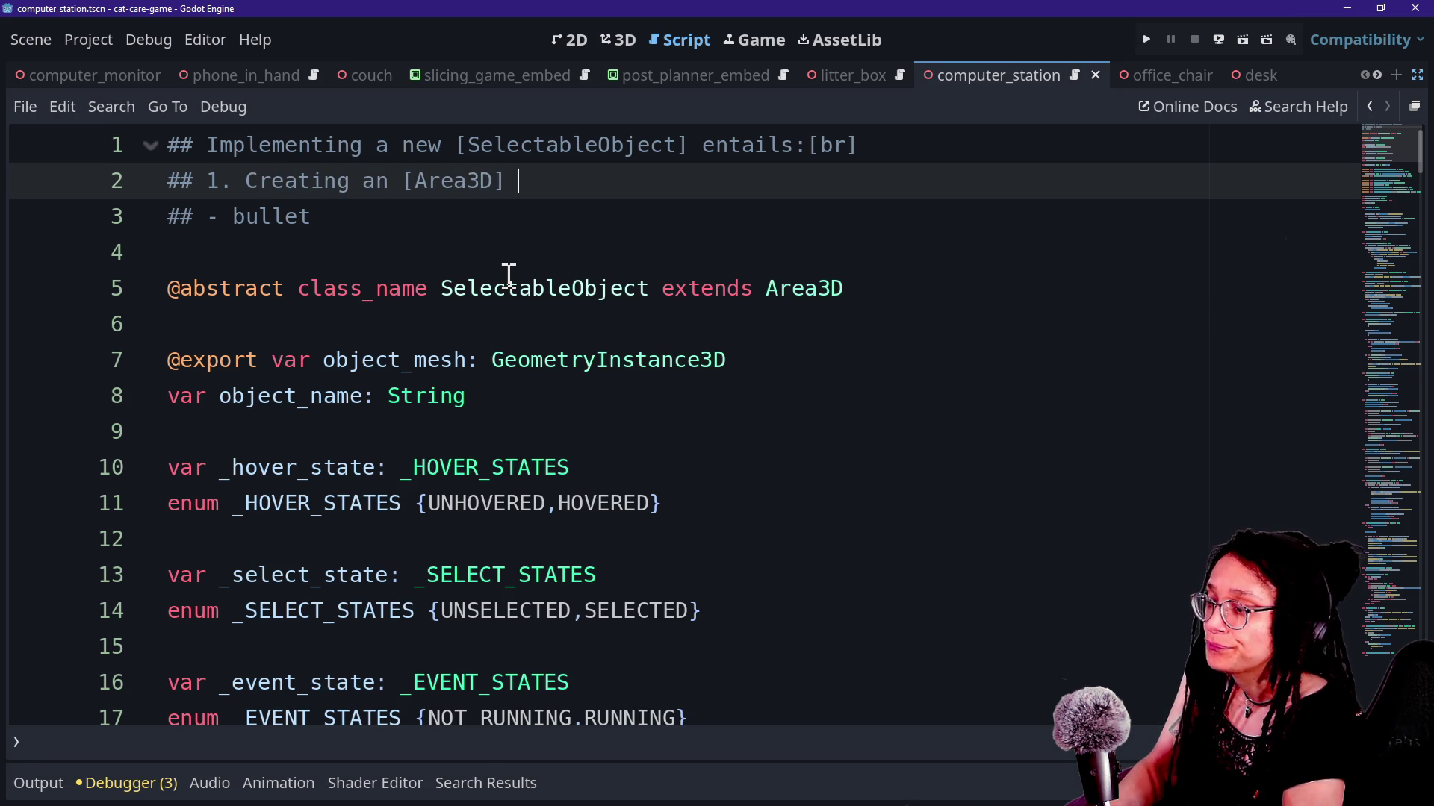
pyautogui.write('that points to')
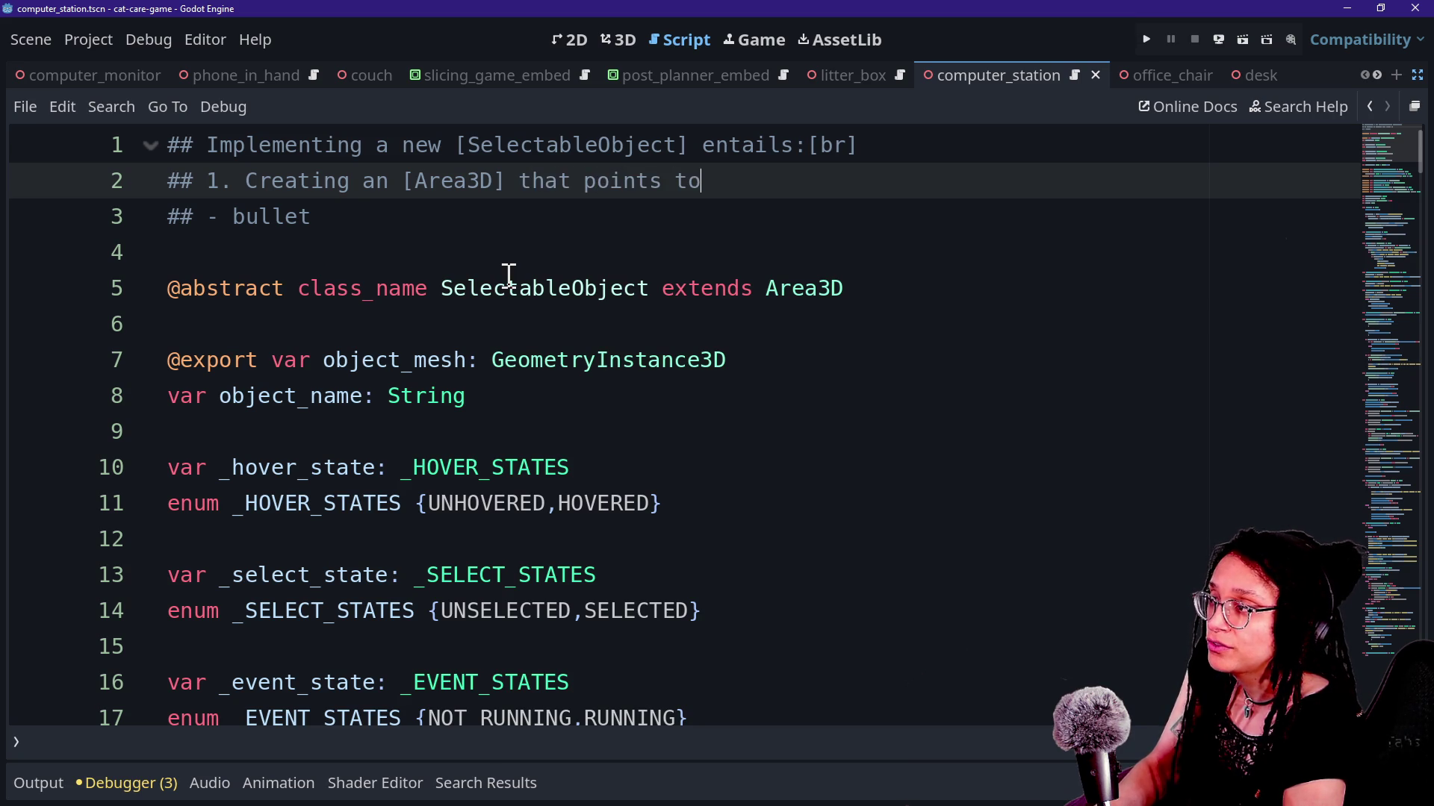
pyautogui.press('BackSpace')
pyautogui.press('BackSpace')
pyautogui.press('BackSpace')
pyautogui.write('that extends this class.')
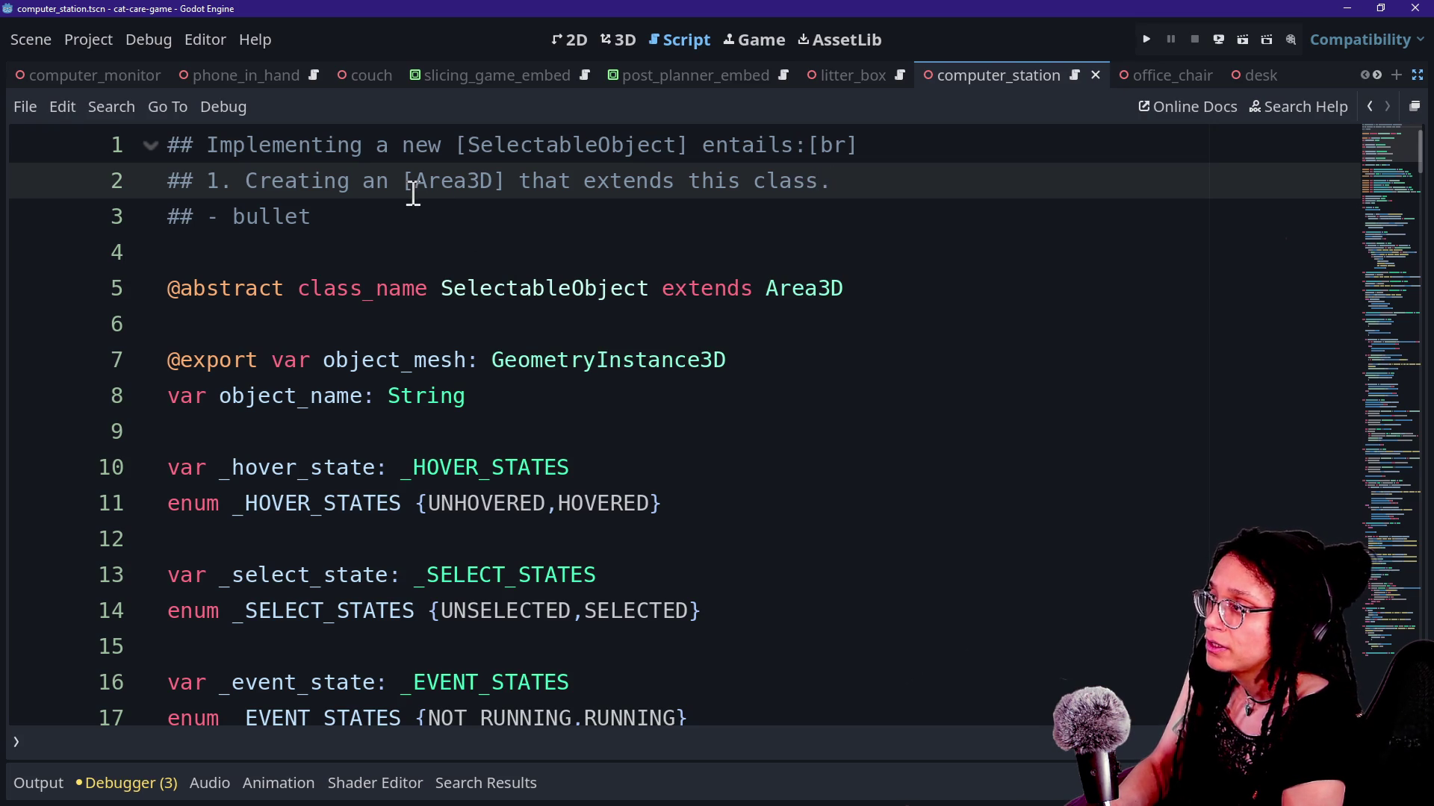
# Insert 'and settup up' before 'an' in step 1.
pyautogui.click(365, 181)
pyautogui.write('abd')
pyautogui.press('BackSpace')
pyautogui.press('BackSpace')
pyautogui.write('nd settup up')
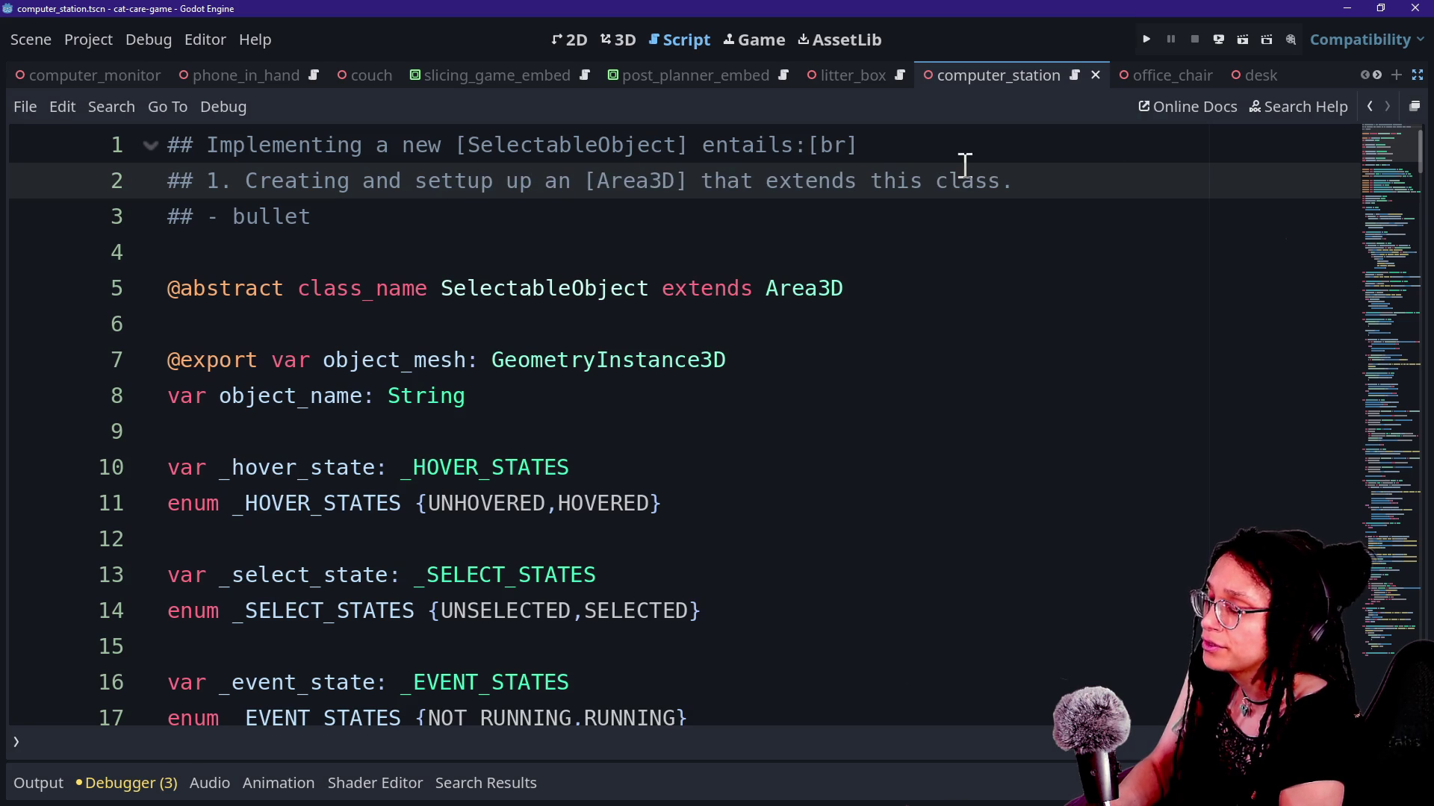
pyautogui.click(1206, 180)
# Start a new '## 2' doc-comment line below step 1.
pyautogui.press('Return')
pyautogui.write('@@')
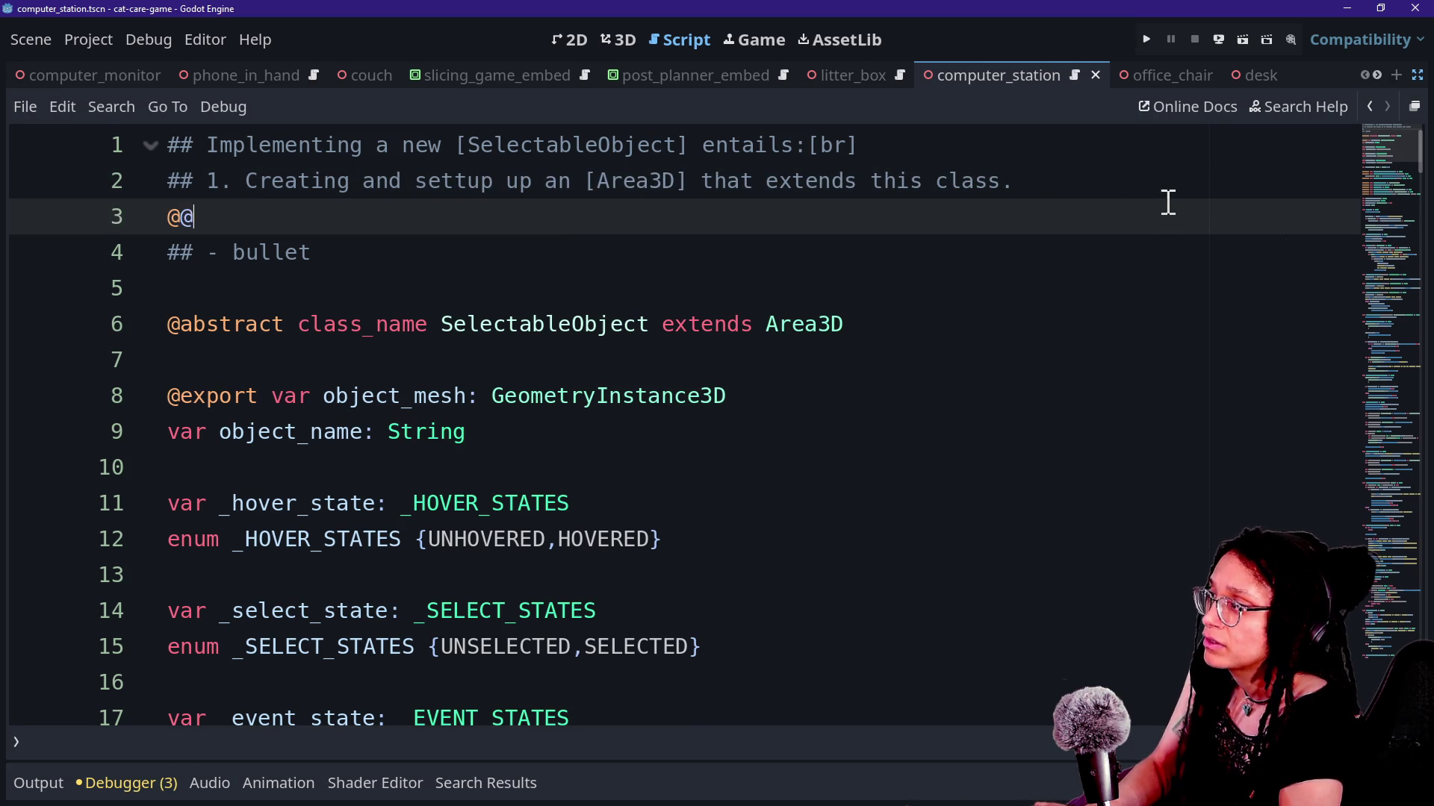
pyautogui.press('BackSpace')
pyautogui.write('## 12')
pyautogui.press('BackSpace')
pyautogui.press('BackSpace')
pyautogui.write('2.')
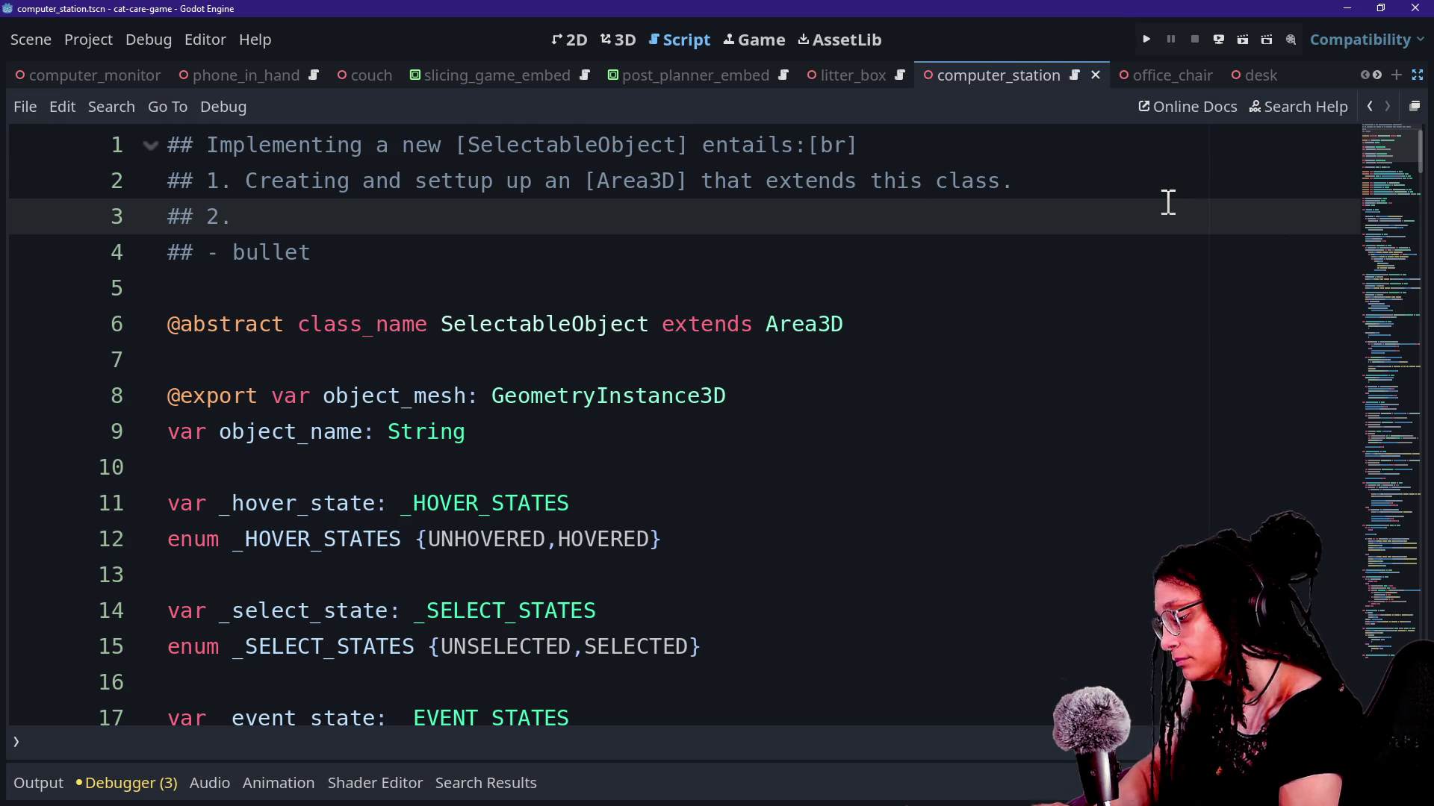
# Write step 2: 'Setting up a hover mesh [param object_mesh] and its corresponding [ShaderMaterial3D]'.
pyautogui.write('Setting up a hover mesh')
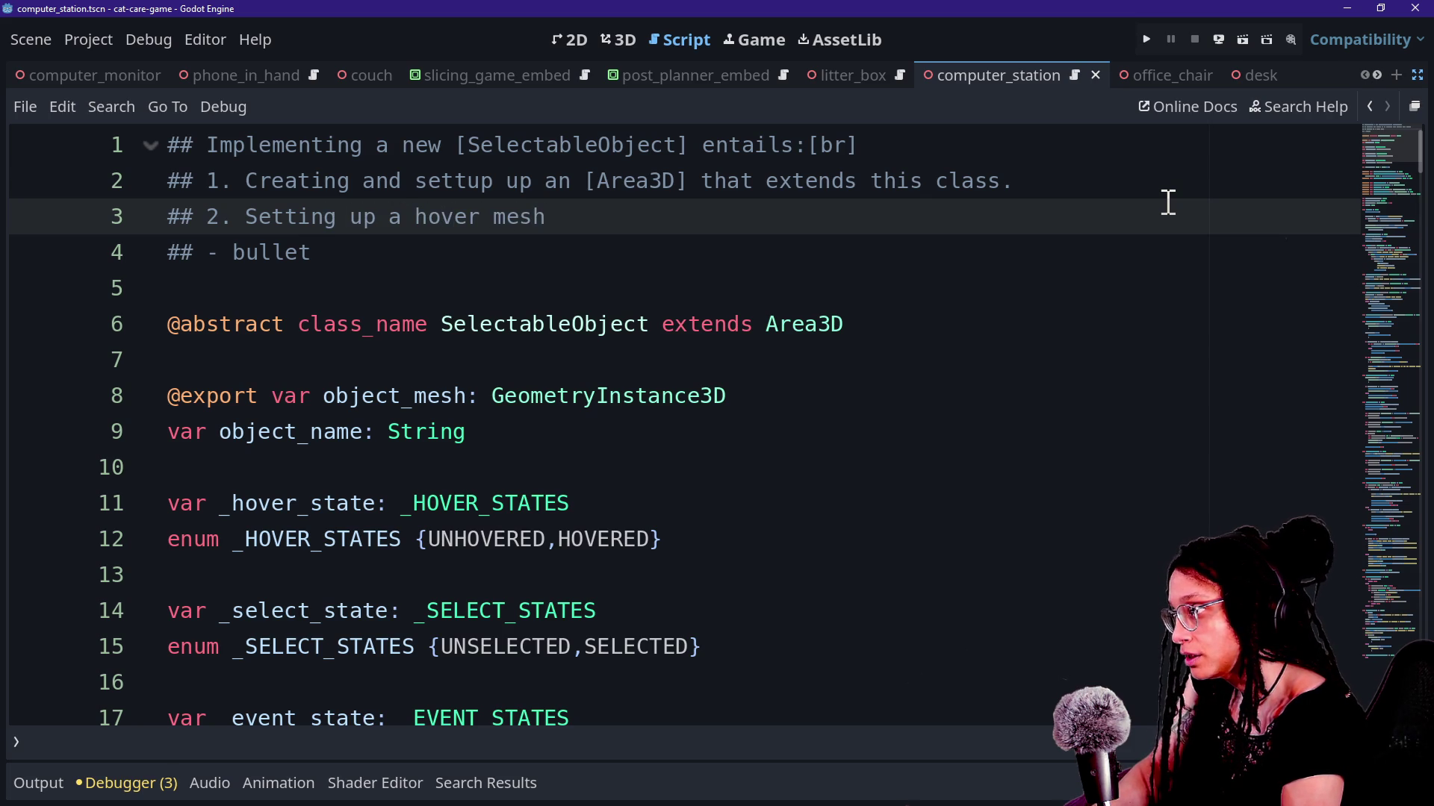
pyautogui.write('[param object_mash]')
pyautogui.press('BackSpace')
pyautogui.press('BackSpace')
pyautogui.press('BackSpace')
pyautogui.press('BackSpace')
pyautogui.write('esh].')
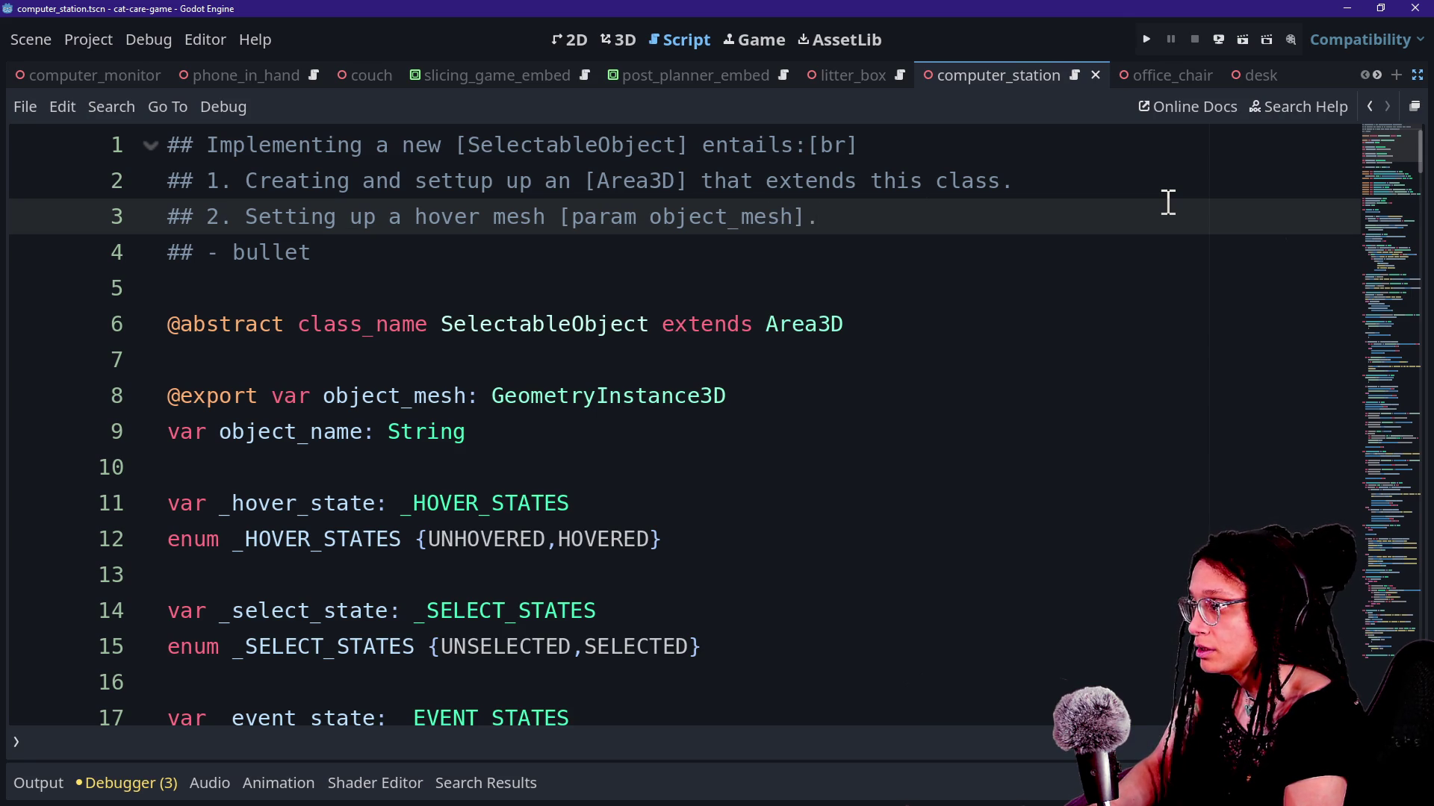
pyautogui.press('BackSpace')
pyautogui.write('and its cor')
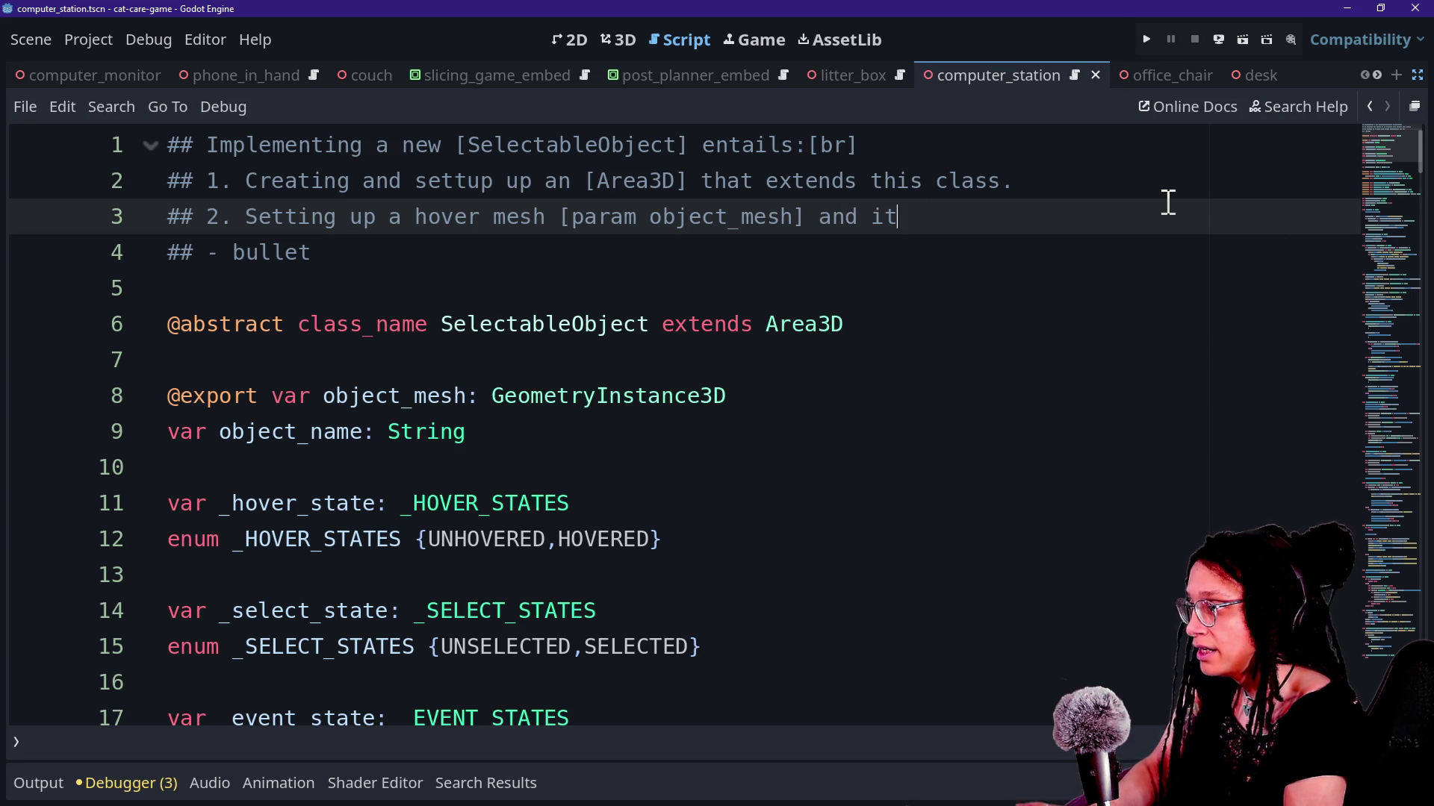
pyautogui.write('responding')
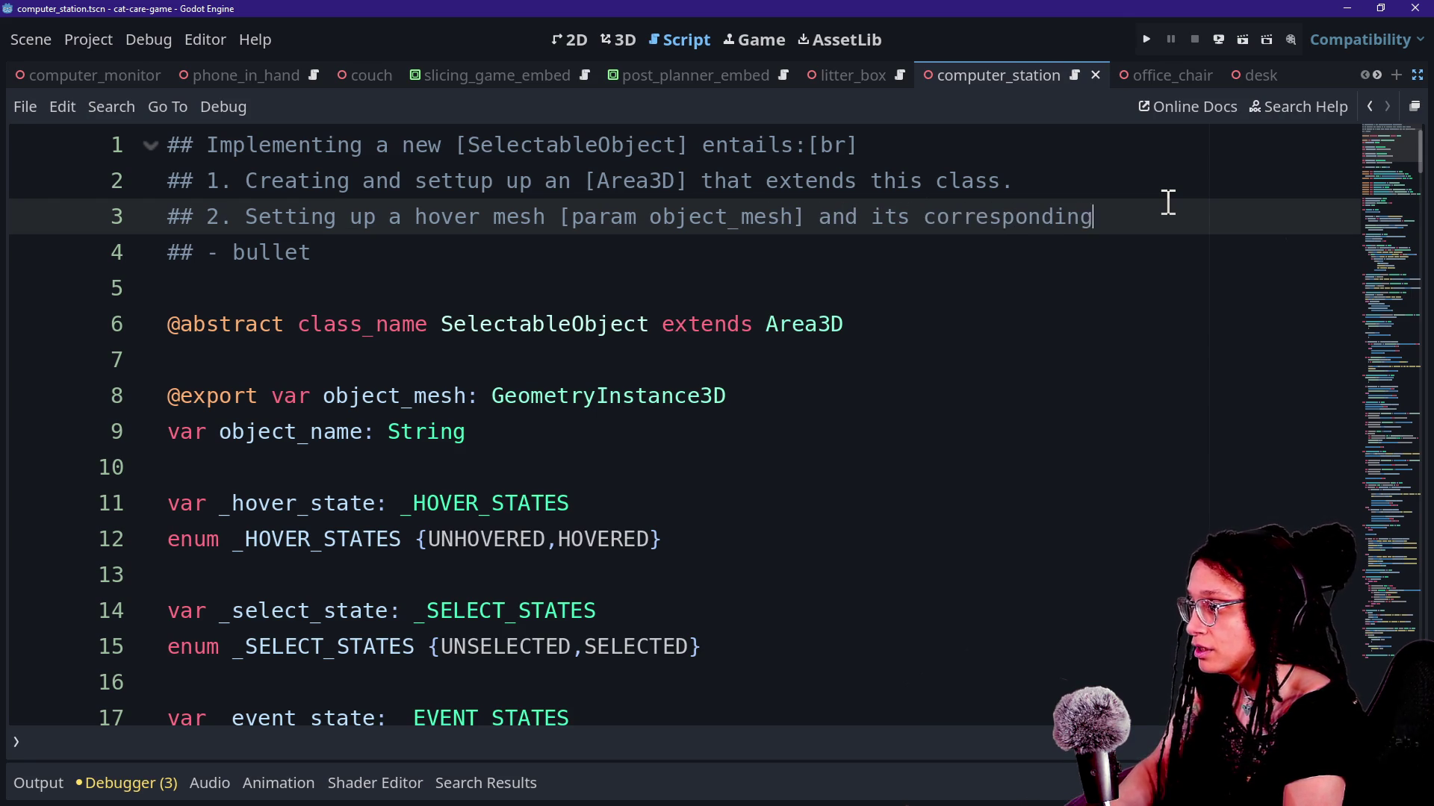
pyautogui.write(' Shader.')
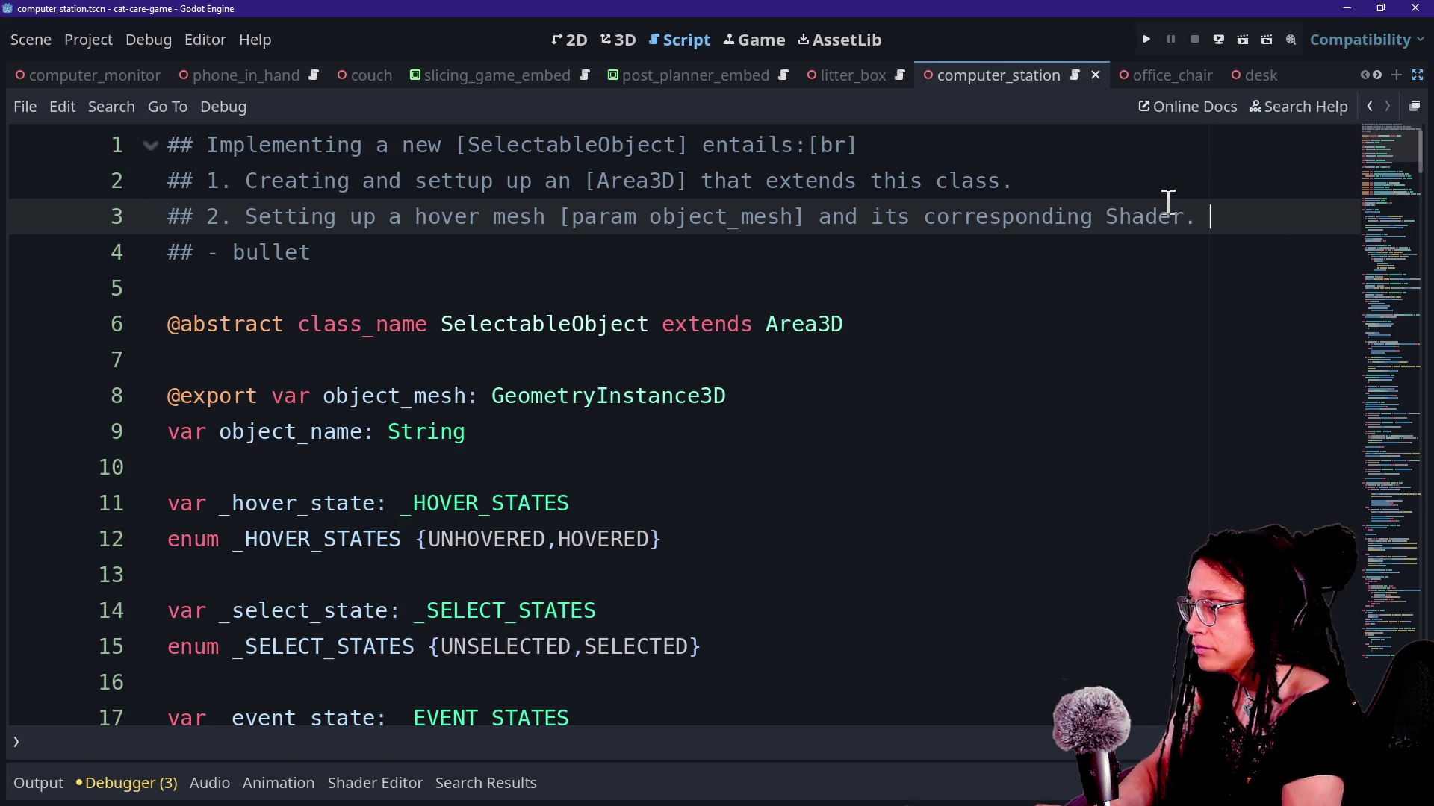
pyautogui.press('BackSpace')
pyautogui.press('BackSpace')
pyautogui.press('BackSpace')
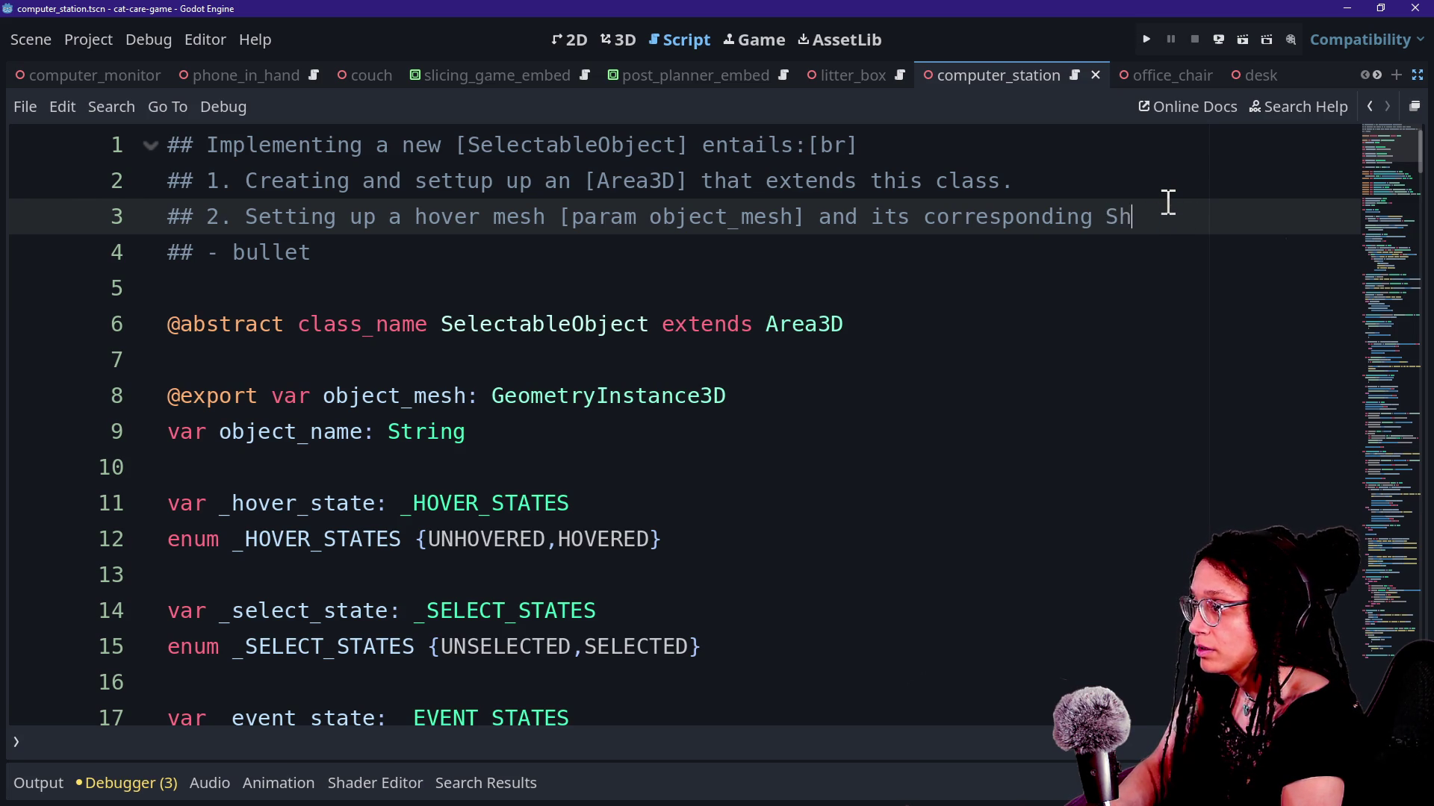
pyautogui.write('[S')
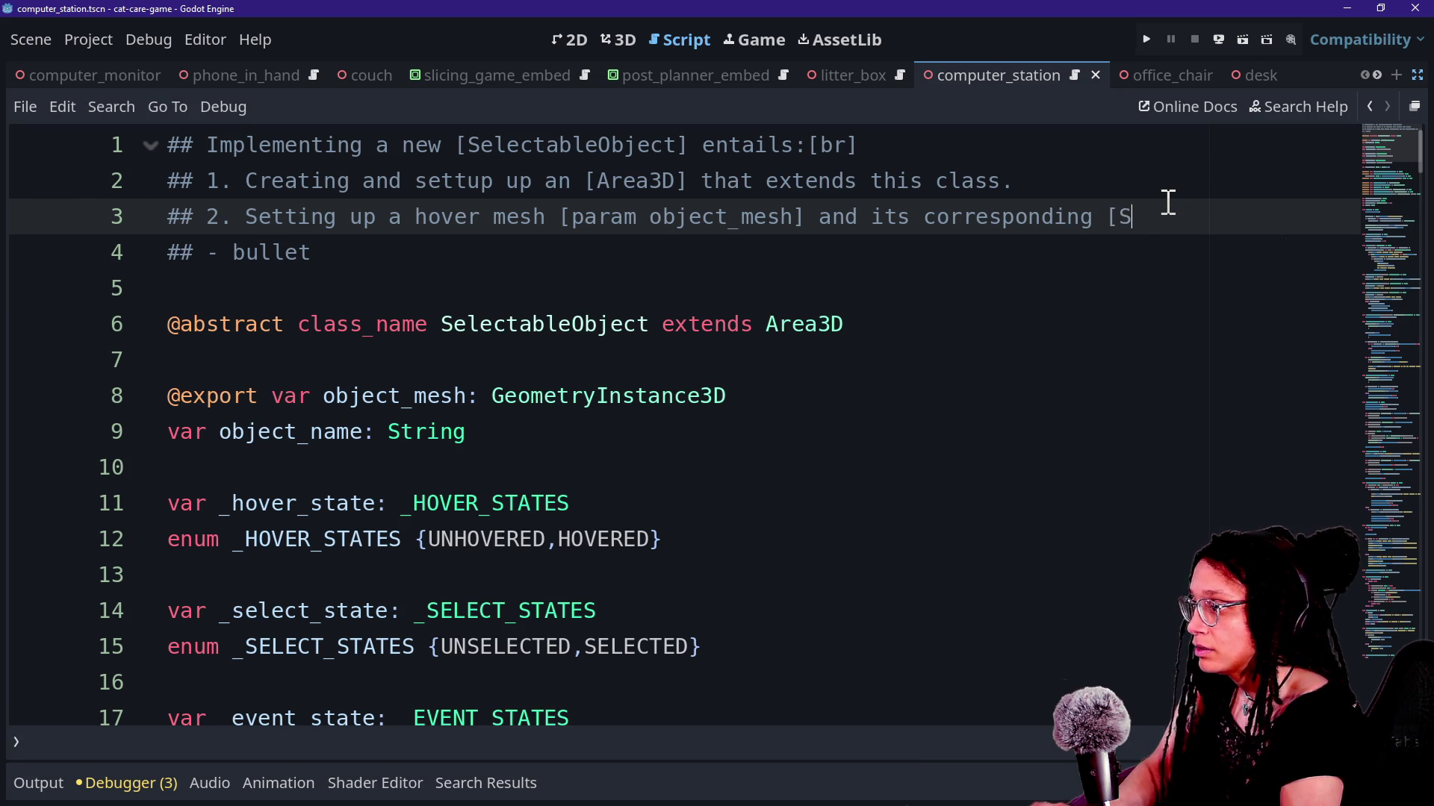
pyautogui.write('haderMaterial3D].')
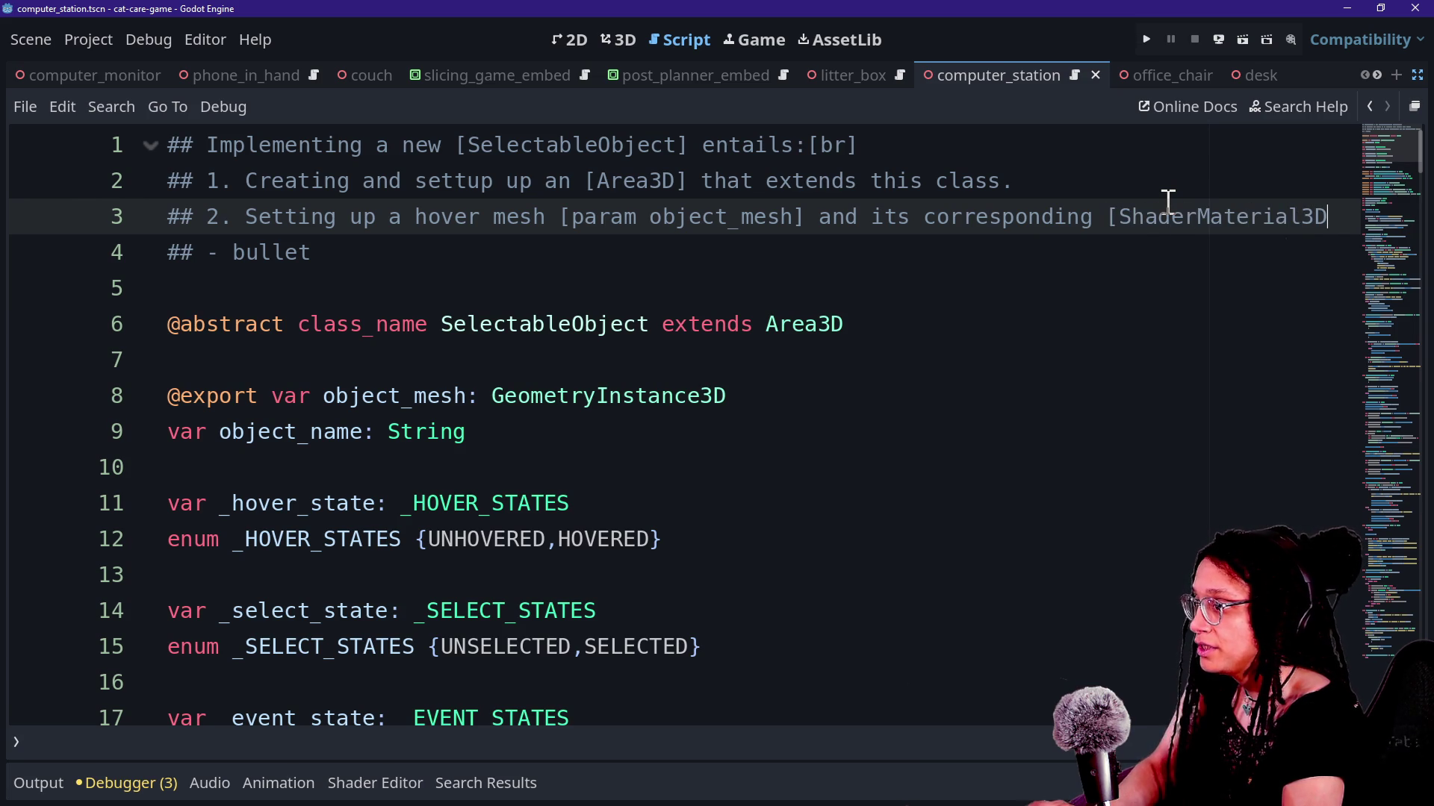
pyautogui.press('BackSpace')
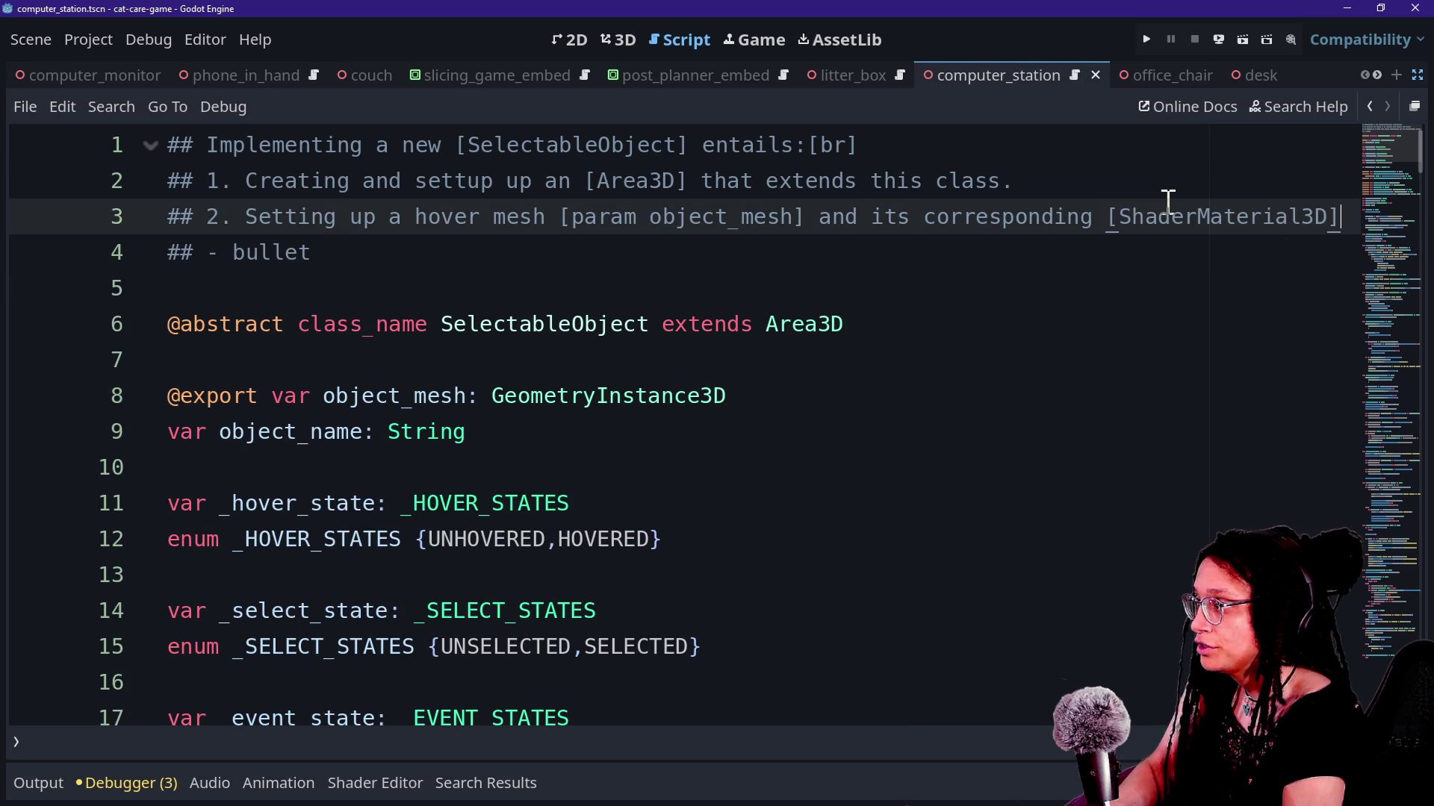
# Check the class name with a scratch variable line, then change the reference to [ShaderMaterial].
pyautogui.click(747, 432)
pyautogui.press('Return')
pyautogui.write('var djf: ShaderMater')
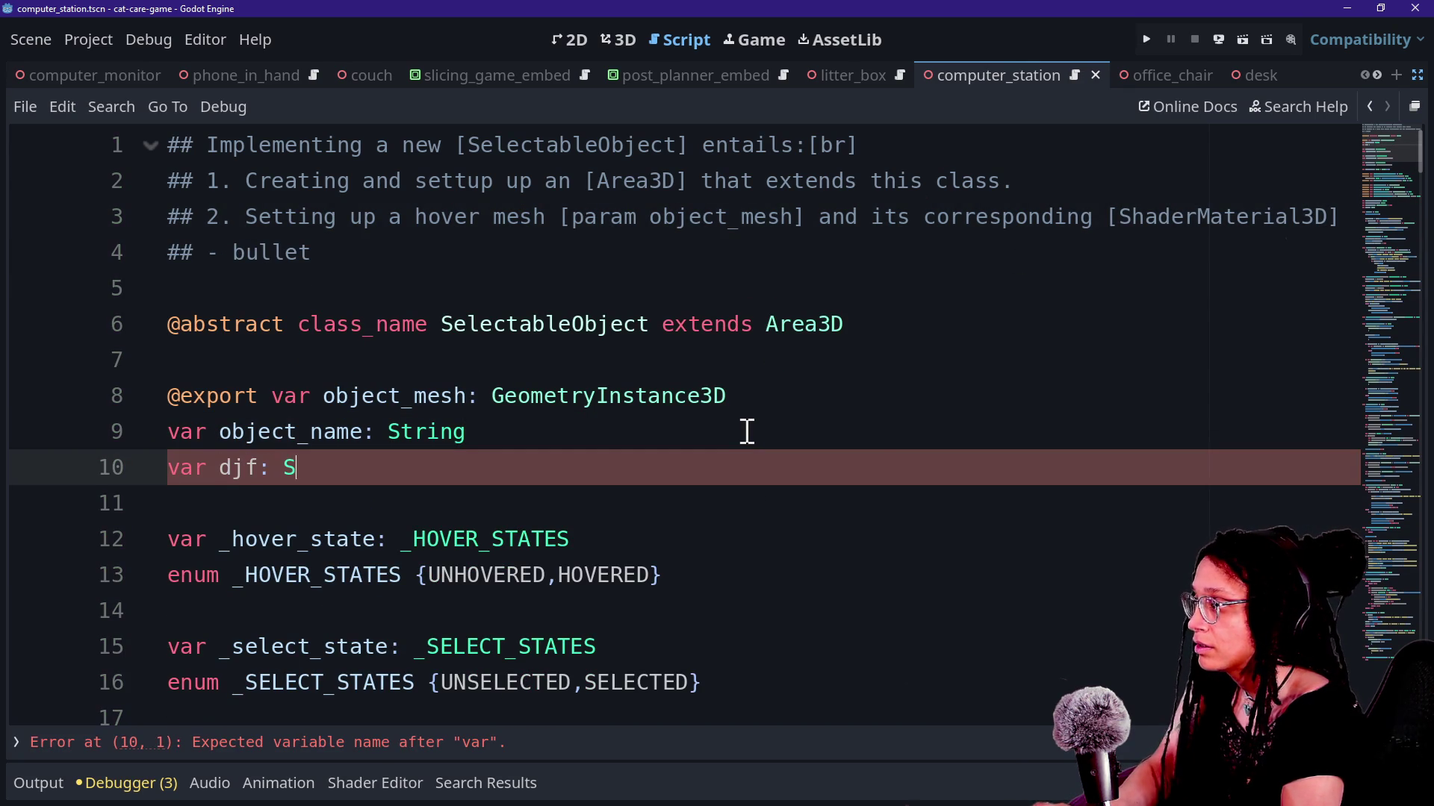
pyautogui.write('i')
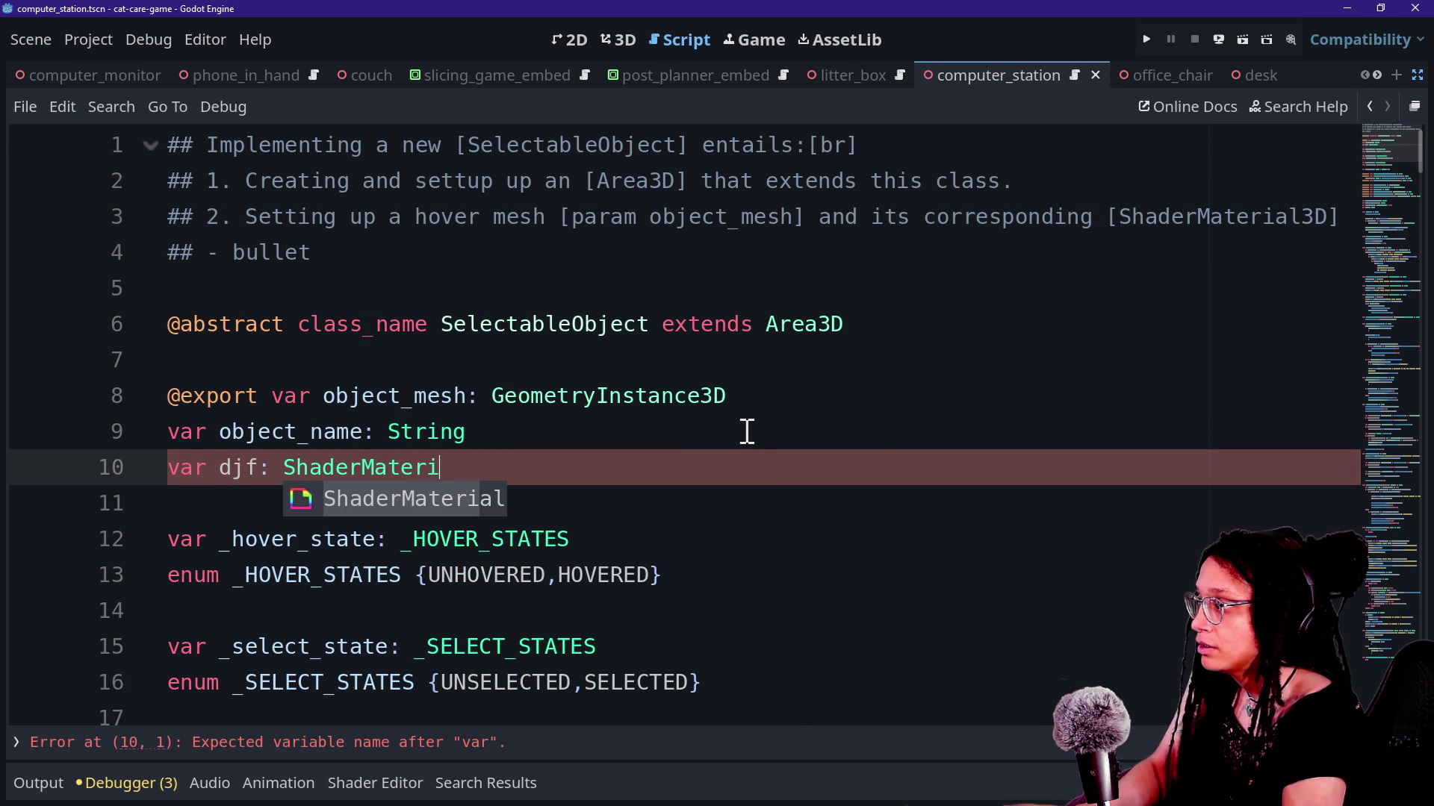
pyautogui.moveTo(742, 458); pyautogui.dragTo(777, 445)
pyautogui.press('BackSpace')
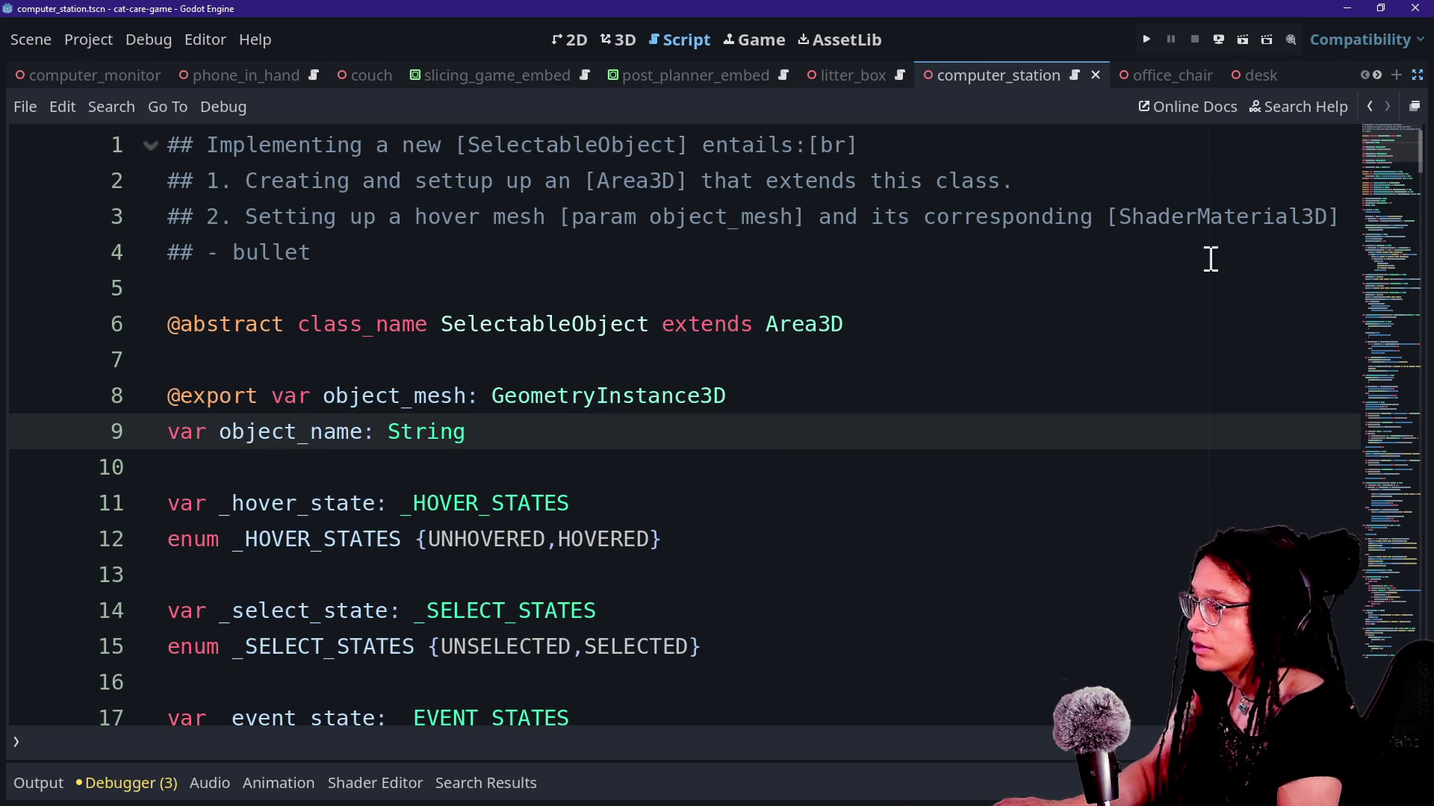
pyautogui.click(1328, 219)
pyautogui.press('BackSpace')
pyautogui.press('BackSpace')
pyautogui.click(1334, 219)
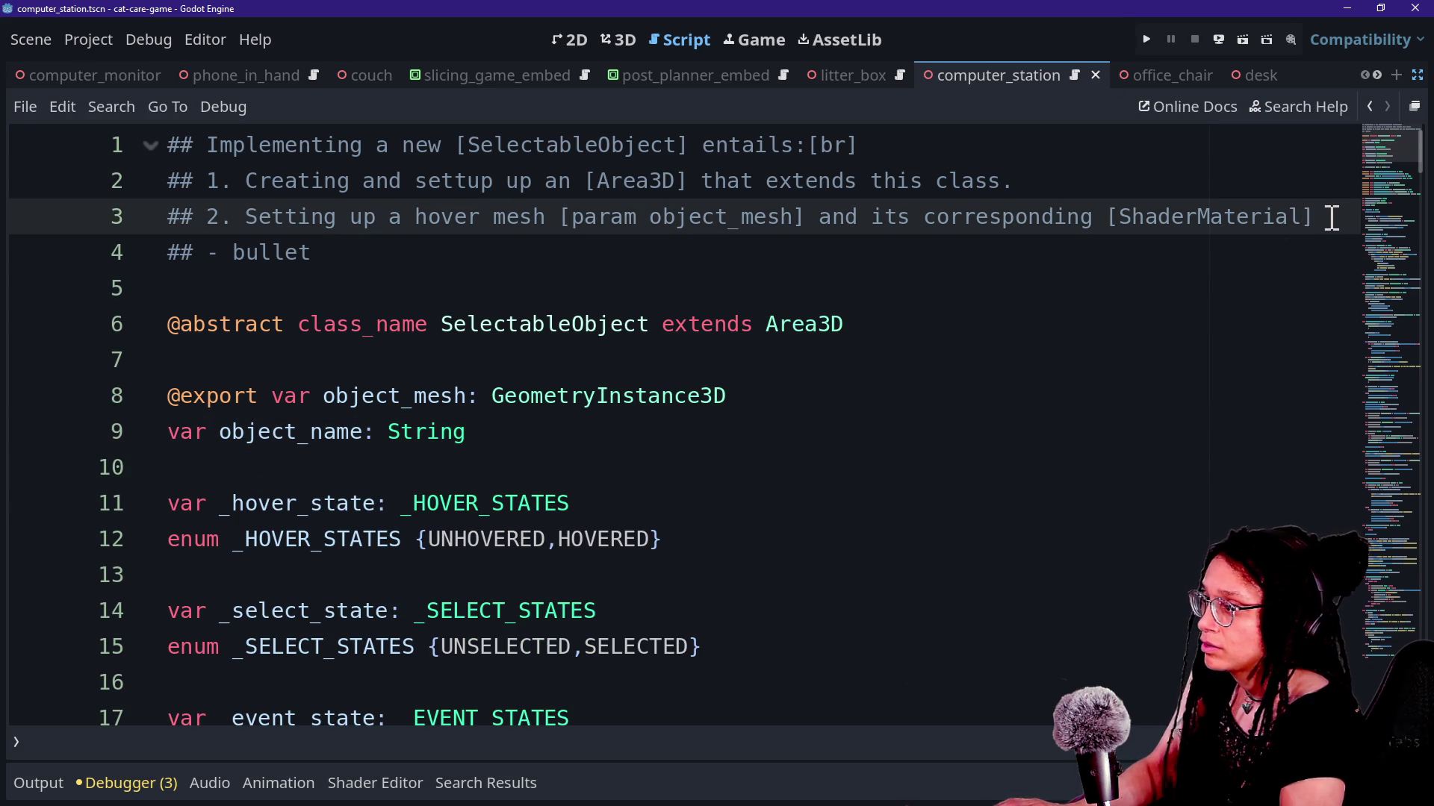
pyautogui.write(',')
pyautogui.press('BackSpace')
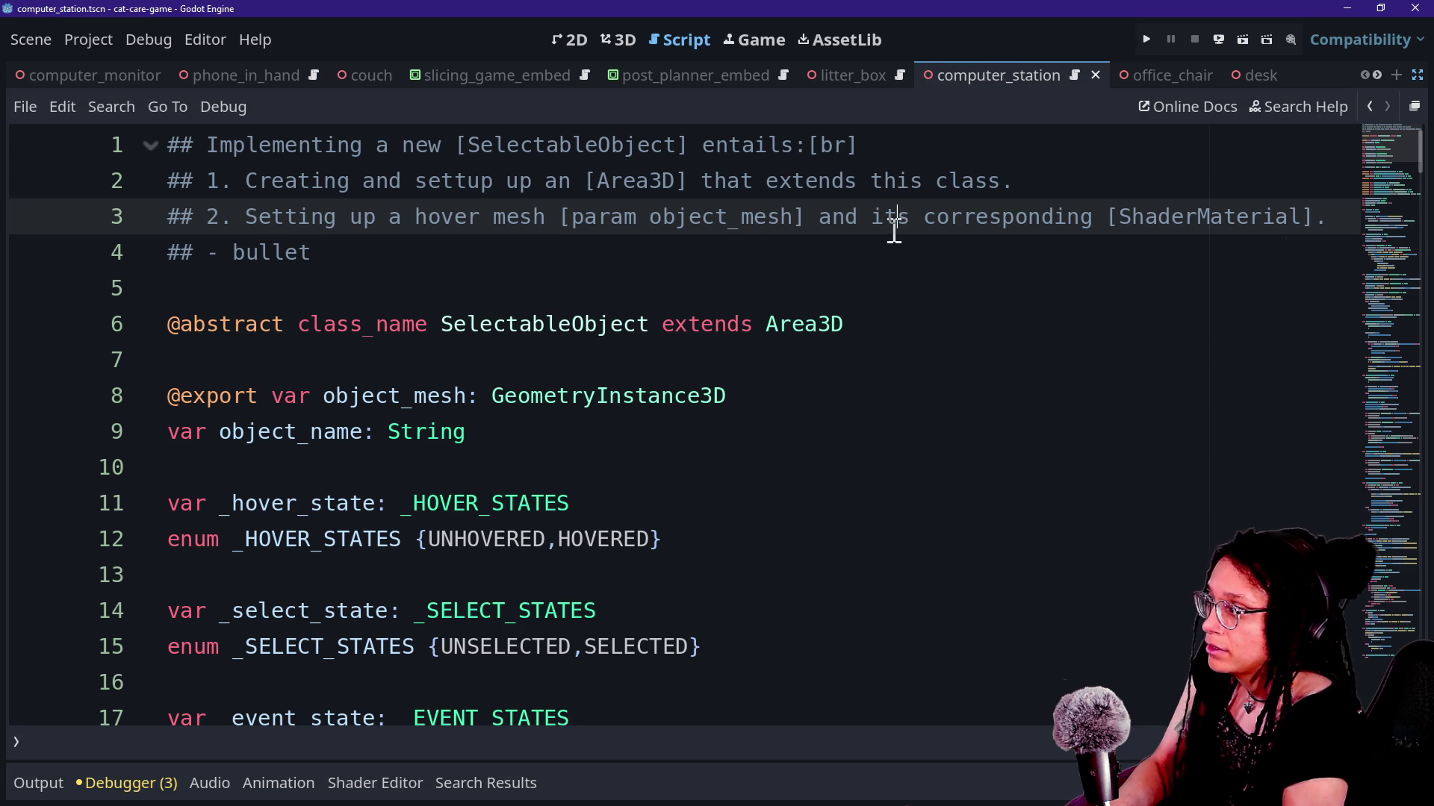
# Replace line 4's '- bullet' placeholder with the number 3.
pyautogui.click(892, 323)
pyautogui.click(873, 252)
pyautogui.press('BackSpace')
pyautogui.press('BackSpace')
pyautogui.press('BackSpace')
pyautogui.press('BackSpace')
pyautogui.press('BackSpace')
pyautogui.press('BackSpace')
pyautogui.press('BackSpace')
pyautogui.write('3')
pyautogui.press('BackSpace')
pyautogui.write('3,.')
pyautogui.click(1132, 166)
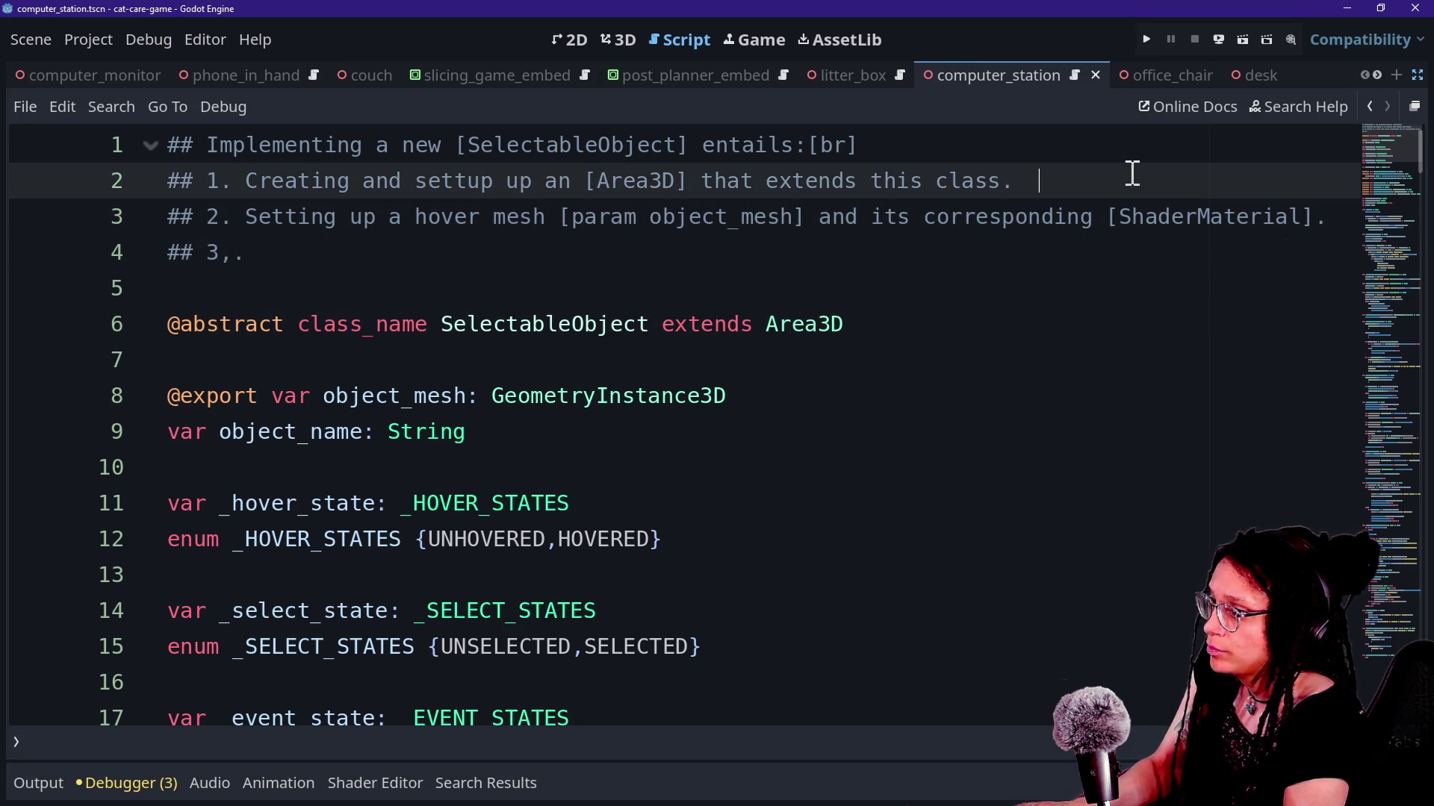
# End lines 2 and 3 with [br] and begin step 3 with 'Creating and se'.
pyautogui.keyDown('alt'); pyautogui.click(1318, 217); pyautogui.keyUp('alt')
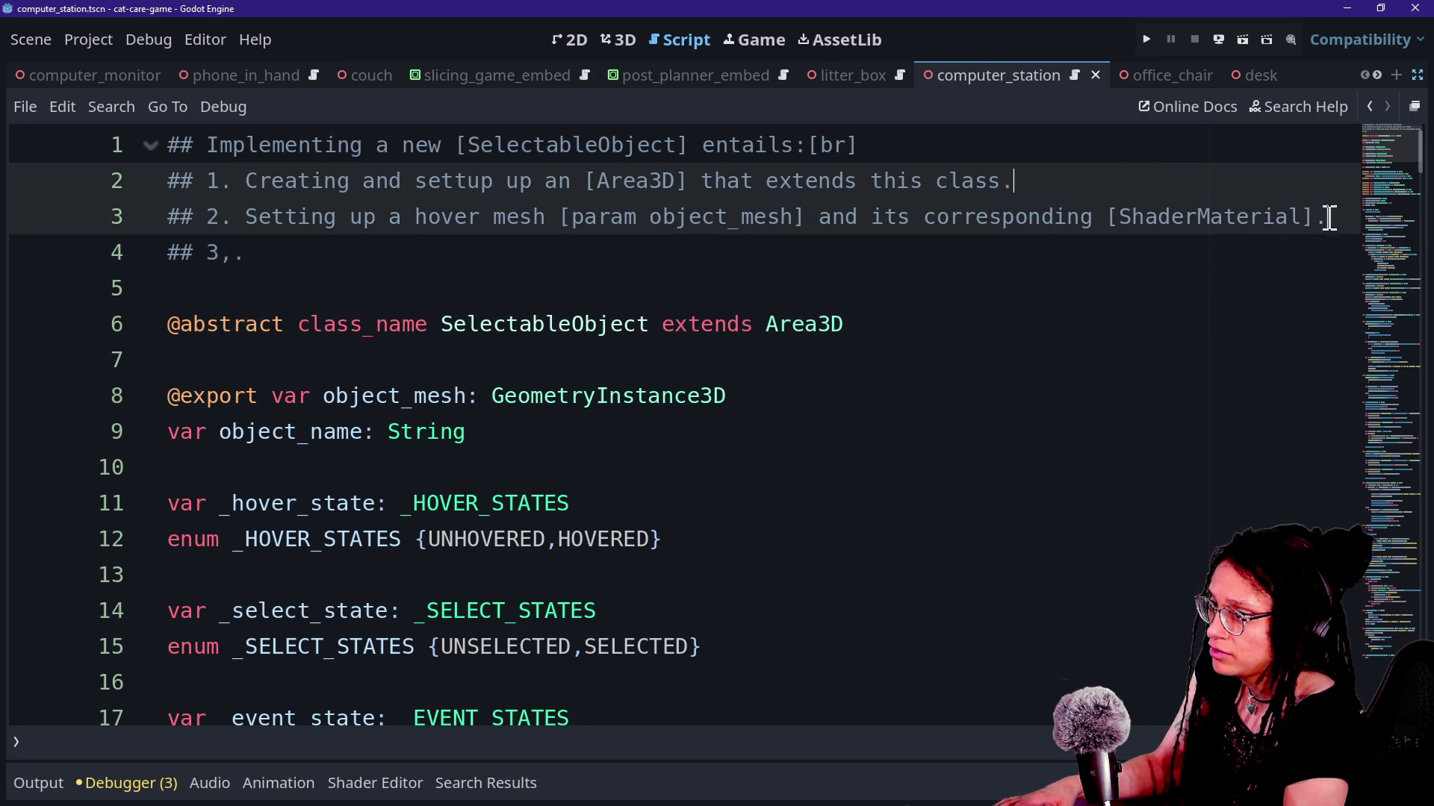
pyautogui.write('[br]')
pyautogui.click(896, 285)
pyautogui.press('BackSpace')
pyautogui.press('BackSpace')
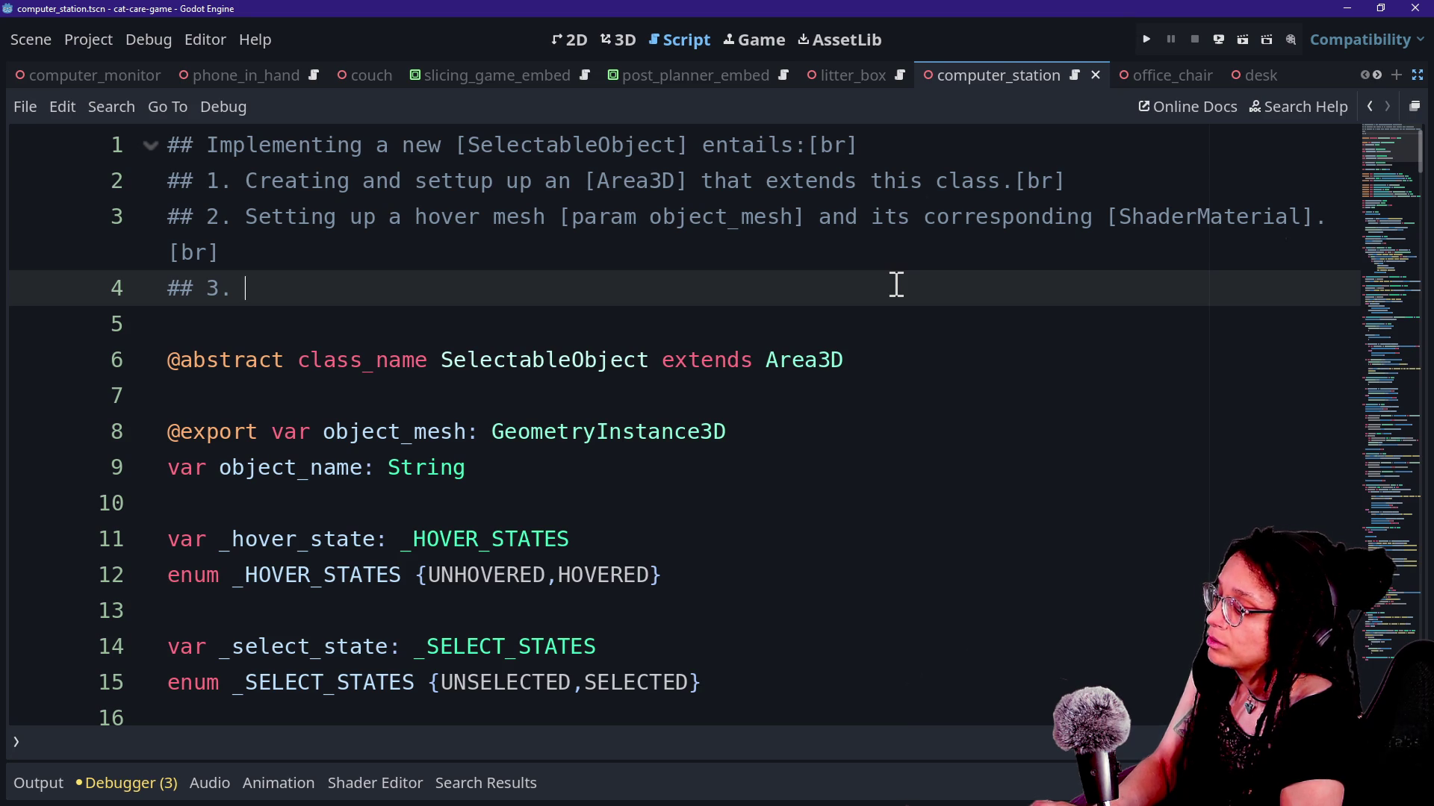
pyautogui.write('Create')
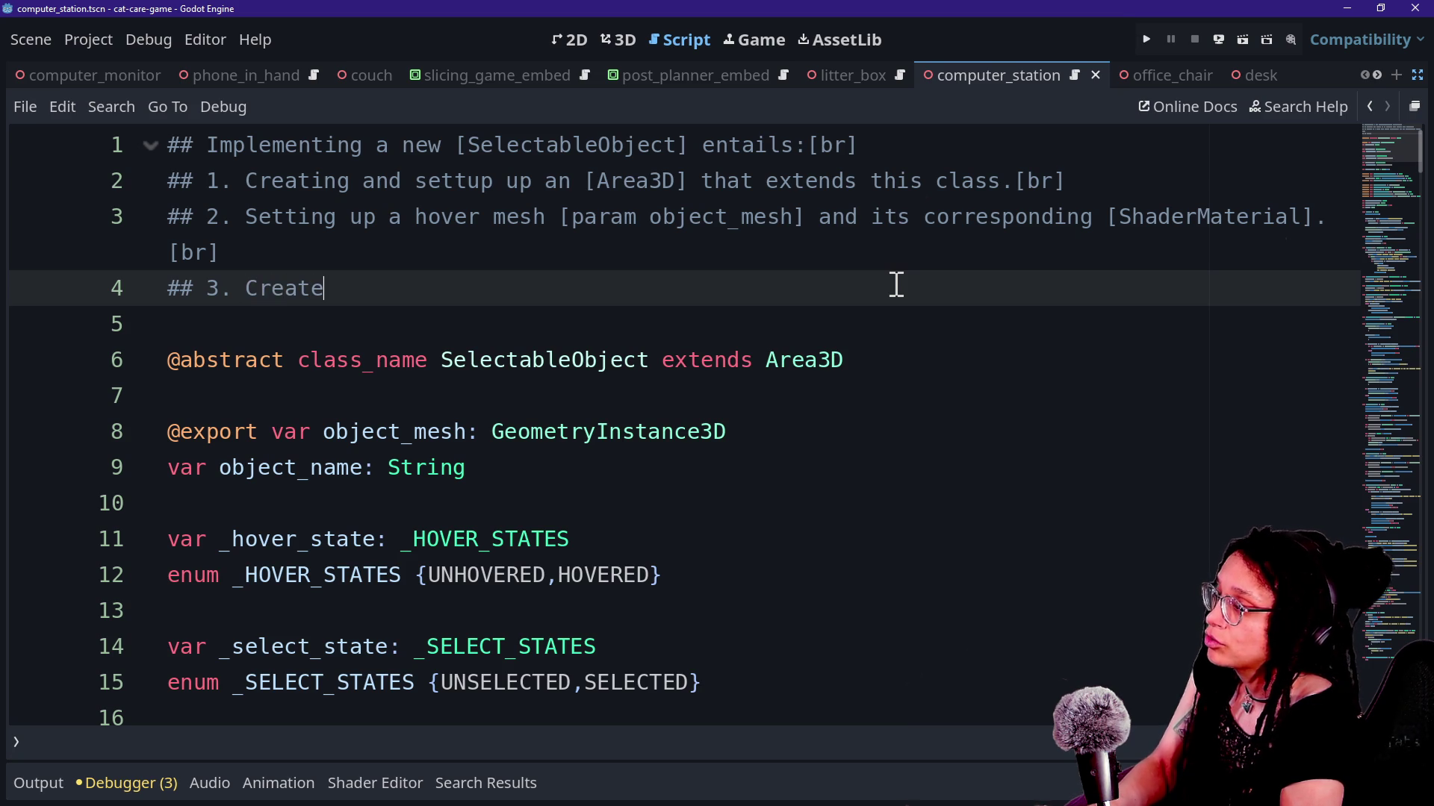
pyautogui.press('BackSpace')
pyautogui.write('ing and se')
pyautogui.press('BackSpace')
# Correct 'settup' to 'setting' in step 1 on line 2.
pyautogui.click(348, 180)
pyautogui.press('BackSpace')
pyautogui.press('BackSpace')
pyautogui.press('BackSpace')
pyautogui.write('e')
pyautogui.press('BackSpace')
pyautogui.write('ing')
pyautogui.click(463, 184)
pyautogui.write('ing')
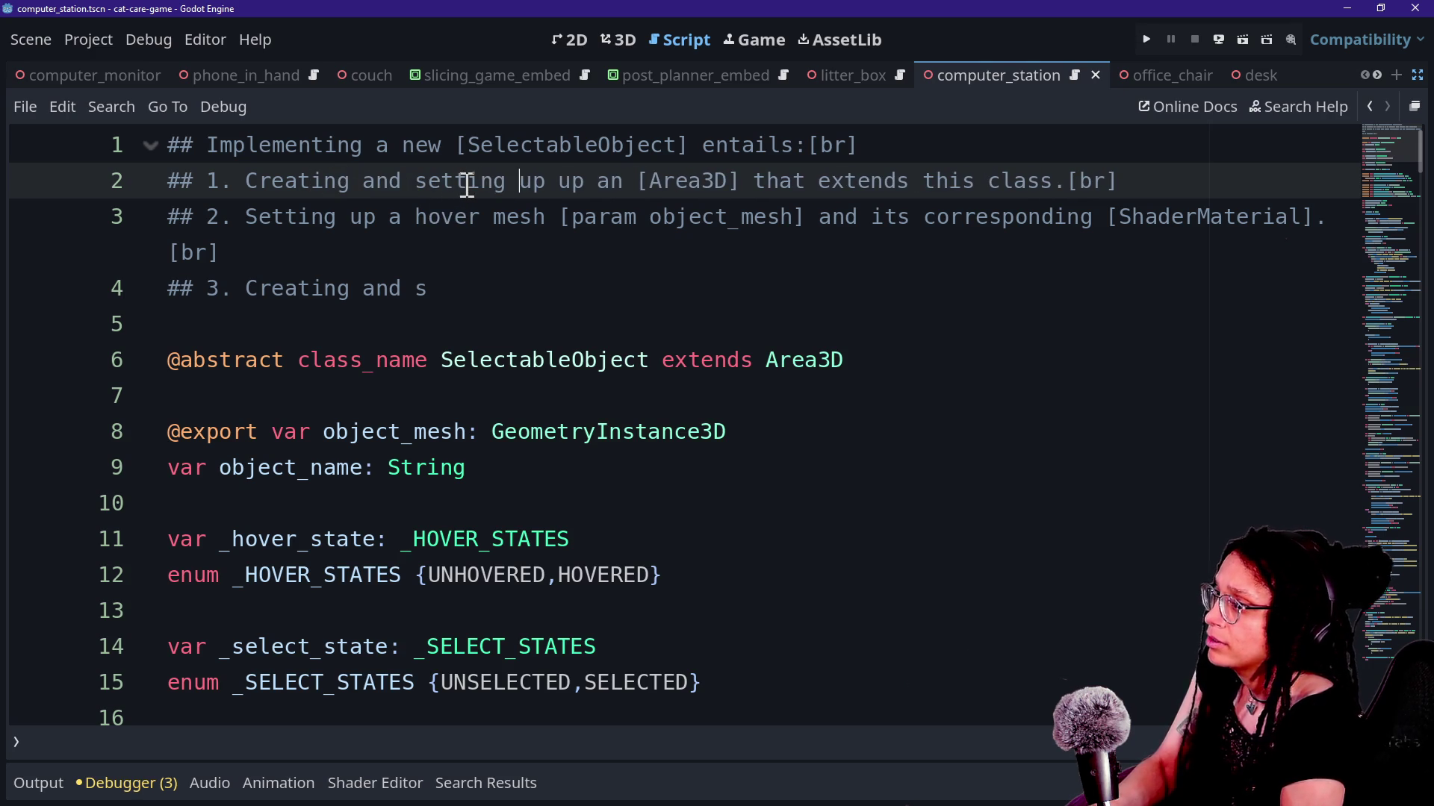
# Extend step 3 to read 'Creating and setting up a'.
pyautogui.click(493, 273)
pyautogui.write('etting up')
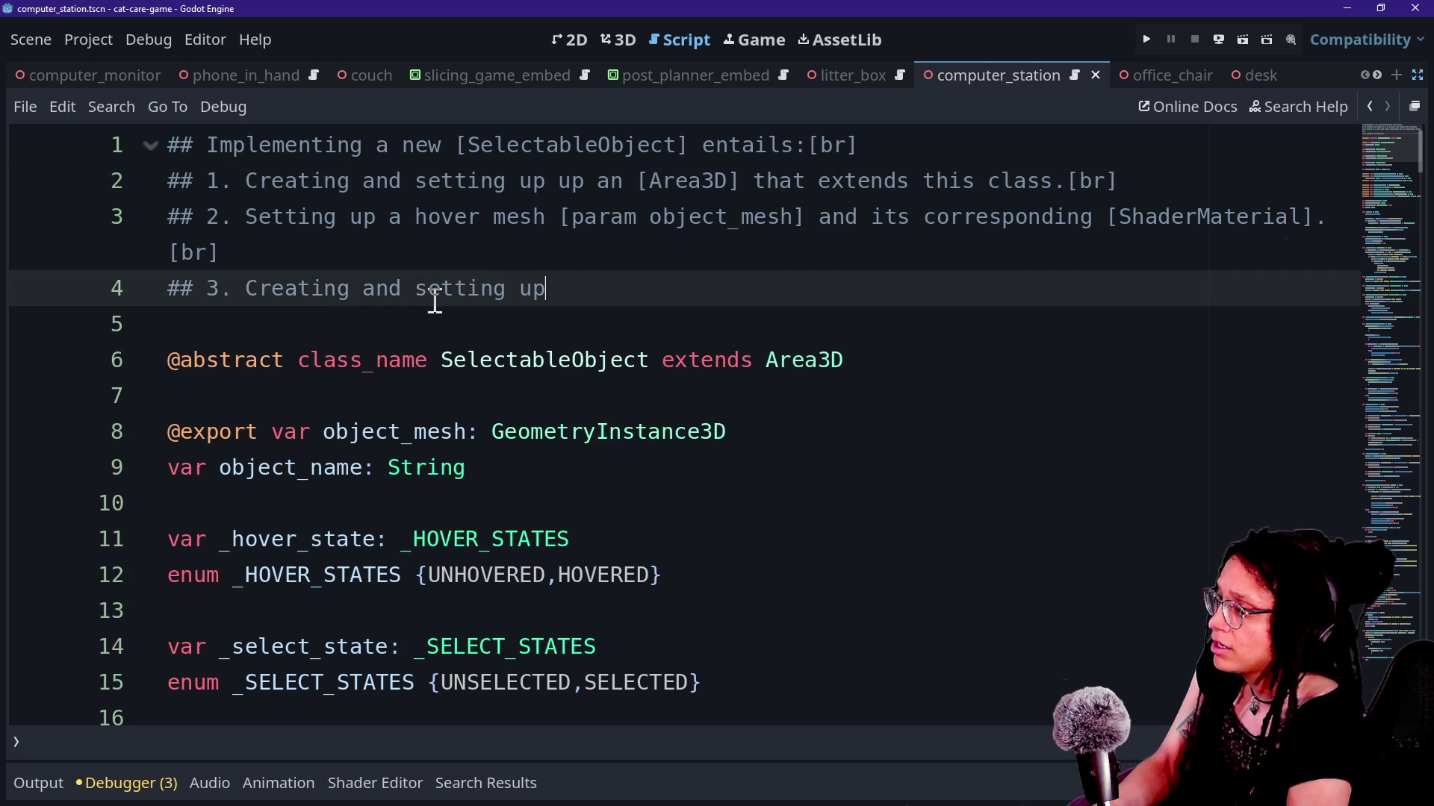
pyautogui.write(' an')
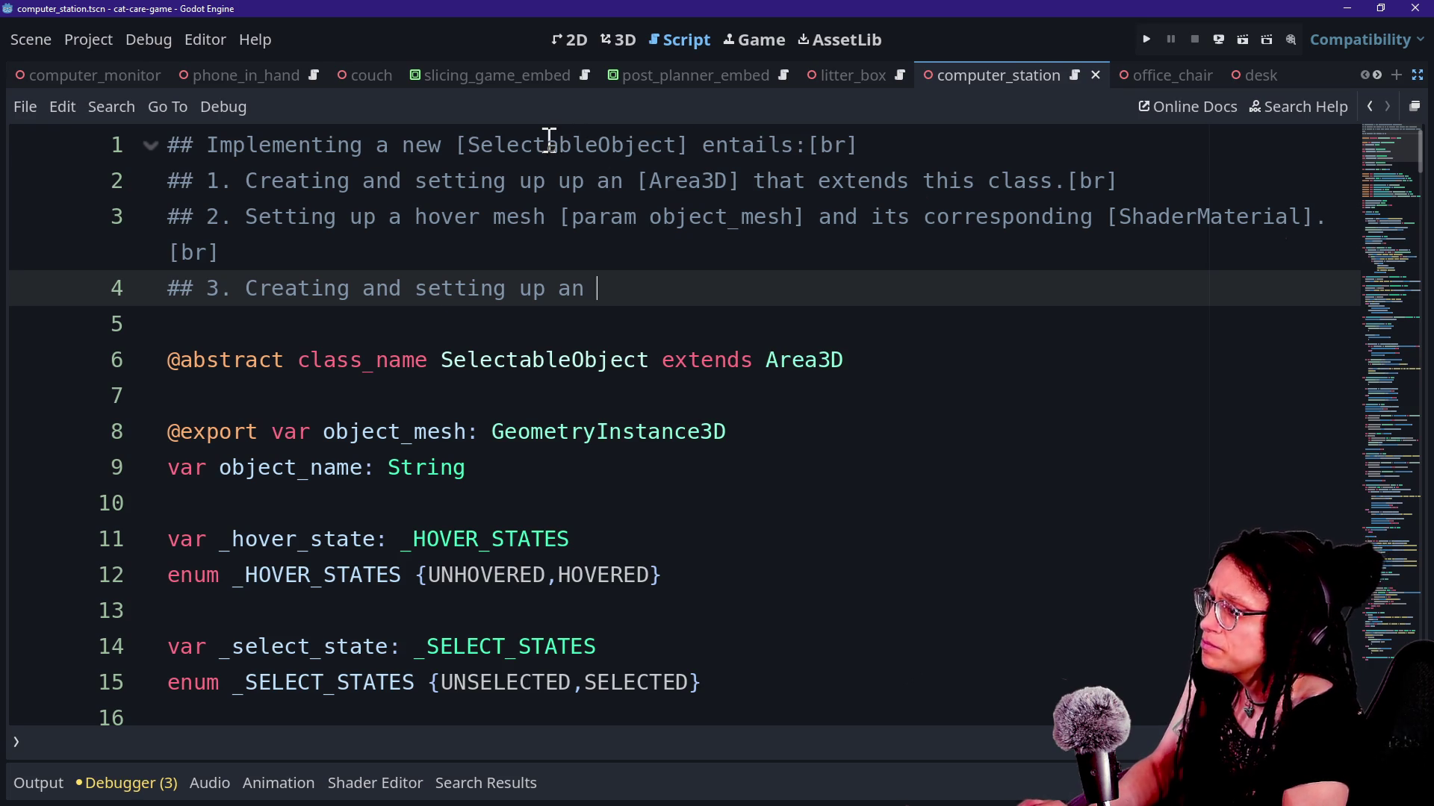
pyautogui.hotkey('shift', 'alt', 'o')
# Check minigame_phone_in_hand.gd and the Minigame base script, then return to SelectableObject.
pyautogui.write('minig')
pyautogui.press('Down')
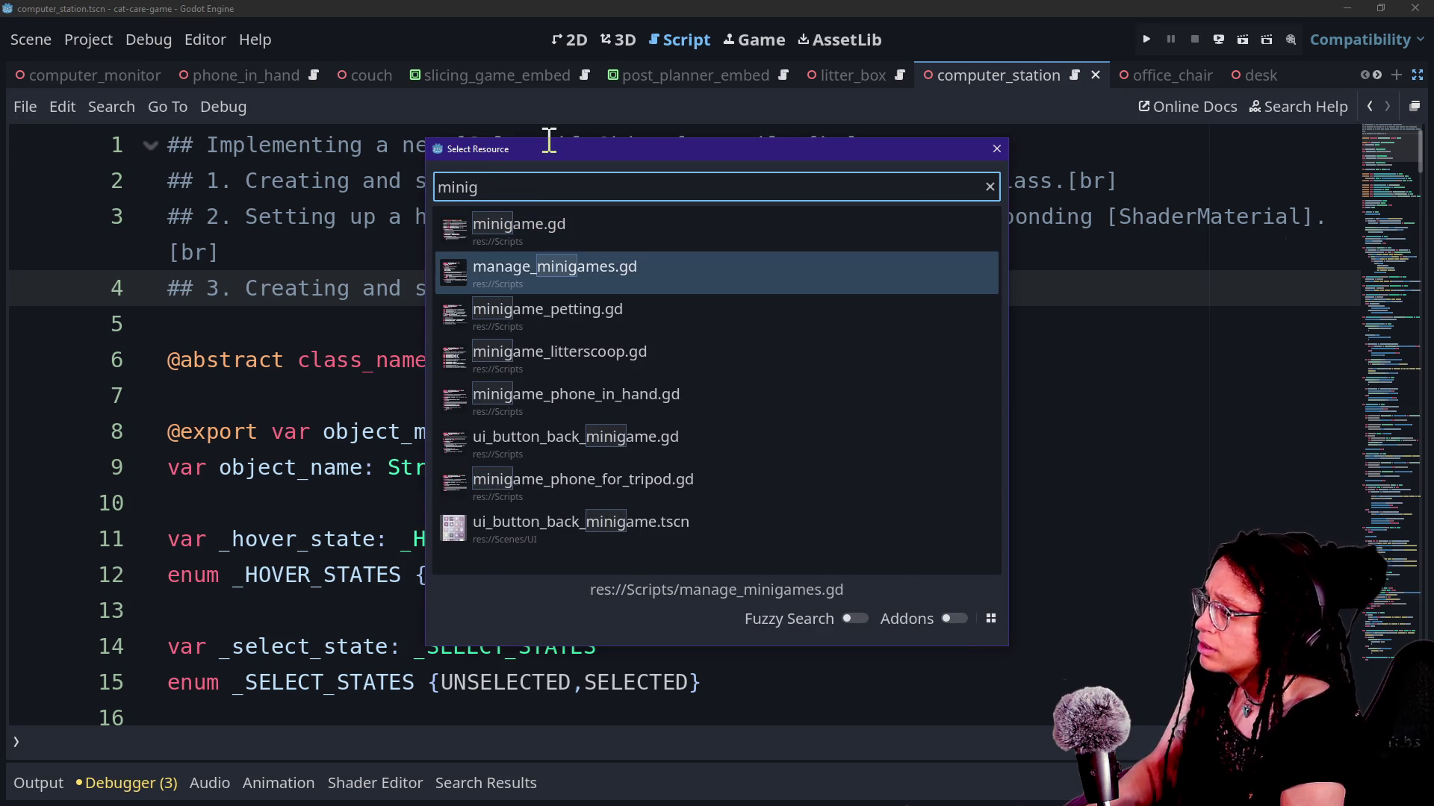
pyautogui.press('Down')
pyautogui.press('Down')
pyautogui.press('Down')
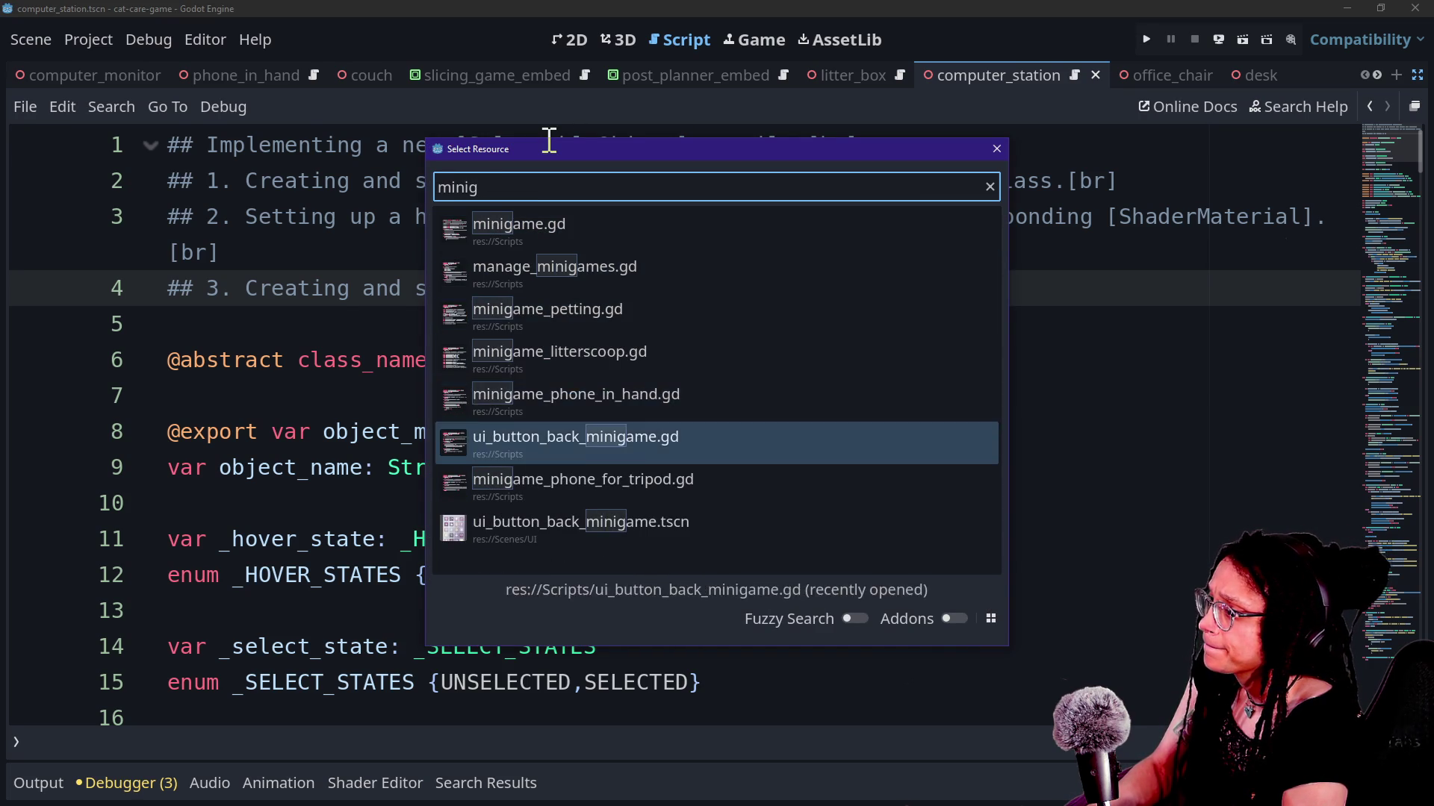
pyautogui.press('Up')
pyautogui.press('Return')
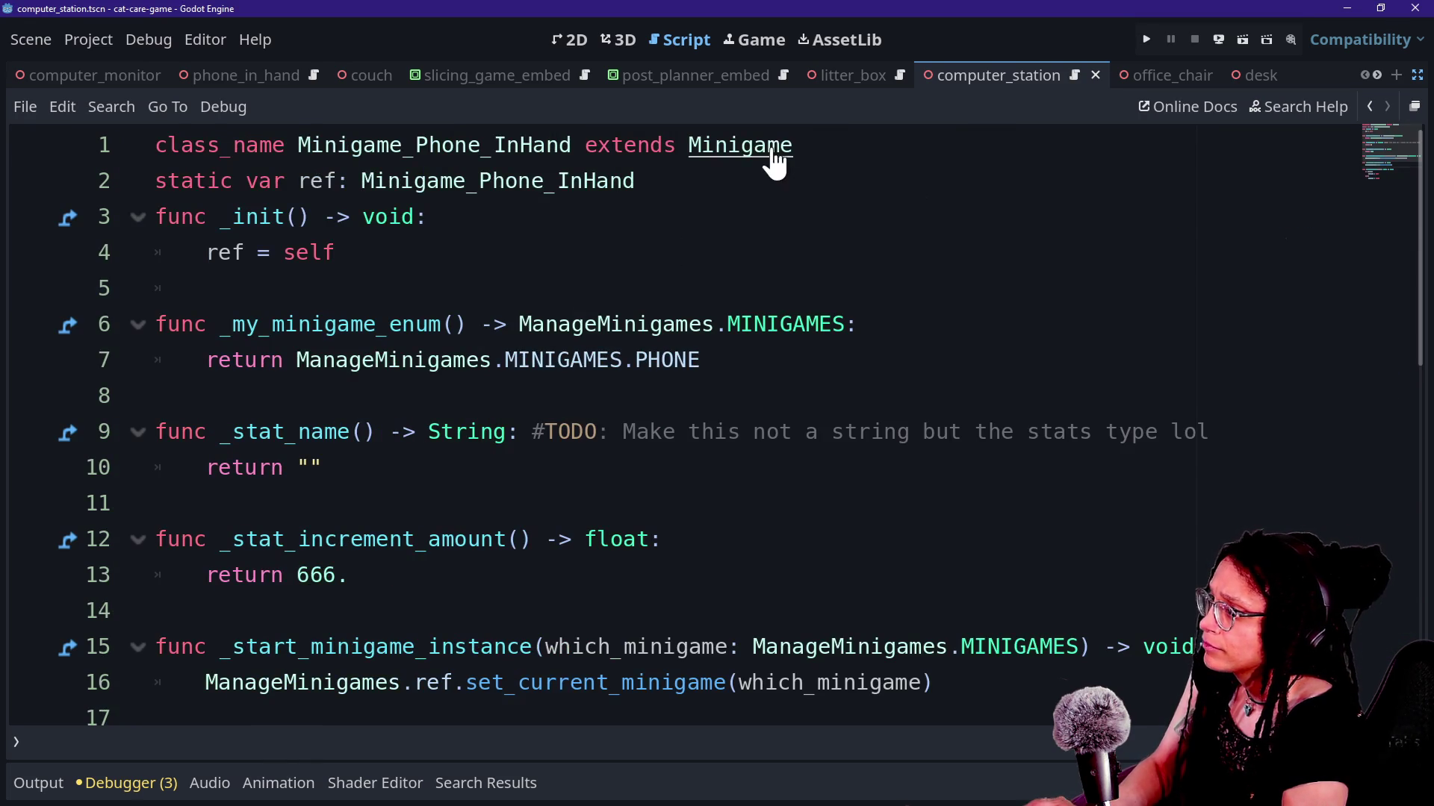
pyautogui.keyDown('ctrl'); pyautogui.click(772, 145); pyautogui.keyUp('ctrl')
pyautogui.scroll(1, 812, 144)
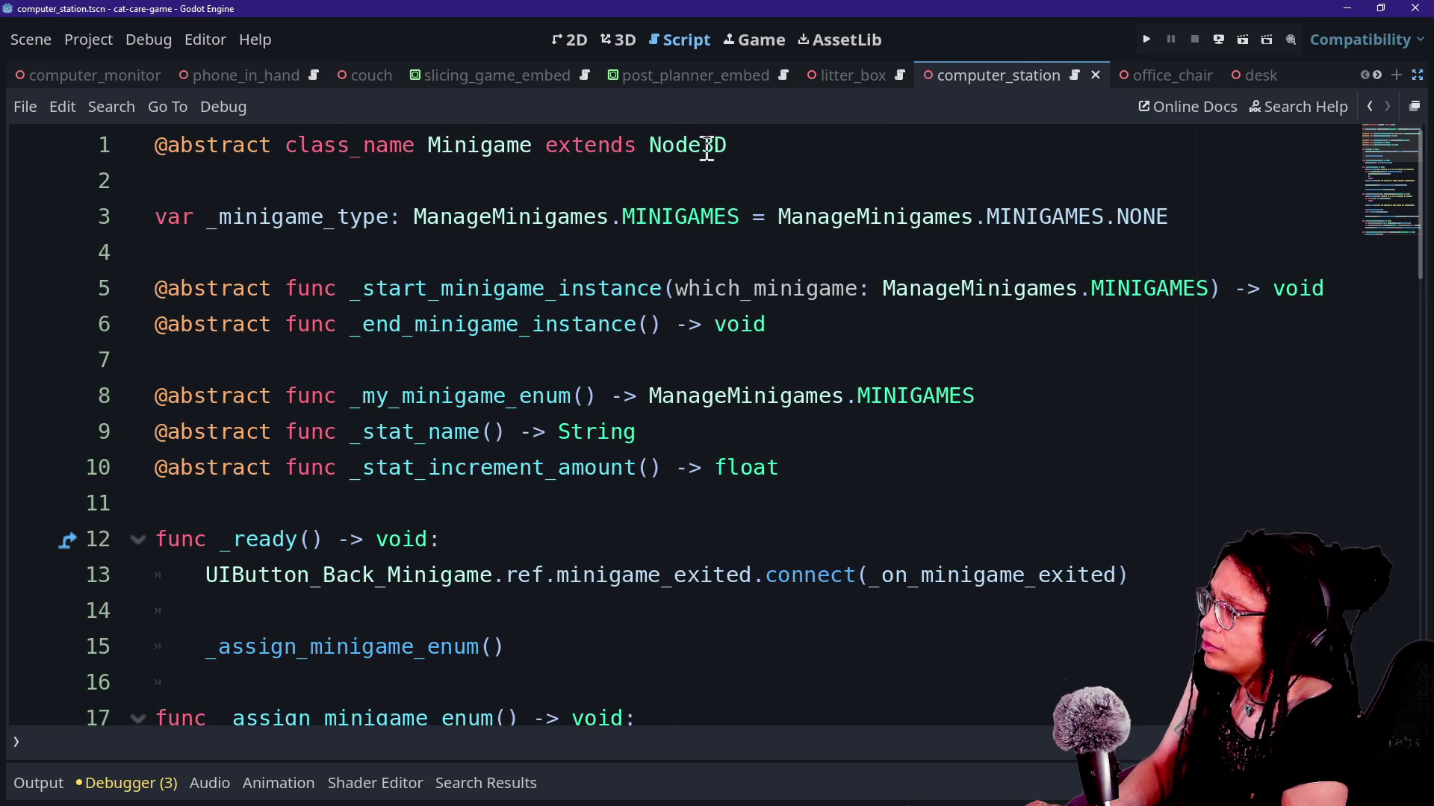
pyautogui.click(1374, 106)
pyautogui.click(1373, 106)
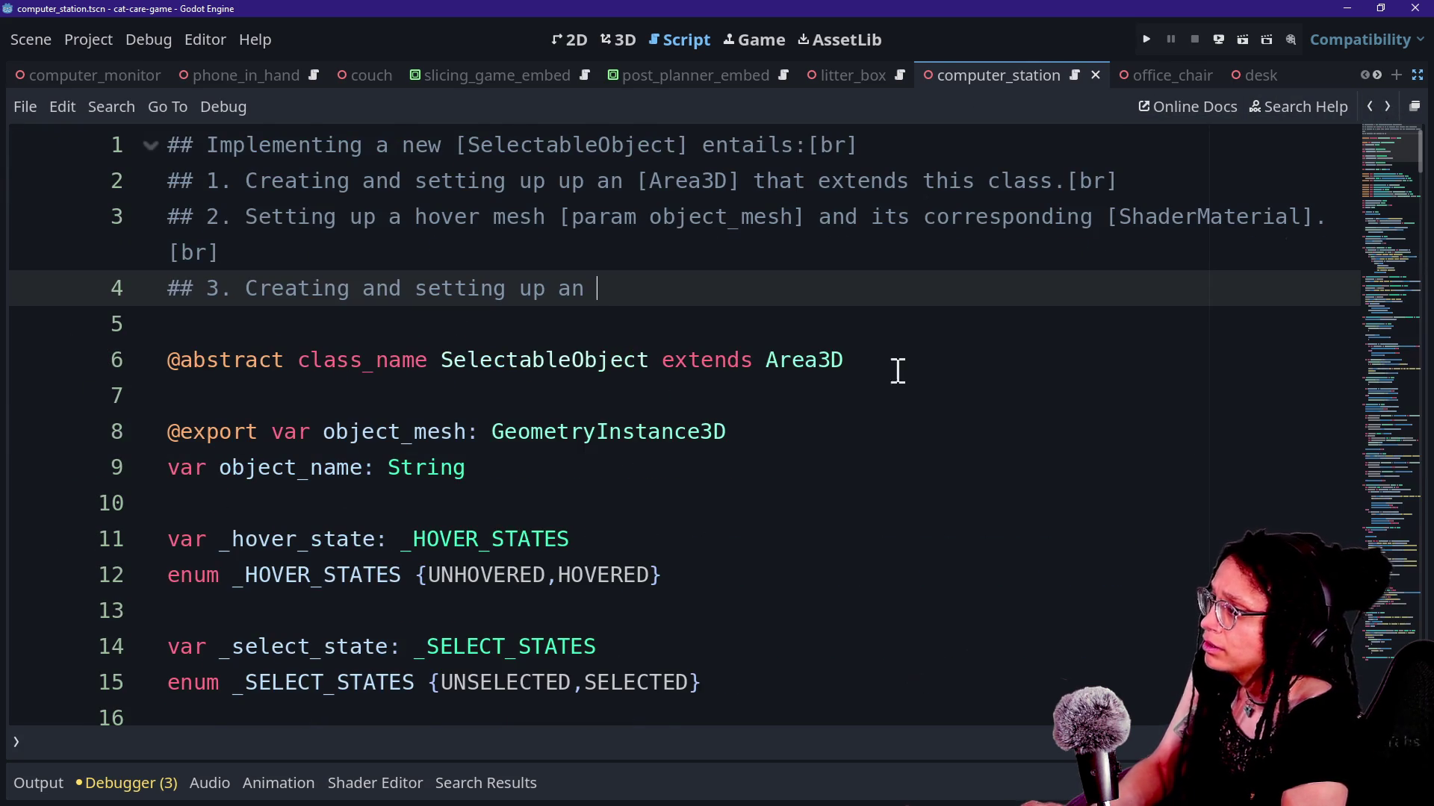
# Remove the duplicated 'up' from step 1 on line 2.
pyautogui.click(835, 324)
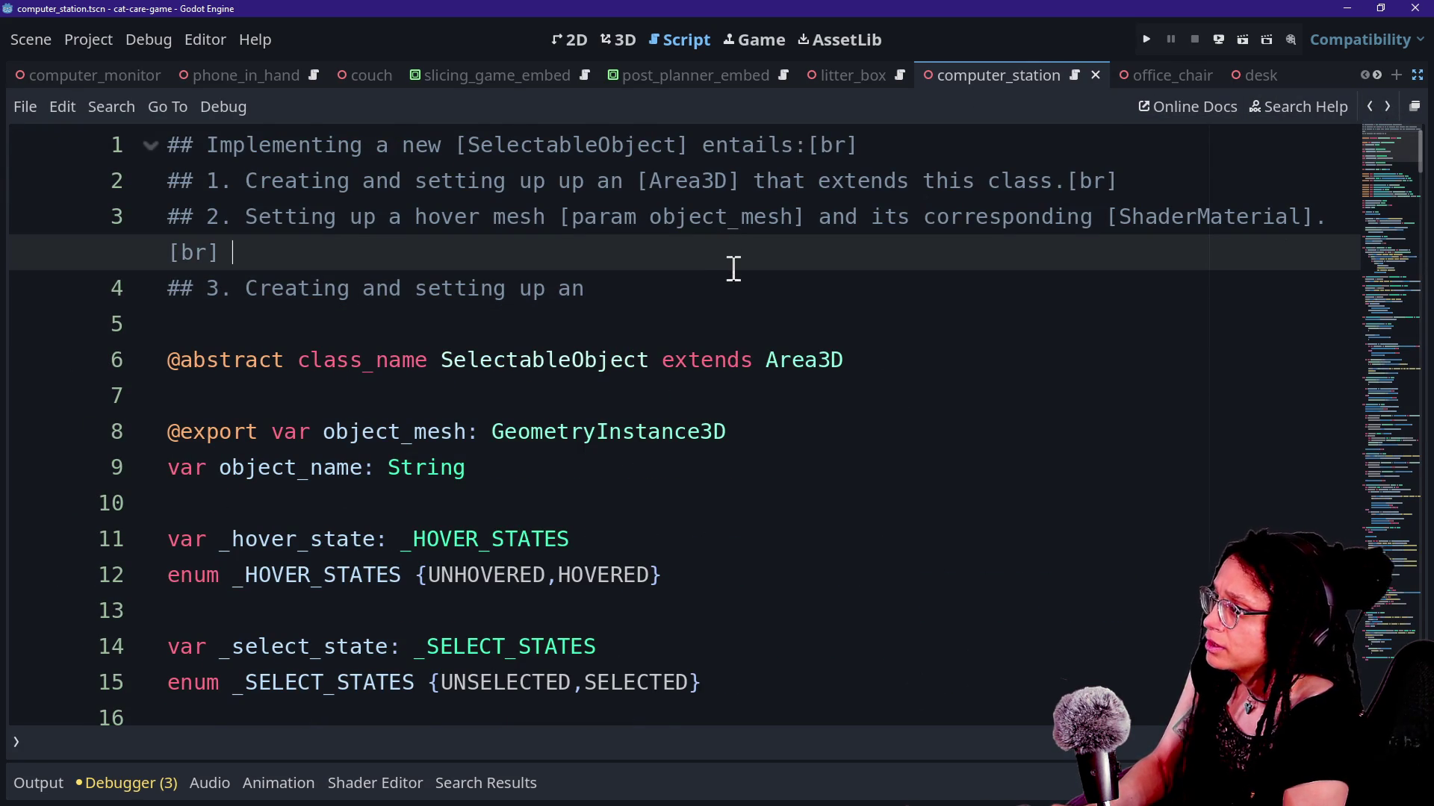
pyautogui.click(735, 279)
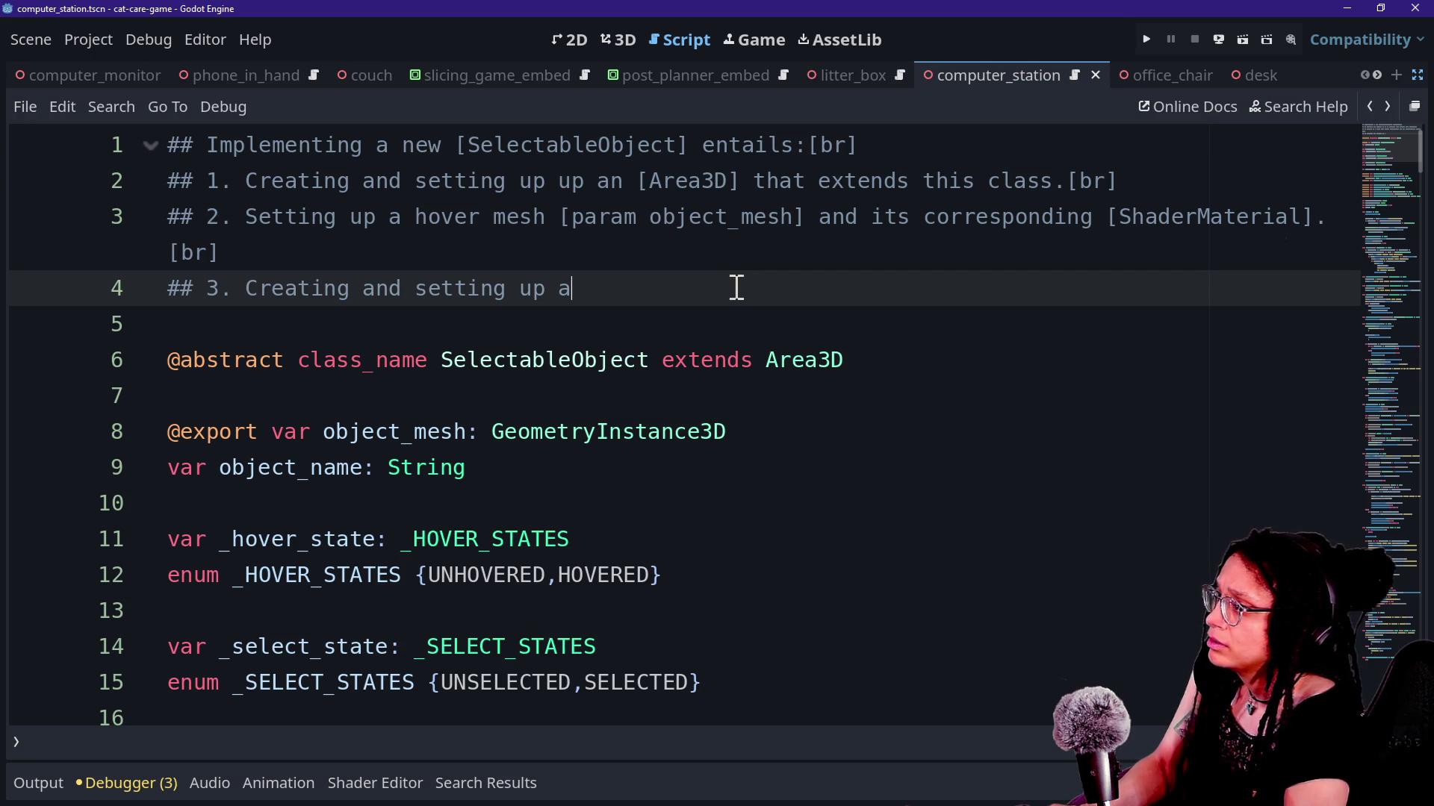
pyautogui.click(567, 185)
pyautogui.press('BackSpace')
pyautogui.press('BackSpace')
pyautogui.press('BackSpace')
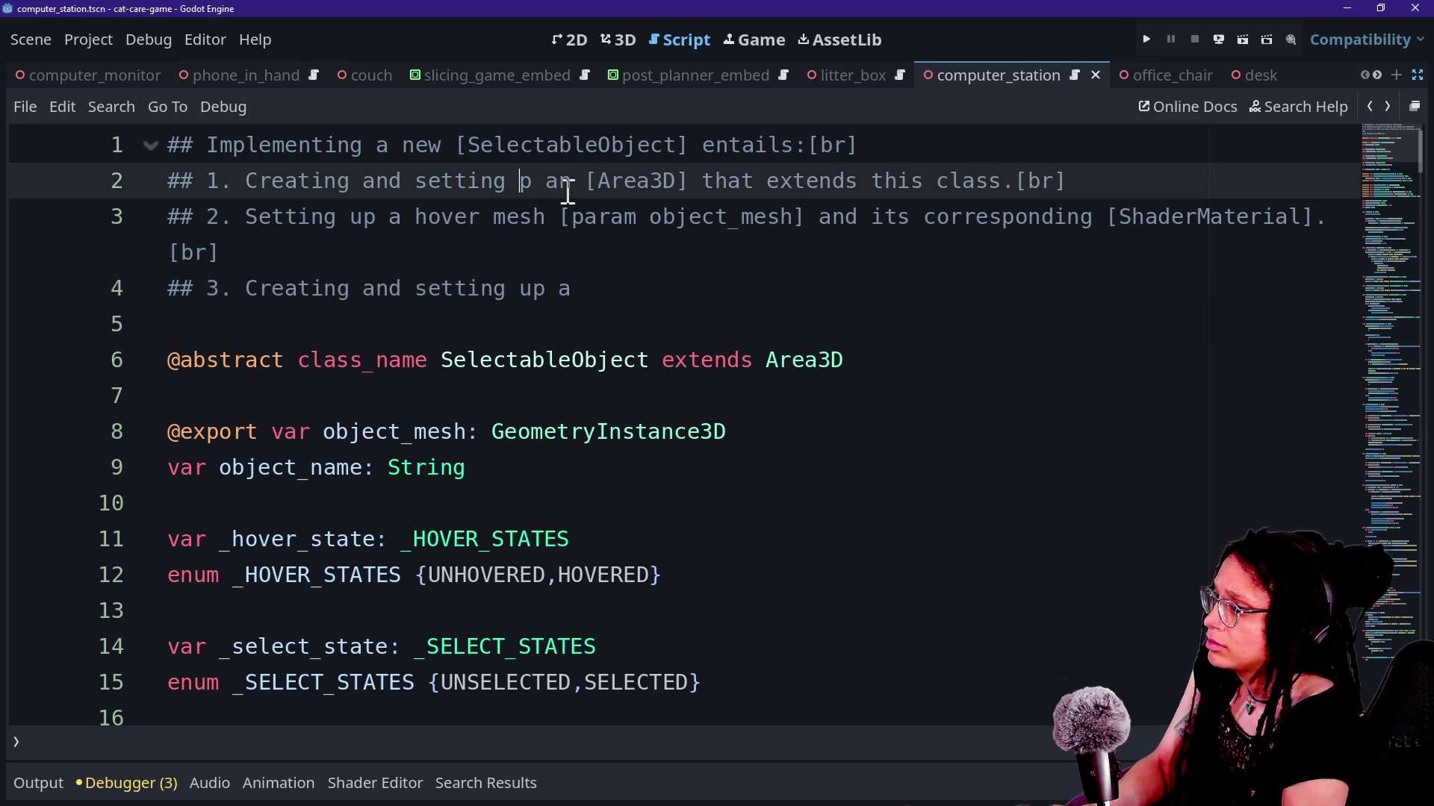
pyautogui.write('u')
# Continue step 3 as 'a script on a [Node3D] that extends [Minigame]'.
pyautogui.click(622, 303)
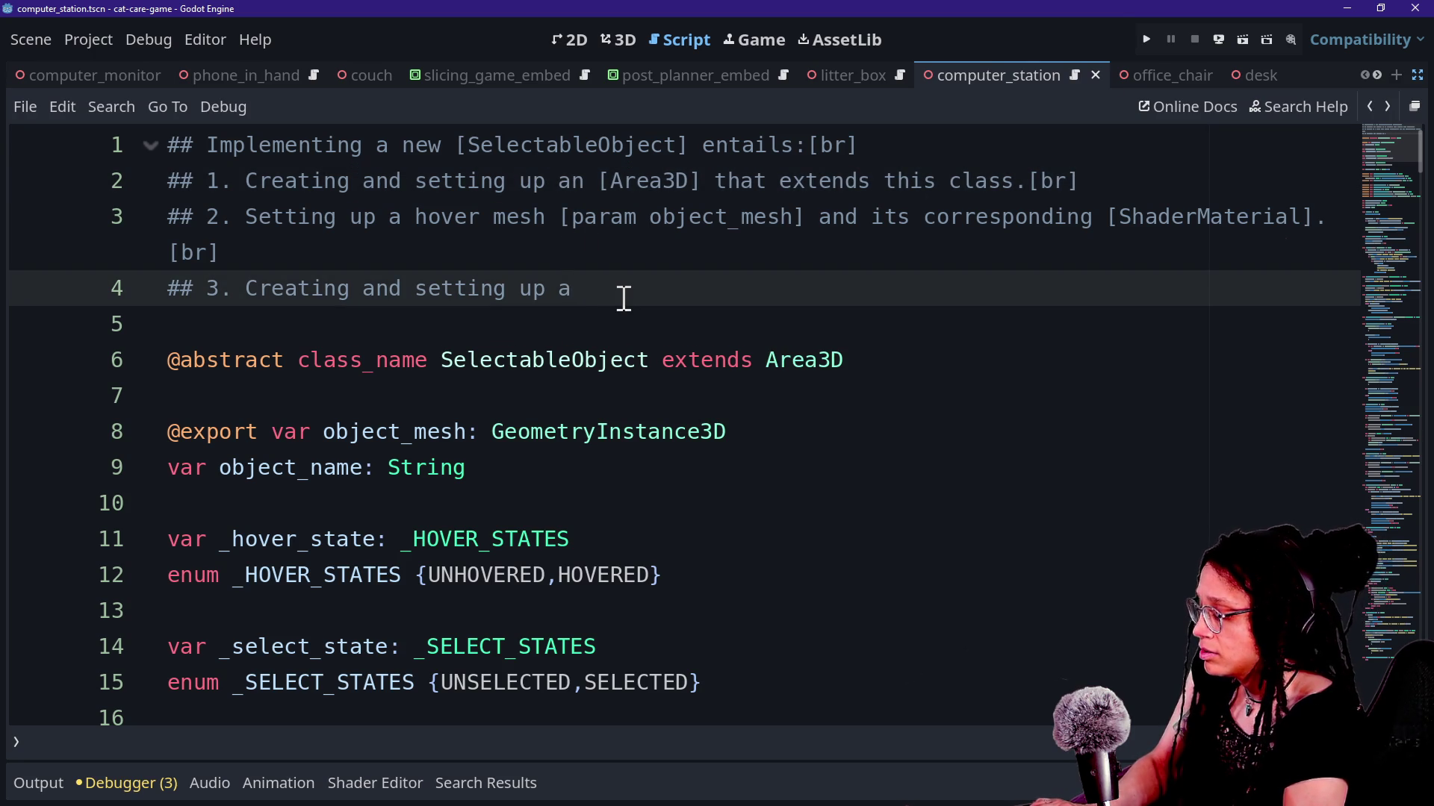
pyautogui.write('[Node3D]-based [Minigame] ')
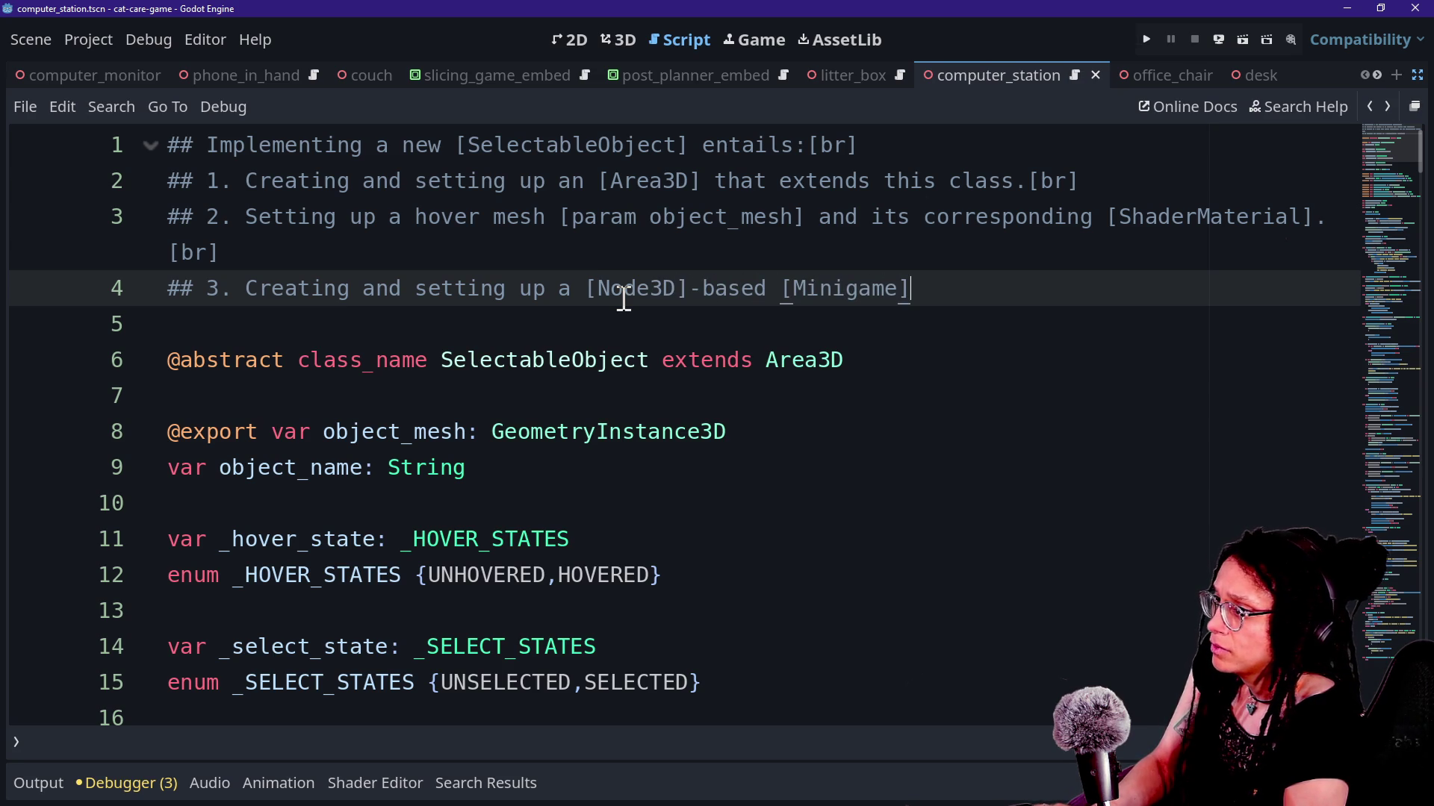
pyautogui.write('scr')
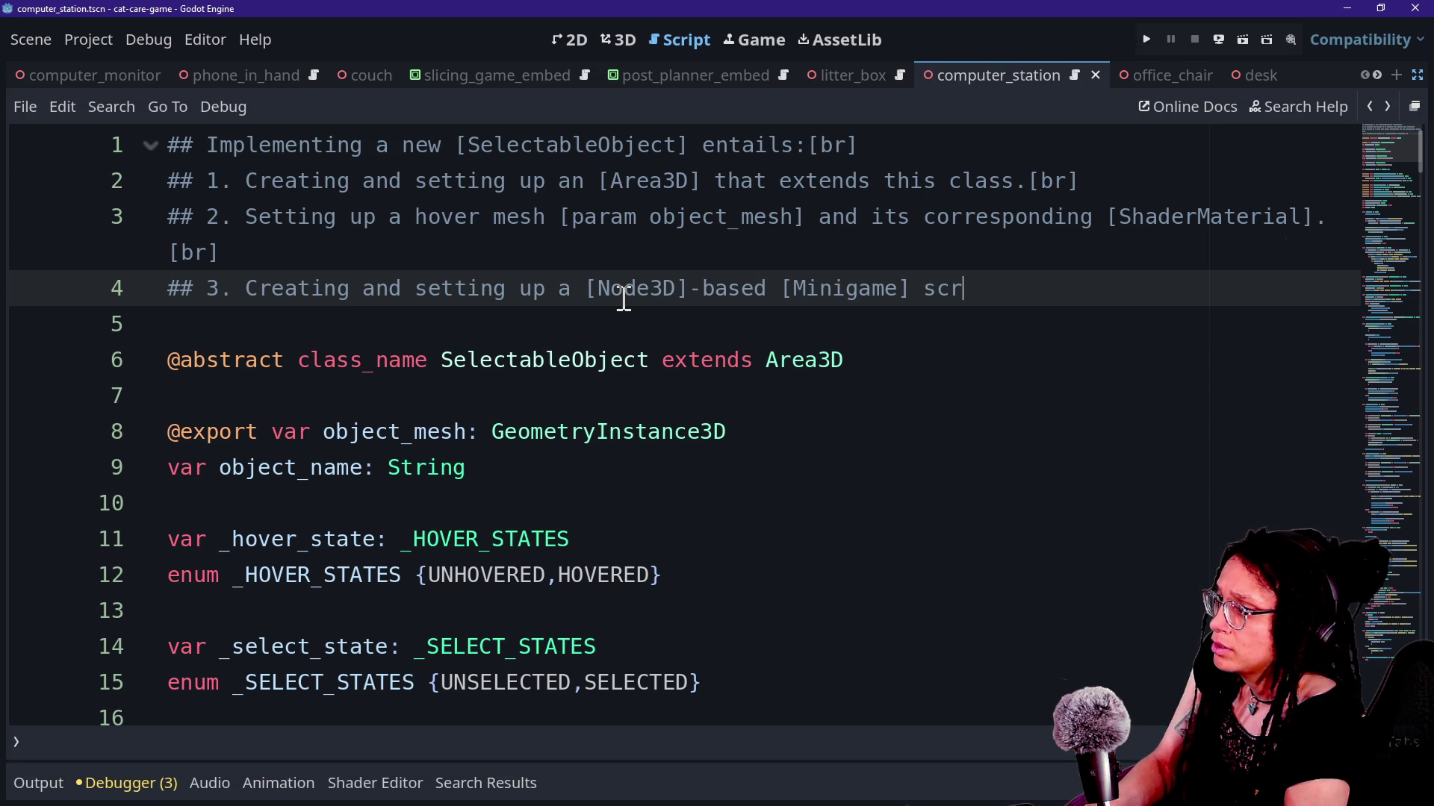
pyautogui.write('ipt that e')
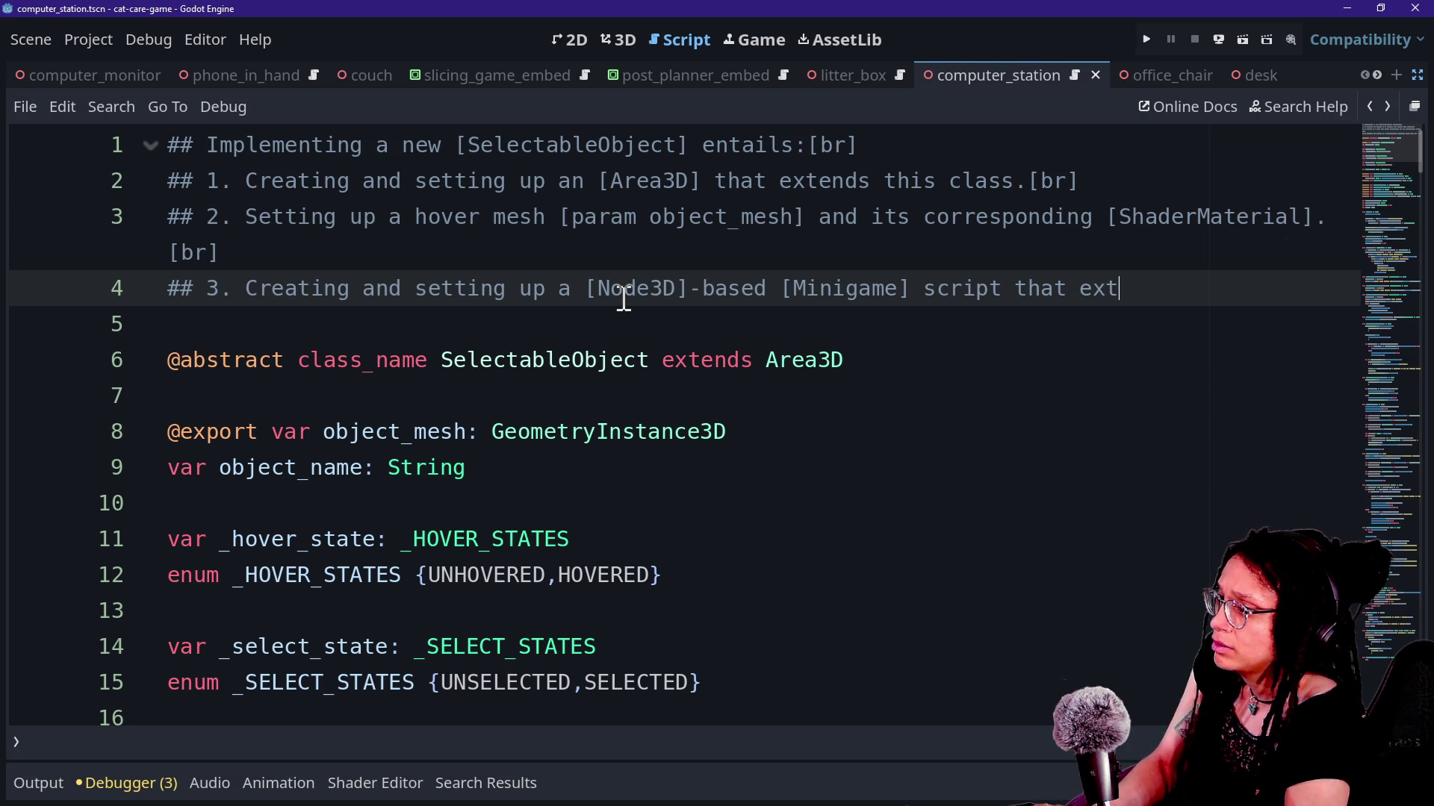
pyautogui.click(592, 297)
pyautogui.write('script on a')
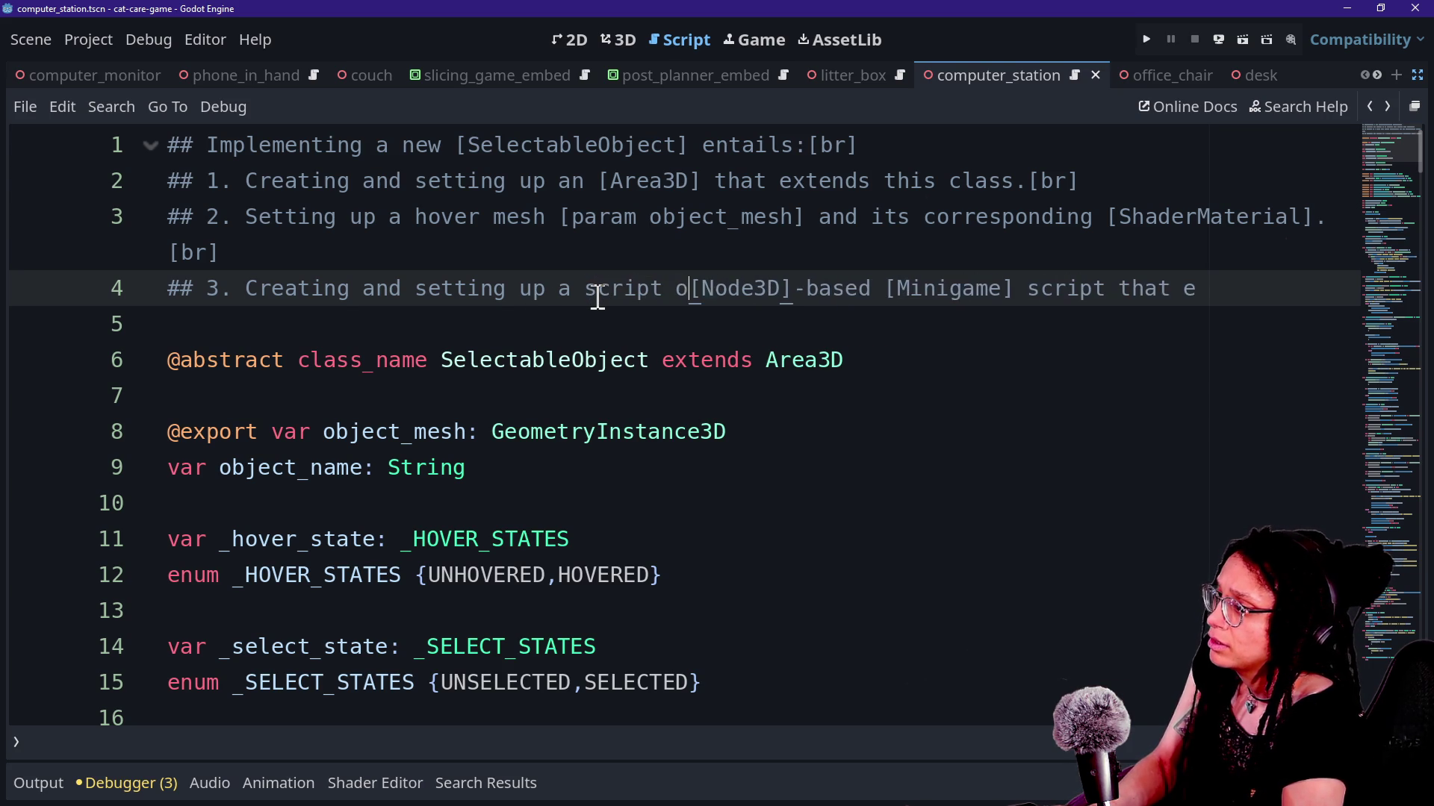
pyautogui.doubleClick(870, 295)
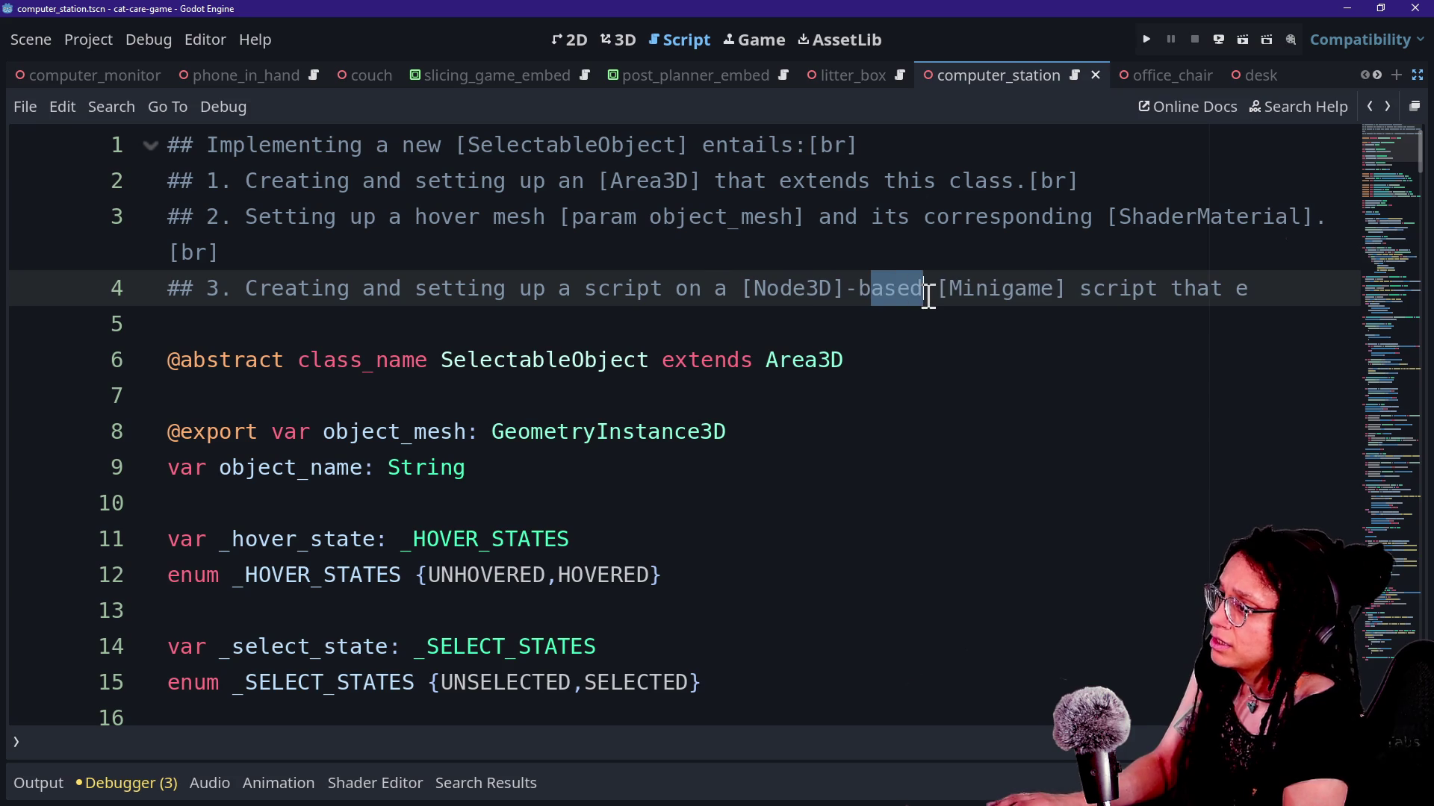
pyautogui.press('BackSpace')
pyautogui.press('BackSpace')
pyautogui.write('that e')
pyautogui.write('xtends')
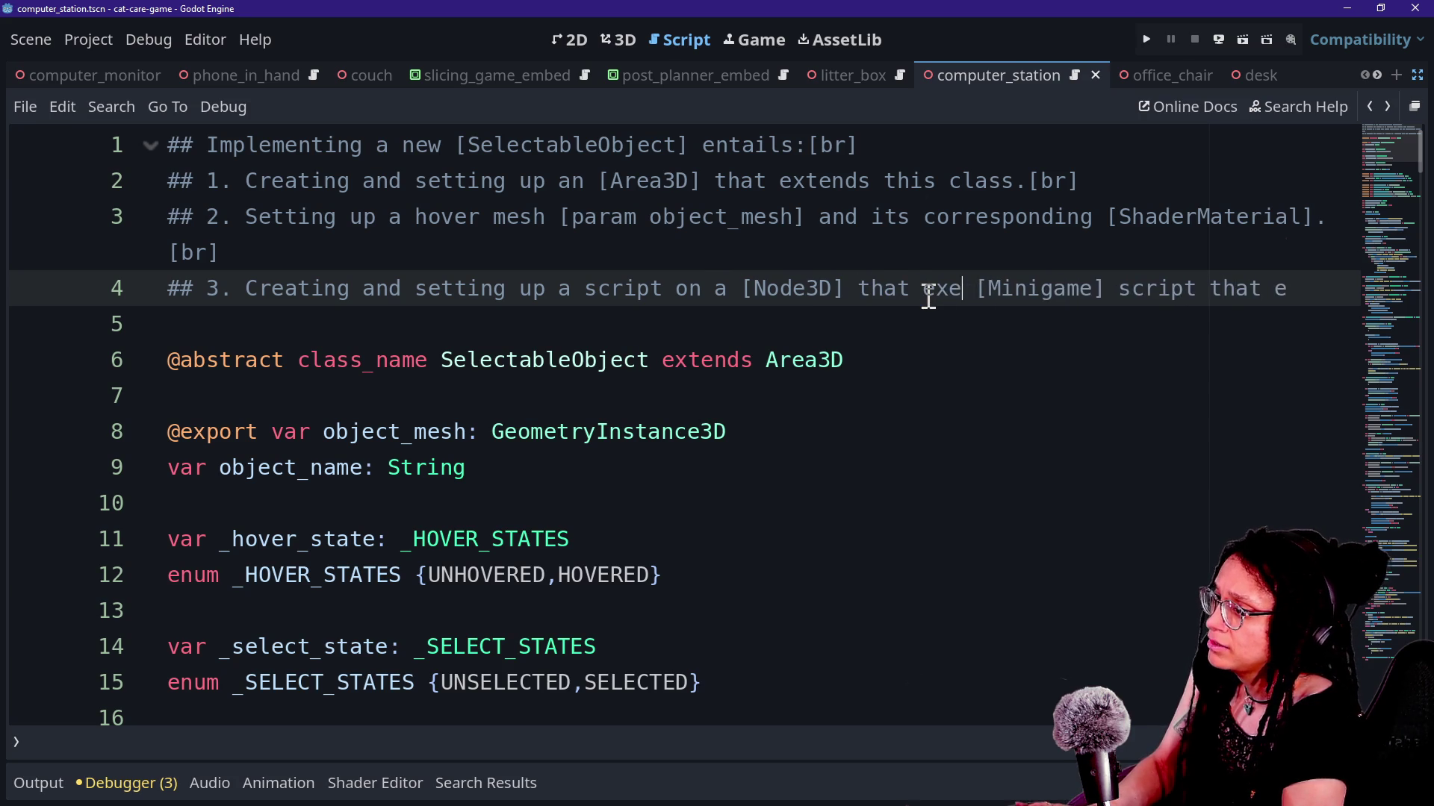
# Trim the leftover words after [Minigame] and end step 3 with ', and ensuring'.
pyautogui.doubleClick(1206, 291)
pyautogui.press('BackSpace')
pyautogui.press('Delete')
pyautogui.press('Delete')
pyautogui.press('Delete')
pyautogui.press('BackSpace')
pyautogui.press('Delete')
pyautogui.press('Delete')
pyautogui.press('Delete')
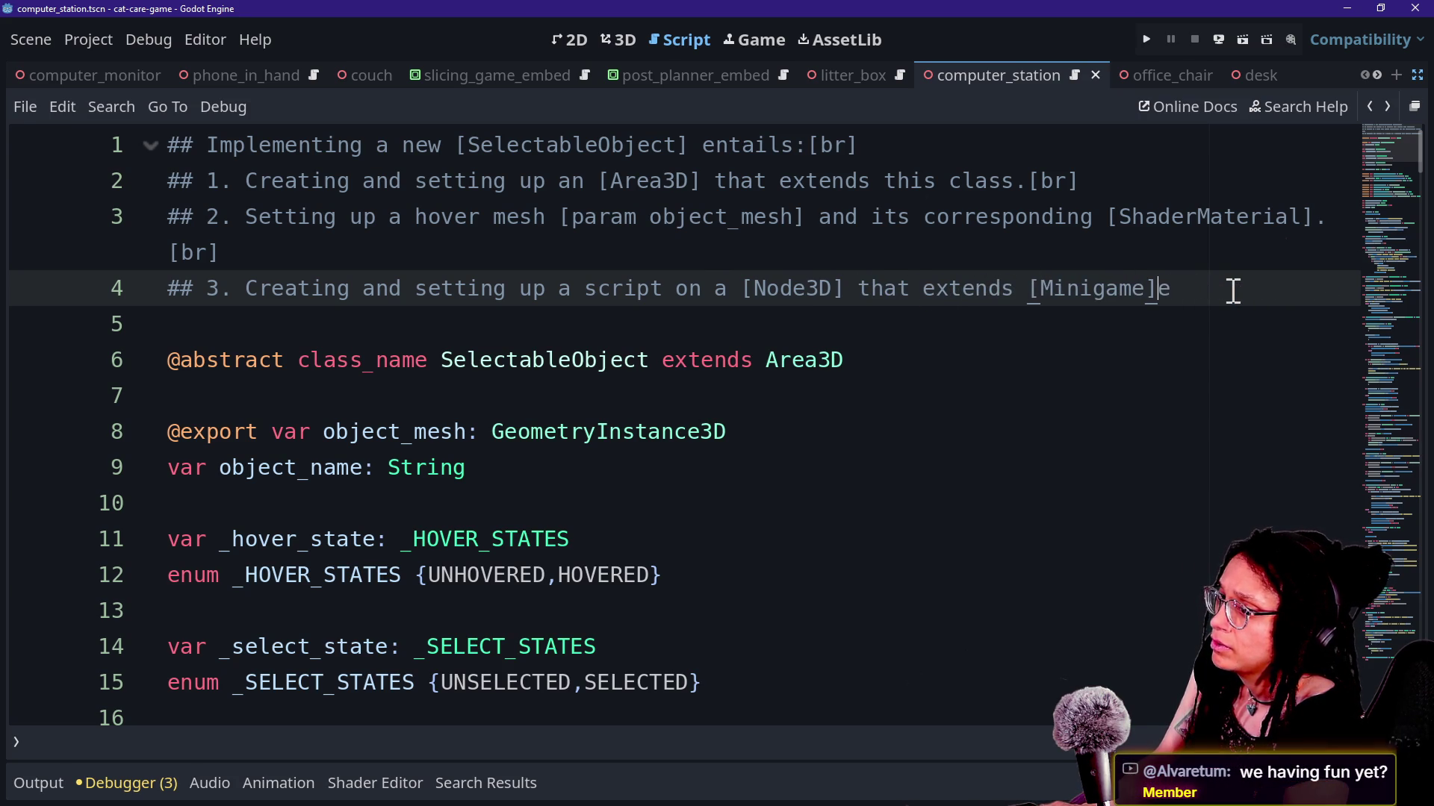
pyautogui.write(', and ensuring')
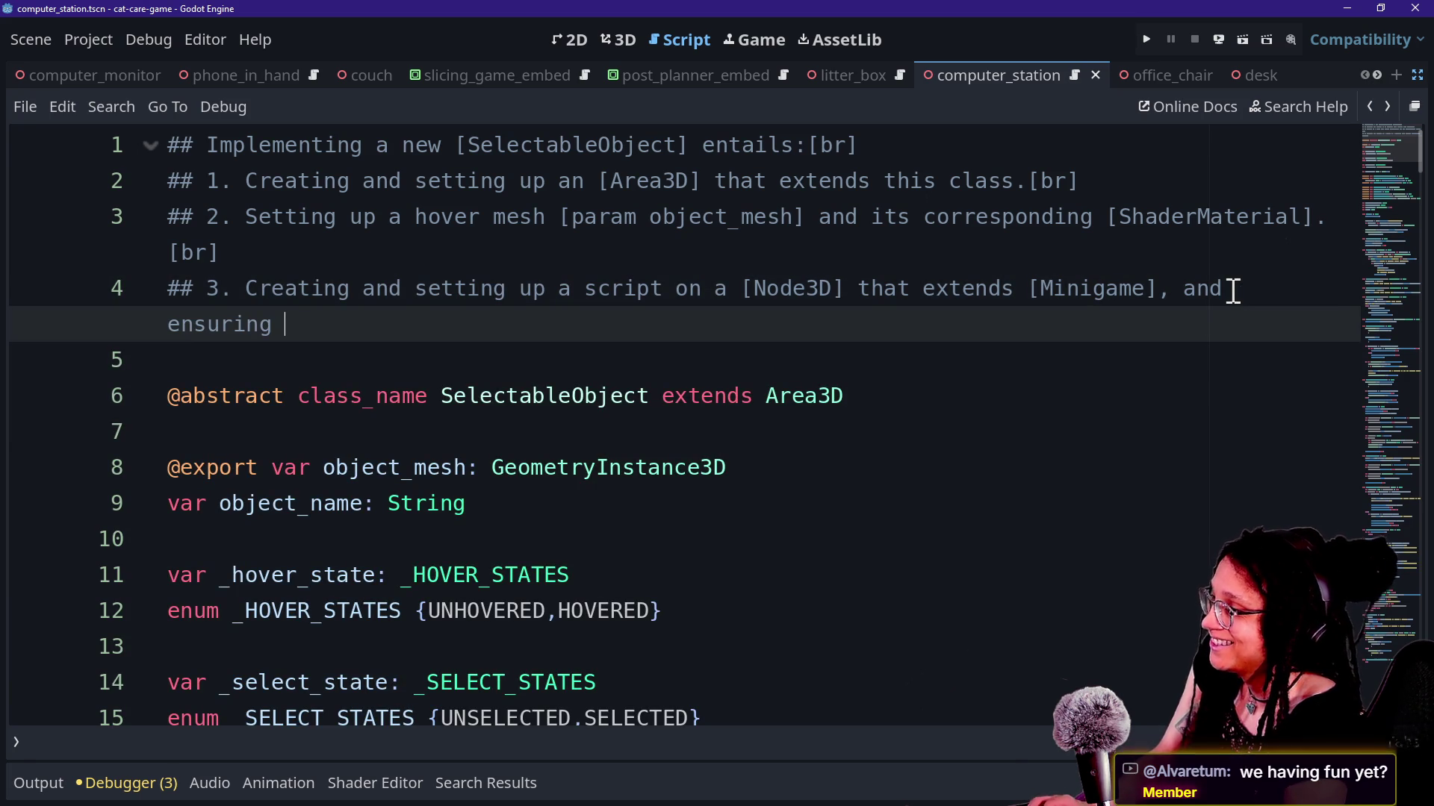
pyautogui.hotkey('shift', 'alt', 'o')
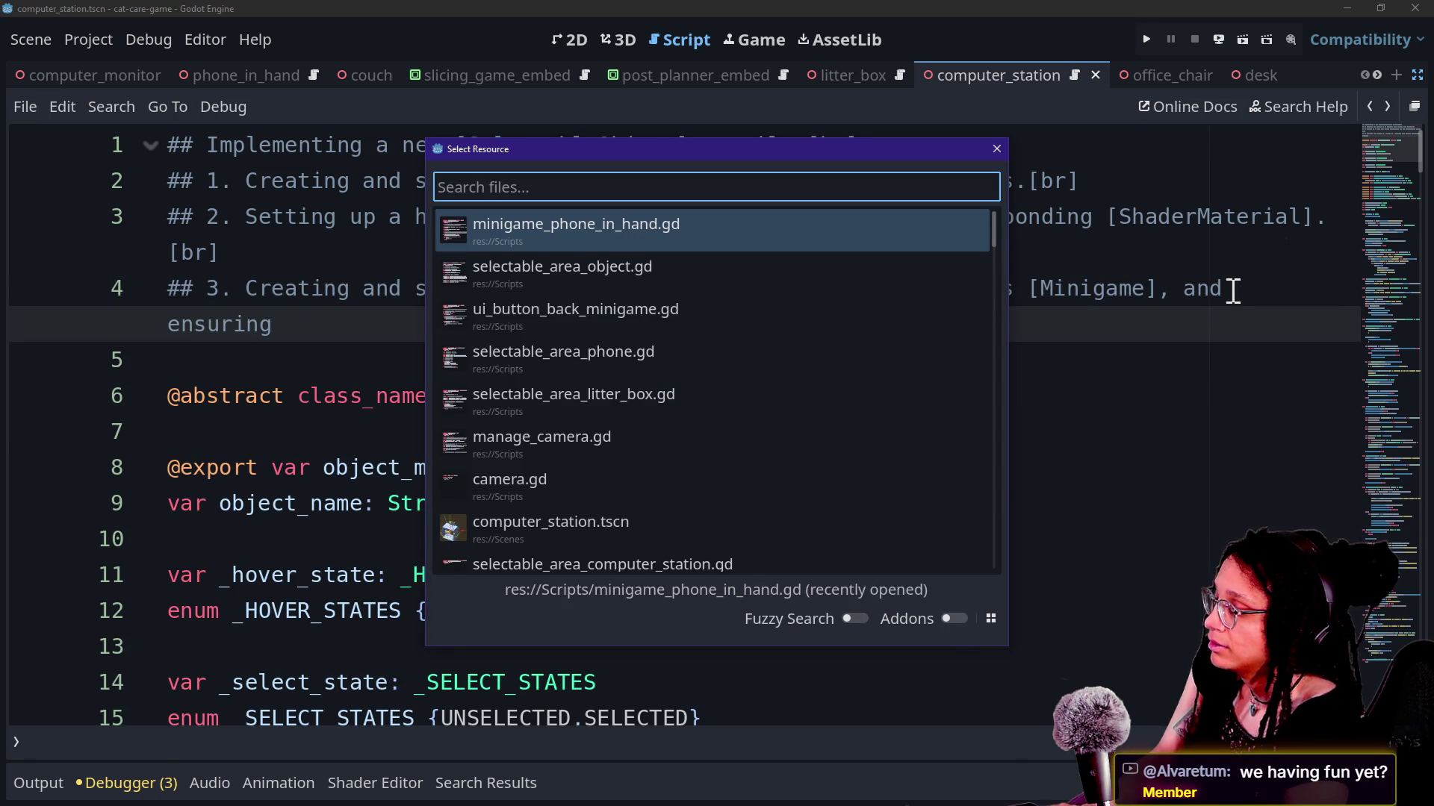
# Open a script from the recent files list and select the end of its phone-finished function.
pyautogui.press('Down')
pyautogui.press('Down')
pyautogui.press('Down')
pyautogui.press('Up')
pyautogui.press('Up')
pyautogui.press('Up')
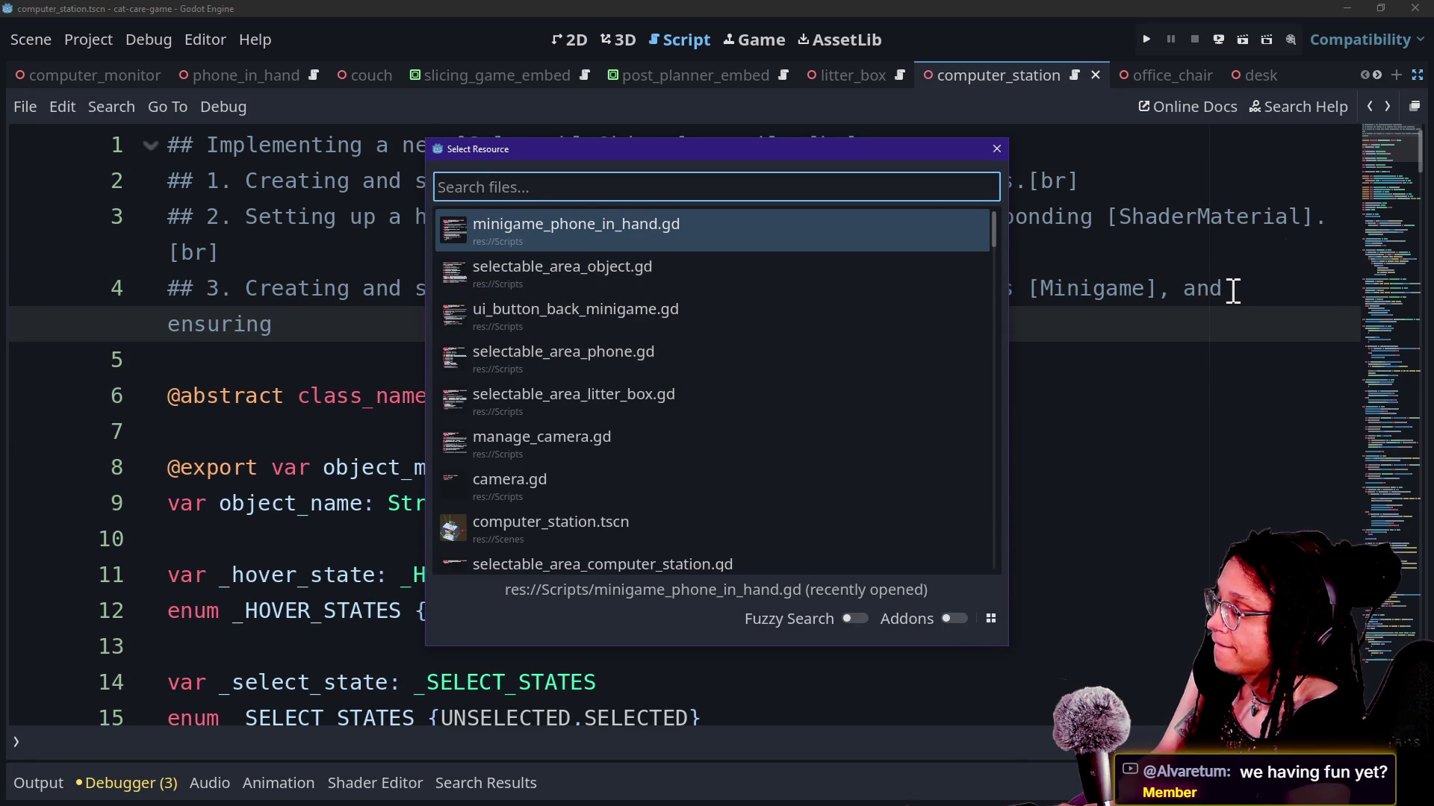
pyautogui.press('Escape')
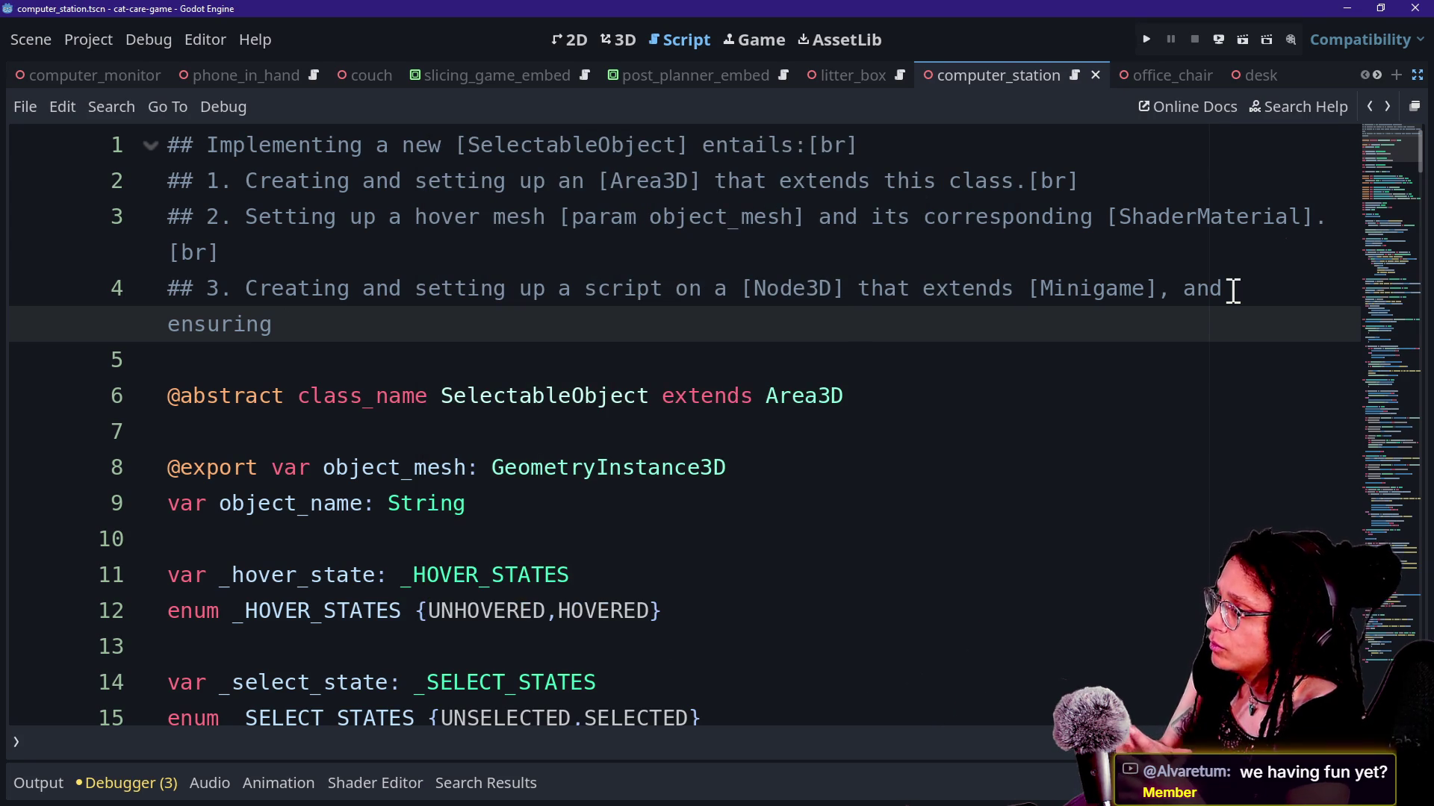
pyautogui.hotkey('shift', 'alt', 'o')
pyautogui.press('Down')
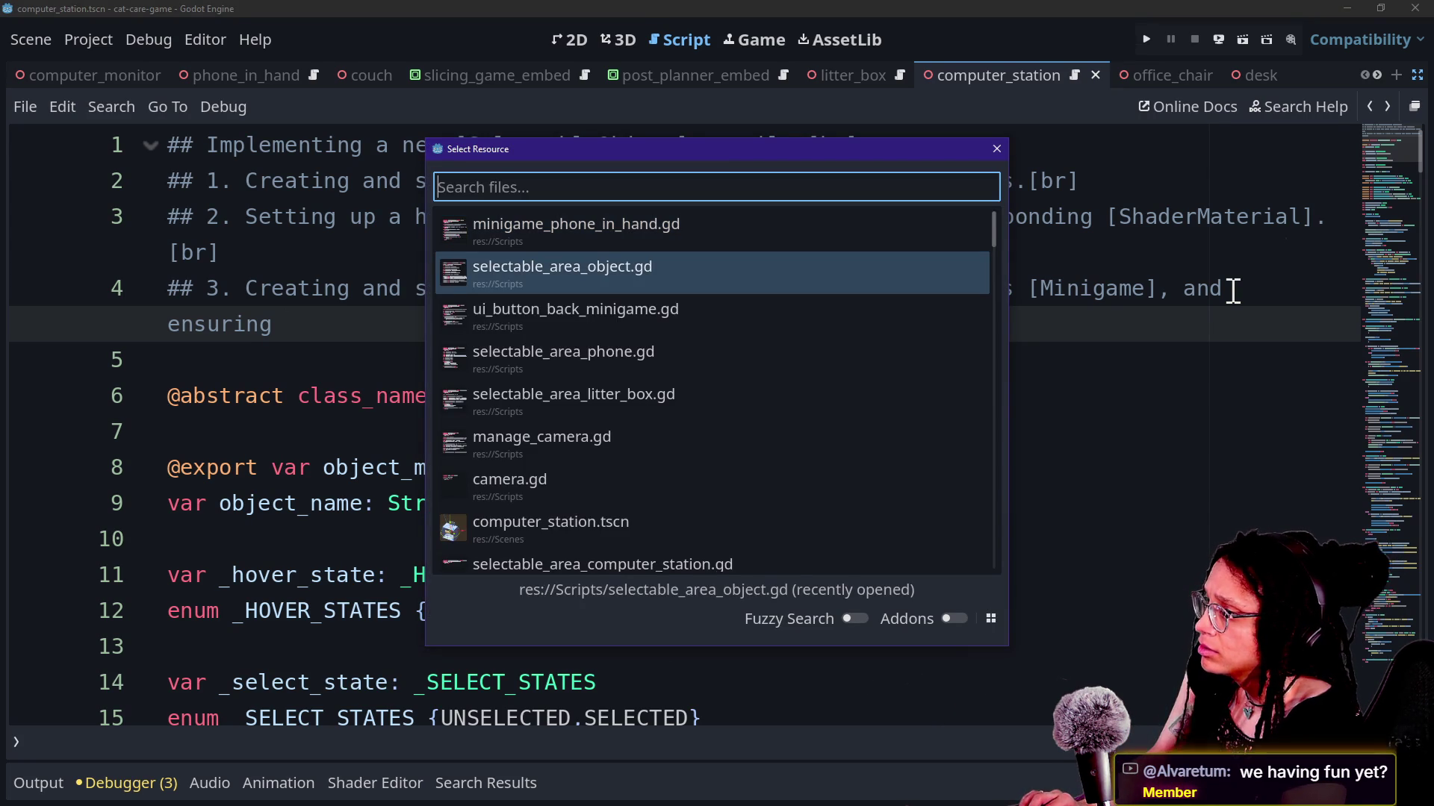
pyautogui.press('Down')
pyautogui.press('Down')
pyautogui.press('Return')
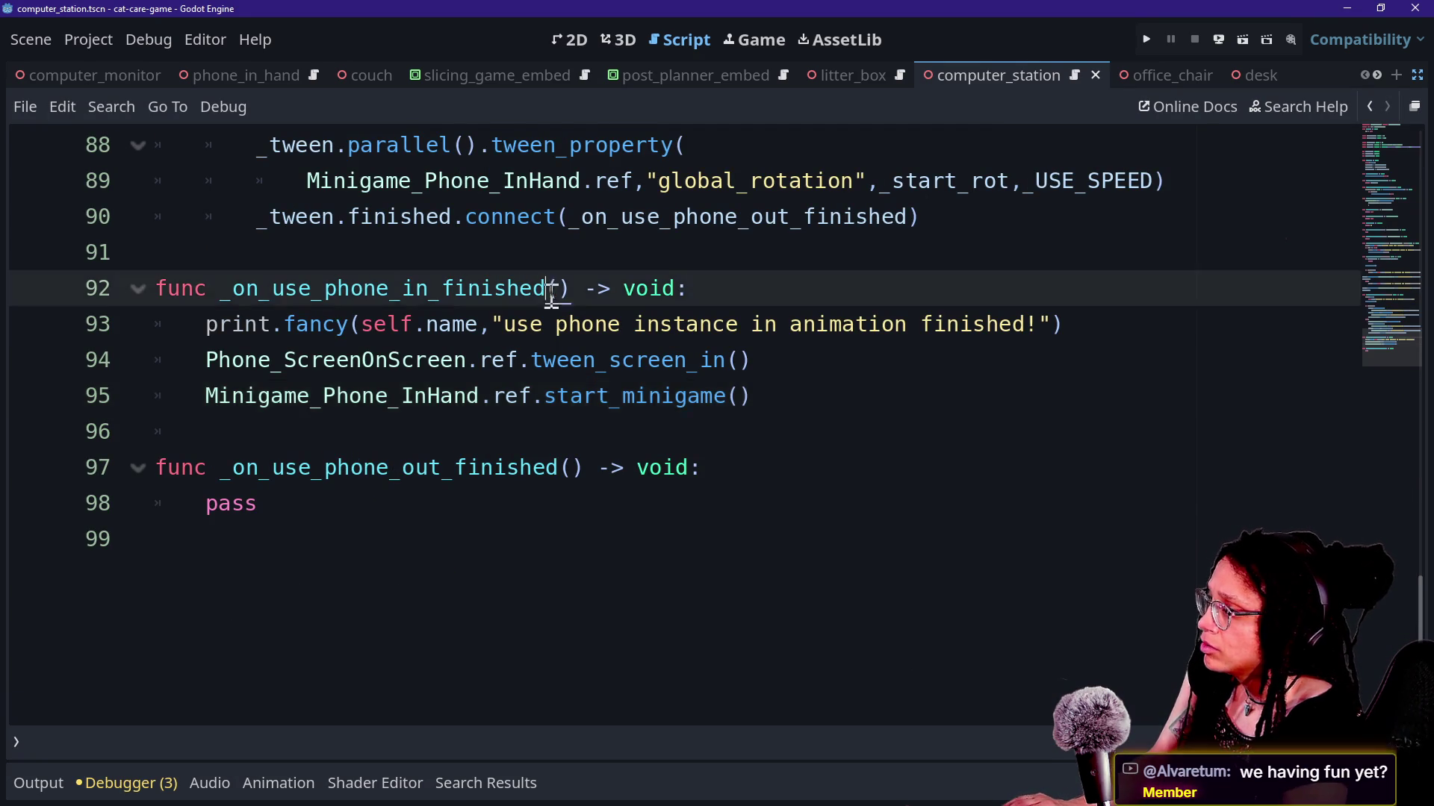
pyautogui.moveTo(547, 290); pyautogui.dragTo(802, 406)
# Quick-open 'couch' to open the couch scene, then the selectable_area_couch.gd script.
pyautogui.hotkey('shift', 'alt', 'o')
pyautogui.press('Escape')
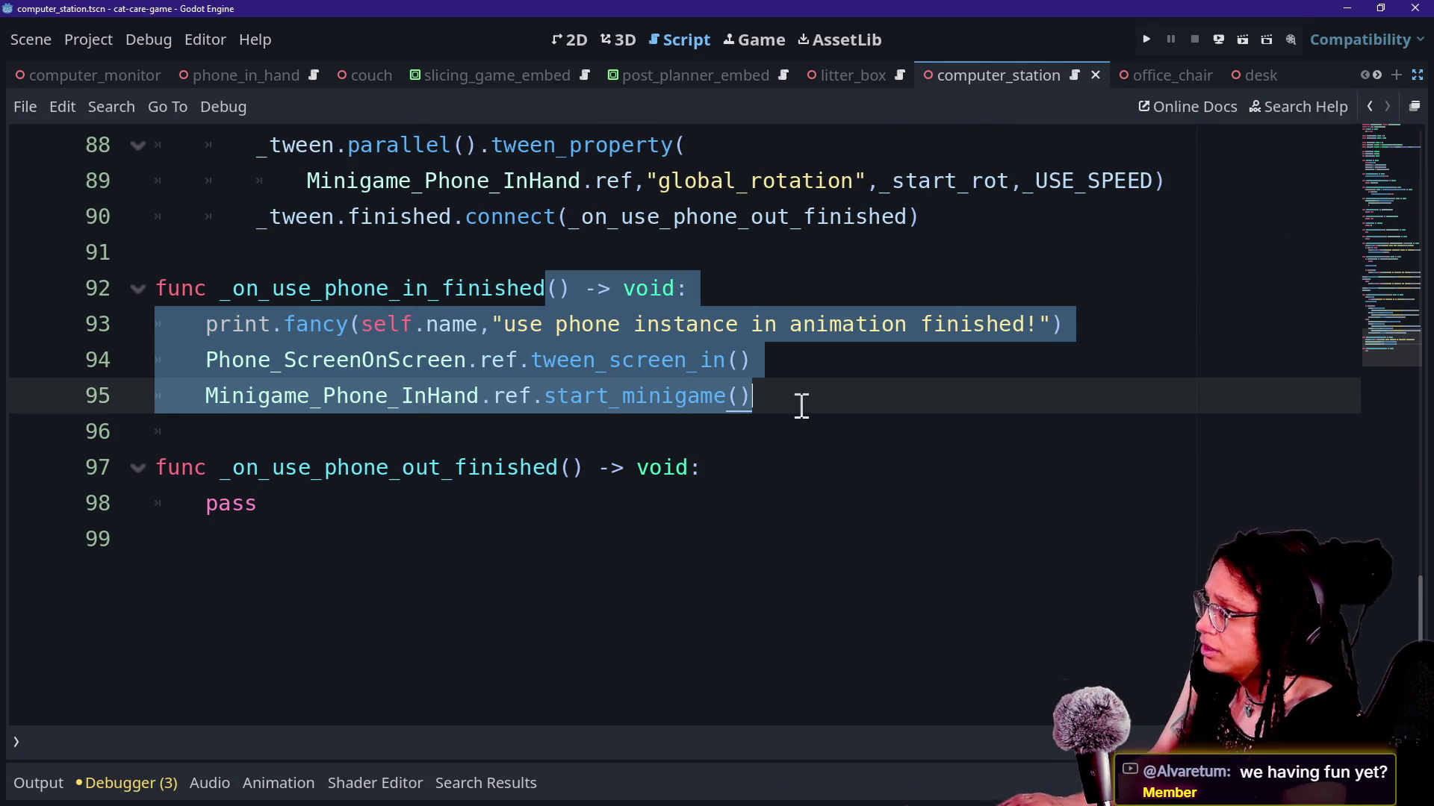
pyautogui.hotkey('shift', 'alt', 'o')
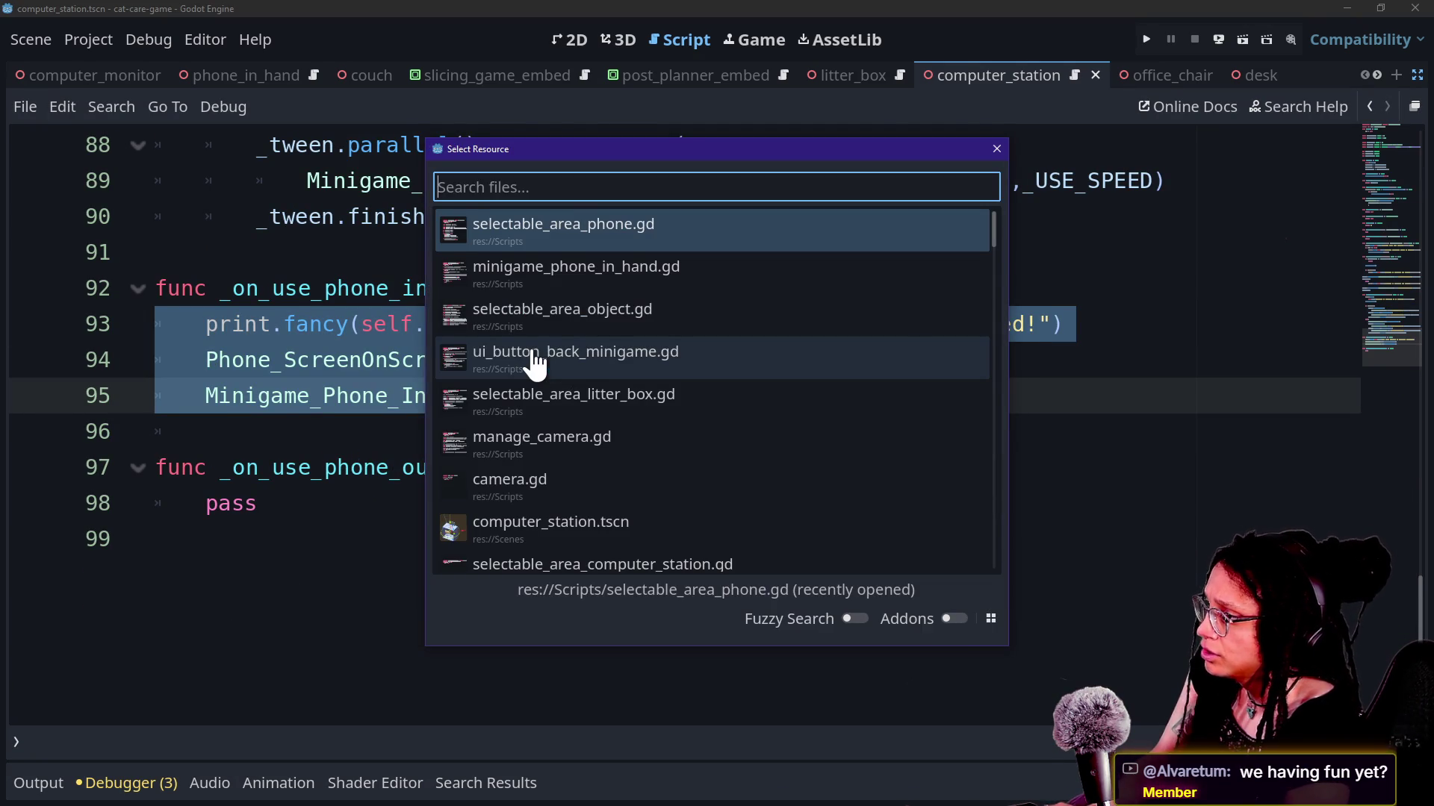
pyautogui.write('couch')
pyautogui.press('Return')
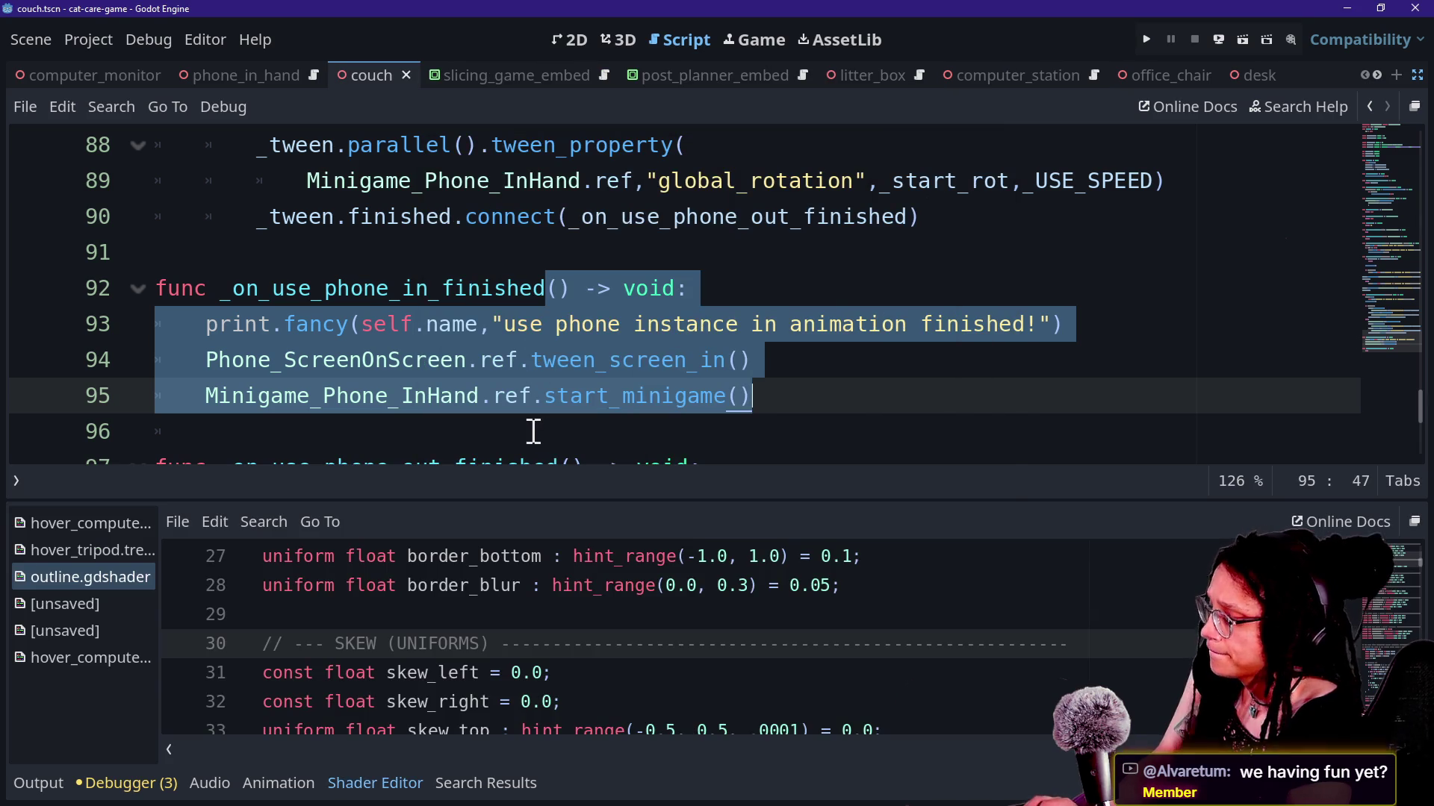
pyautogui.hotkey('shift', 'alt', 'o')
pyautogui.write('couch')
pyautogui.press('Down')
pyautogui.press('Down')
pyautogui.press('Down')
pyautogui.press('Down')
pyautogui.press('Down')
pyautogui.press('Up')
pyautogui.press('Return')
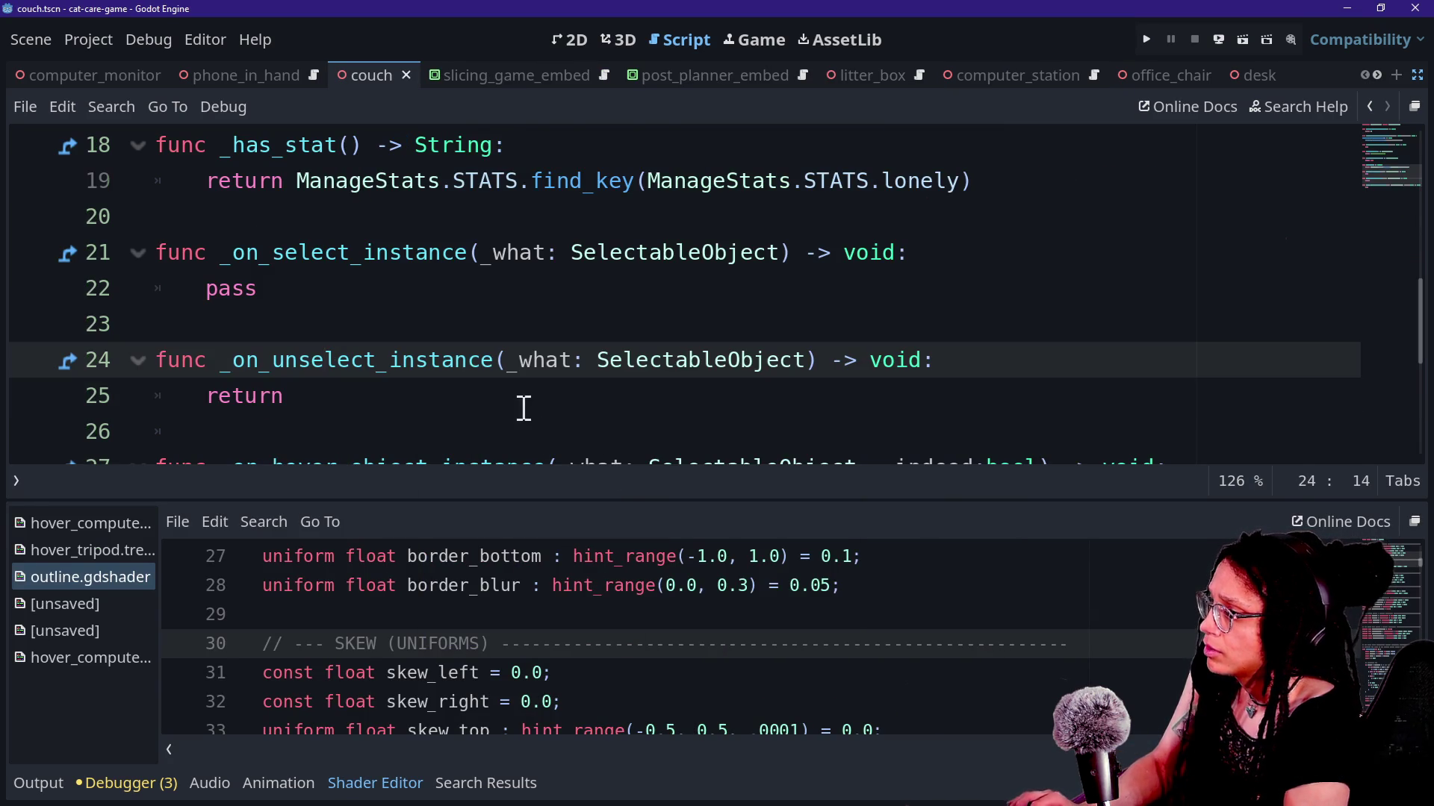
# Hide the bottom panel and search the couch script for 'minigame', reviewing its functions.
pyautogui.hotkey('ctrl', 'j')
pyautogui.scroll(2, 523, 407)
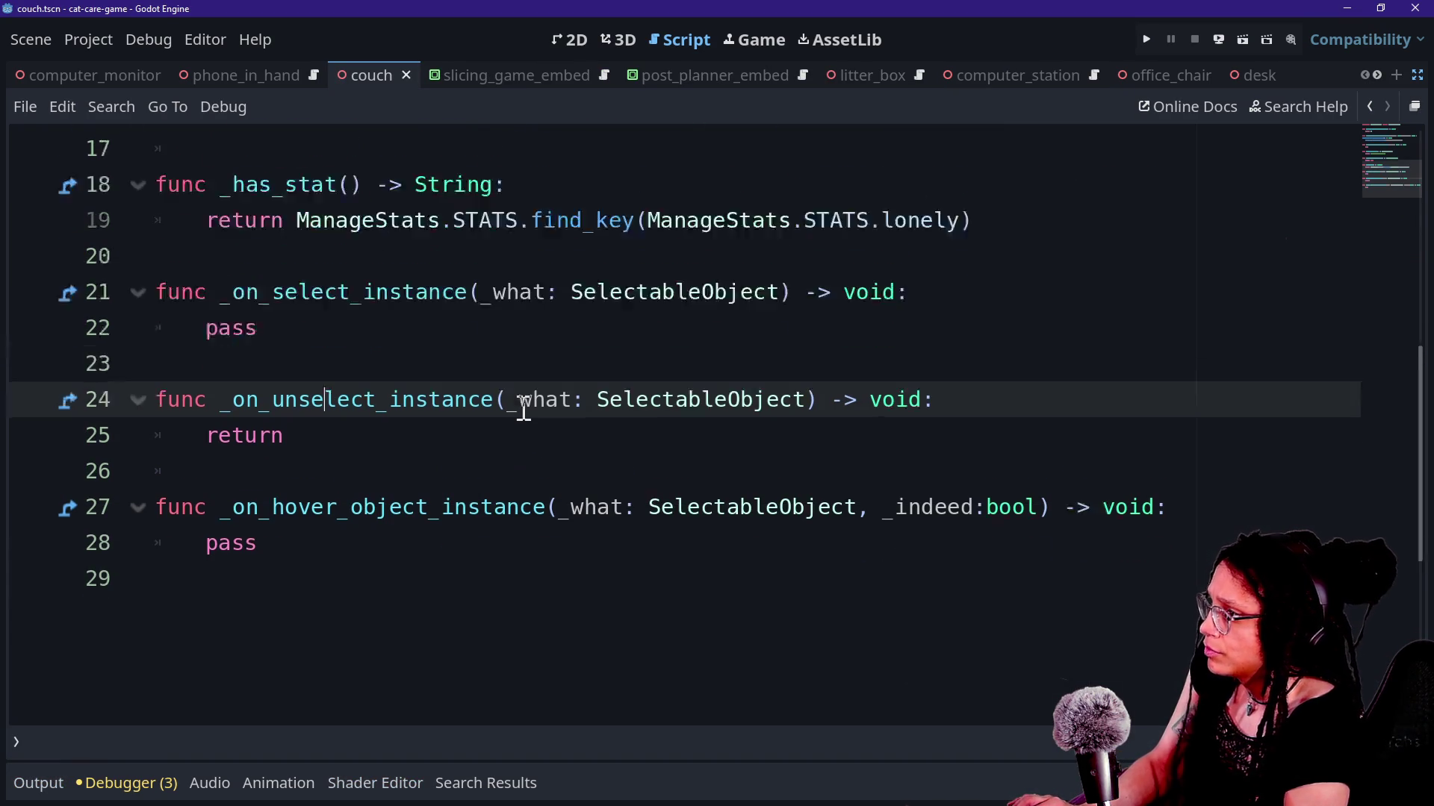
pyautogui.hotkey('ctrl', 'f')
pyautogui.write('minigame')
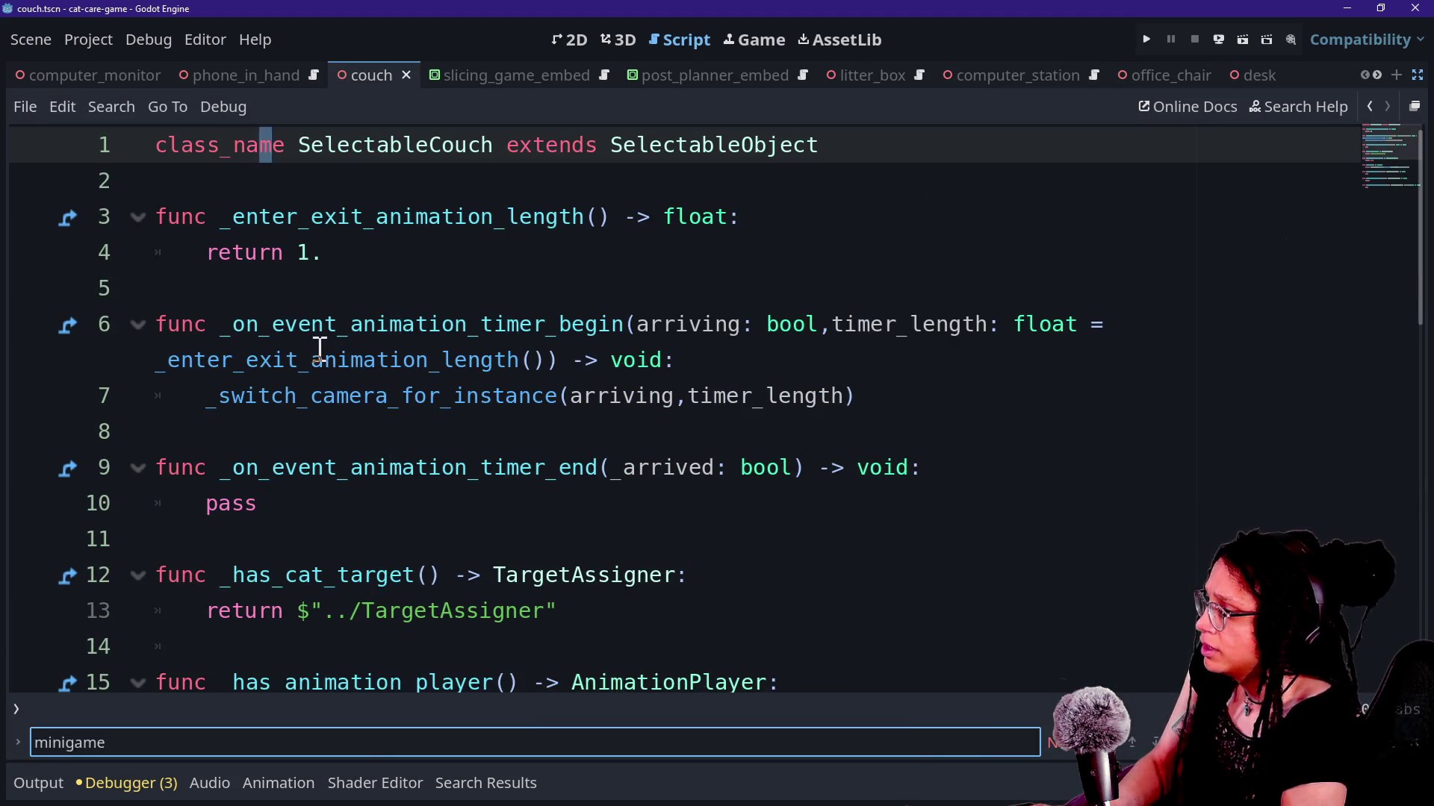
pyautogui.click(366, 369)
pyautogui.click(351, 262)
pyautogui.click(525, 496)
pyautogui.scroll(-2, 526, 497)
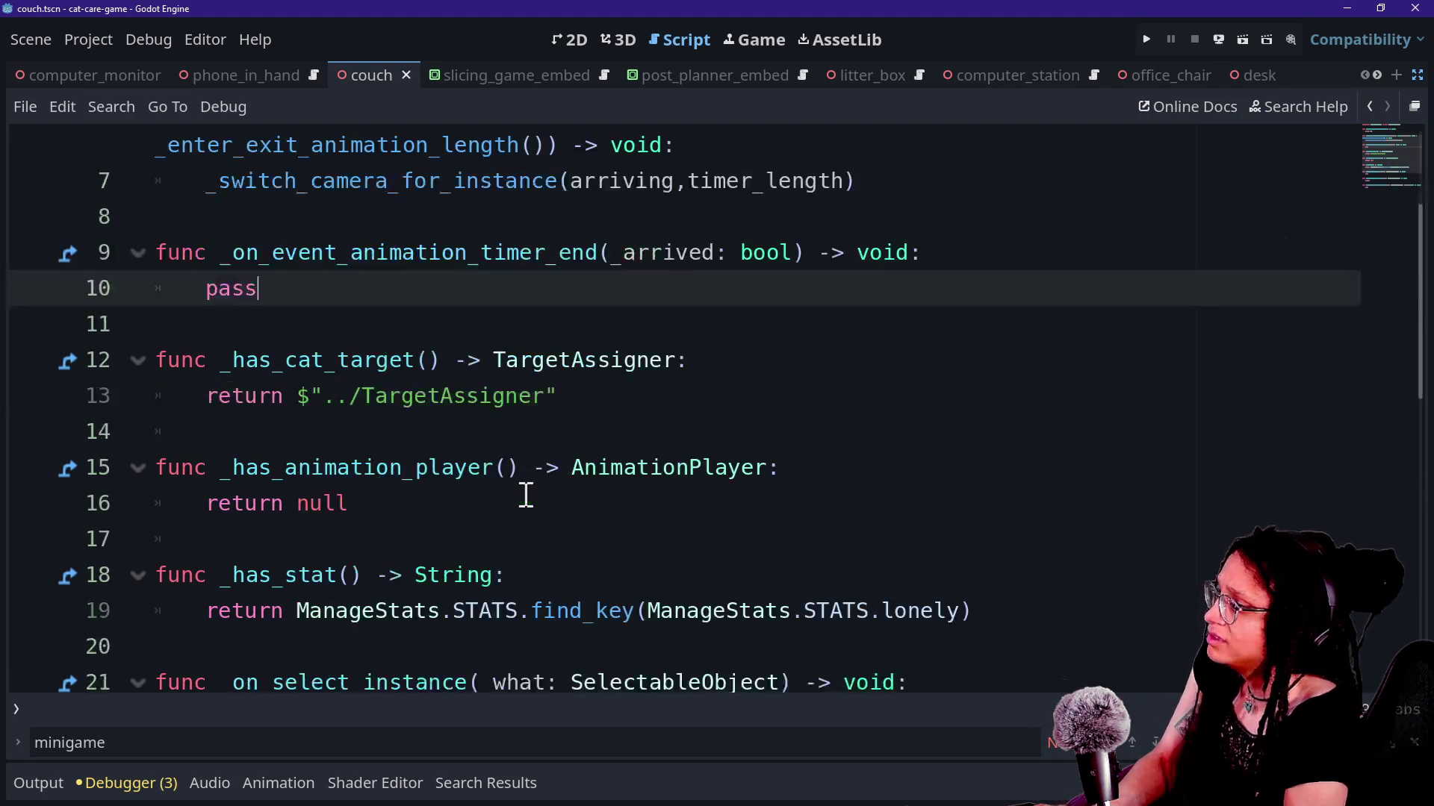
pyautogui.scroll(-2, 586, 475)
pyautogui.scroll(-2, 589, 478)
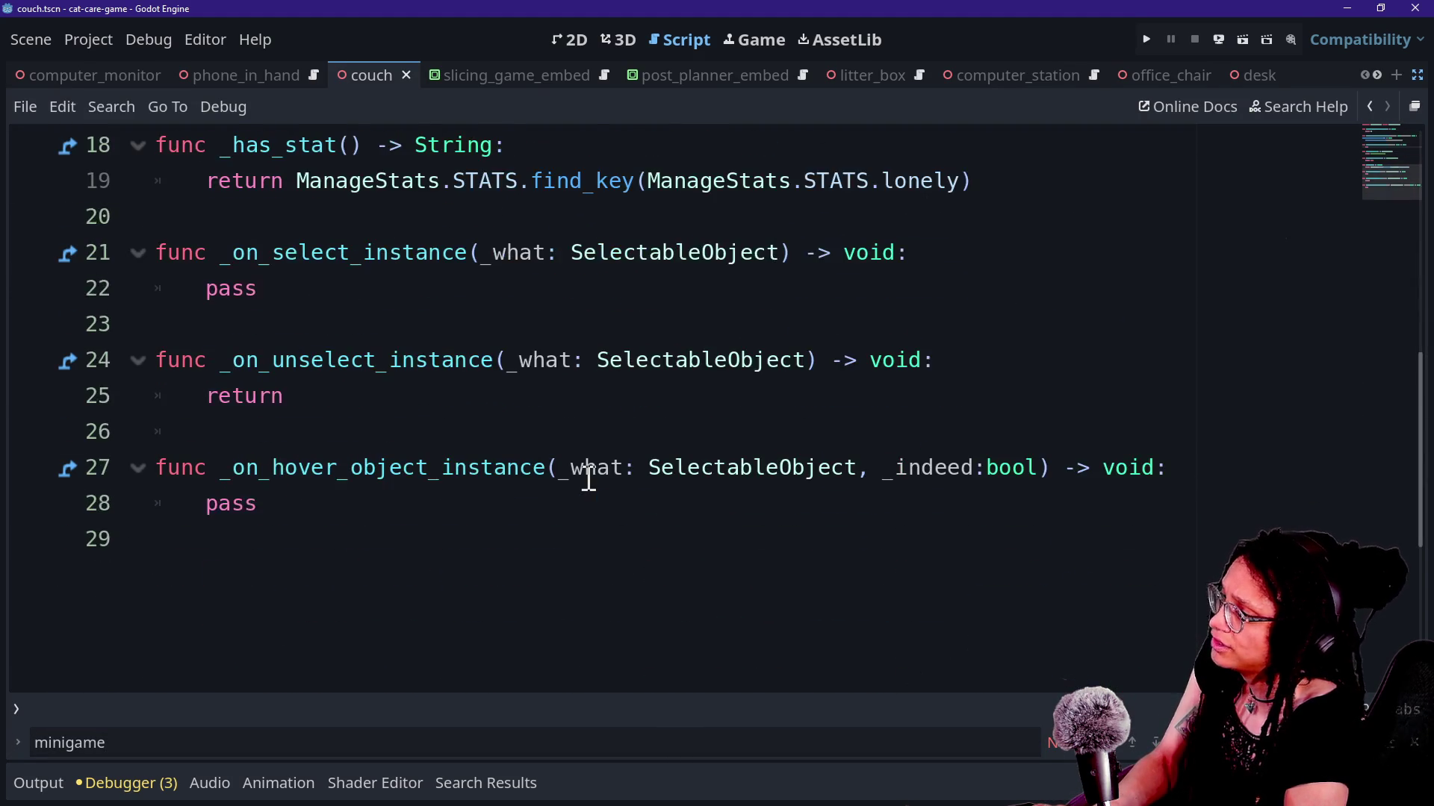
pyautogui.scroll(6, 588, 478)
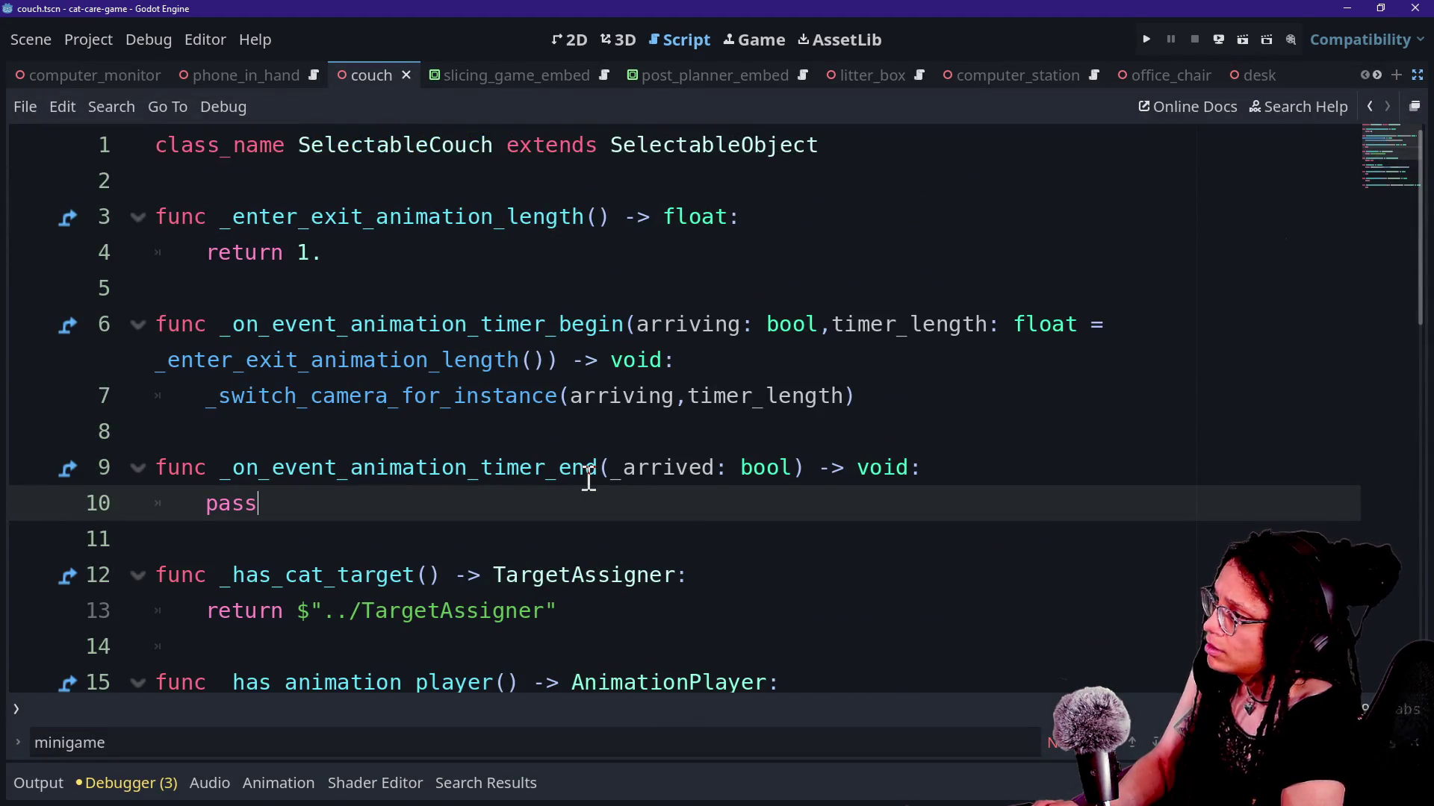
pyautogui.hotkey('shift', 'alt', 'o')
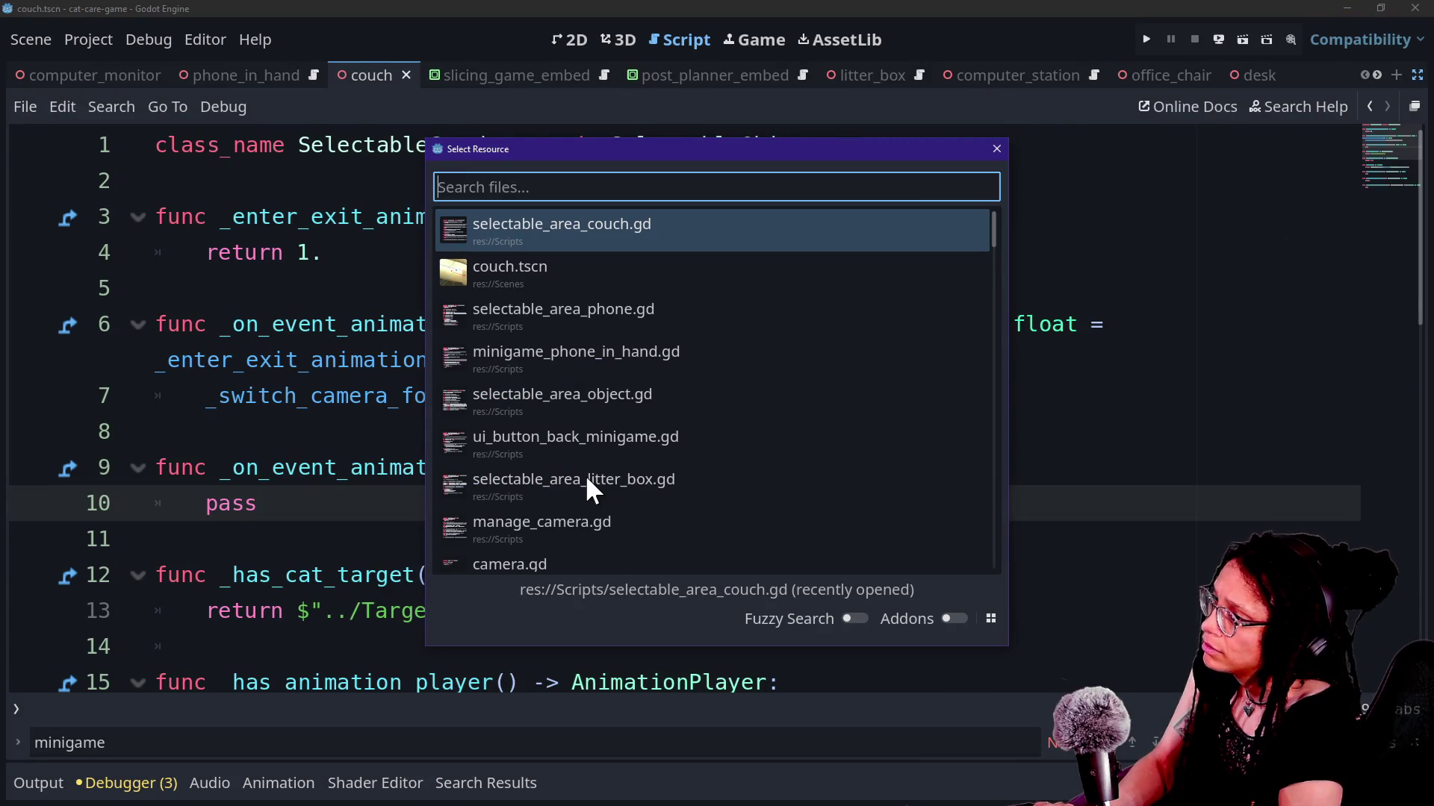
# Open minigame_petting.gd from a quick-open search for 'minigame'.
pyautogui.write('minigame_c')
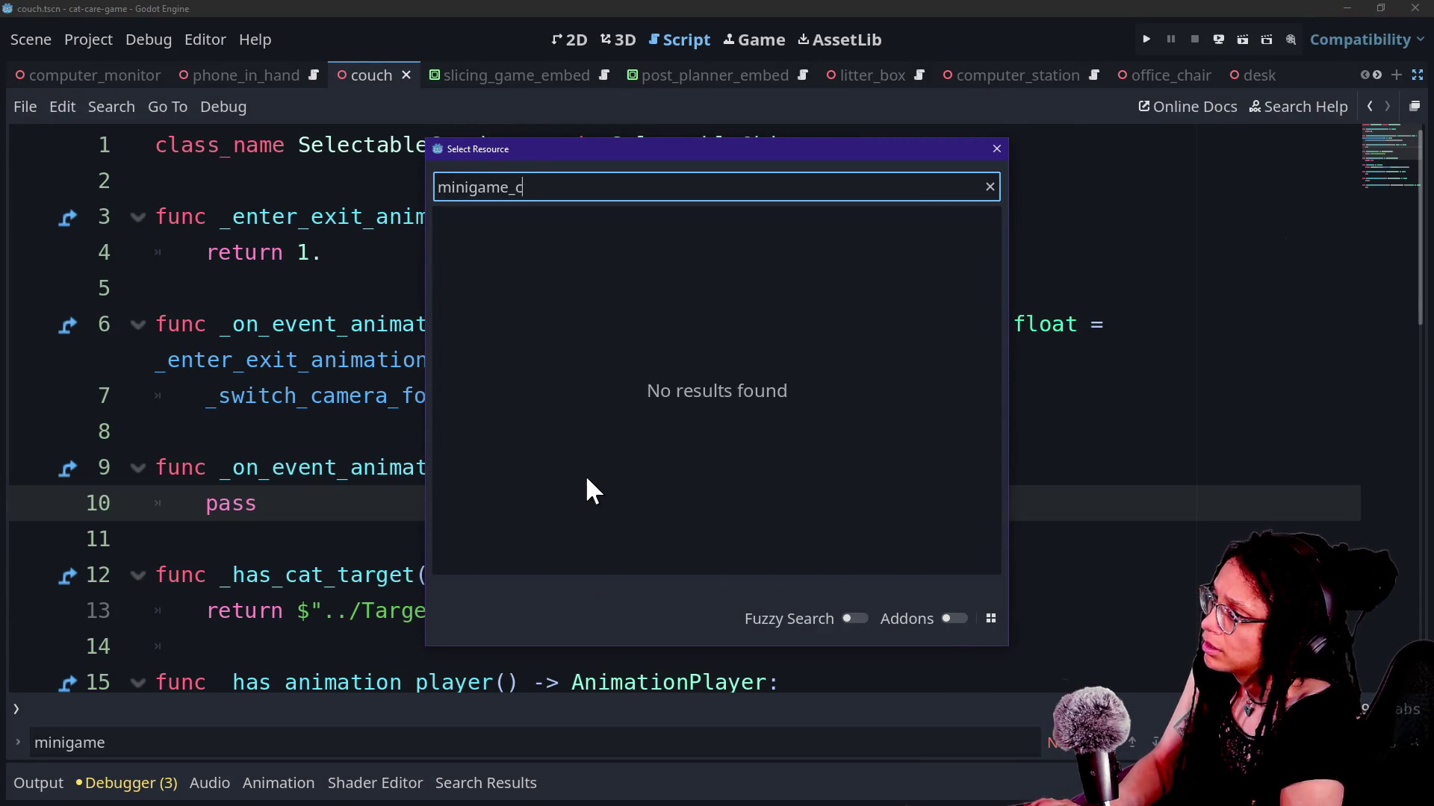
pyautogui.press('BackSpace')
pyautogui.press('BackSpace')
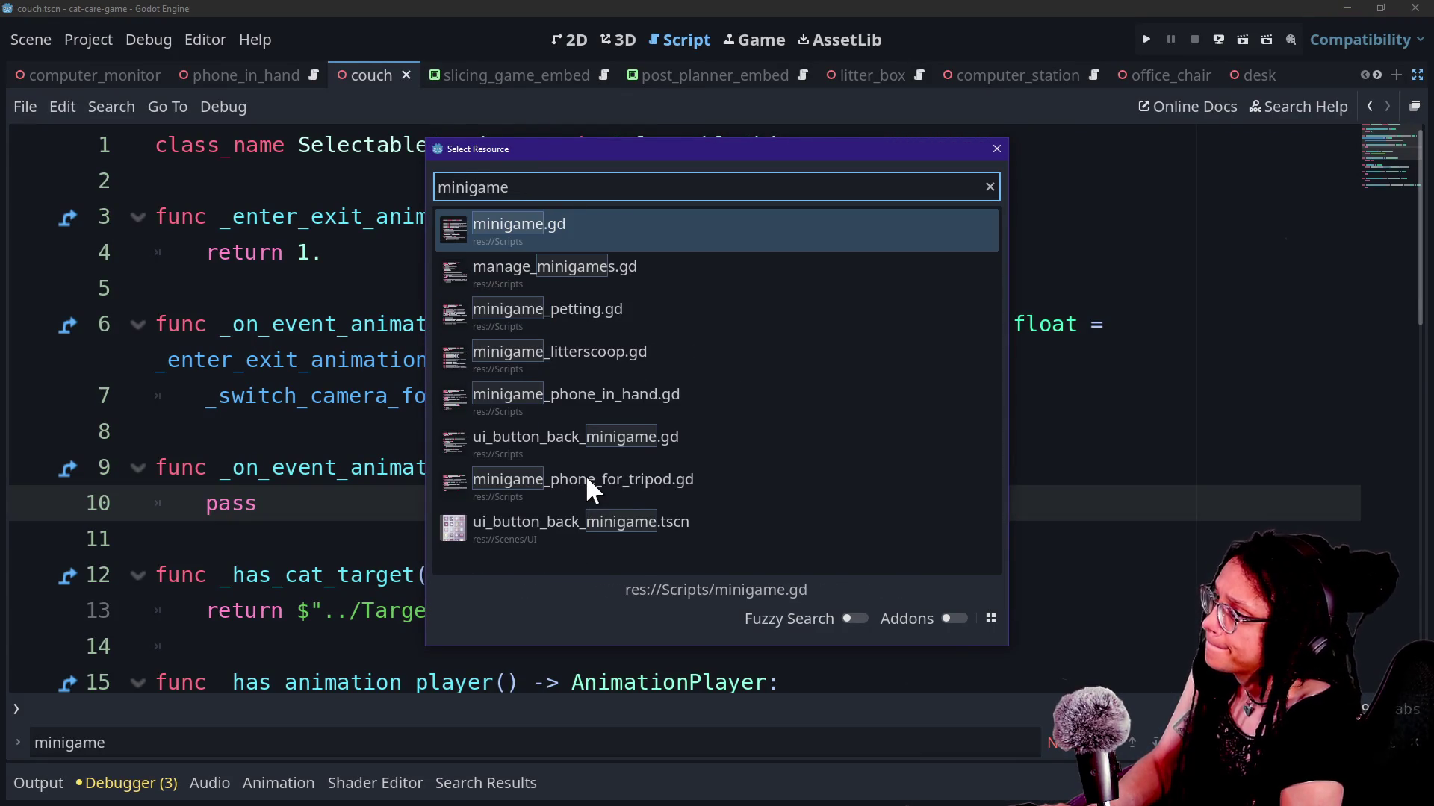
pyautogui.press('Down')
pyautogui.press('Down')
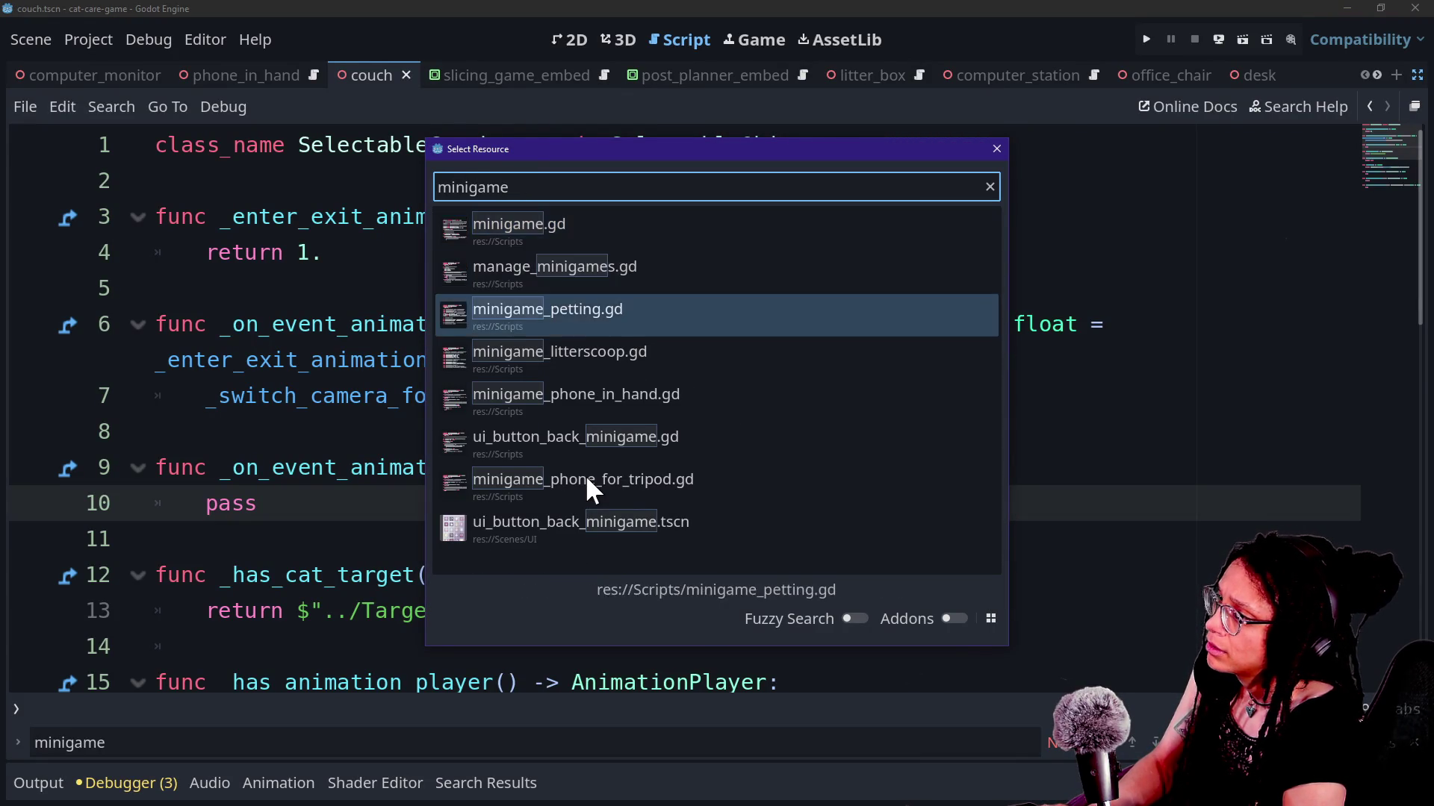
pyautogui.press('Return')
# Look through the petting script, then search all project files for set_current_minigame.
pyautogui.scroll(-7, 583, 451)
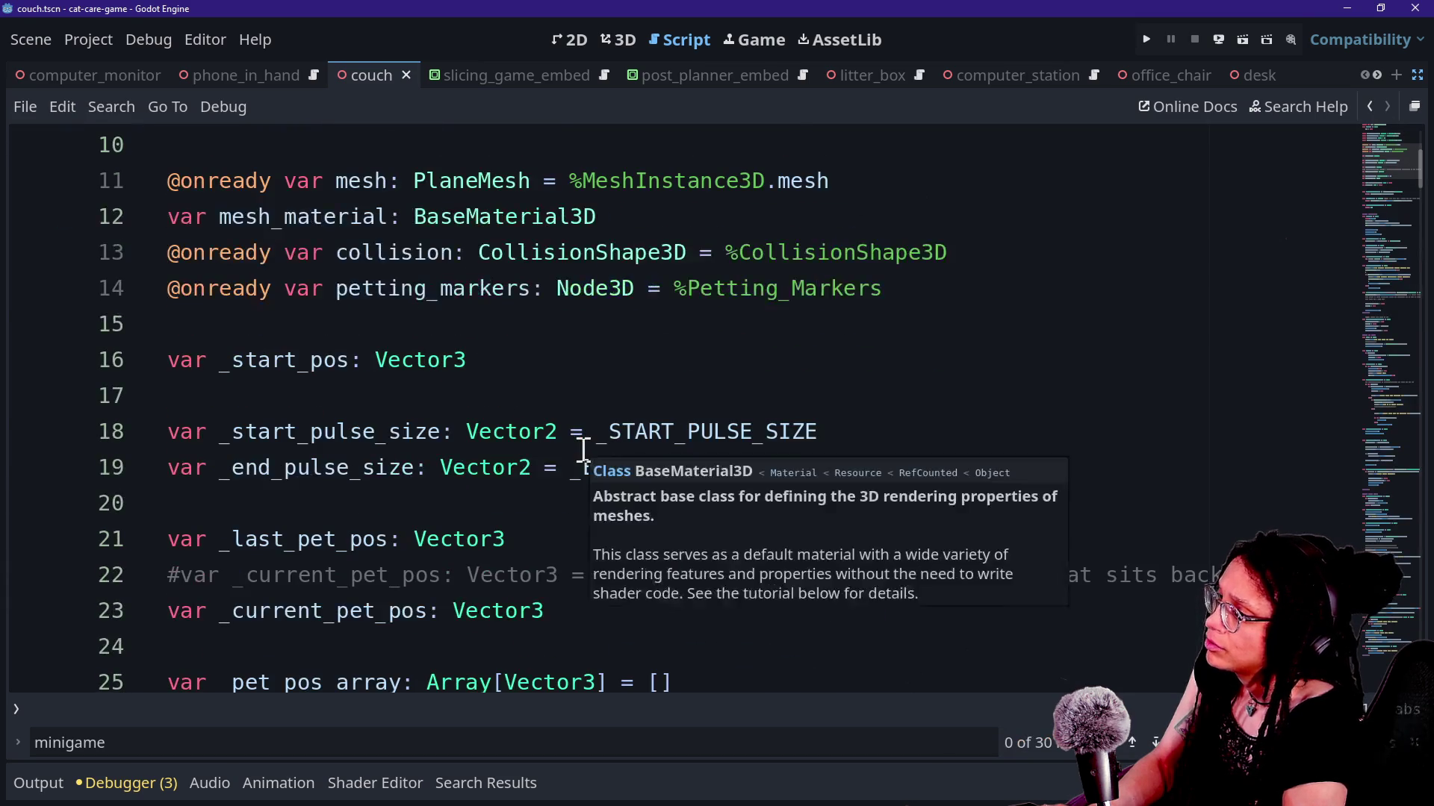
pyautogui.scroll(-2, 584, 450)
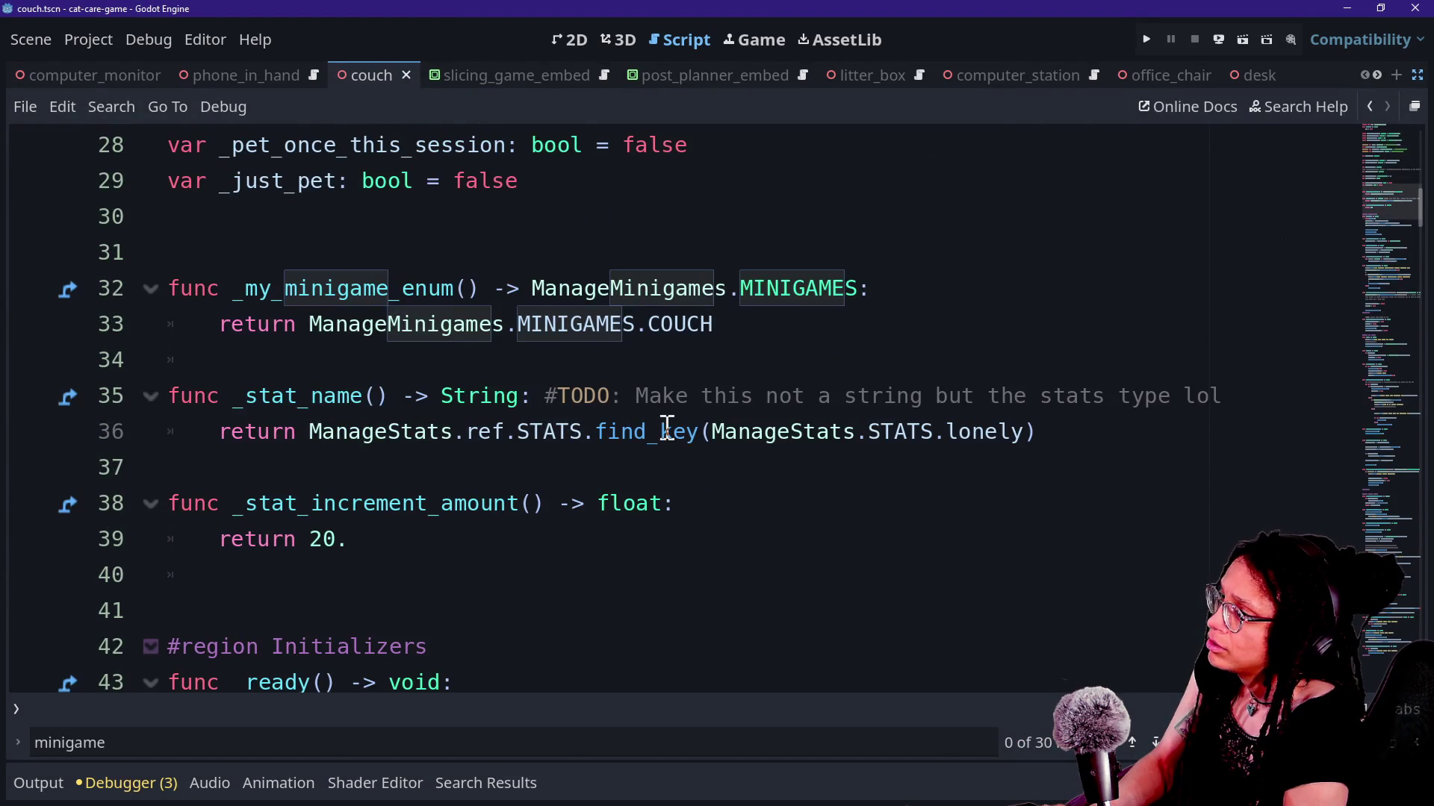
pyautogui.scroll(-3, 767, 423)
pyautogui.scroll(5, 766, 423)
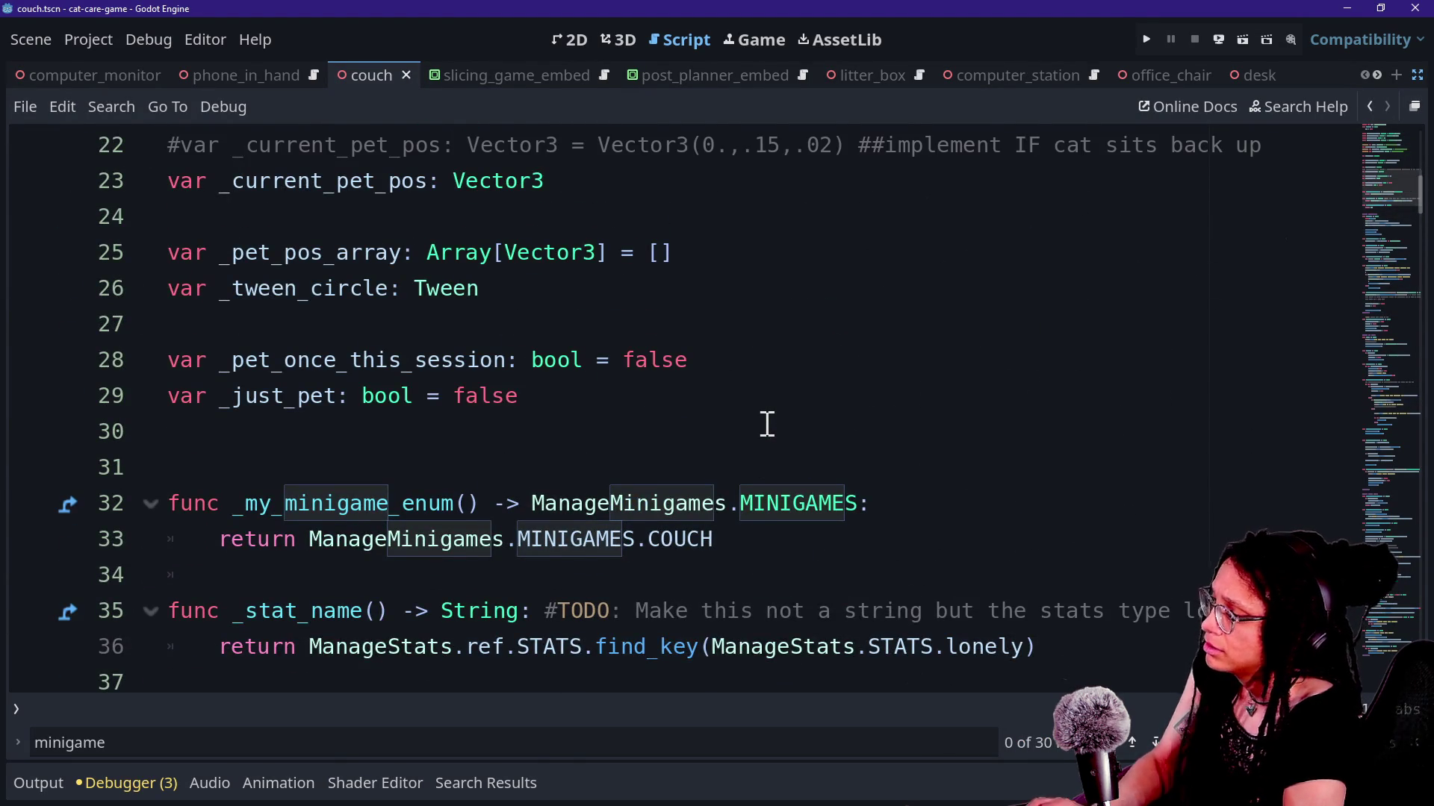
pyautogui.hotkey('ctrl', 'shift', 'f')
pyautogui.press('Return')
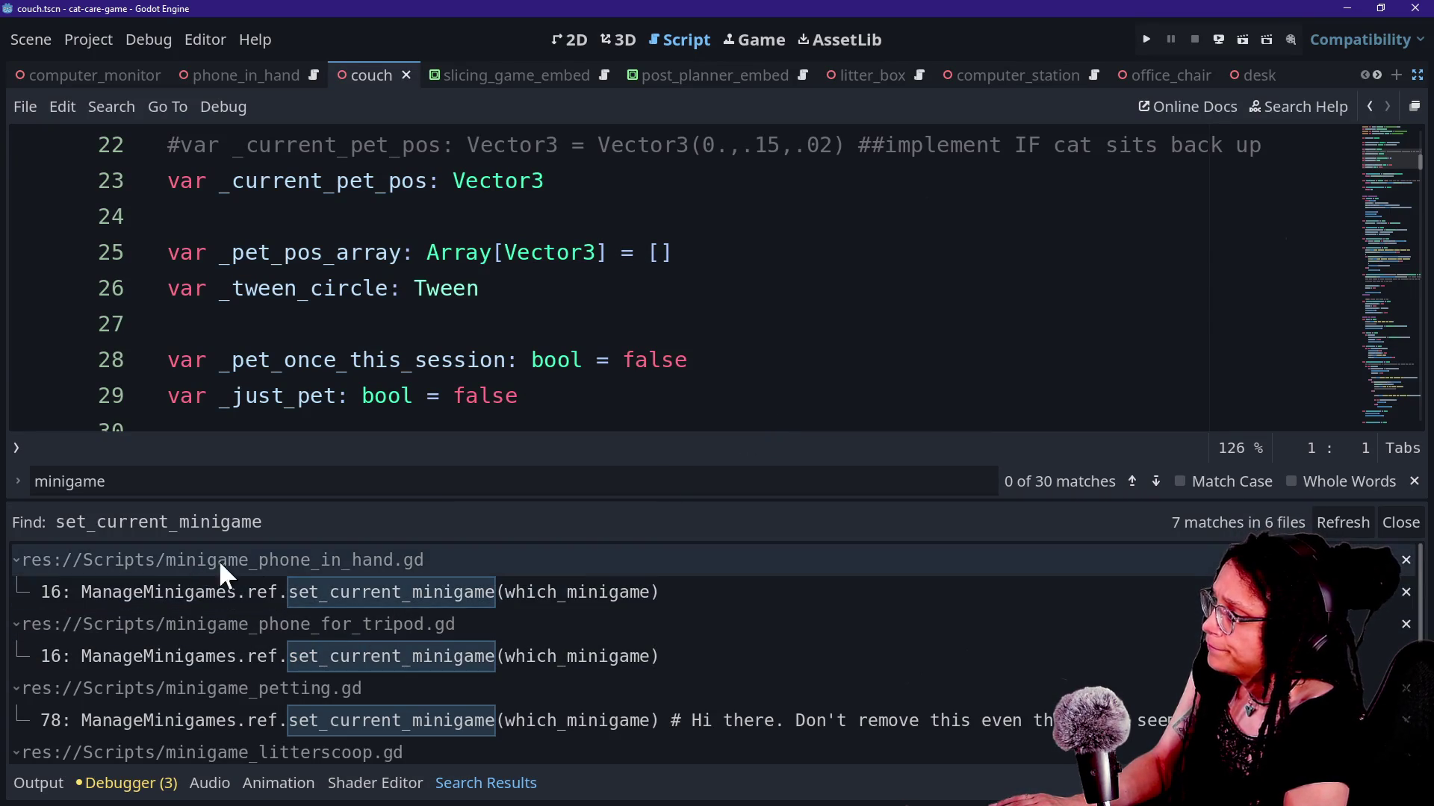
# Jump to the petting script's line 78 set_current_minigame result and hide the results panel.
pyautogui.scroll(-1, 262, 664)
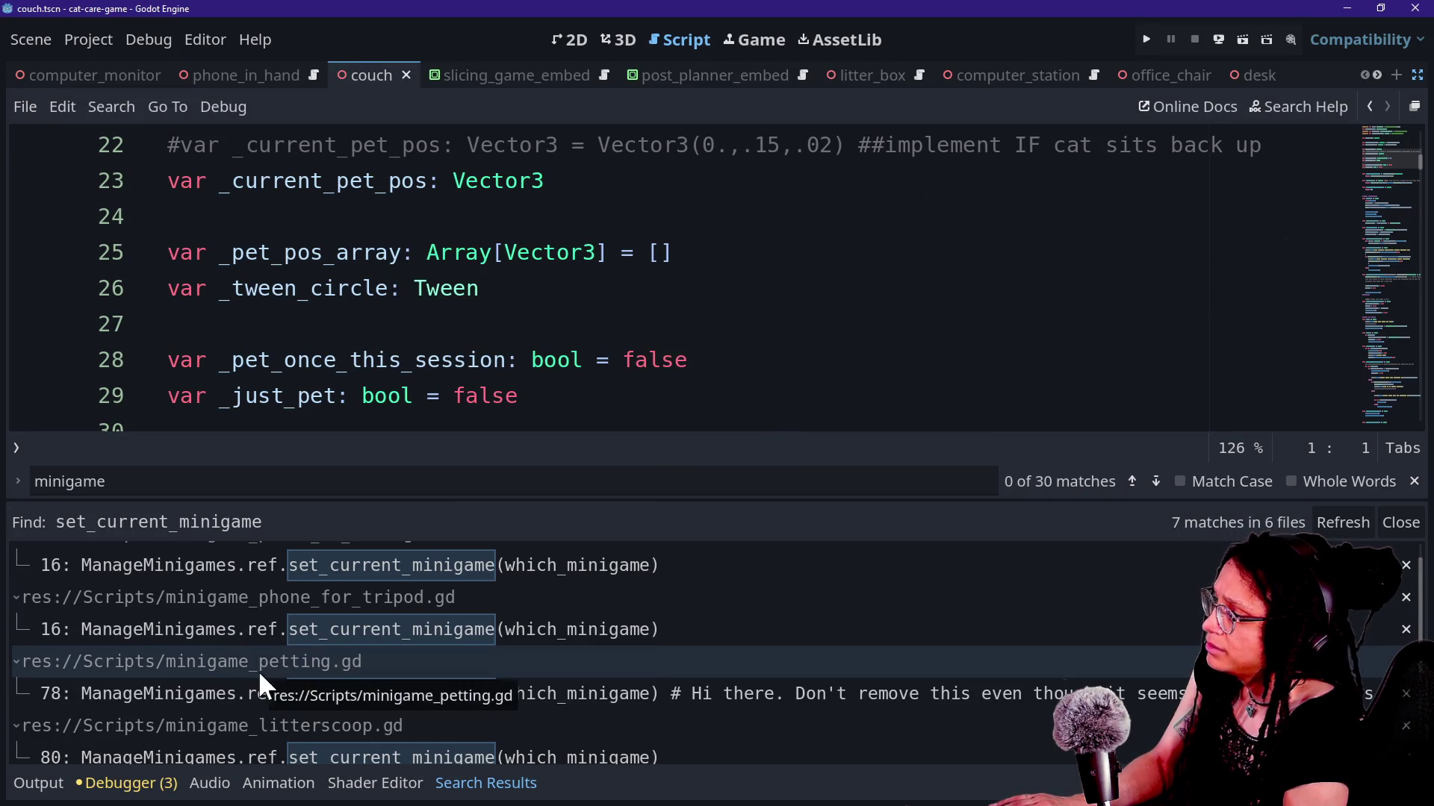
pyautogui.scroll(-1, 293, 679)
pyautogui.click(299, 675)
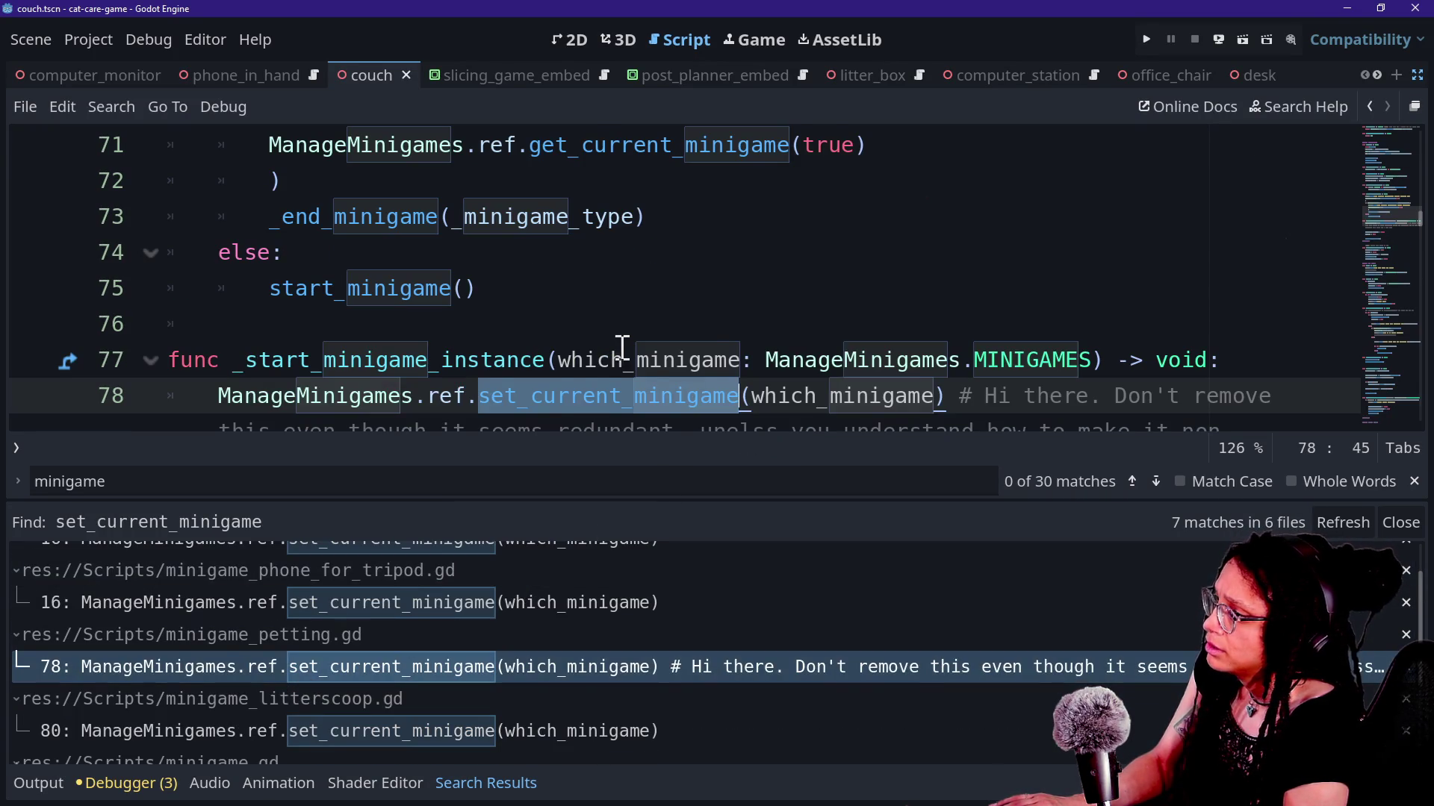
pyautogui.click(621, 345)
pyautogui.hotkey('alt', 'o')
pyautogui.hotkey('alt', 'o')
# Select and read the line 78 comment ending 'Just leave it. I like you.'.
pyautogui.moveTo(212, 372); pyautogui.dragTo(730, 441)
pyautogui.click(729, 441)
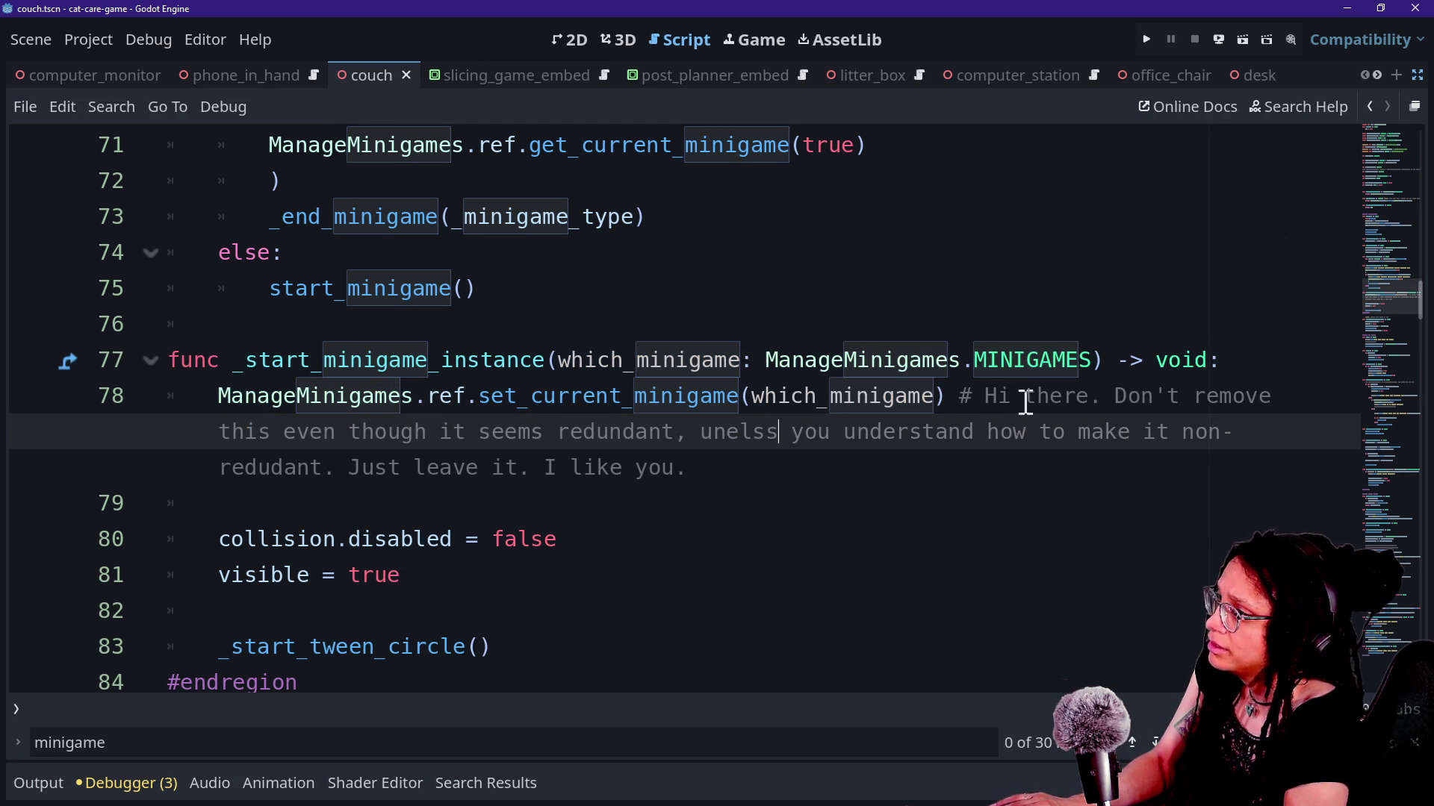
pyautogui.moveTo(971, 396)
pyautogui.mouseDown()
pyautogui.moveTo(1001, 422)
pyautogui.moveTo(982, 461)
pyautogui.mouseUp()
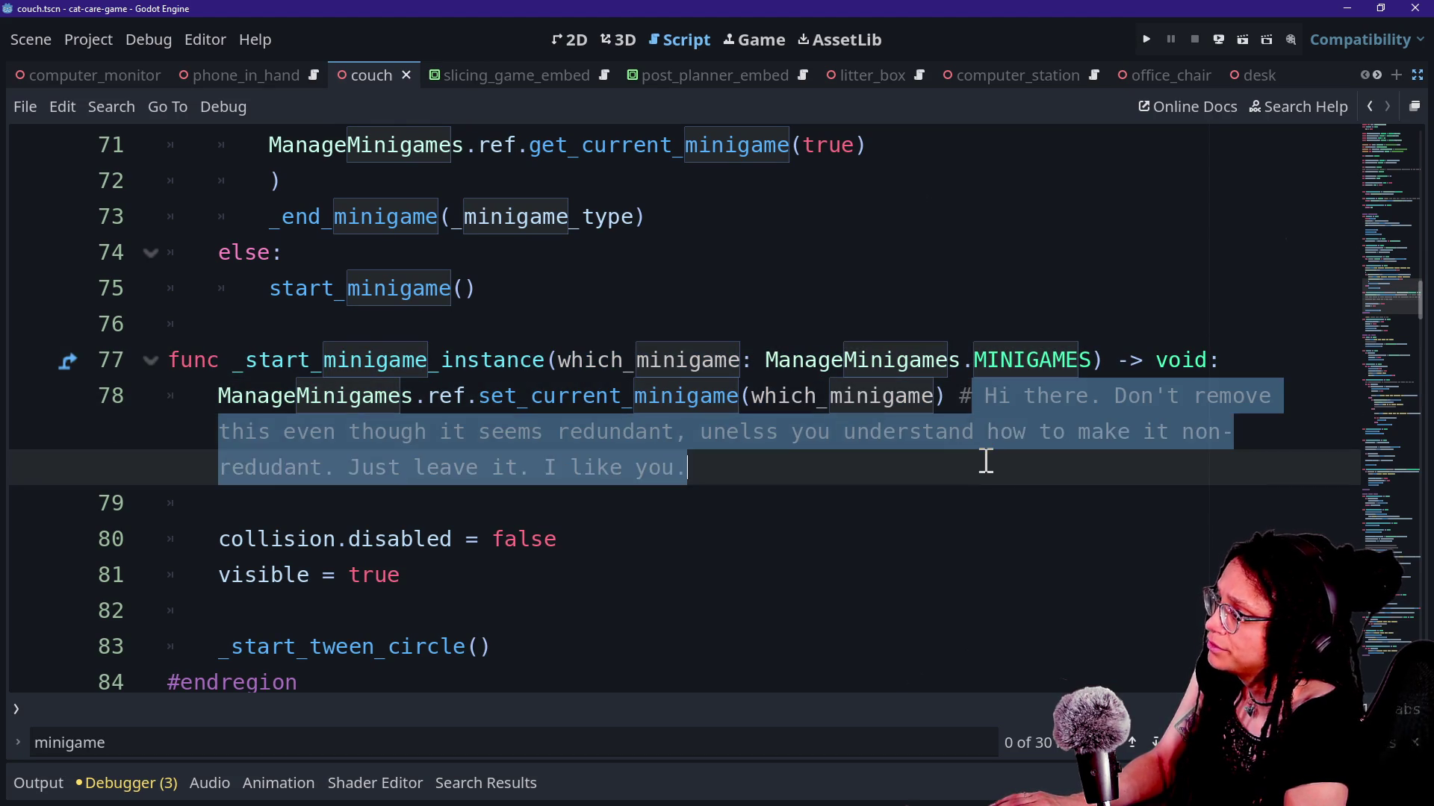
pyautogui.click(717, 418)
pyautogui.moveTo(700, 432); pyautogui.dragTo(768, 471)
pyautogui.click(767, 470)
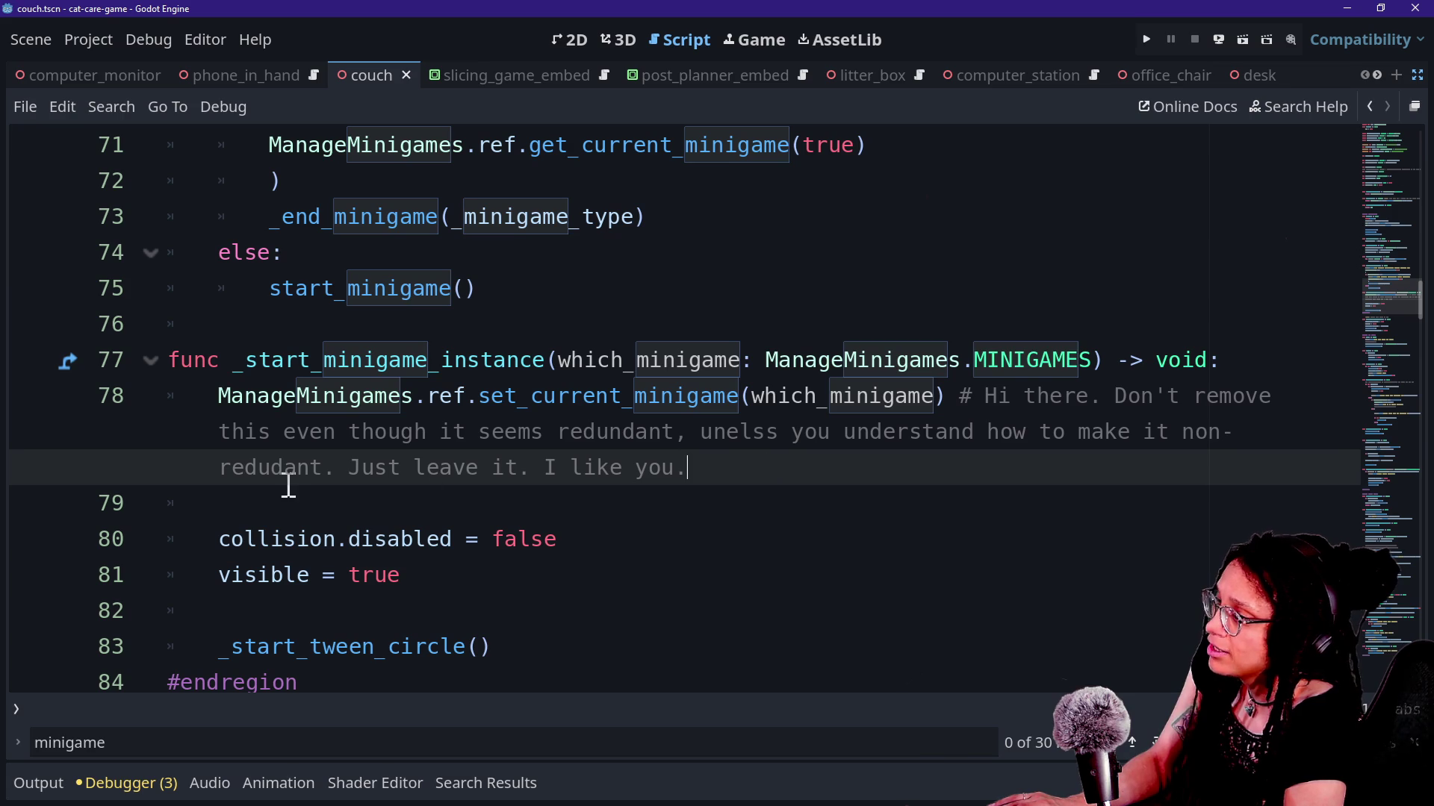
pyautogui.moveTo(347, 468); pyautogui.dragTo(442, 473)
pyautogui.click(454, 472)
pyautogui.moveTo(532, 472); pyautogui.dragTo(691, 479)
pyautogui.click(717, 482)
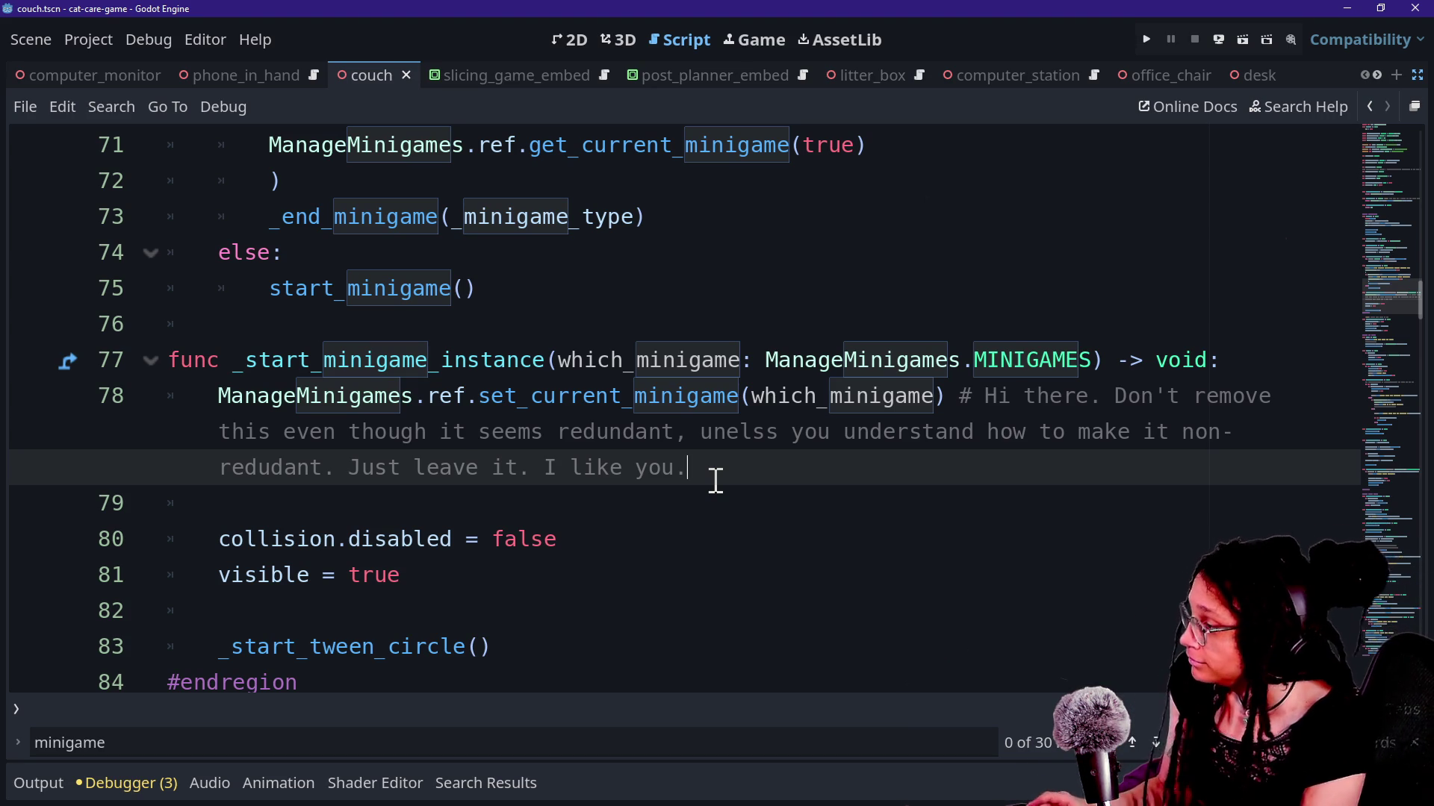
pyautogui.hotkey('shift', 'alt', 'o')
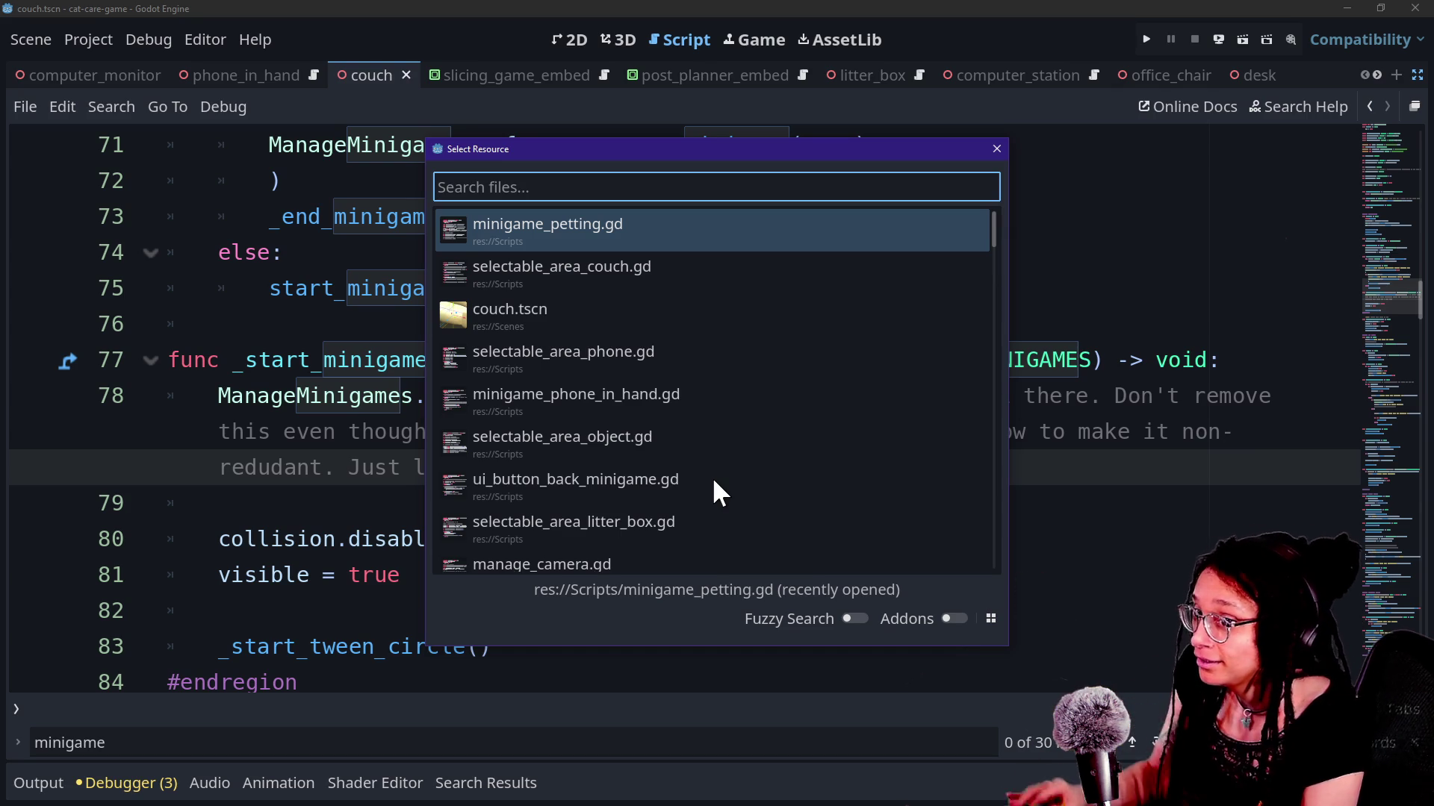
# Rerun the project-wide set_current_minigame search and open the litterscoop script's call with the panel hidden.
pyautogui.press('Escape')
pyautogui.hotkey('ctrl', 'shift', 'f')
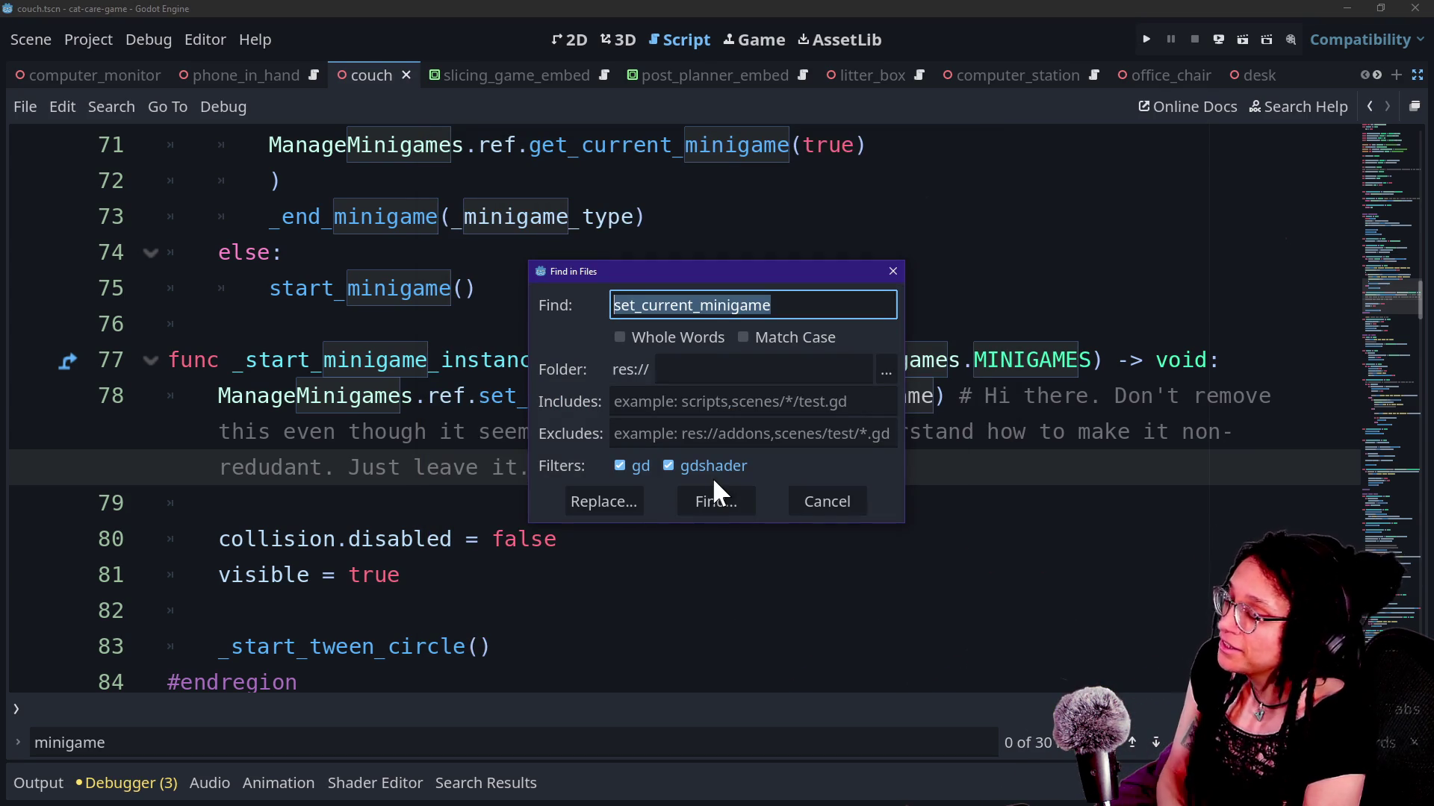
pyautogui.press('Return')
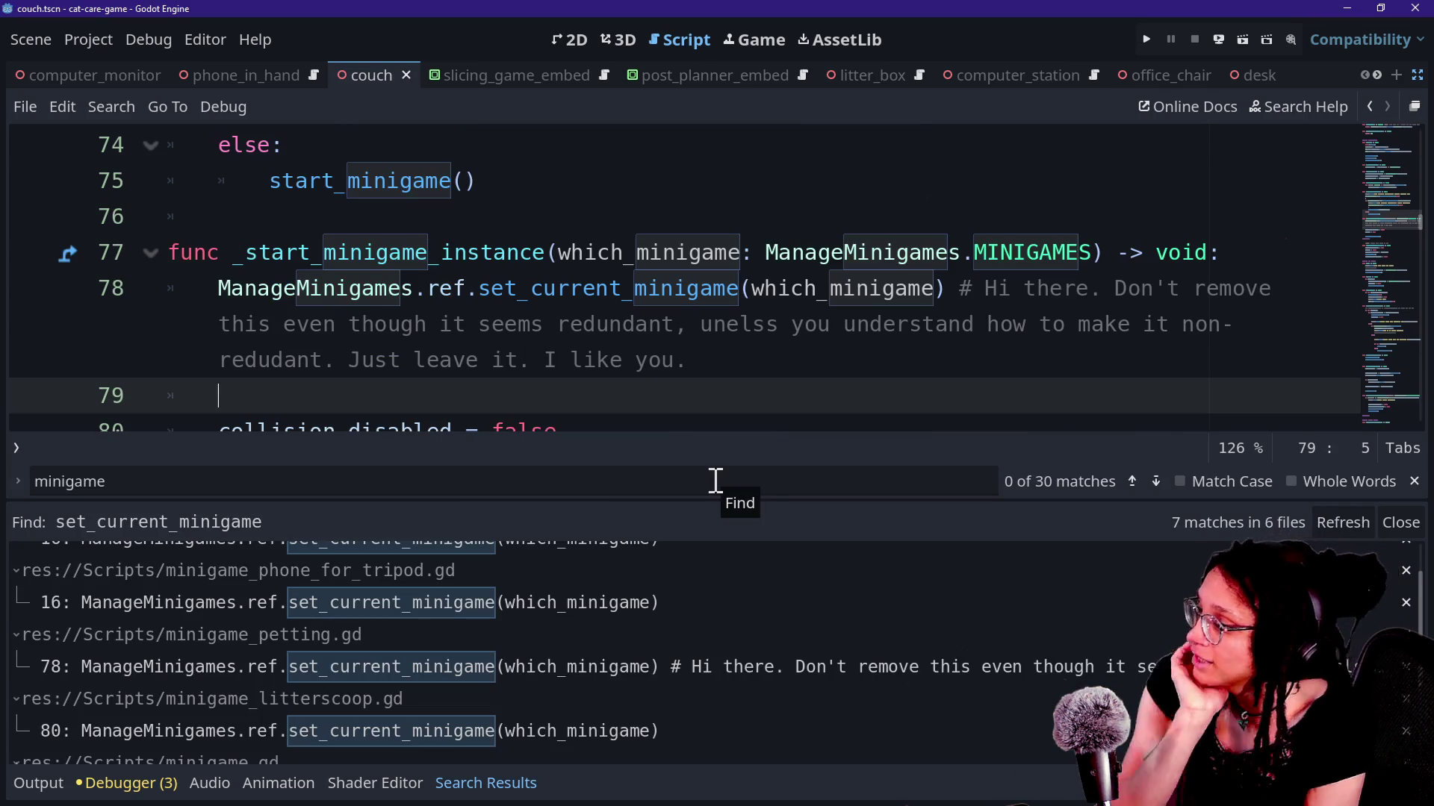
pyautogui.scroll(-2, 584, 692)
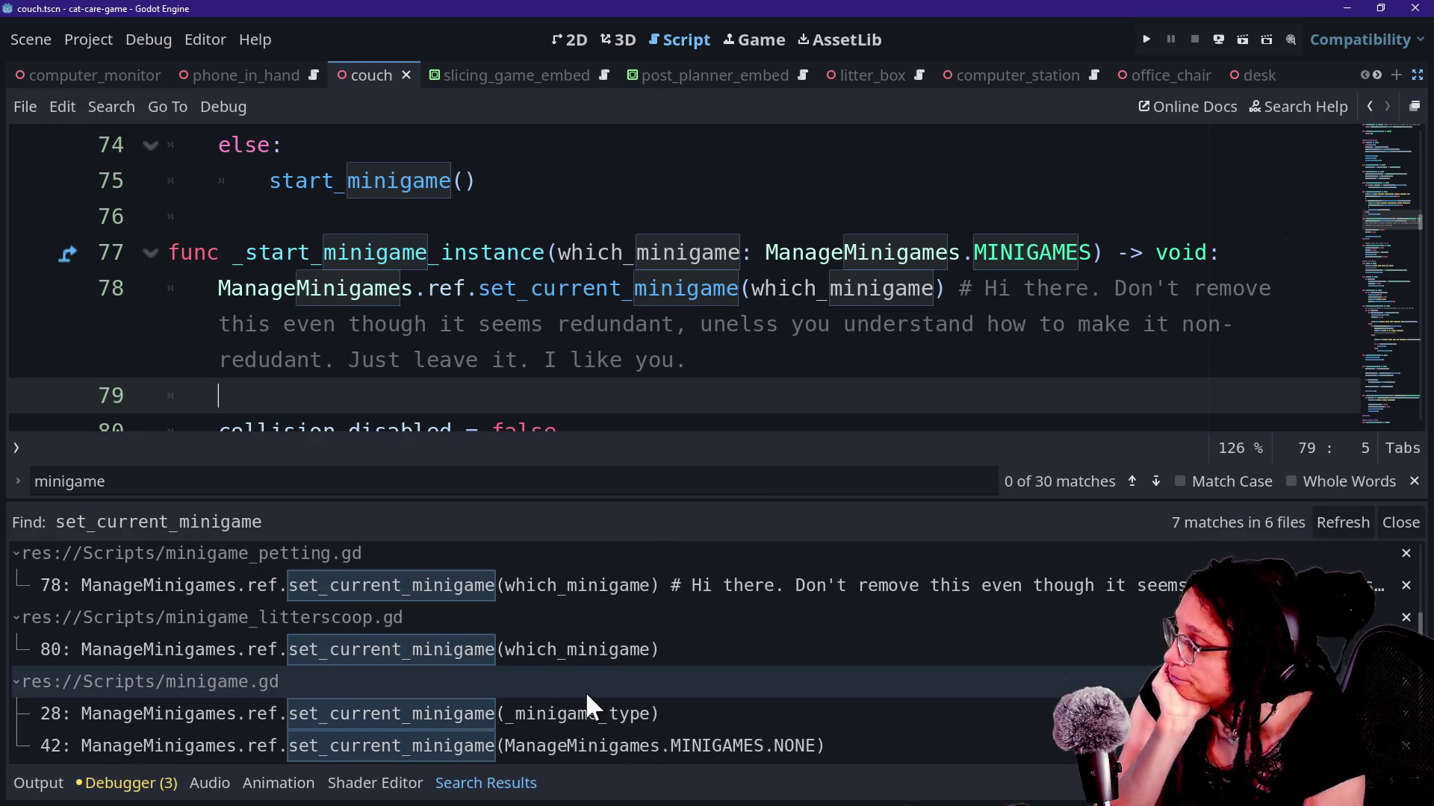
pyautogui.click(576, 656)
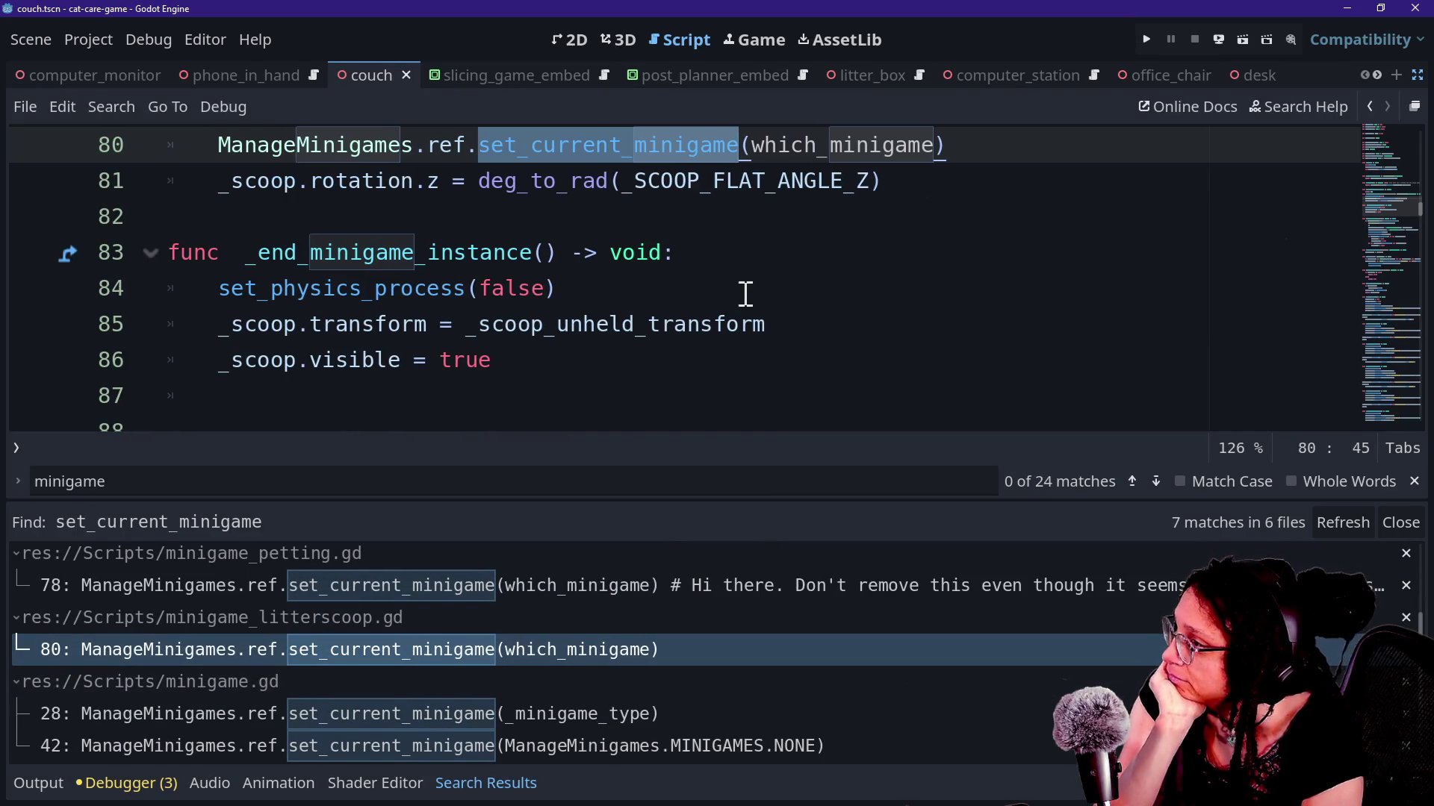
pyautogui.click(549, 396)
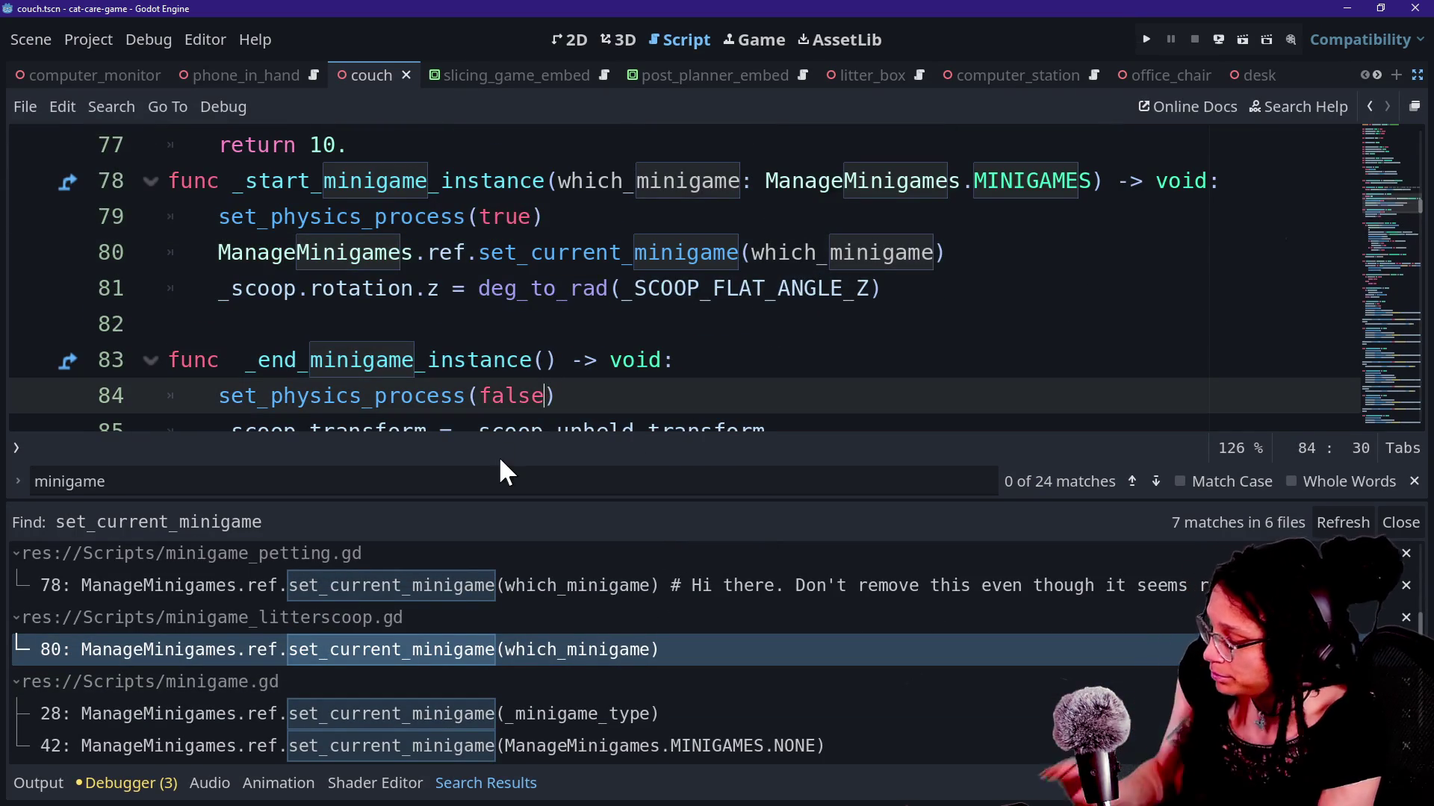
pyautogui.hotkey('alt', 'o')
pyautogui.hotkey('alt', 'o')
# Inspect the litterscoop set_current_minigame call on line 80 and scroll through the script.
pyautogui.press('Up')
pyautogui.press('Up')
pyautogui.press('Up')
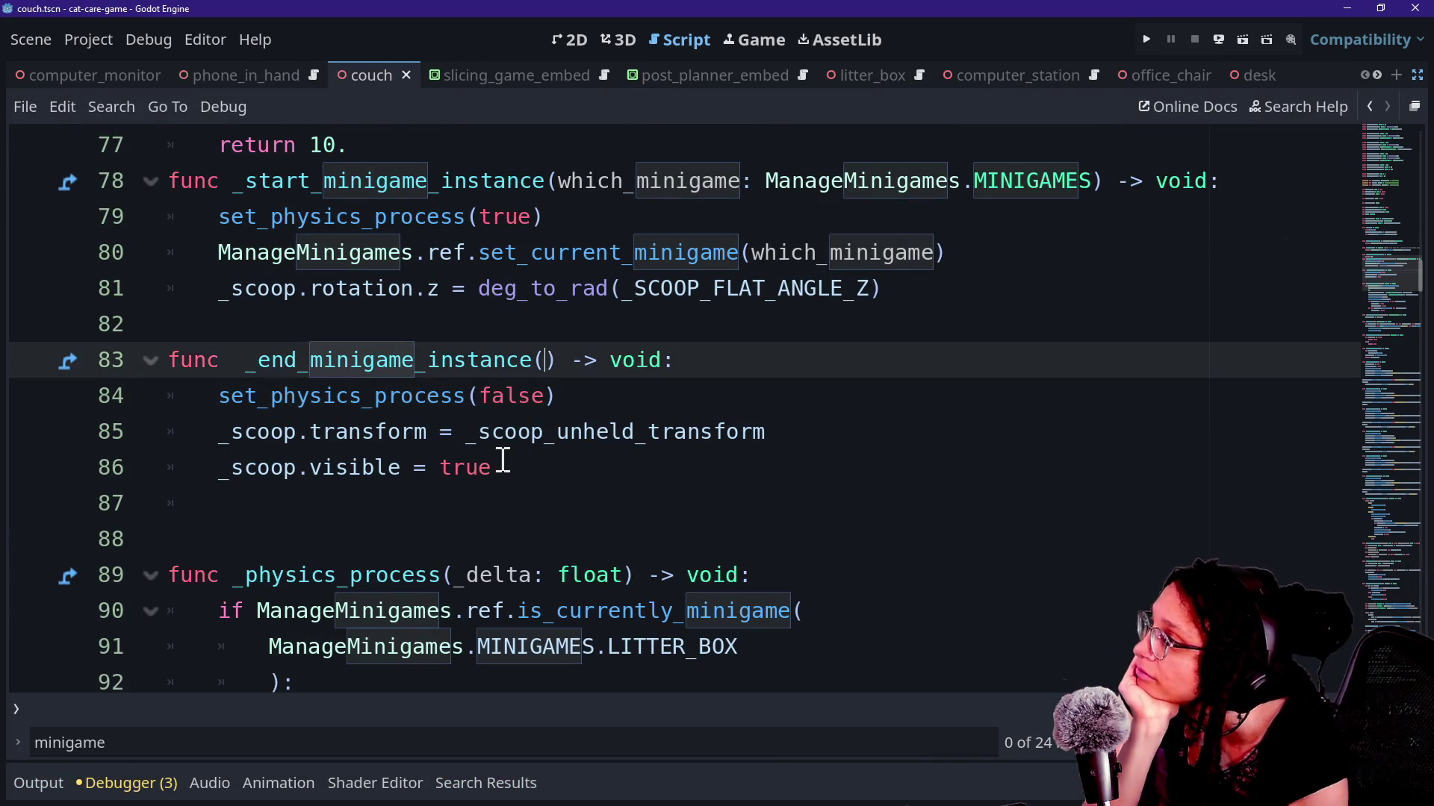
pyautogui.press('Up')
pyautogui.press('Up')
pyautogui.press('Up')
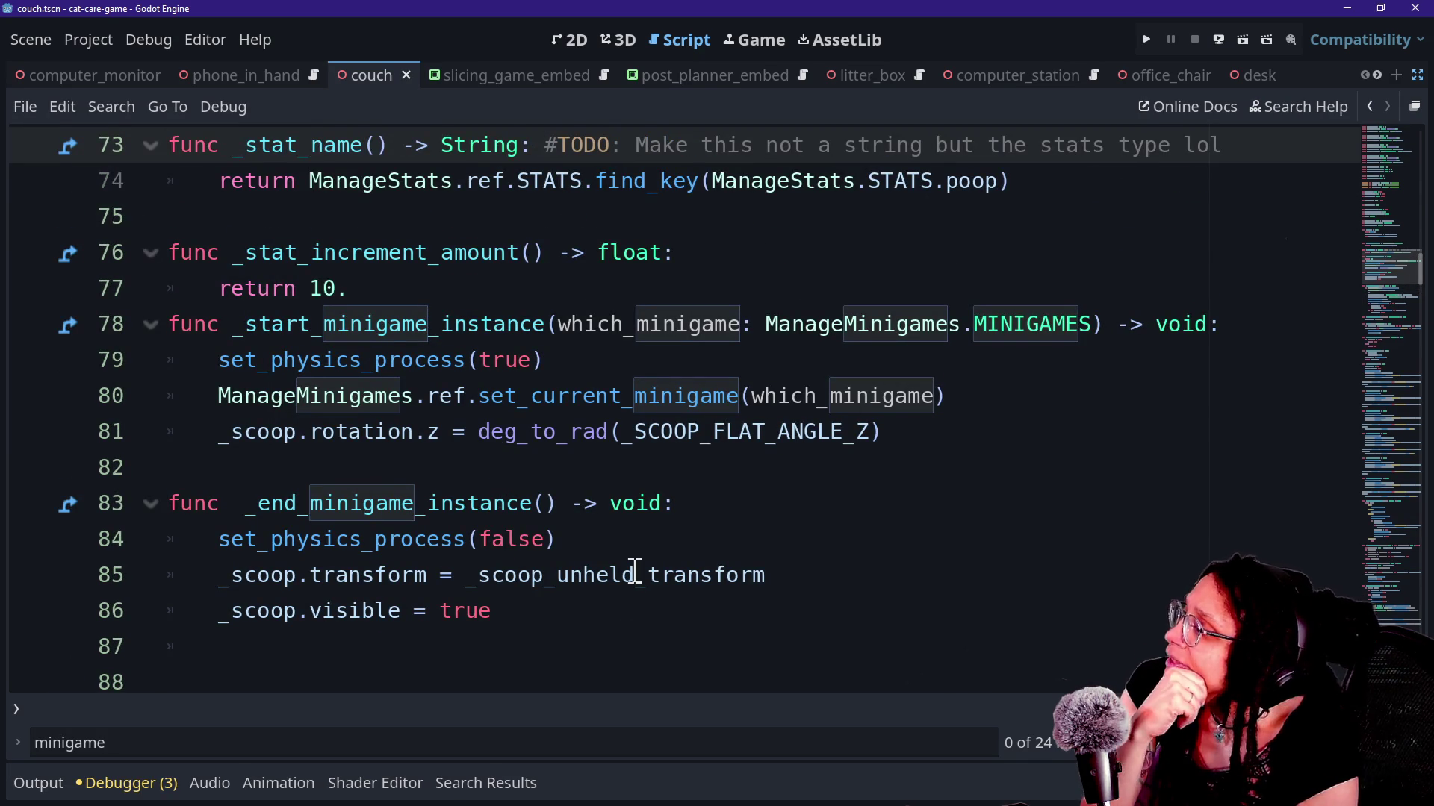
pyautogui.moveTo(403, 396); pyautogui.dragTo(728, 426)
pyautogui.click(861, 411)
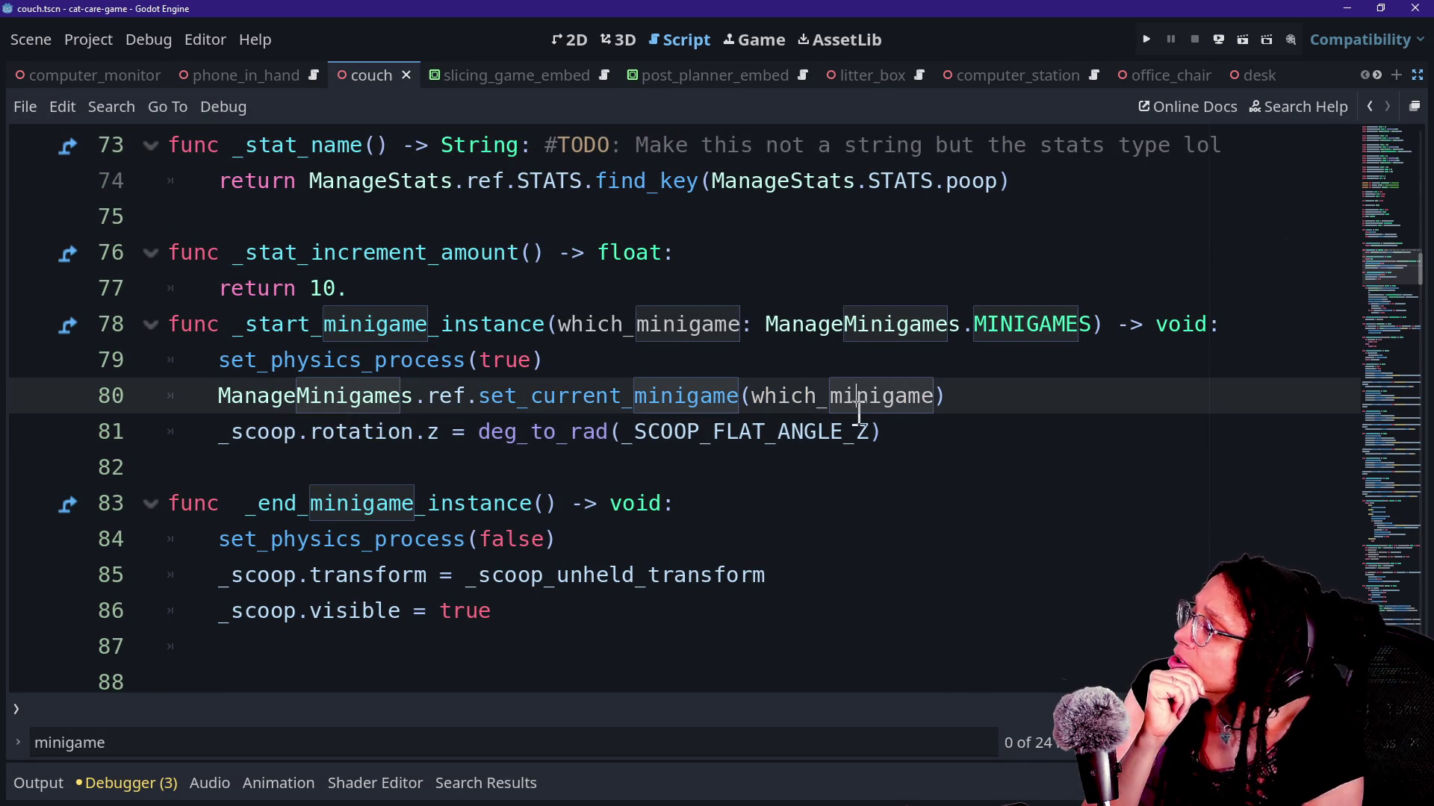
pyautogui.scroll(3, 374, 413)
pyautogui.scroll(10, 375, 413)
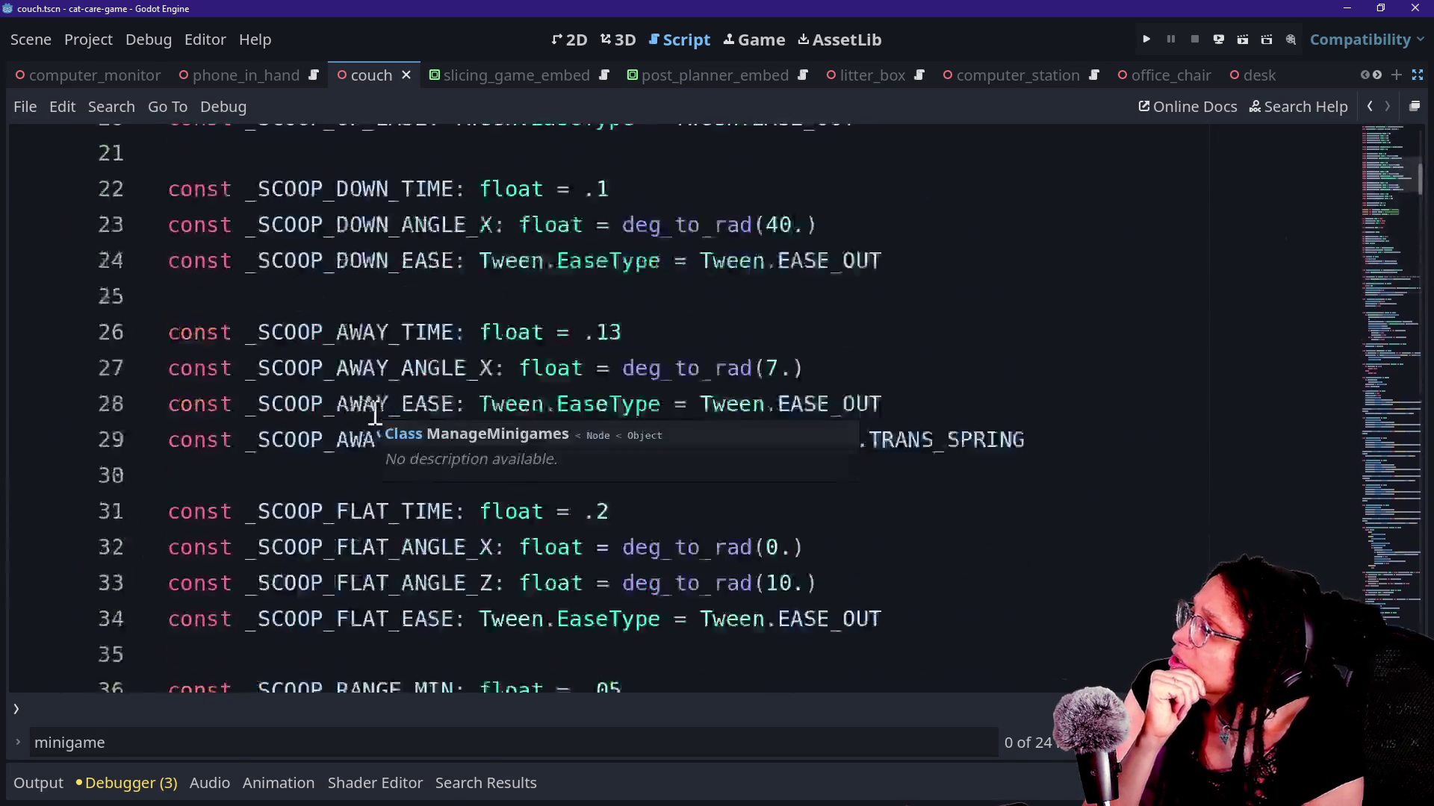
pyautogui.scroll(-10, 375, 413)
pyautogui.scroll(-10, 374, 413)
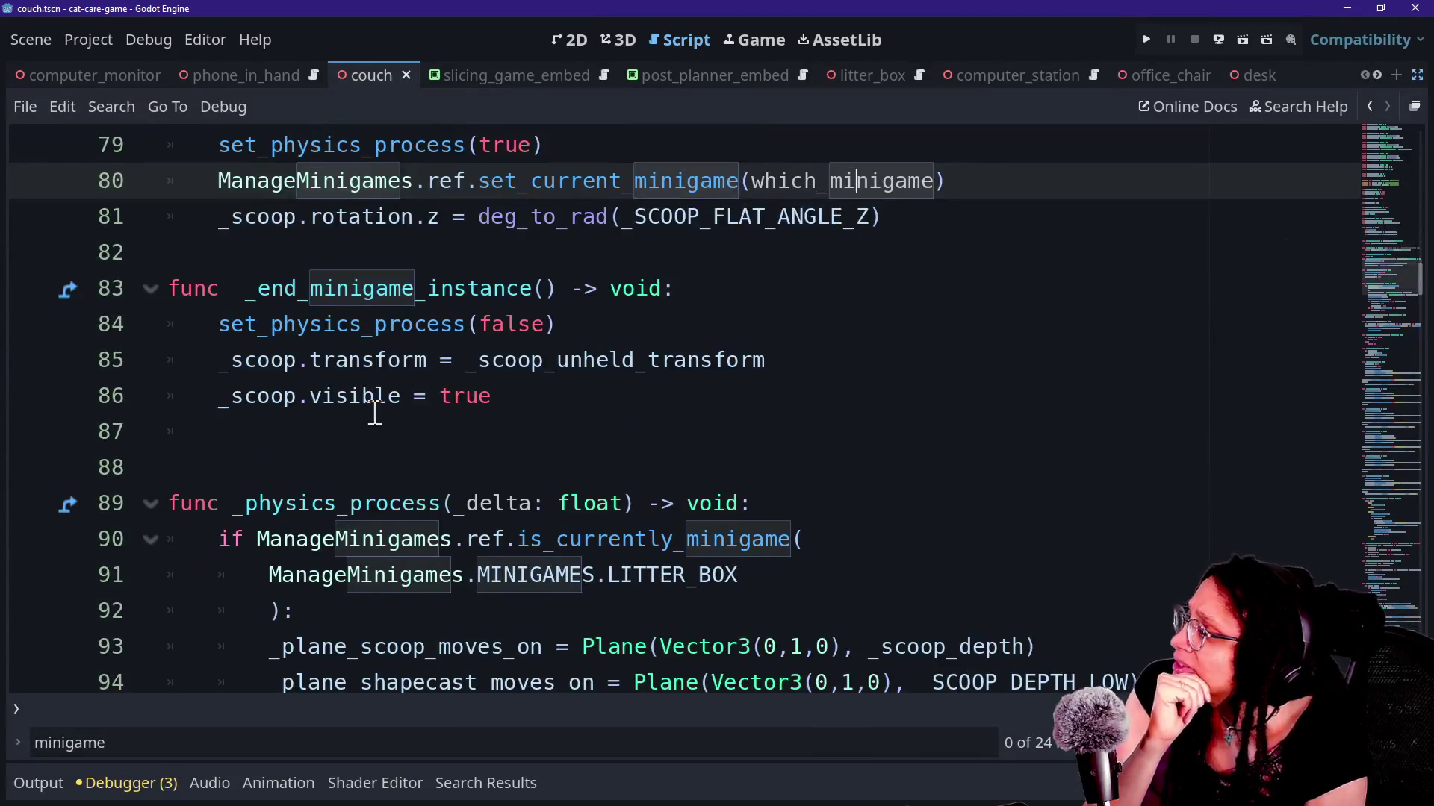
pyautogui.scroll(-1, 374, 413)
pyautogui.scroll(4, 375, 413)
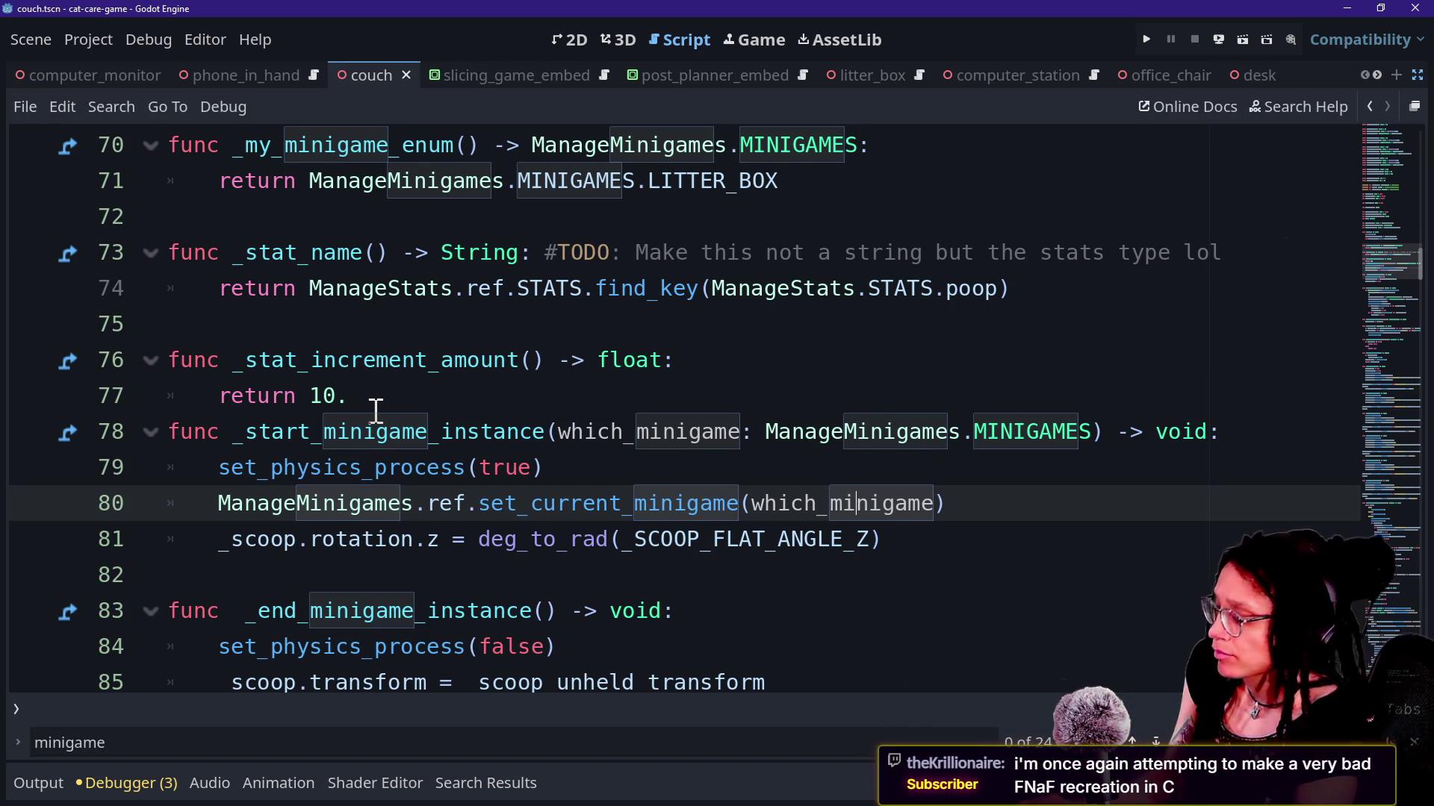
pyautogui.hotkey('shift', 'alt', 'o')
pyautogui.press('Down')
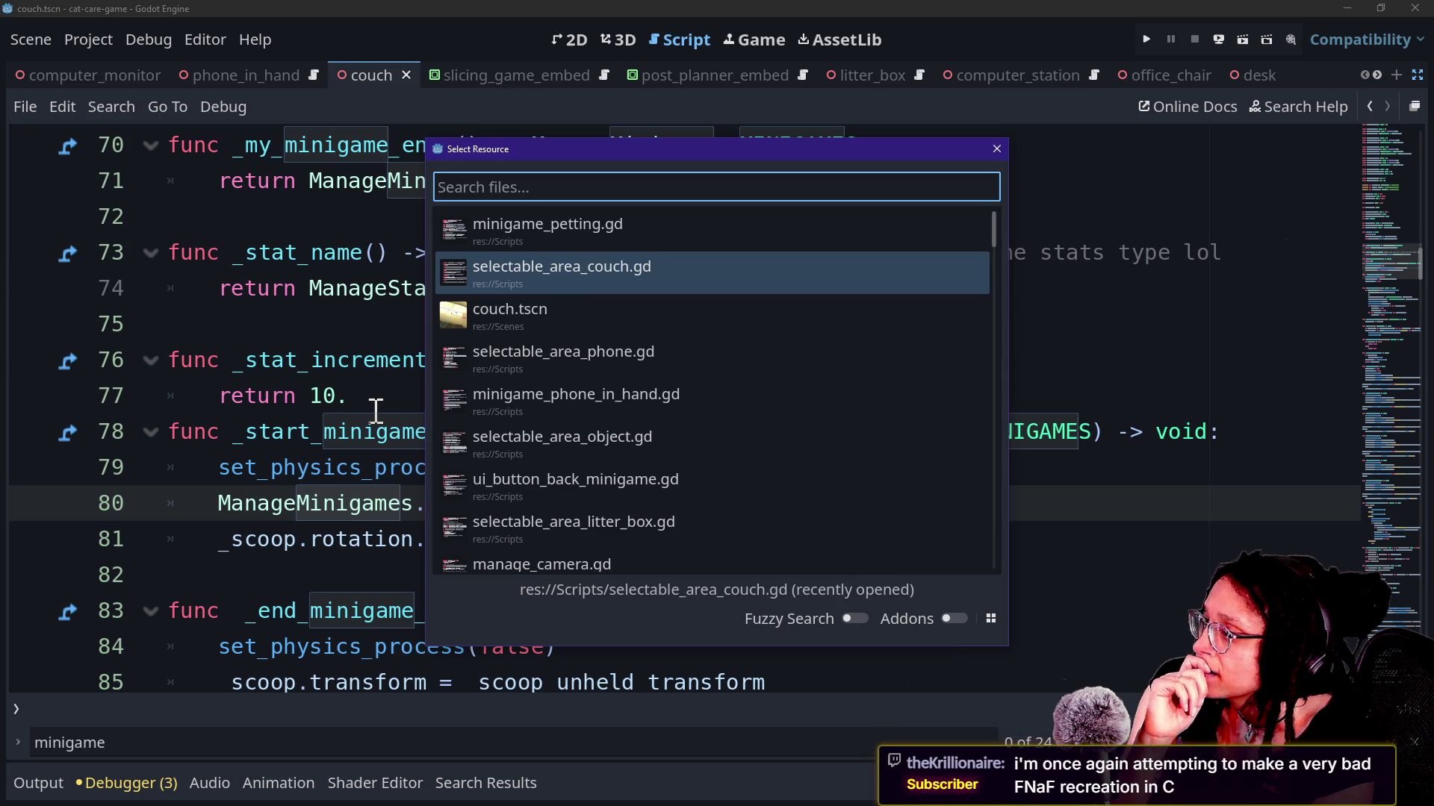
# Open selectable_area_object.gd and reword the first doc line to begin 'To implement' and end with ':'.
pyautogui.press('Down')
pyautogui.press('Down')
pyautogui.press('Down')
pyautogui.press('Return')
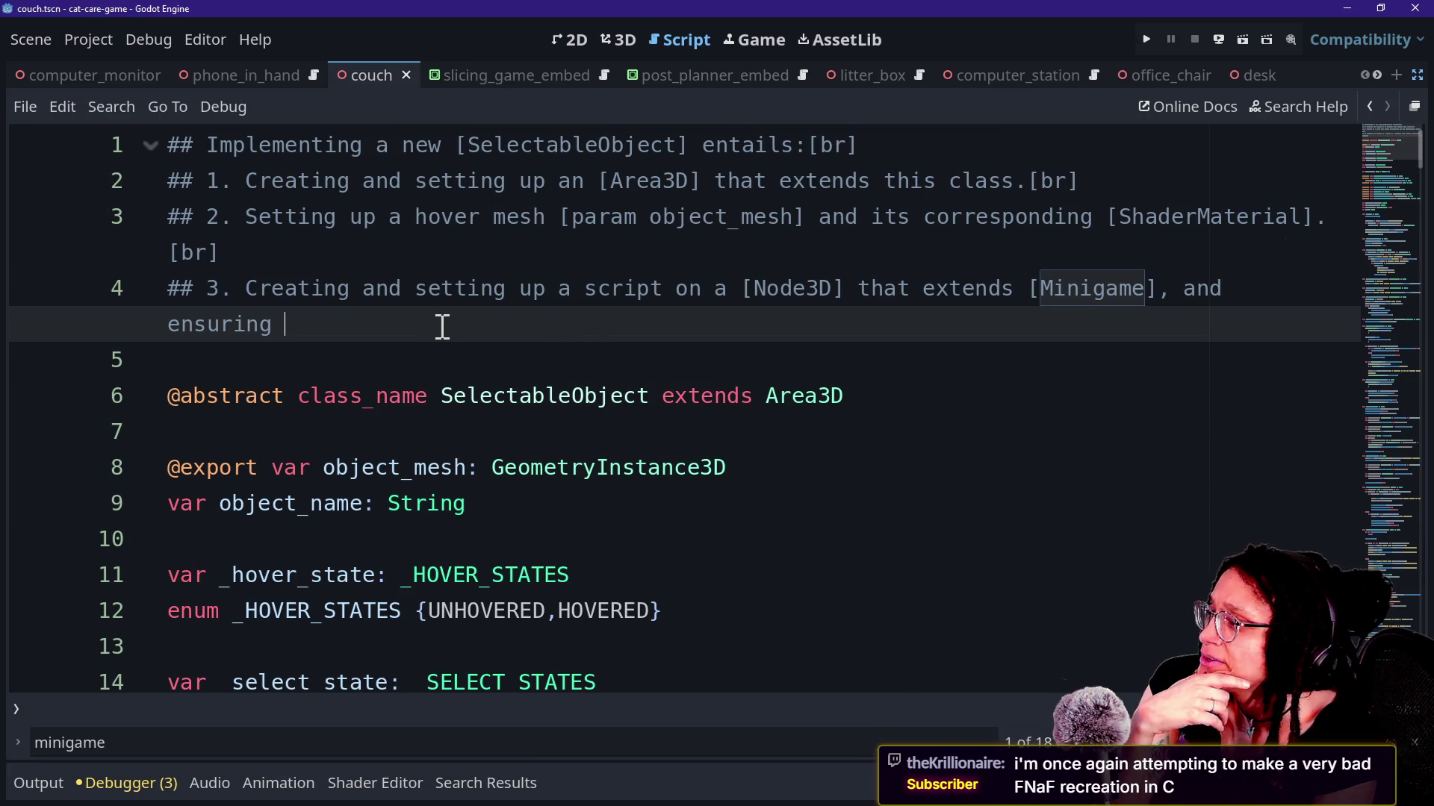
pyautogui.click(209, 145)
pyautogui.write('To')
pyautogui.press('Delete')
pyautogui.write('i')
pyautogui.moveTo(729, 145); pyautogui.dragTo(819, 145)
pyautogui.press('BackSpace')
pyautogui.press('BackSpace')
pyautogui.press('Delete')
pyautogui.write(']')
pyautogui.press('Delete')
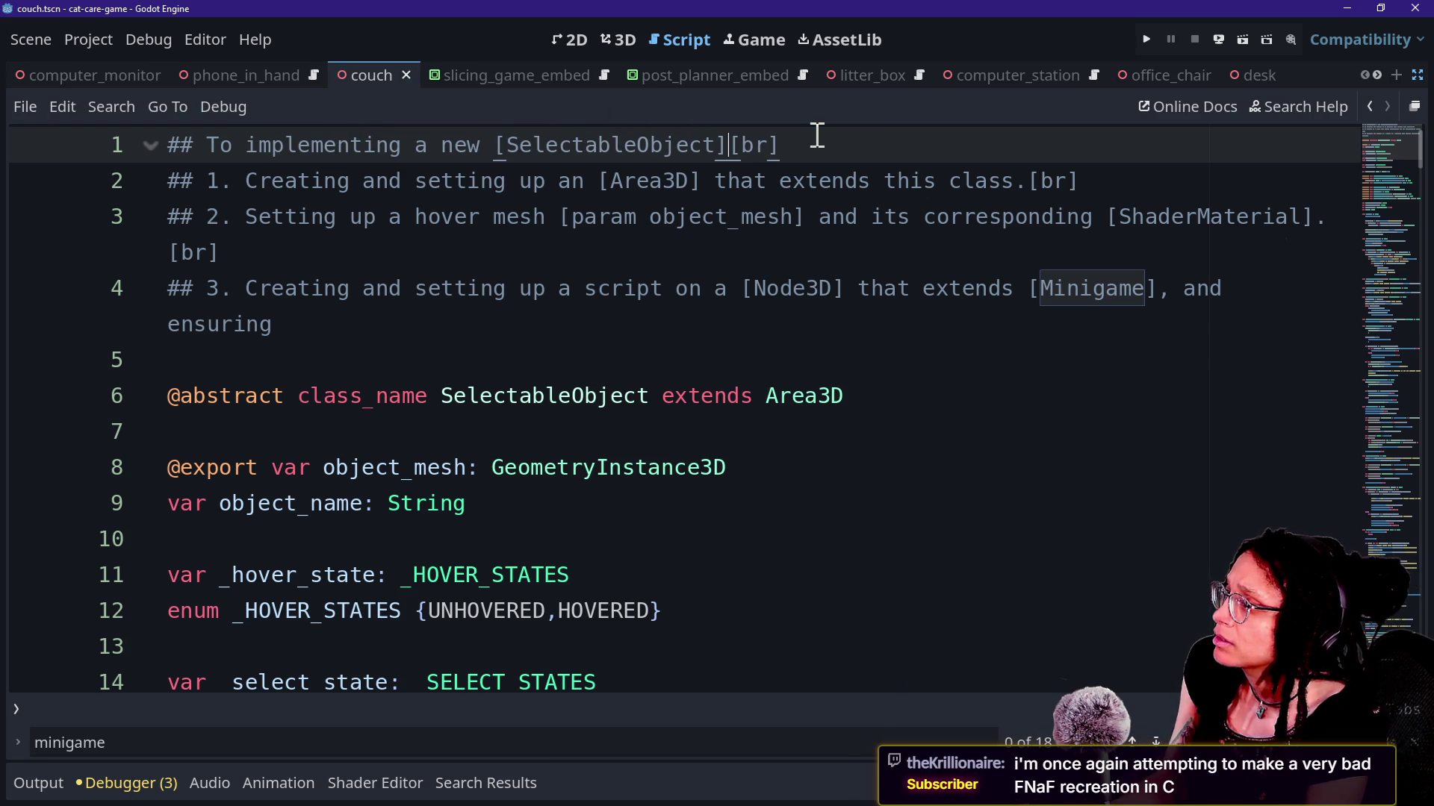
pyautogui.write(':')
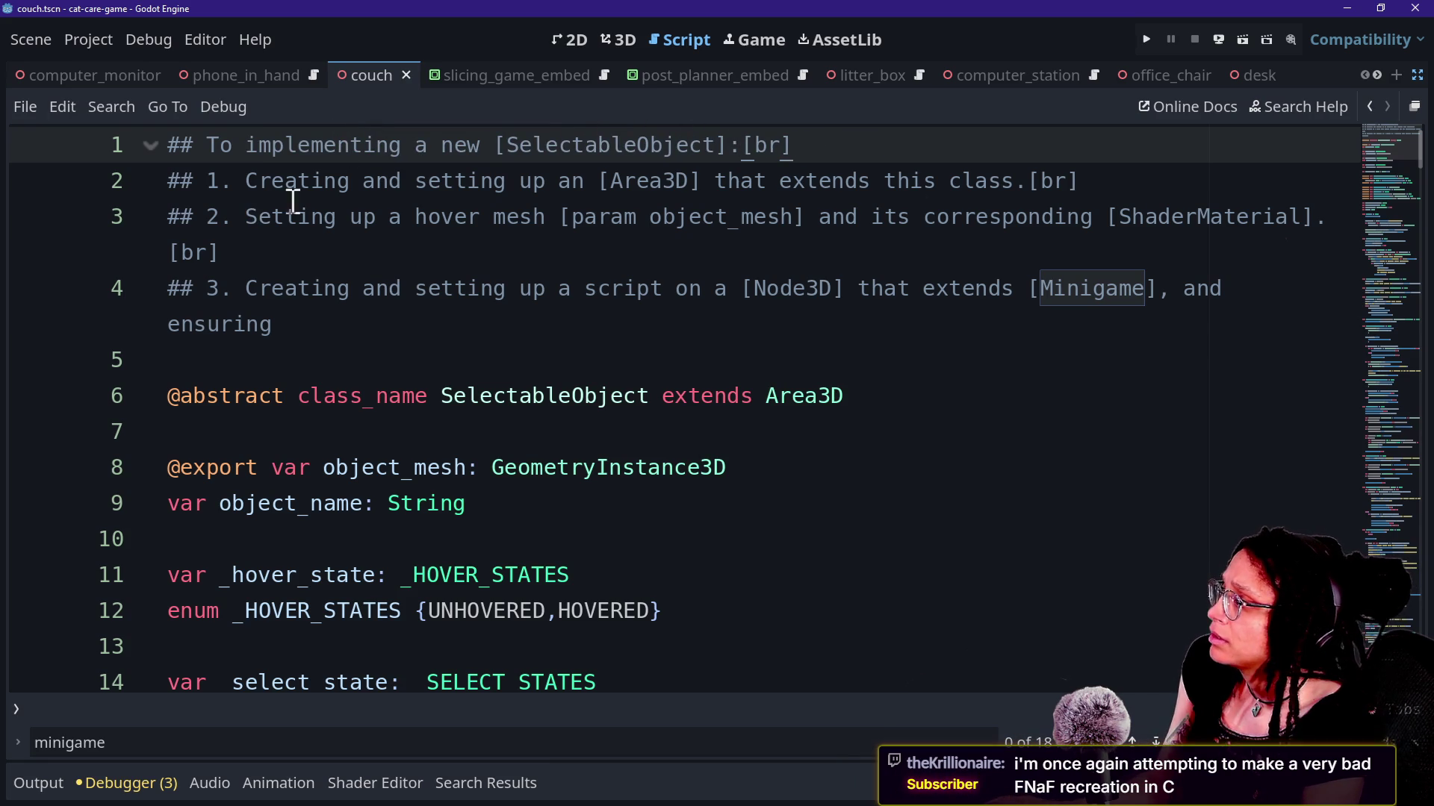
# Turn the steps into imperatives (Create, Set) and wrap [param object_mesh] in parentheses.
pyautogui.click(350, 181)
pyautogui.keyDown('alt'); pyautogui.click(349, 288); pyautogui.keyUp('alt')
pyautogui.press('BackSpace')
pyautogui.press('BackSpace')
pyautogui.press('BackSpace')
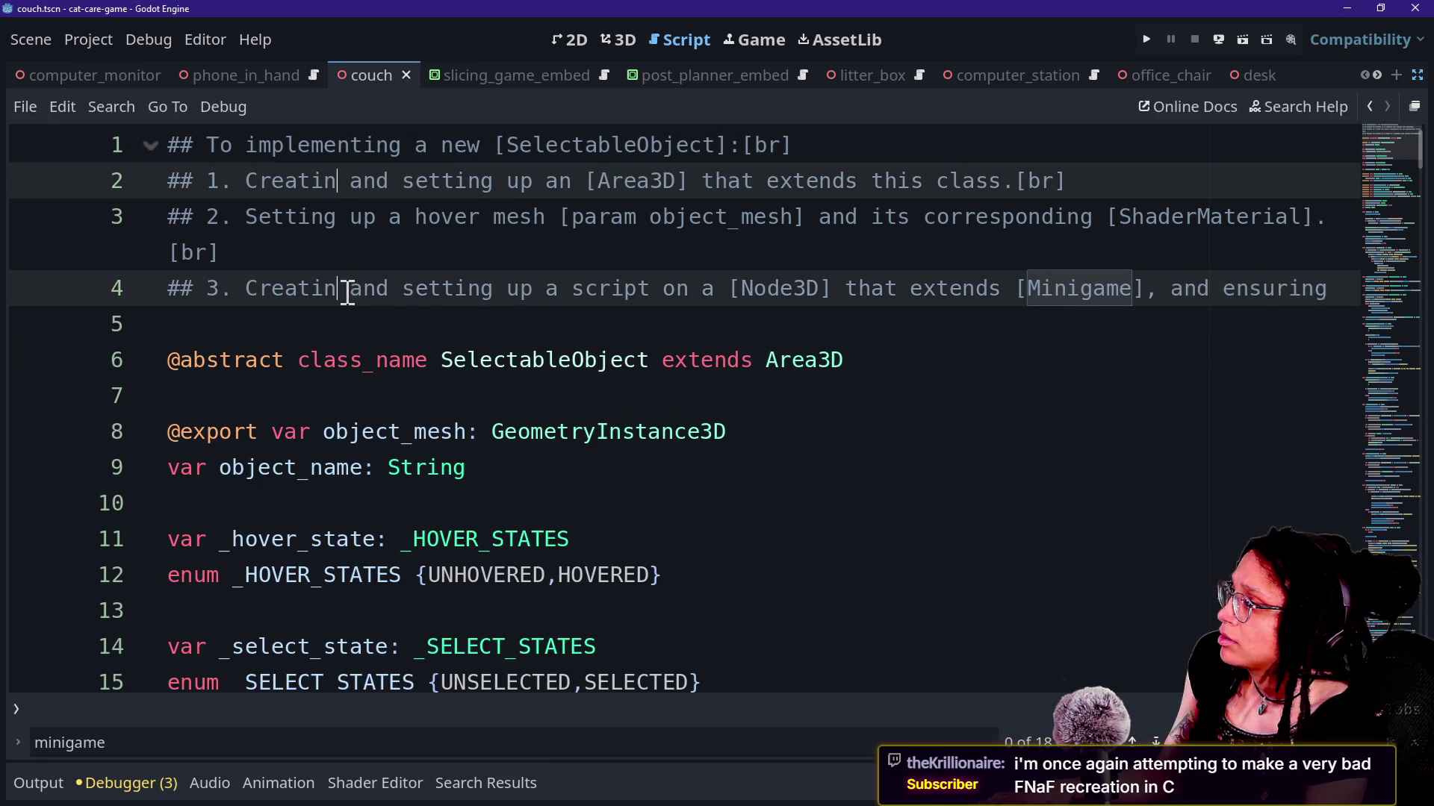
pyautogui.write('e')
pyautogui.press('Right')
pyautogui.press('Right')
pyautogui.press('Right')
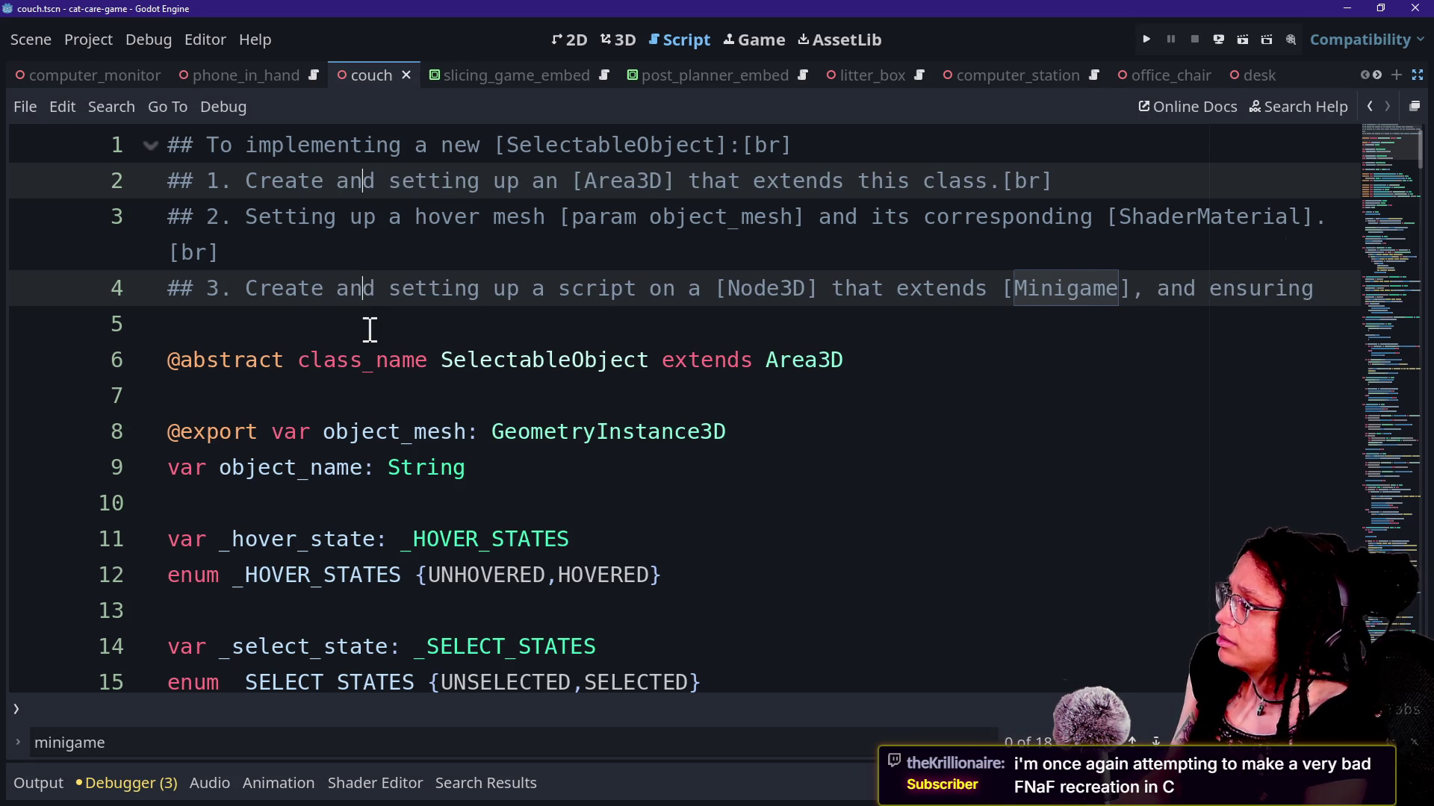
pyautogui.press('BackSpace')
pyautogui.press('BackSpace')
pyautogui.press('BackSpace')
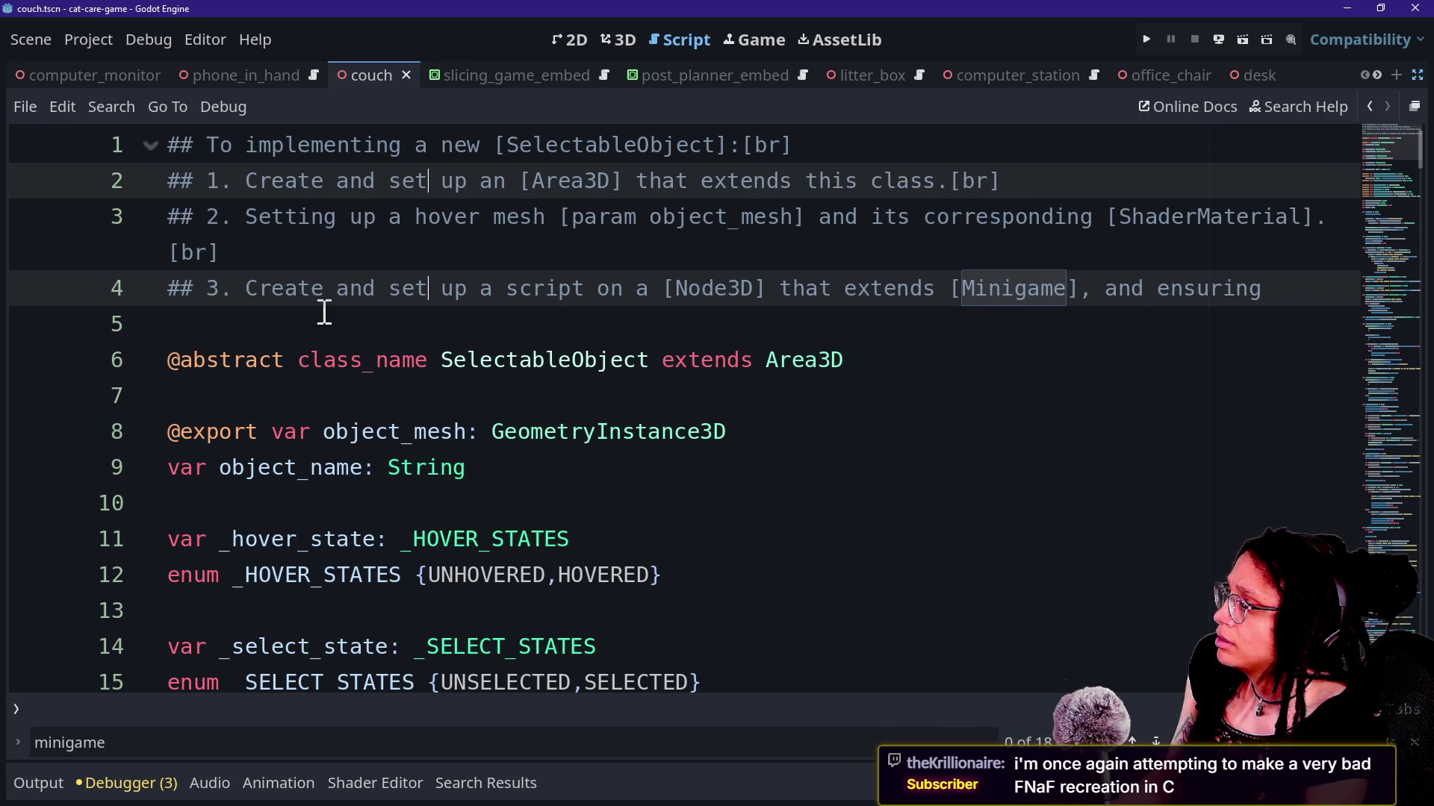
pyautogui.click(340, 215)
pyautogui.press('BackSpace')
pyautogui.press('BackSpace')
pyautogui.press('BackSpace')
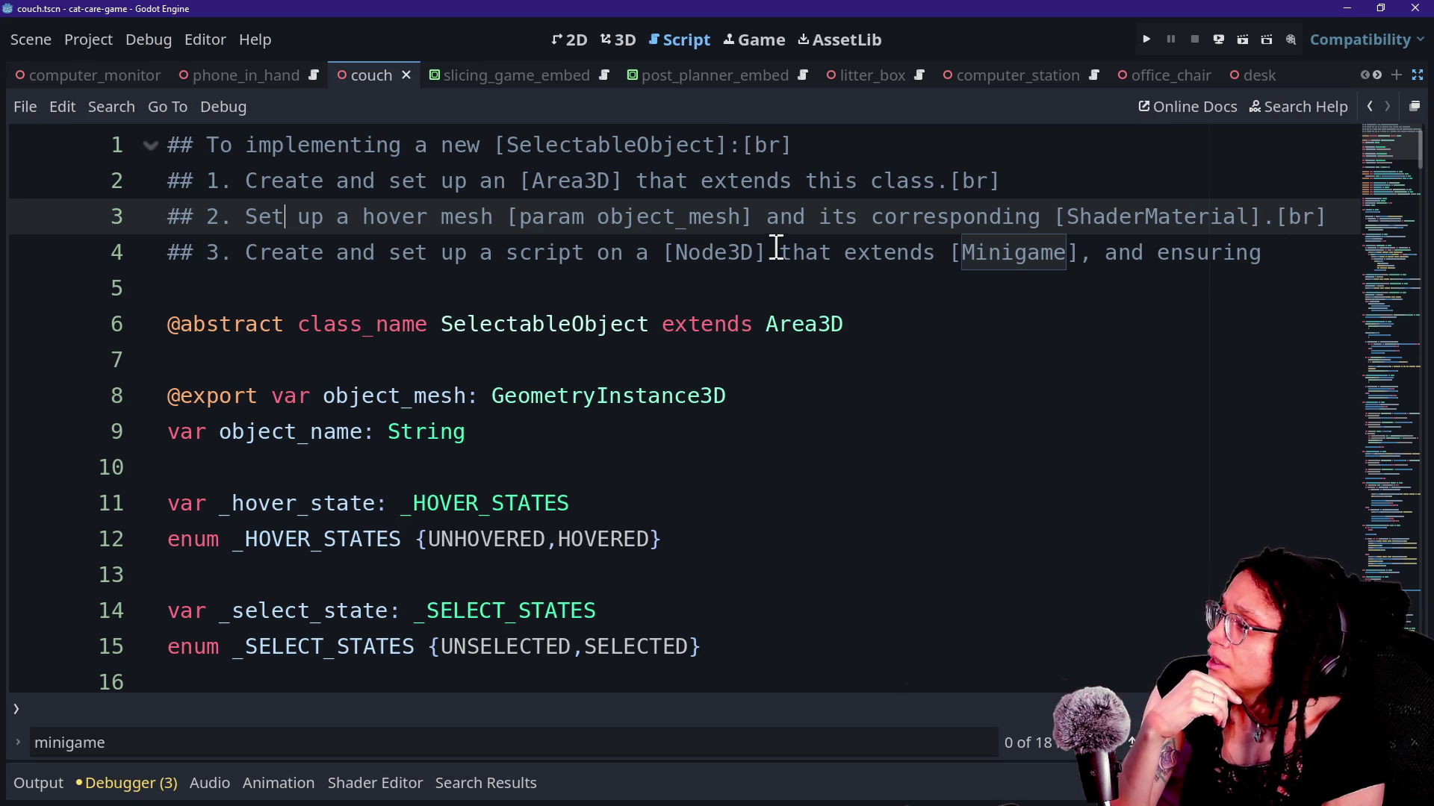
pyautogui.click(655, 240)
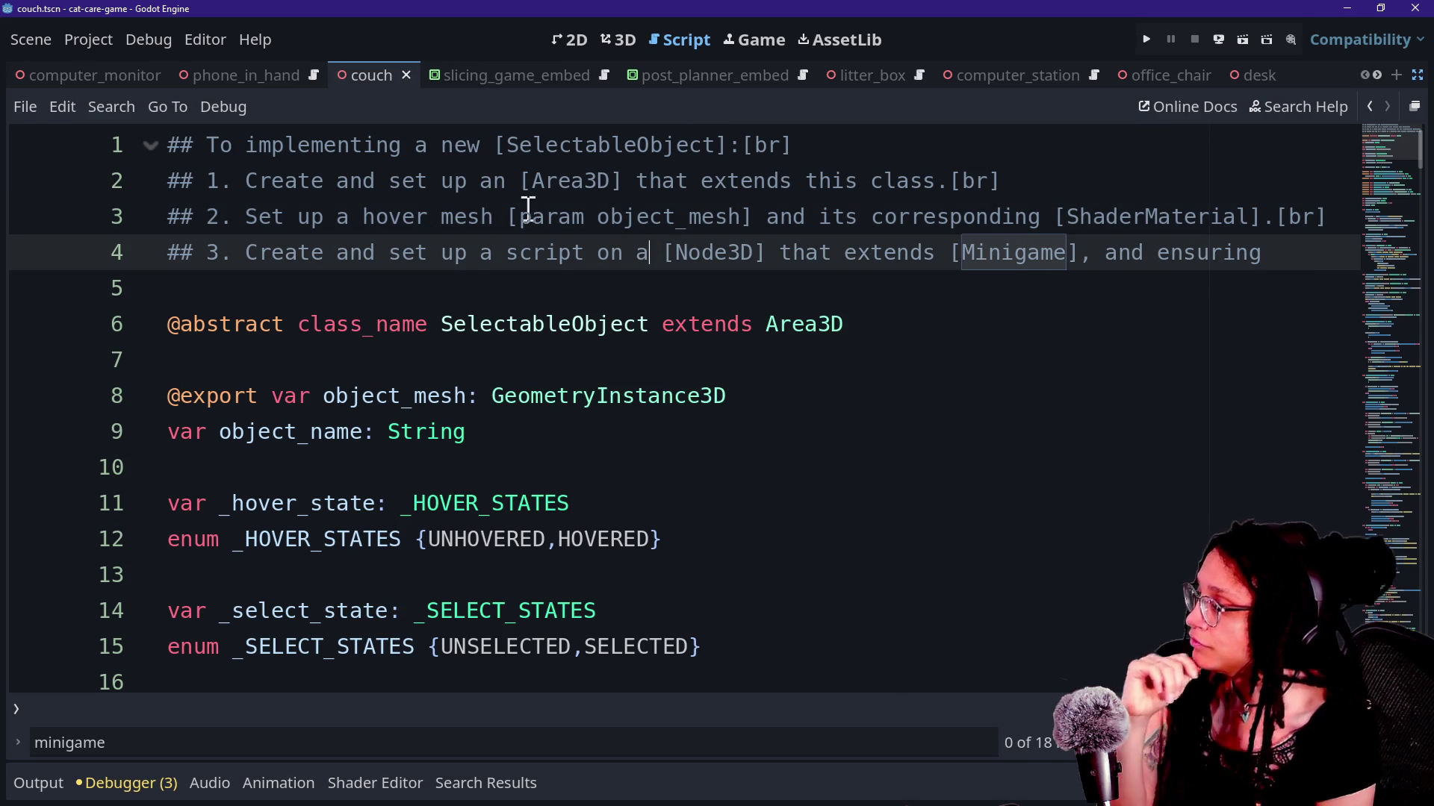
pyautogui.click(500, 220)
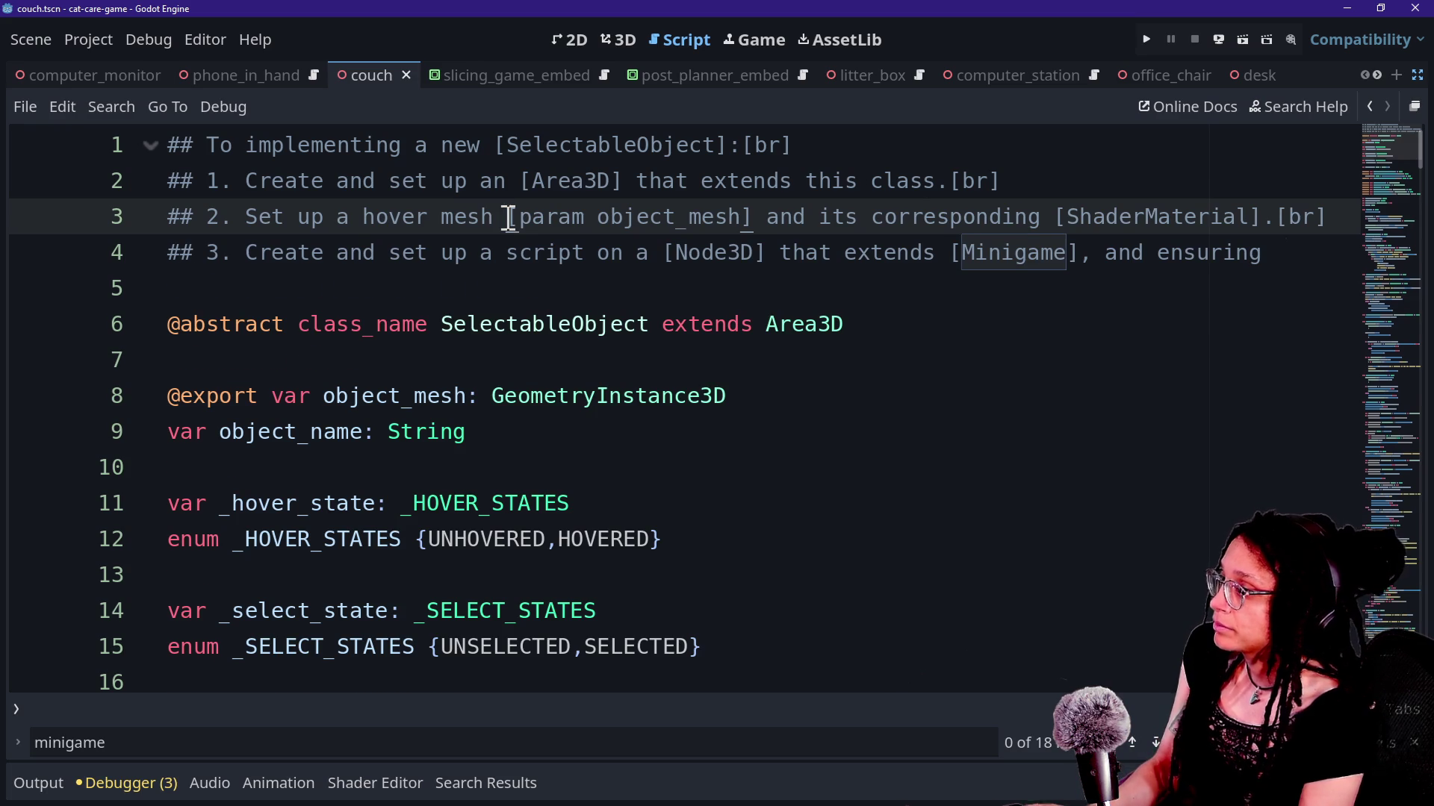
pyautogui.write('(')
pyautogui.click(771, 216)
pyautogui.write(')')
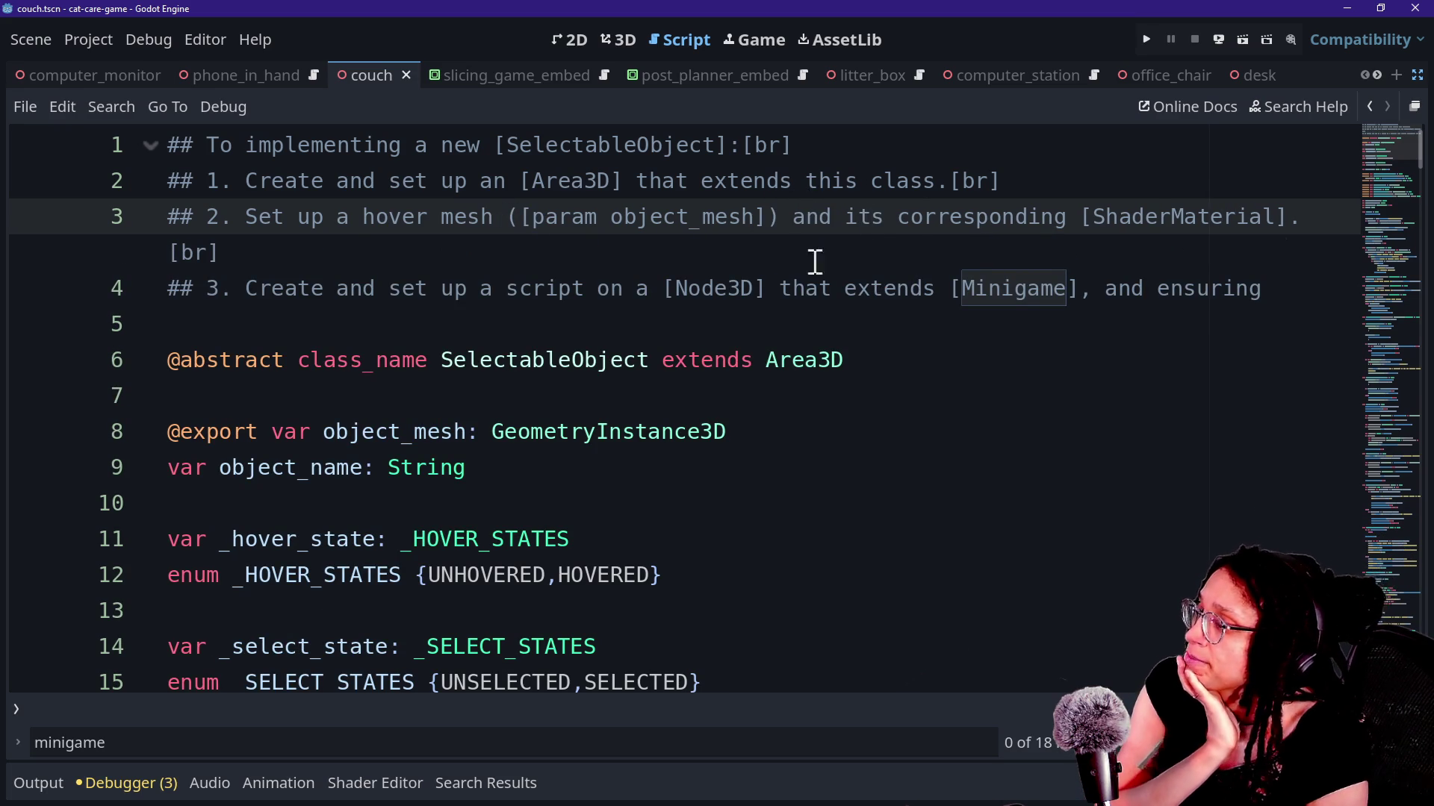
# End step 3 with a period and add a new comment line '## 4. Decide where to'.
pyautogui.click(445, 285)
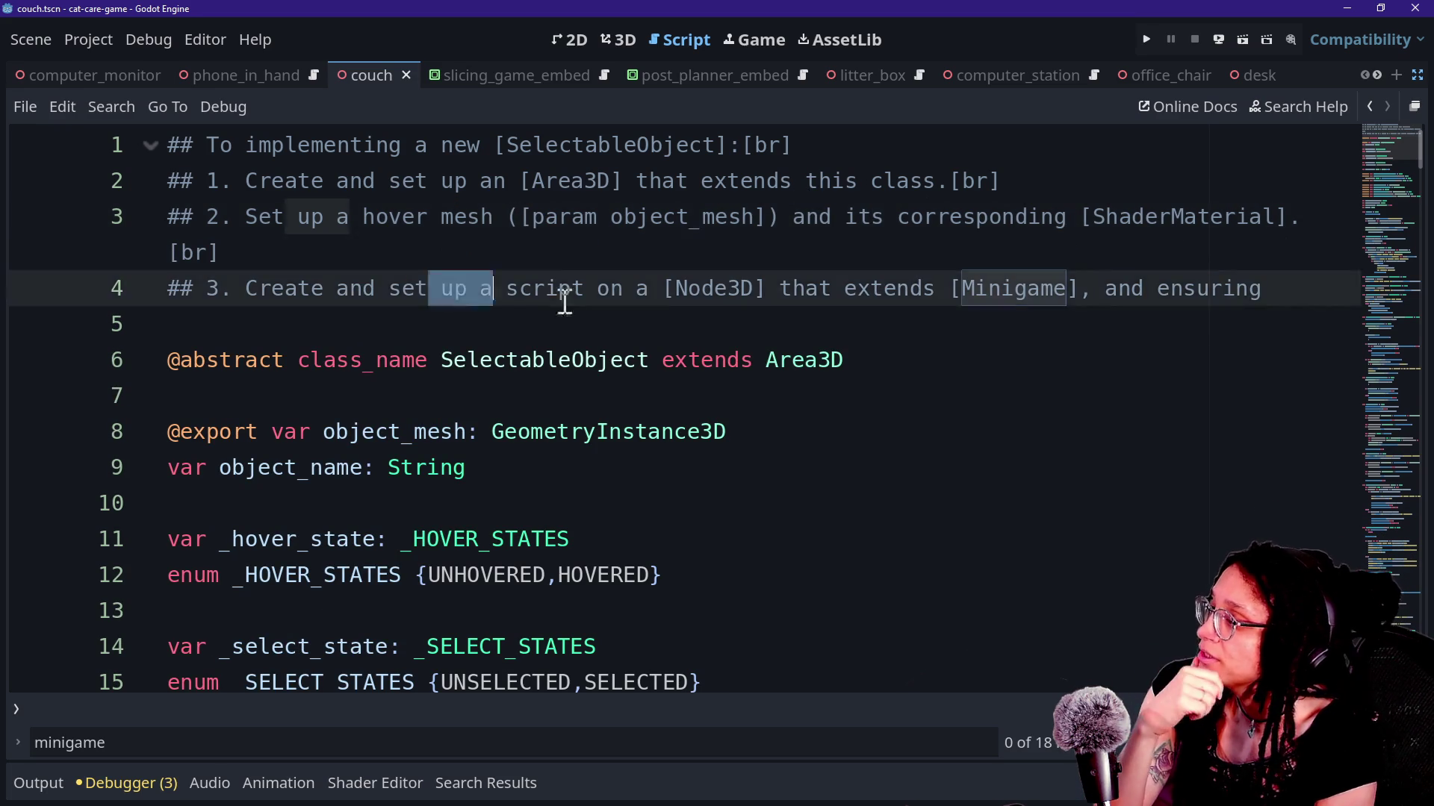
pyautogui.click(793, 288)
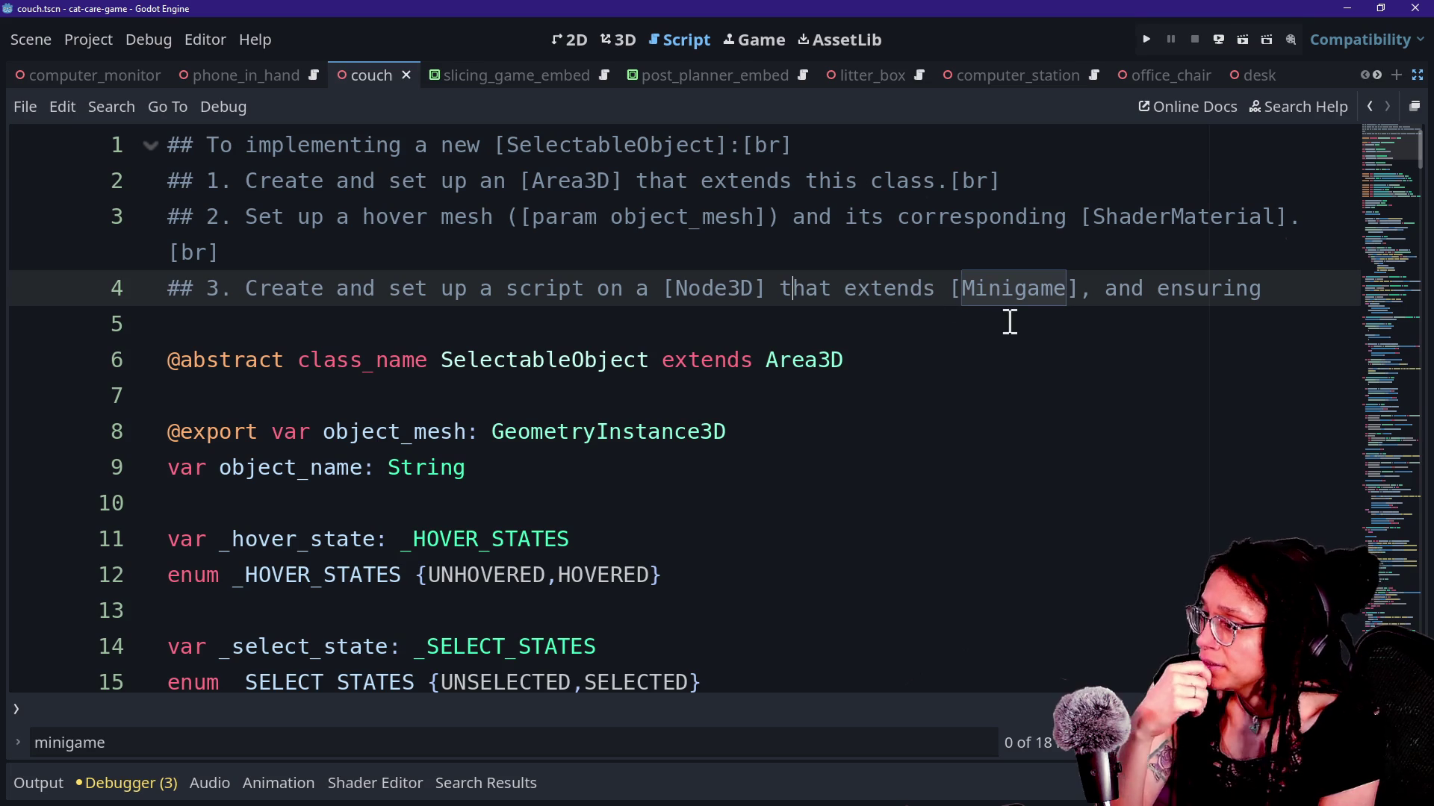
pyautogui.press('BackSpace')
pyautogui.press('BackSpace')
pyautogui.press('BackSpace')
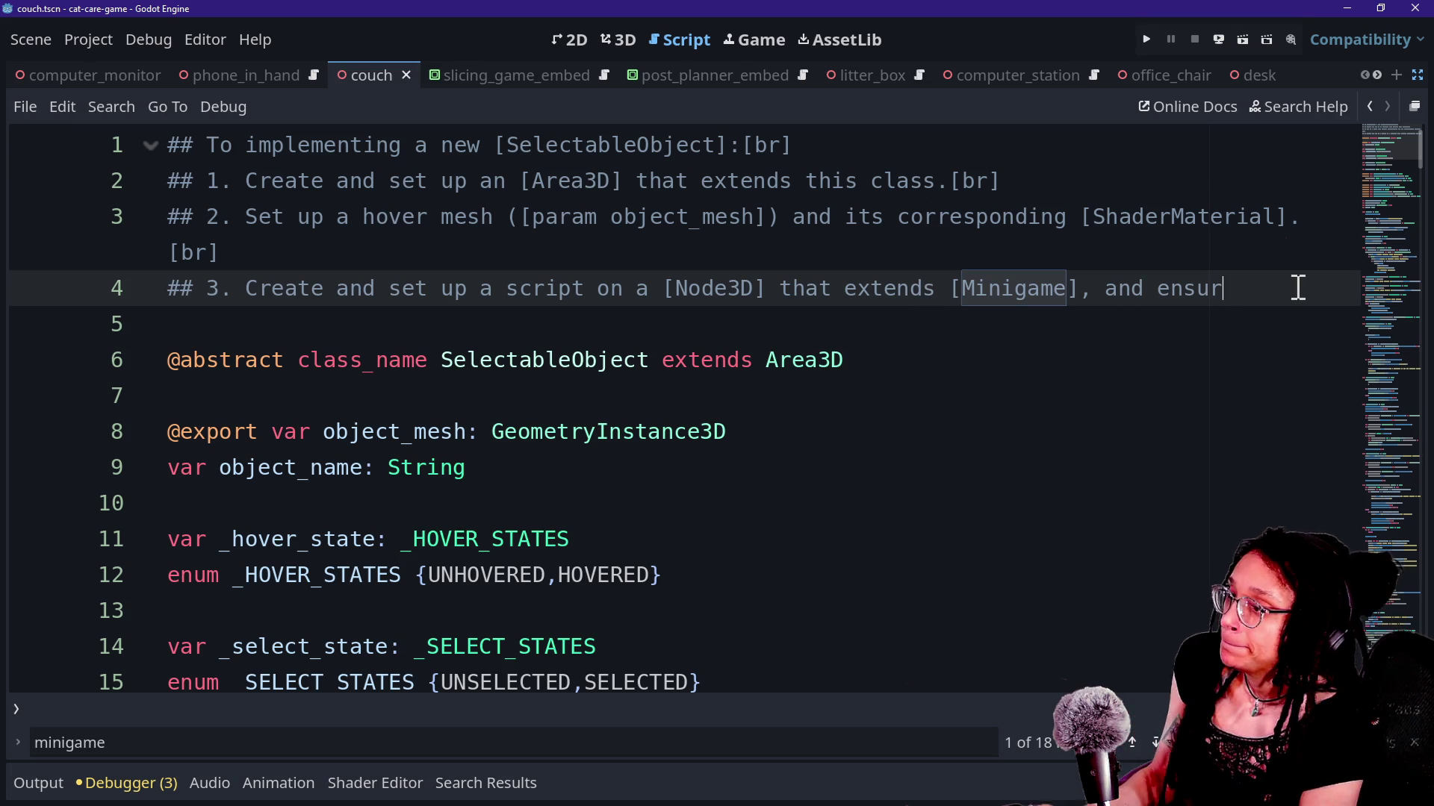
pyautogui.write('e')
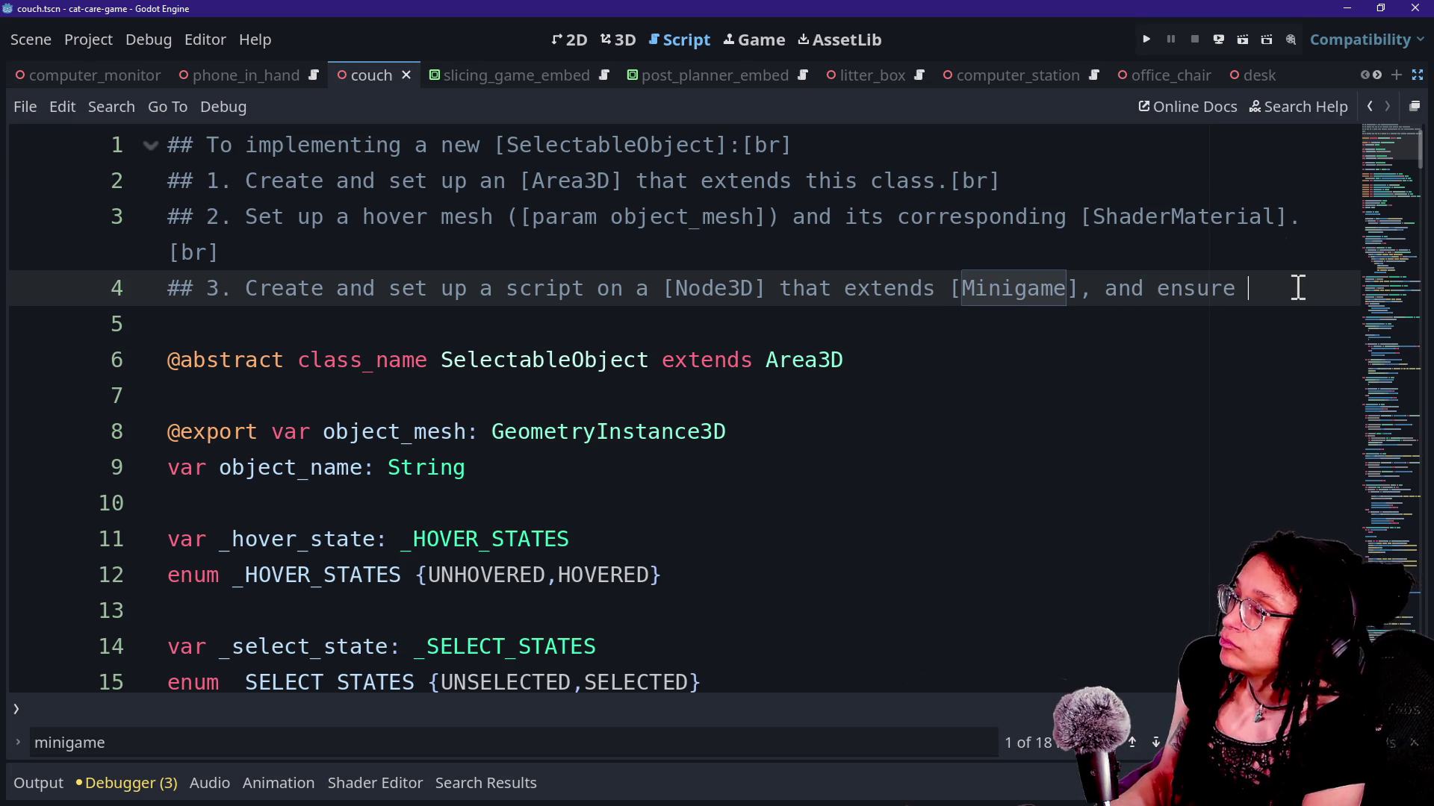
pyautogui.hotkey('ctrl', 'BackSpace')
pyautogui.hotkey('ctrl', 'BackSpace')
pyautogui.write('.')
pyautogui.press('Return')
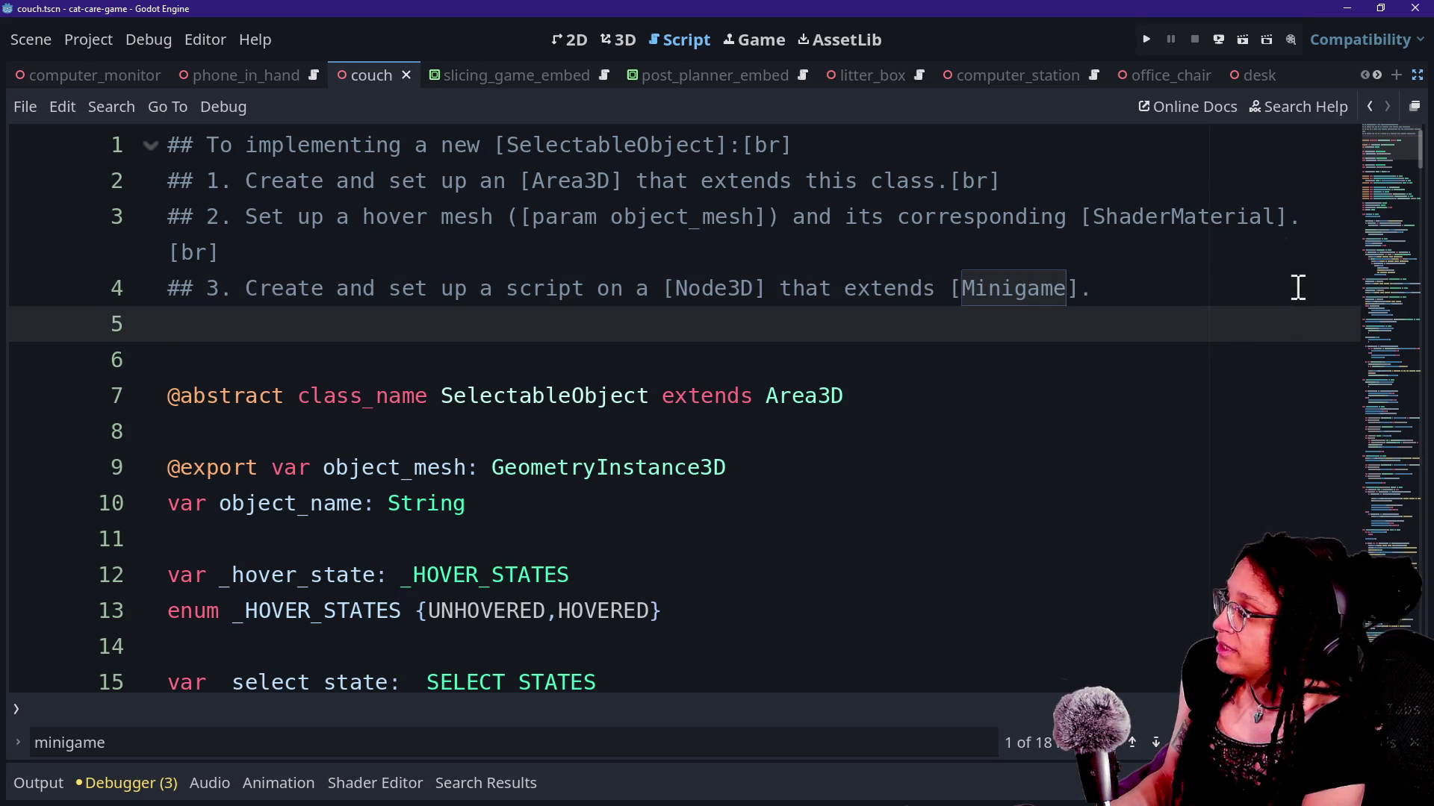
pyautogui.write('## 4. ')
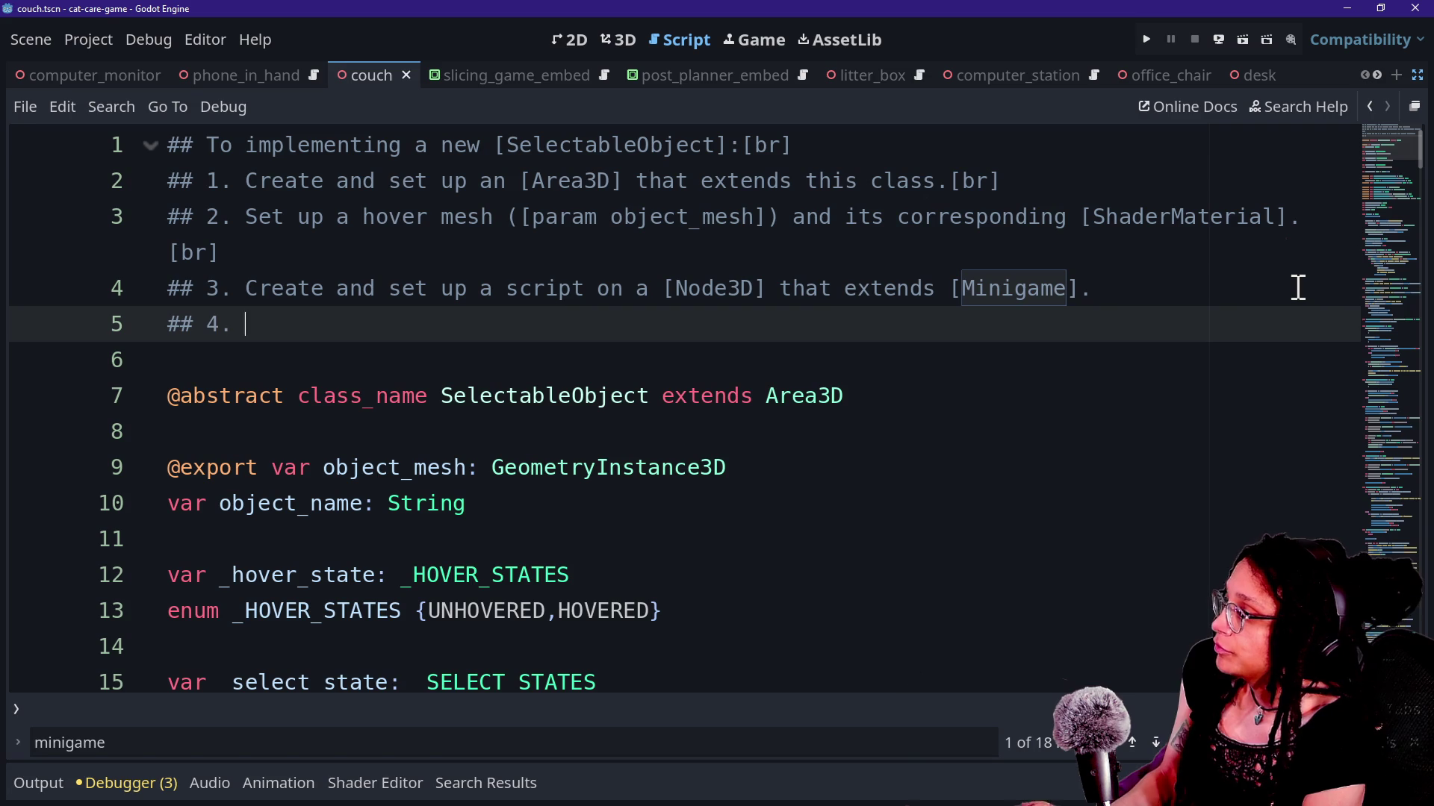
pyautogui.write('Decide where ')
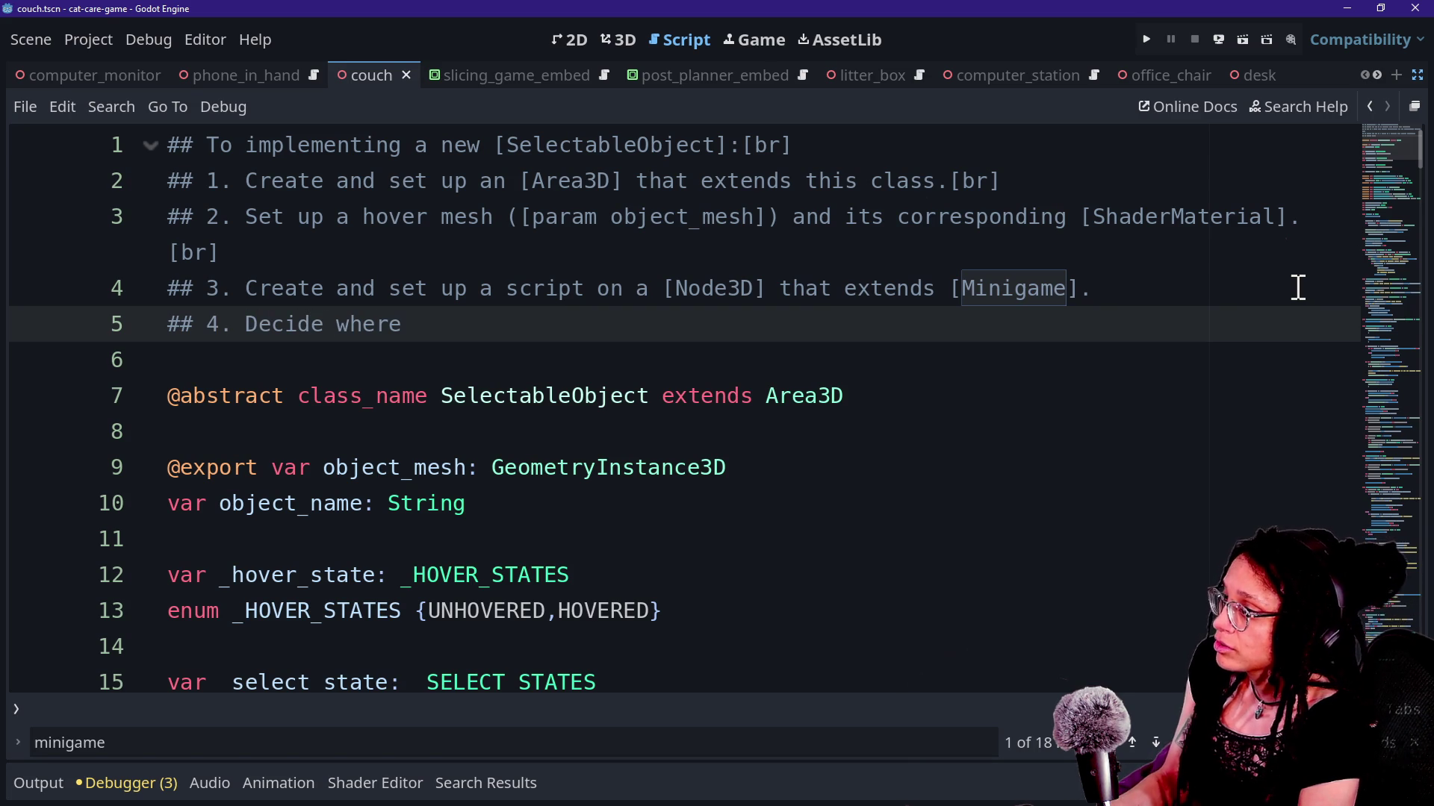
pyautogui.write('to')
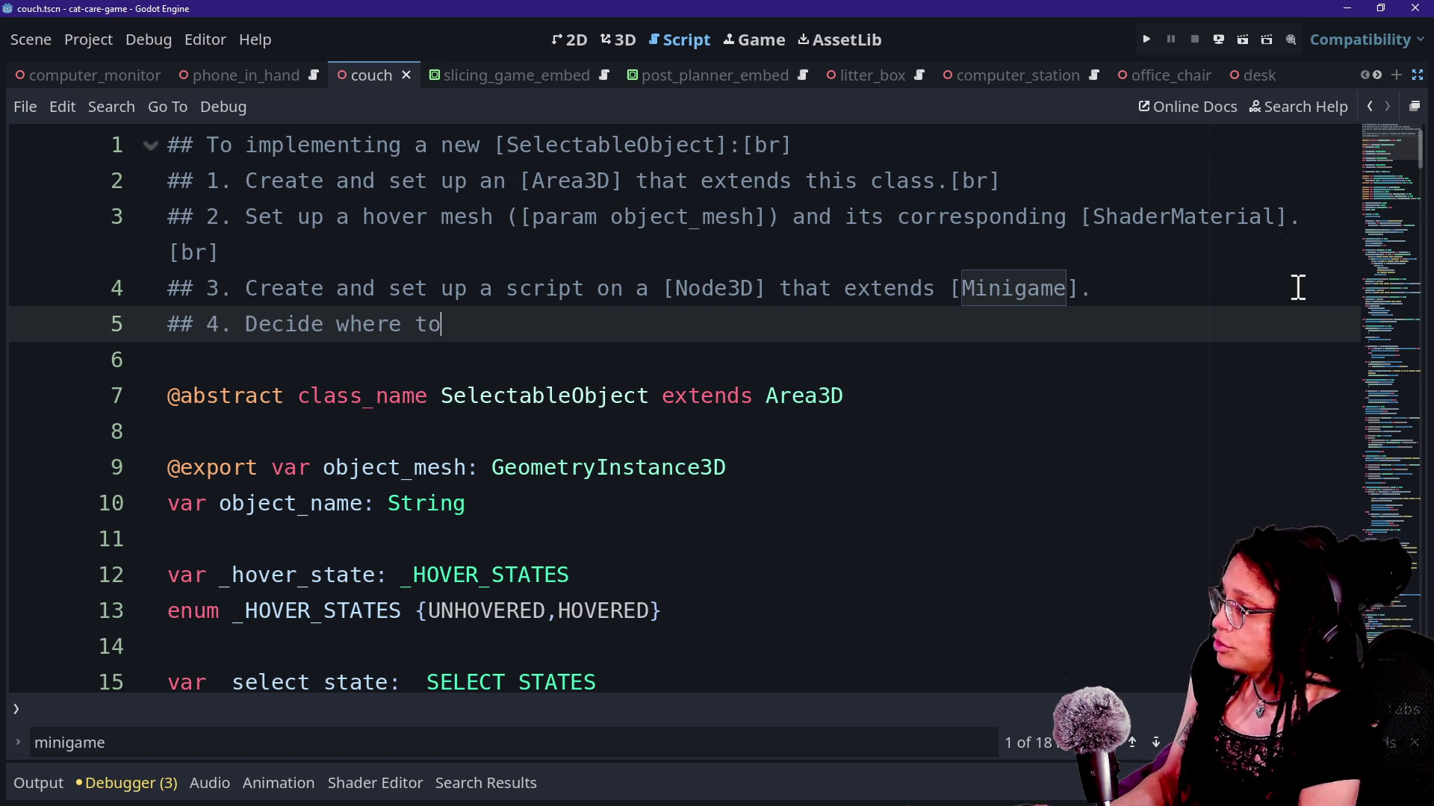
pyautogui.hotkey('ctrl', 'shift', 'f')
pyautogui.press('Return')
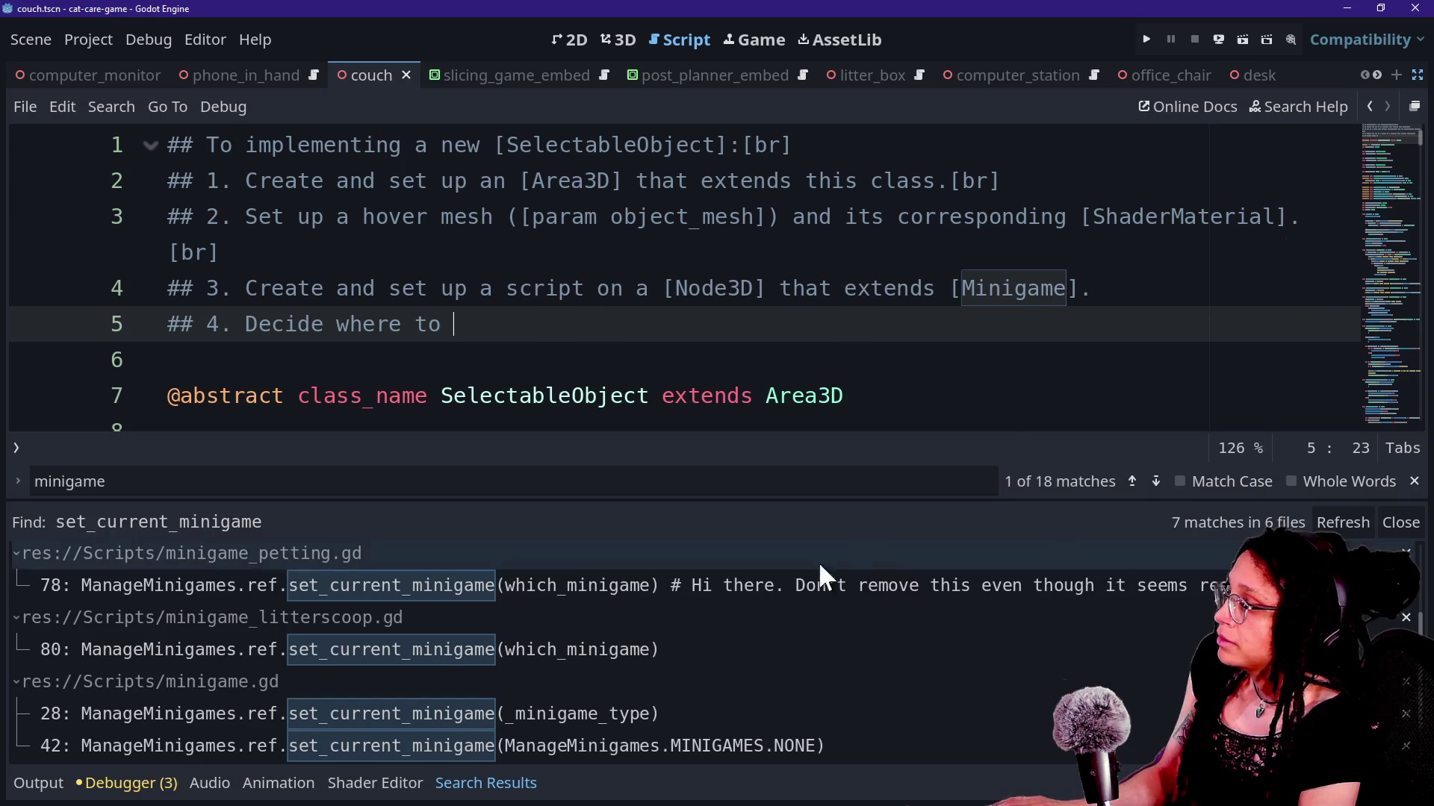
# Select the set_current_minigame call on line 78 of minigame_petting.gd from the search results.
pyautogui.click(243, 587)
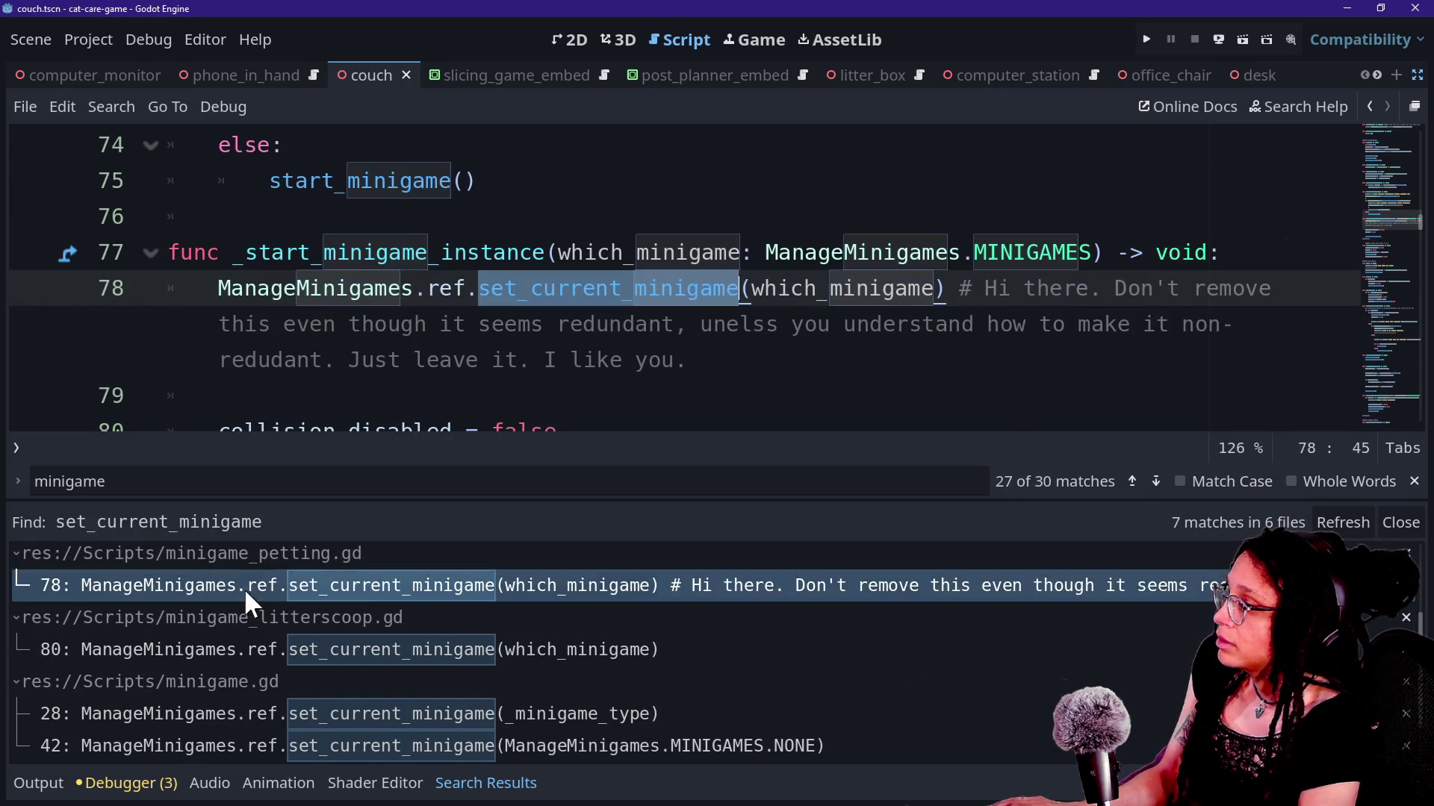
pyautogui.moveTo(218, 289)
pyautogui.mouseDown()
pyautogui.moveTo(794, 215)
pyautogui.moveTo(741, 288)
pyautogui.mouseUp()
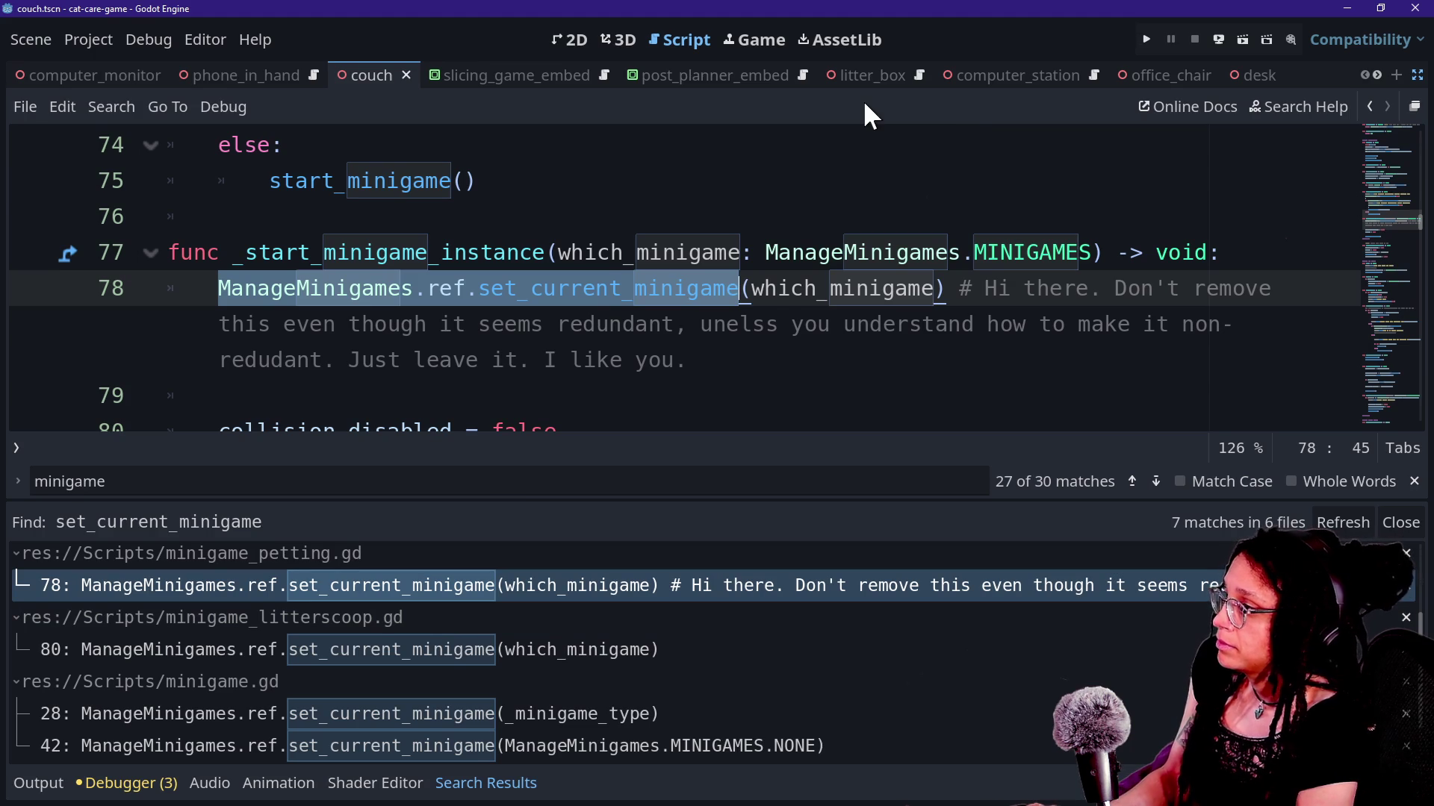
pyautogui.scroll(1, 816, 276)
pyautogui.scroll(-10, 813, 278)
# In selectable_area_object.gd, paste the call after 'Decide where to' and prefix it with '[func'.
pyautogui.hotkey('shift', 'alt', 'o')
pyautogui.write('select')
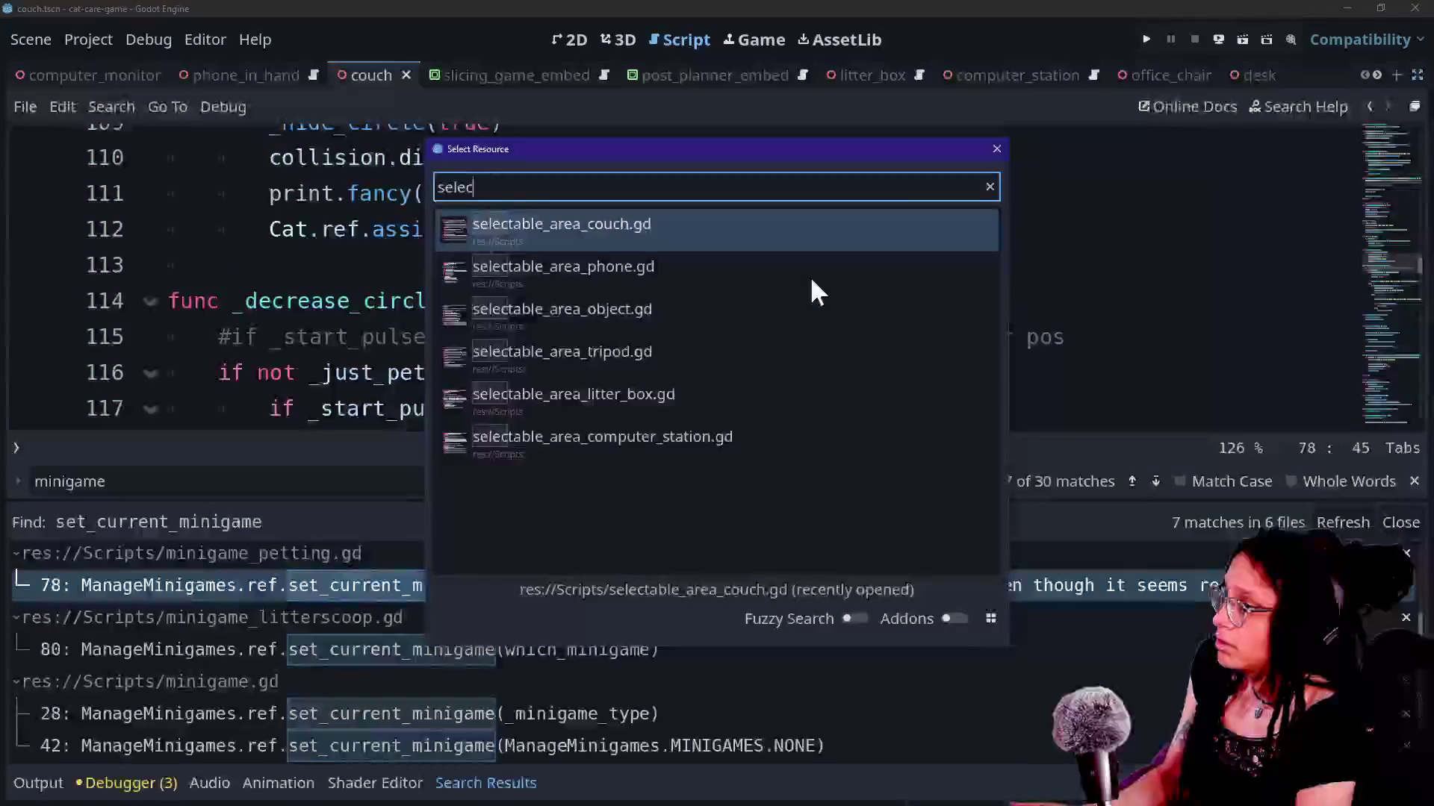
pyautogui.press('Down')
pyautogui.press('Down')
pyautogui.press('Down')
pyautogui.press('Up')
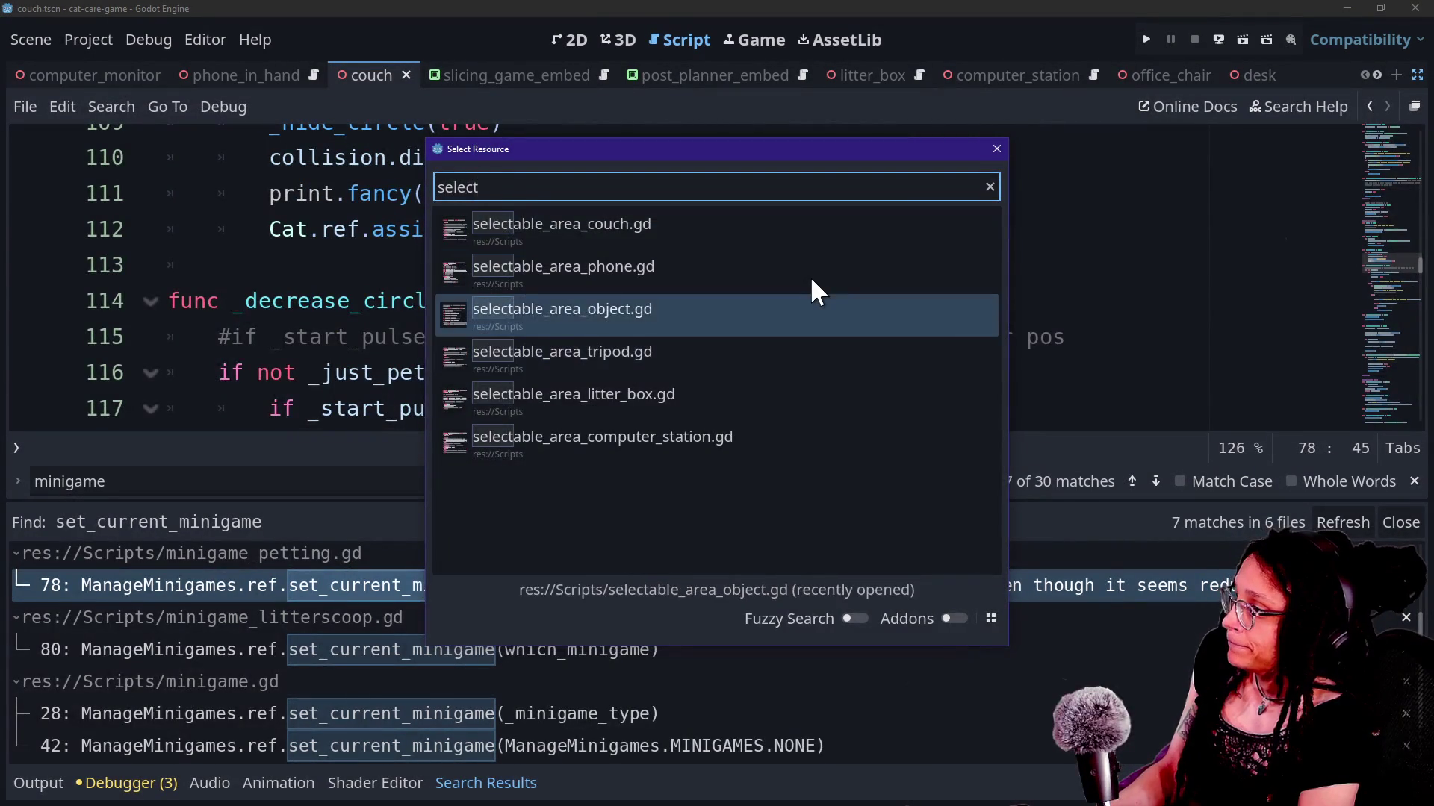
pyautogui.press('Return')
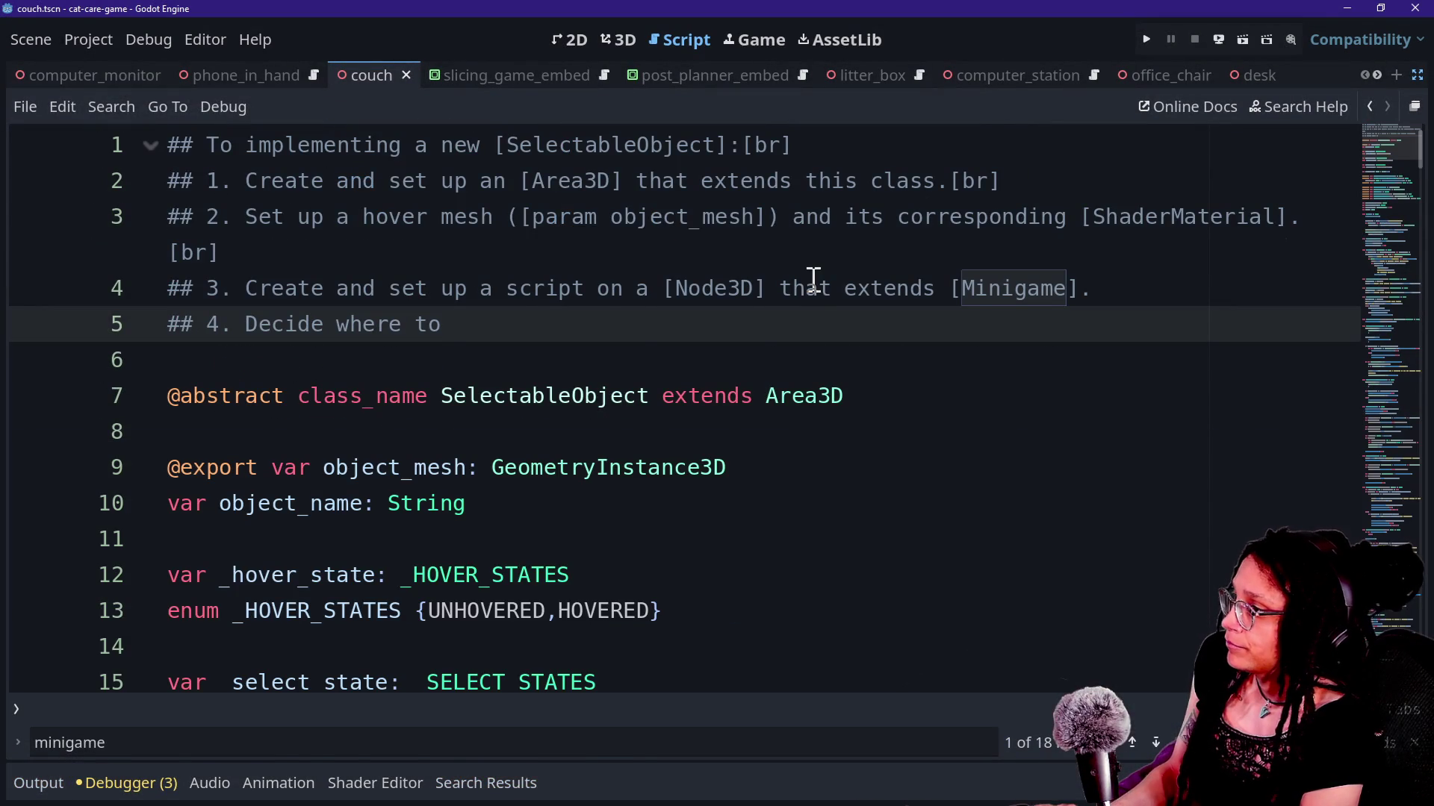
pyautogui.write('ManageMinigames.ref.set_current_minigame')
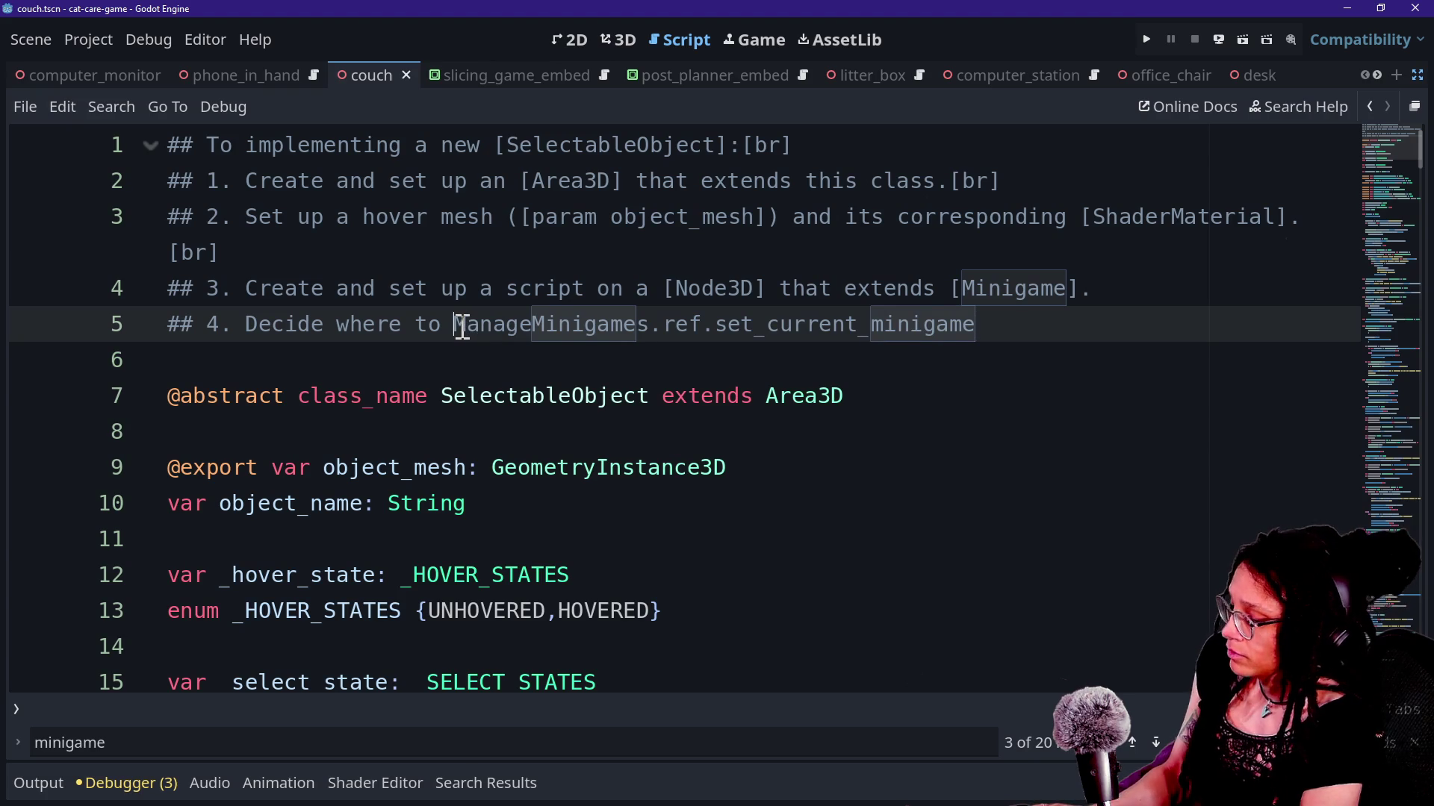
pyautogui.click(462, 327)
pyautogui.write('[func')
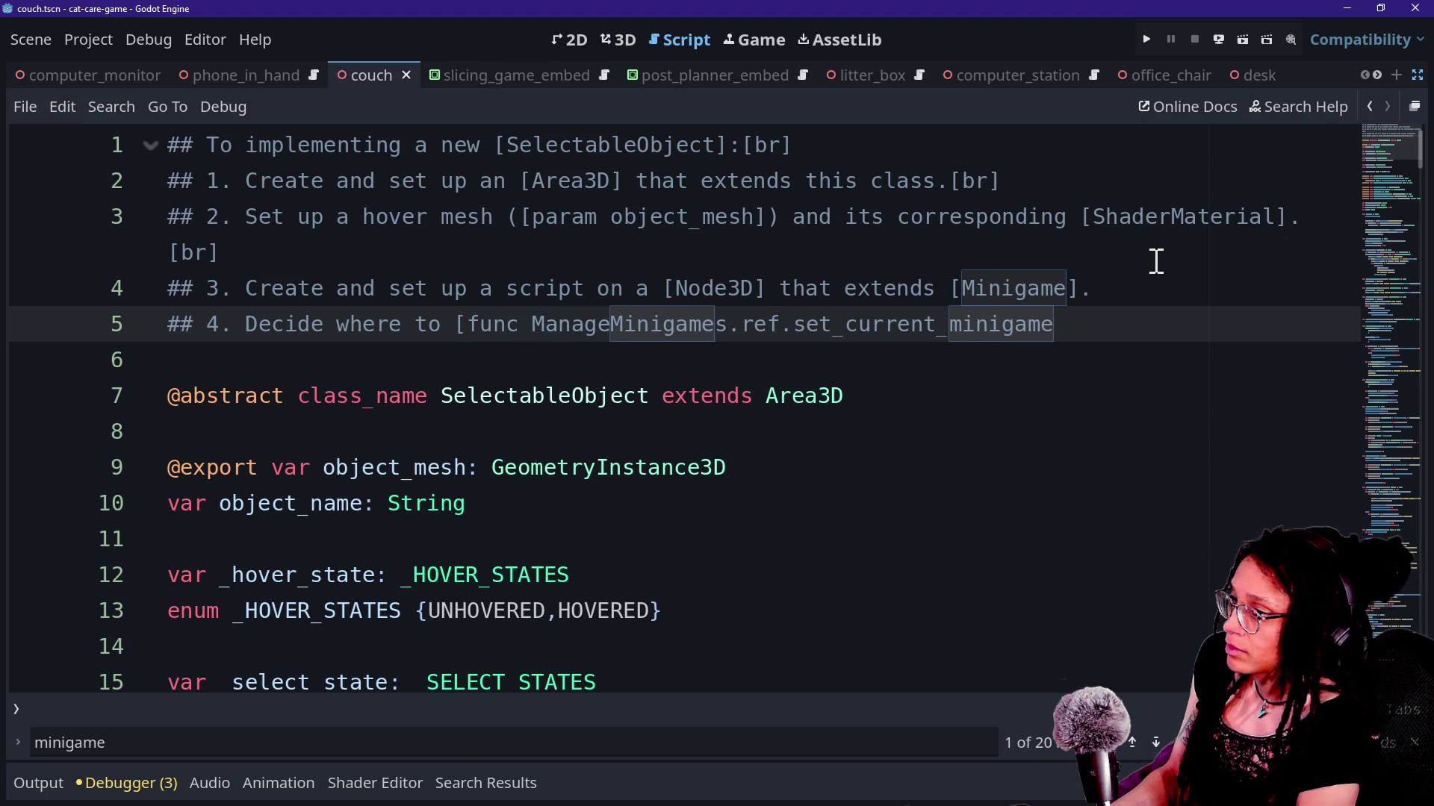
pyautogui.click(1160, 323)
pyautogui.write('].')
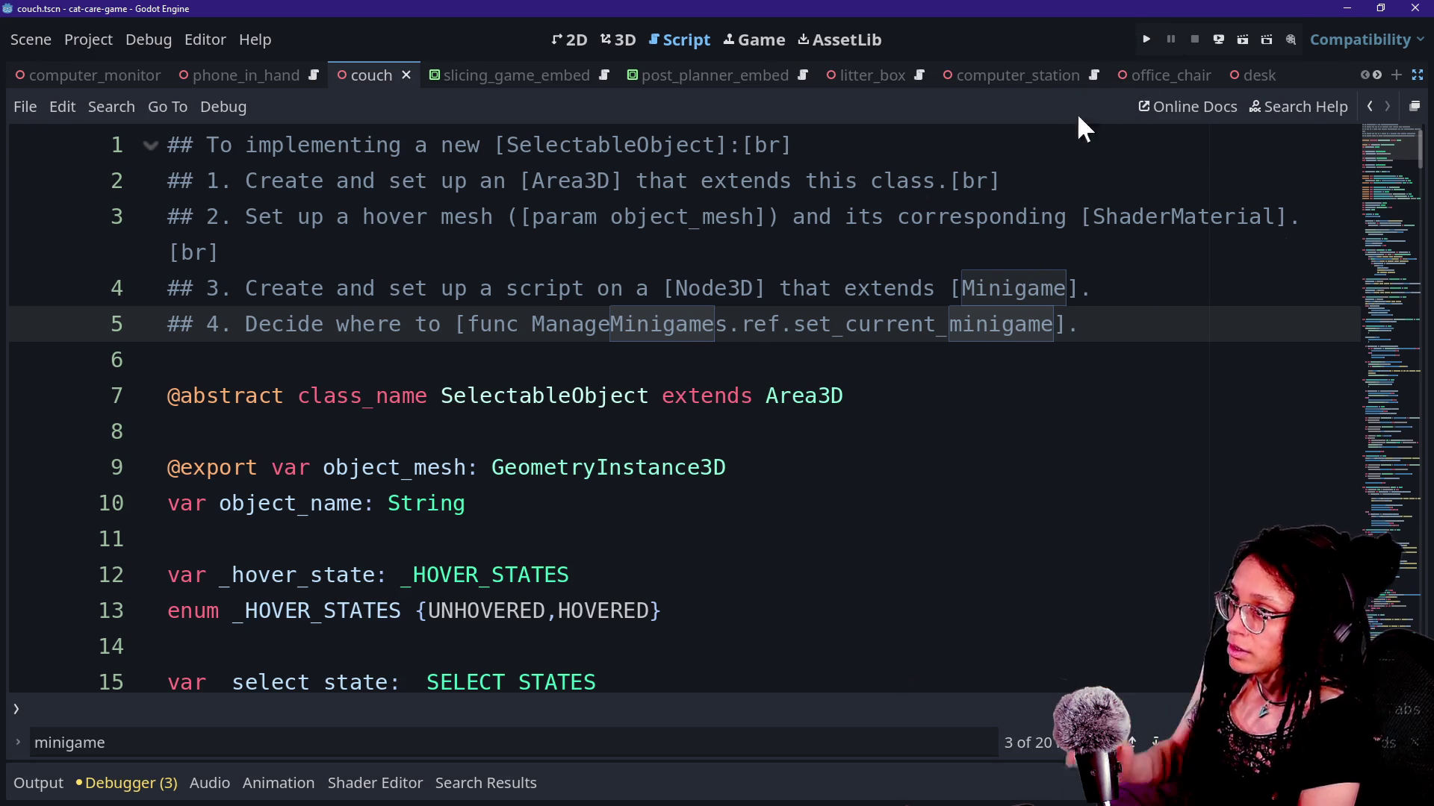
# Open the SelectableObject help page and review how steps 3 and 4 render.
pyautogui.click(1297, 106)
pyautogui.press('Return')
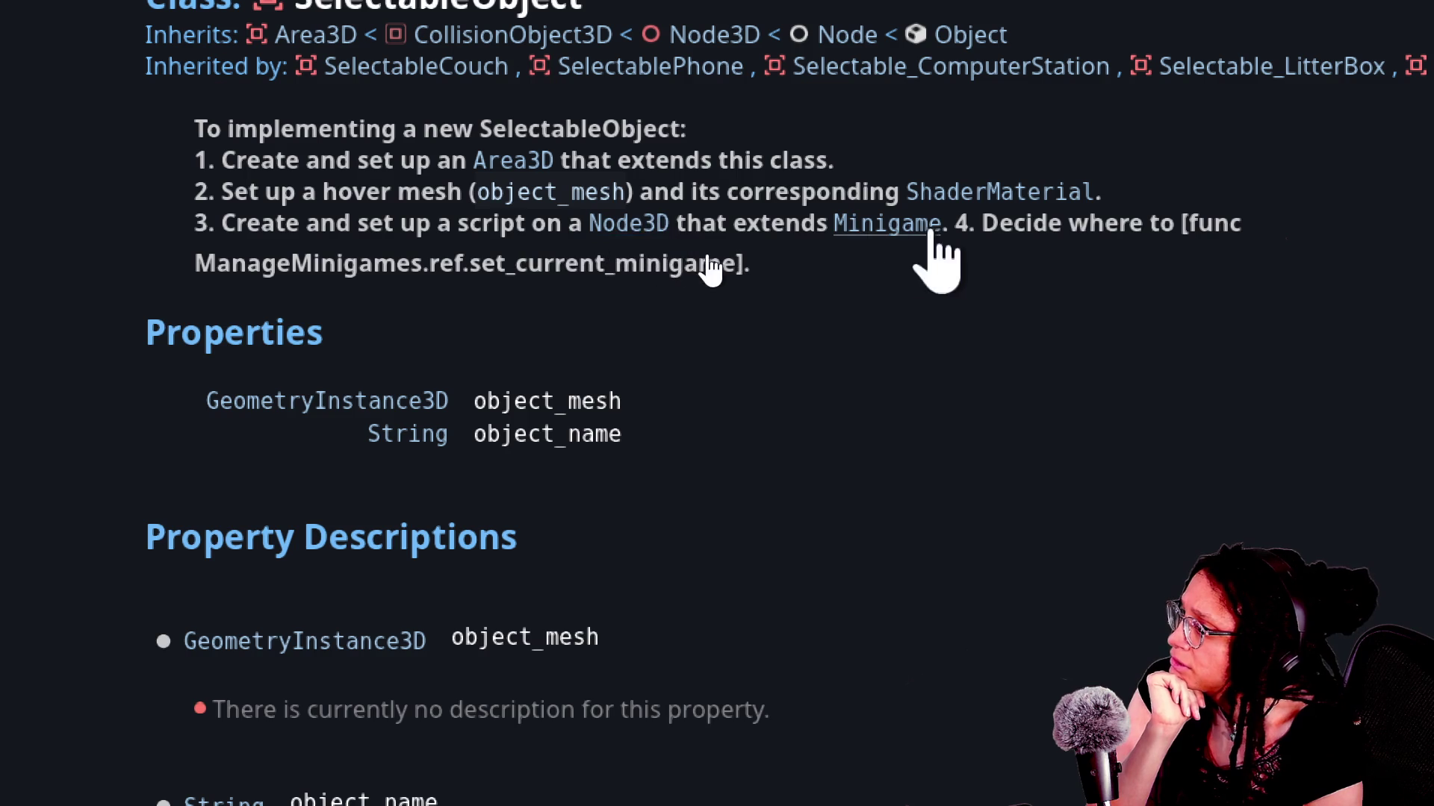
pyautogui.moveTo(515, 263)
pyautogui.mouseDown()
pyautogui.moveTo(687, 263)
pyautogui.moveTo(288, 262)
pyautogui.moveTo(276, 223)
pyautogui.mouseUp()
pyautogui.click(634, 283)
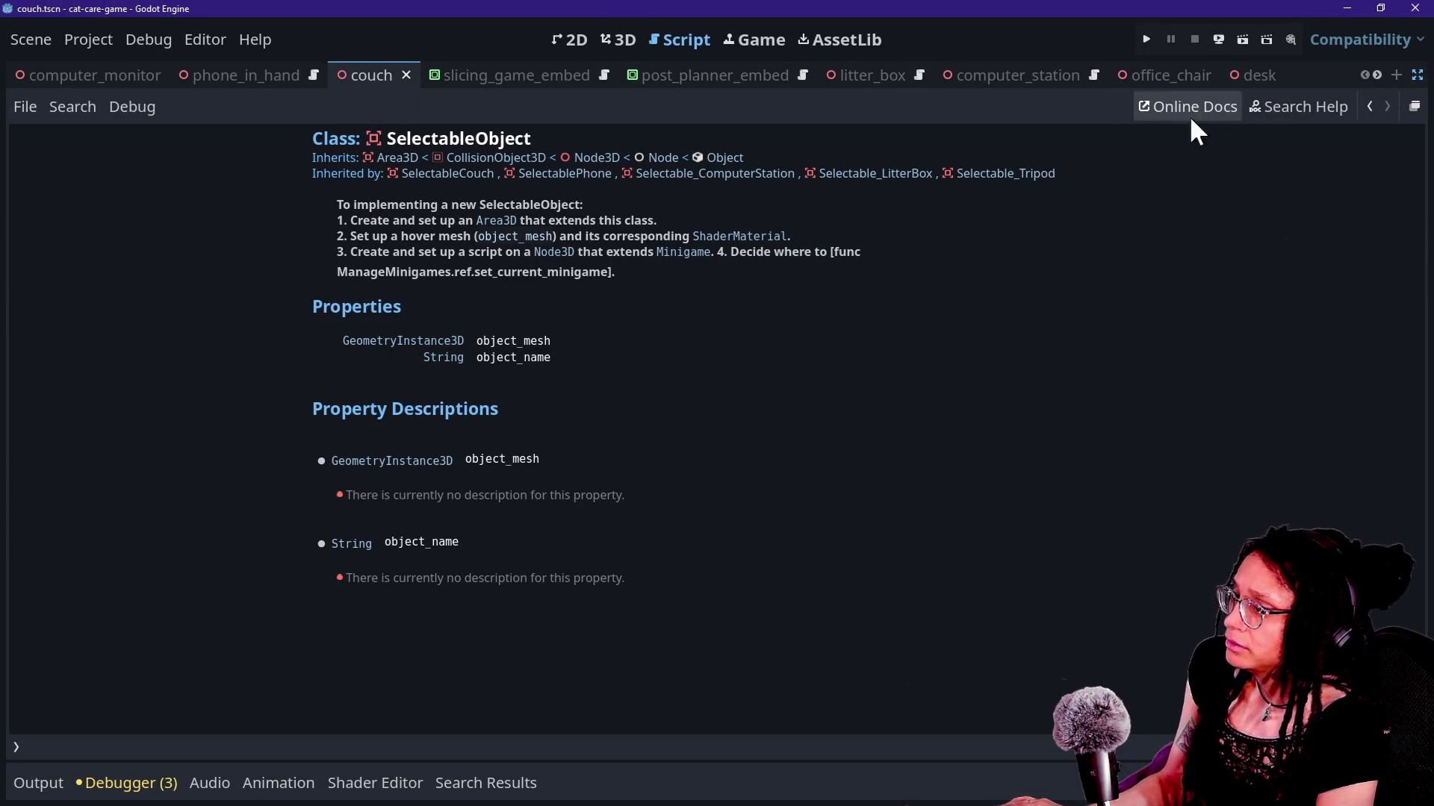
# Add [br] after step 3, change [func to [function, and save the script.
pyautogui.hotkey('shift', 'alt', 'o')
pyautogui.press('Return')
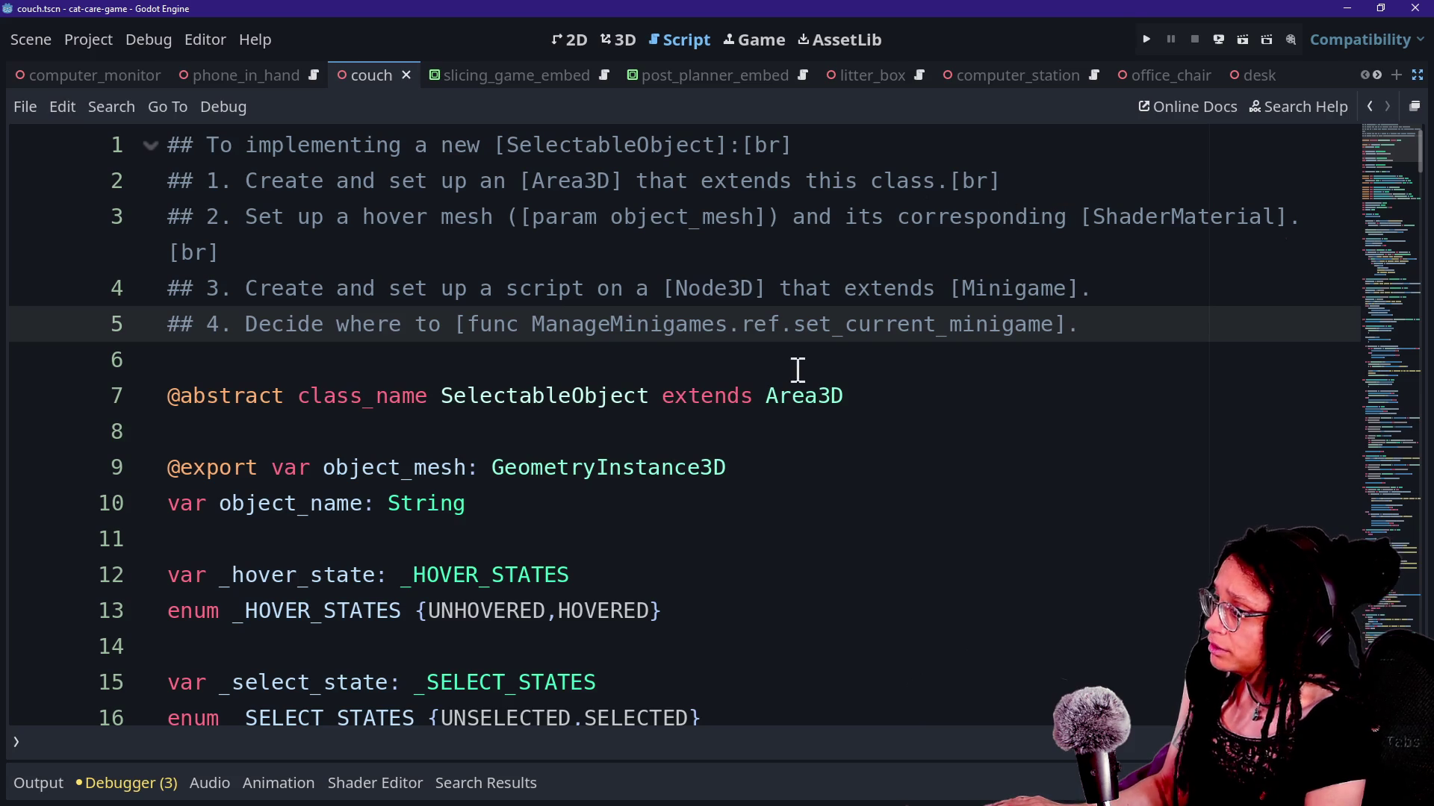
pyautogui.click(1158, 301)
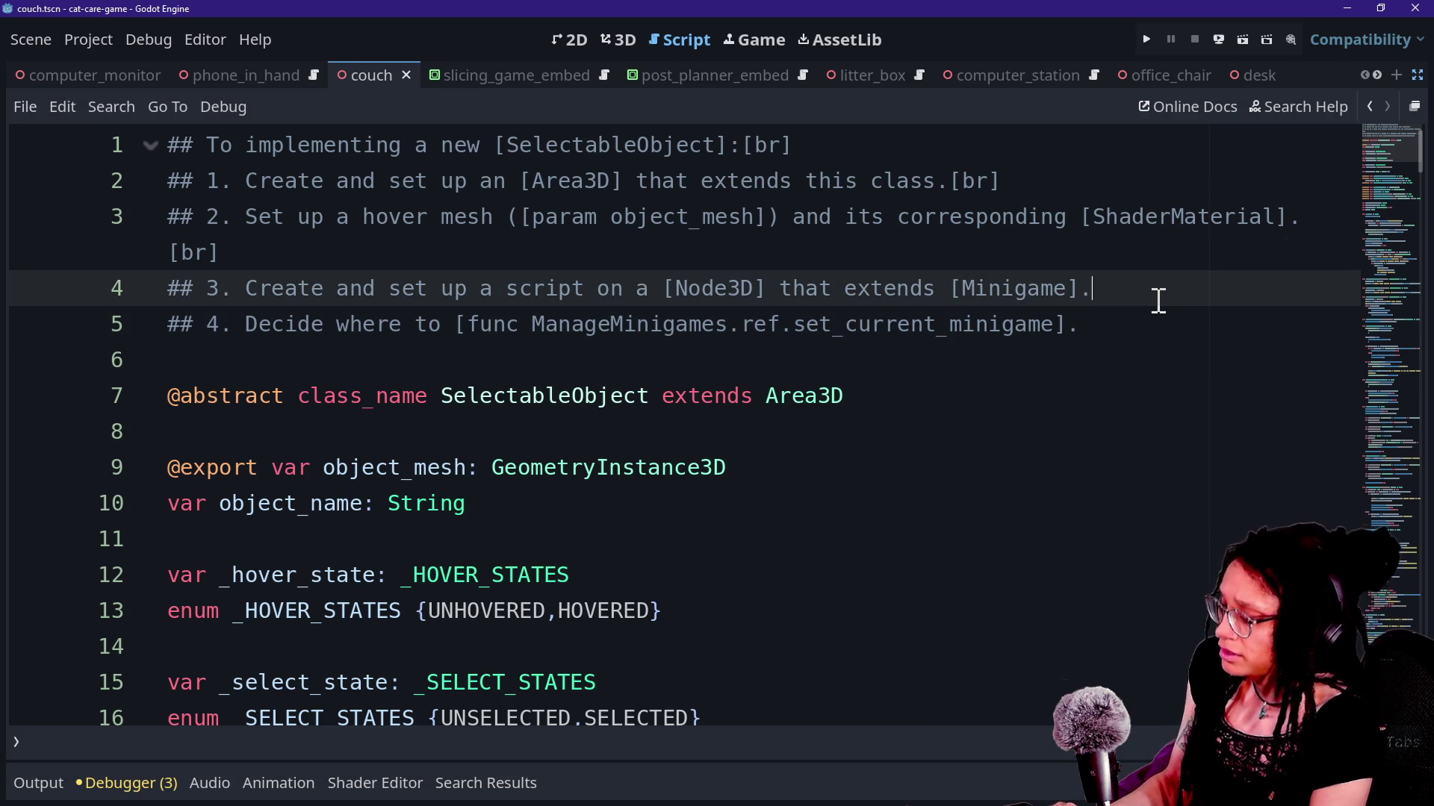
pyautogui.write('[br]')
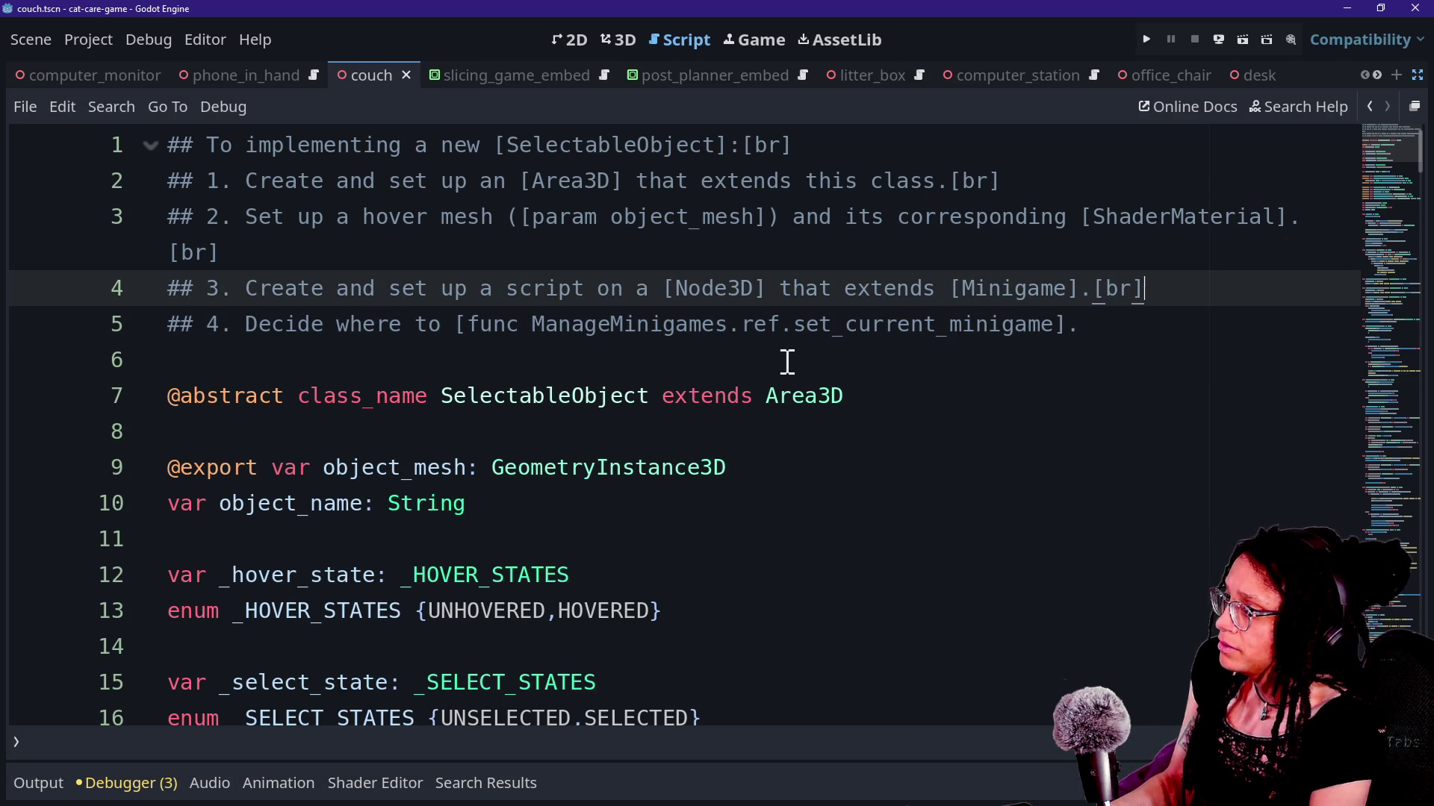
pyautogui.click(546, 324)
pyautogui.write('tion')
pyautogui.hotkey('ctrl', 's')
# Reopen the SelectableObject help page to confirm step 4 now sits on its own line.
pyautogui.hotkey('alt', 'shift', 'o')
pyautogui.press('Escape')
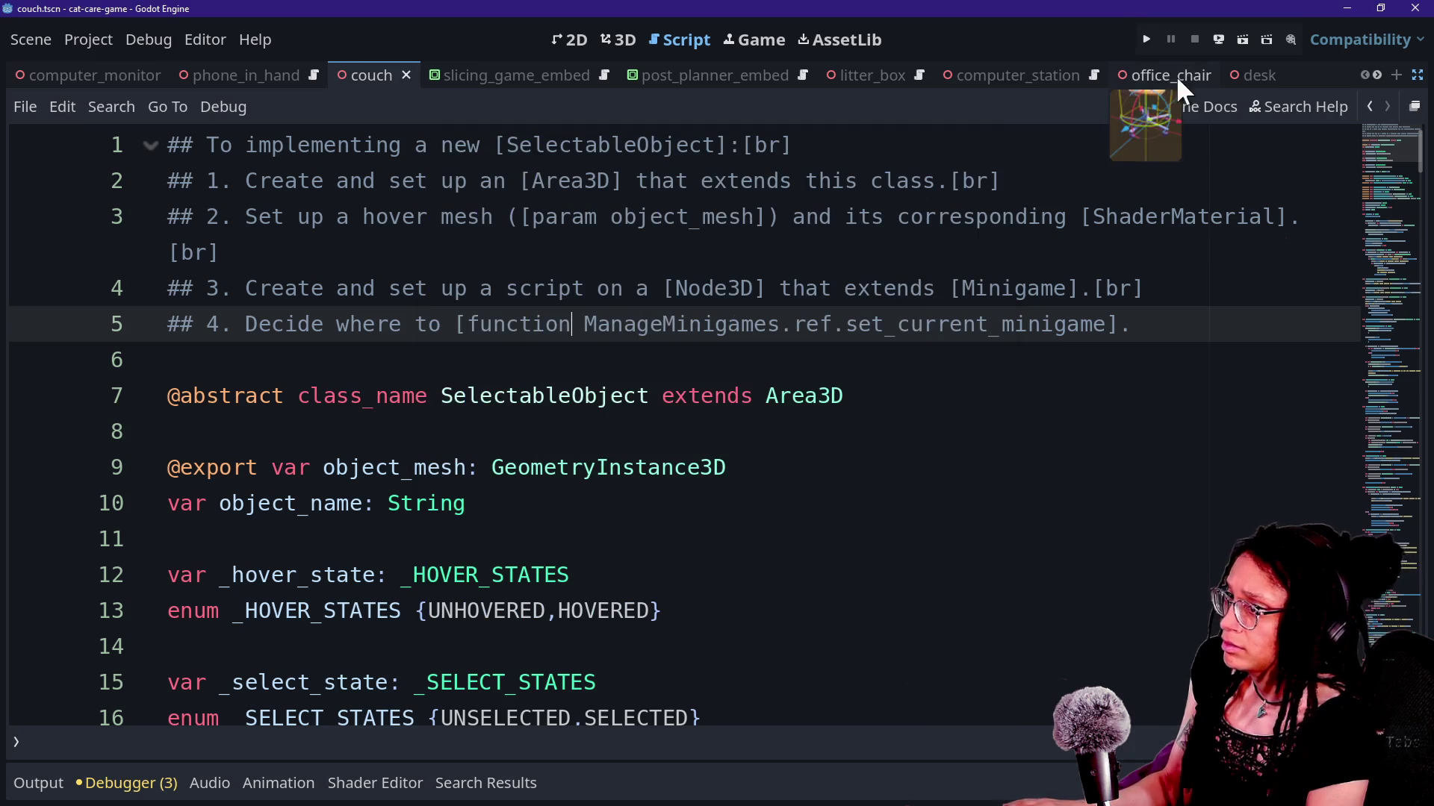
pyautogui.click(1319, 106)
pyautogui.press('Return')
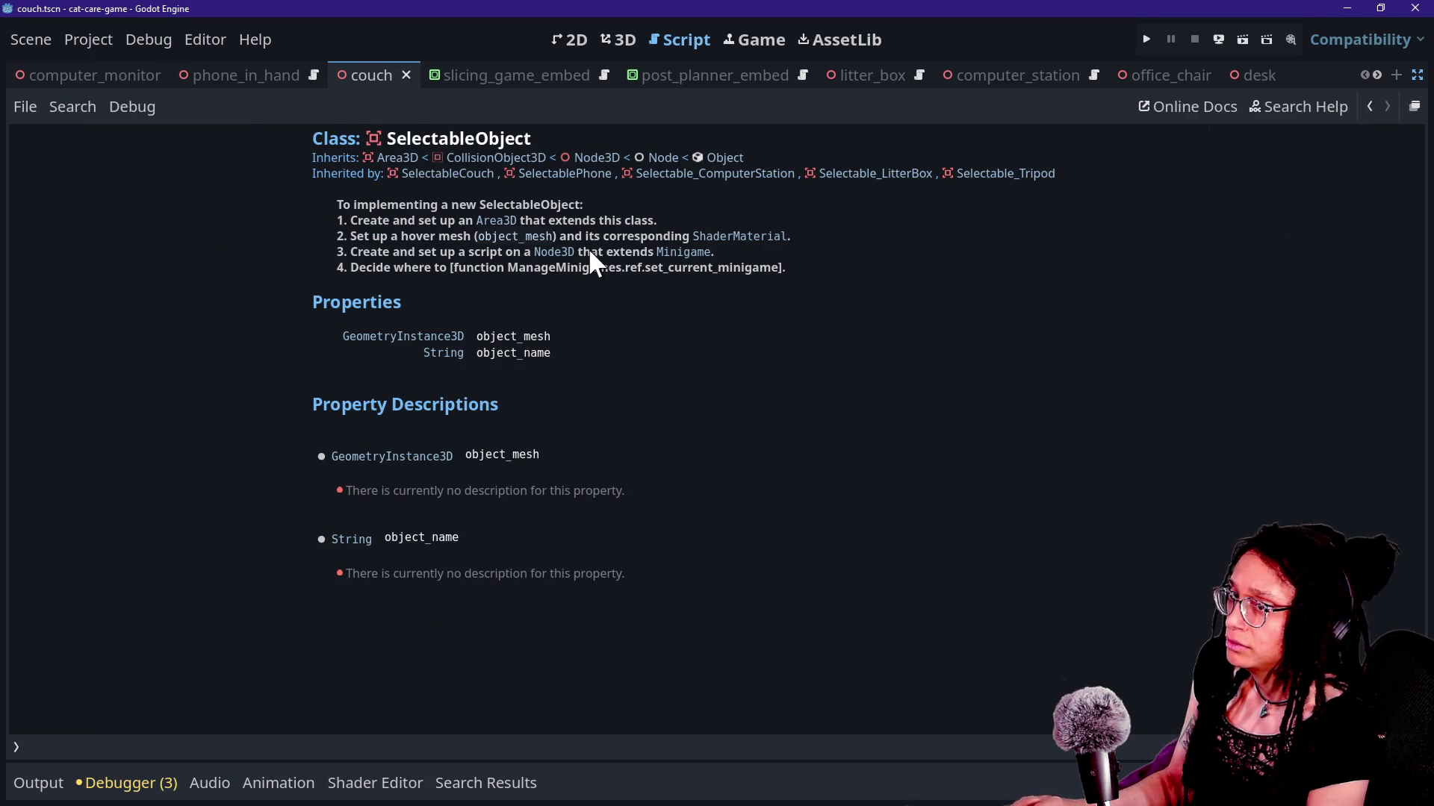
pyautogui.hotkey('alt', 'Tab')
pyautogui.hotkey('alt', 'Tab')
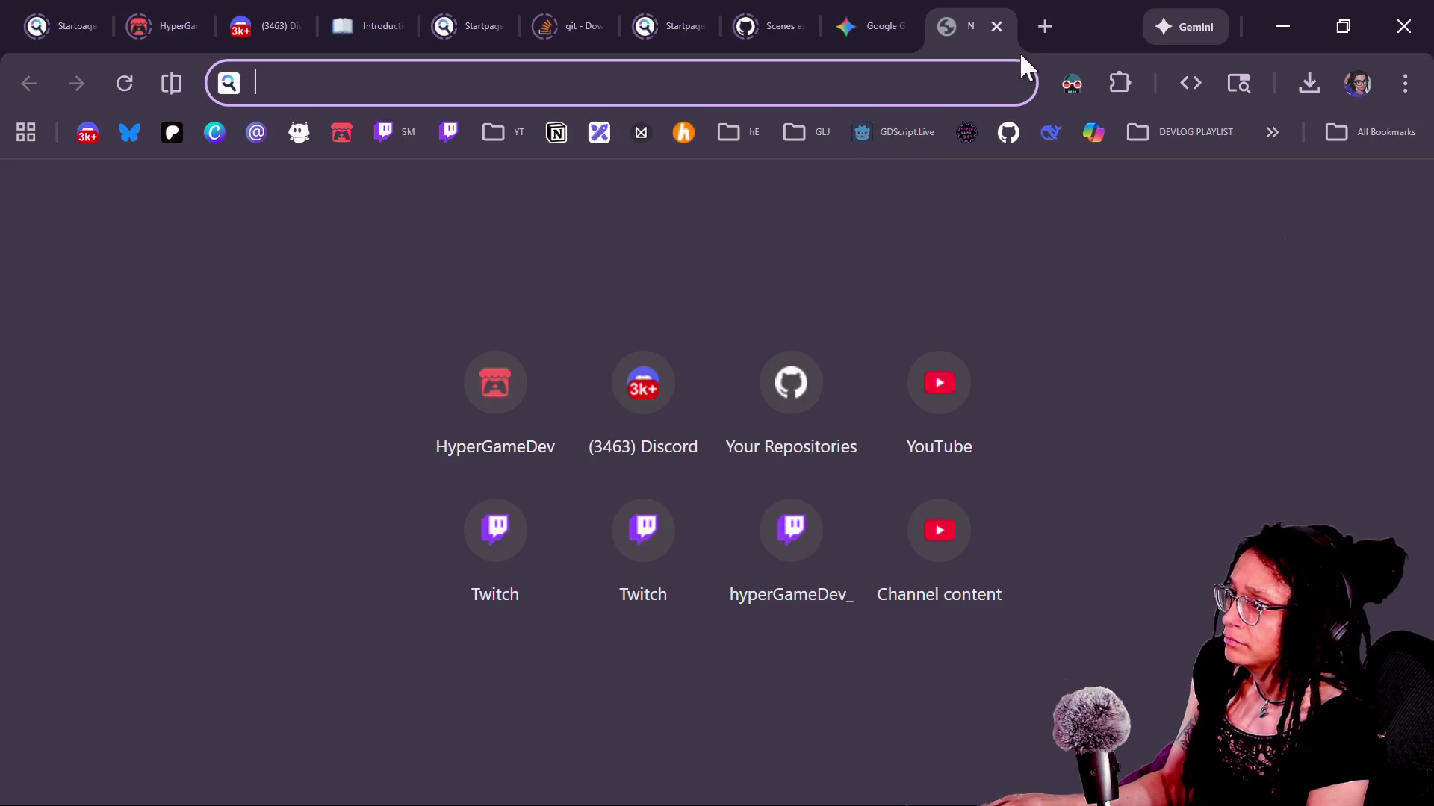
# Read the latest messages in the Twitch stream manager chat popout beside the YouTube chat.
pyautogui.click(558, 133)
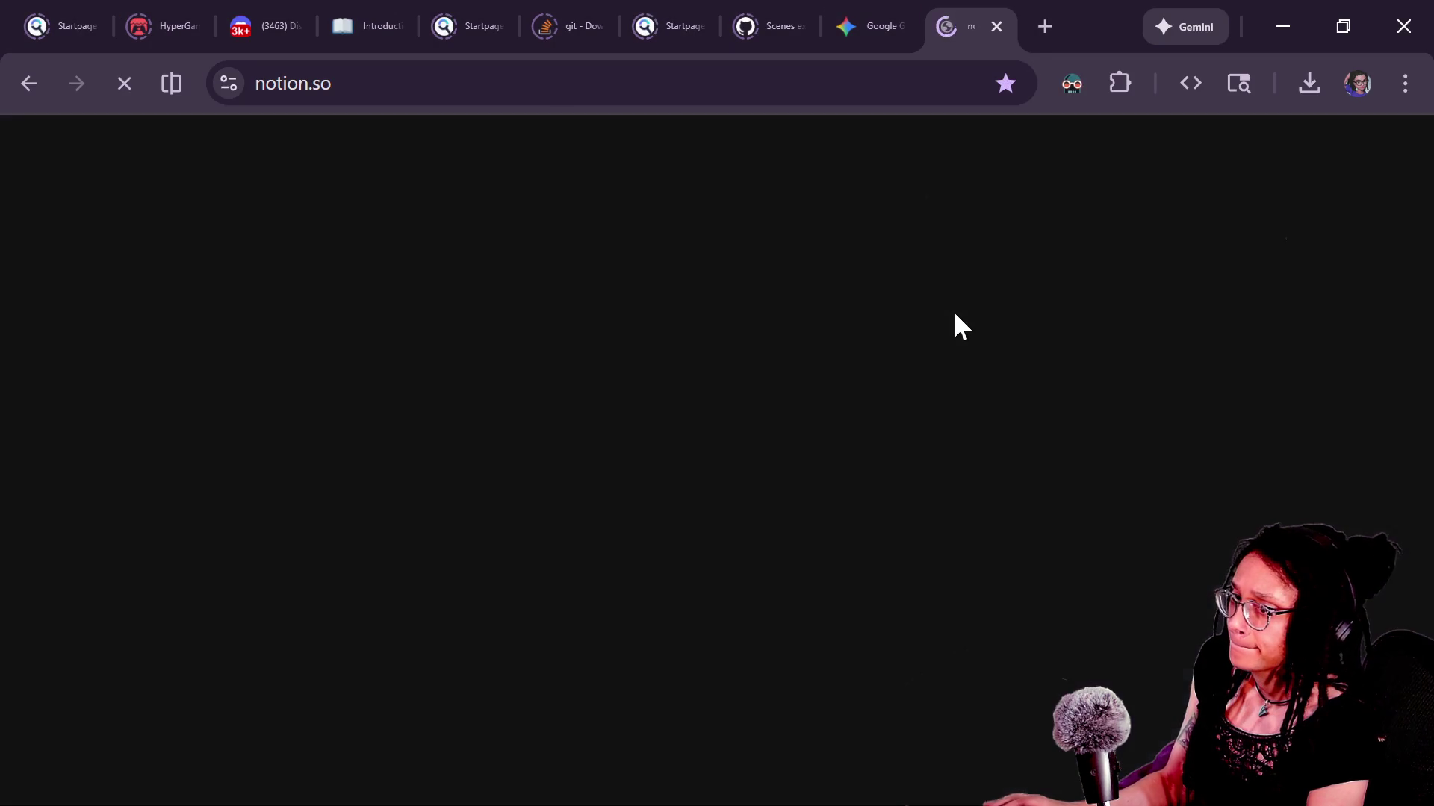
pyautogui.hotkey('alt', 'Tab')
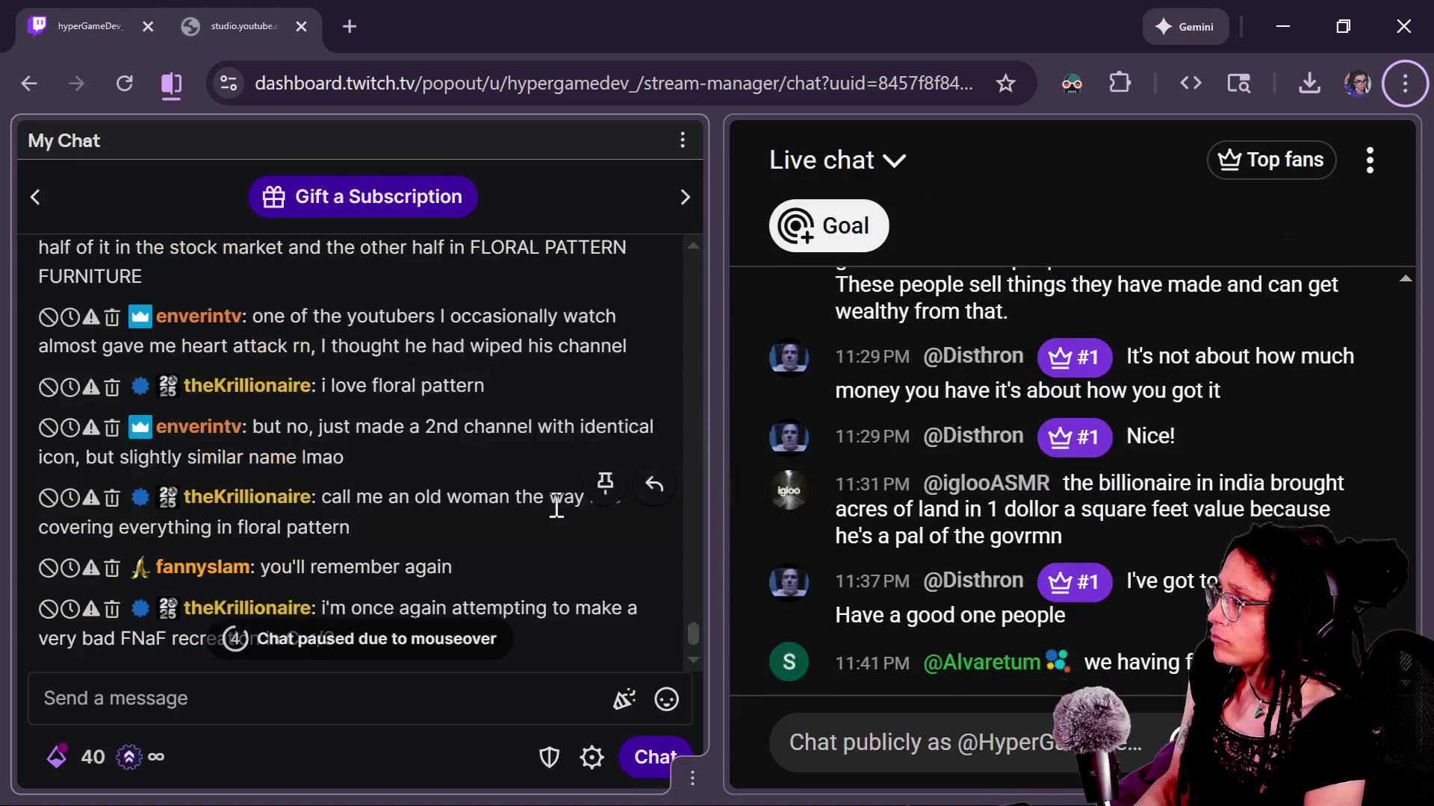
pyautogui.scroll(5, 598, 523)
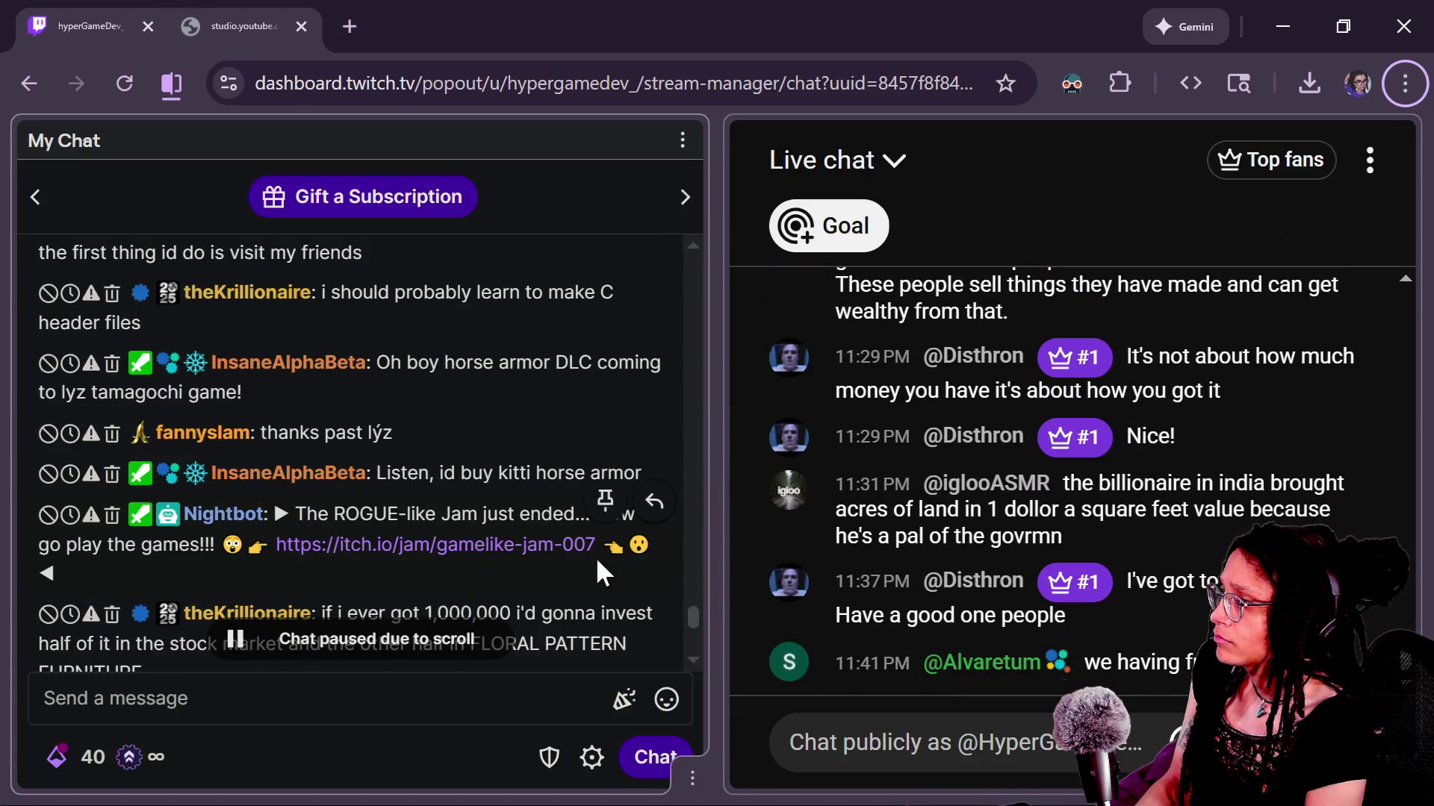
pyautogui.scroll(-5, 523, 537)
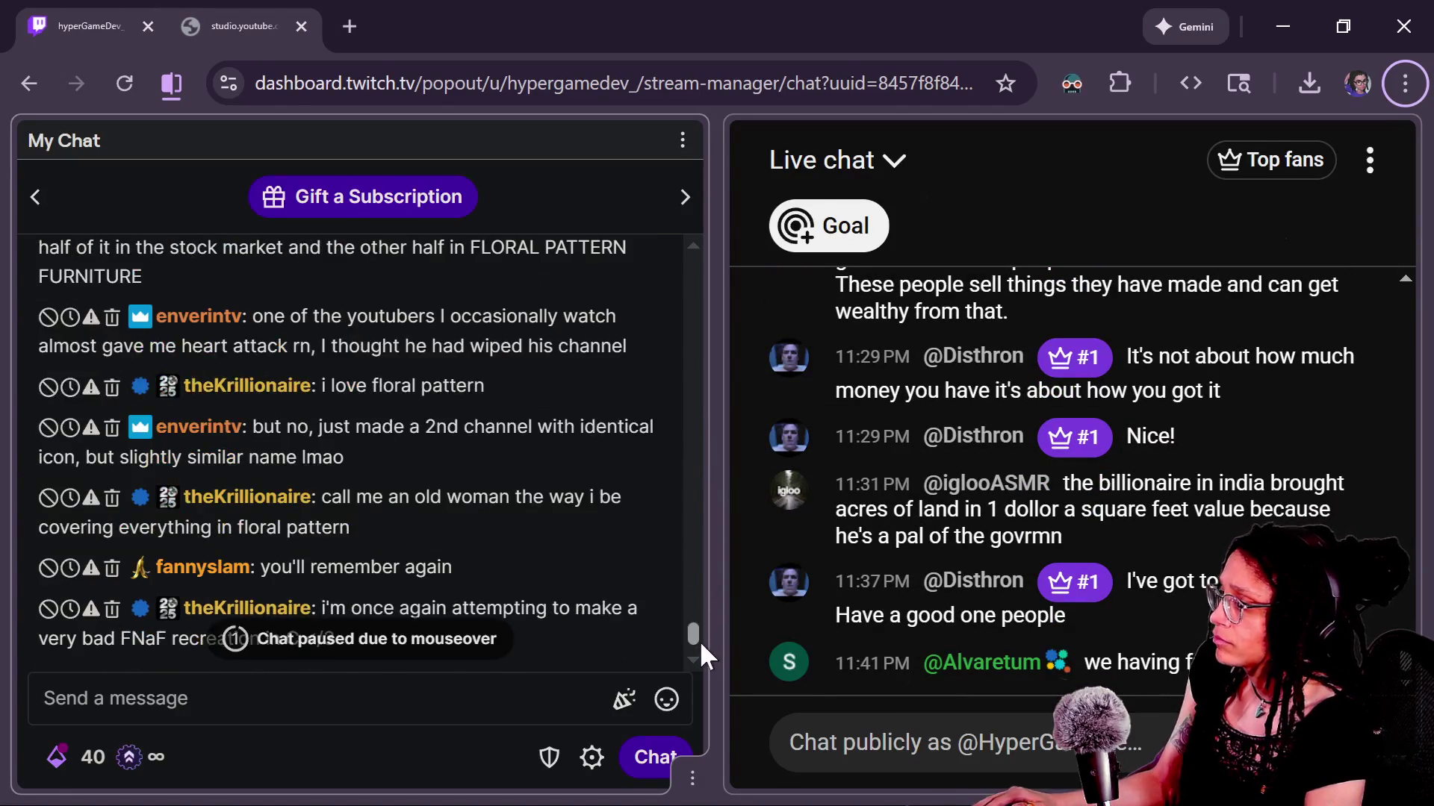
pyautogui.moveTo(701, 640); pyautogui.dragTo(698, 608)
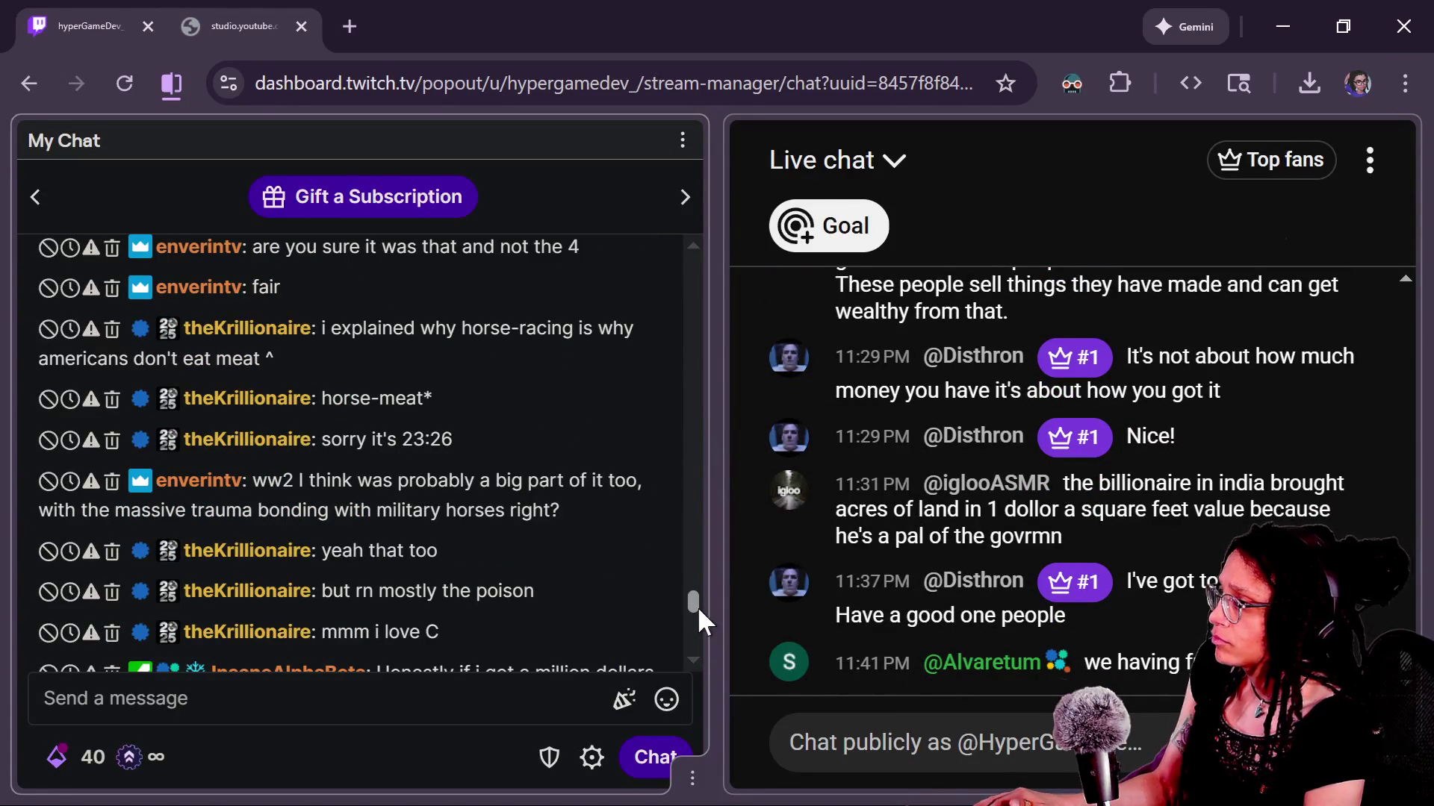
pyautogui.moveTo(697, 606); pyautogui.dragTo(684, 631)
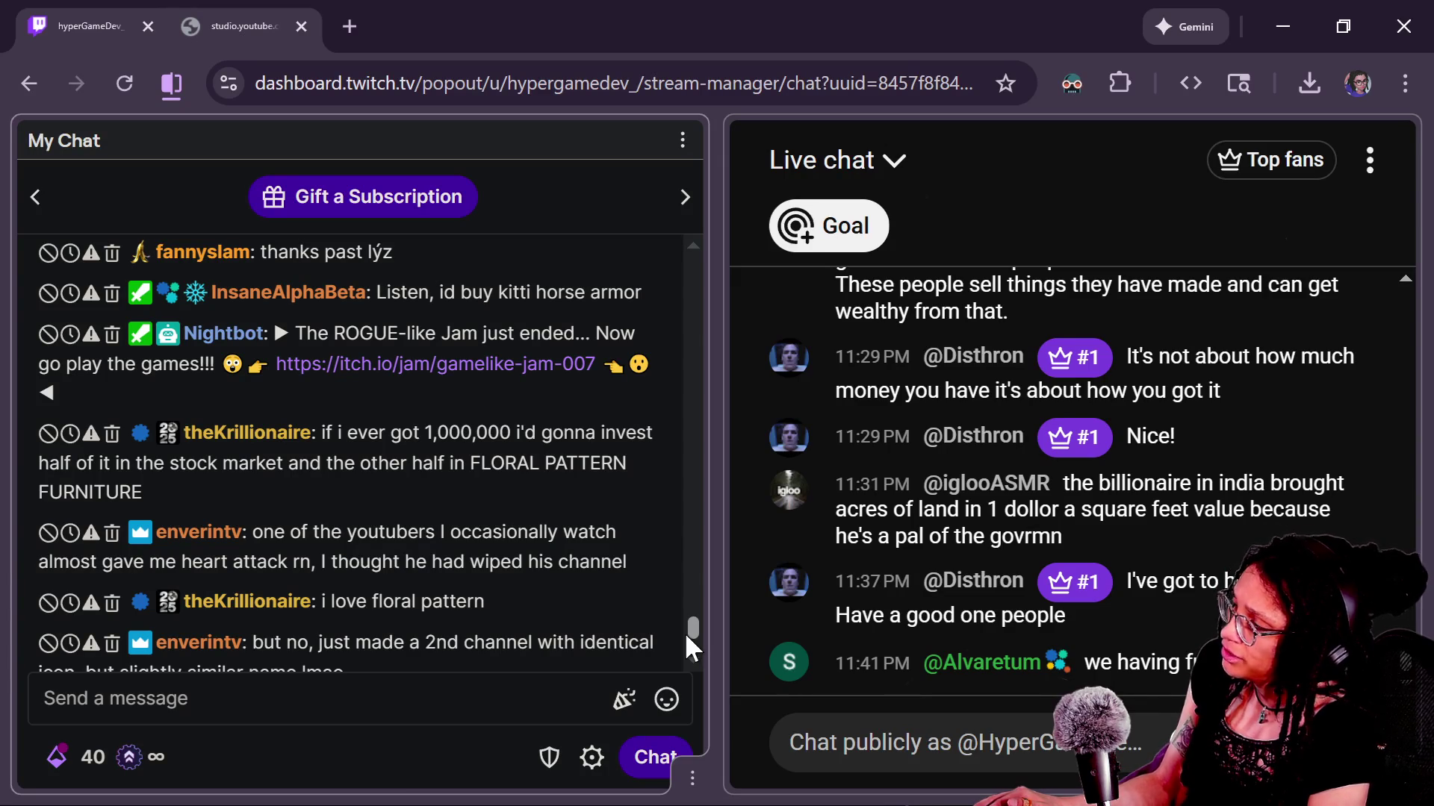
pyautogui.moveTo(684, 632); pyautogui.dragTo(678, 642)
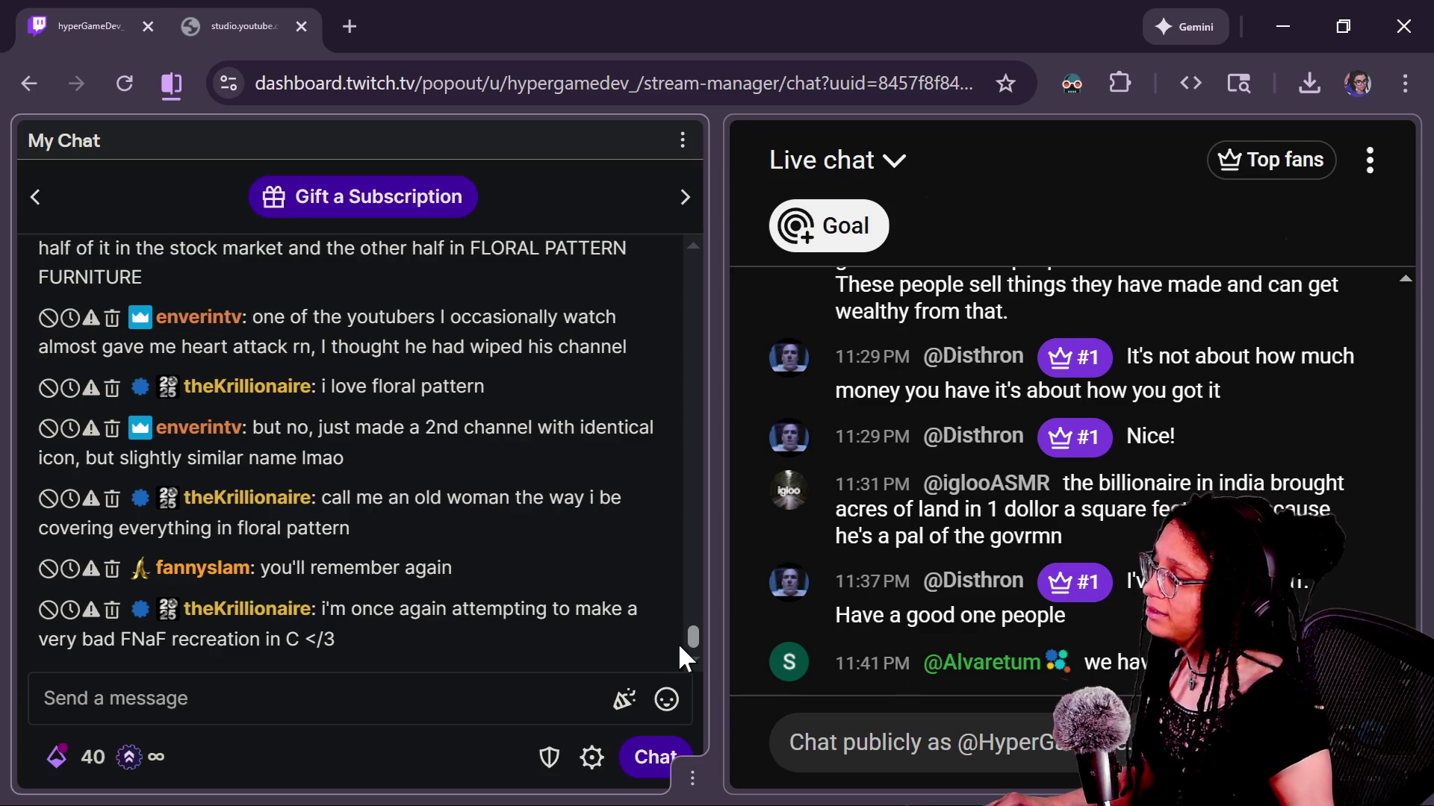
pyautogui.hotkey('alt', 'Tab')
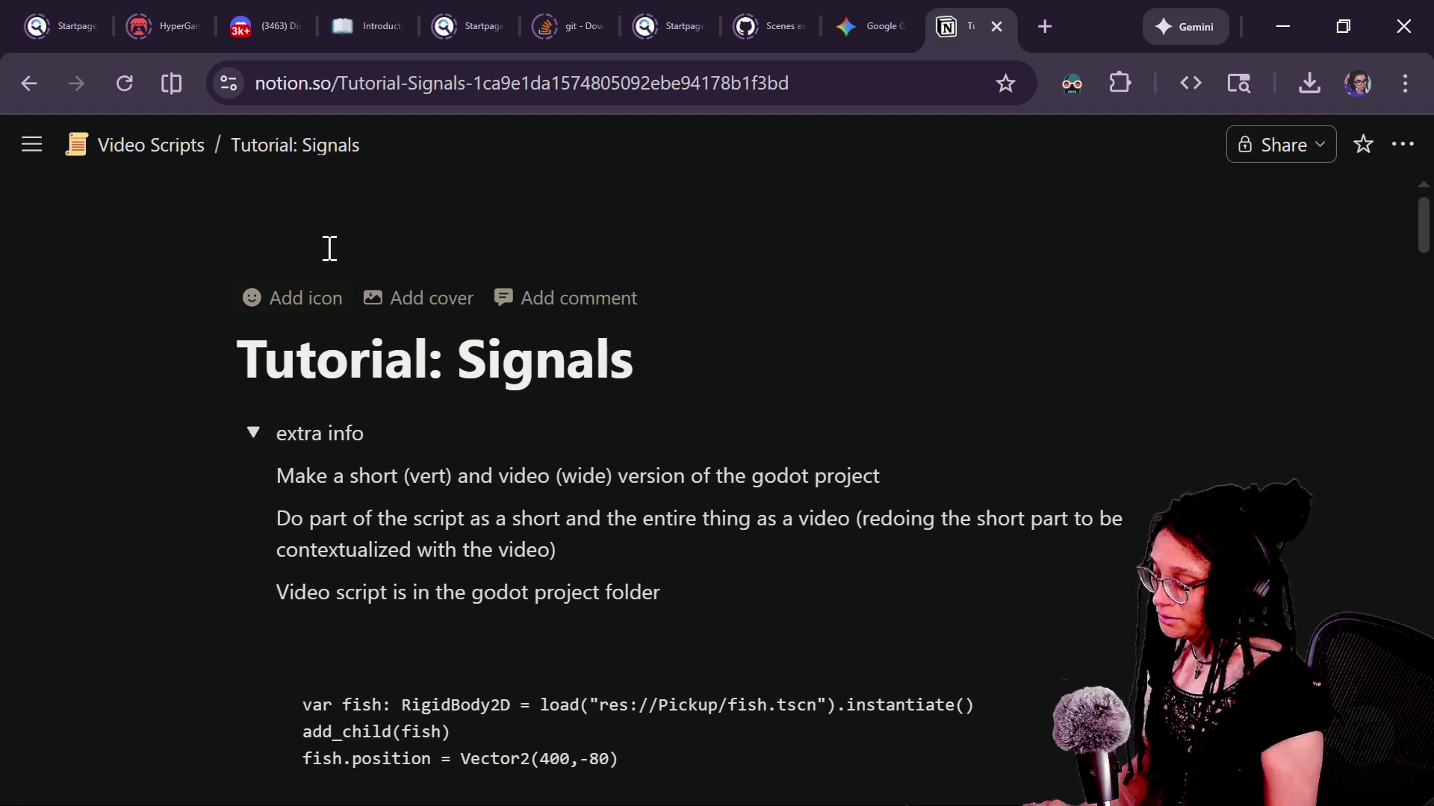
# Search Notion for 'shorts' and open the SHORTS page.
pyautogui.click(30, 146)
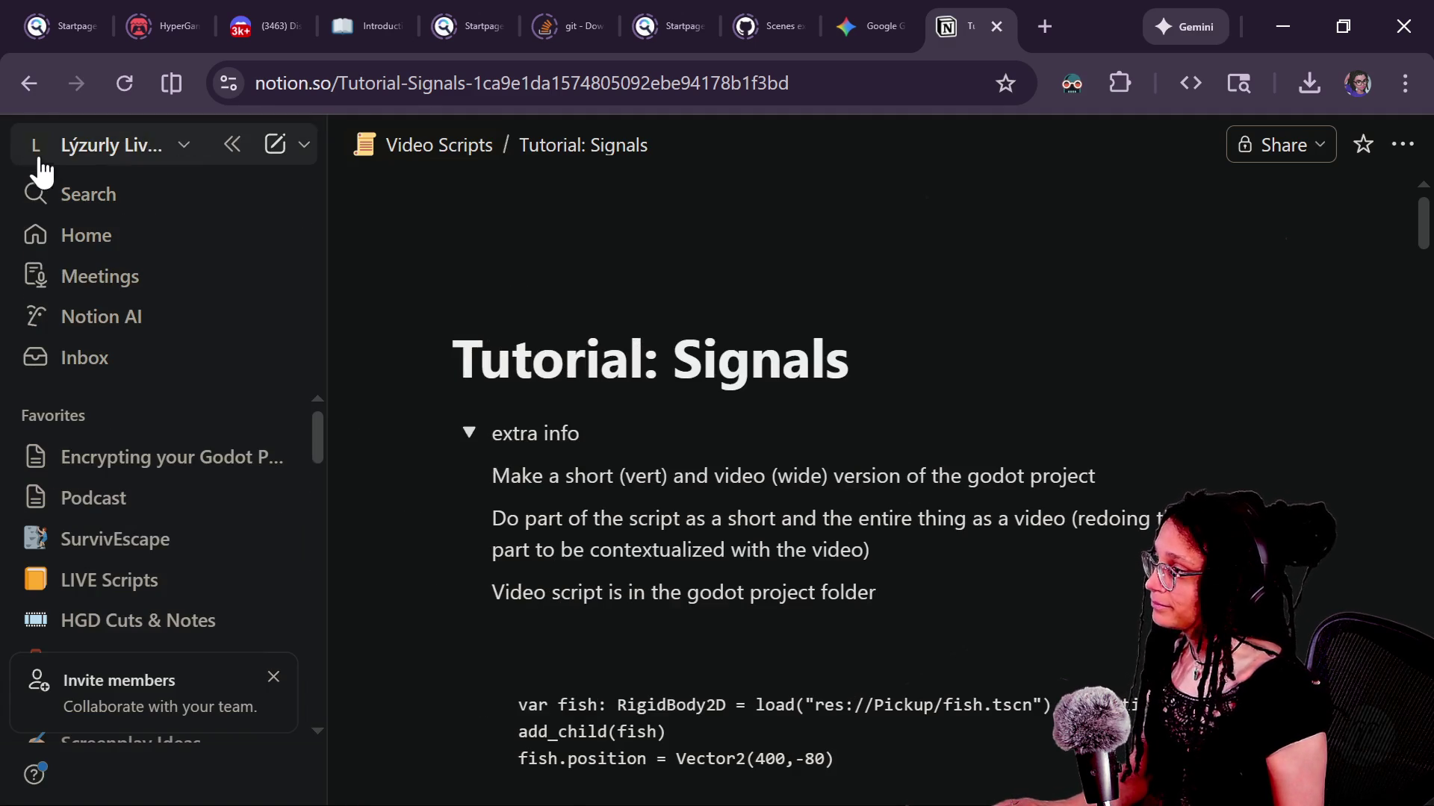
pyautogui.click(103, 198)
pyautogui.write('horts')
pyautogui.click(349, 362)
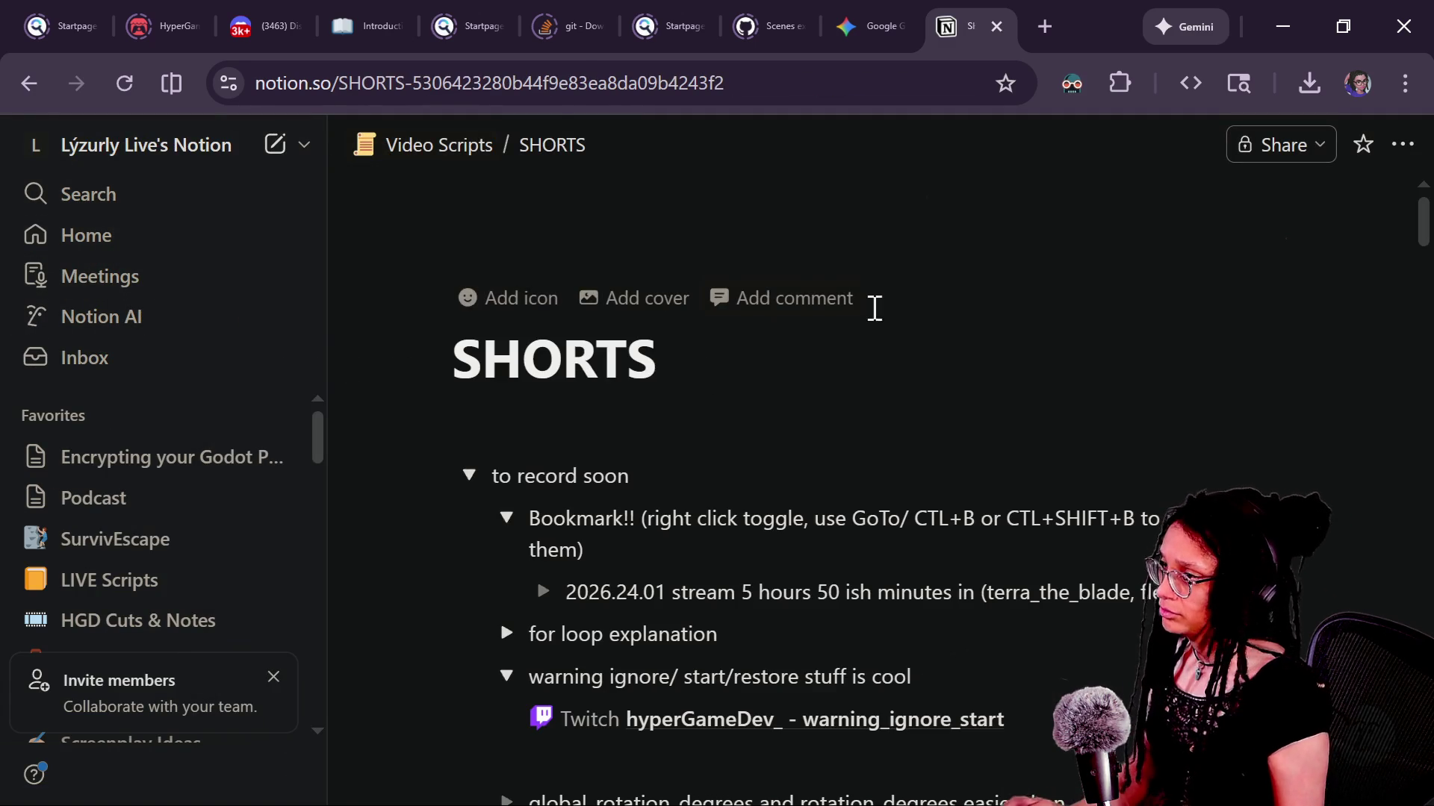
# Scroll SHORTS to the Godot doc tags list and select the [method Class.method] tag.
pyautogui.scroll(-5, 784, 512)
pyautogui.scroll(-10, 780, 538)
pyautogui.scroll(-2, 778, 556)
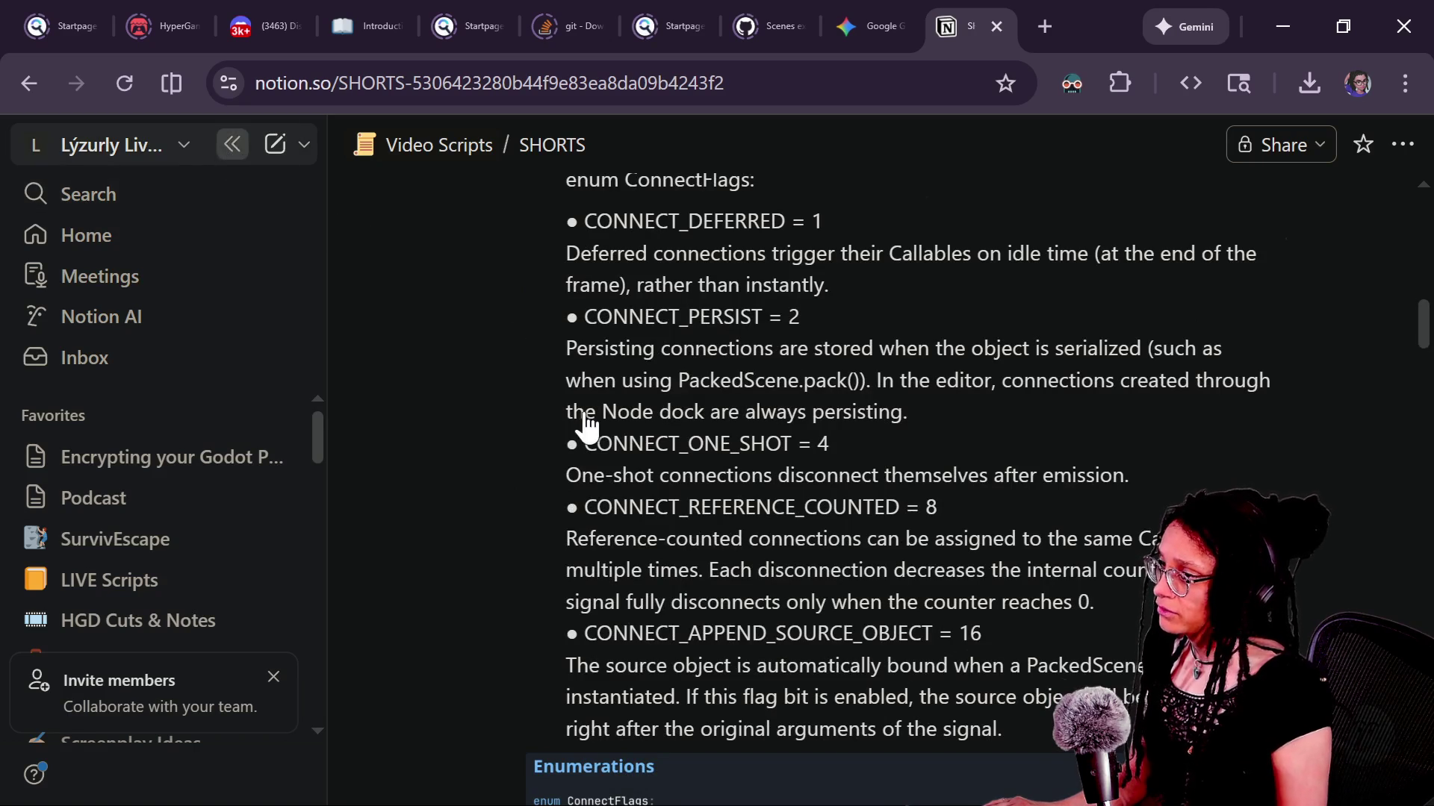
pyautogui.hotkey('ctrl', '\\')
pyautogui.scroll(-10, 586, 419)
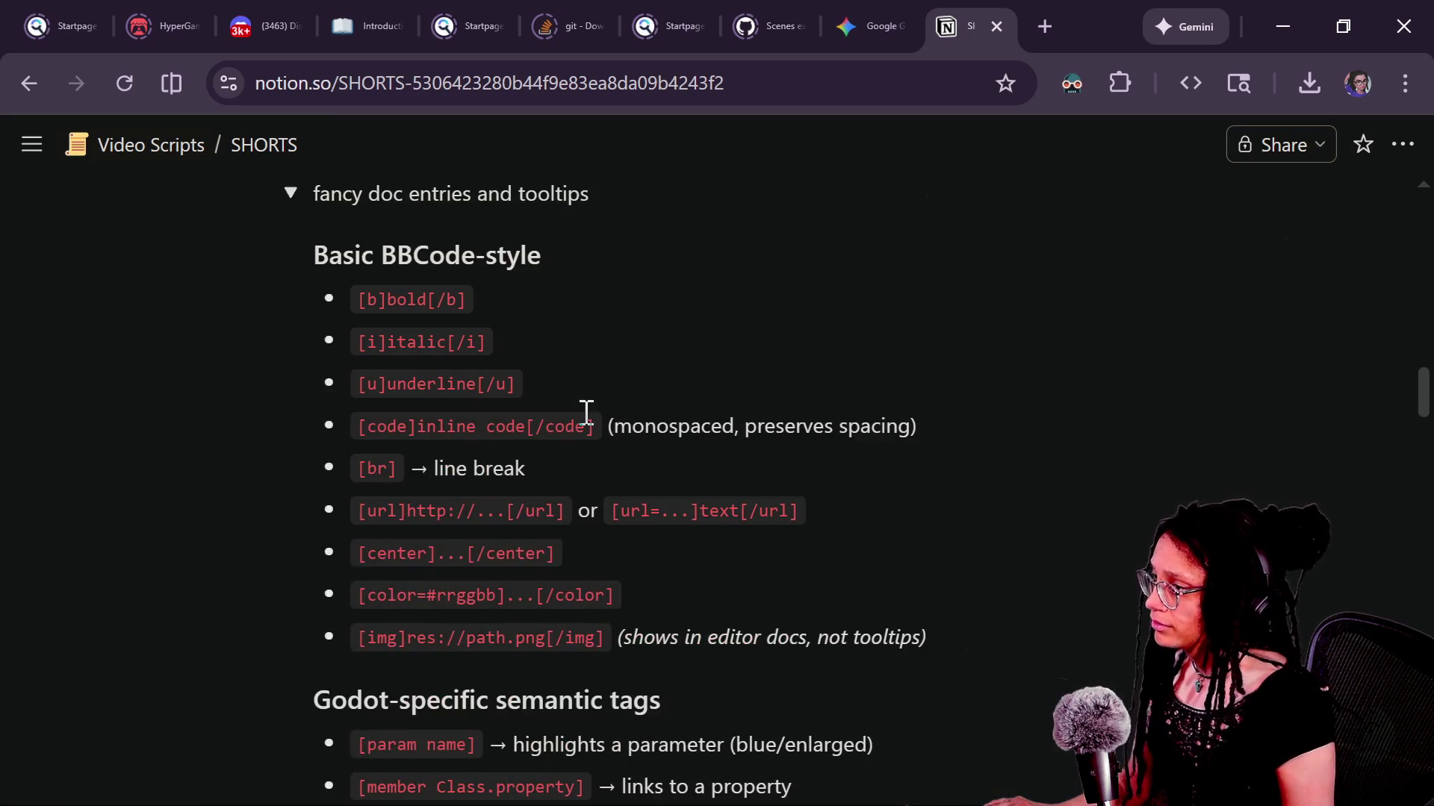
pyautogui.scroll(-10, 586, 412)
pyautogui.scroll(5, 403, 319)
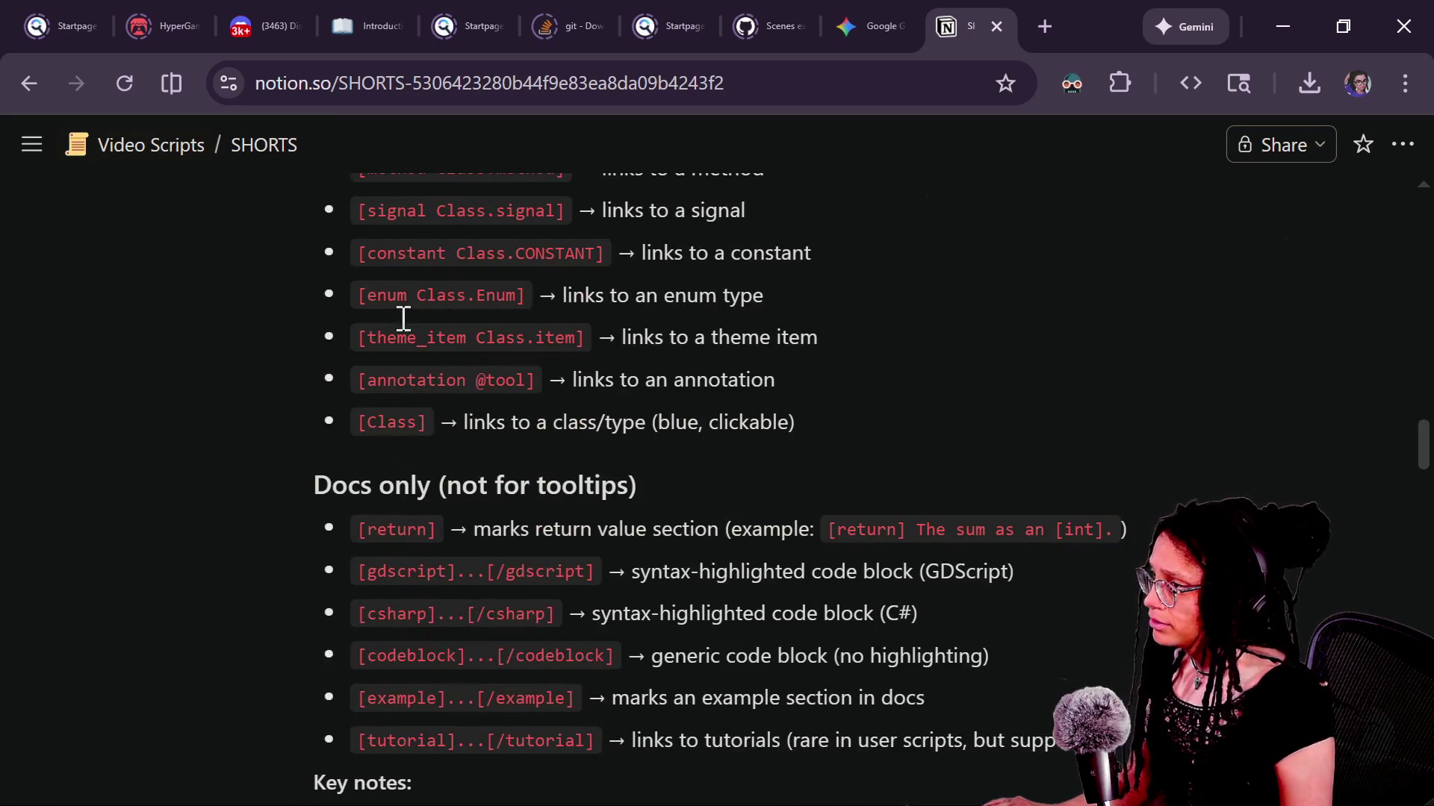
pyautogui.scroll(2, 560, 345)
pyautogui.moveTo(363, 302); pyautogui.dragTo(478, 300)
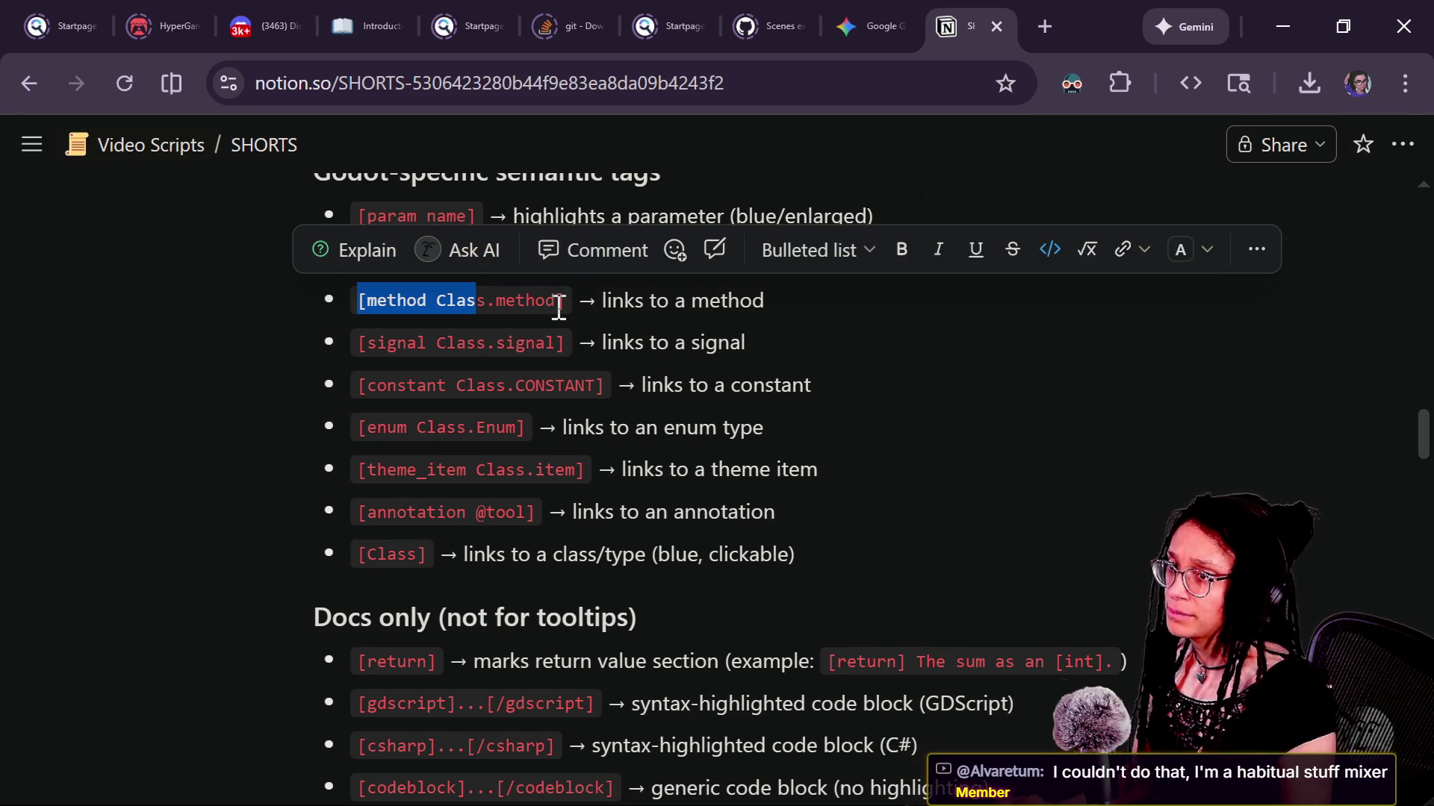
pyautogui.hotkey('alt', 'Tab')
pyautogui.hotkey('shift', 'alt', 'o')
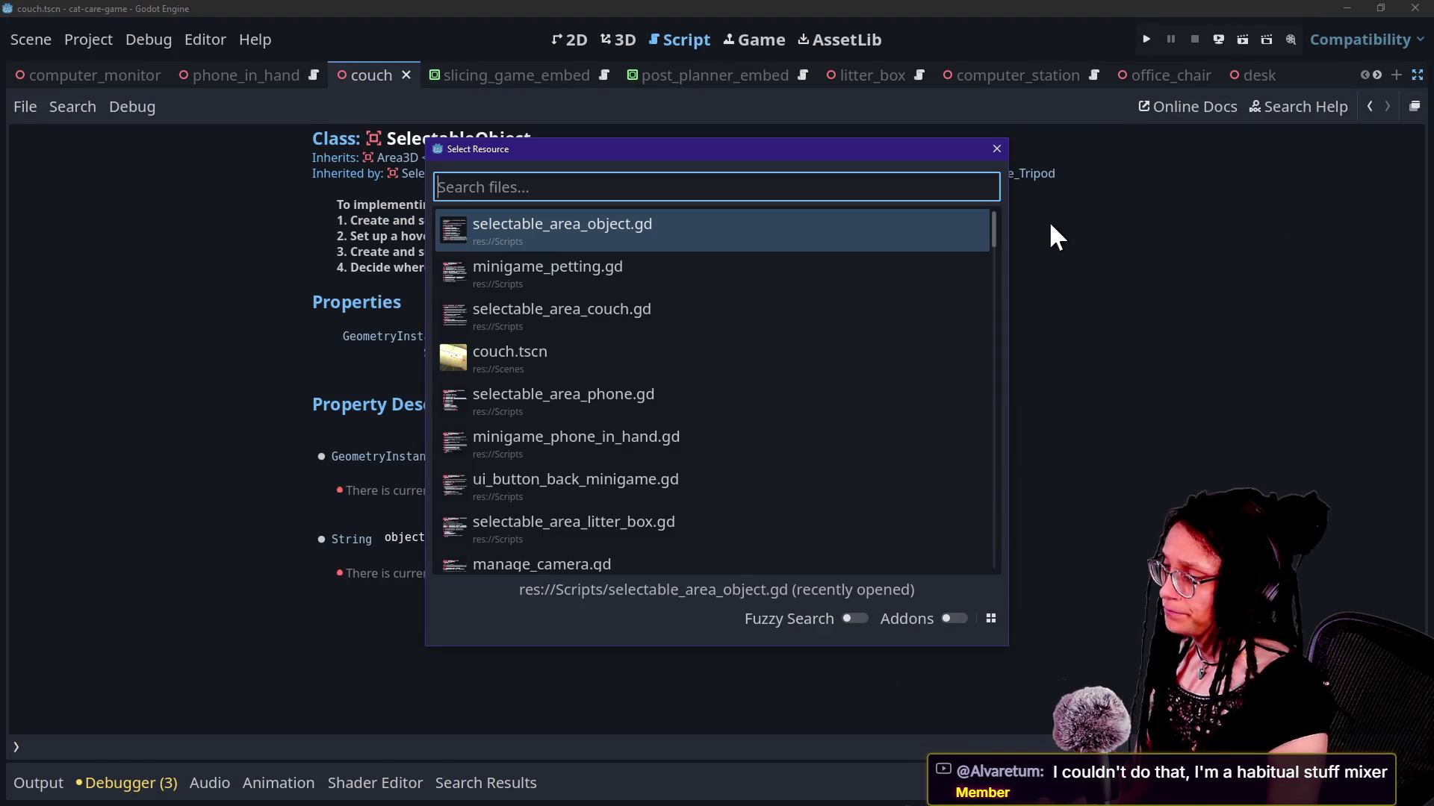
# In selectable_area_object.gd, change line 5's tag word to 'method' and save.
pyautogui.press('Return')
pyautogui.hotkey('ctrl', 'Left')
pyautogui.press('Delete')
pyautogui.press('Delete')
pyautogui.press('Delete')
pyautogui.write('metho')
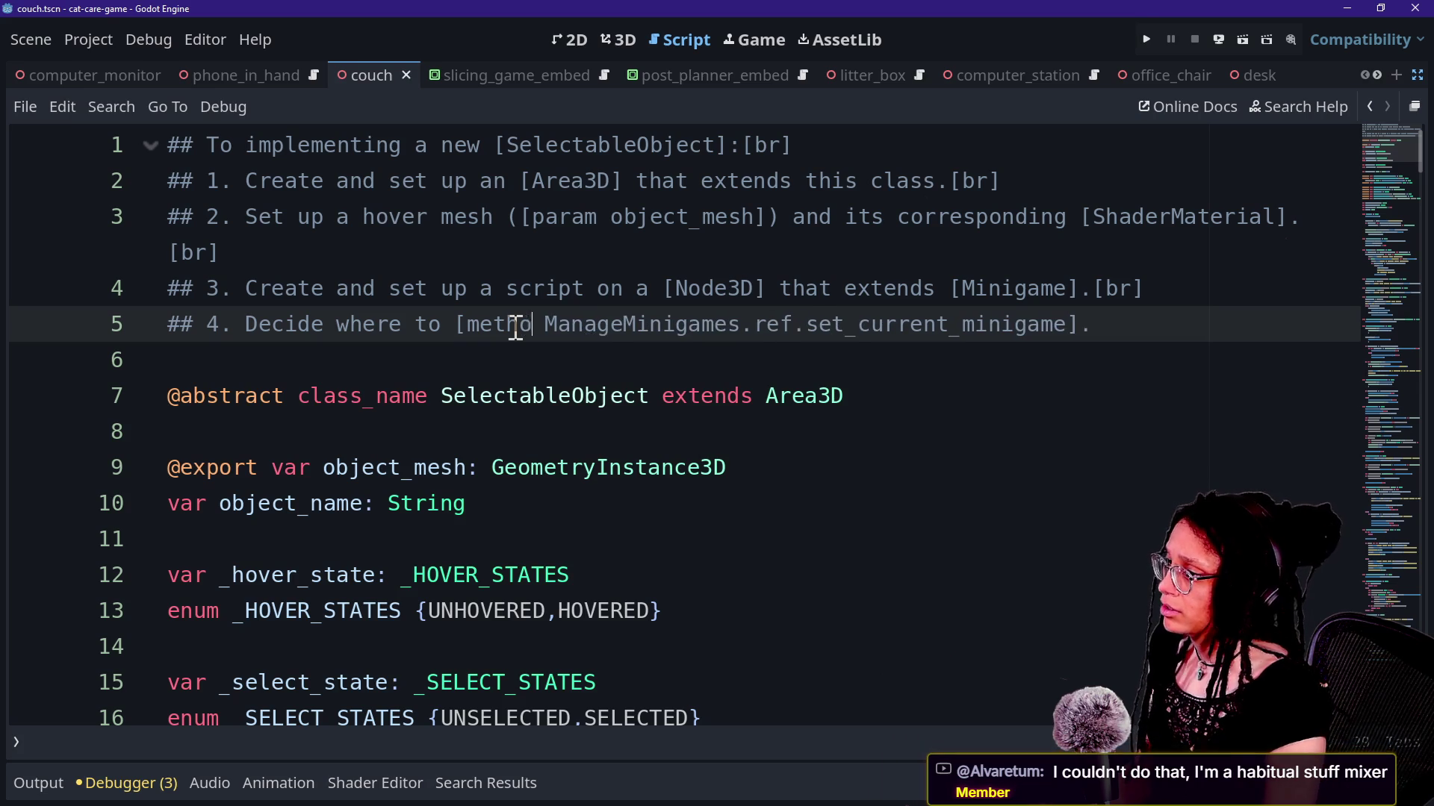
pyautogui.write('d')
pyautogui.hotkey('ctrl', 's')
# Look up the SelectableObject class reference and review its rendered implementation steps.
pyautogui.hotkey('ctrl', 'alt', 'o')
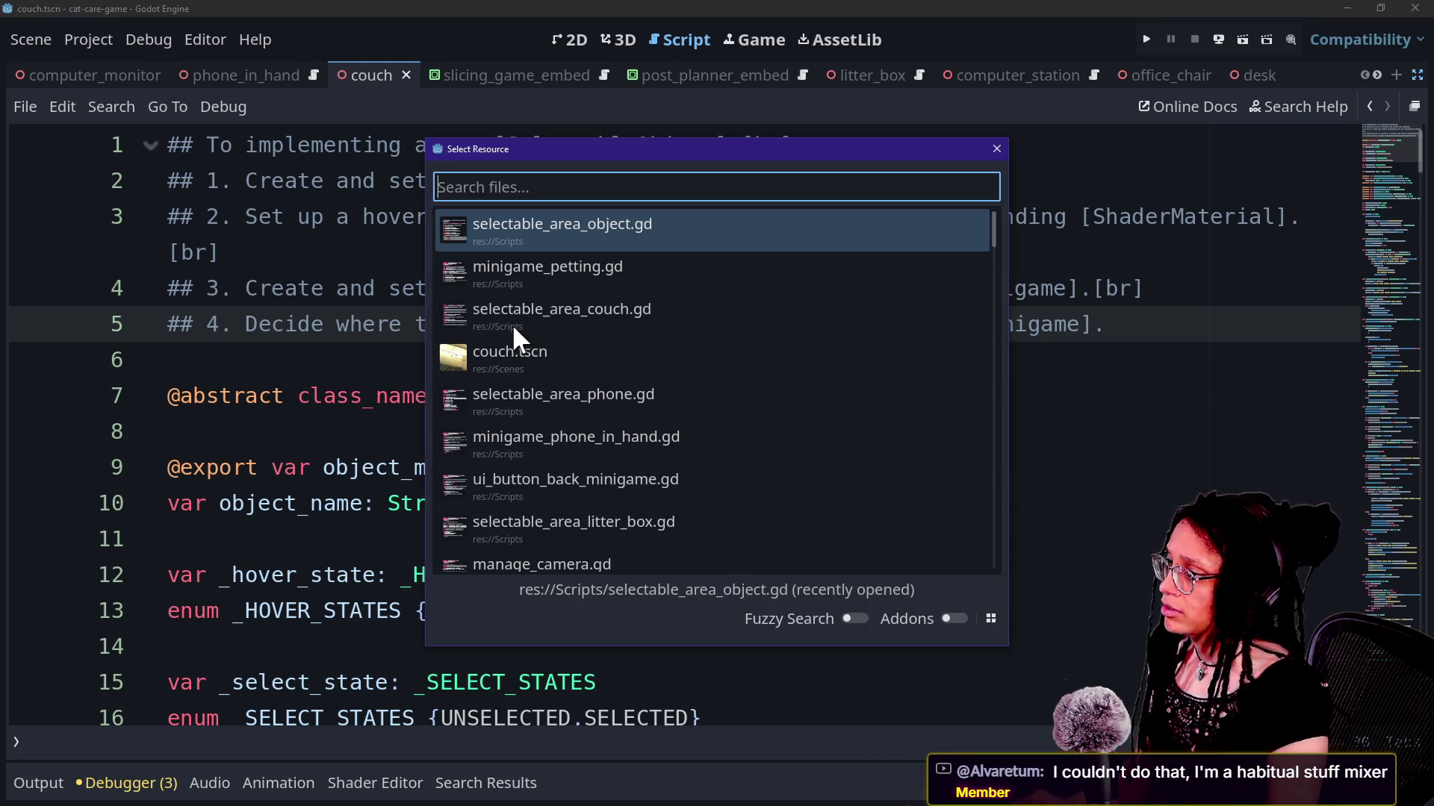
pyautogui.press('Escape')
pyautogui.click(1299, 107)
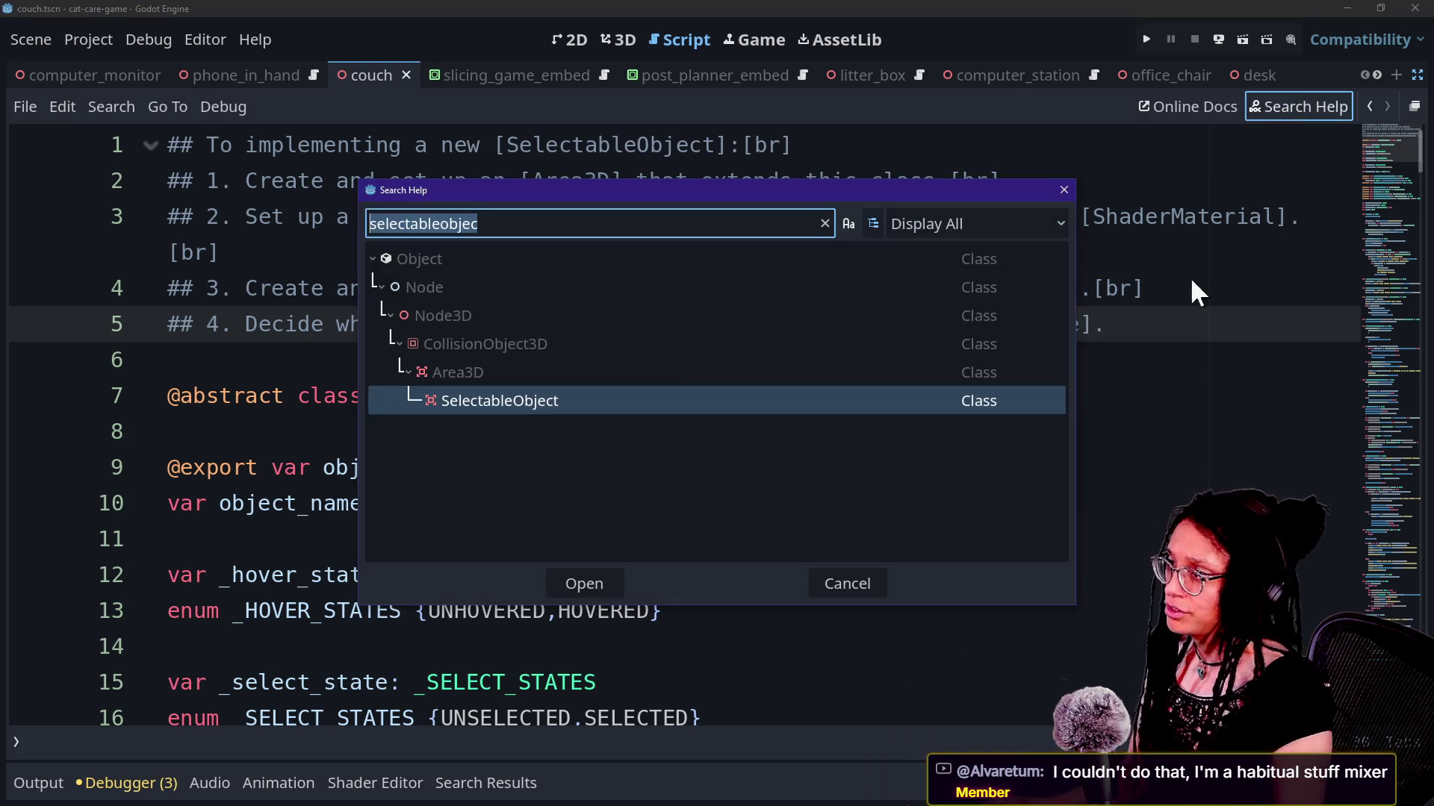
pyautogui.press('Return')
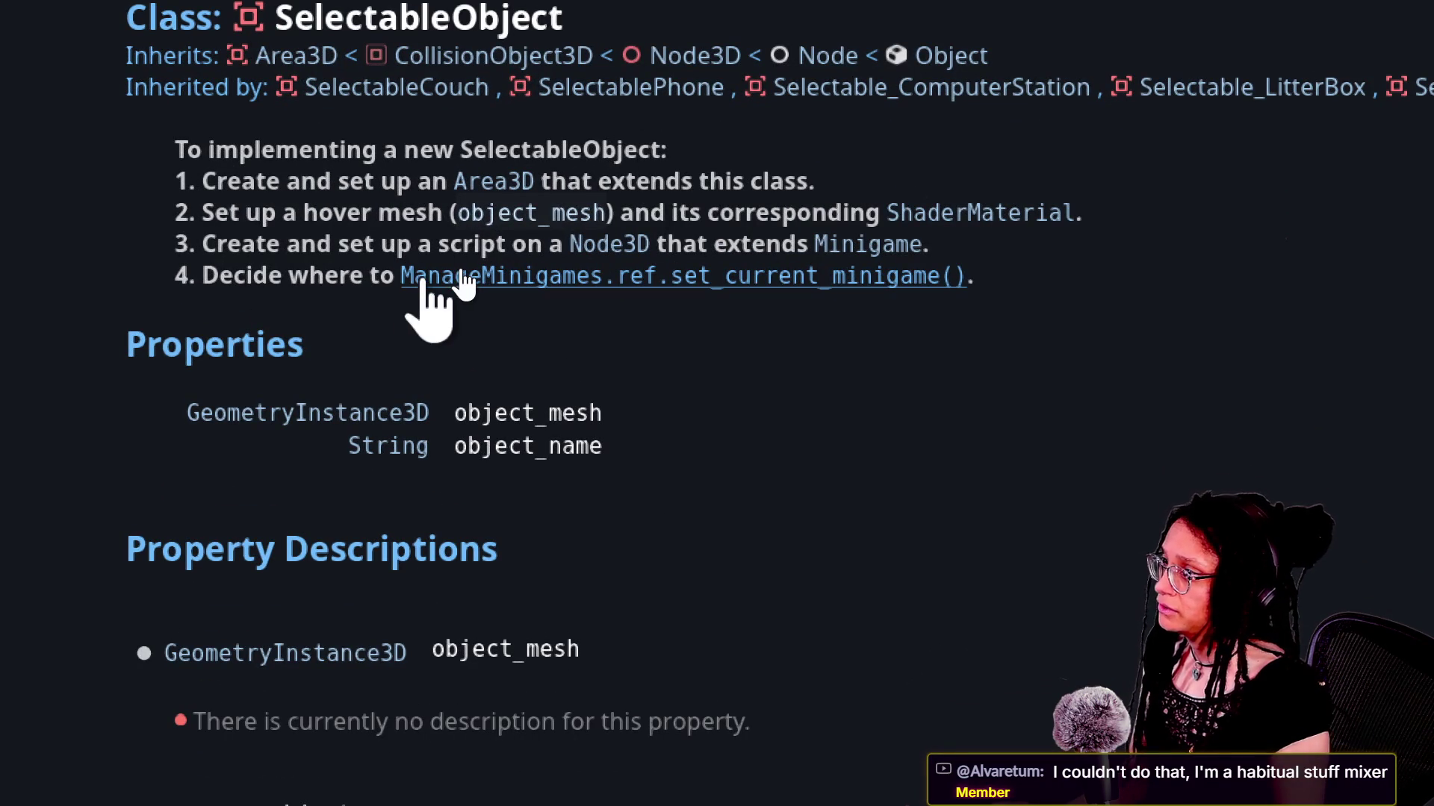
pyautogui.doubleClick(517, 276)
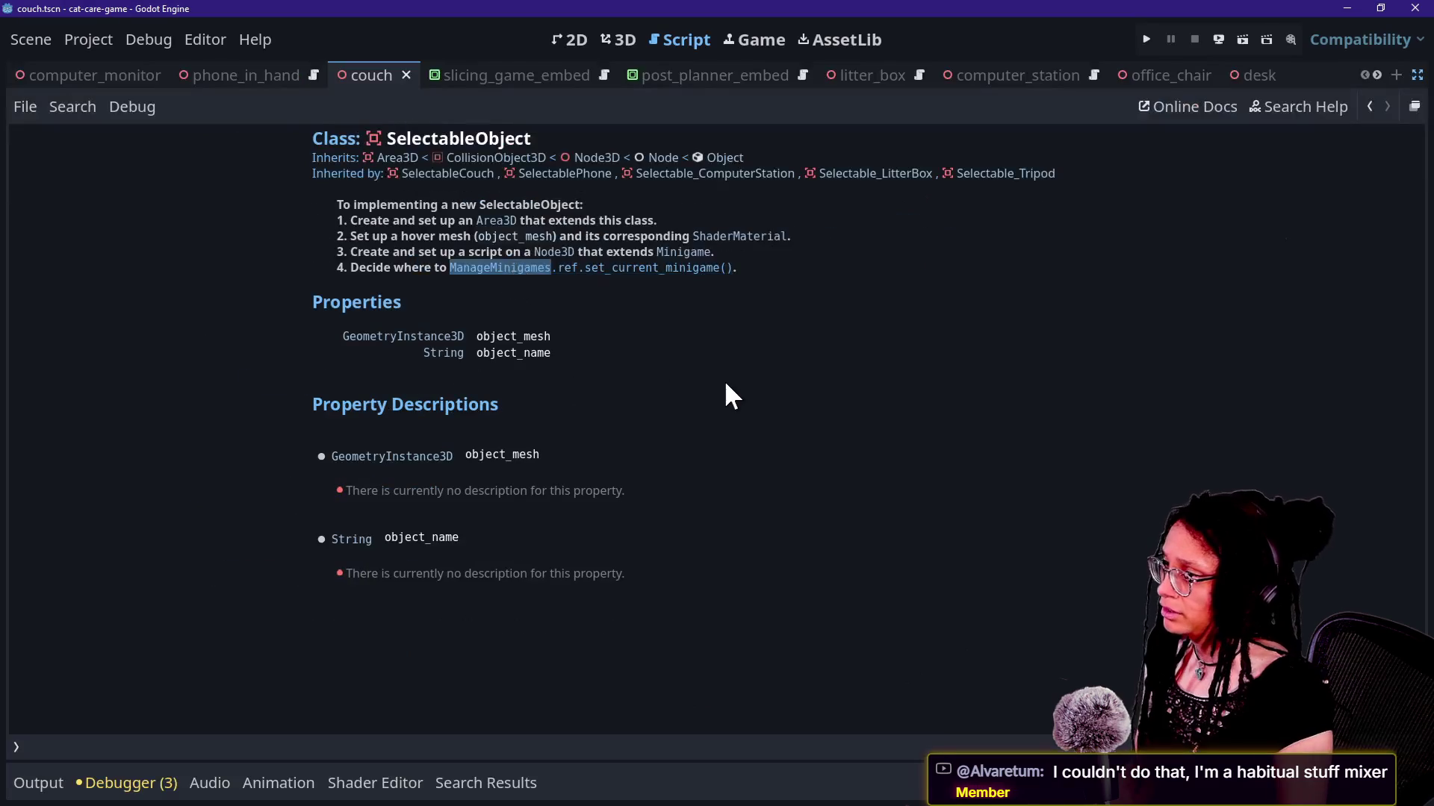
pyautogui.click(726, 385)
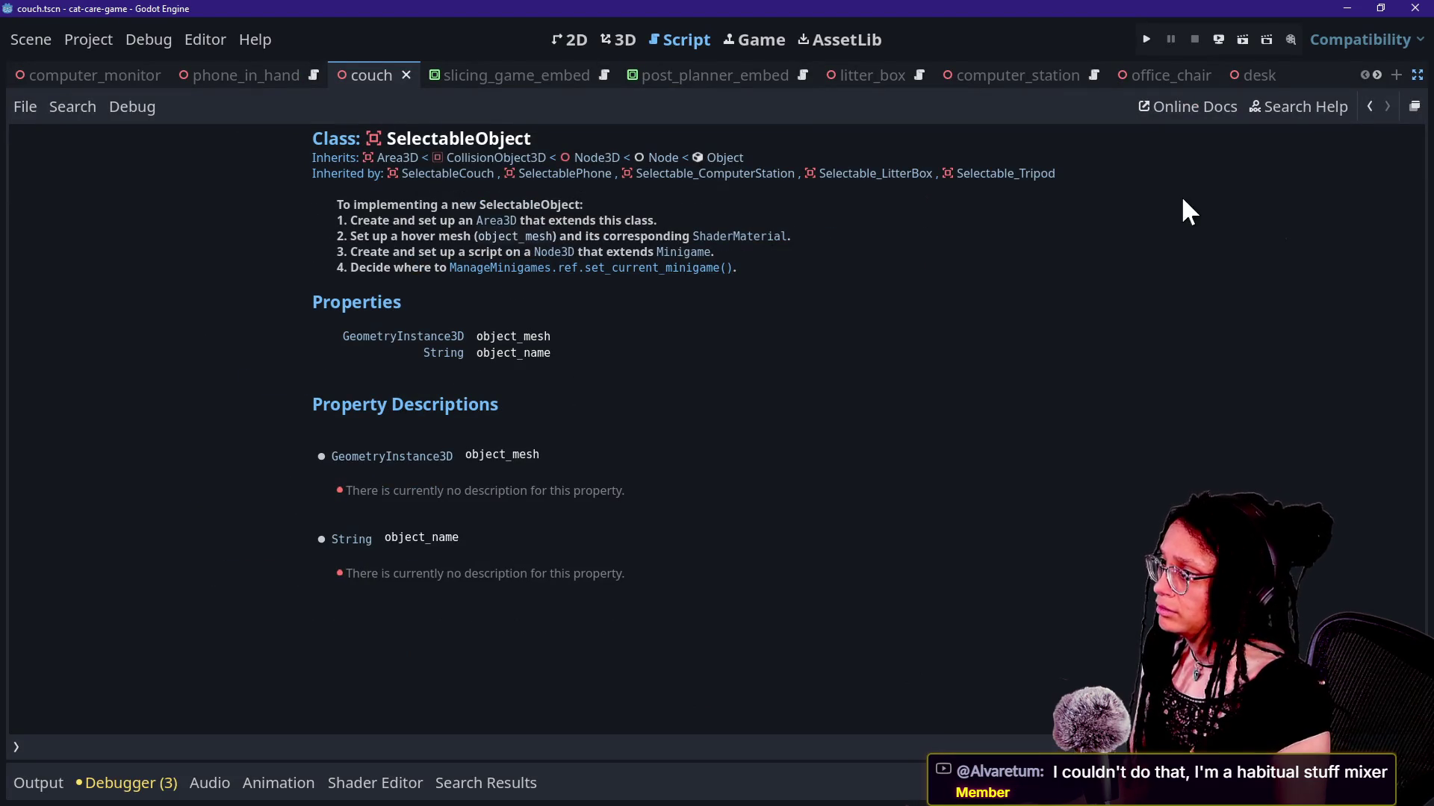
pyautogui.moveTo(509, 199); pyautogui.dragTo(899, 302)
pyautogui.click(936, 302)
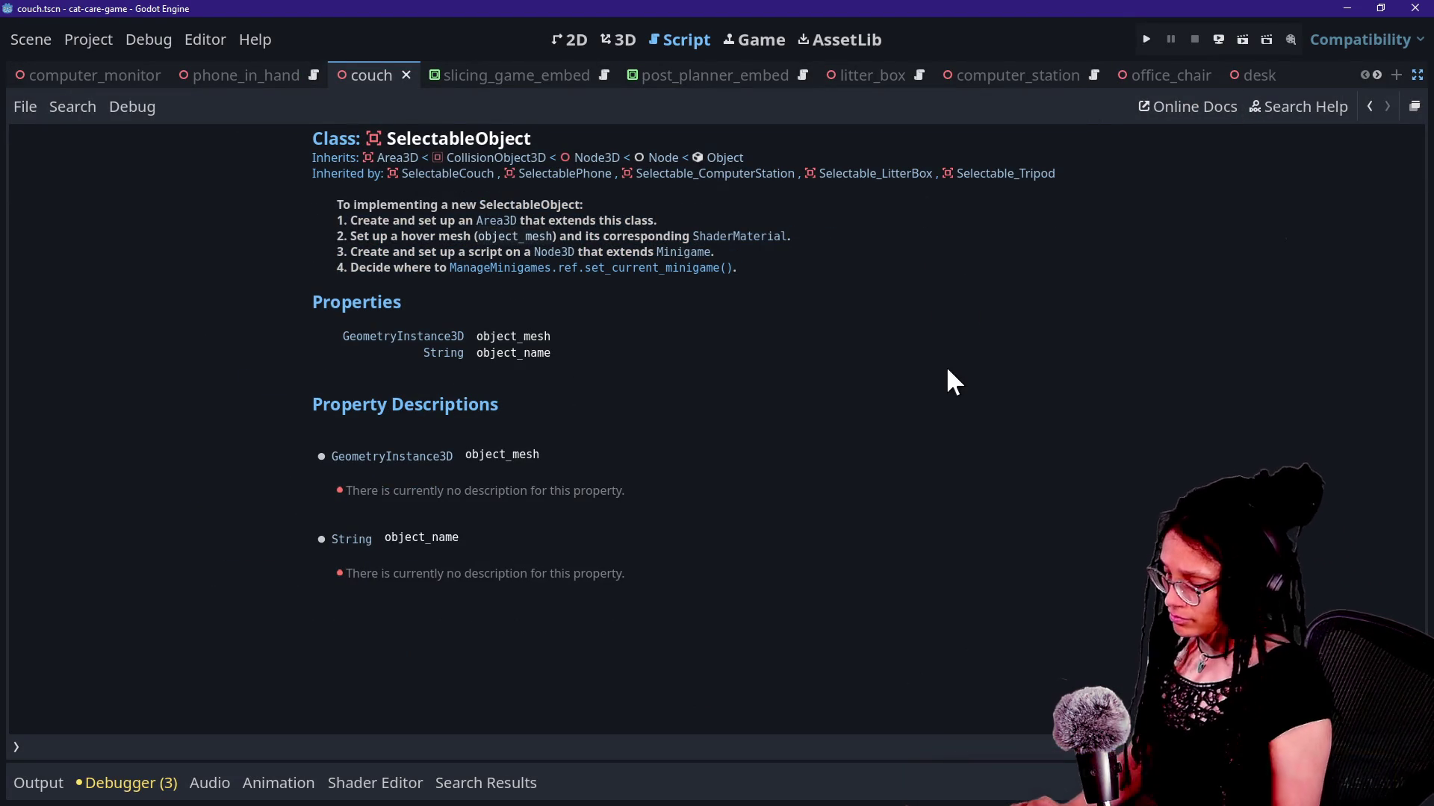
# In selectable_area_object.gd, insert 'call' and the "for that object's minigame" note into step 4, then save.
pyautogui.hotkey('shift', 'alt', 'o')
pyautogui.press('Return')
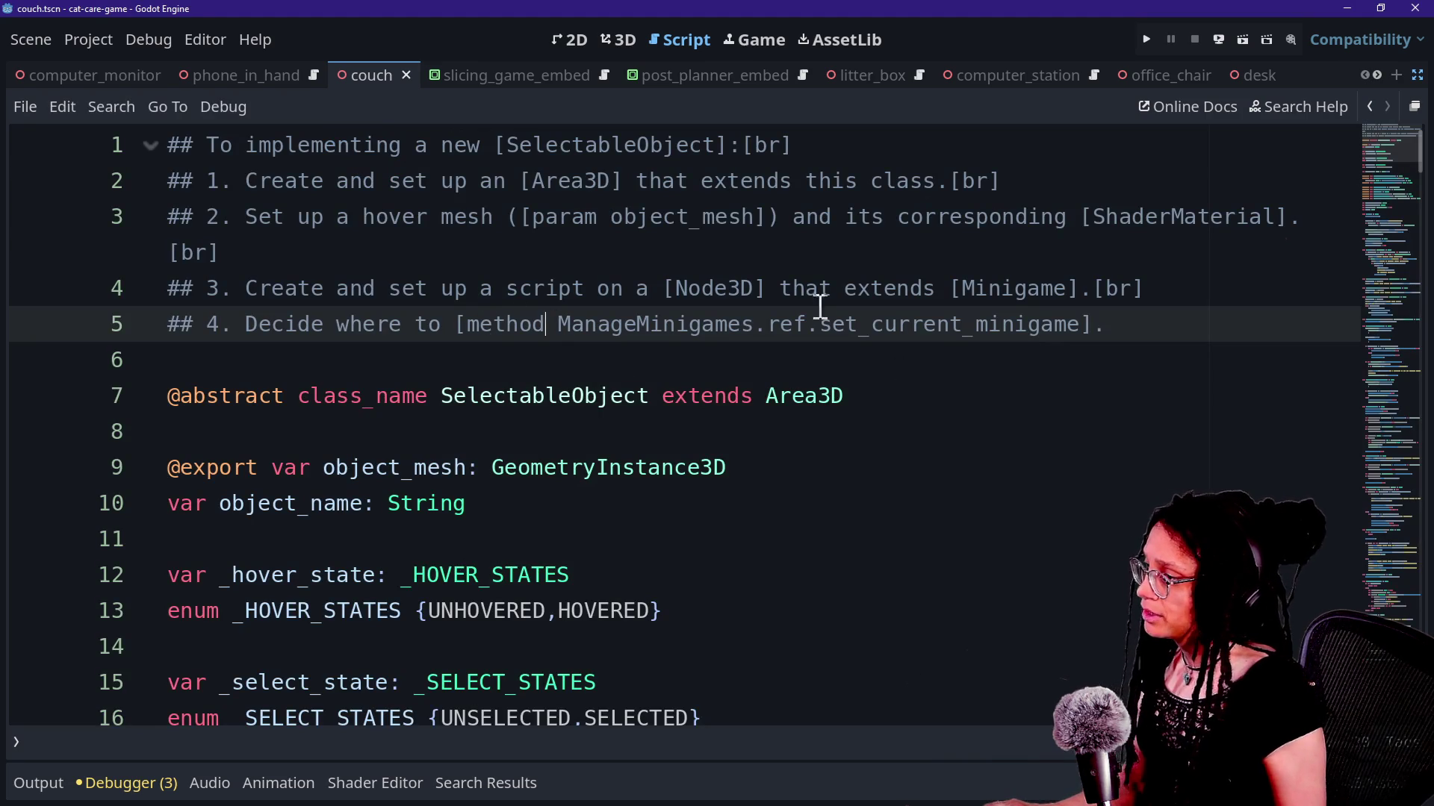
pyautogui.write('call')
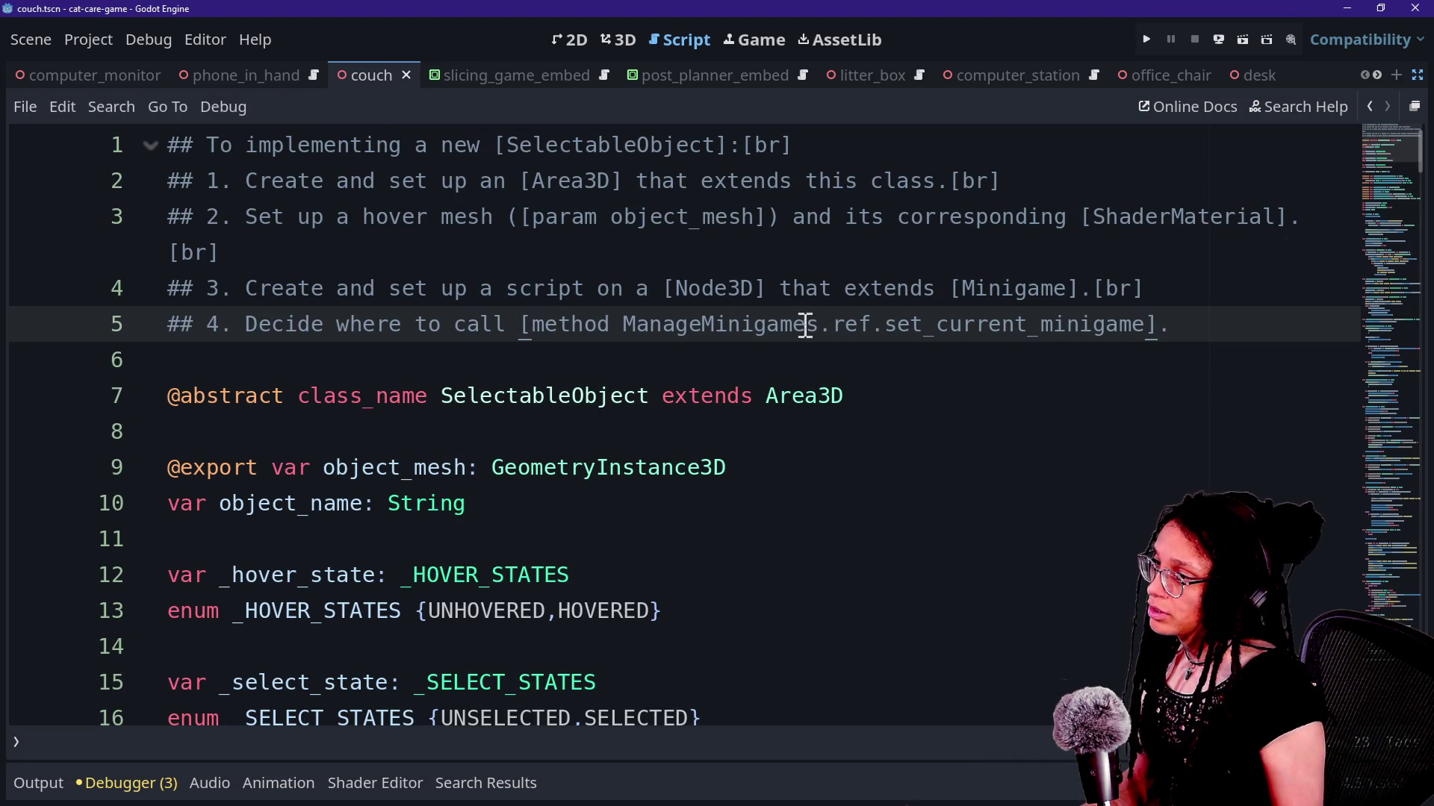
pyautogui.click(1159, 326)
pyautogui.write('for that ob')
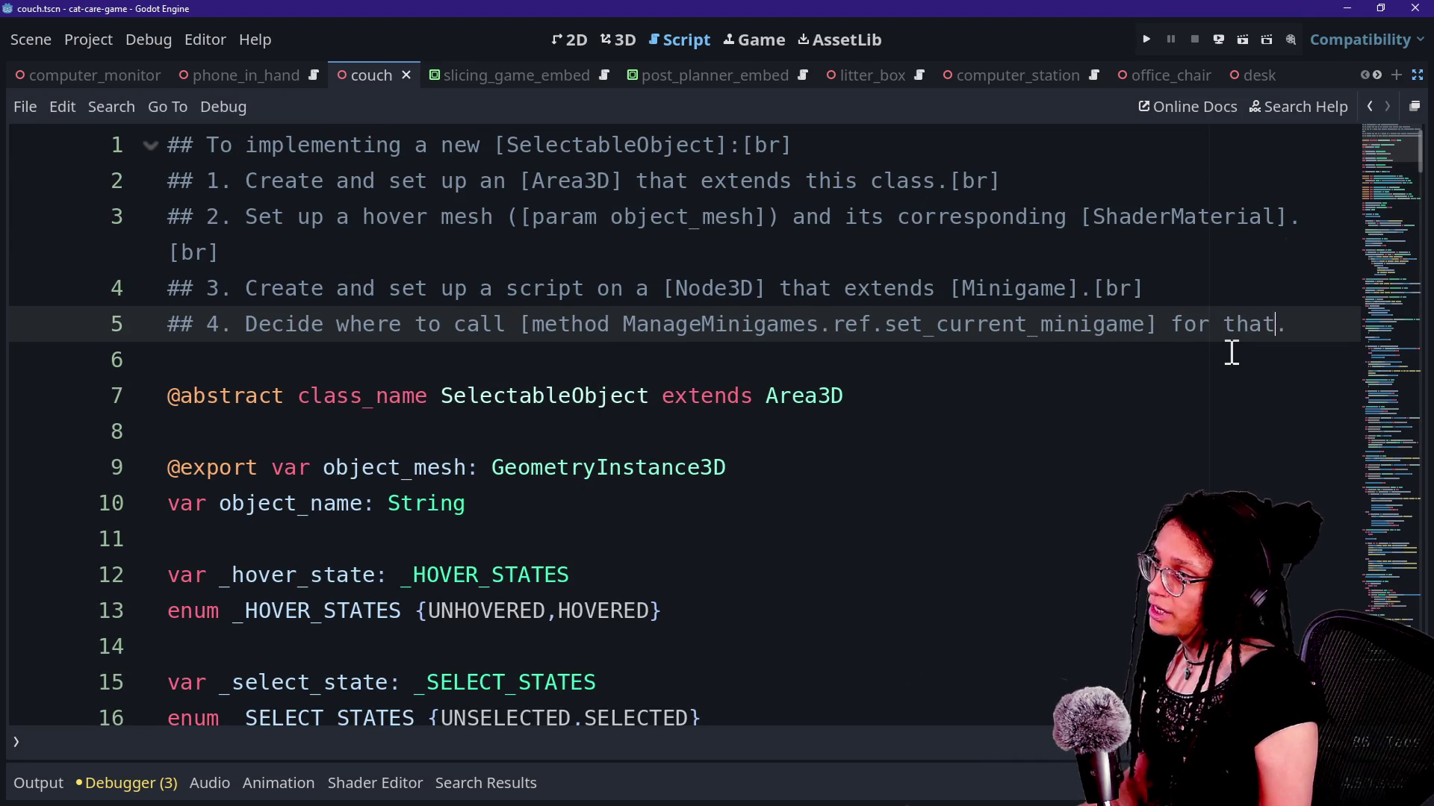
pyautogui.write("ject's min")
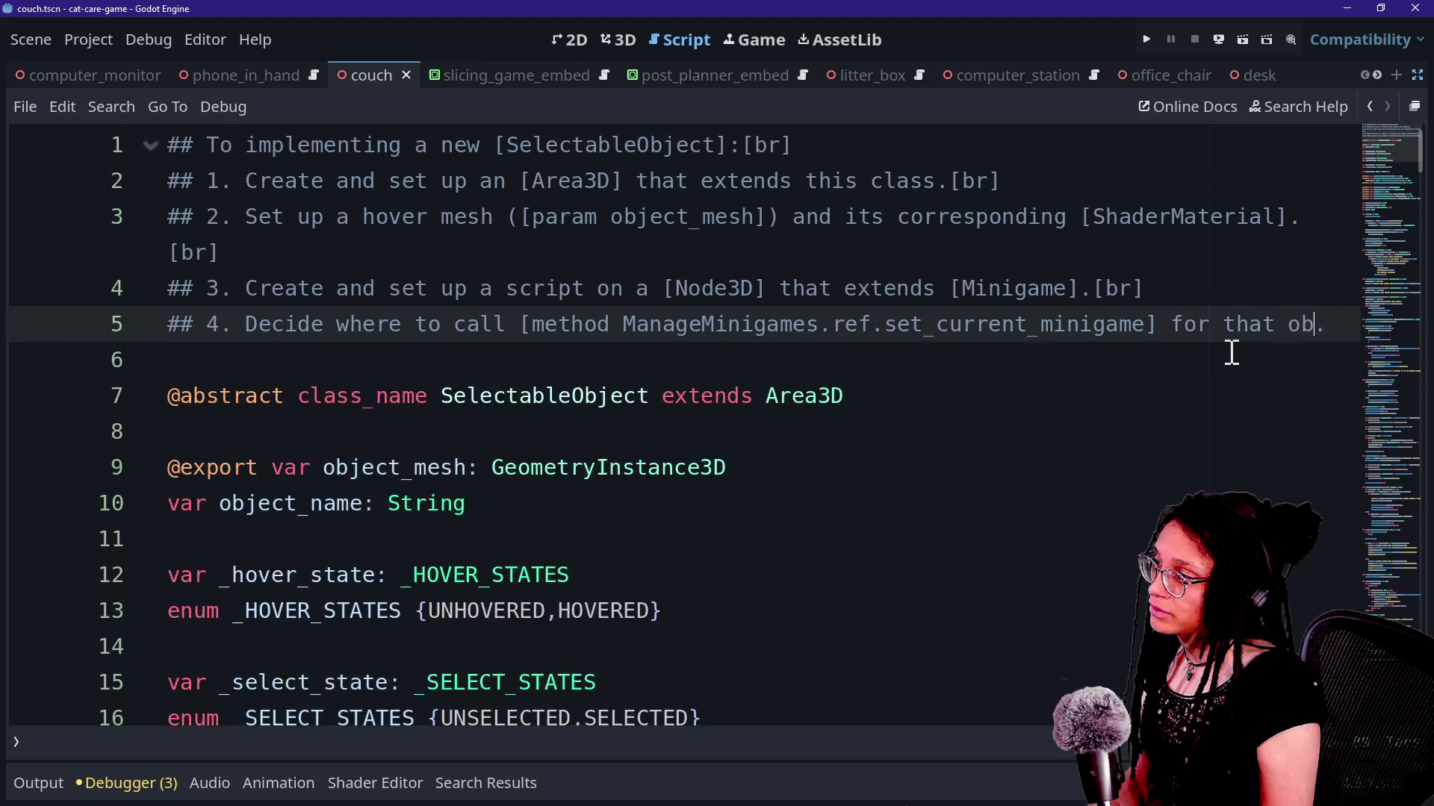
pyautogui.write('igame. ')
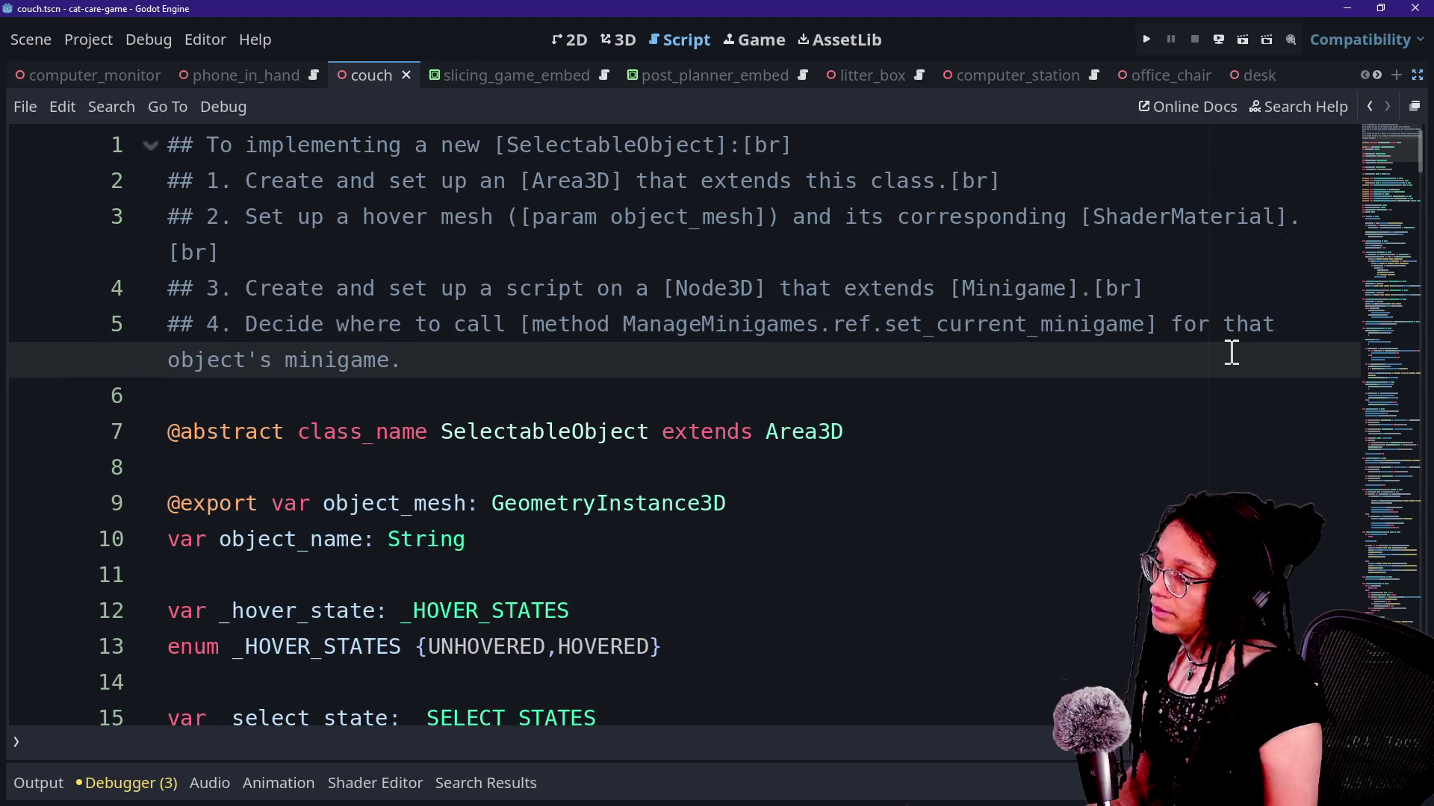
pyautogui.write("I know, it's weird ")
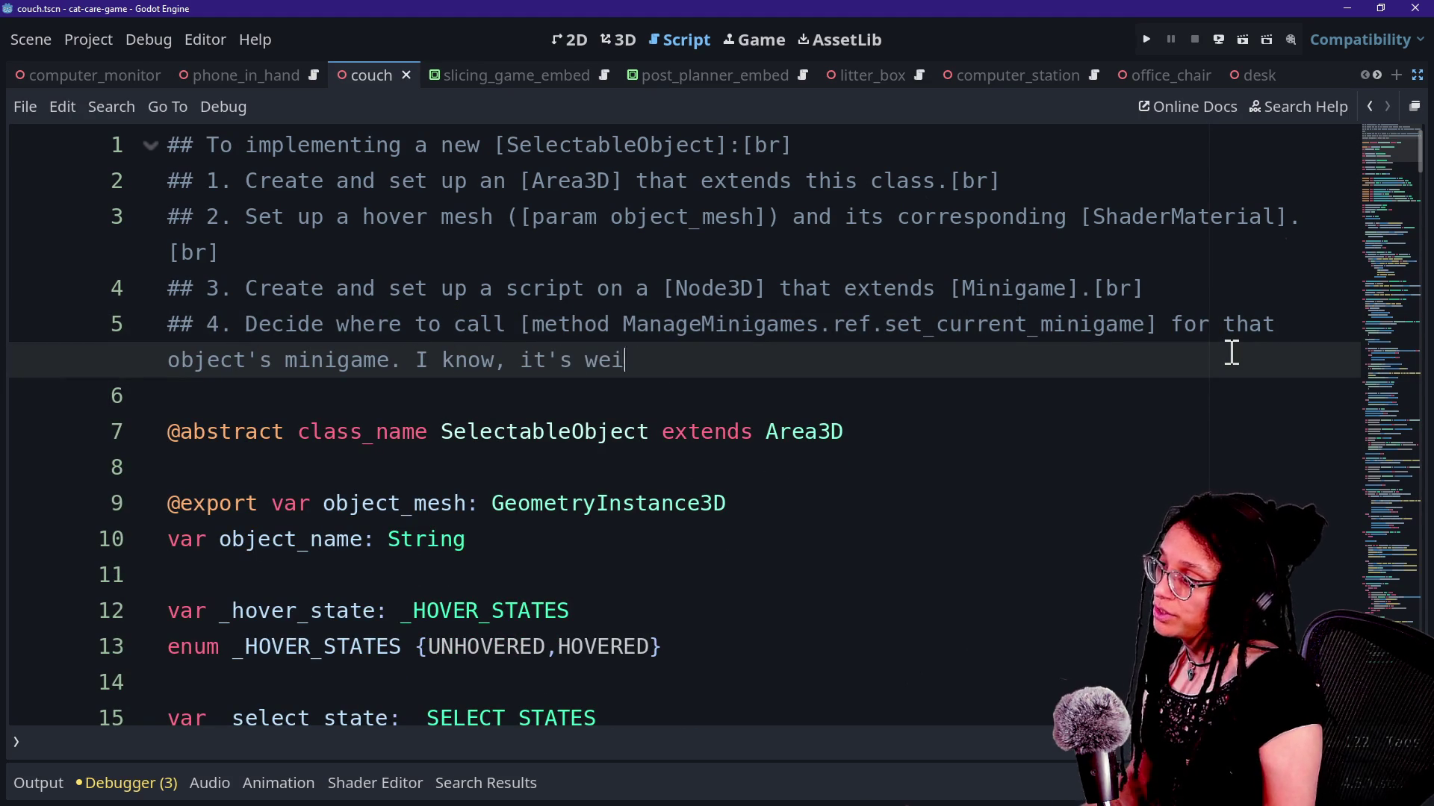
pyautogui.write('that ')
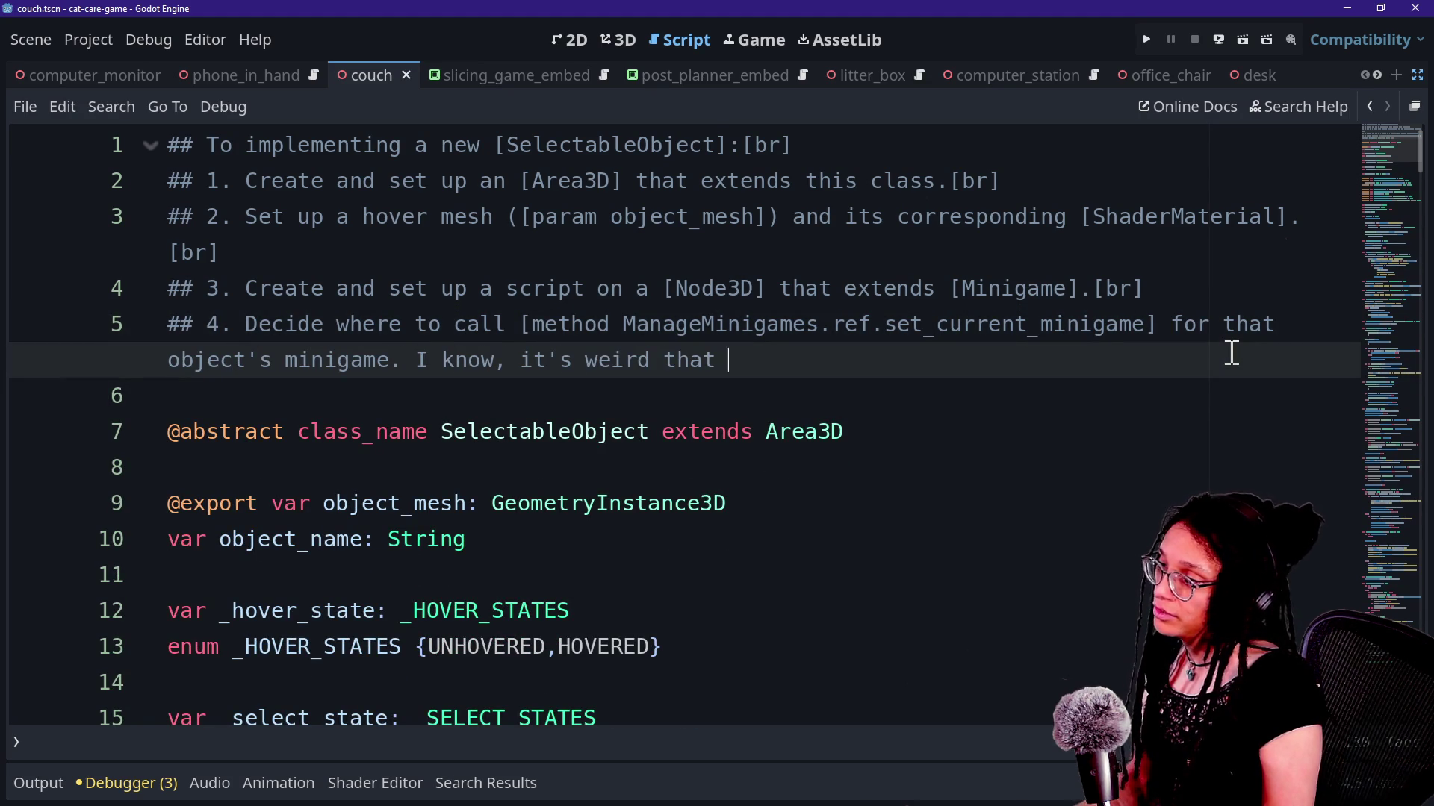
pyautogui.write('some of these are "minigames" but ')
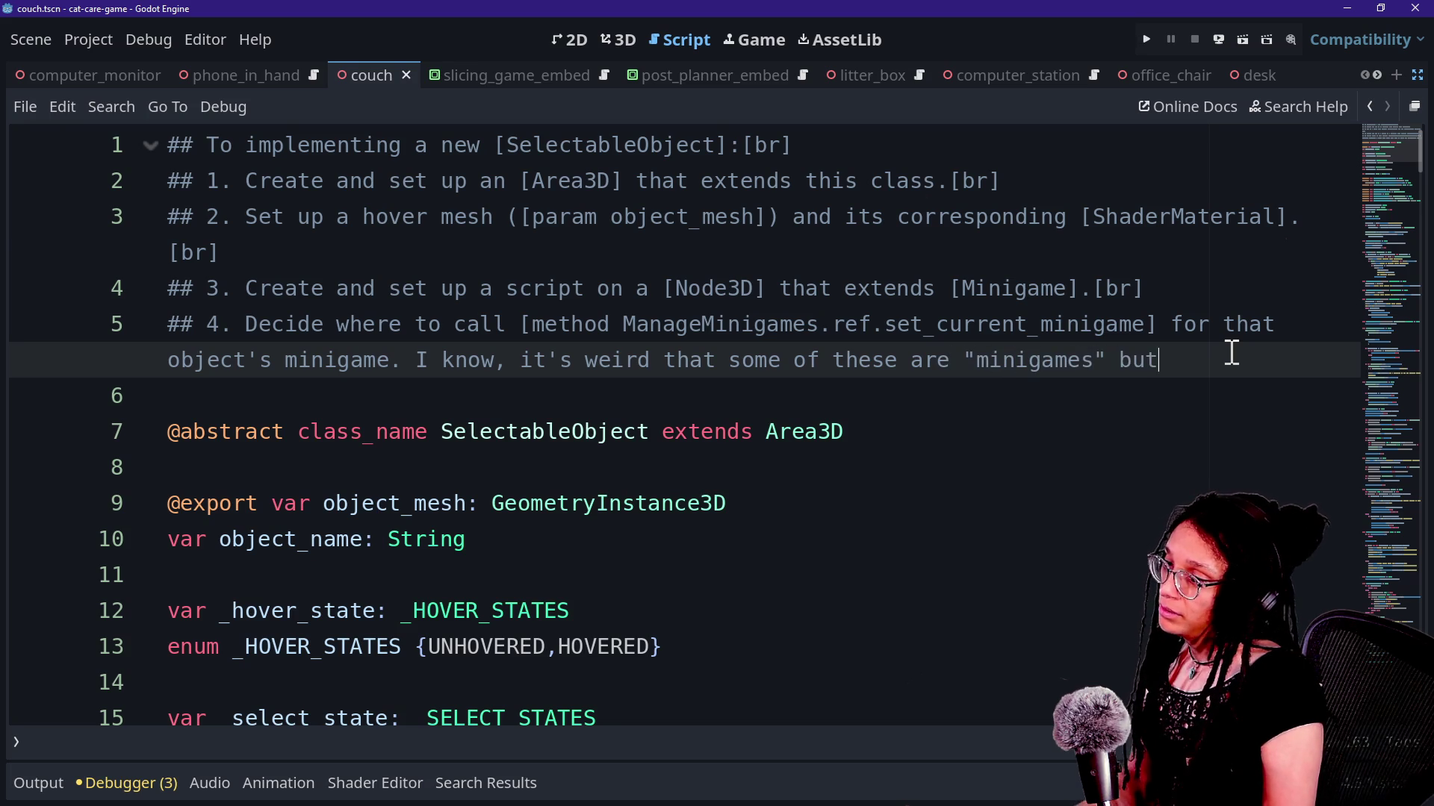
pyautogui.write('trust me, i')
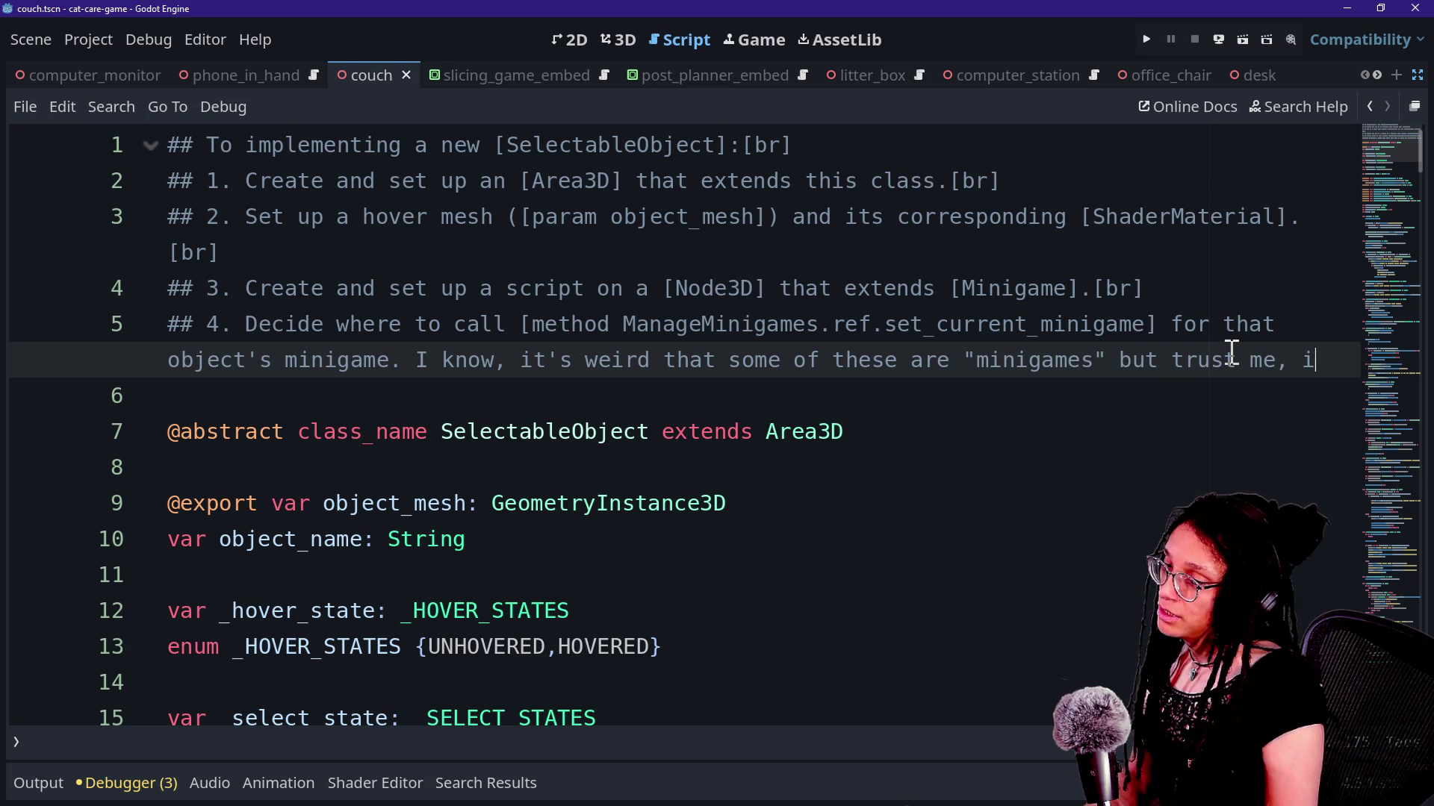
pyautogui.write("t's just")
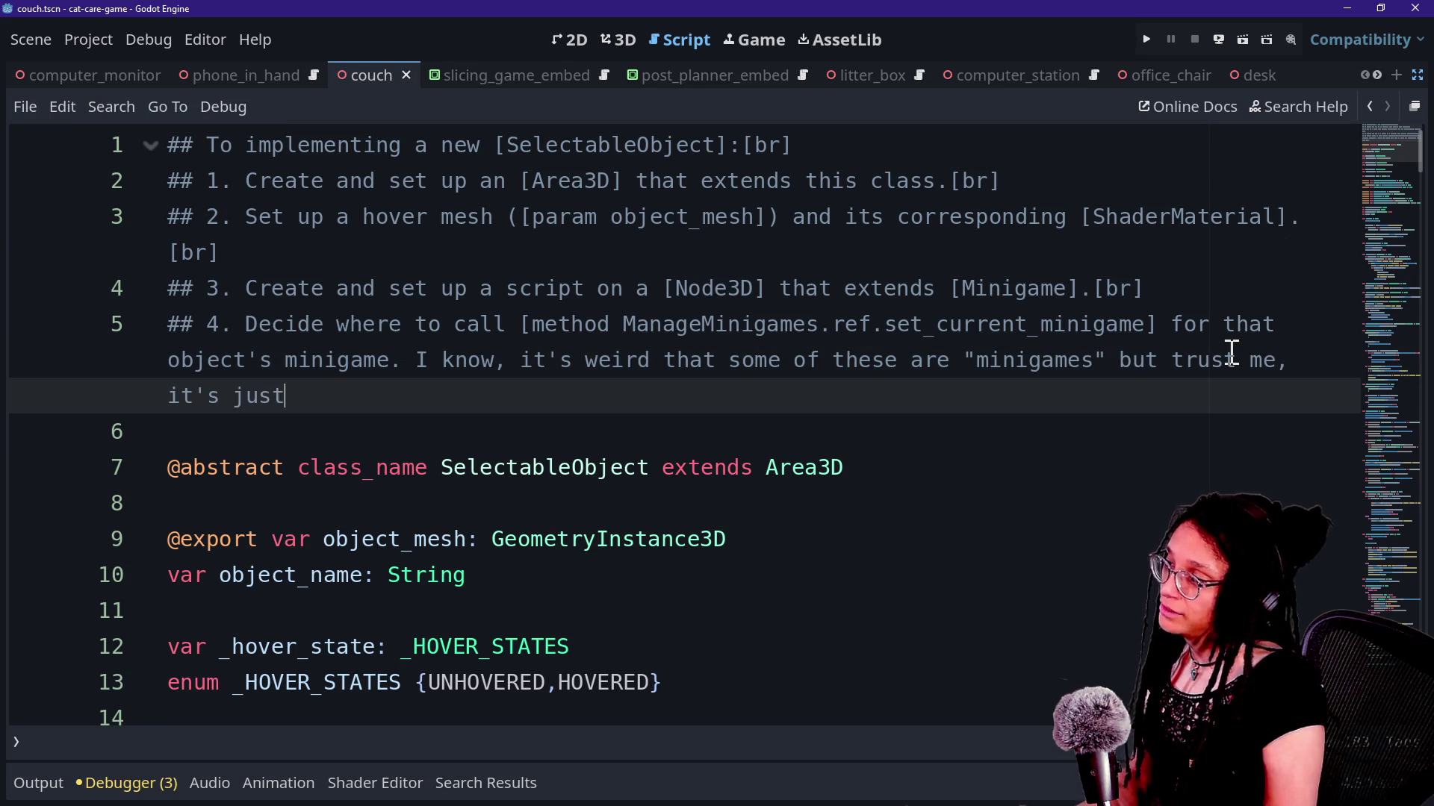
pyautogui.write(' better th')
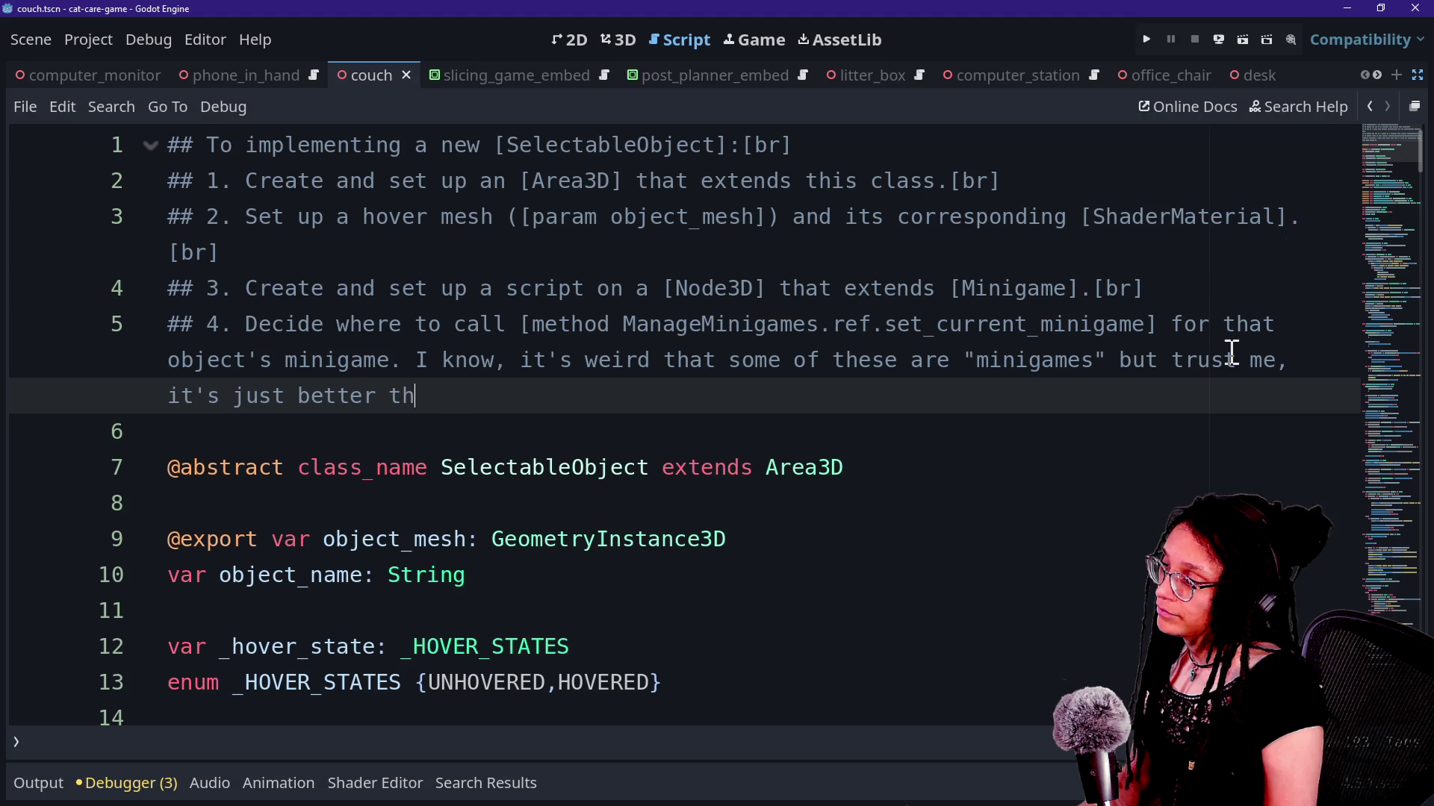
pyautogui.write('at way. I like you.')
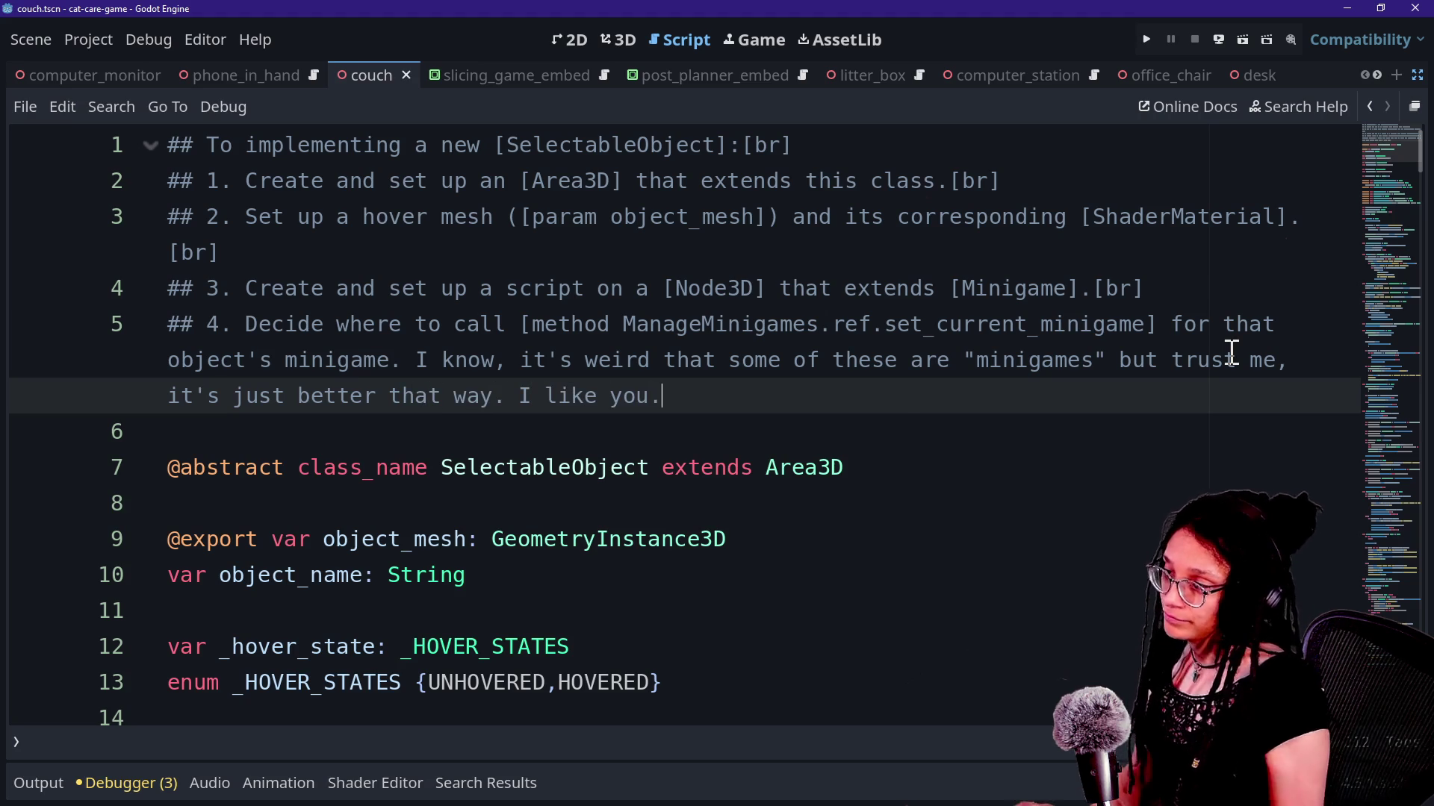
pyautogui.hotkey('ctrl', 's')
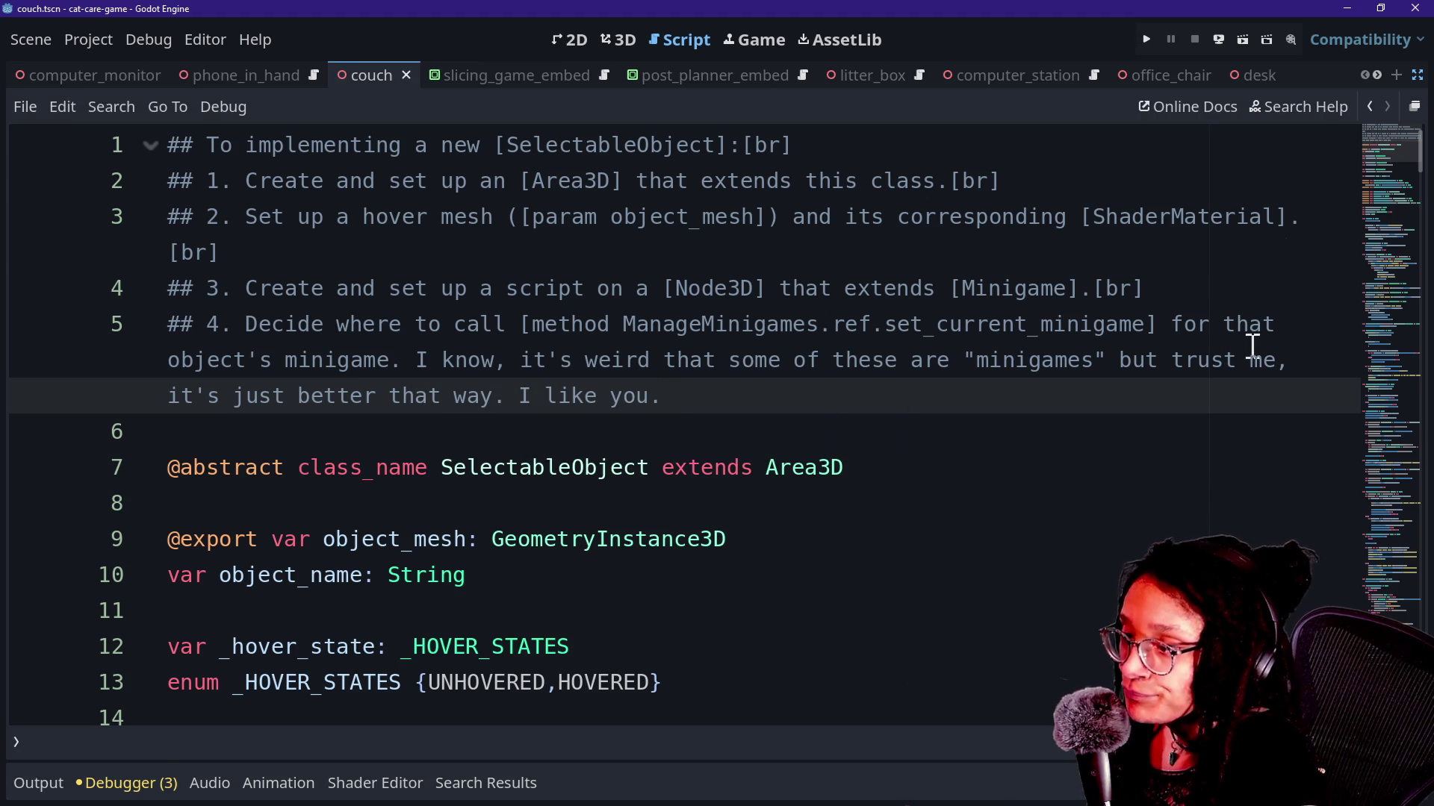
# Look over the edited step 4 doc comment lines and save the script again.
pyautogui.moveTo(803, 218); pyautogui.dragTo(848, 365)
pyautogui.click(848, 364)
pyautogui.click(848, 503)
pyautogui.moveTo(851, 432); pyautogui.dragTo(857, 374)
pyautogui.click(871, 360)
pyautogui.hotkey('ctrl', 's')
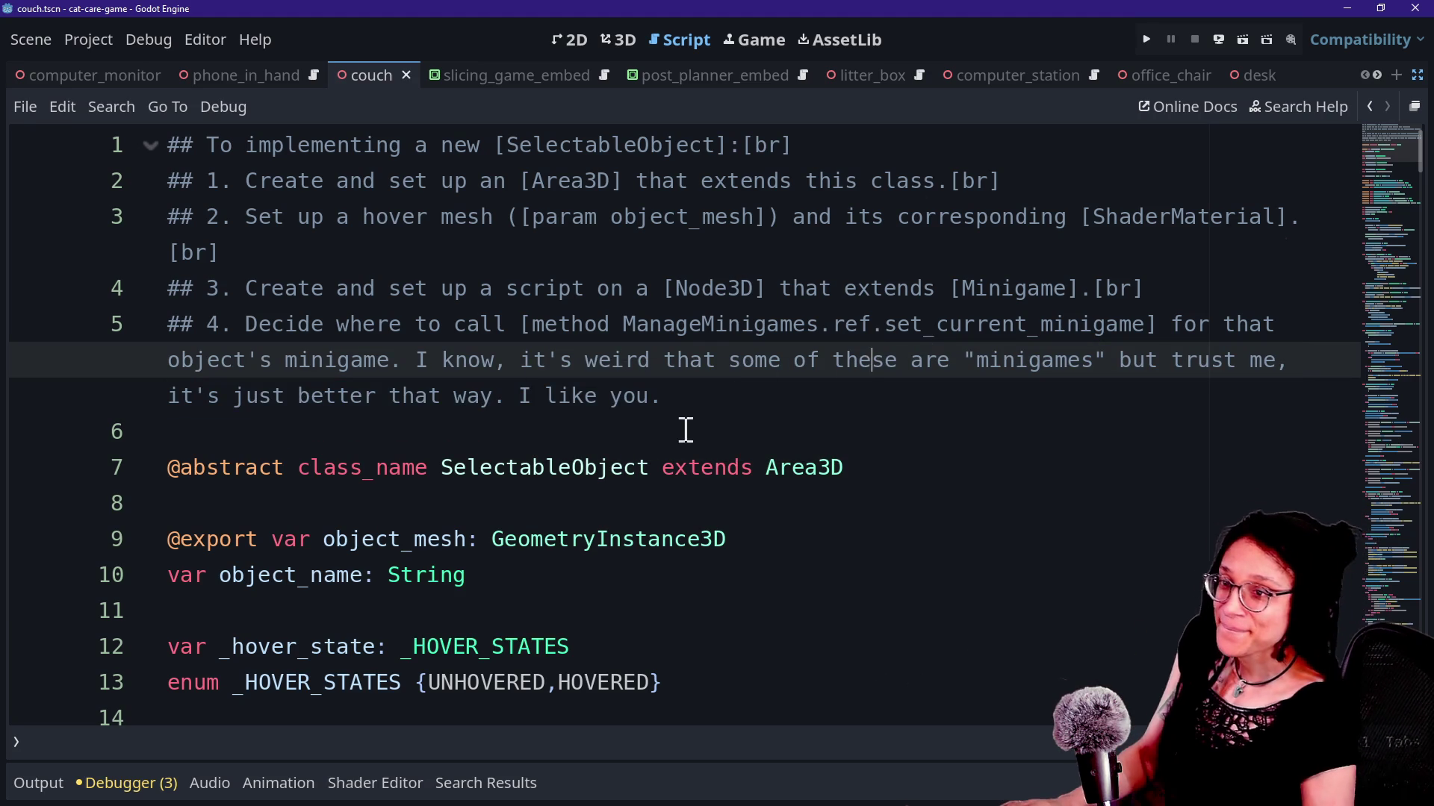
# Check the changes in GitHub Desktop, then browse the recent files in Quick Open.
pyautogui.hotkey('alt', 'Tab')
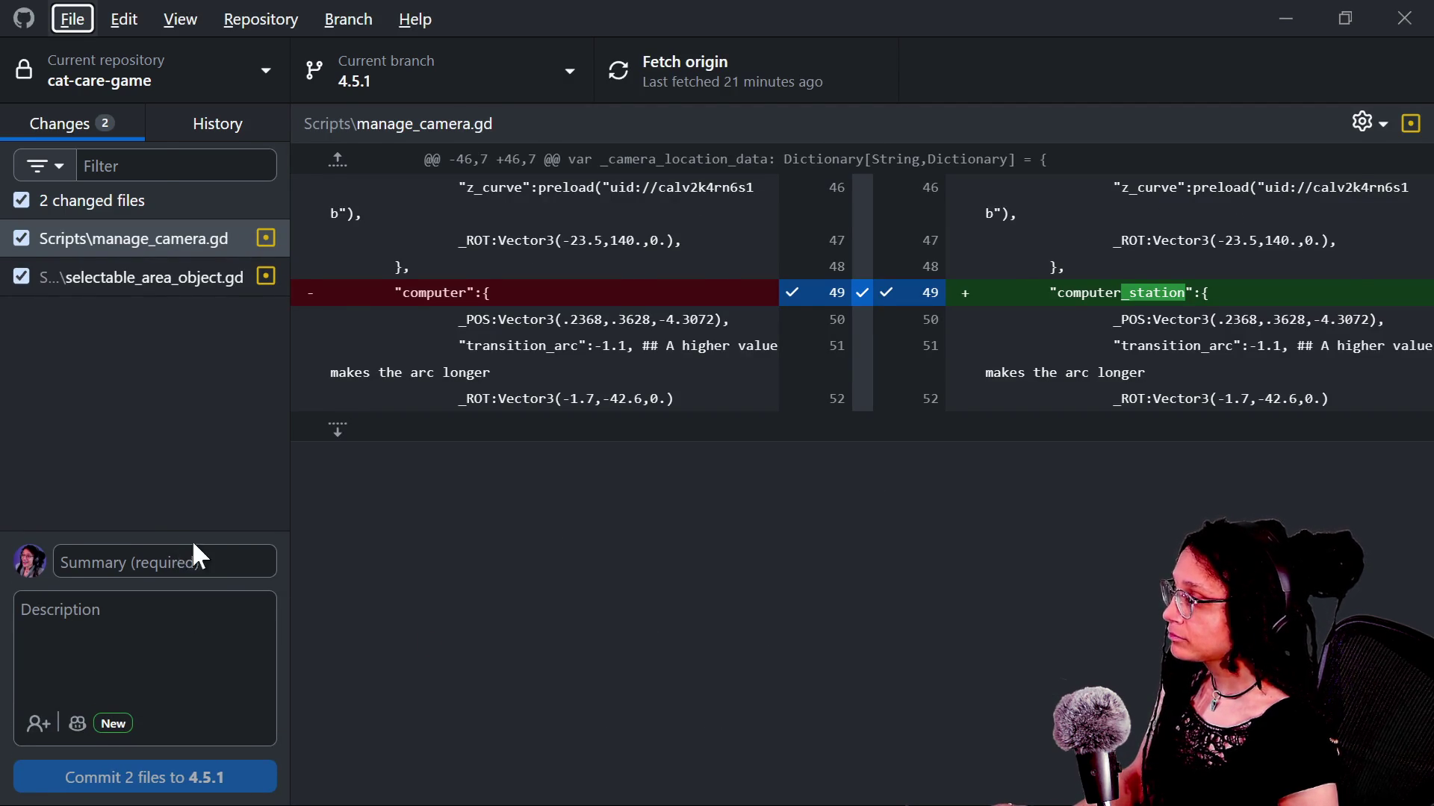
pyautogui.hotkey('alt', 'Tab')
pyautogui.scroll(-2, 680, 535)
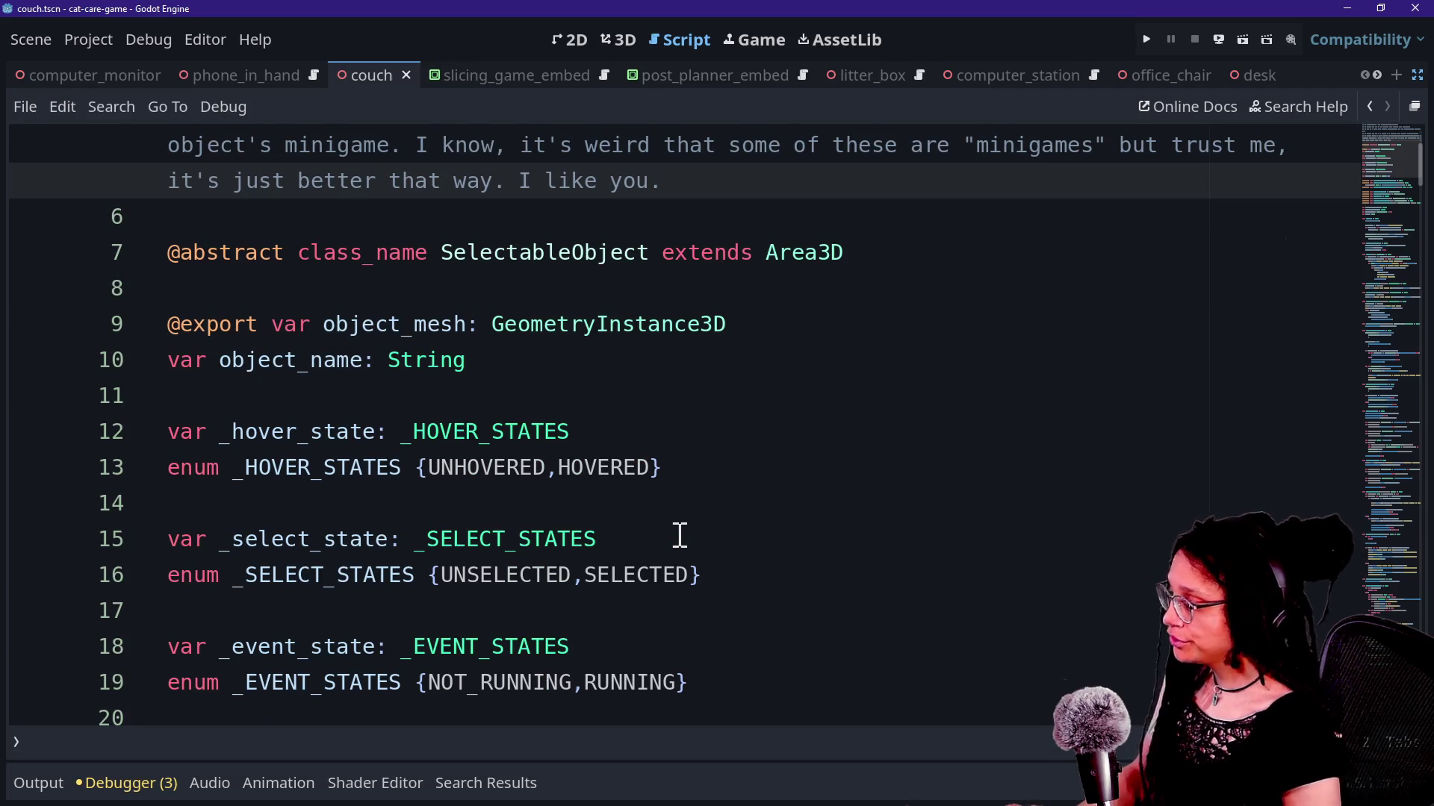
pyautogui.scroll(3, 839, 406)
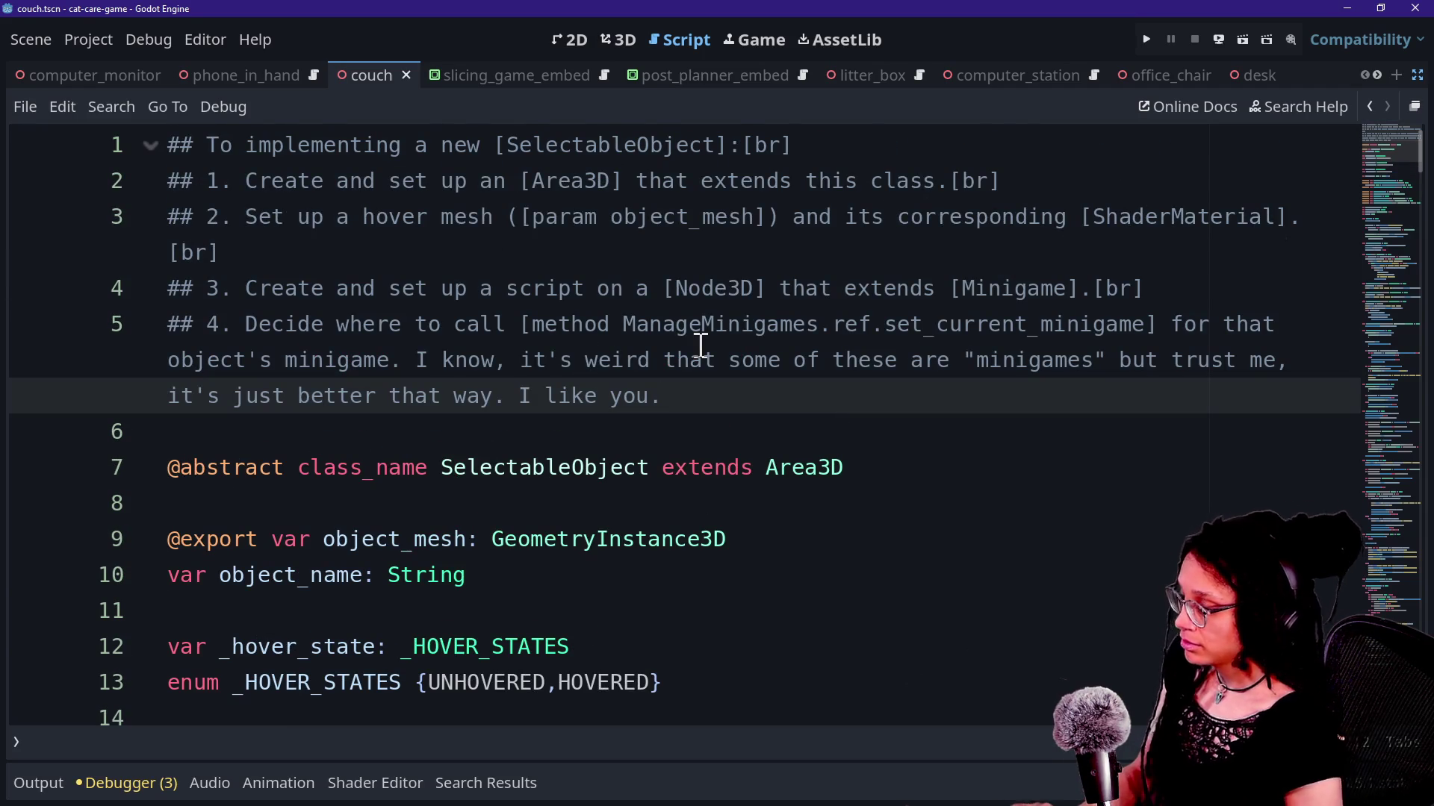
pyautogui.hotkey('shift', 'alt', 'o')
pyautogui.press('Down')
pyautogui.press('Up')
pyautogui.press('Down')
pyautogui.press('Down')
pyautogui.press('Up')
pyautogui.press('Up')
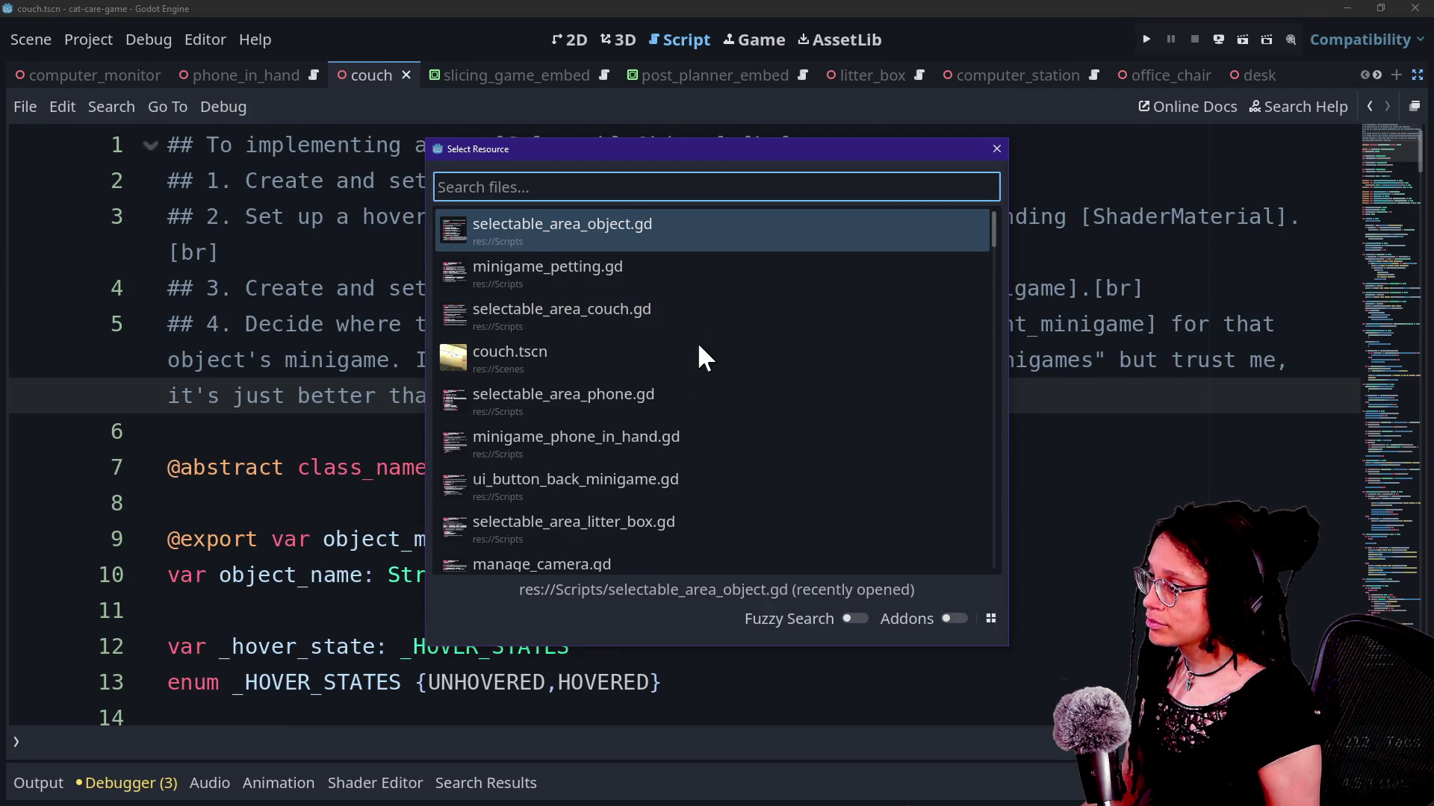
# Open selectable_area_computer_station.gd by searching 'selecta' in Quick Open.
pyautogui.press('Down')
pyautogui.press('Down')
pyautogui.press('Down')
pyautogui.write('selecta')
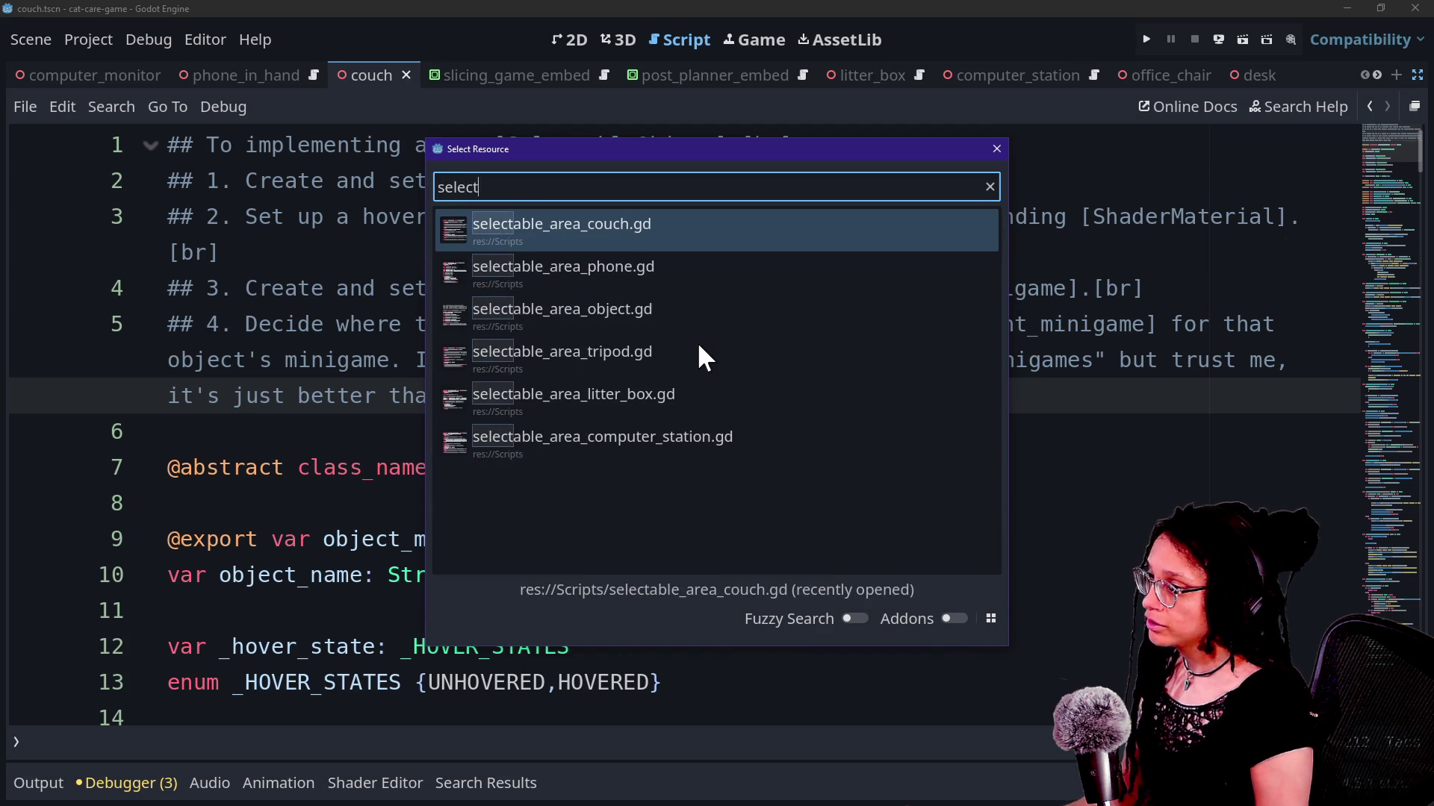
pyautogui.press('Down')
pyautogui.press('Down')
pyautogui.press('Down')
pyautogui.press('Down')
pyautogui.press('Down')
pyautogui.press('Return')
pyautogui.scroll(-6, 592, 480)
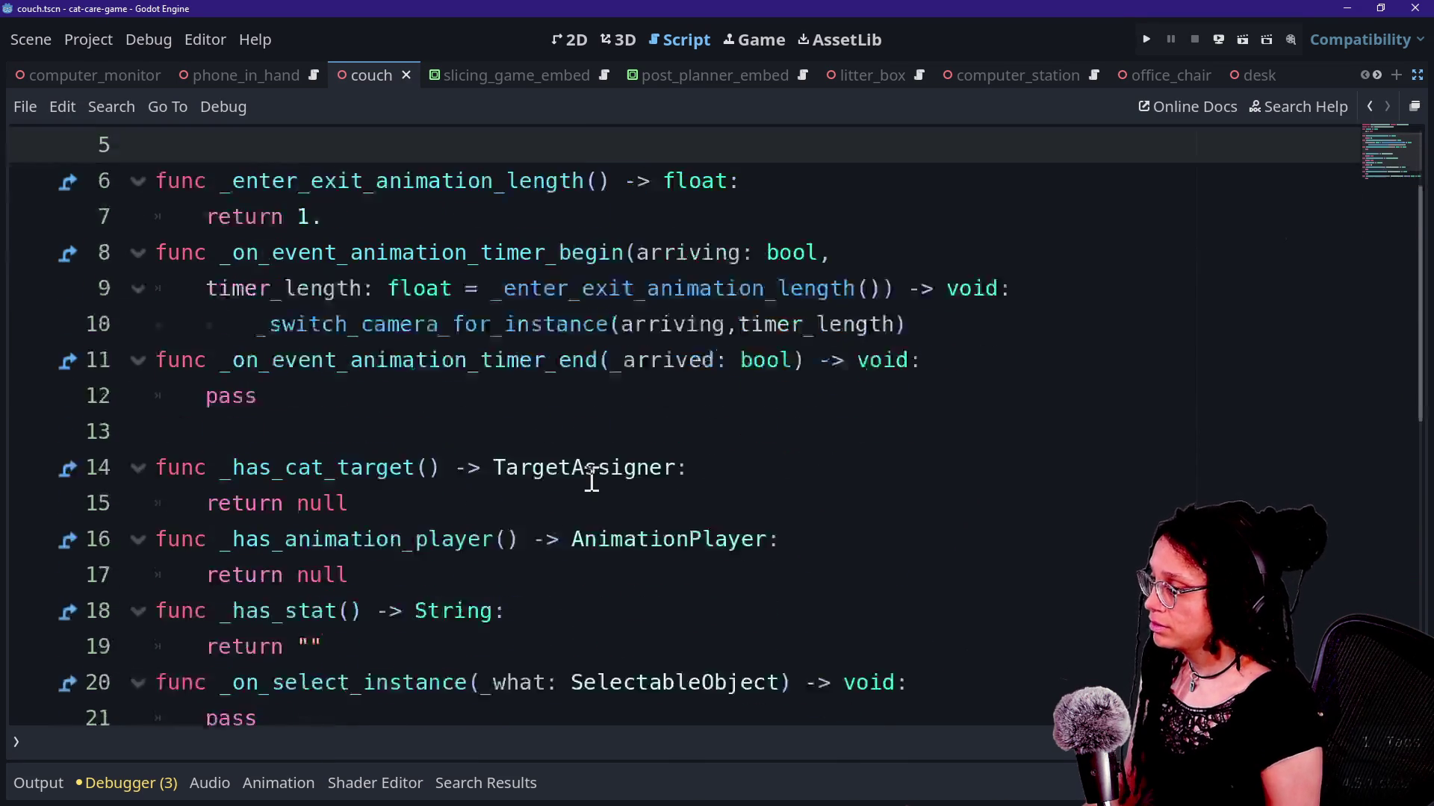
pyautogui.scroll(1, 591, 480)
pyautogui.scroll(2, 589, 477)
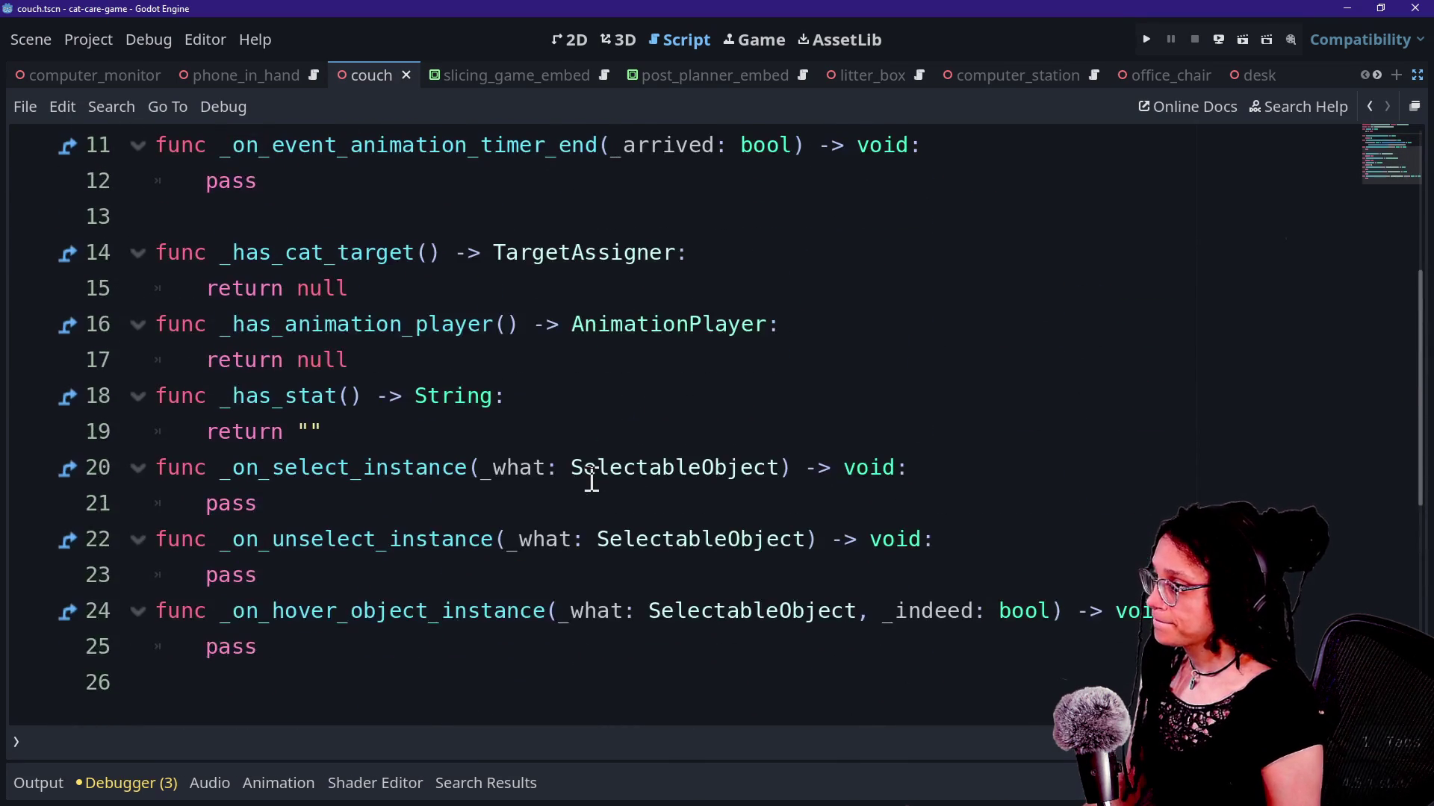
pyautogui.scroll(2, 300, 438)
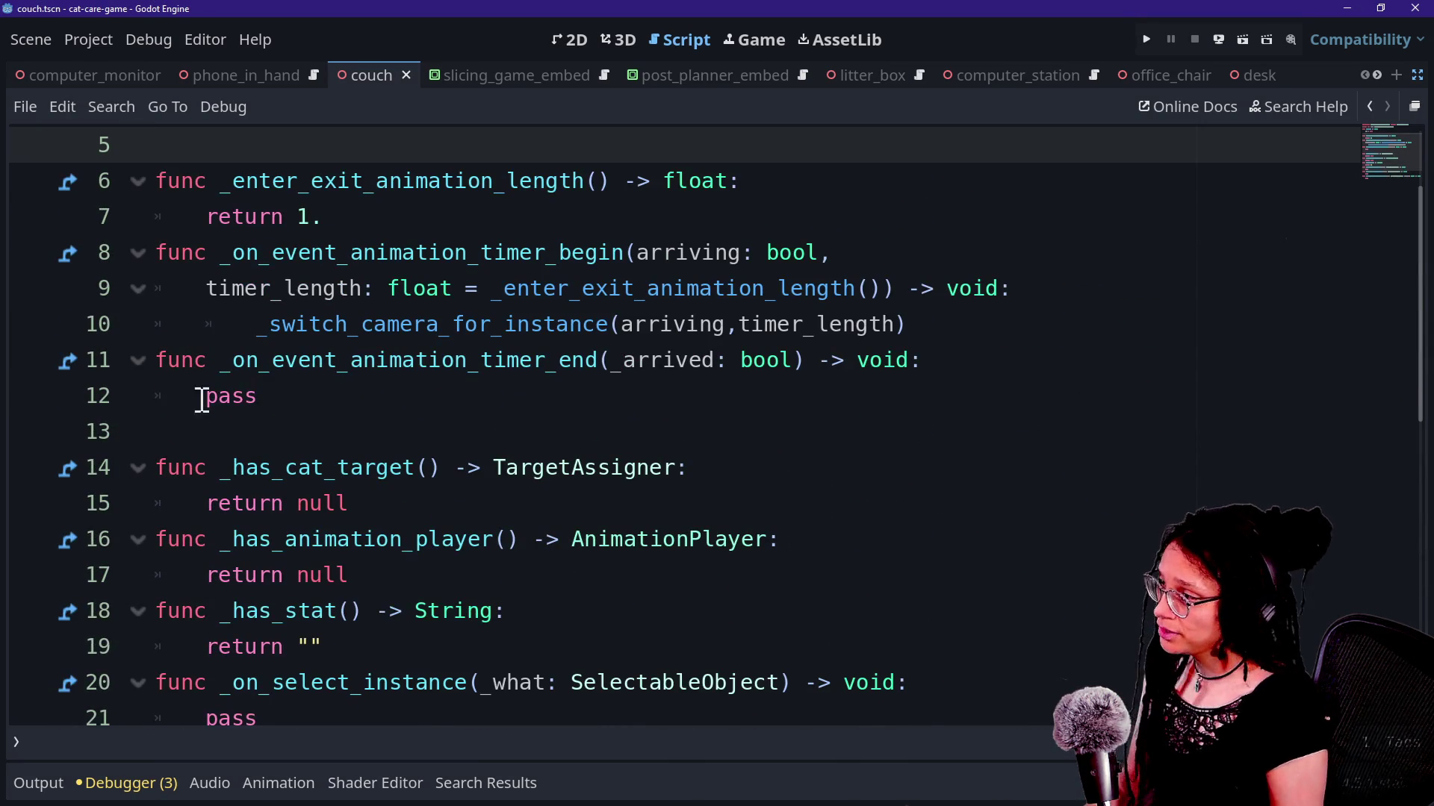
# Replace the placeholder pass on line 12 with ManageMinigames.ref.set_current_minigame( from clipboard history.
pyautogui.doubleClick(231, 397)
pyautogui.press('BackSpace')
pyautogui.press('super+v')
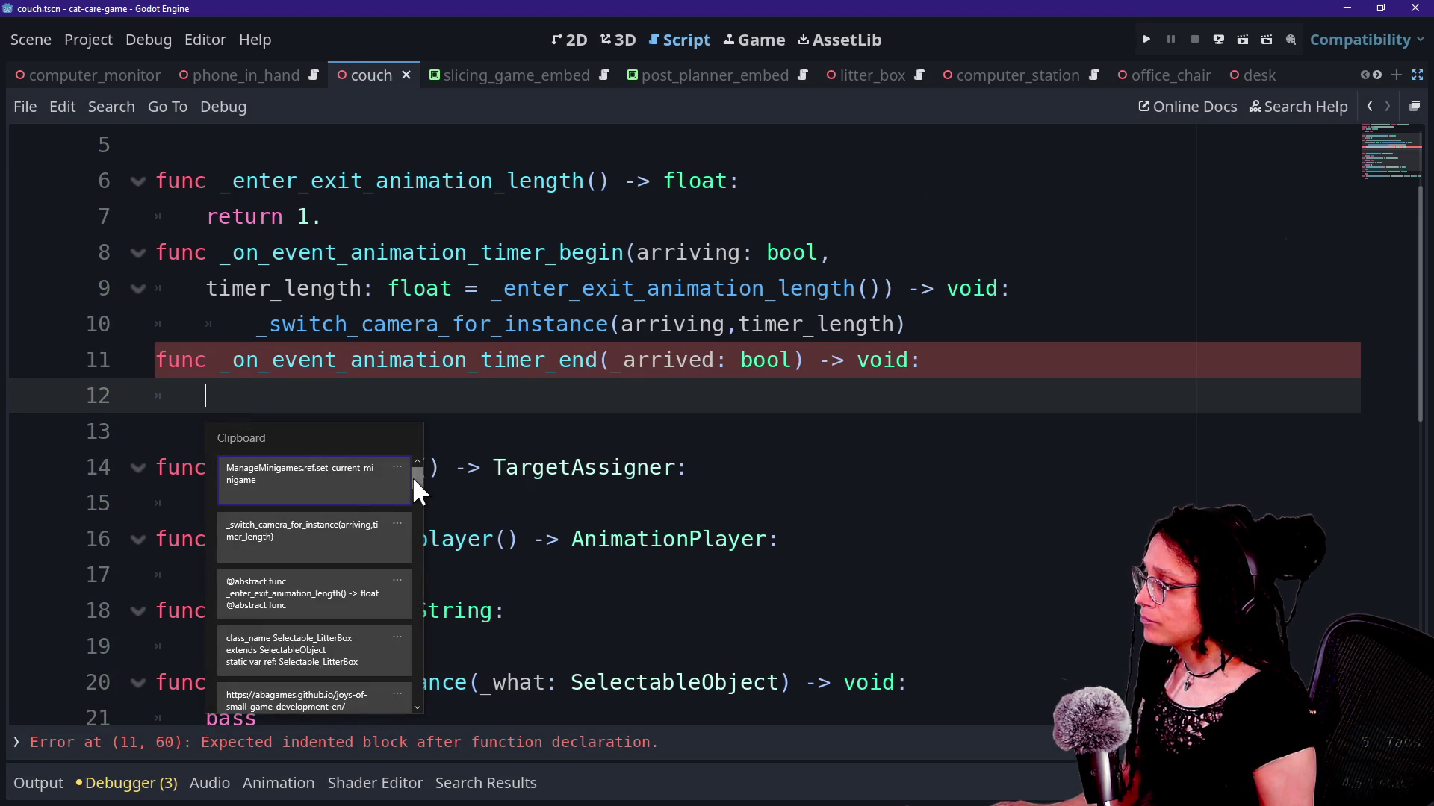
pyautogui.click(357, 491)
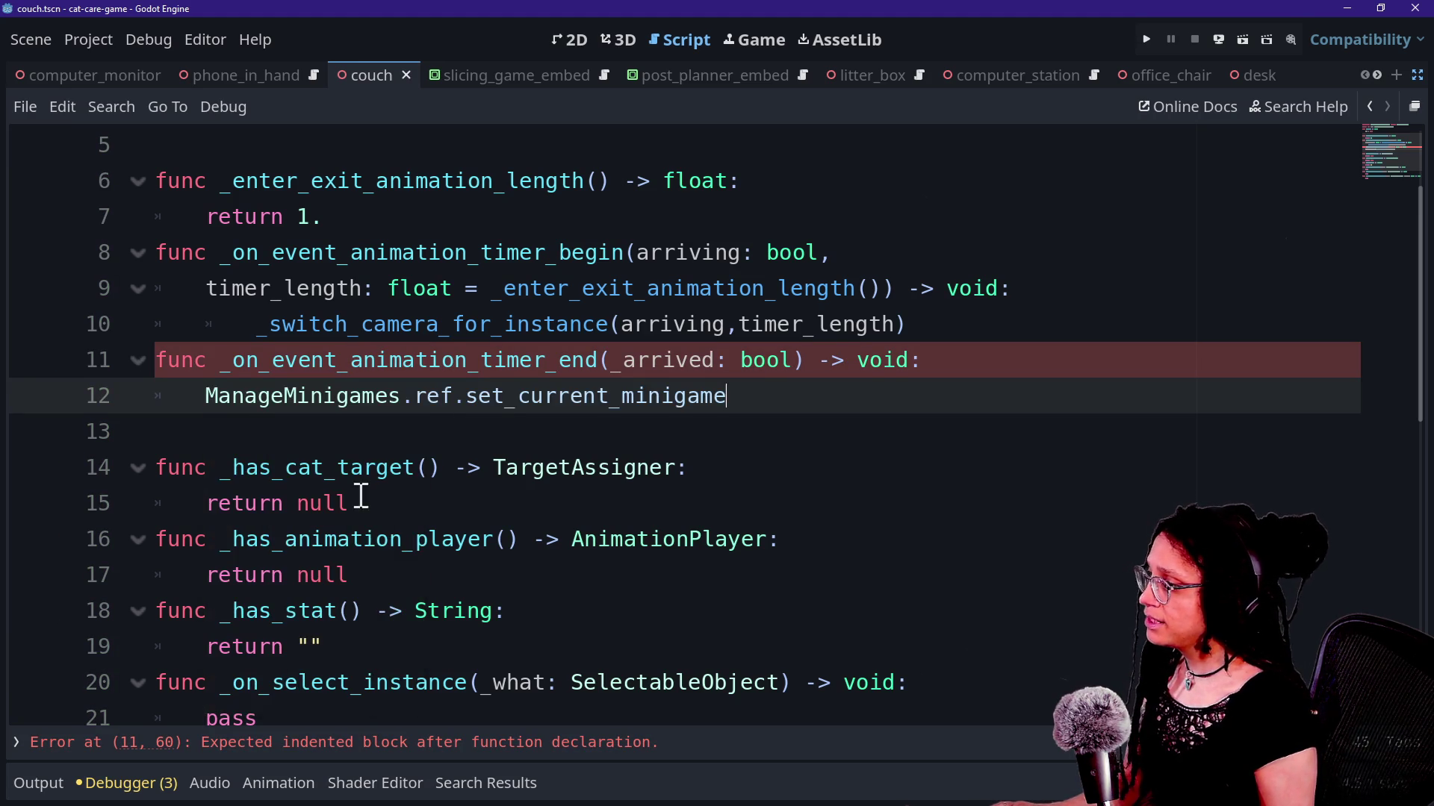
pyautogui.write('e(d')
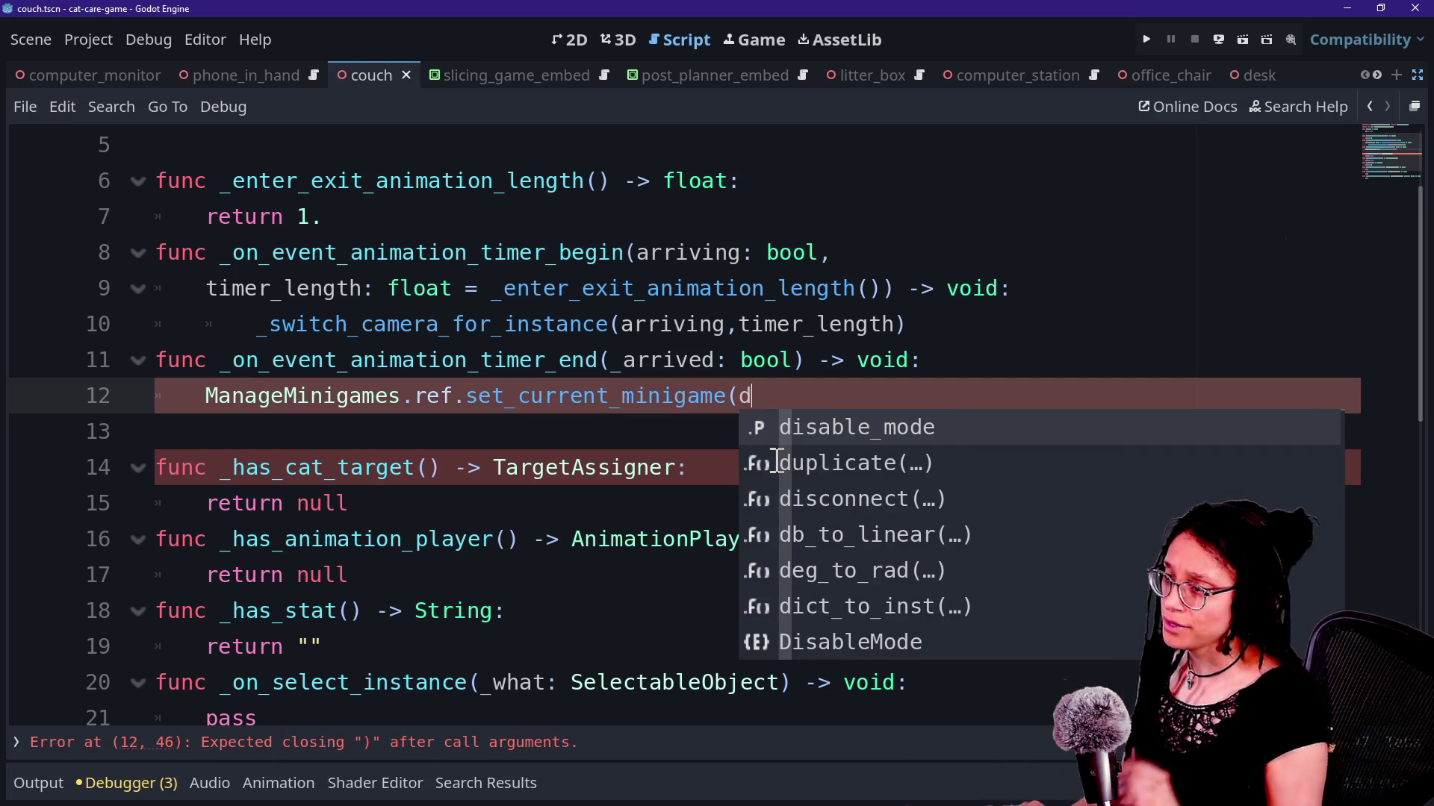
pyautogui.press('BackSpace')
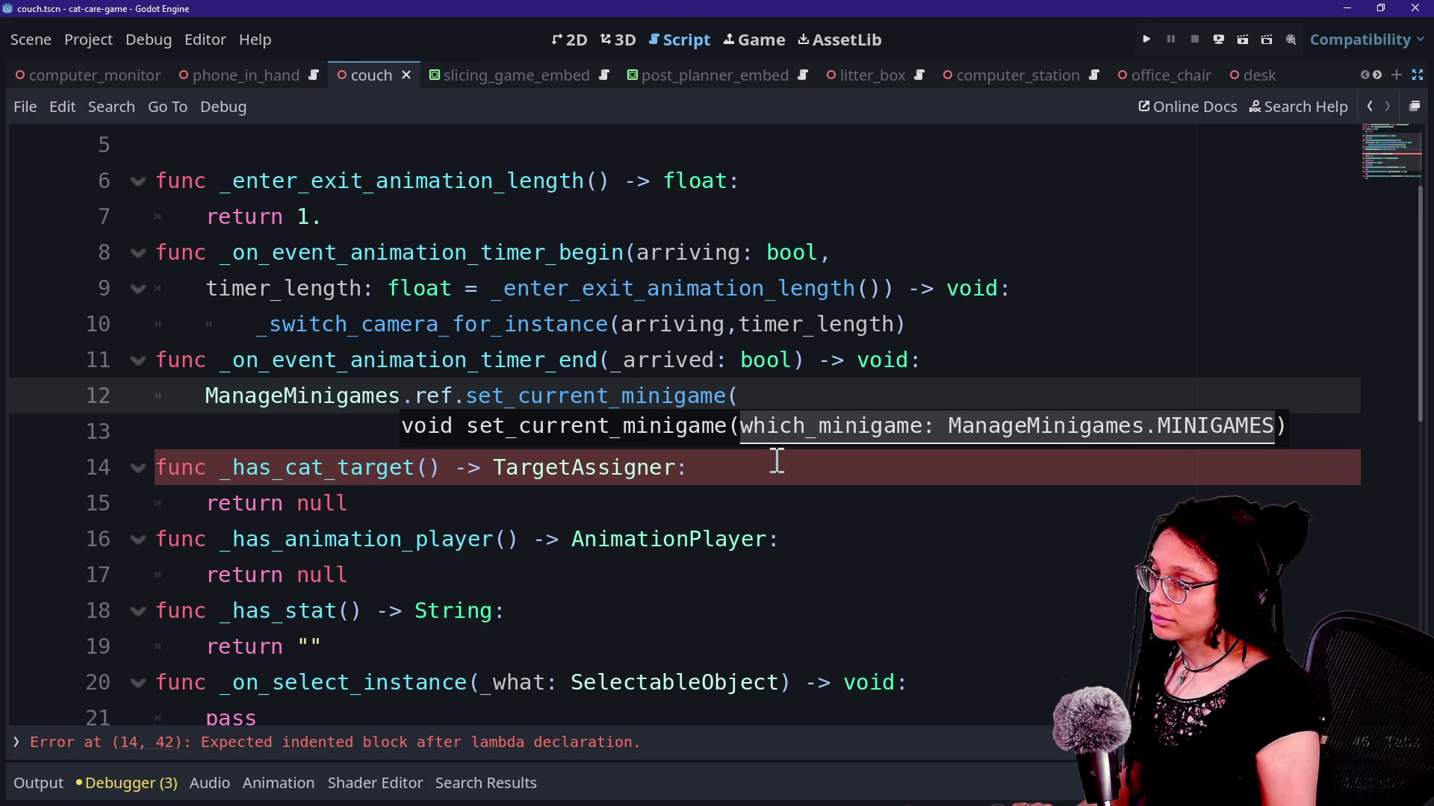
# Type ManageMinigames as the call's argument and jump to the set_current_minigame definition.
pyautogui.write('ManageMini')
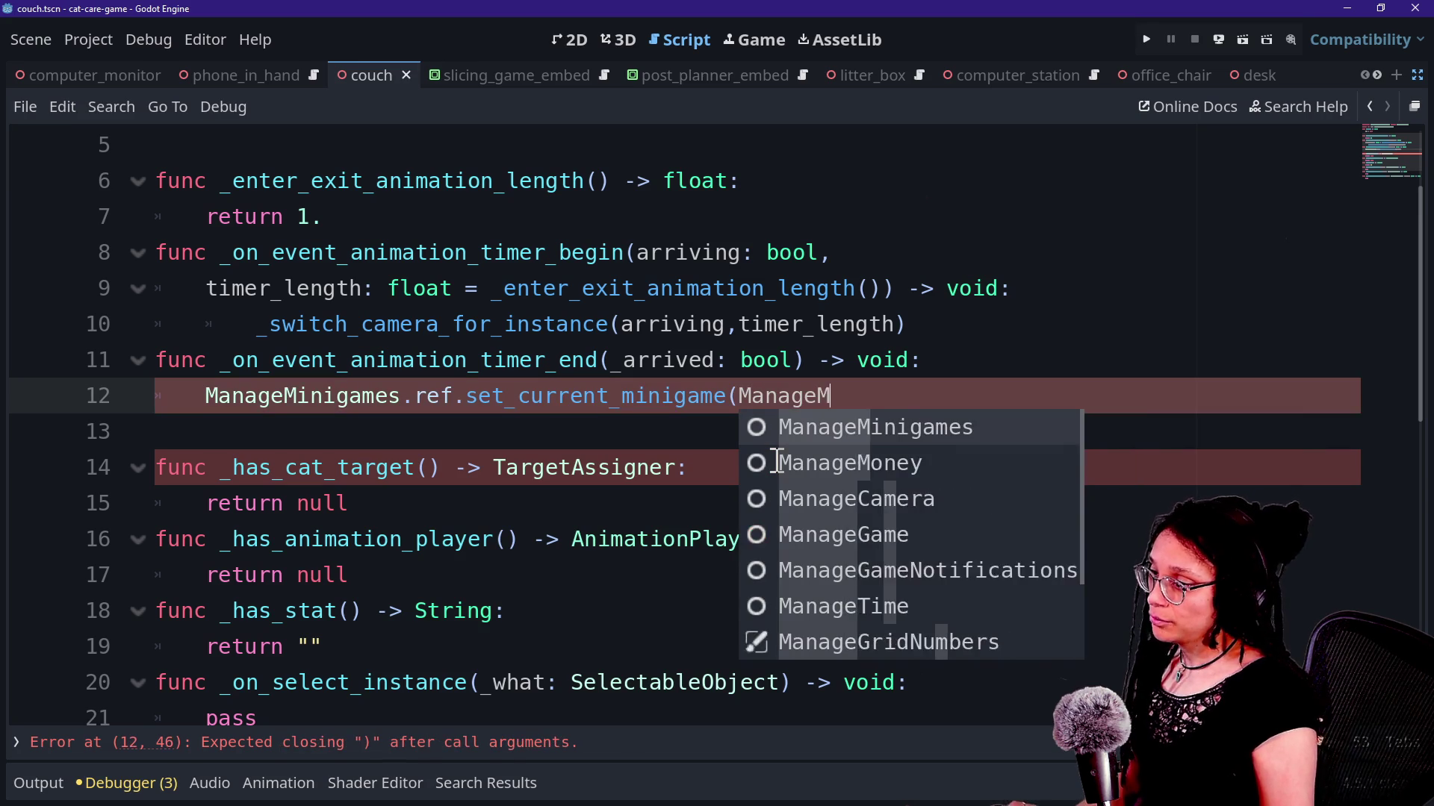
pyautogui.click(777, 461)
pyautogui.write('gam')
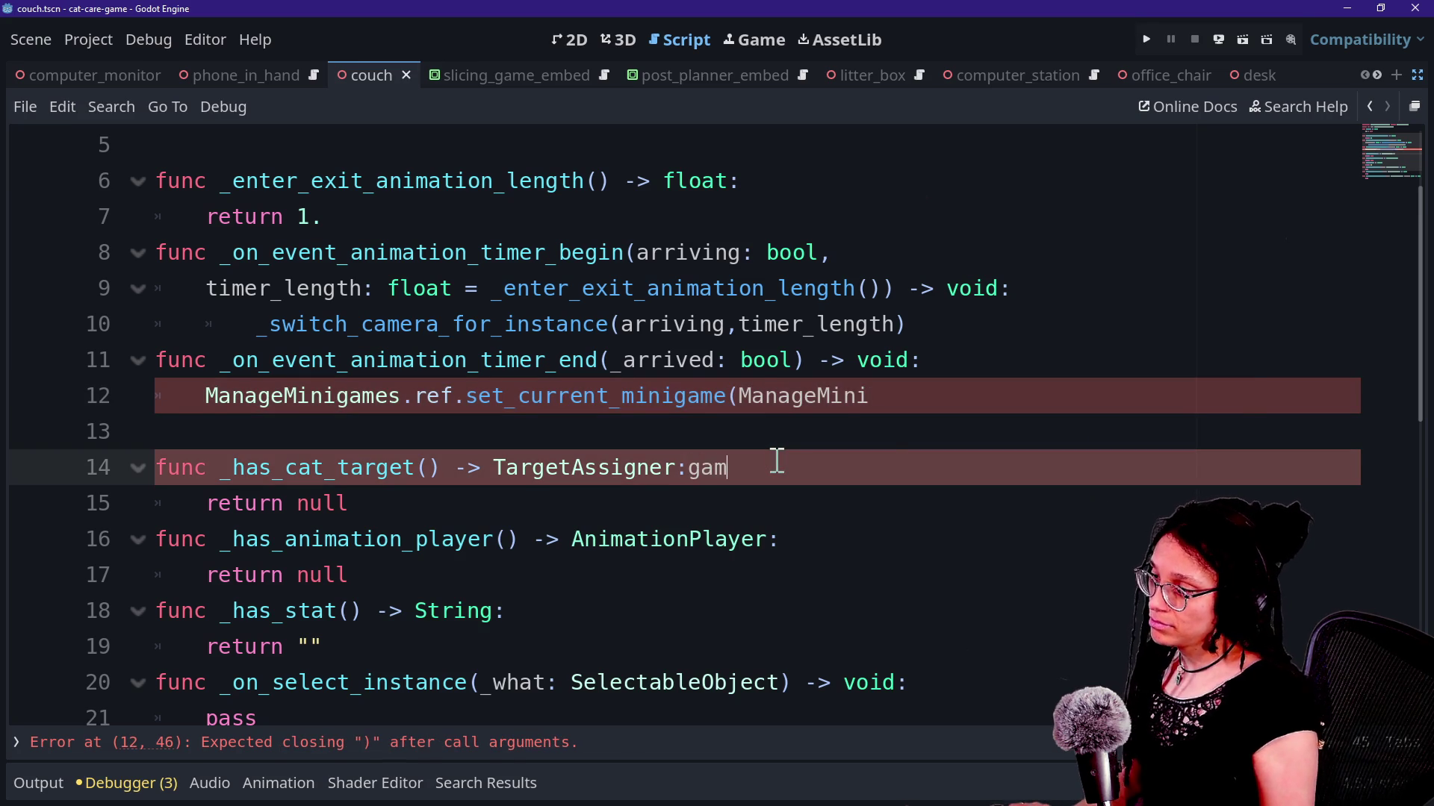
pyautogui.press('BackSpace')
pyautogui.press('BackSpace')
pyautogui.press('BackSpace')
pyautogui.click(899, 402)
pyautogui.write('games')
pyautogui.keyDown('ctrl'); pyautogui.click(814, 407); pyautogui.keyUp('ctrl')
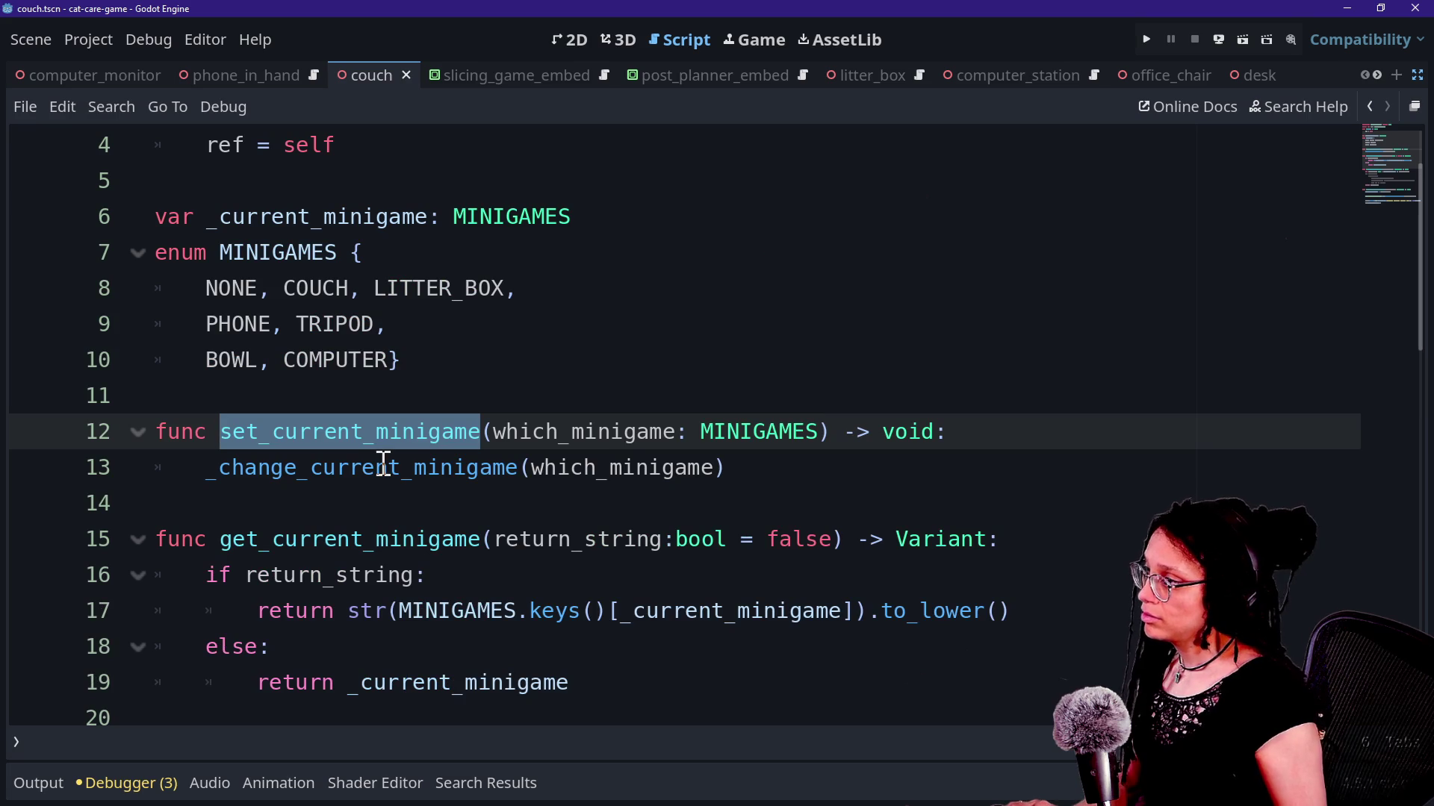
# Locate the COMPUTER entry at the end of the MINIGAMES enum.
pyautogui.click(413, 288)
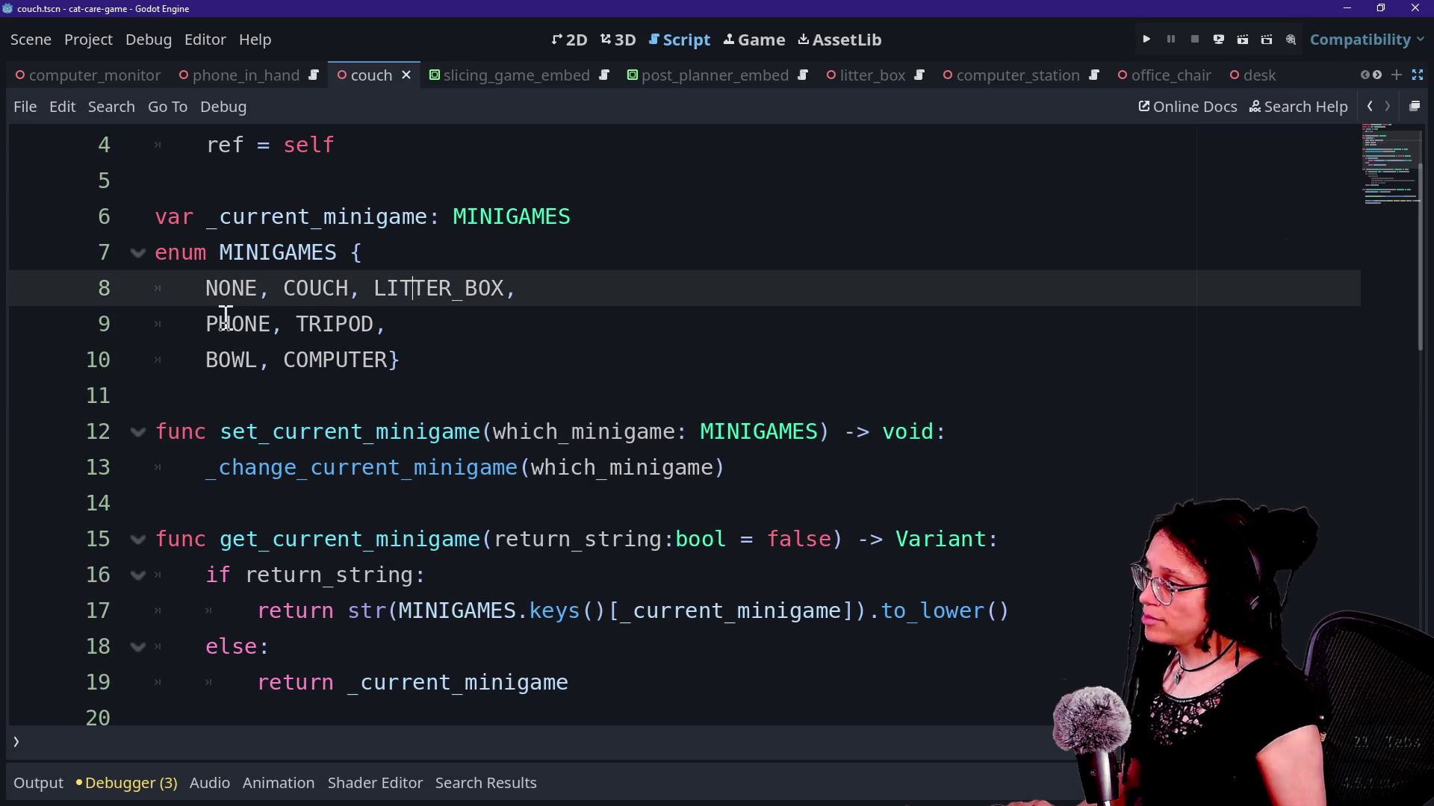
pyautogui.click(226, 316)
pyautogui.click(239, 368)
pyautogui.click(399, 358)
pyautogui.write('m')
pyautogui.press('BackSpace')
pyautogui.press('BackSpace')
pyautogui.write(',')
pyautogui.press('BackSpace')
pyautogui.press('BackSpace')
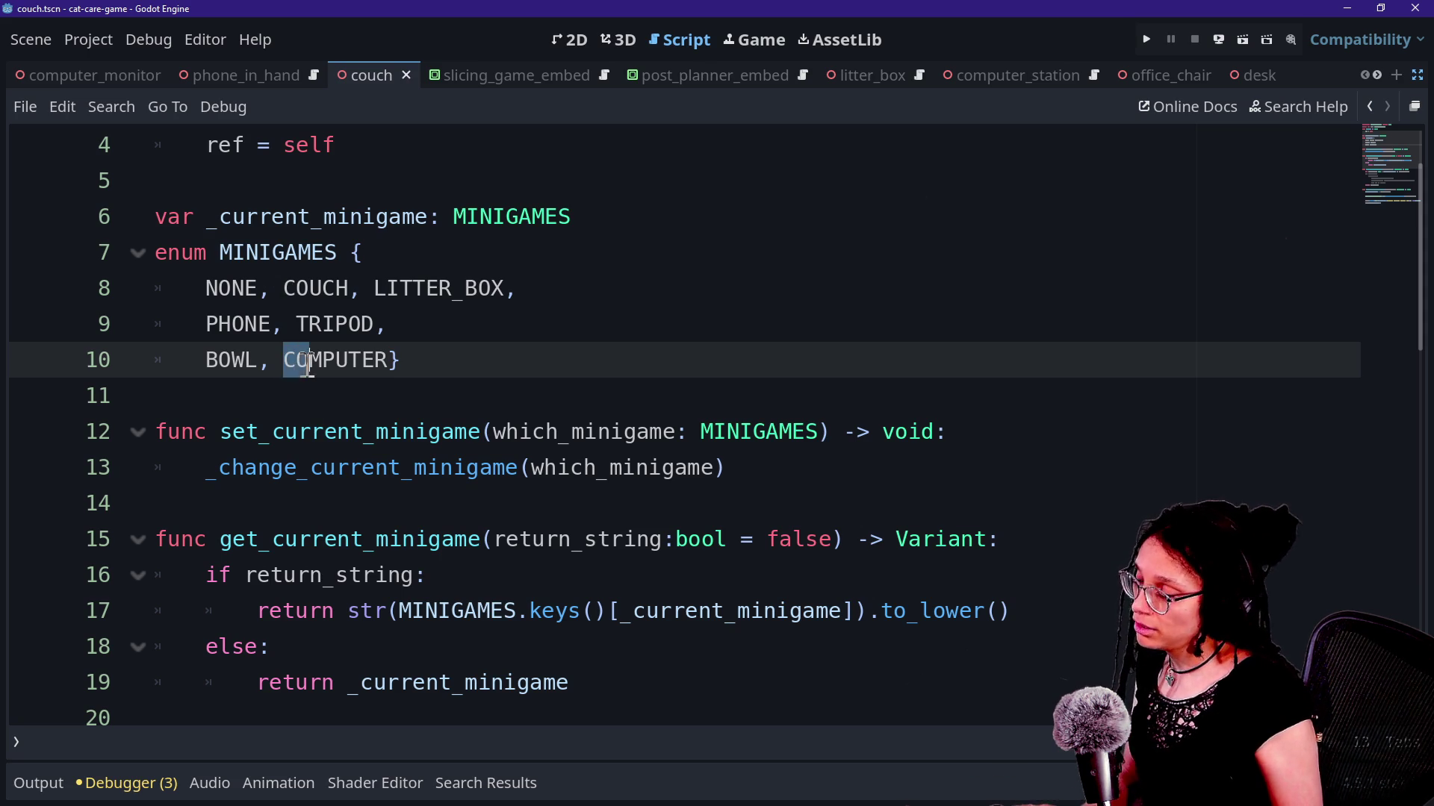
# Search project files for MINIGAMES.COMPUTER, rename the enum entry to COMPUTER_STATION, and save.
pyautogui.hotkey('ctrl', 'shift', 'f')
pyautogui.write('M')
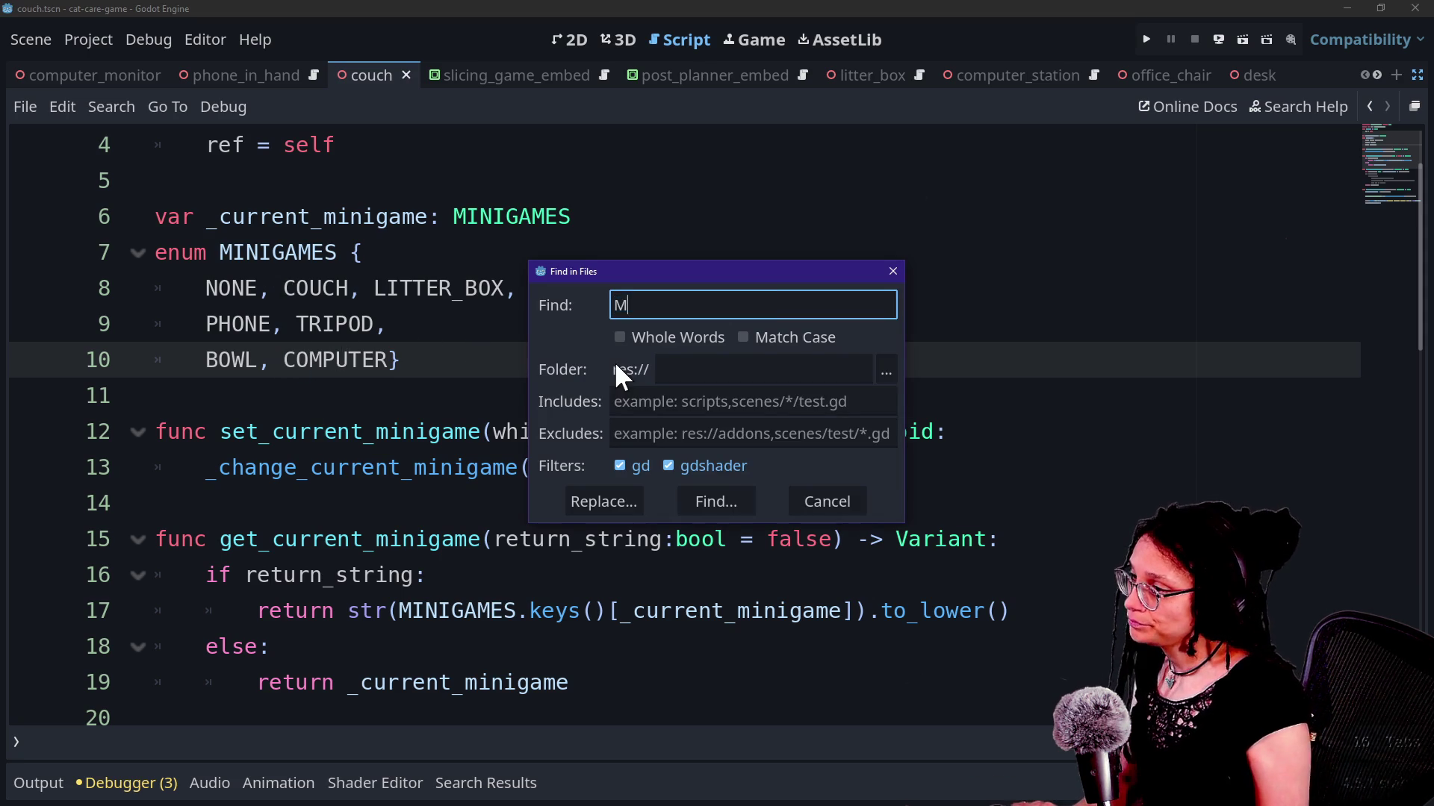
pyautogui.write('INIGAMES.COMPUTER')
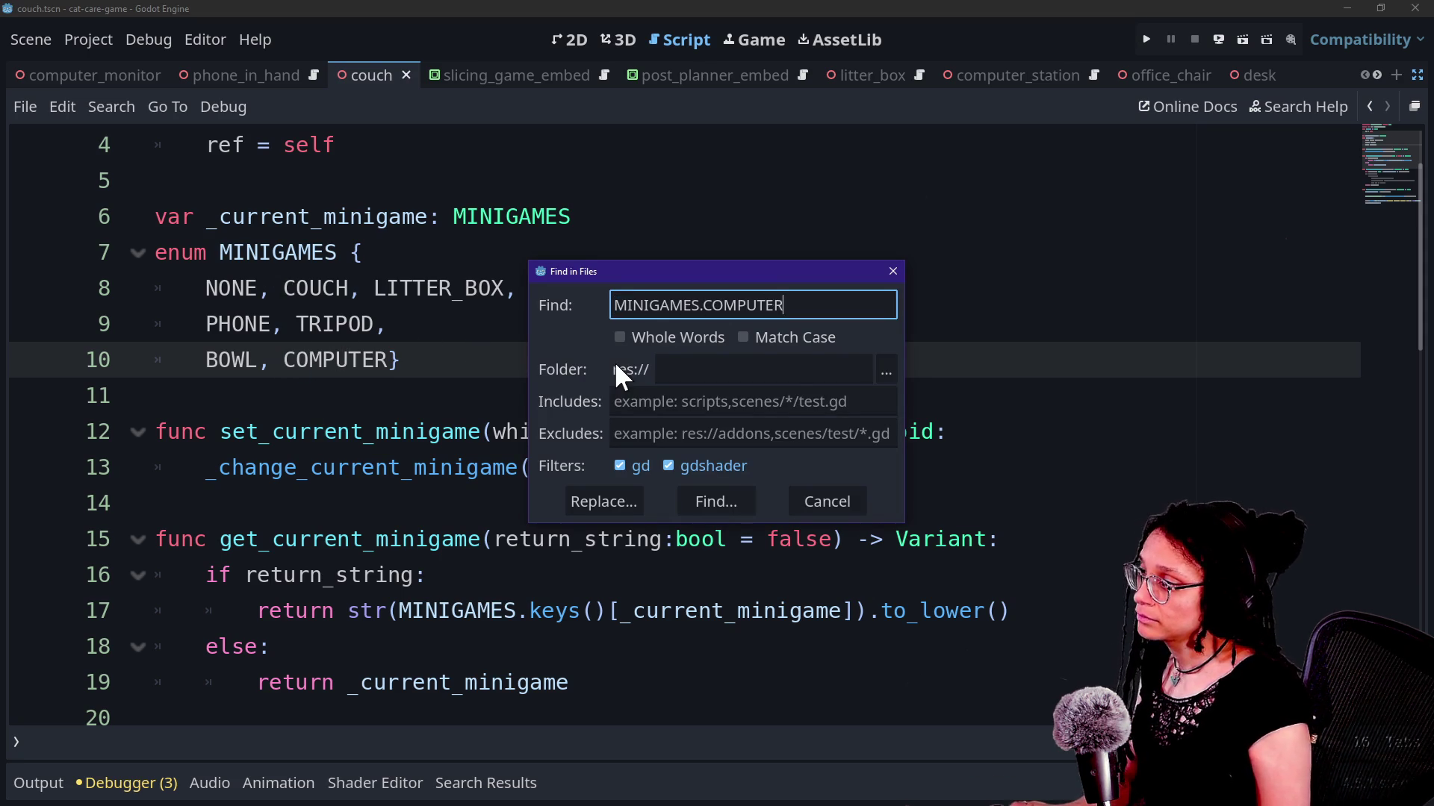
pyautogui.press('Return')
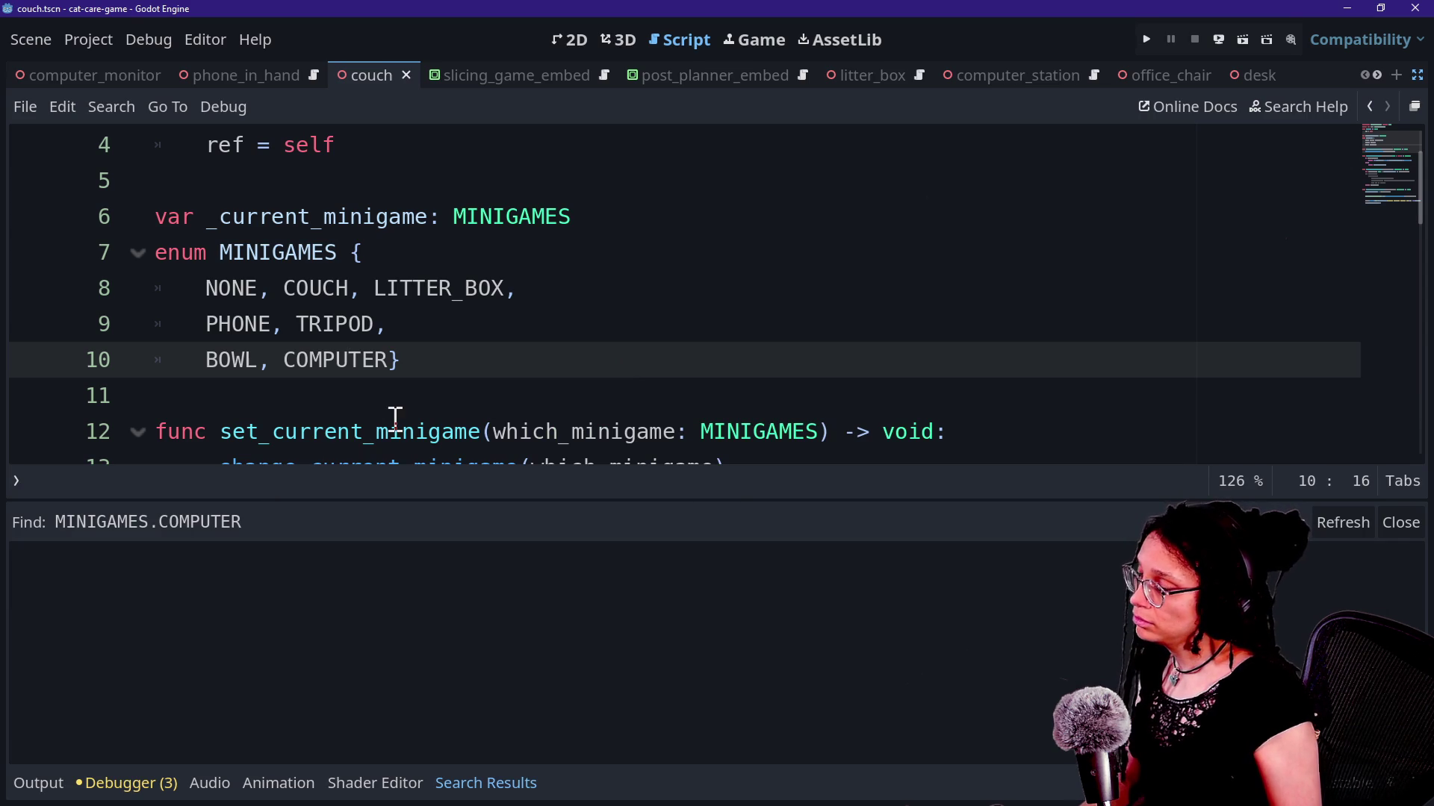
pyautogui.click(386, 359)
pyautogui.write('_STATION')
pyautogui.click(592, 360)
pyautogui.hotkey('ctrl', 's')
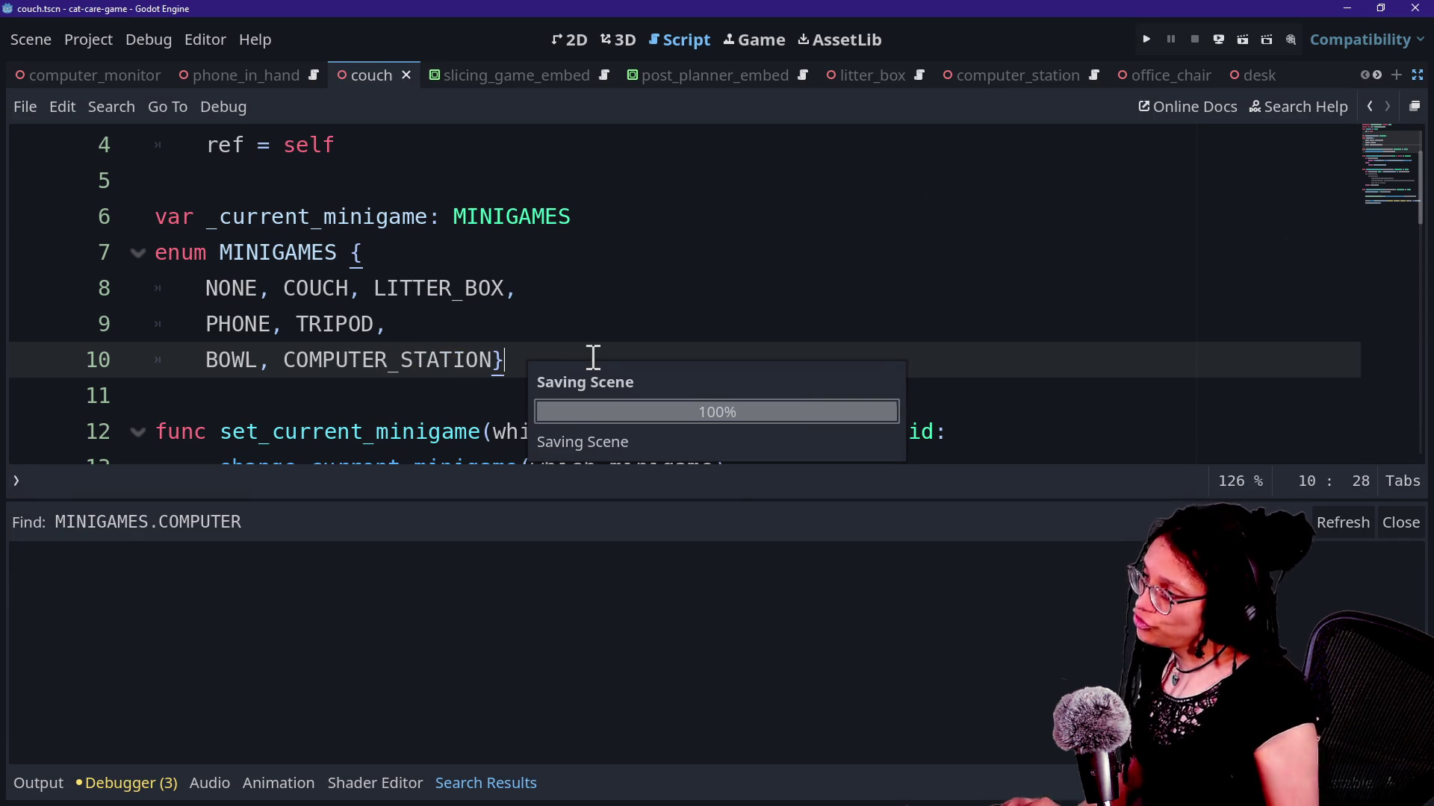
# Search Quick Open for 'station' to find the computer station files.
pyautogui.hotkey('shift', 'alt', 'o')
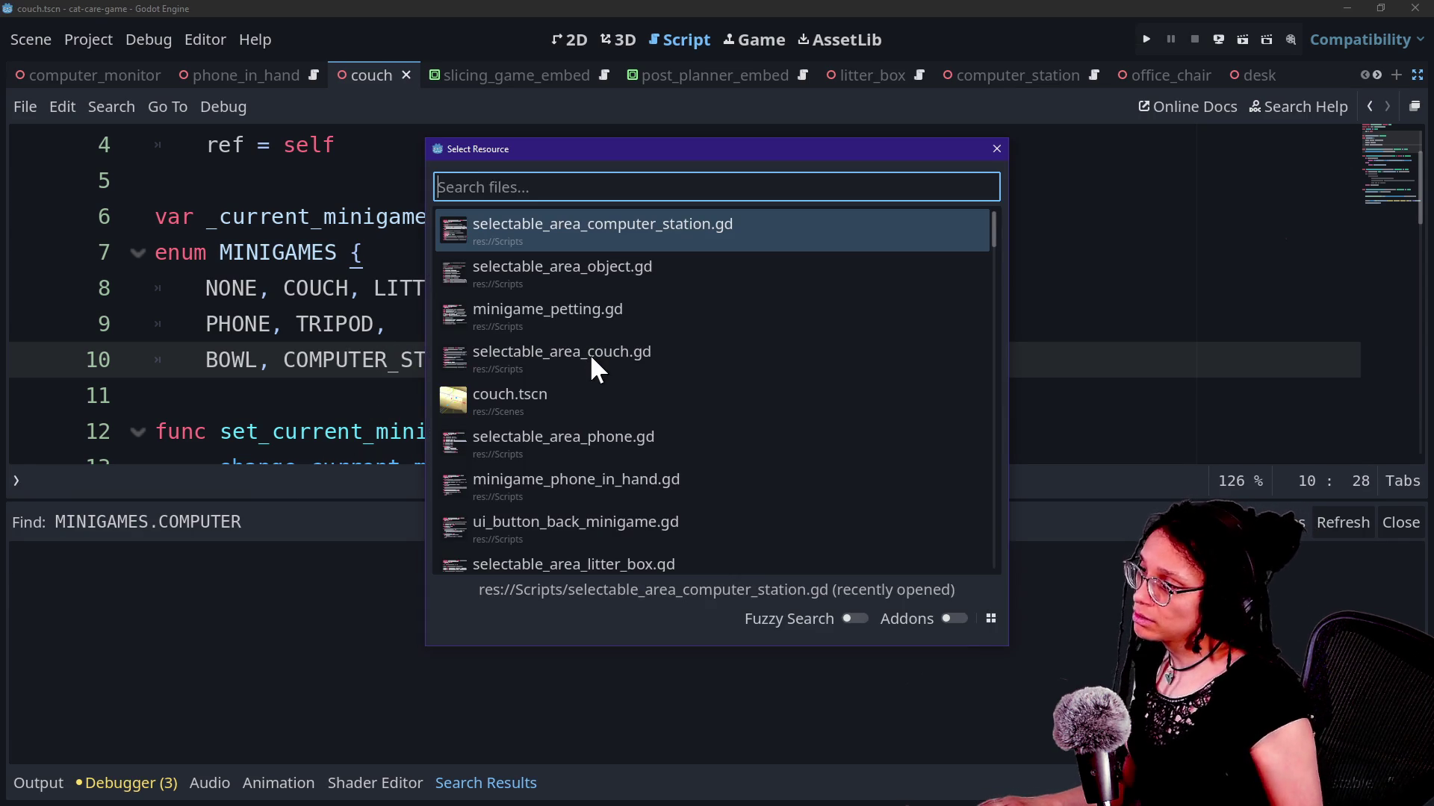
pyautogui.press('Down')
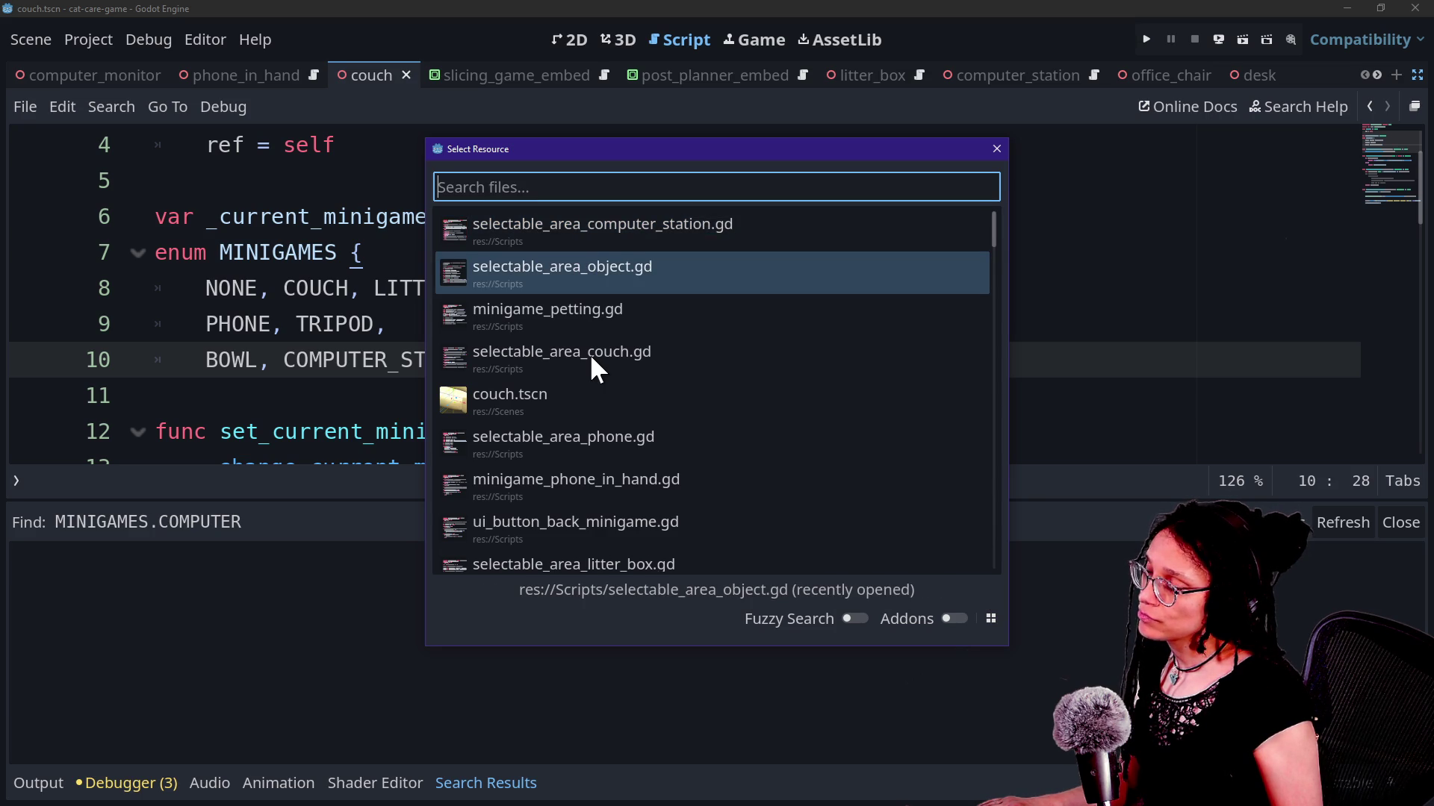
pyautogui.press('Down')
pyautogui.press('Down')
pyautogui.press('Down')
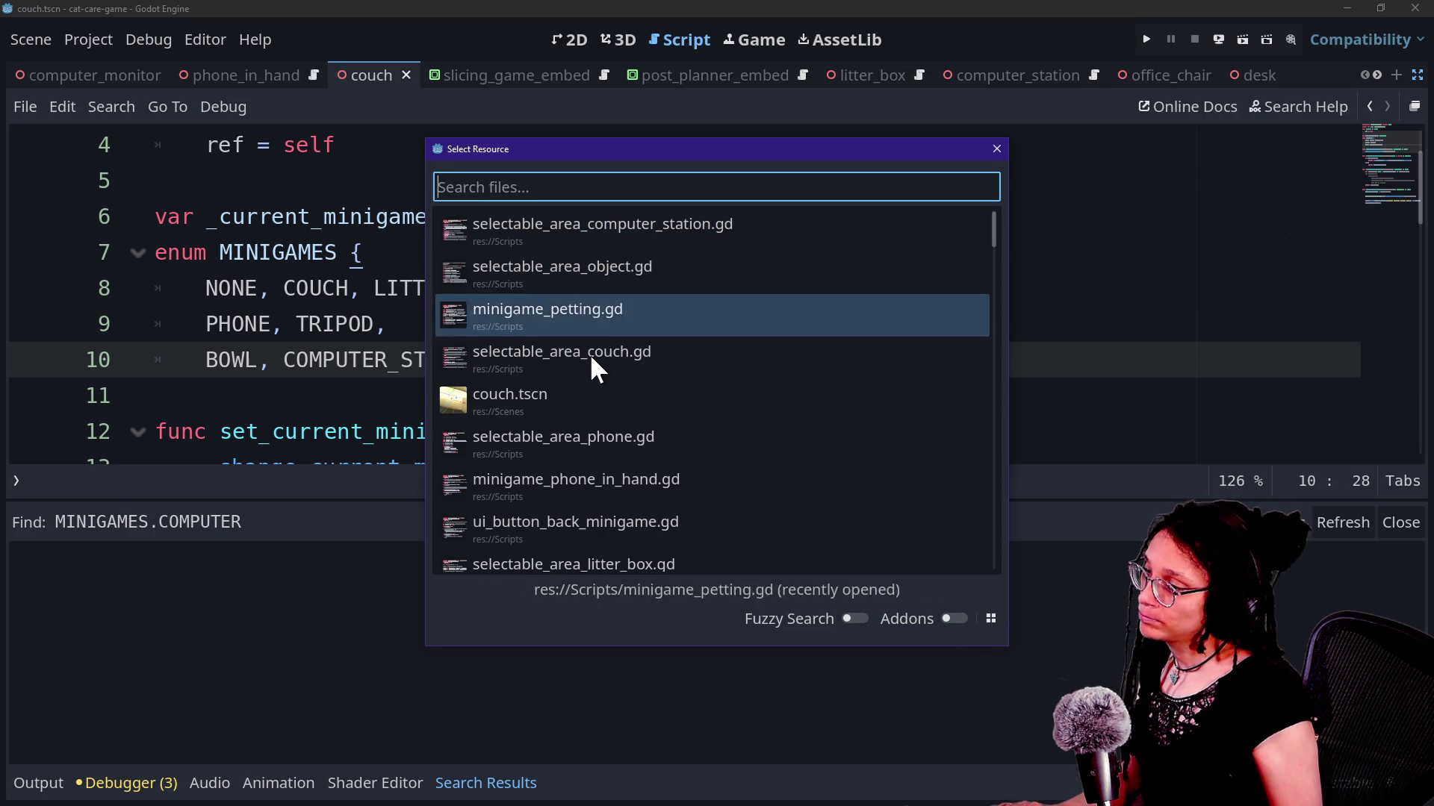
pyautogui.press('Up')
pyautogui.press('Up')
pyautogui.press('Up')
pyautogui.press('Escape')
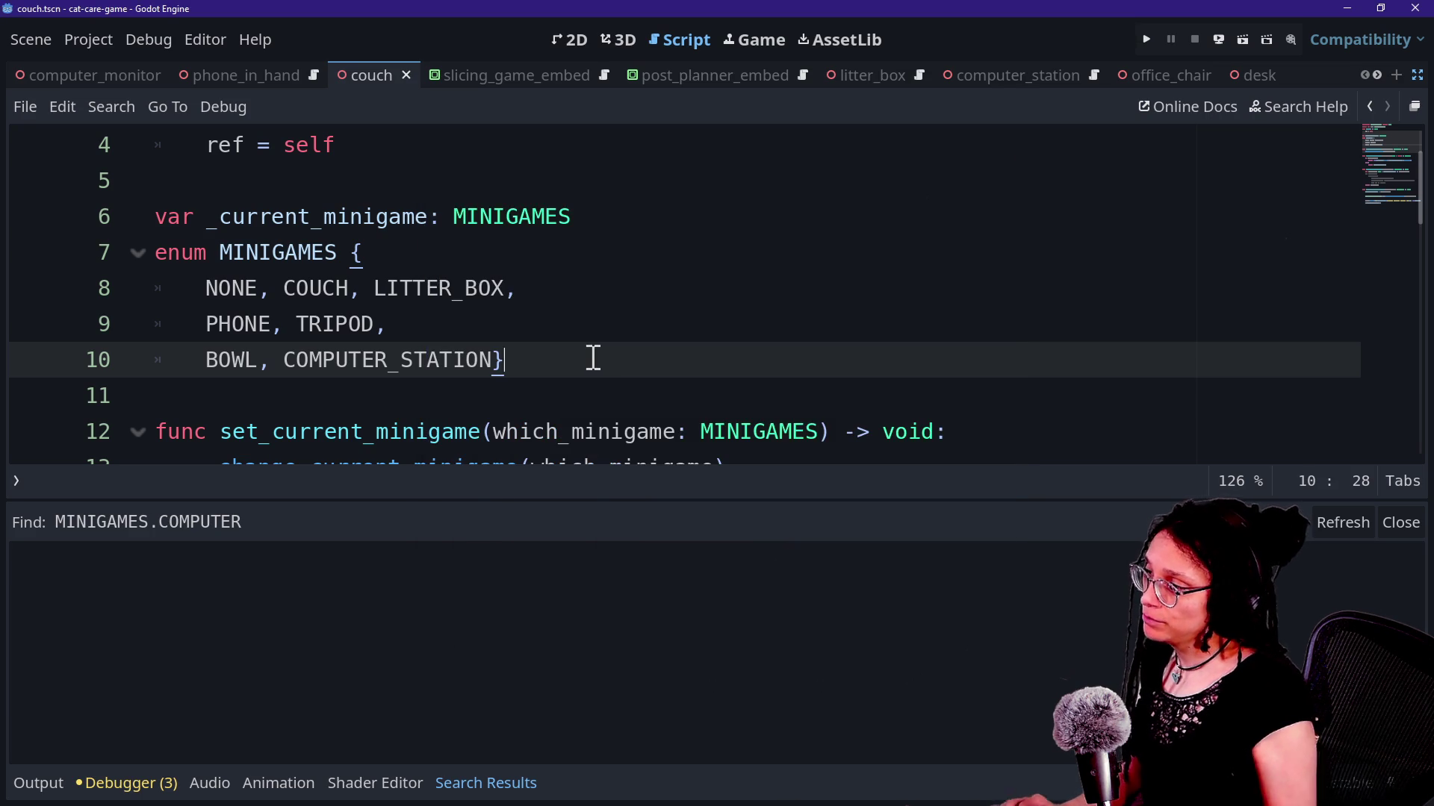
pyautogui.hotkey('alt', 'shift', 'o')
pyautogui.write('station')
pyautogui.press('Down')
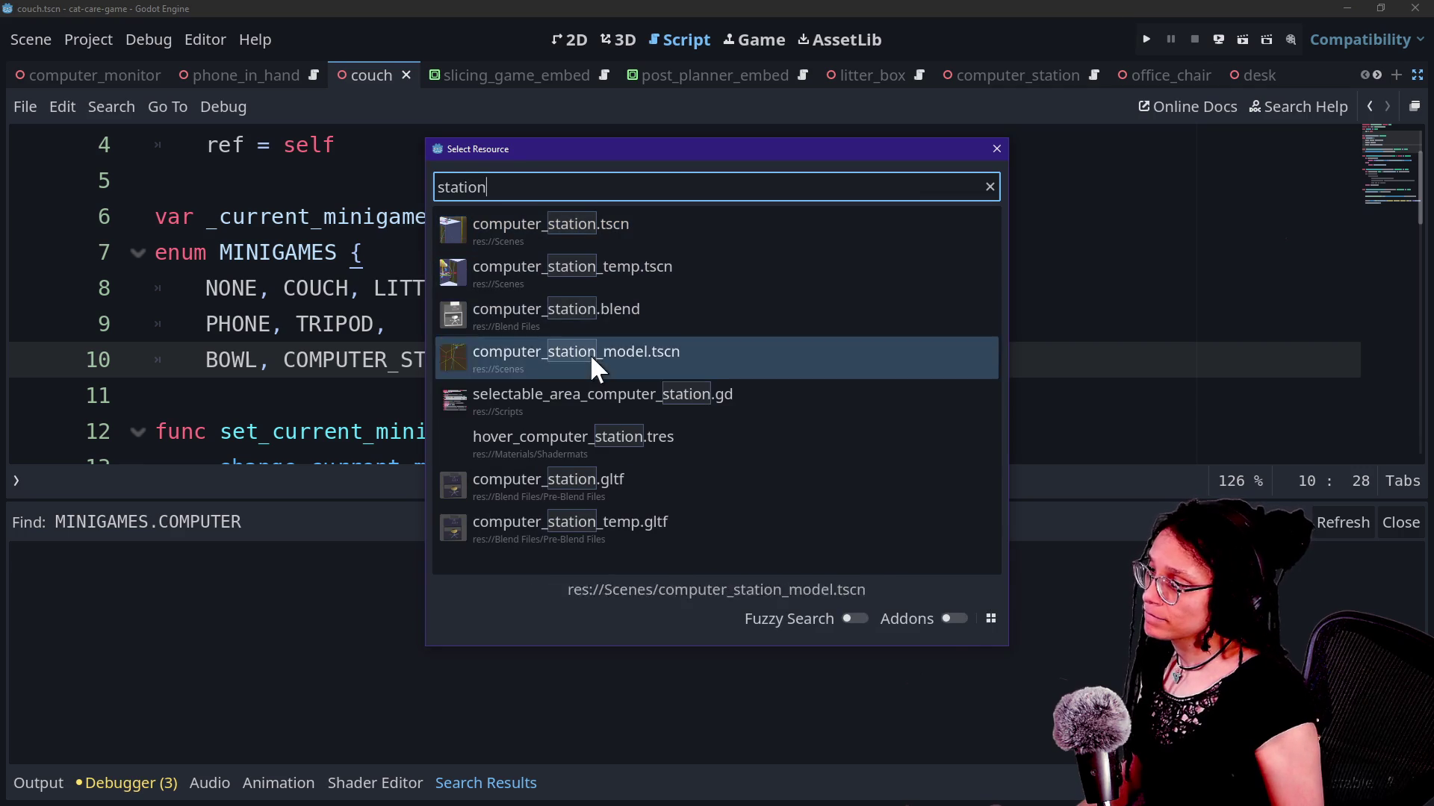
# Complete the argument ManageMinigames.MINIGAMES.COMPUTER_STATION) on a new line 13 and run the project.
pyautogui.click(590, 354)
pyautogui.hotkey('ctrl', 'j')
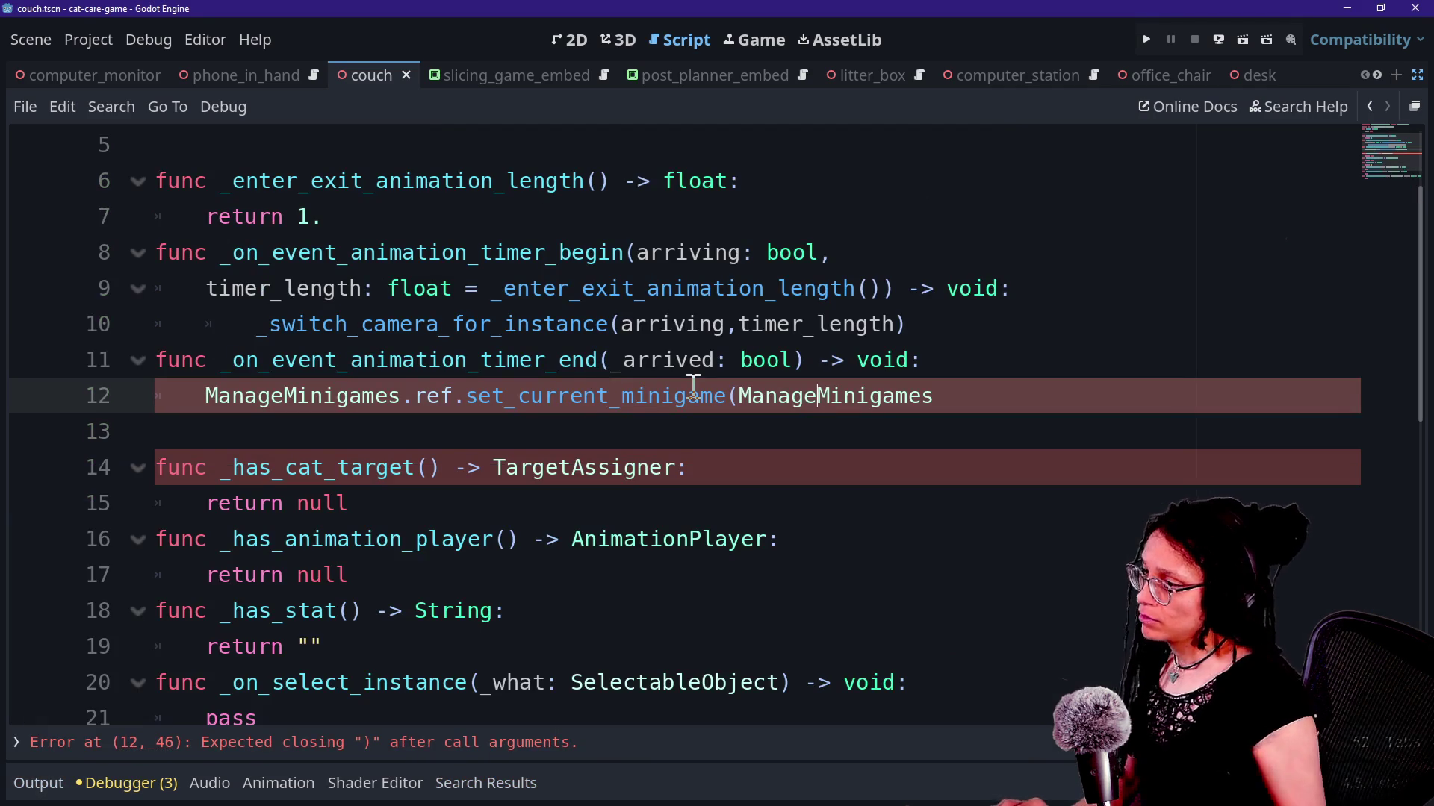
pyautogui.write('.')
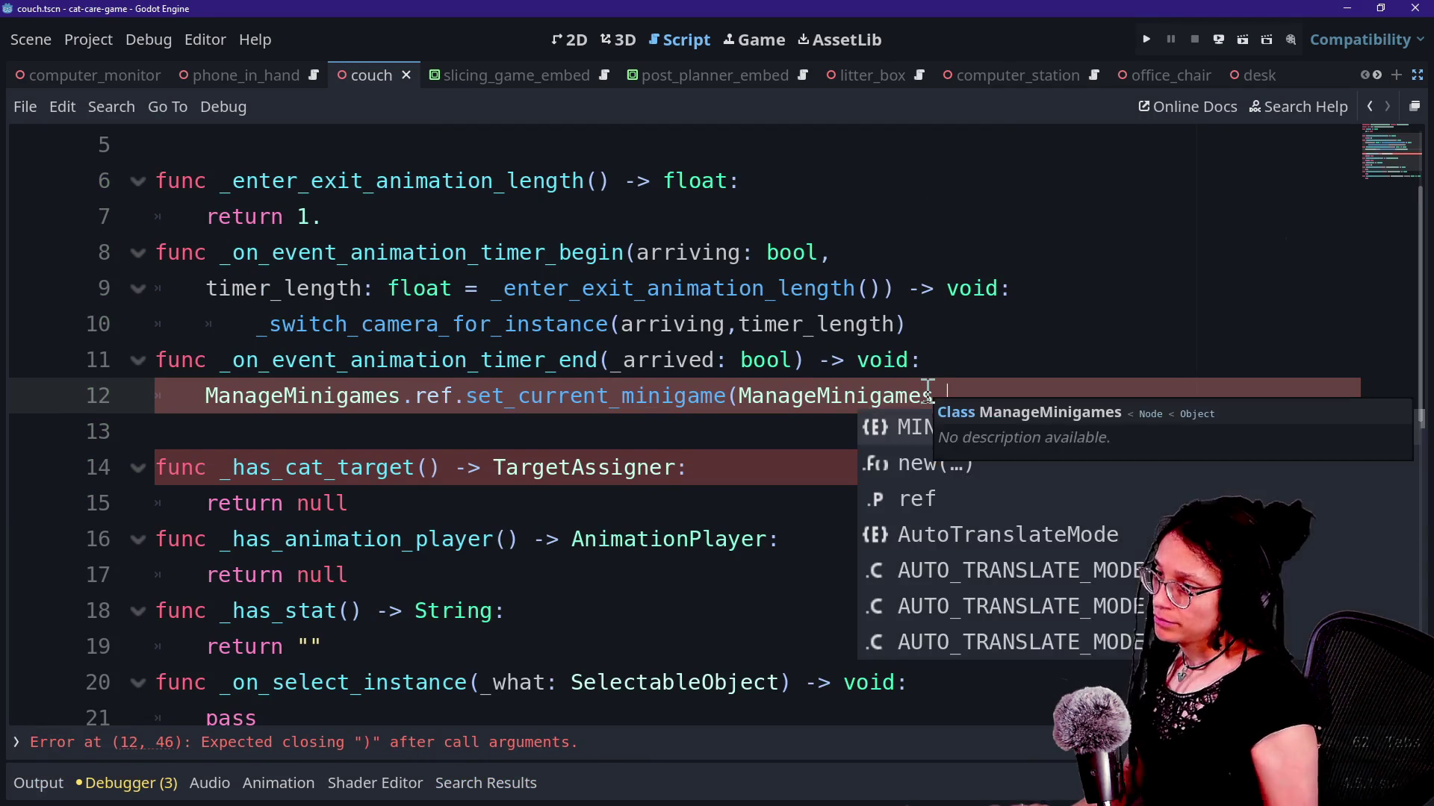
pyautogui.click(740, 395)
pyautogui.press('Return')
pyautogui.click(728, 441)
pyautogui.write('IGINI')
pyautogui.press('Return')
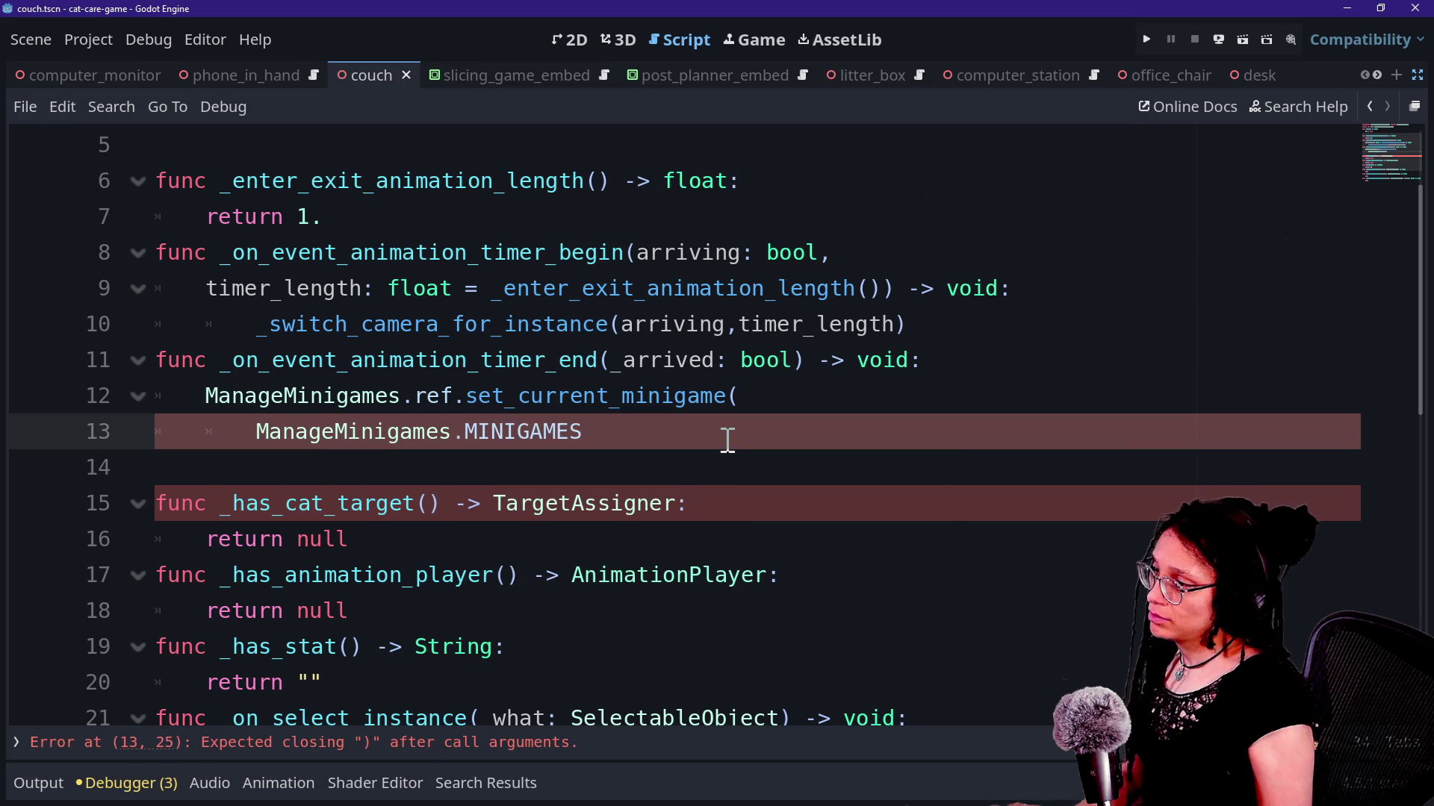
pyautogui.press('Down')
pyautogui.press('Down')
pyautogui.press('Down')
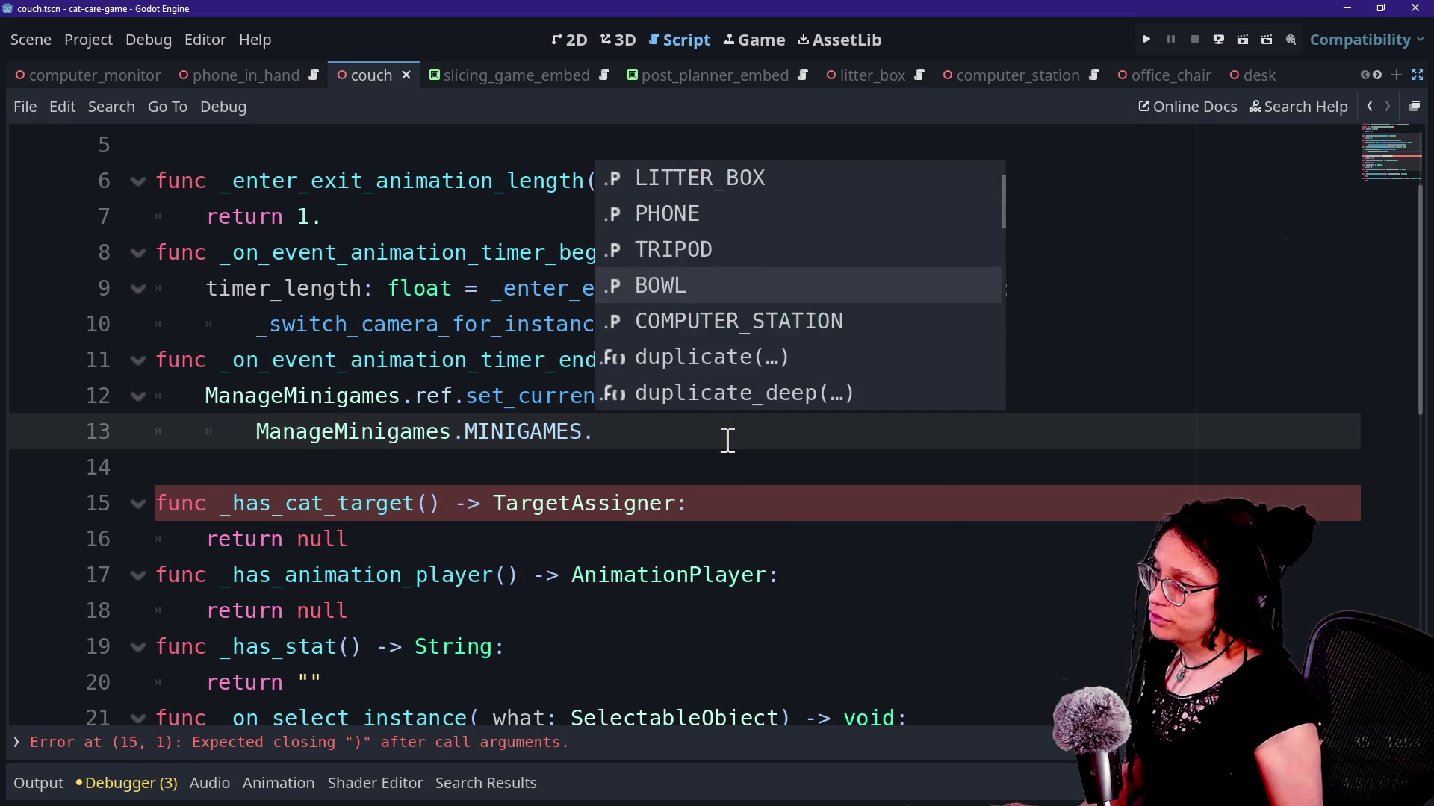
pyautogui.press('Return')
pyautogui.write(')')
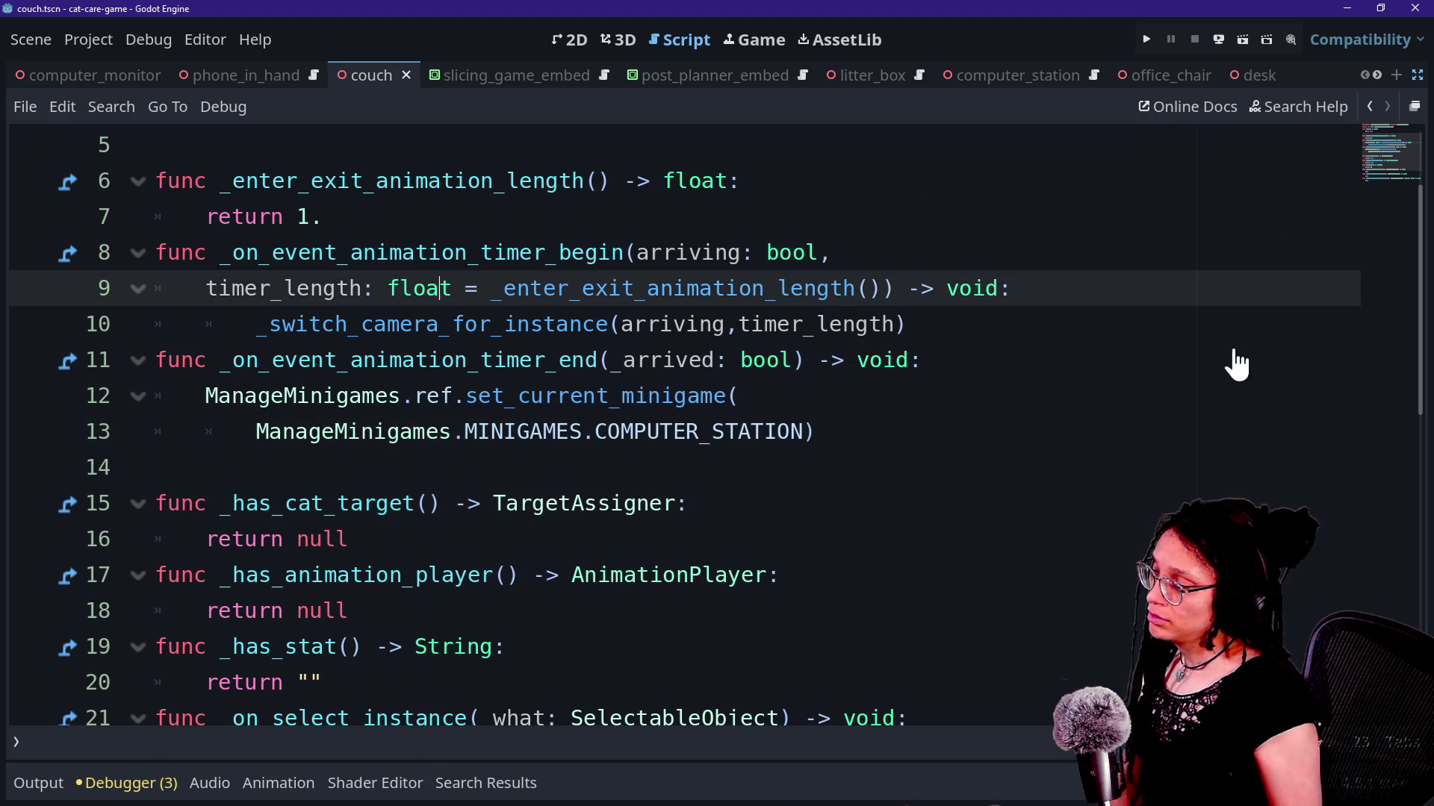
pyautogui.click(1145, 39)
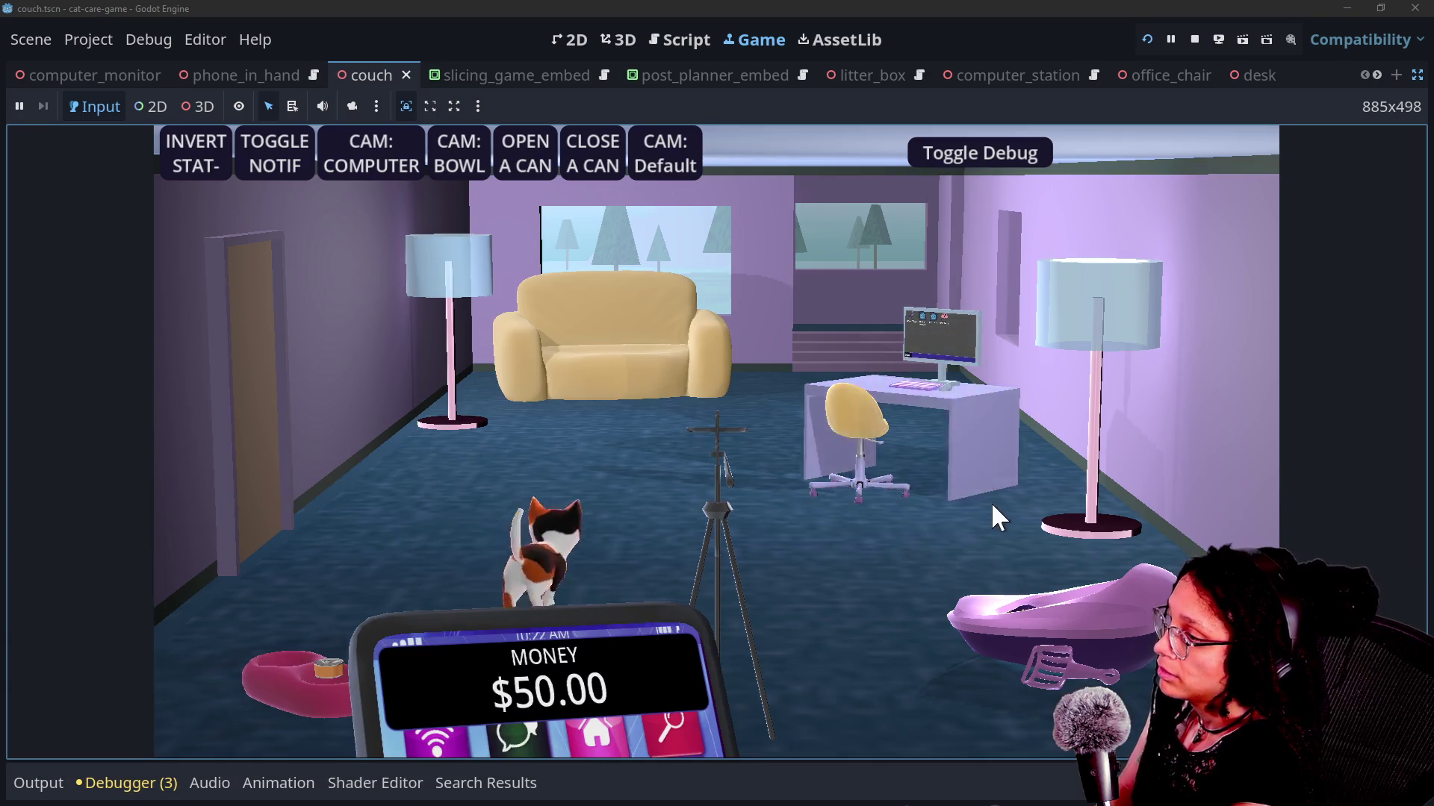
# In the running game, visit the computer desk, go back to the room, and stop the game.
pyautogui.click(991, 508)
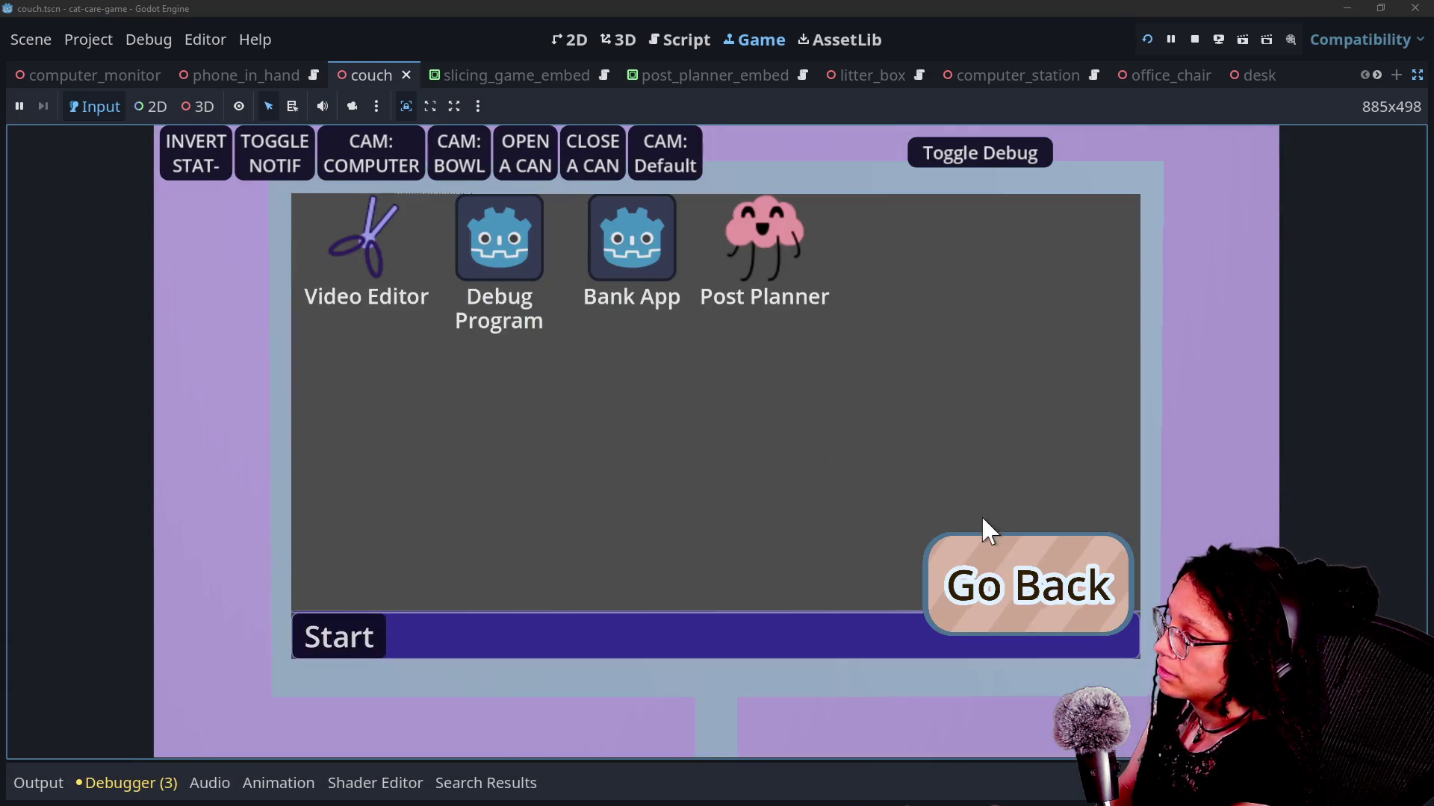
pyautogui.click(1038, 589)
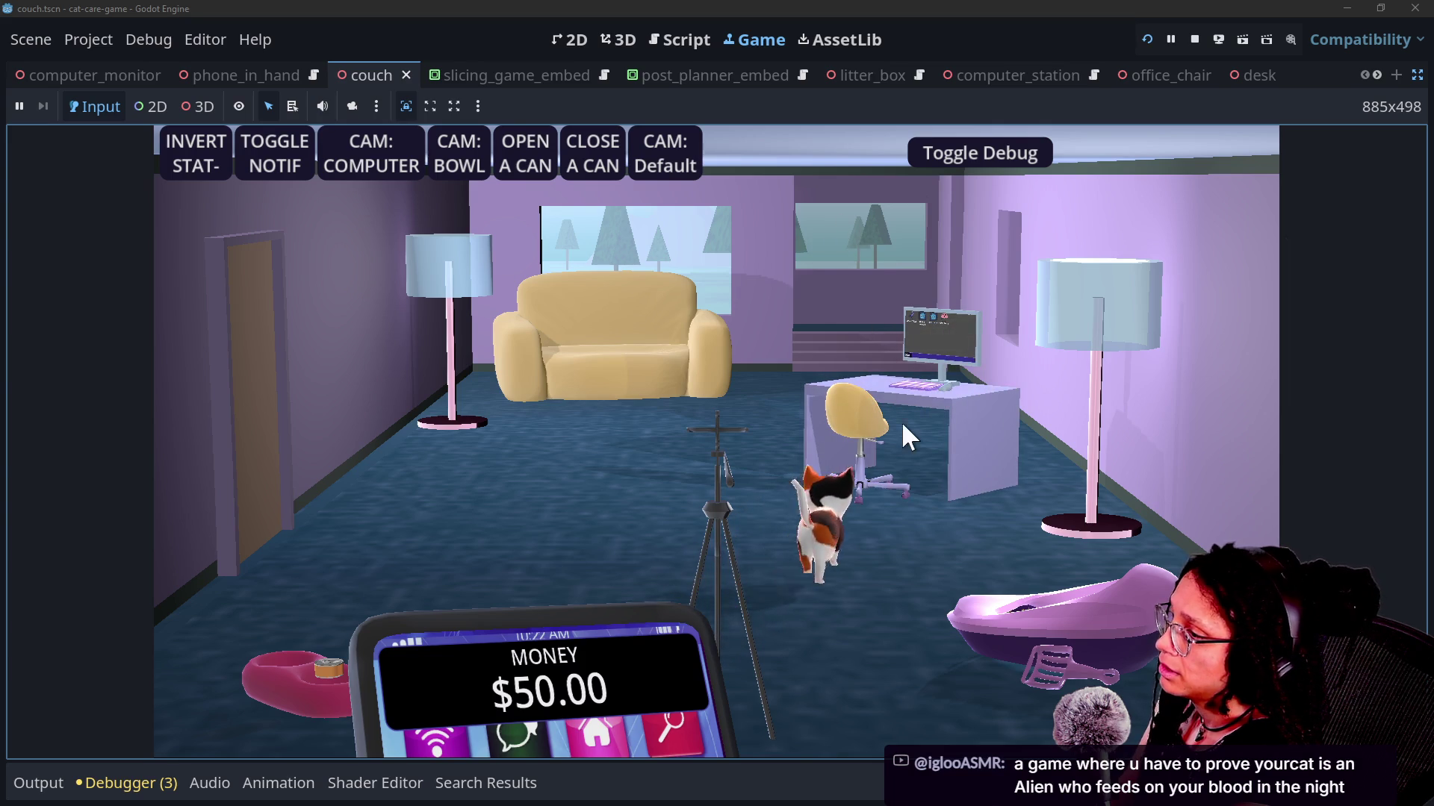
pyautogui.click(1197, 38)
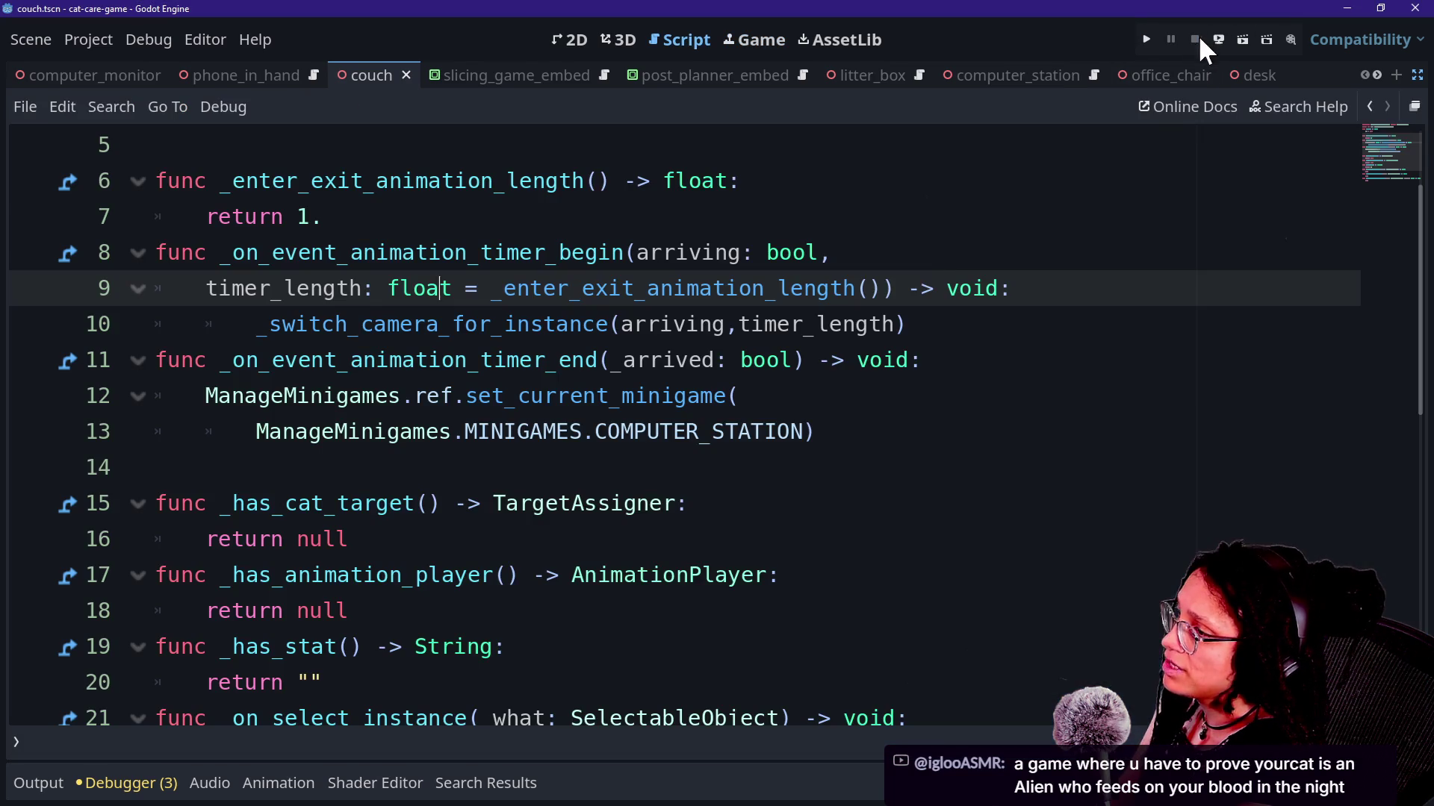
# Review the COMPUTER_STATION set_current_minigame call on lines 12–13 of the computer station script.
pyautogui.click(814, 471)
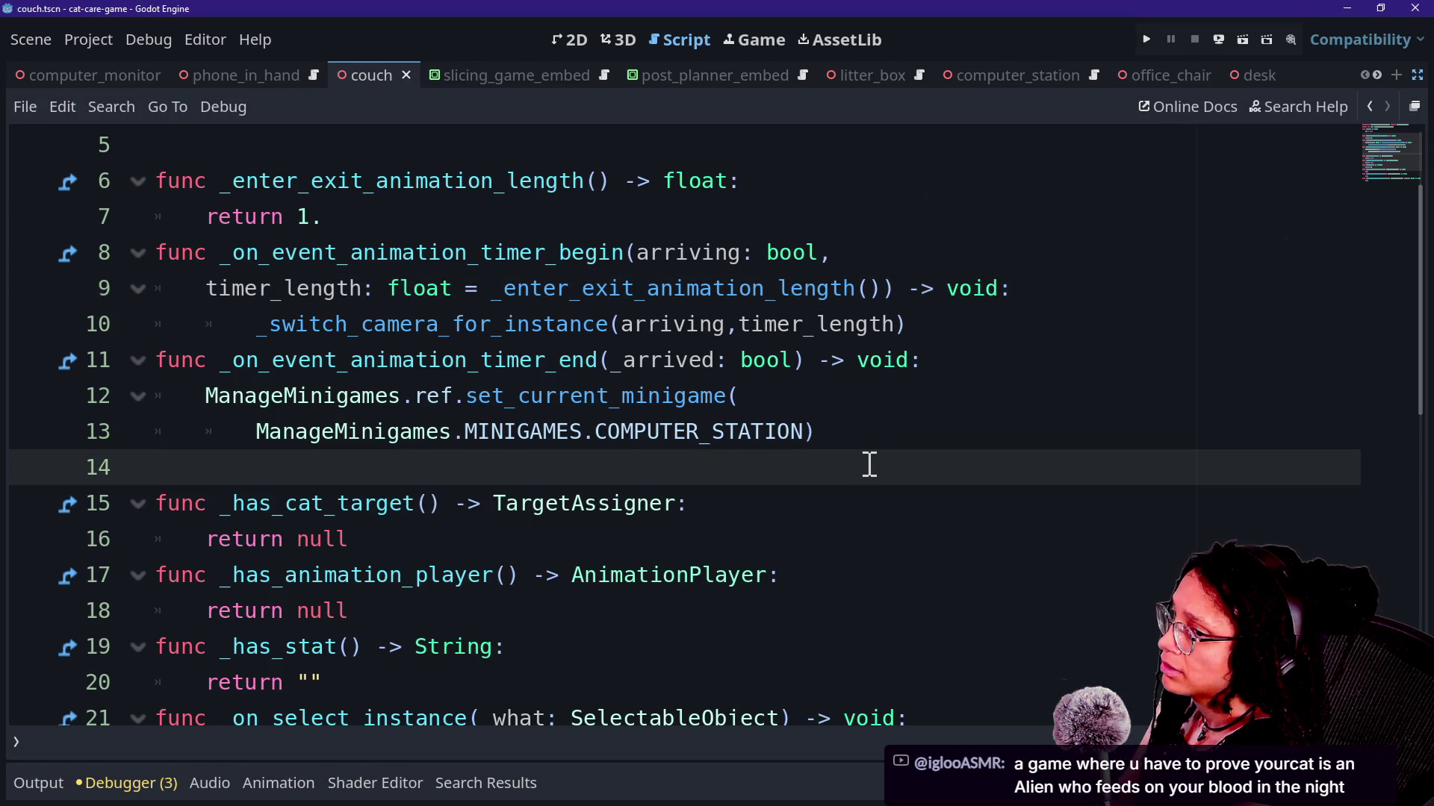
pyautogui.scroll(1, 870, 465)
pyautogui.click(848, 493)
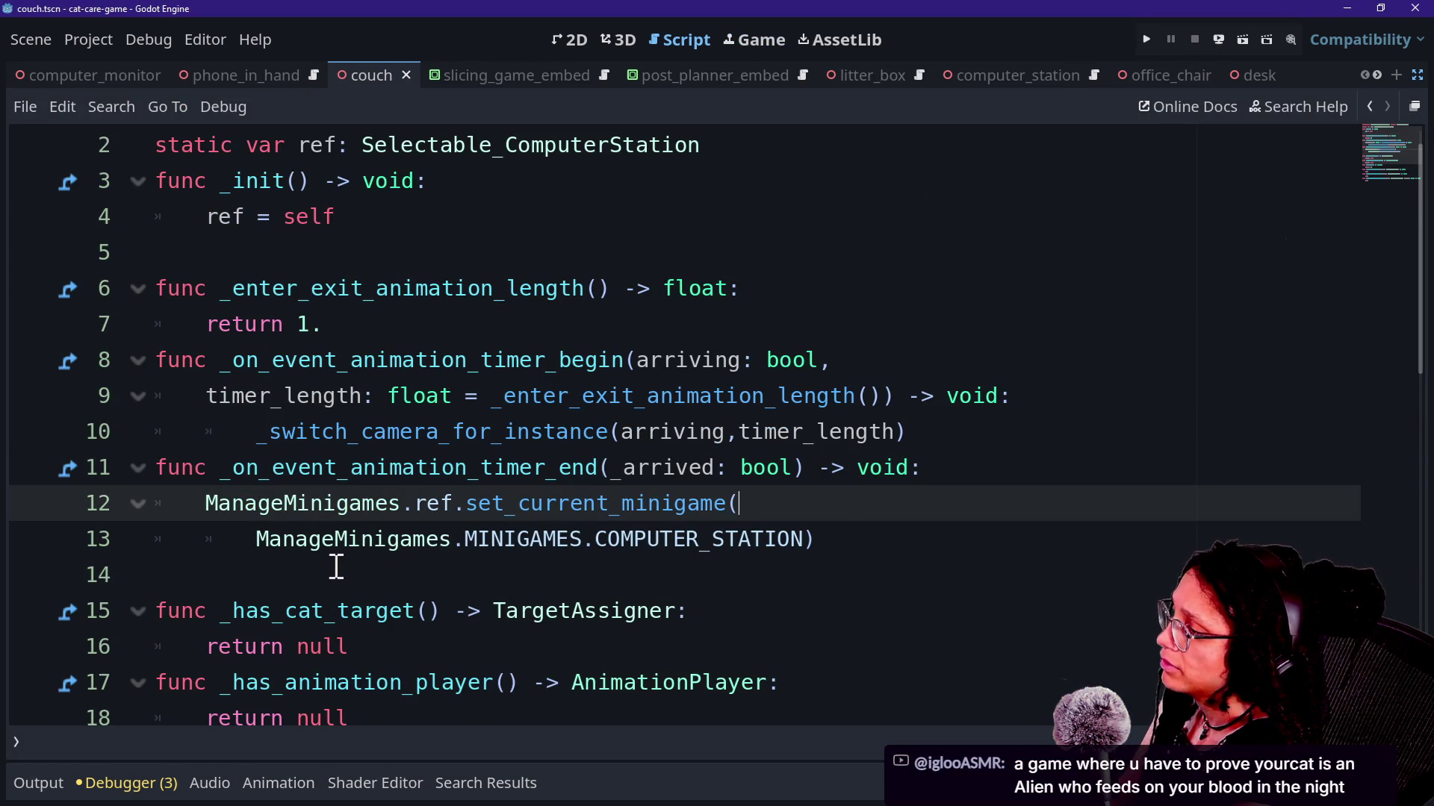
pyautogui.click(384, 539)
pyautogui.click(538, 575)
pyautogui.click(700, 539)
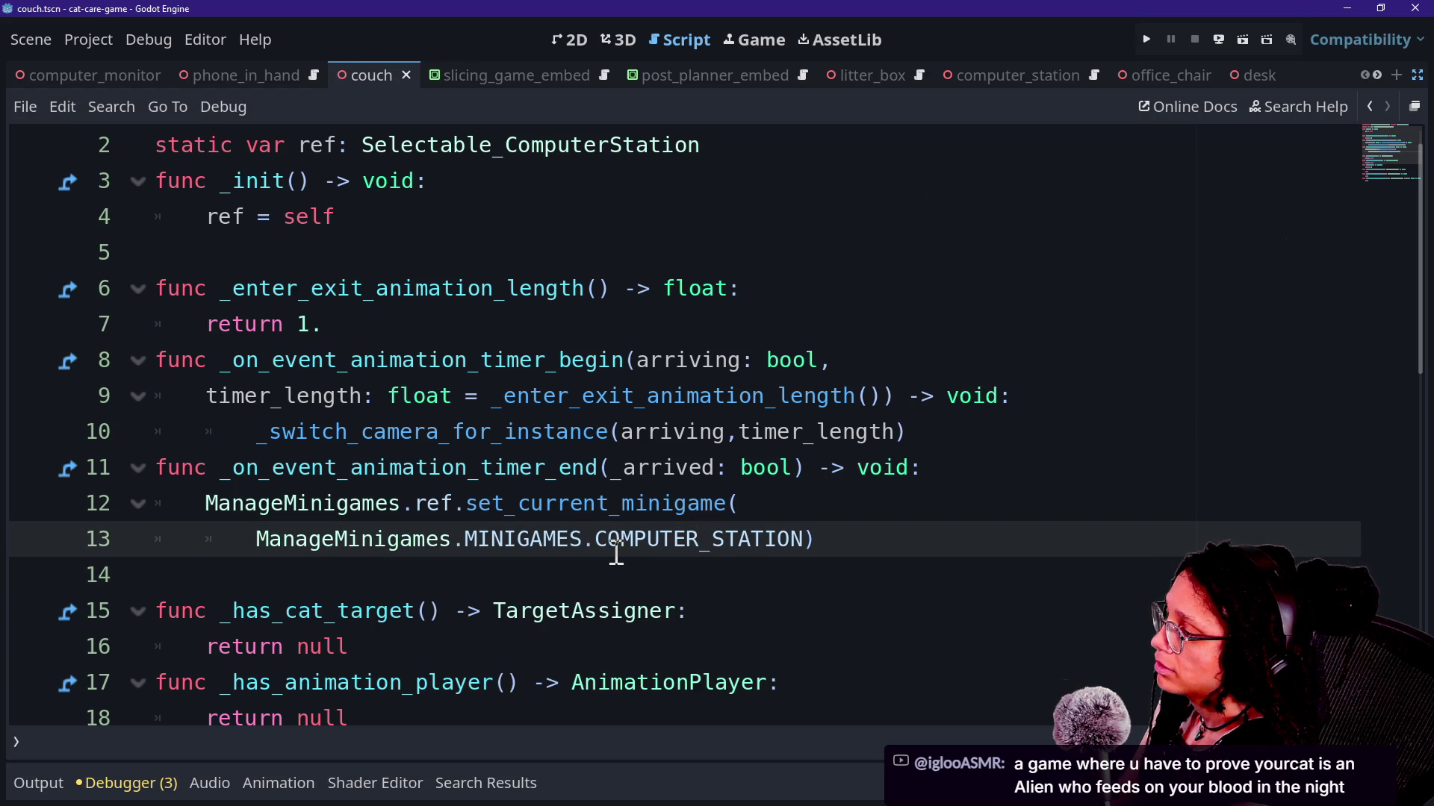
pyautogui.click(728, 37)
pyautogui.click(676, 40)
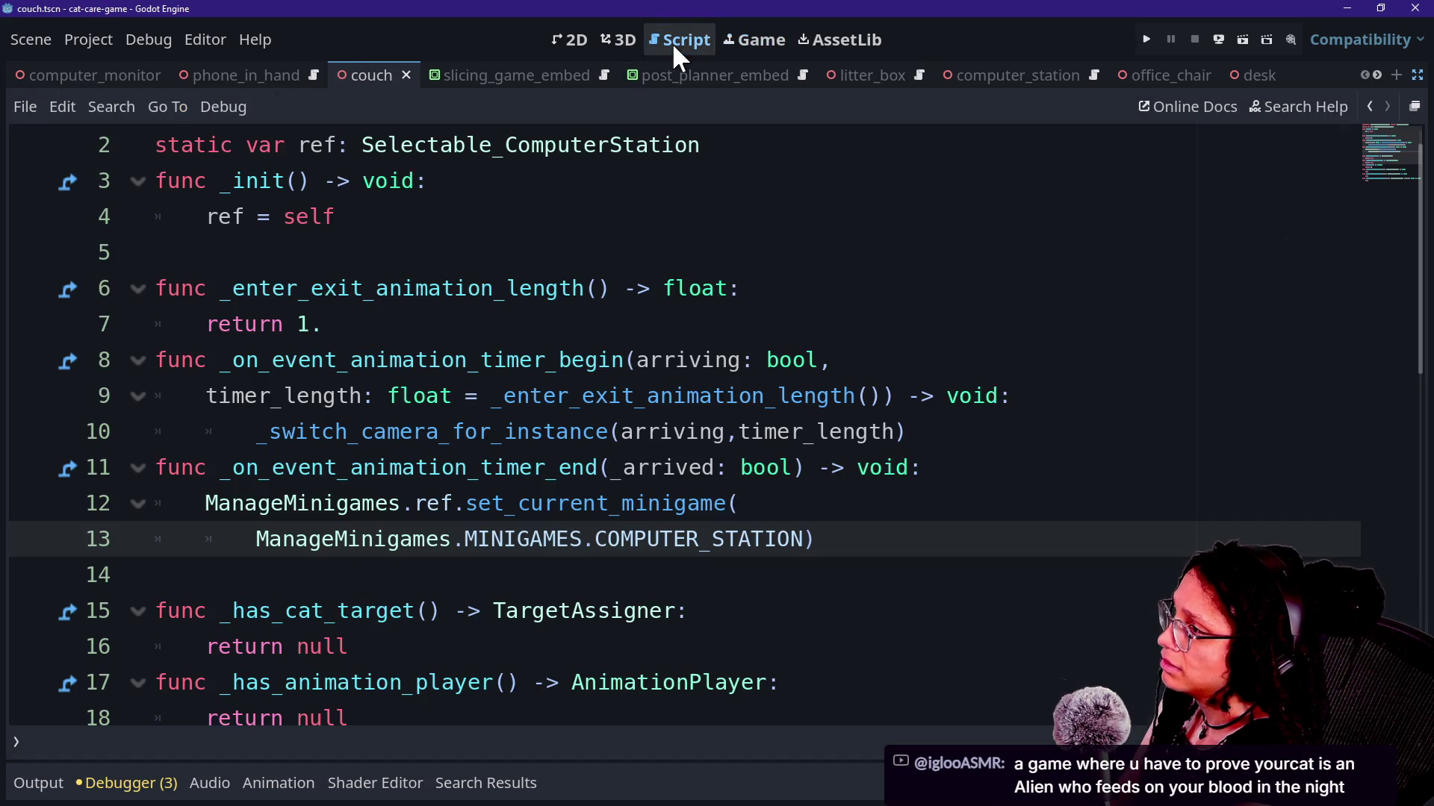
pyautogui.click(690, 422)
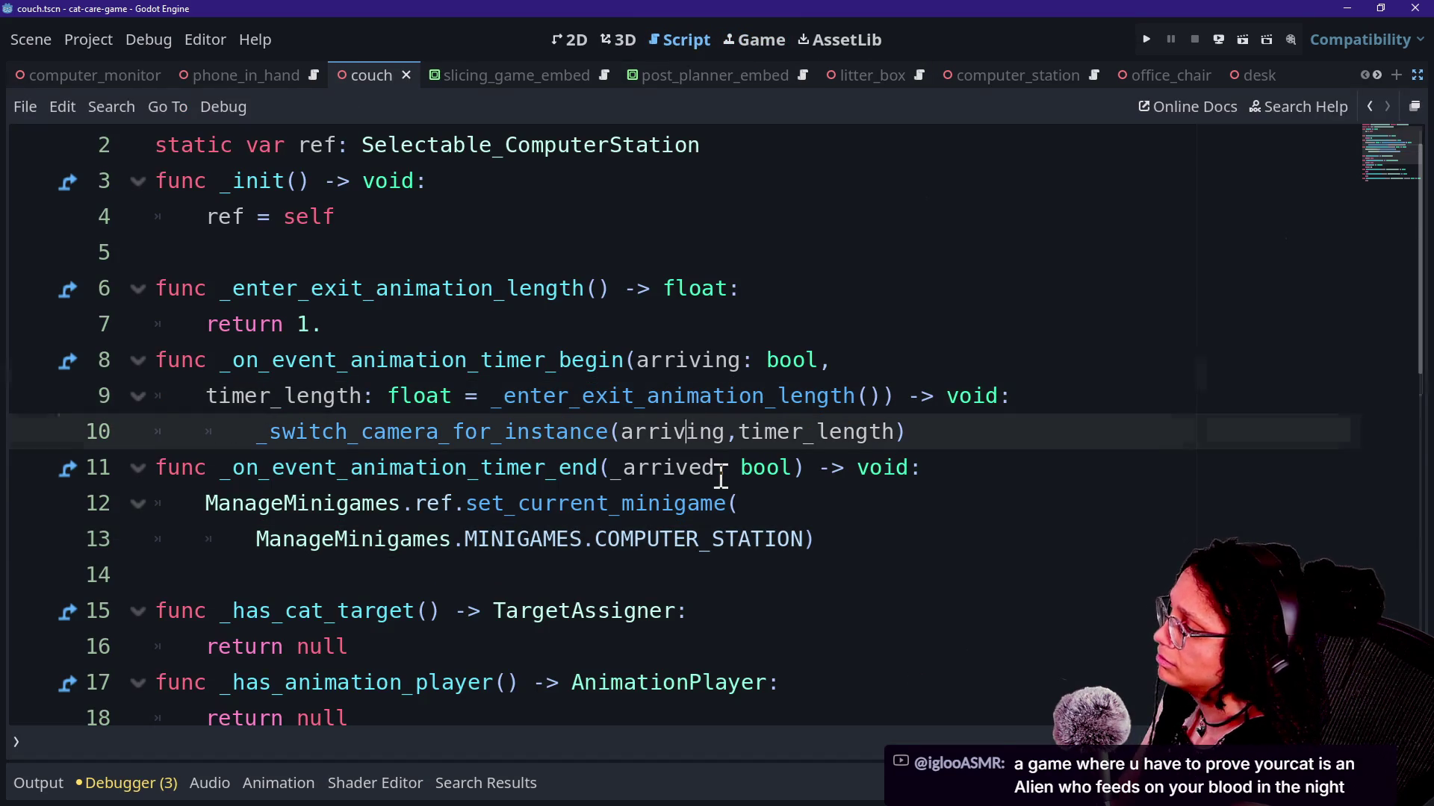
pyautogui.scroll(-4, 721, 477)
pyautogui.scroll(4, 721, 478)
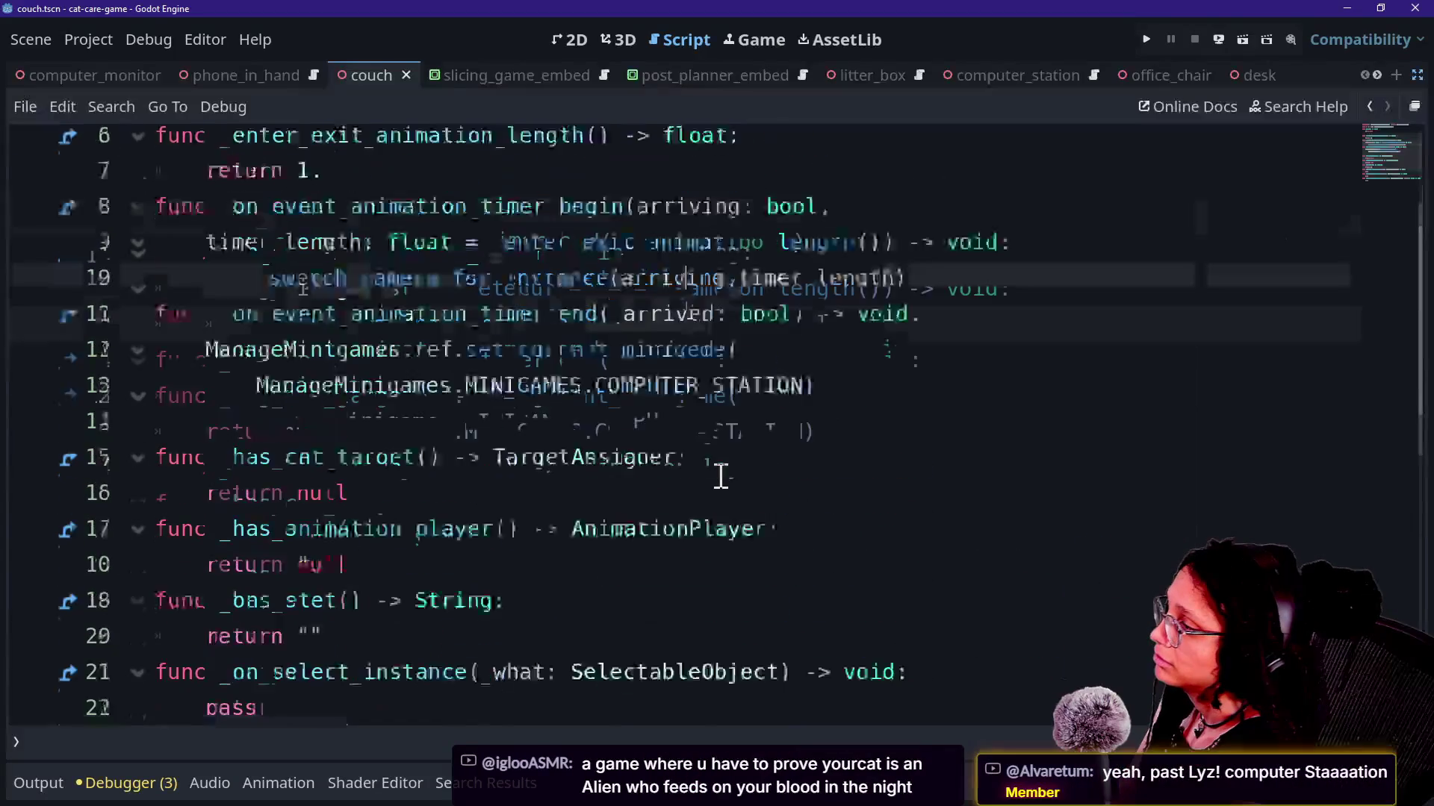
# Run the game, enter and leave the computer desk, and check the Output log's computer_station message.
pyautogui.click(778, 46)
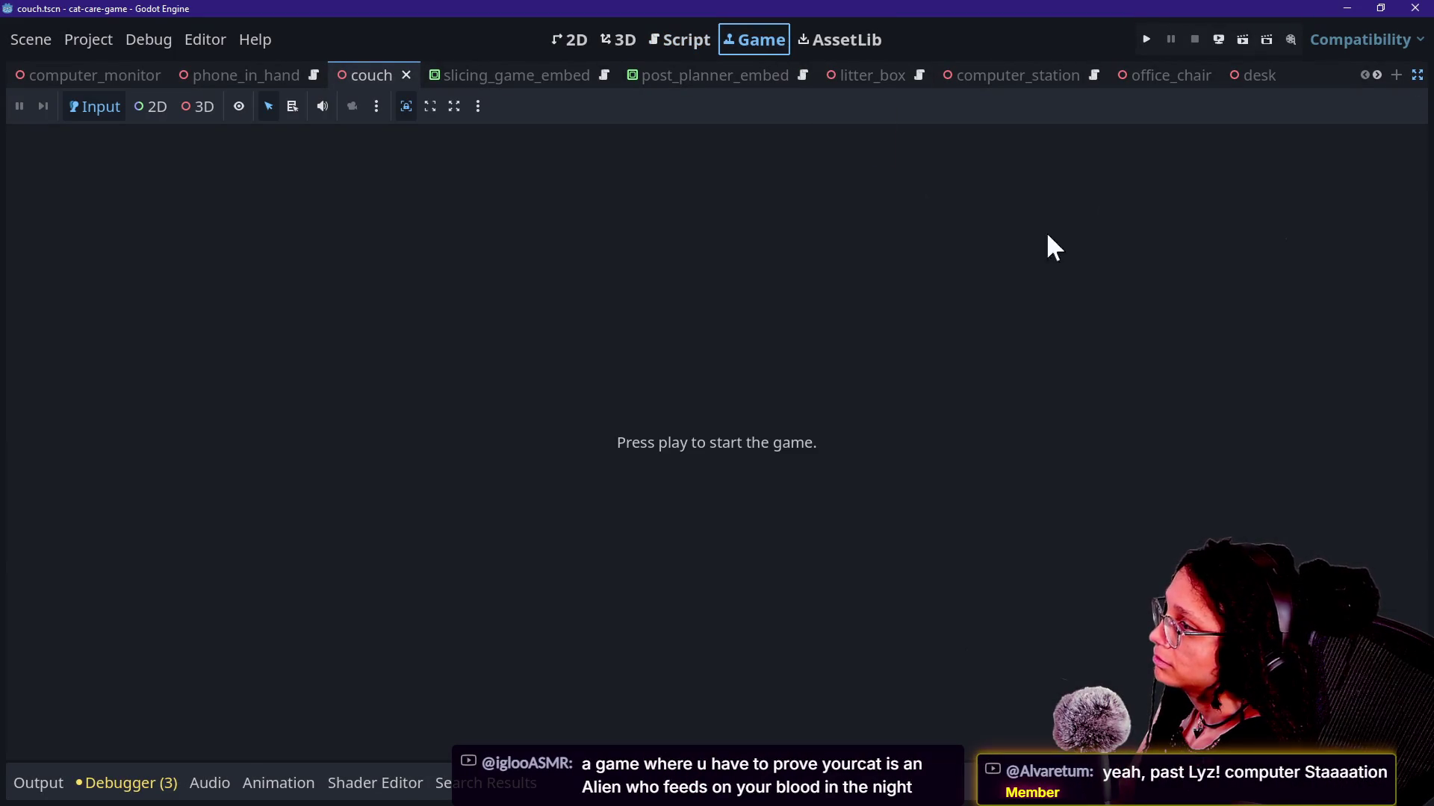
pyautogui.click(1143, 39)
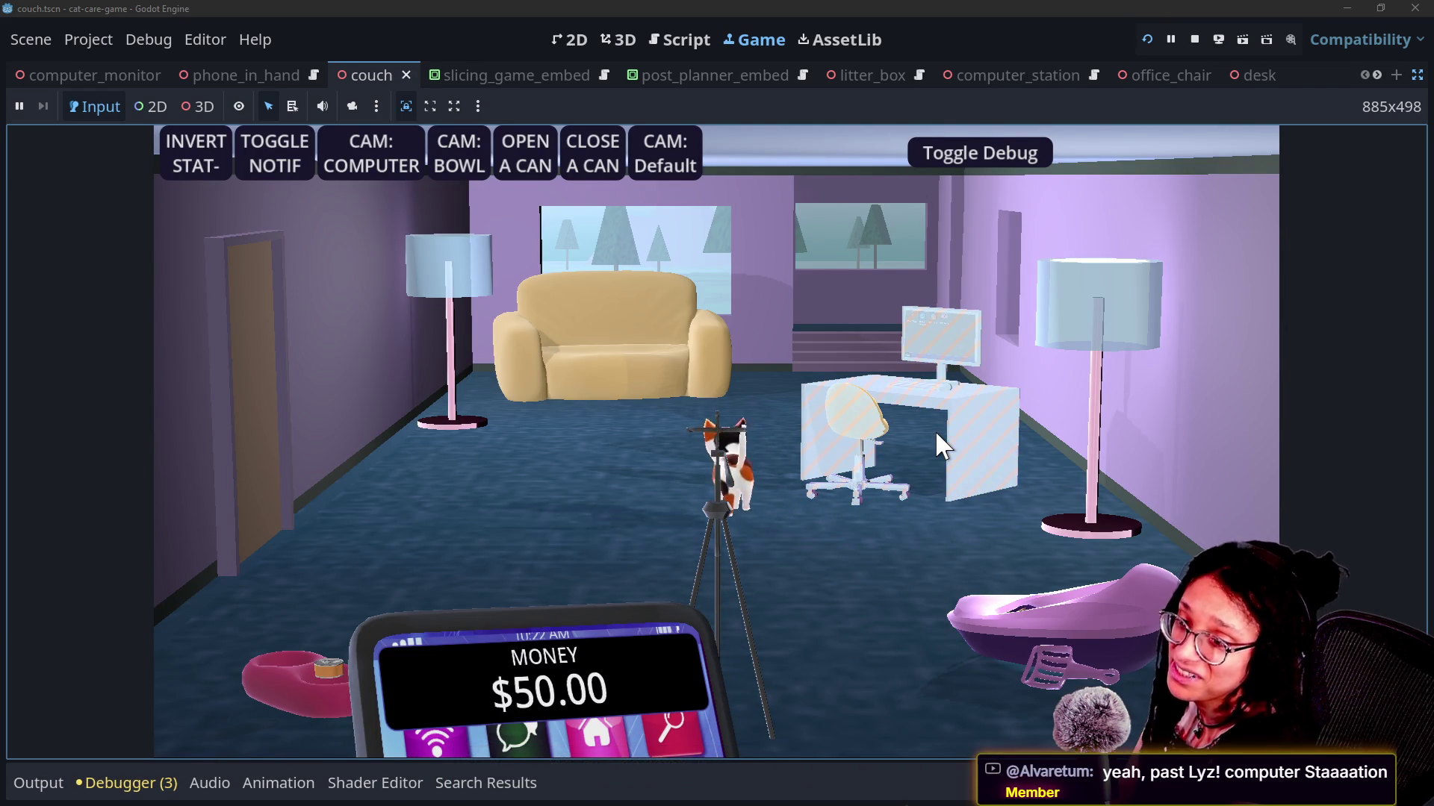
pyautogui.click(901, 396)
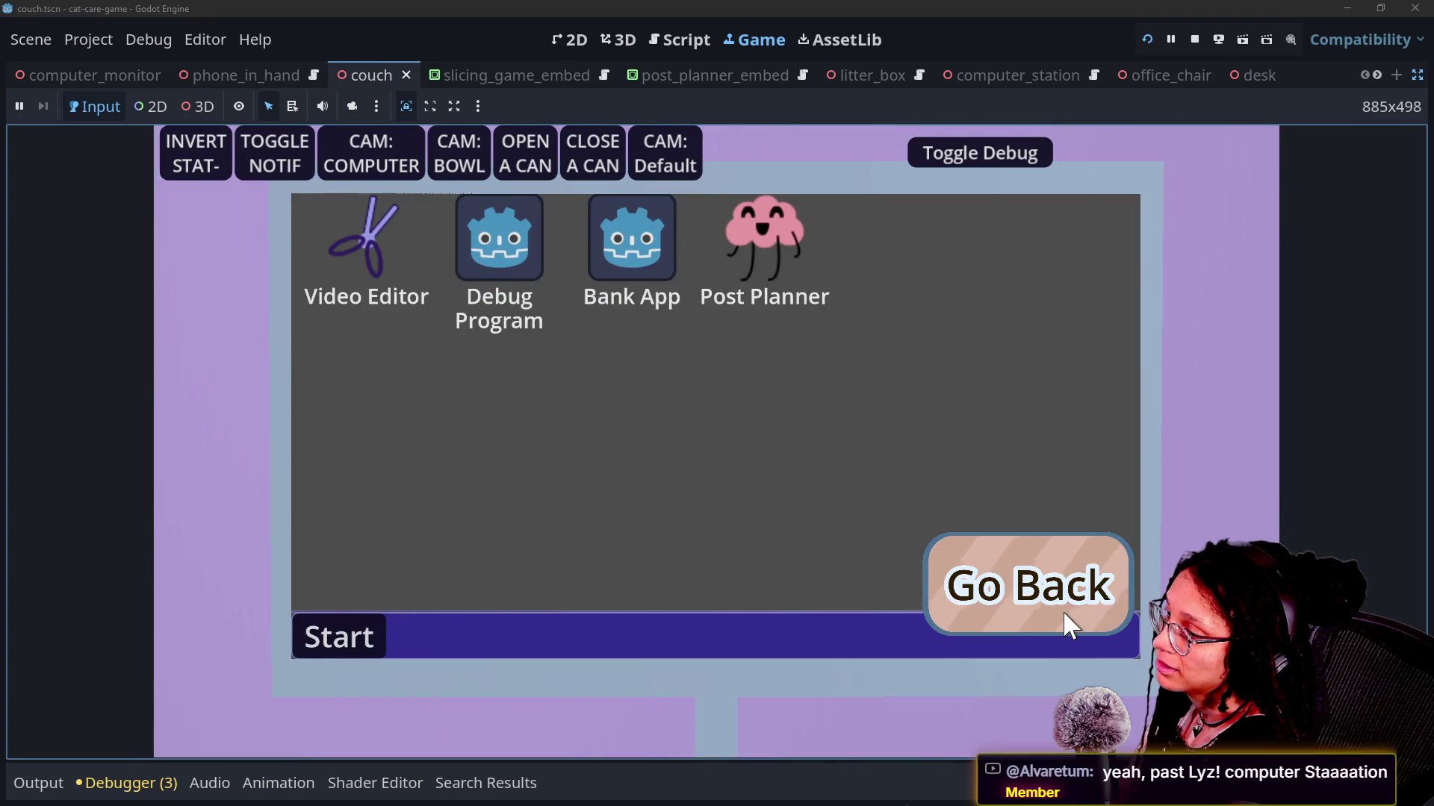
pyautogui.click(1066, 624)
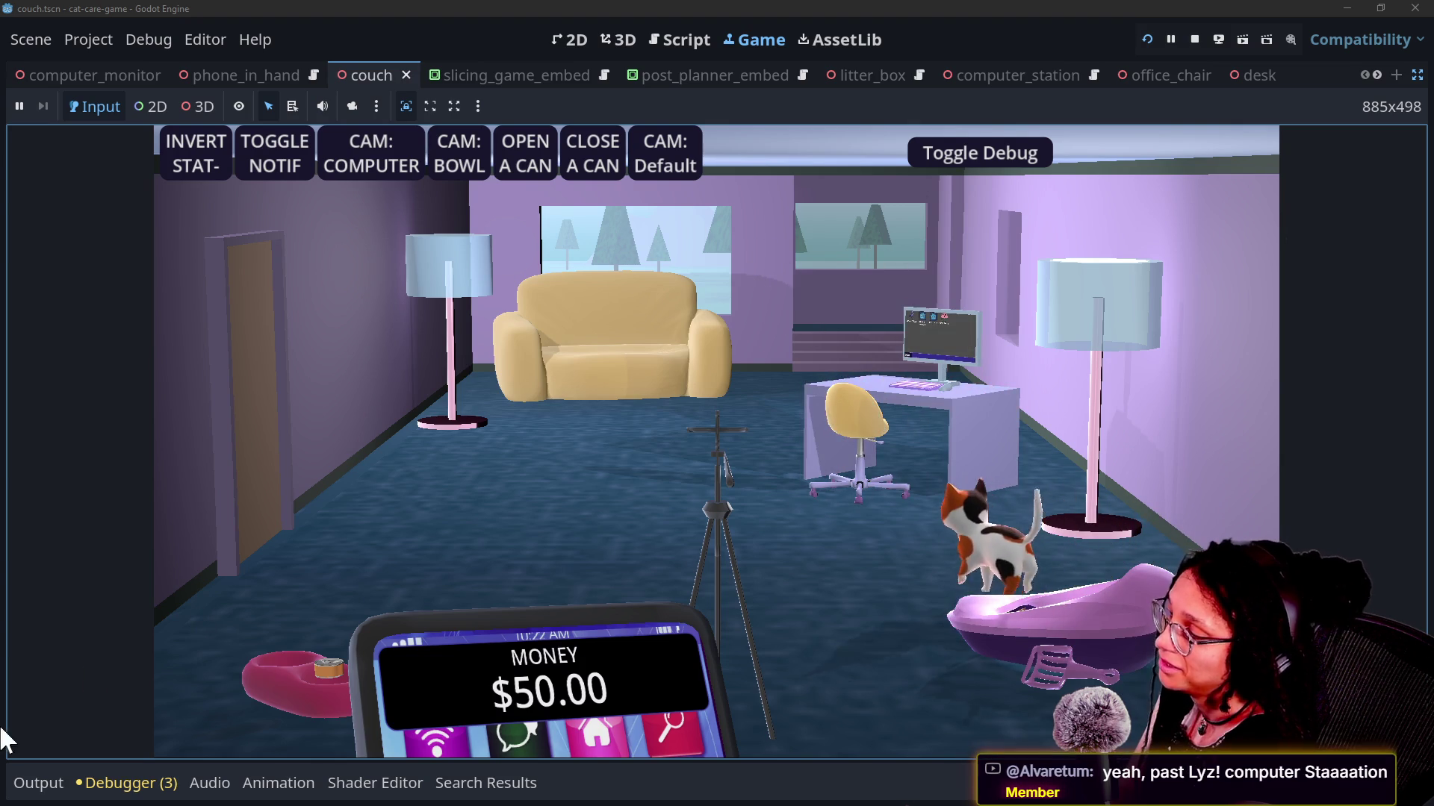
pyautogui.click(30, 782)
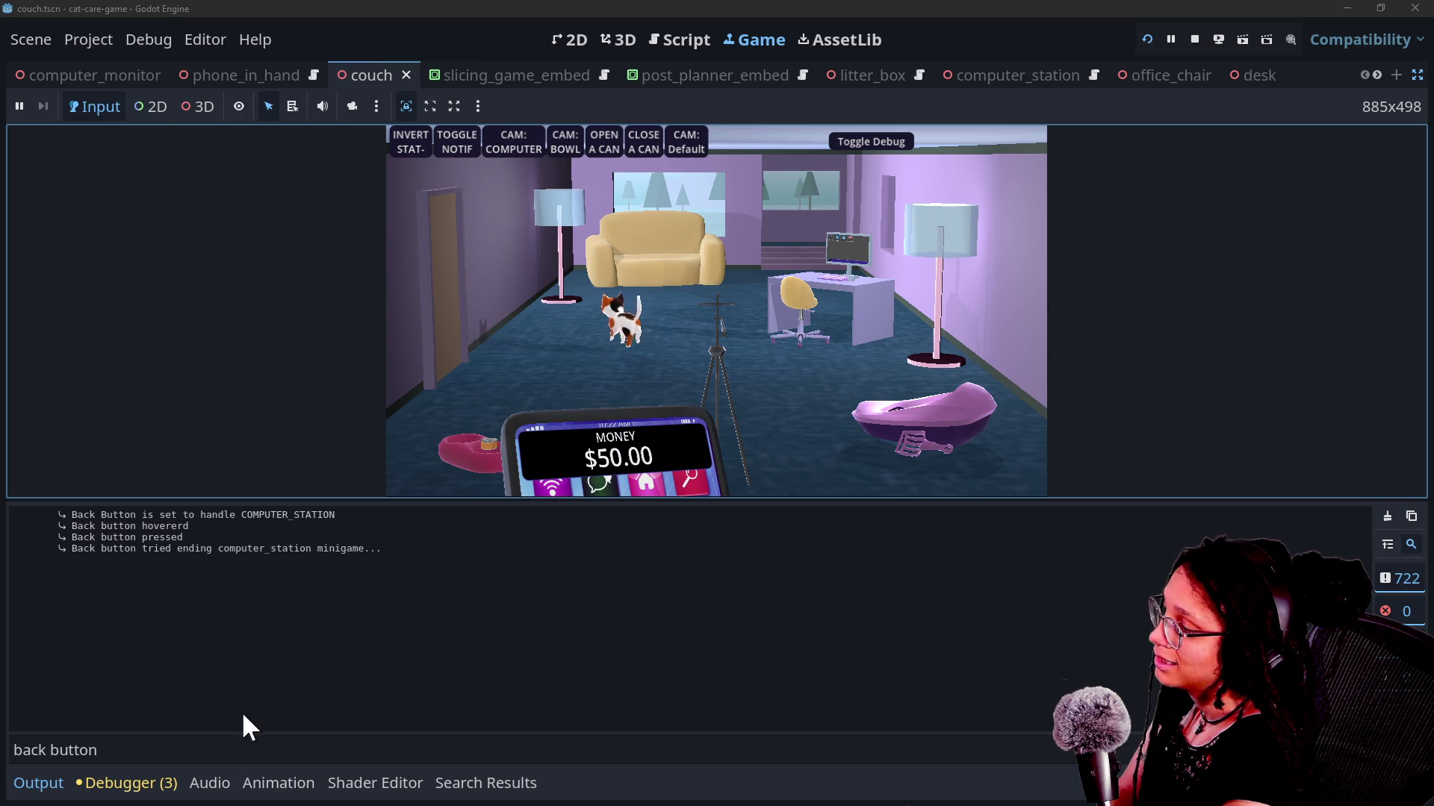
# Clear the Output log filter, then test the computer desk and the litter box in the running game.
pyautogui.moveTo(227, 749); pyautogui.dragTo(4, 765)
pyautogui.press('BackSpace')
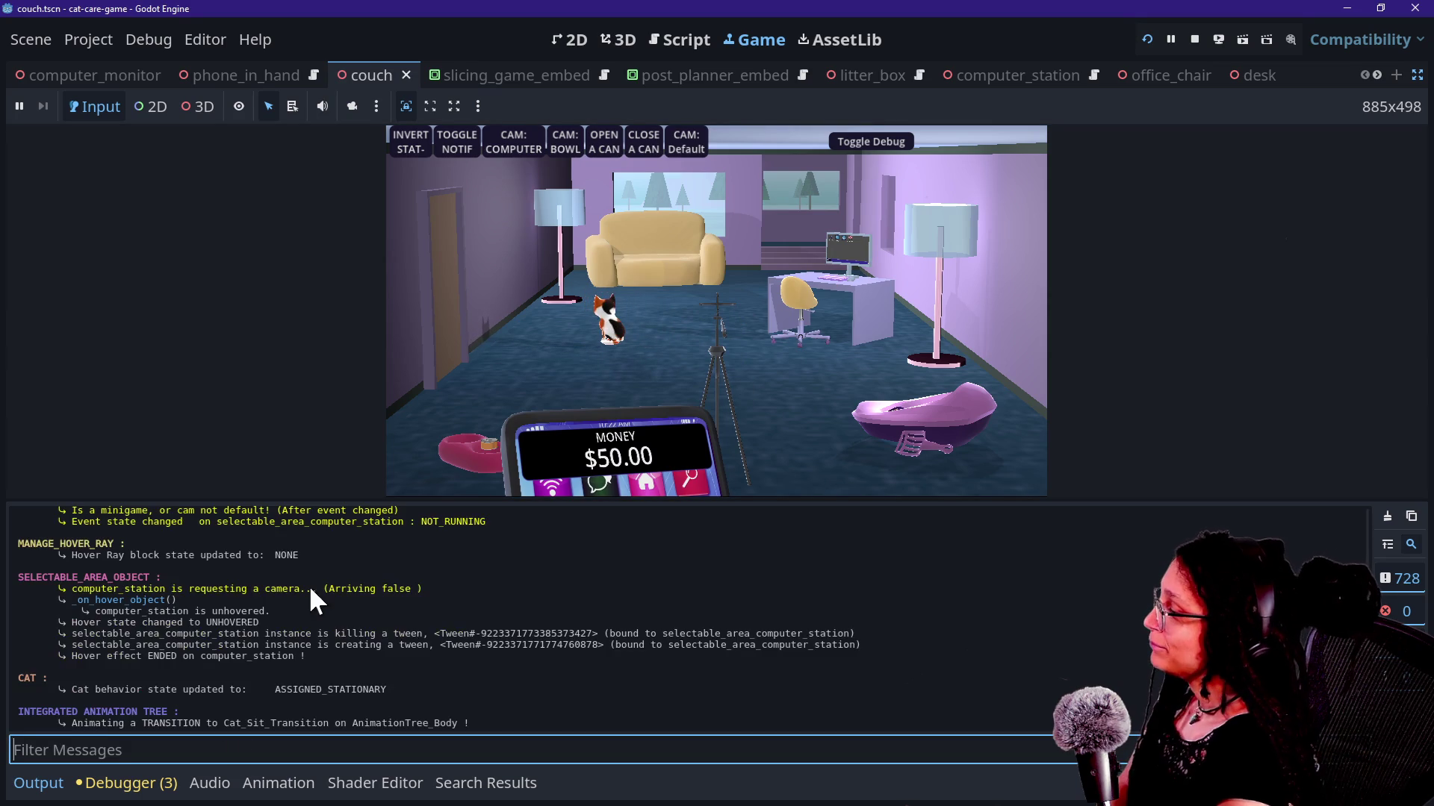
pyautogui.click(783, 311)
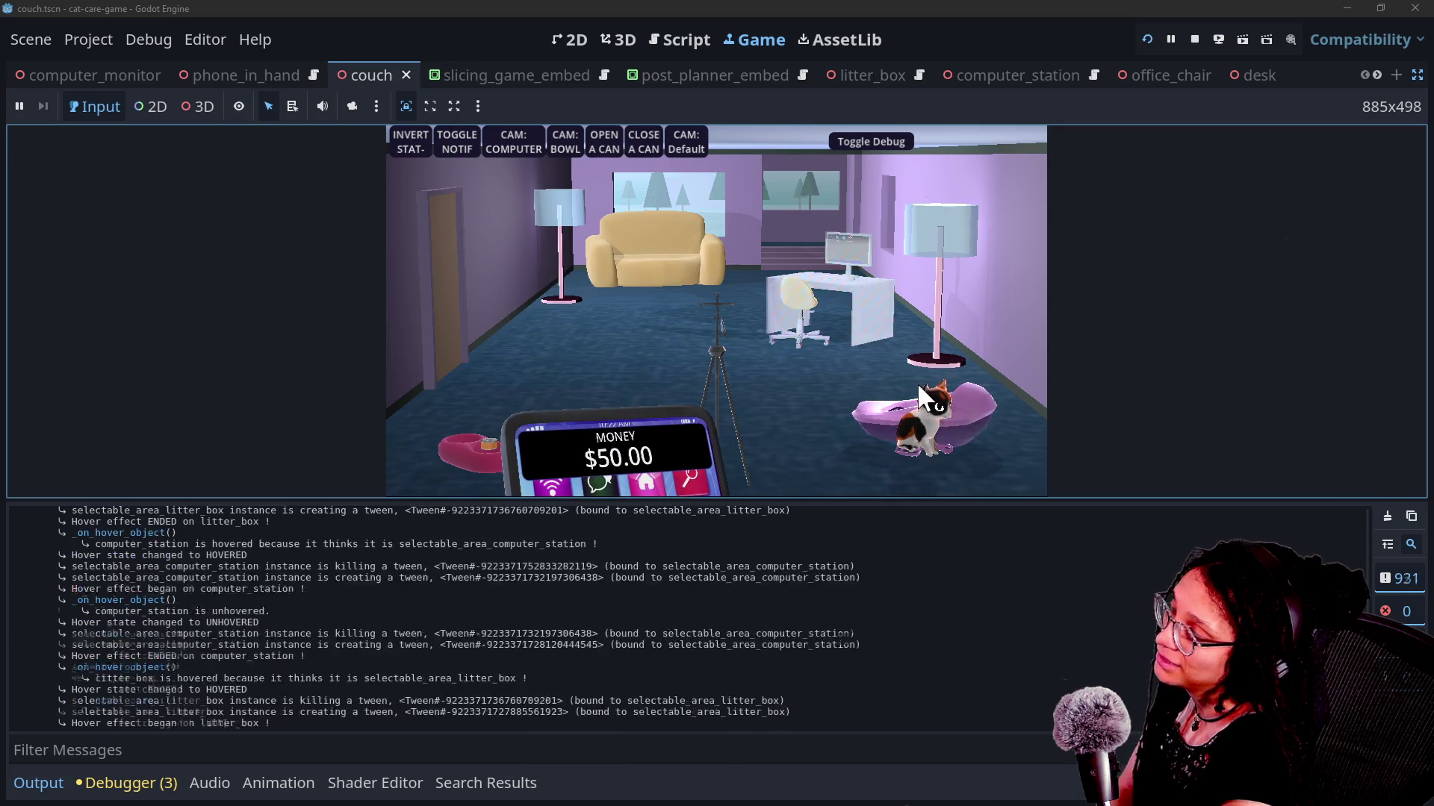
pyautogui.click(863, 306)
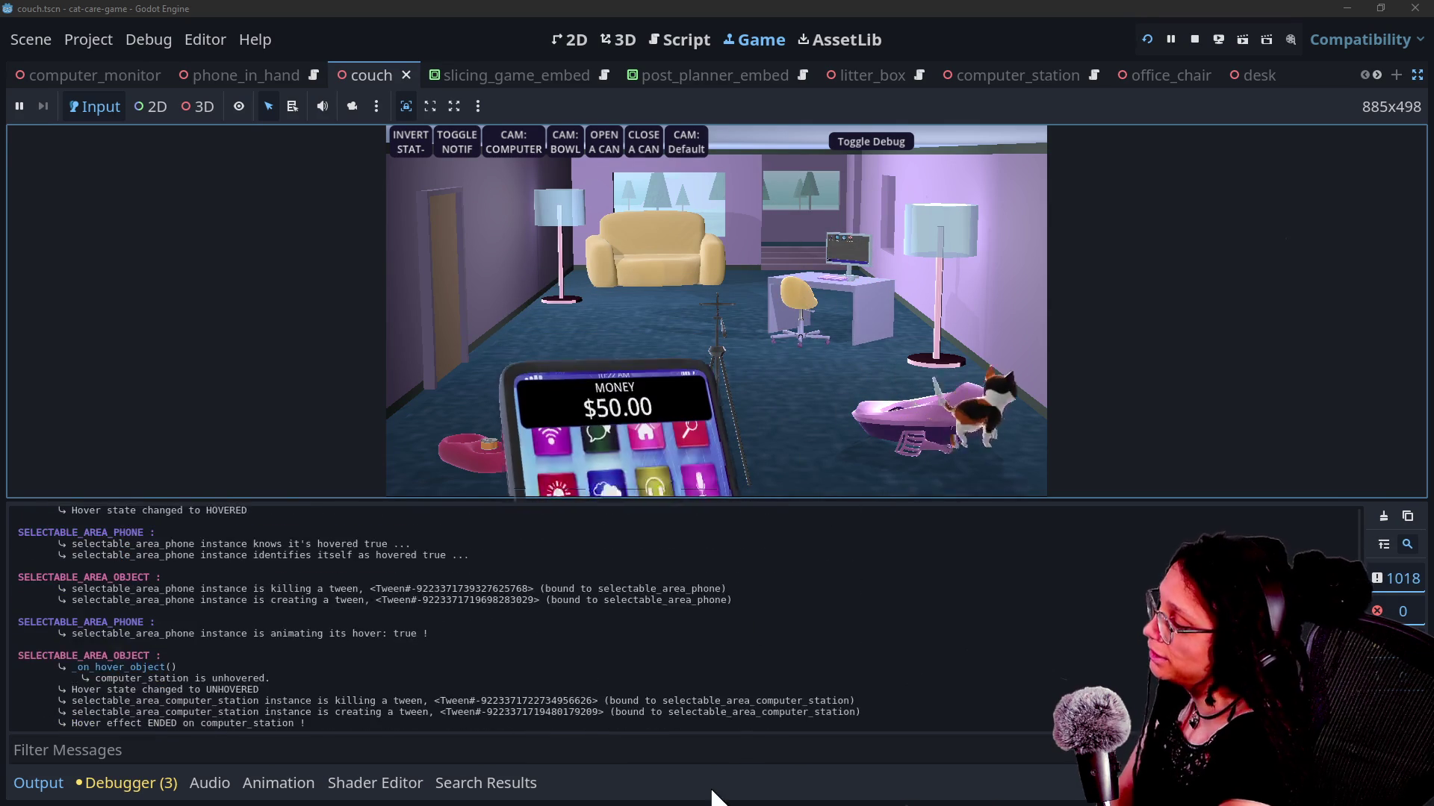
pyautogui.click(940, 404)
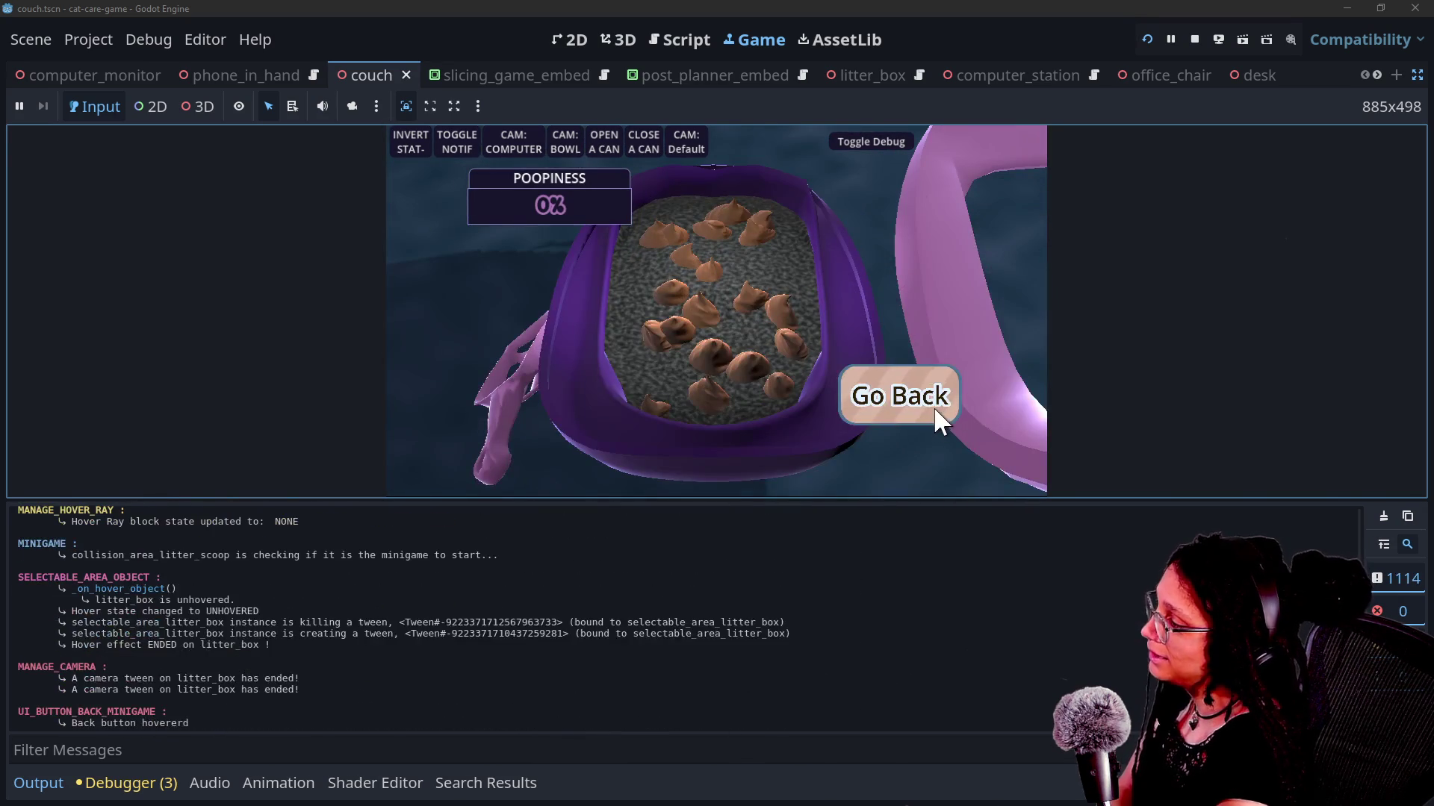
pyautogui.click(935, 409)
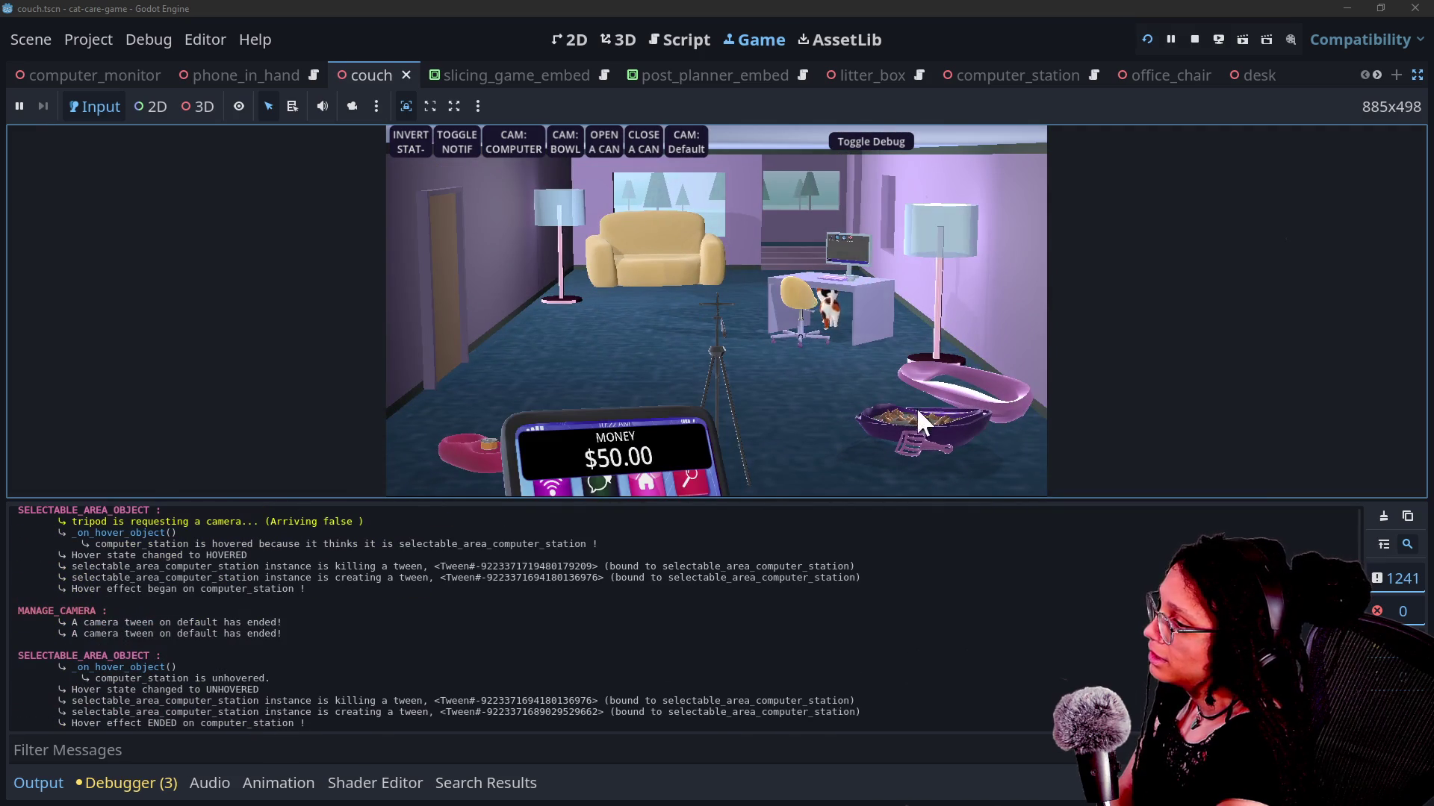
# Relaunch the game, enter and leave the litter box, then open the tripod phone close-up.
pyautogui.click(1147, 38)
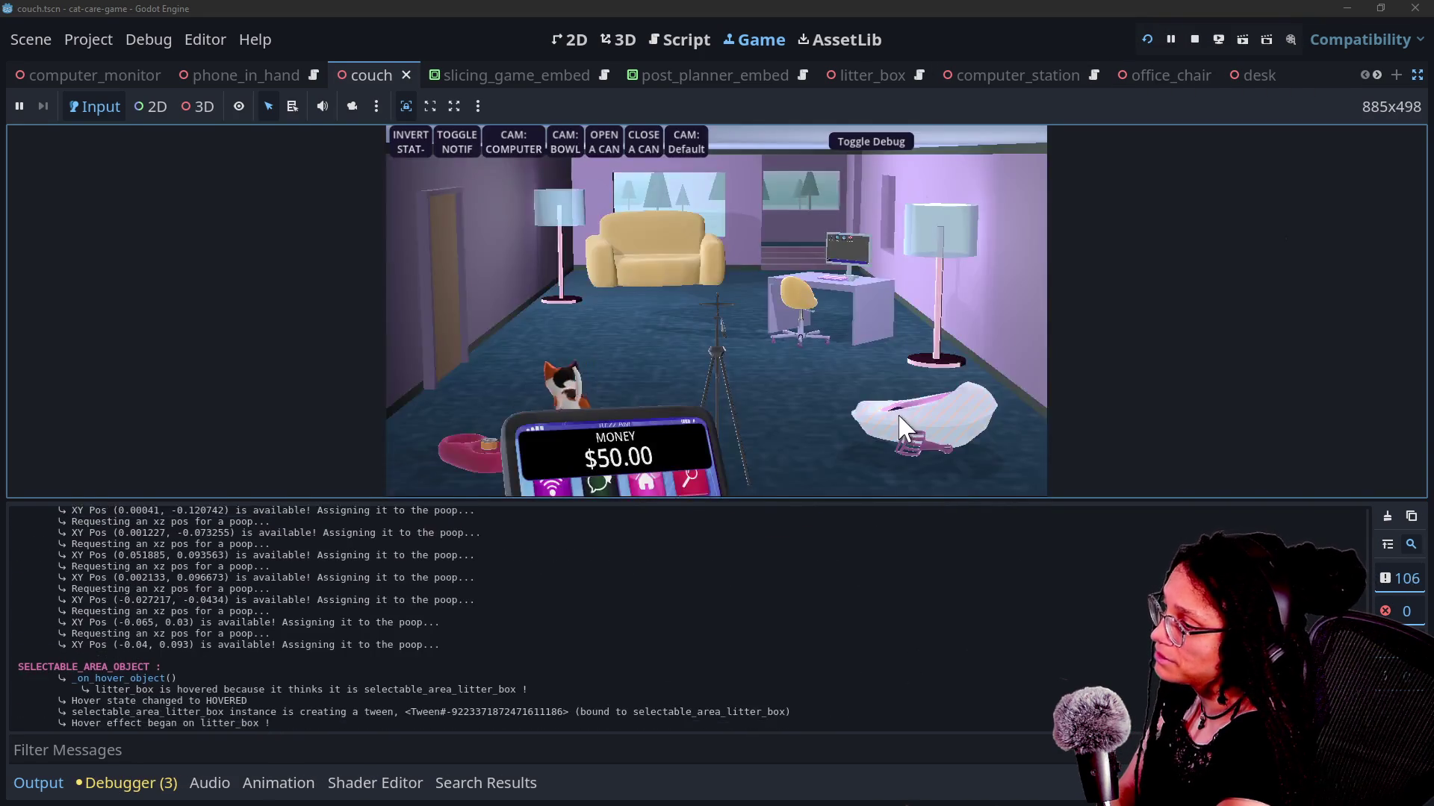
pyautogui.click(896, 418)
pyautogui.click(904, 407)
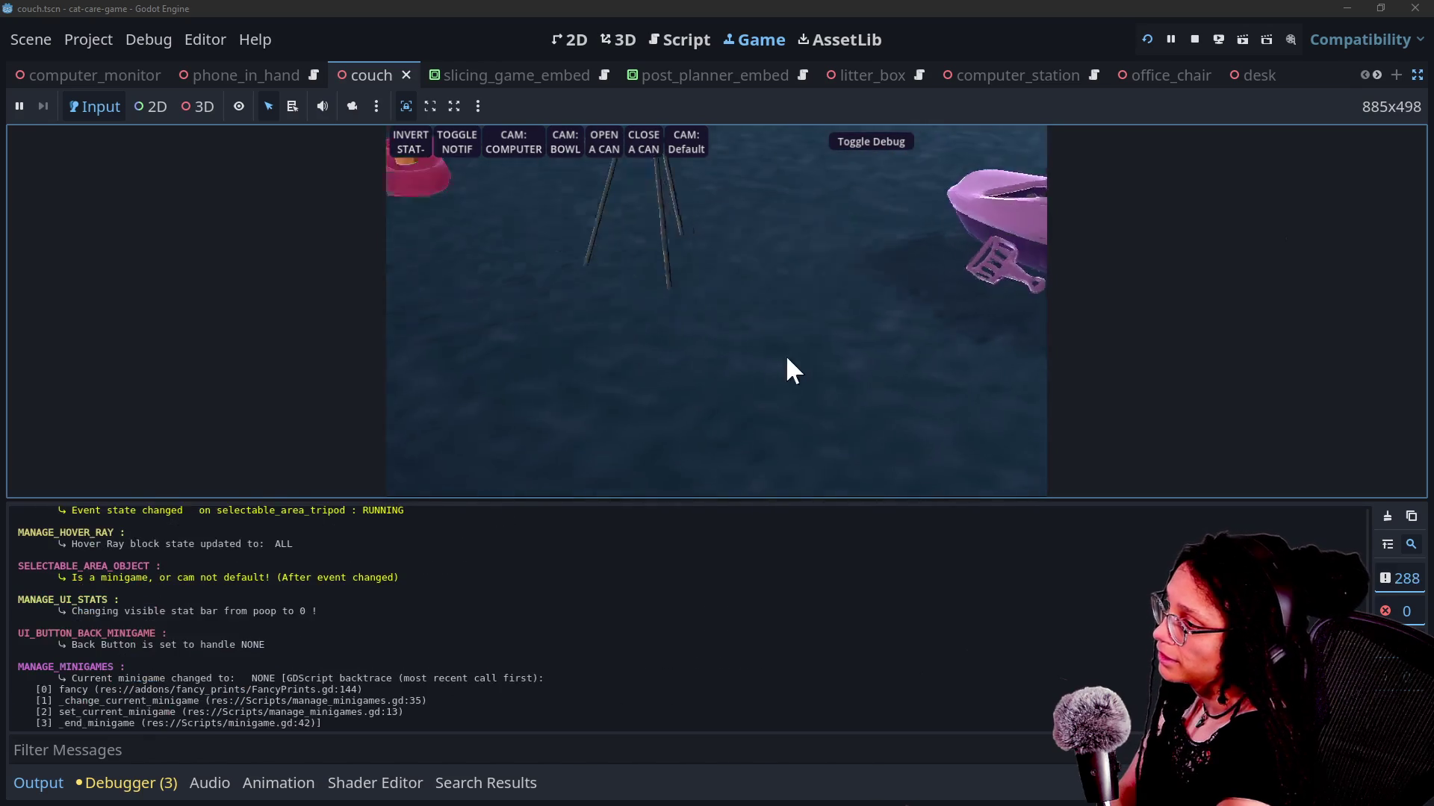
pyautogui.click(701, 303)
pyautogui.click(806, 322)
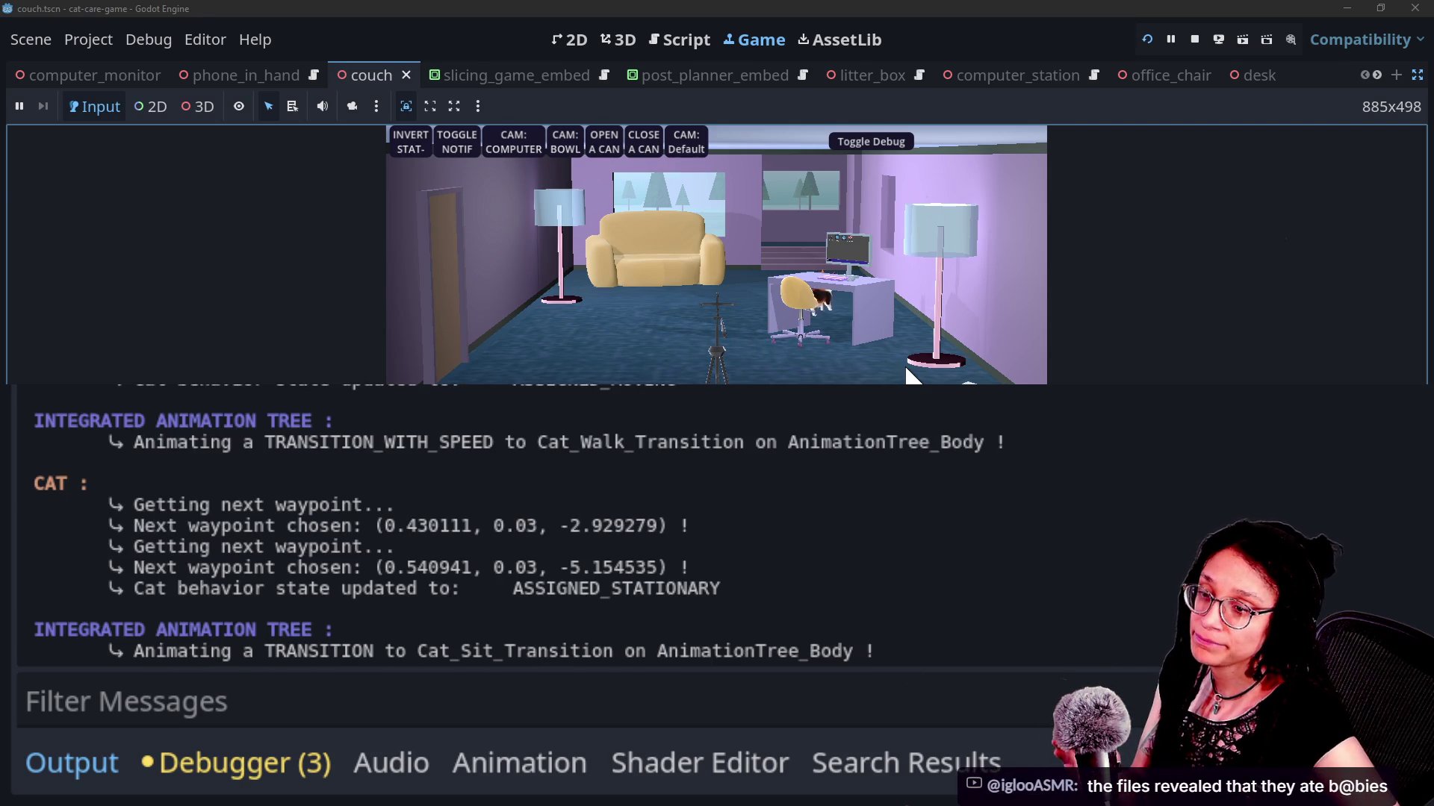
# Scoop a poop in the litter box minigame, exit it, then reopen it.
pyautogui.click(909, 375)
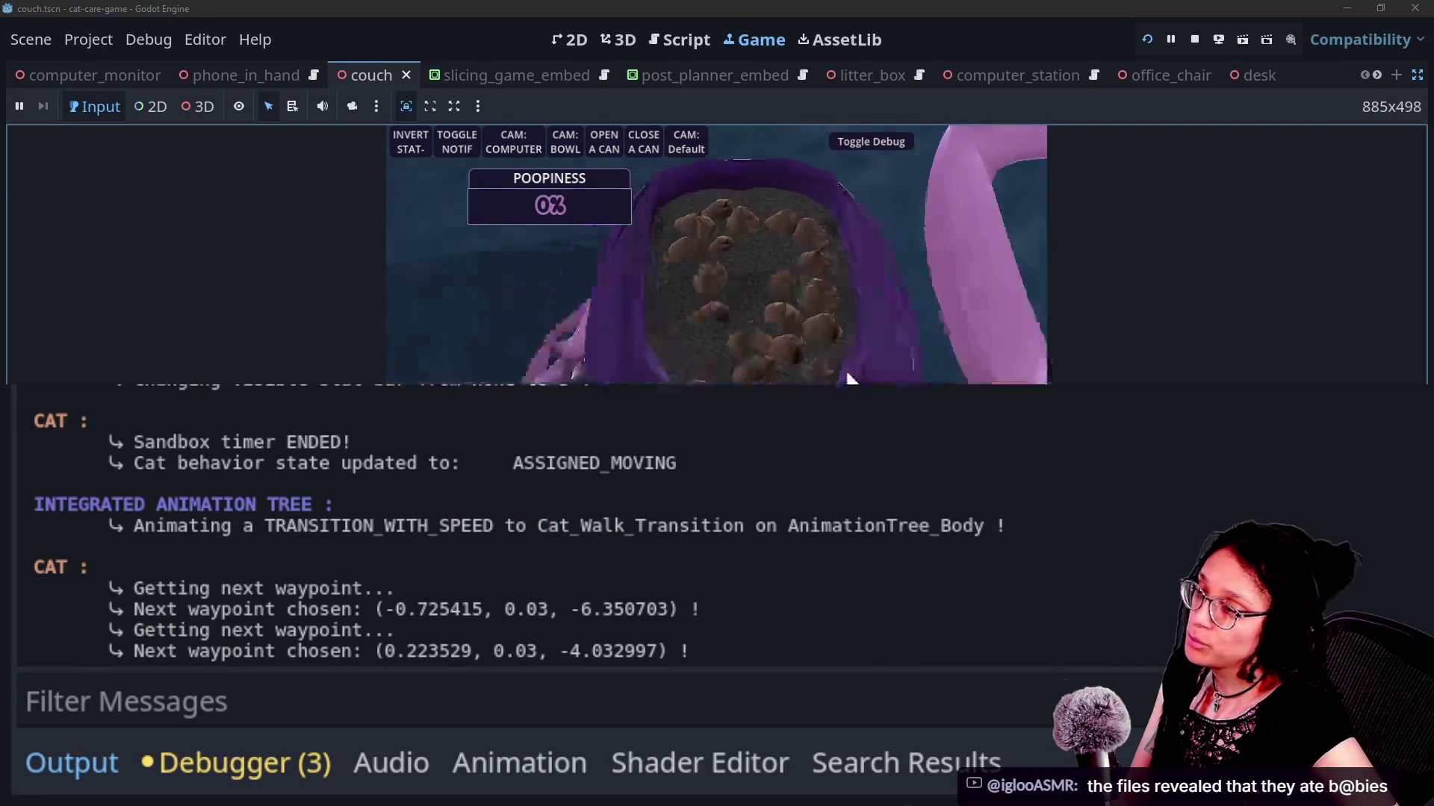
pyautogui.moveTo(612, 351); pyautogui.dragTo(791, 329)
pyautogui.click(849, 371)
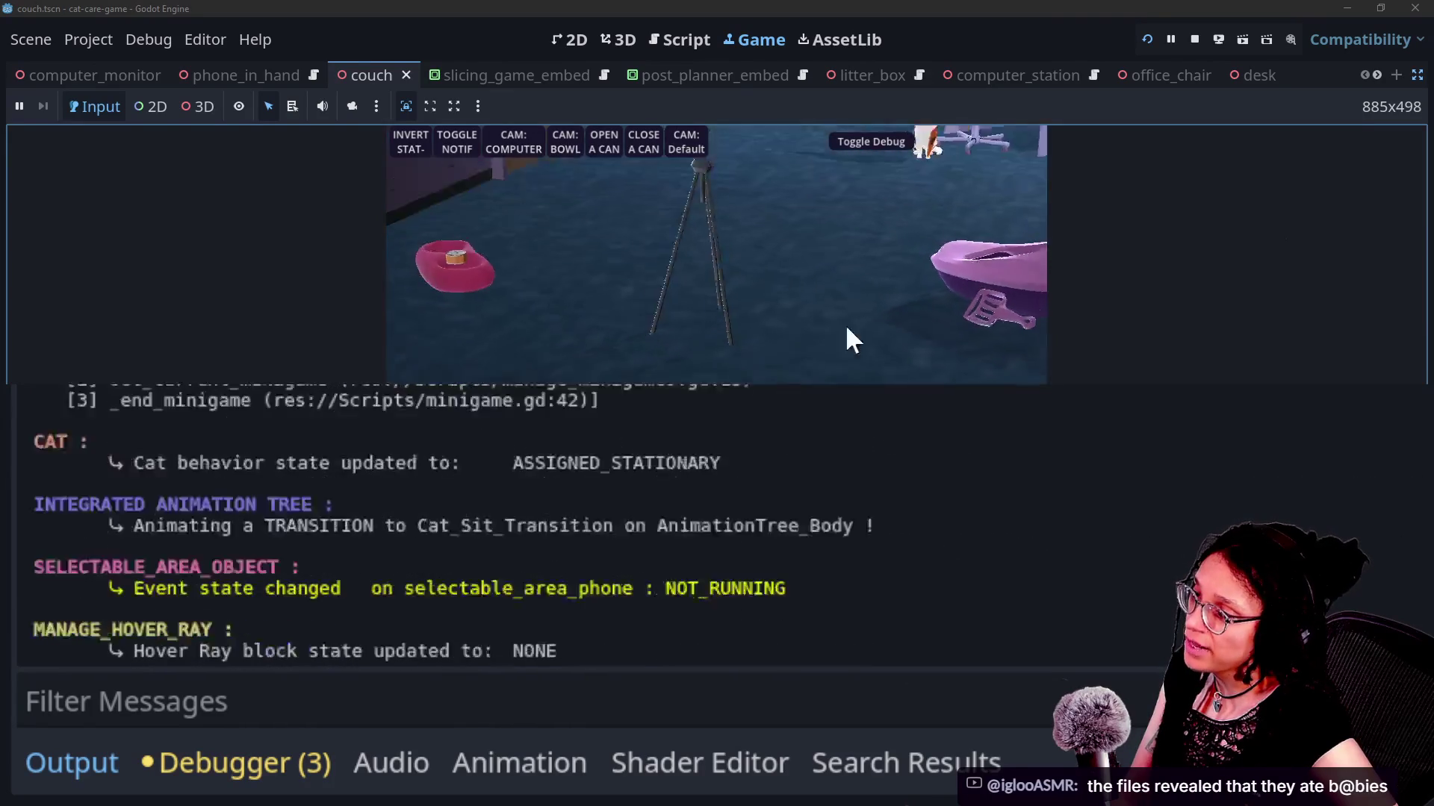
pyautogui.click(936, 365)
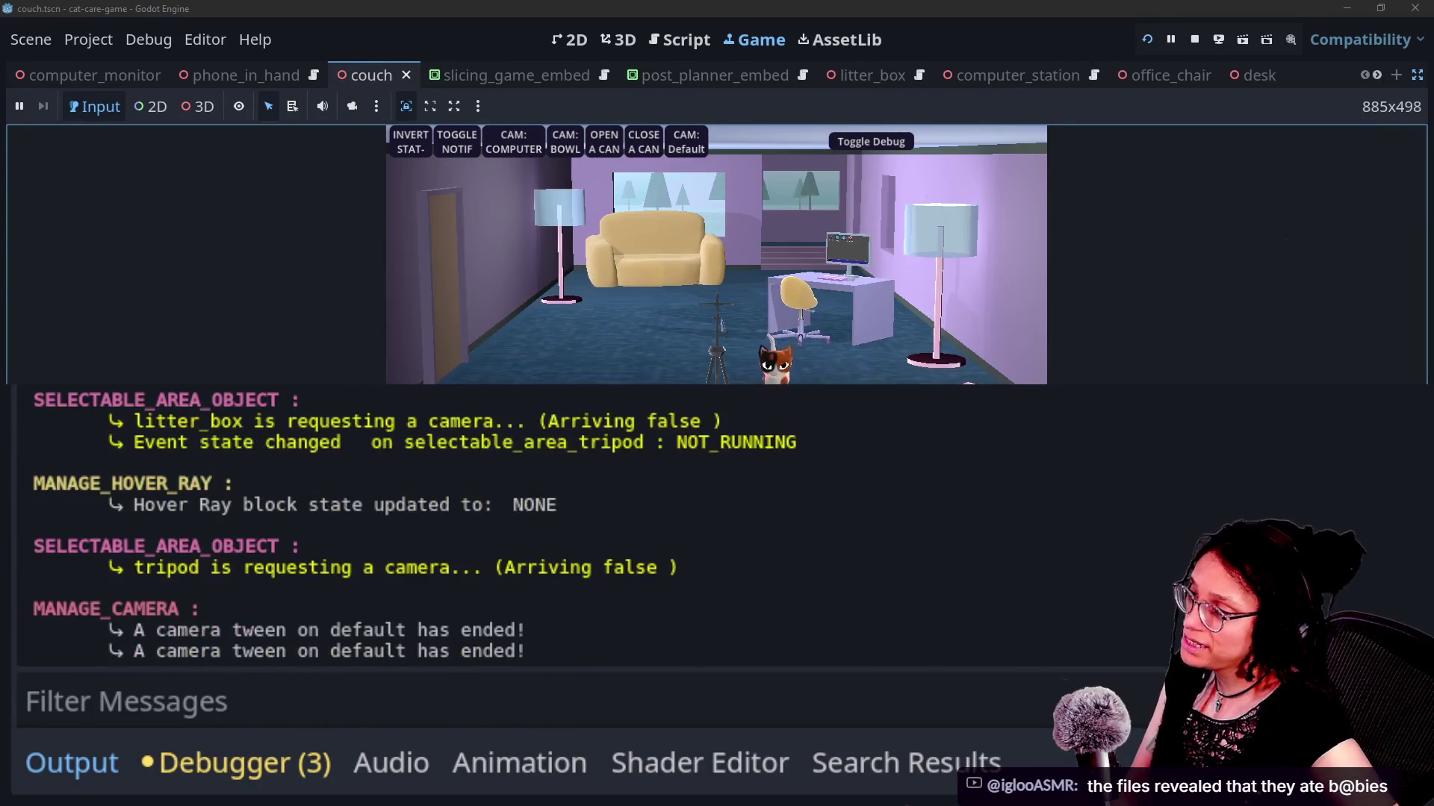
# Enter the tripod minigame, return to the room, then visit and leave the couch close-up.
pyautogui.click(708, 379)
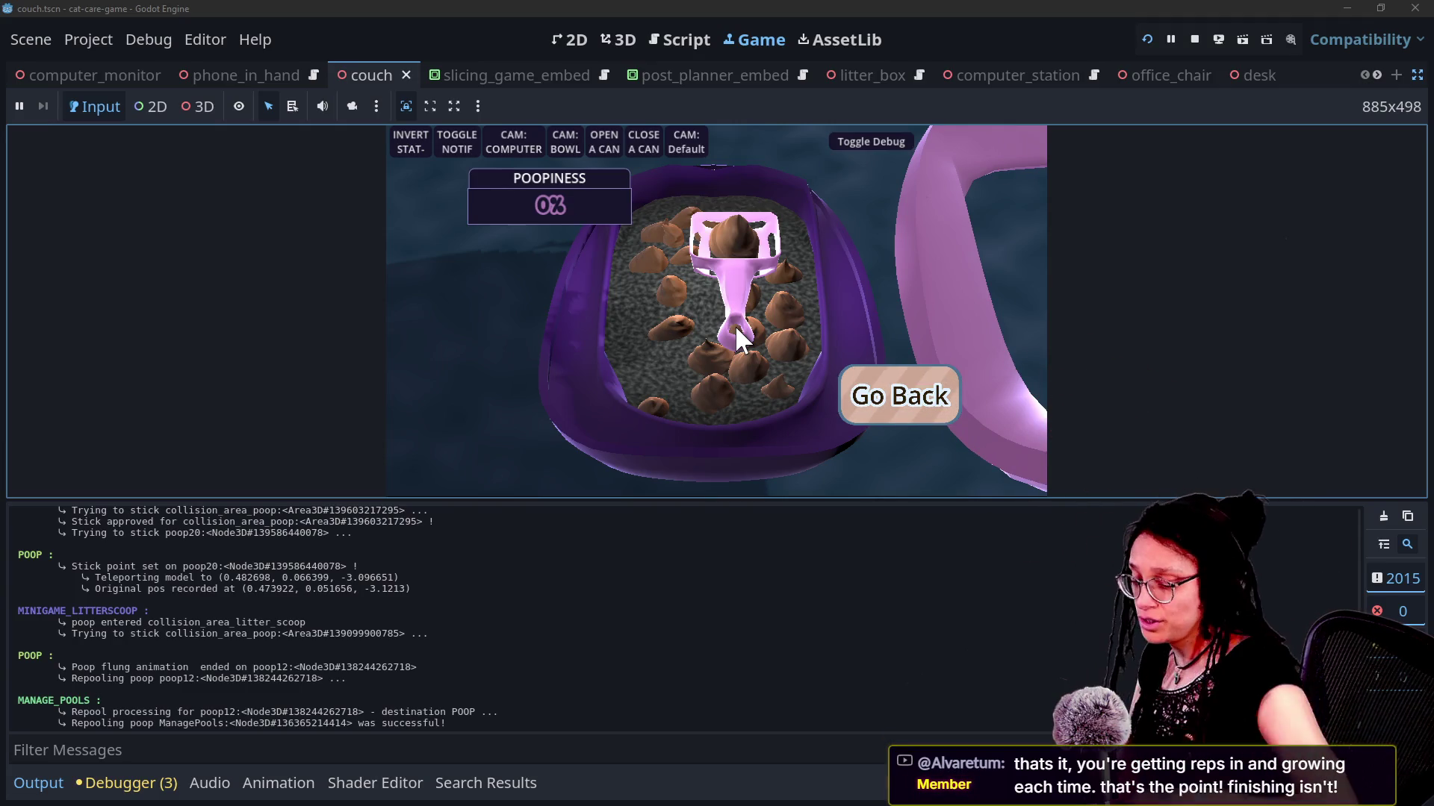
pyautogui.click(930, 411)
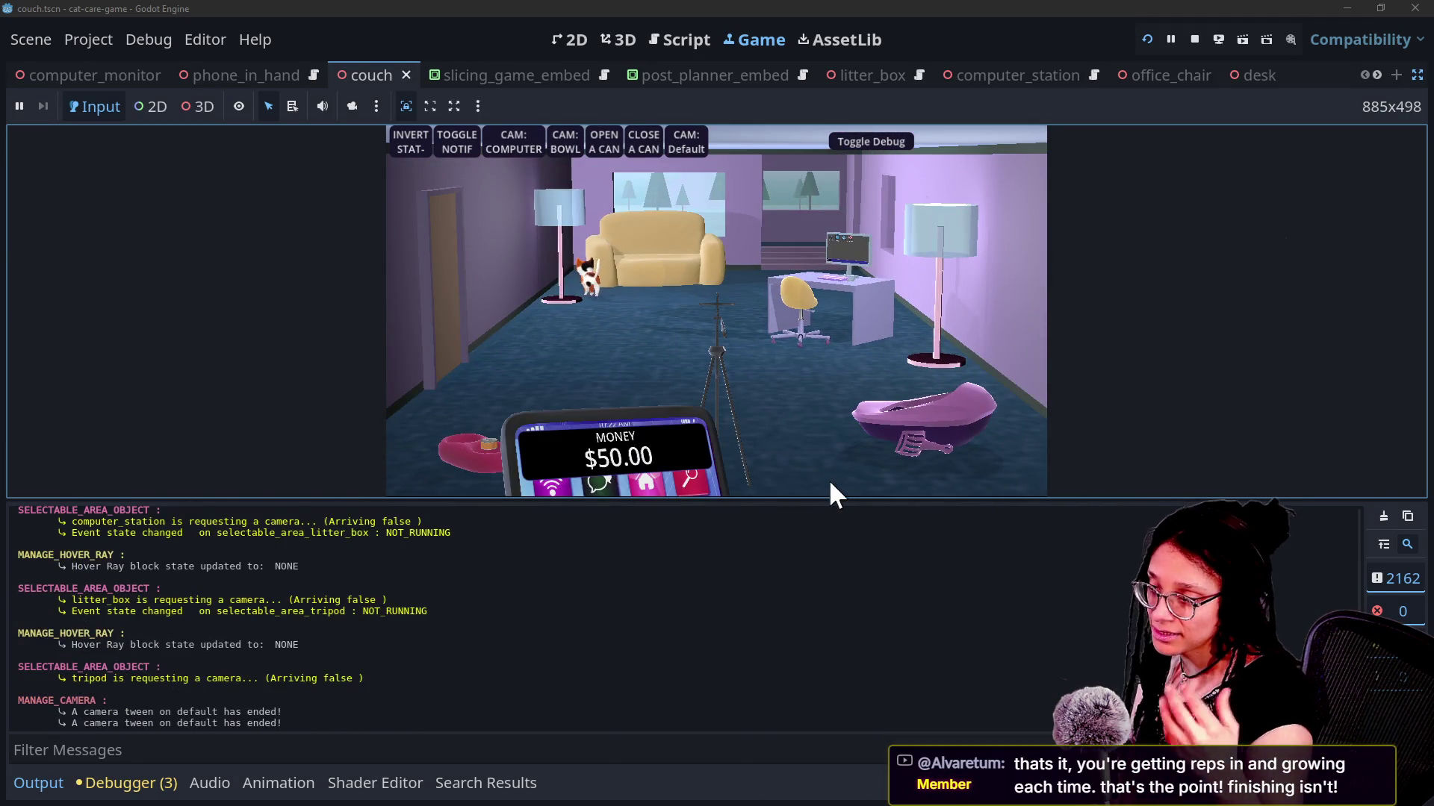
pyautogui.click(633, 238)
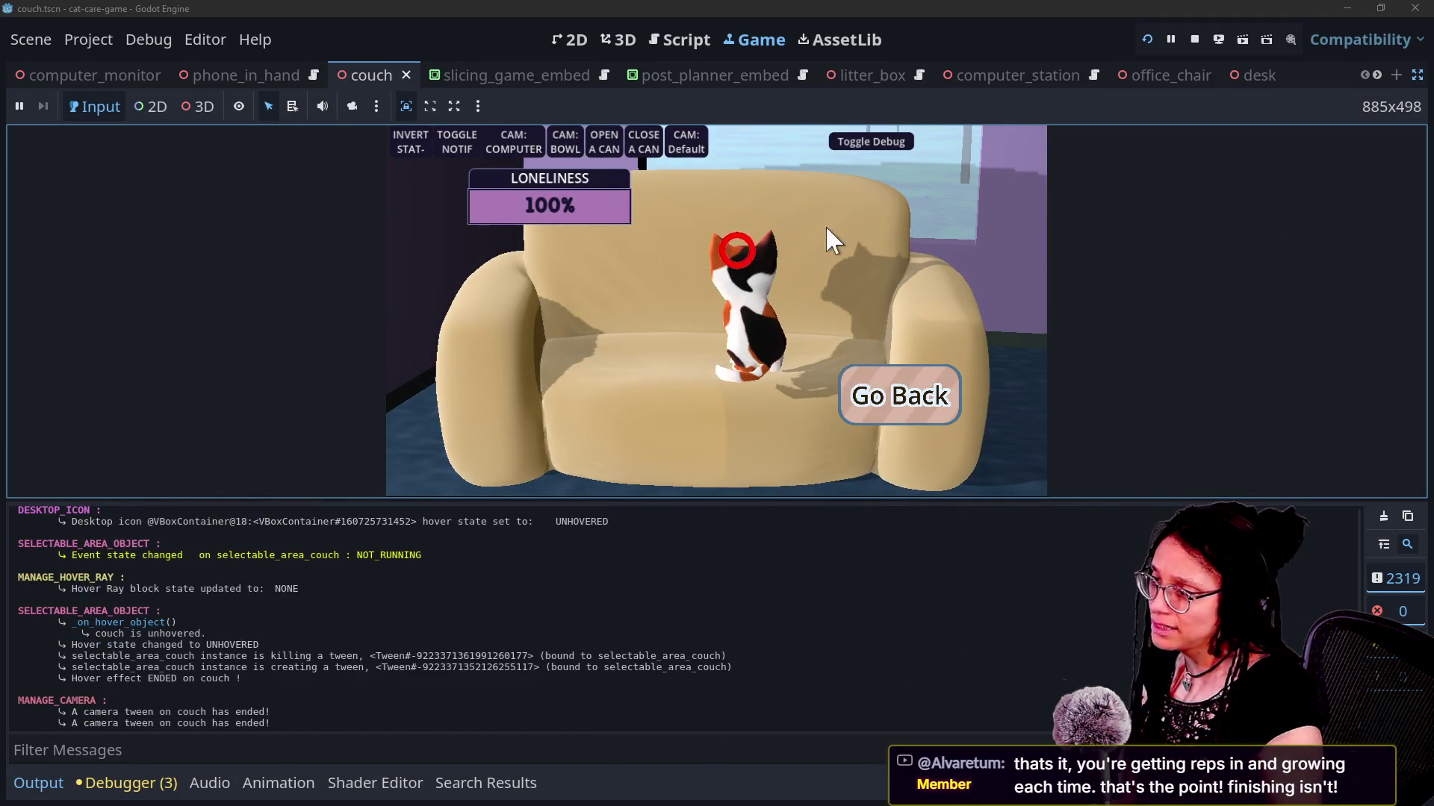
pyautogui.click(895, 377)
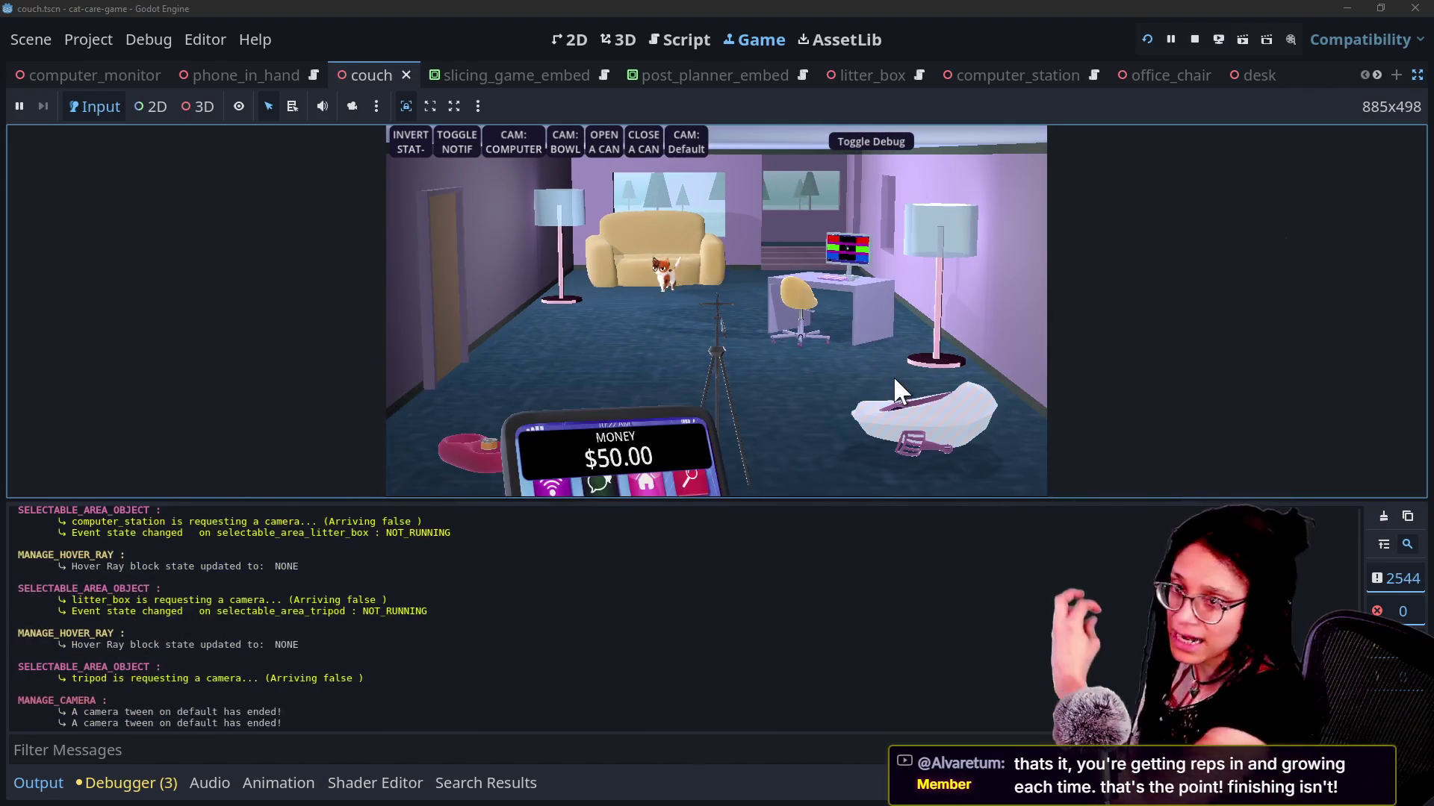
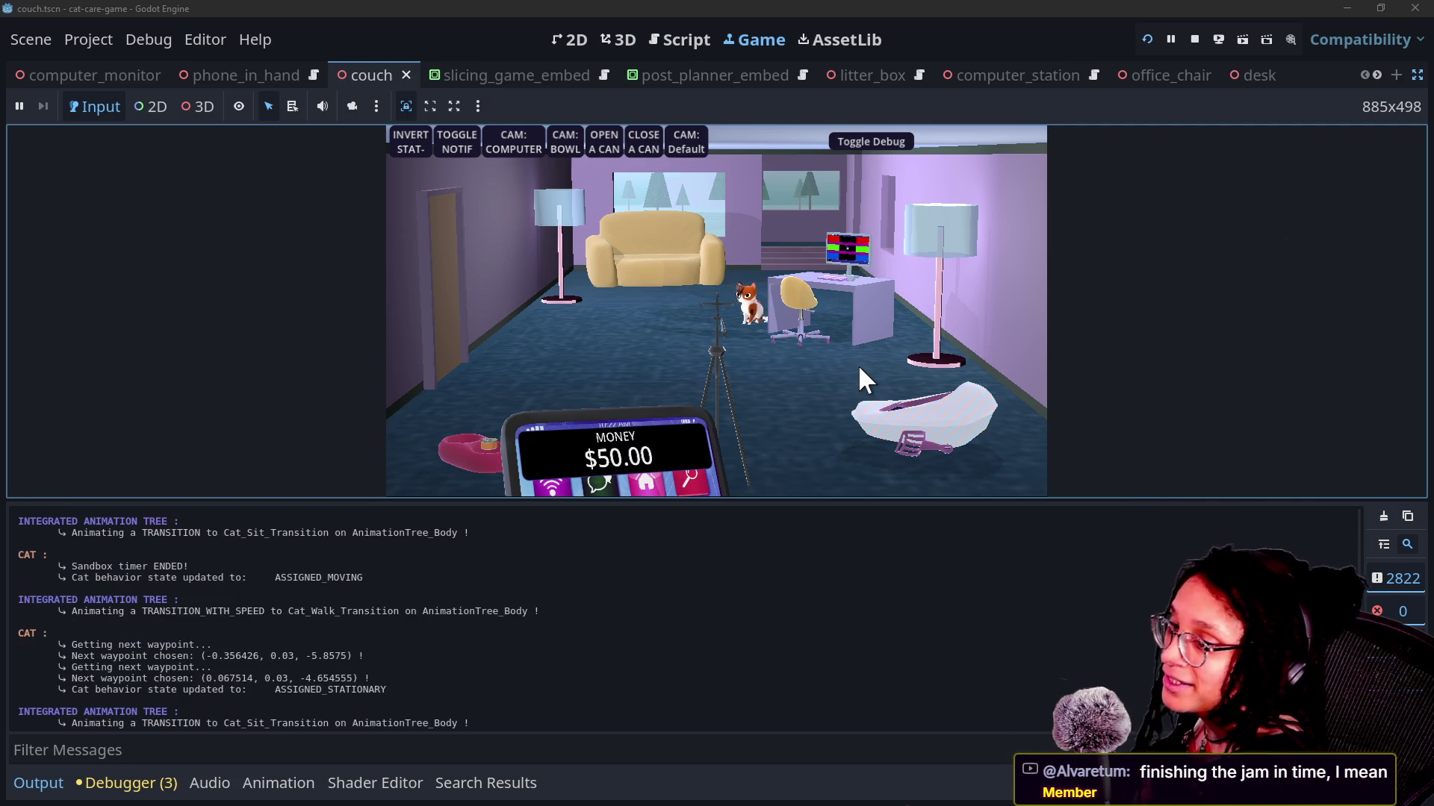
# Leave the litter box minigame, select the couch, and filter the Output log to 'back button'.
pyautogui.click(860, 369)
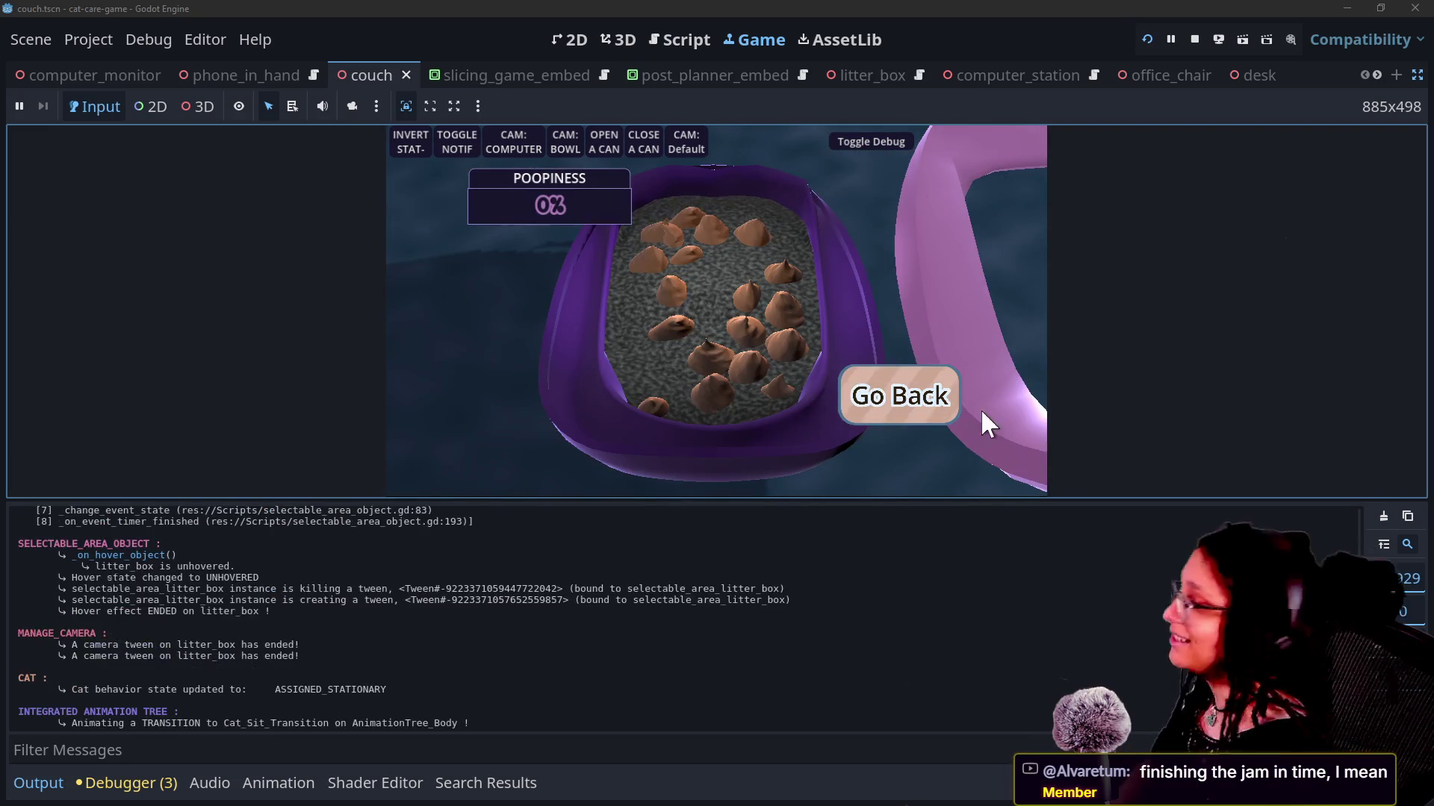
pyautogui.click(900, 415)
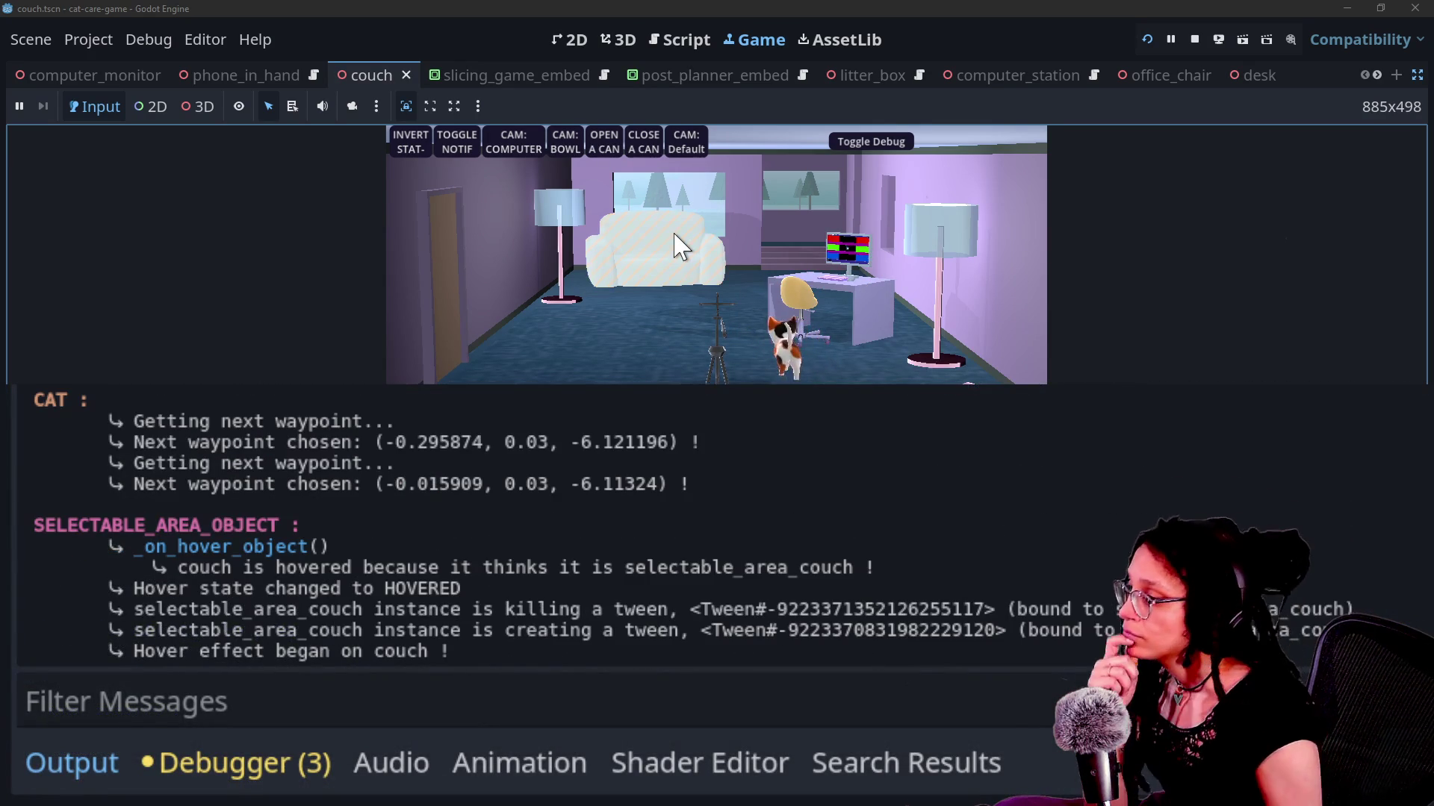
pyautogui.click(679, 246)
pyautogui.click(609, 687)
pyautogui.write('back button')
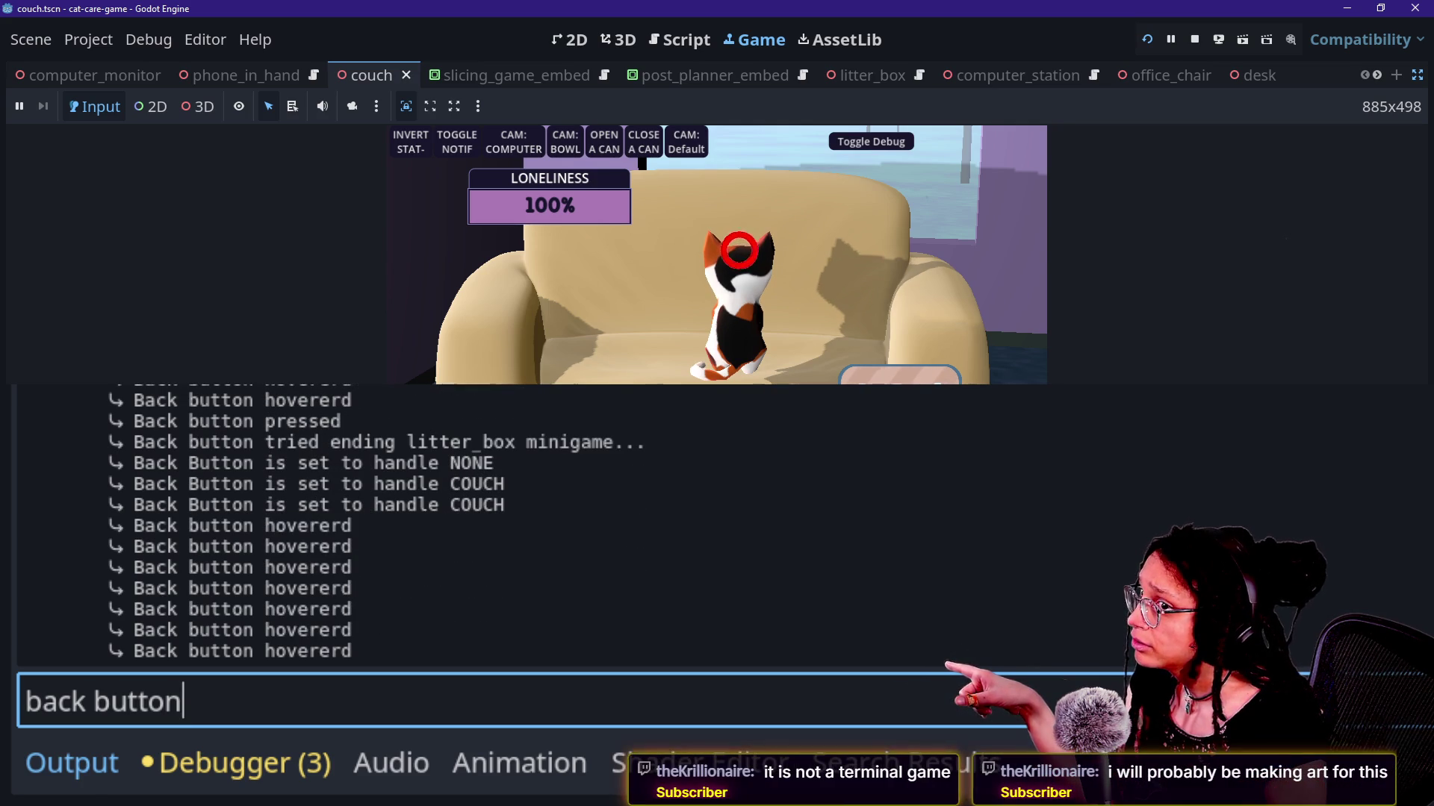
# Exit the couch minigame and highlight its back-button log lines in the Output.
pyautogui.click(876, 377)
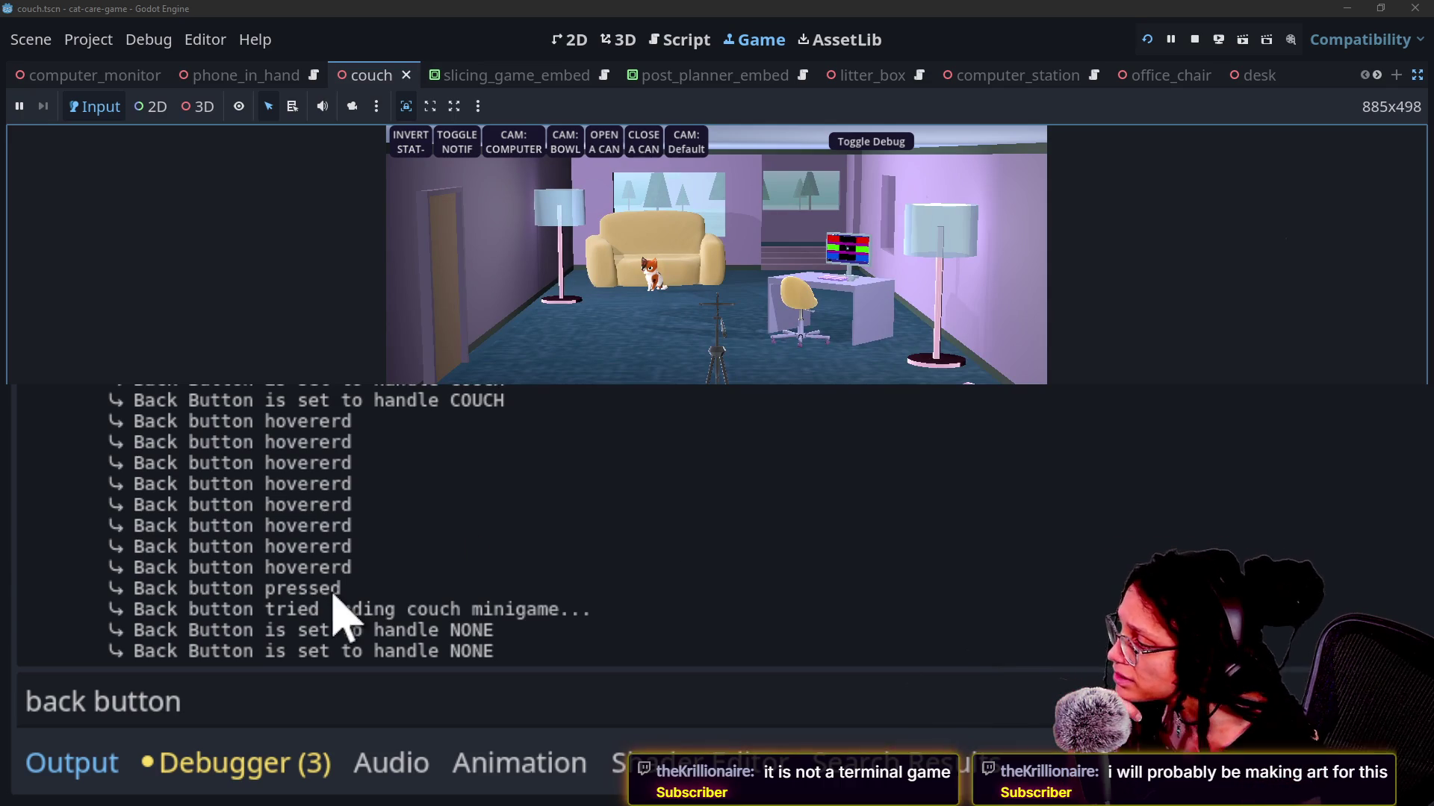
pyautogui.moveTo(254, 595); pyautogui.dragTo(544, 602)
pyautogui.click(520, 602)
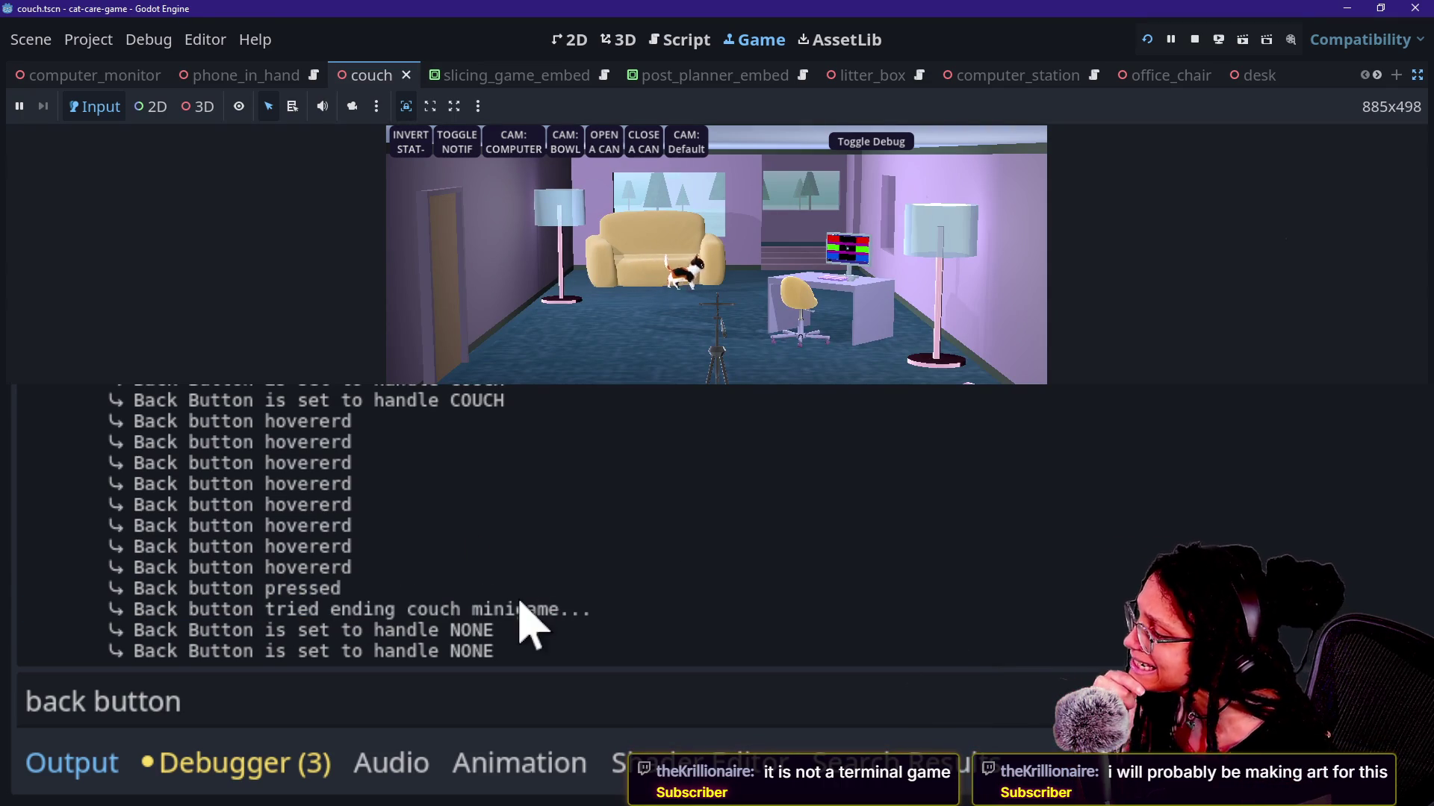
pyautogui.moveTo(128, 630); pyautogui.dragTo(474, 604)
pyautogui.click(305, 617)
pyautogui.doubleClick(276, 630)
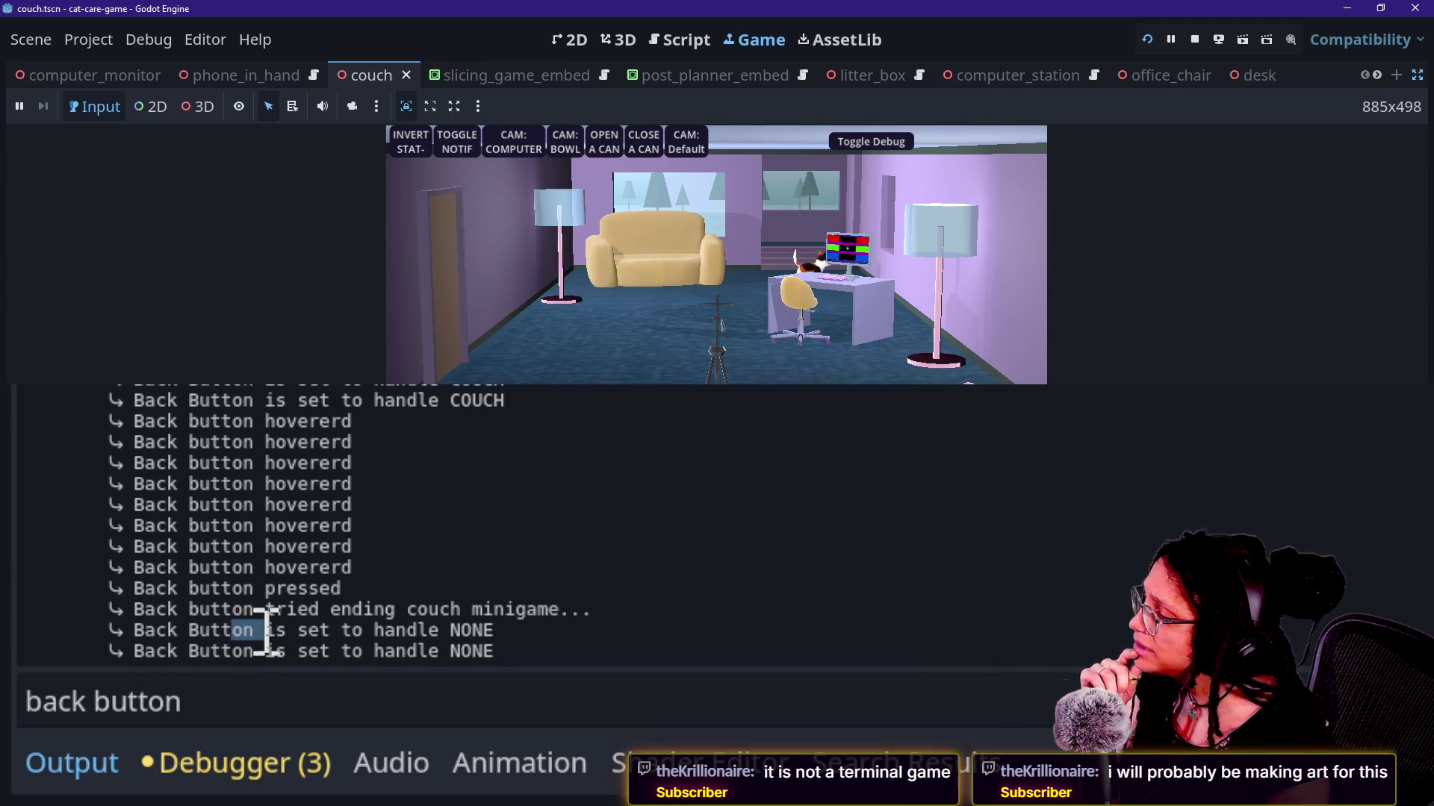
pyautogui.moveTo(276, 651); pyautogui.dragTo(393, 662)
pyautogui.click(409, 676)
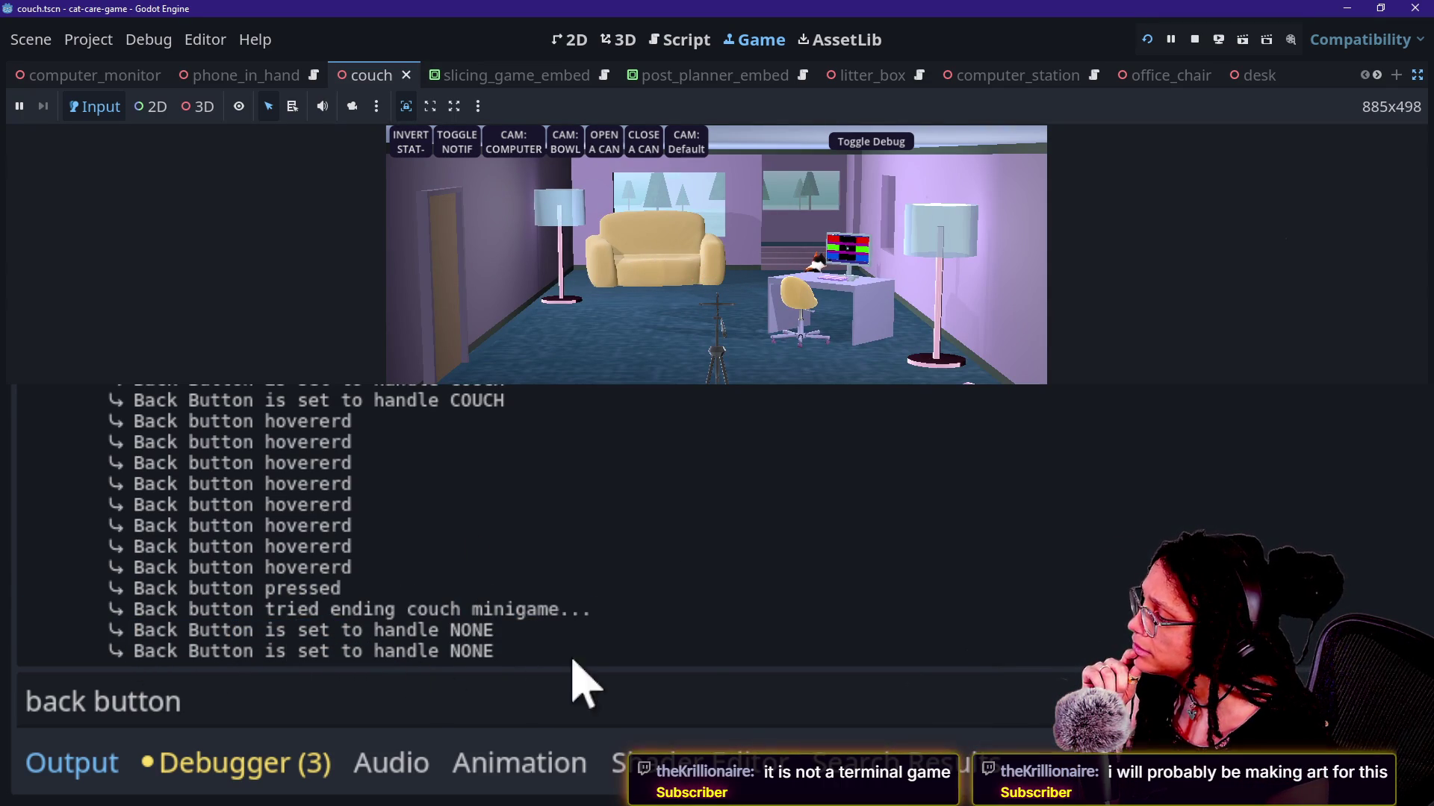
pyautogui.moveTo(74, 624)
pyautogui.mouseDown()
pyautogui.moveTo(461, 608)
pyautogui.moveTo(544, 662)
pyautogui.mouseUp()
# Open the computer station close-up and highlight its COMPUTER_STATION log line.
pyautogui.click(655, 190)
pyautogui.click(851, 250)
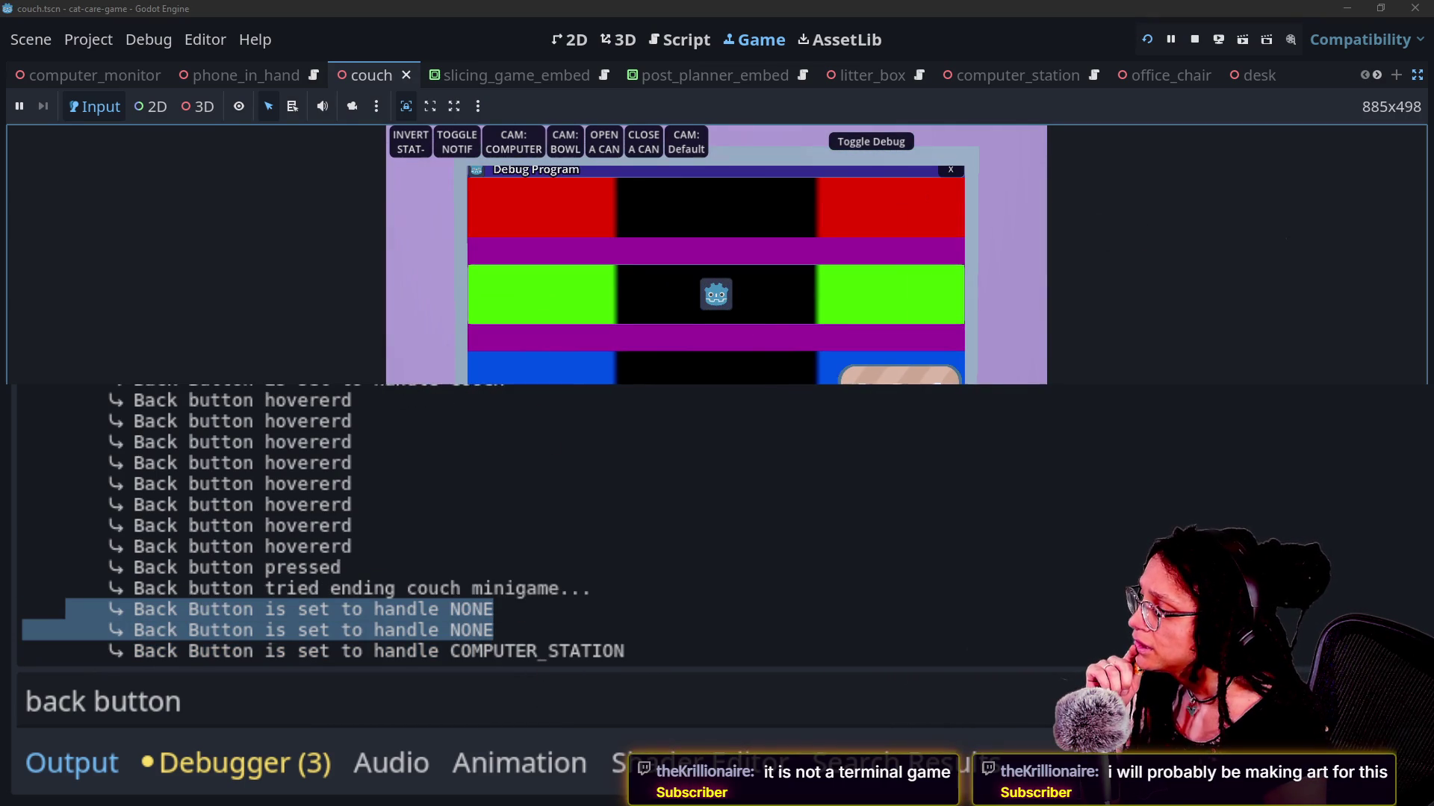
pyautogui.moveTo(166, 651)
pyautogui.mouseDown()
pyautogui.moveTo(189, 666)
pyautogui.moveTo(652, 644)
pyautogui.mouseUp()
pyautogui.click(652, 644)
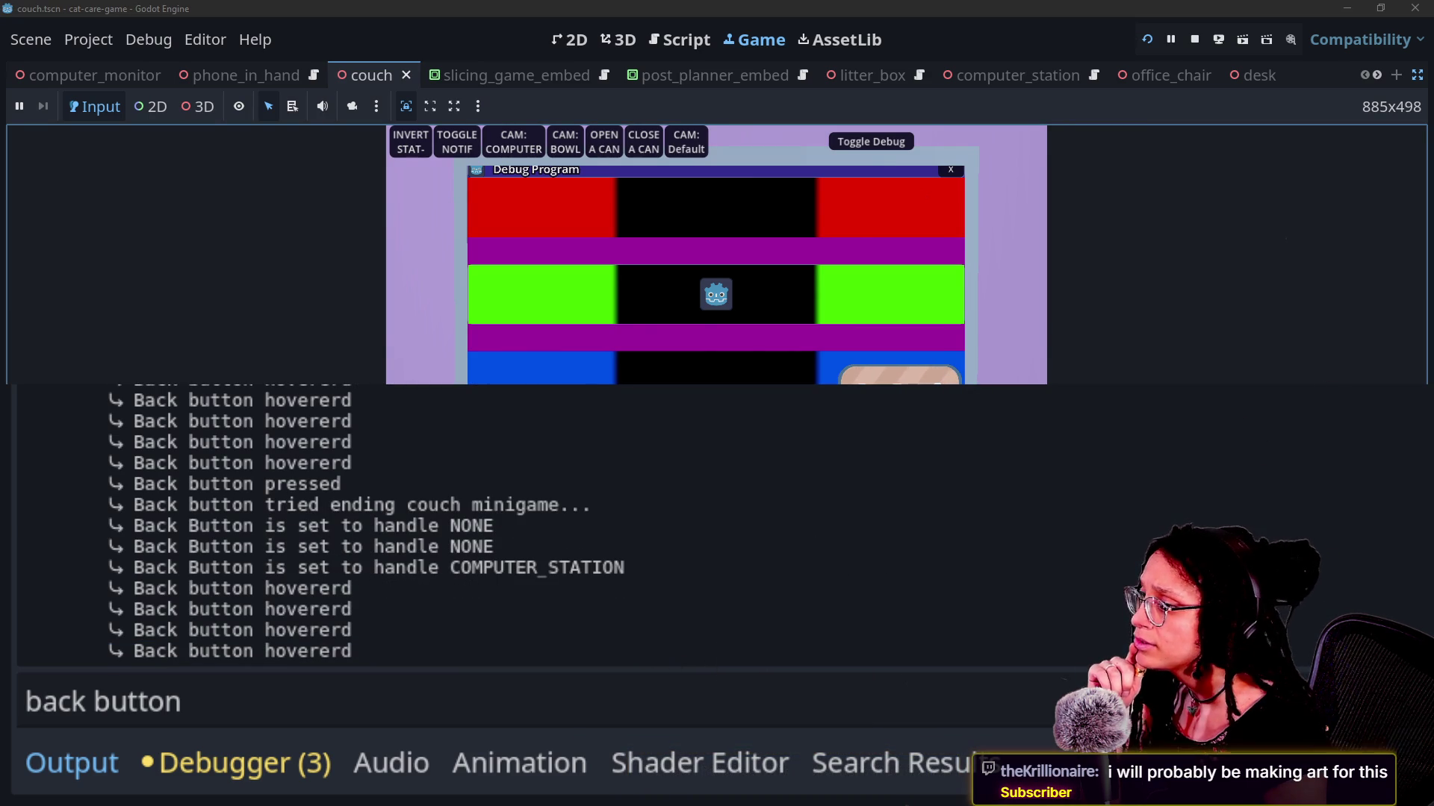
# Leave the computer station minigame and review the handle NONE and COMPUTER_STATION log lines.
pyautogui.click(900, 375)
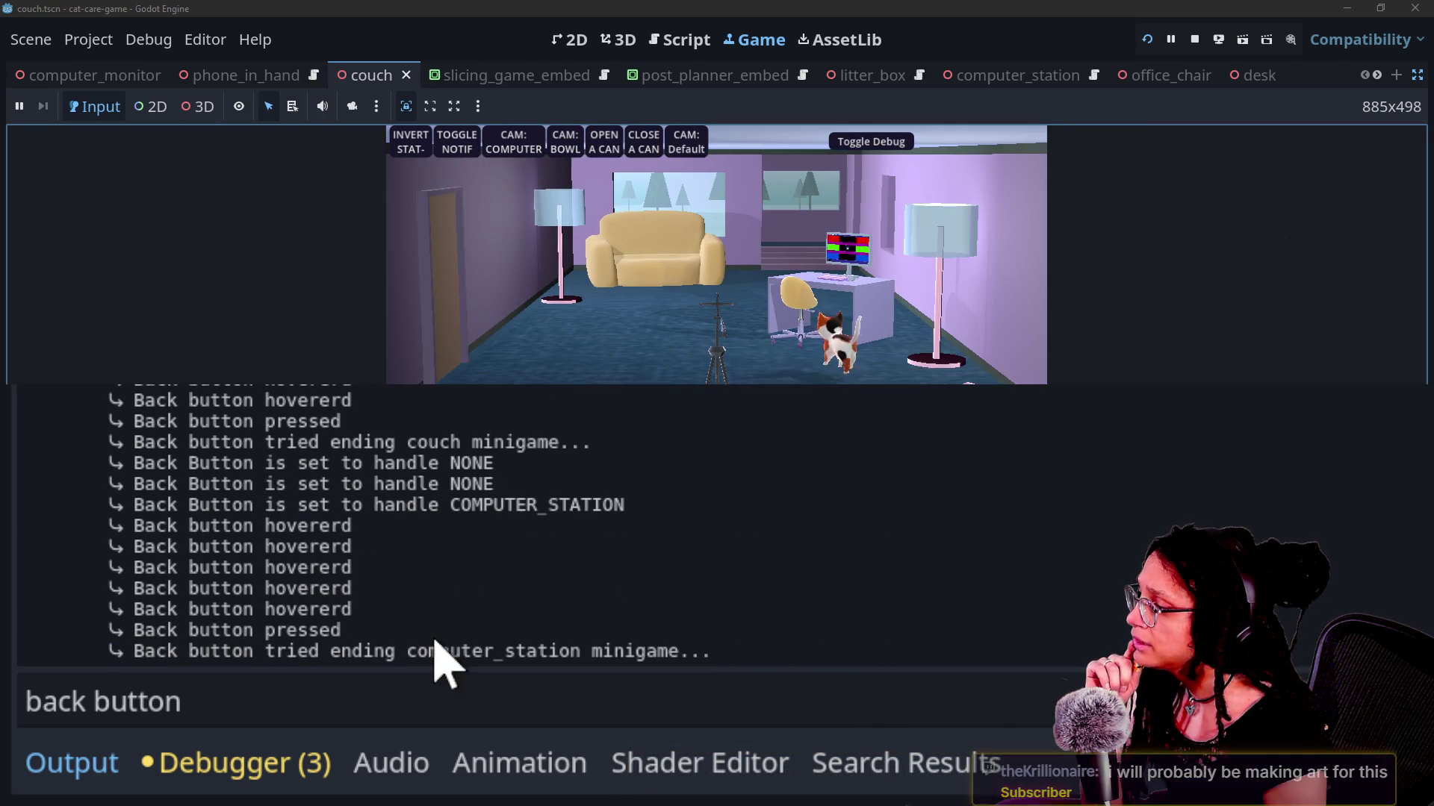
pyautogui.moveTo(272, 668); pyautogui.dragTo(582, 608)
pyautogui.moveTo(716, 664); pyautogui.dragTo(353, 654)
pyautogui.click(353, 653)
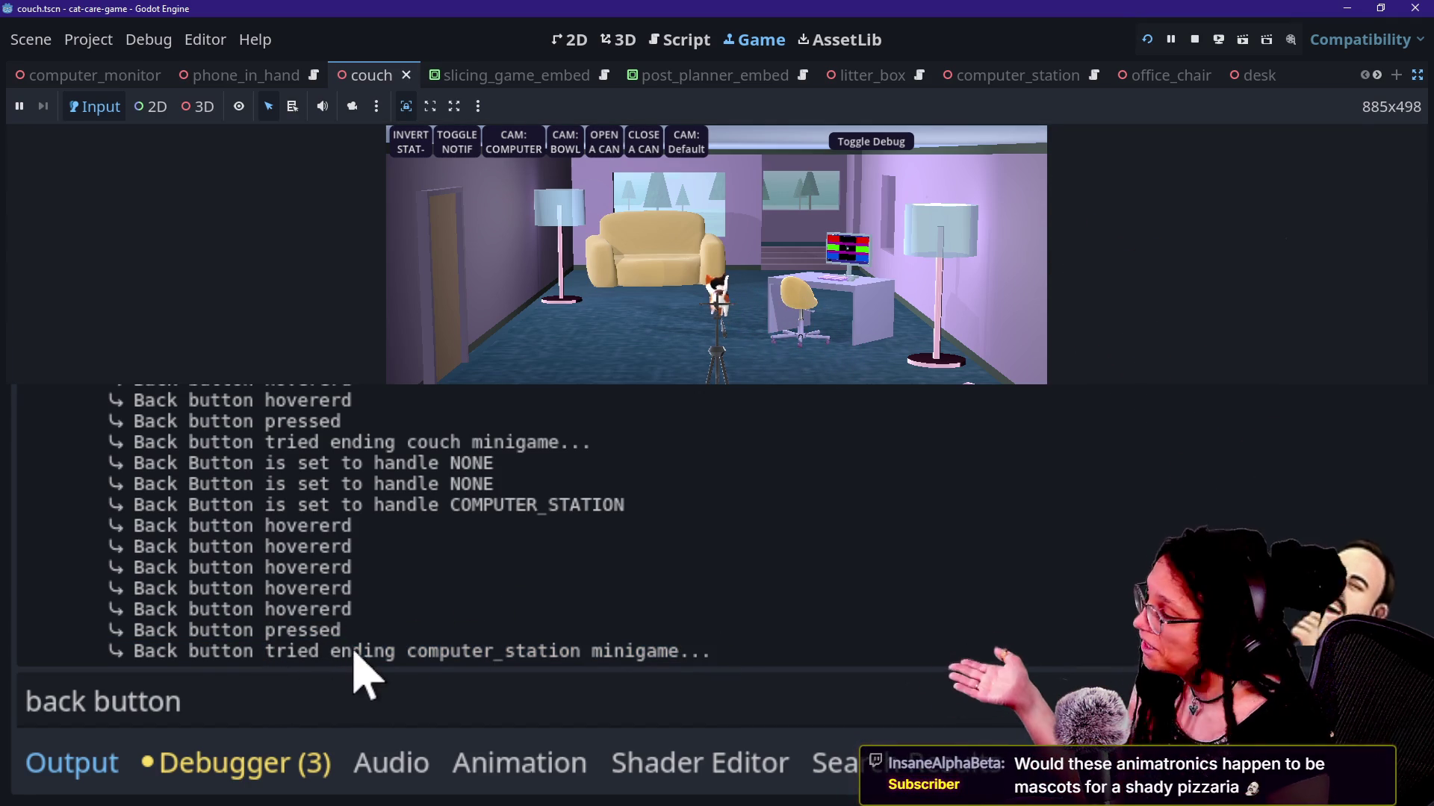
pyautogui.moveTo(135, 464)
pyautogui.mouseDown()
pyautogui.moveTo(560, 464)
pyautogui.moveTo(557, 494)
pyautogui.mouseUp()
pyautogui.click(557, 494)
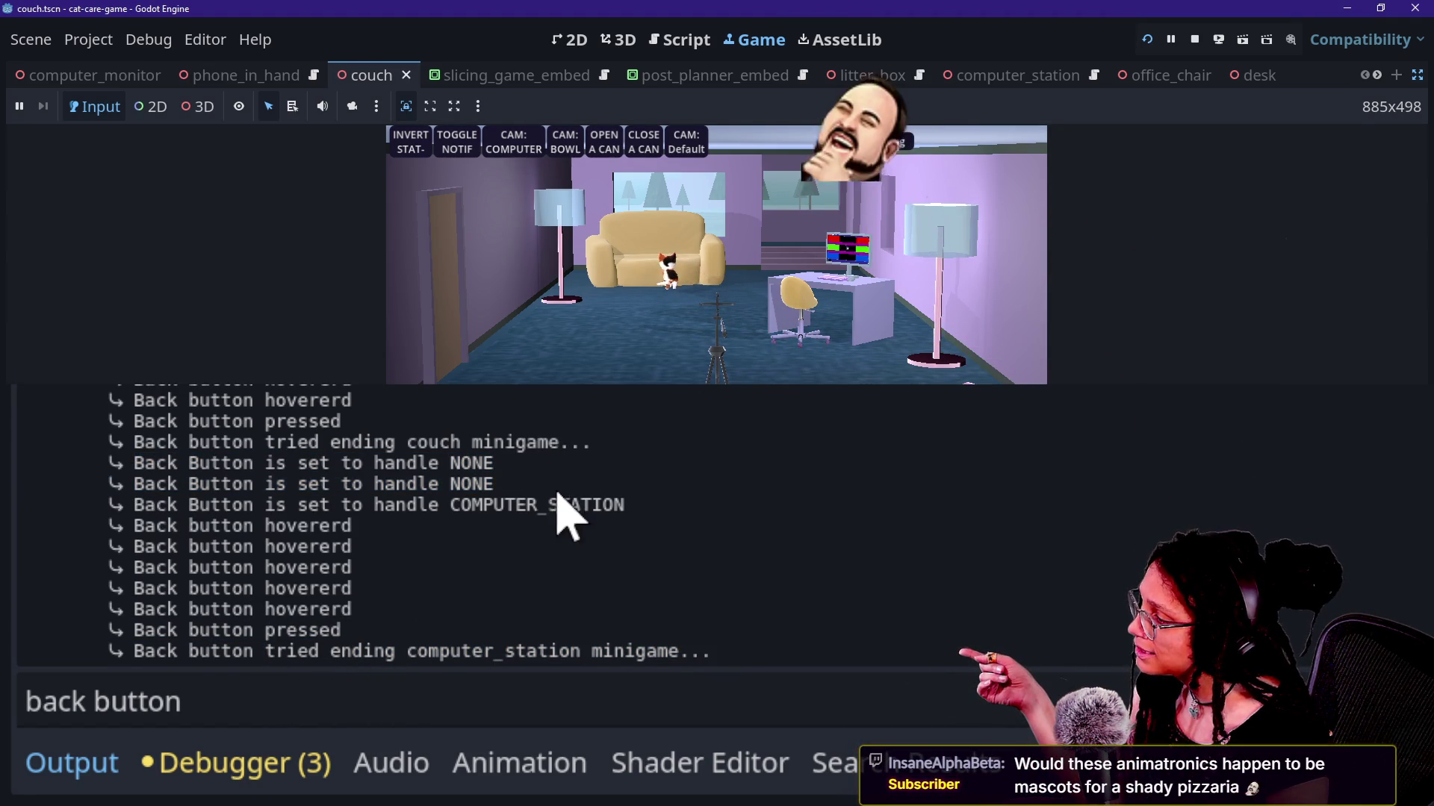
pyautogui.tripleClick(562, 511)
pyautogui.click(287, 508)
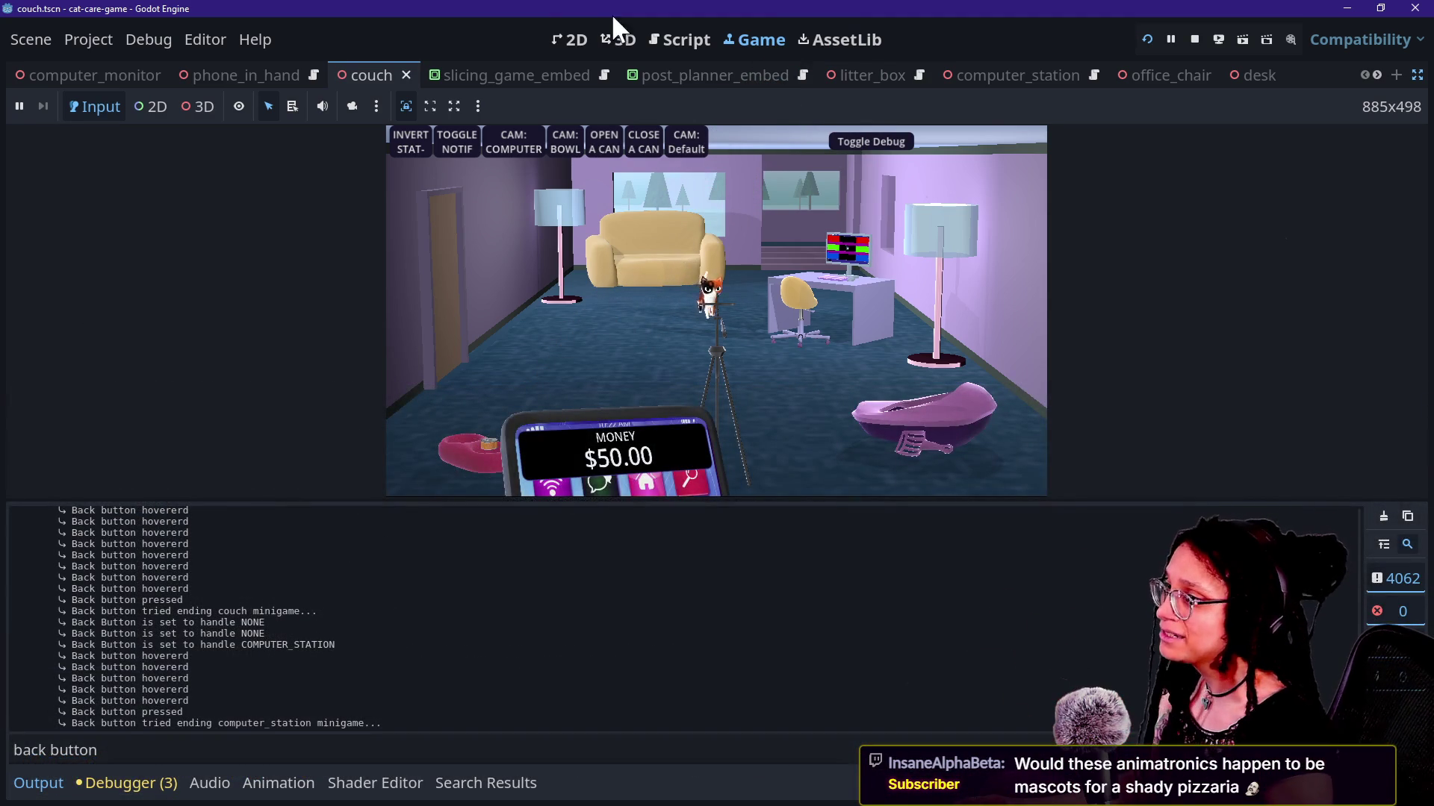
pyautogui.click(670, 32)
# Search all project files for 'tried ending' and open the line 41 match in ui_button_back_minigame.gd.
pyautogui.click(545, 373)
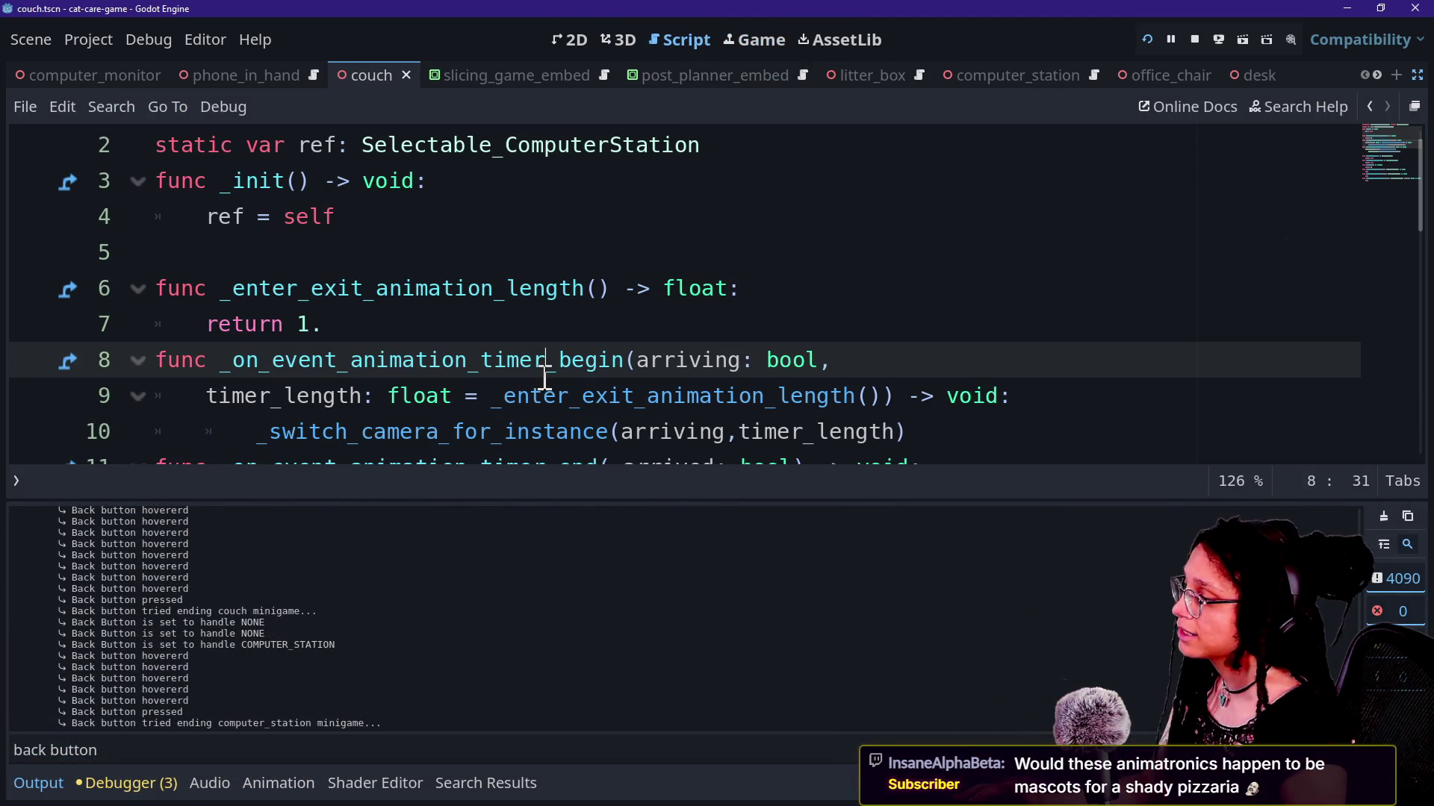
pyautogui.moveTo(545, 380)
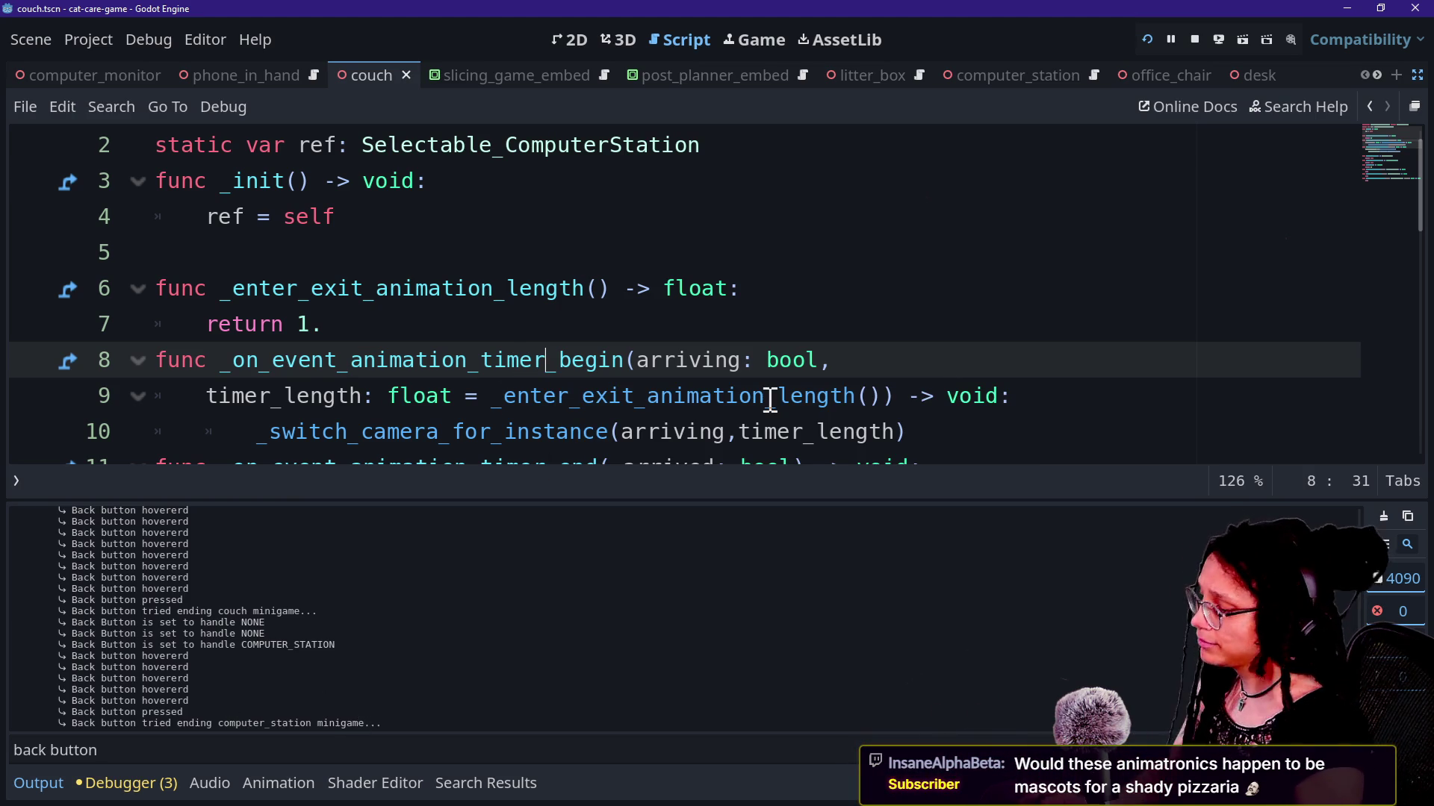
pyautogui.hotkey('ctrl', 'shift', 'f')
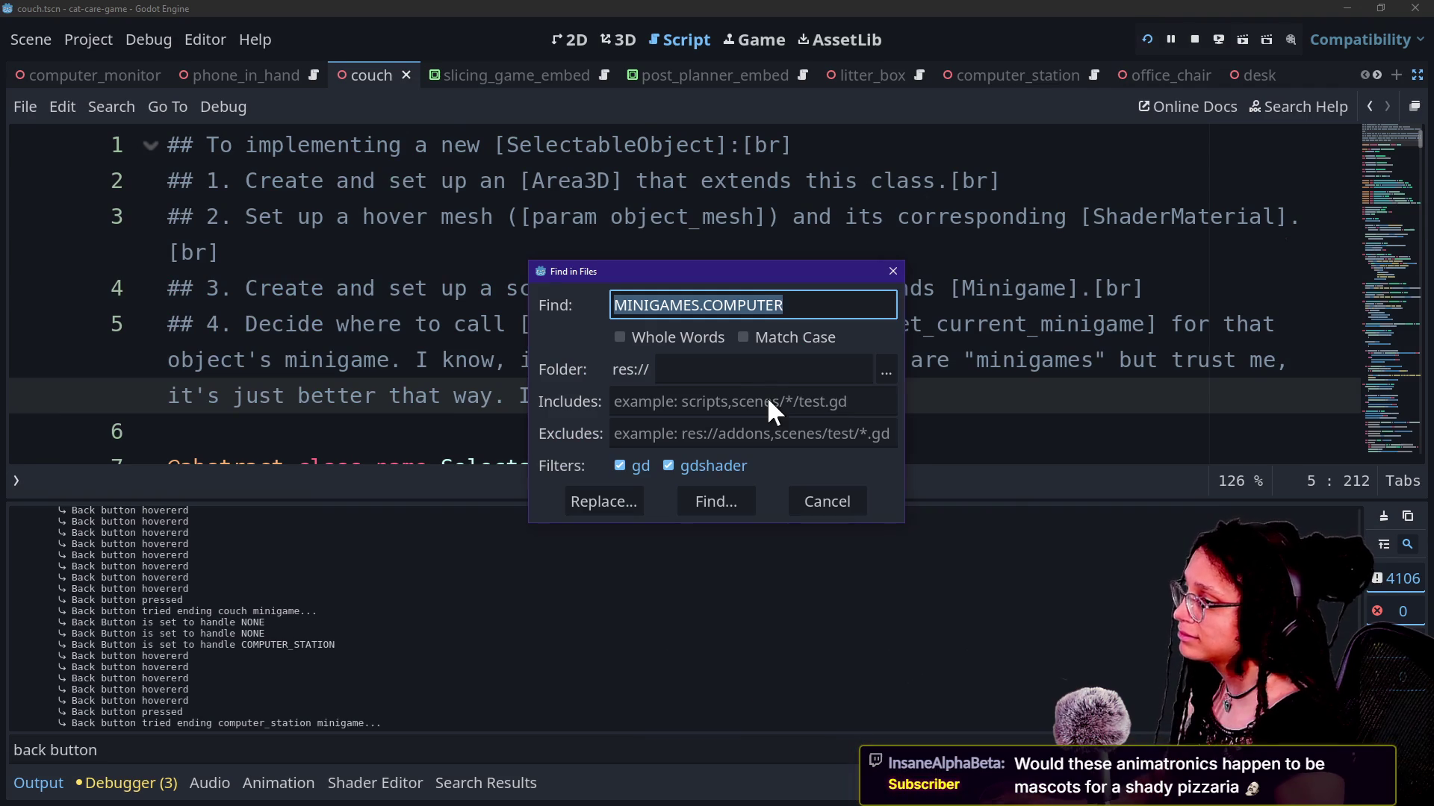
pyautogui.press('Escape')
pyautogui.hotkey('ctrl', 'shift', 'f')
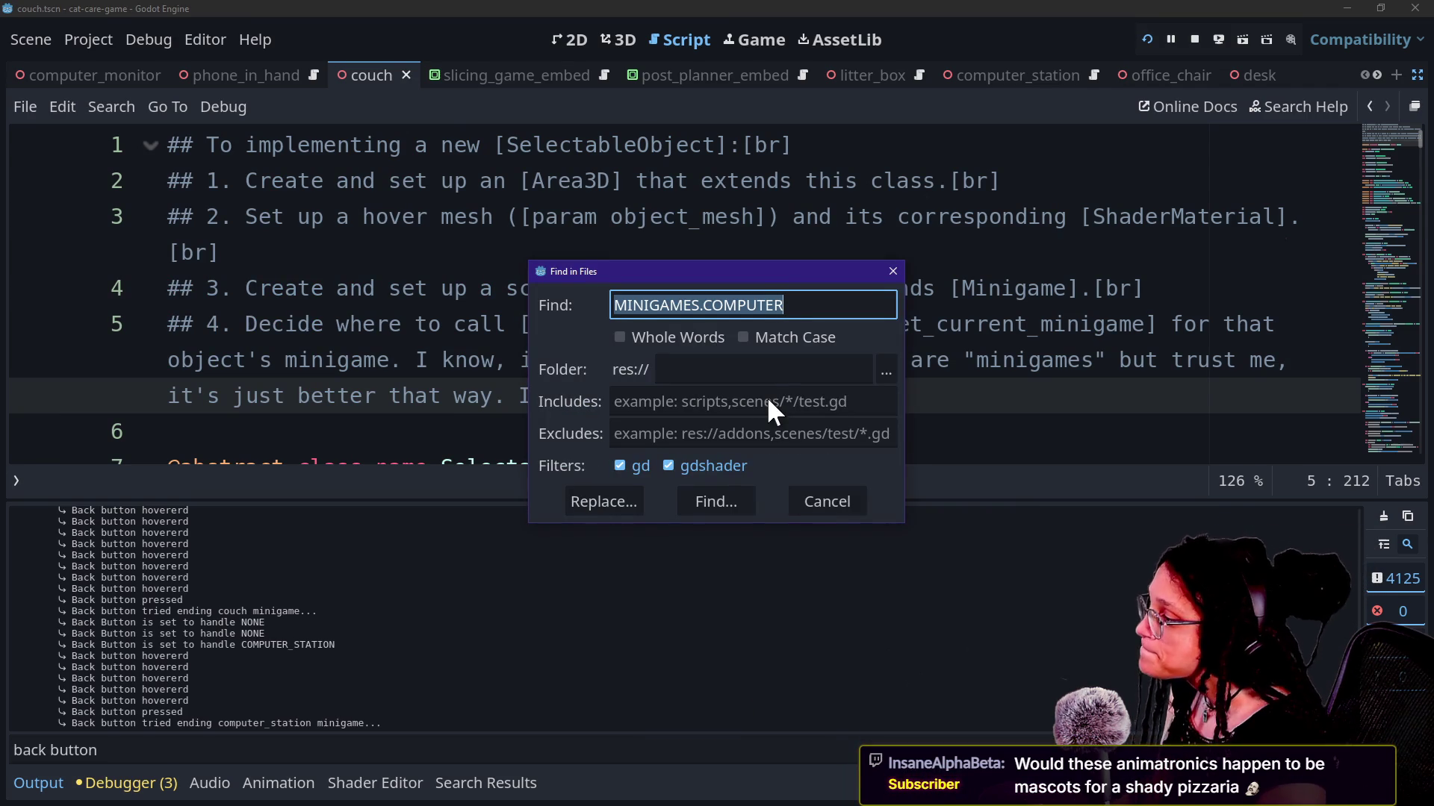
pyautogui.write('tried ending')
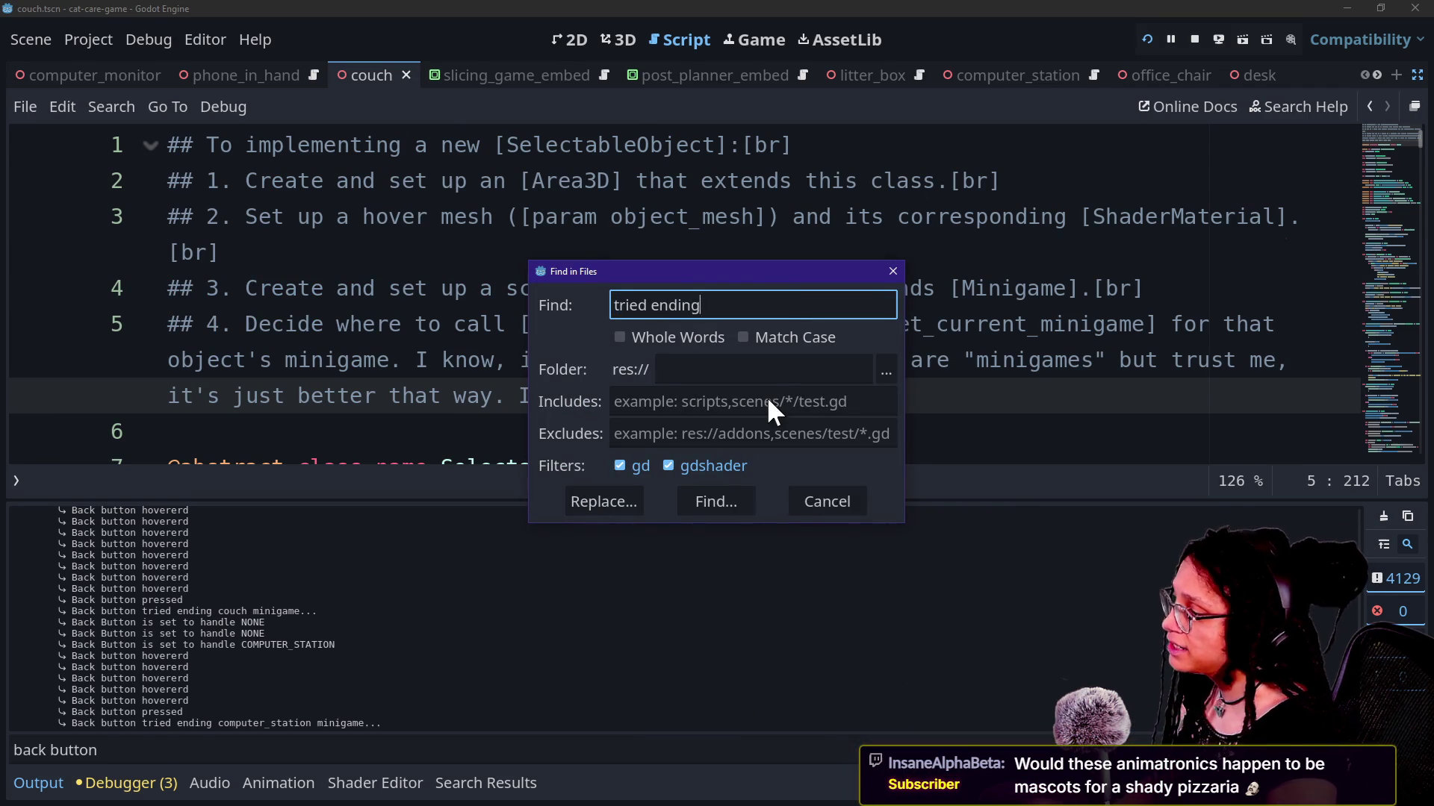
pyautogui.write(' computer')
pyautogui.press('BackSpace')
pyautogui.press('BackSpace')
pyautogui.press('BackSpace')
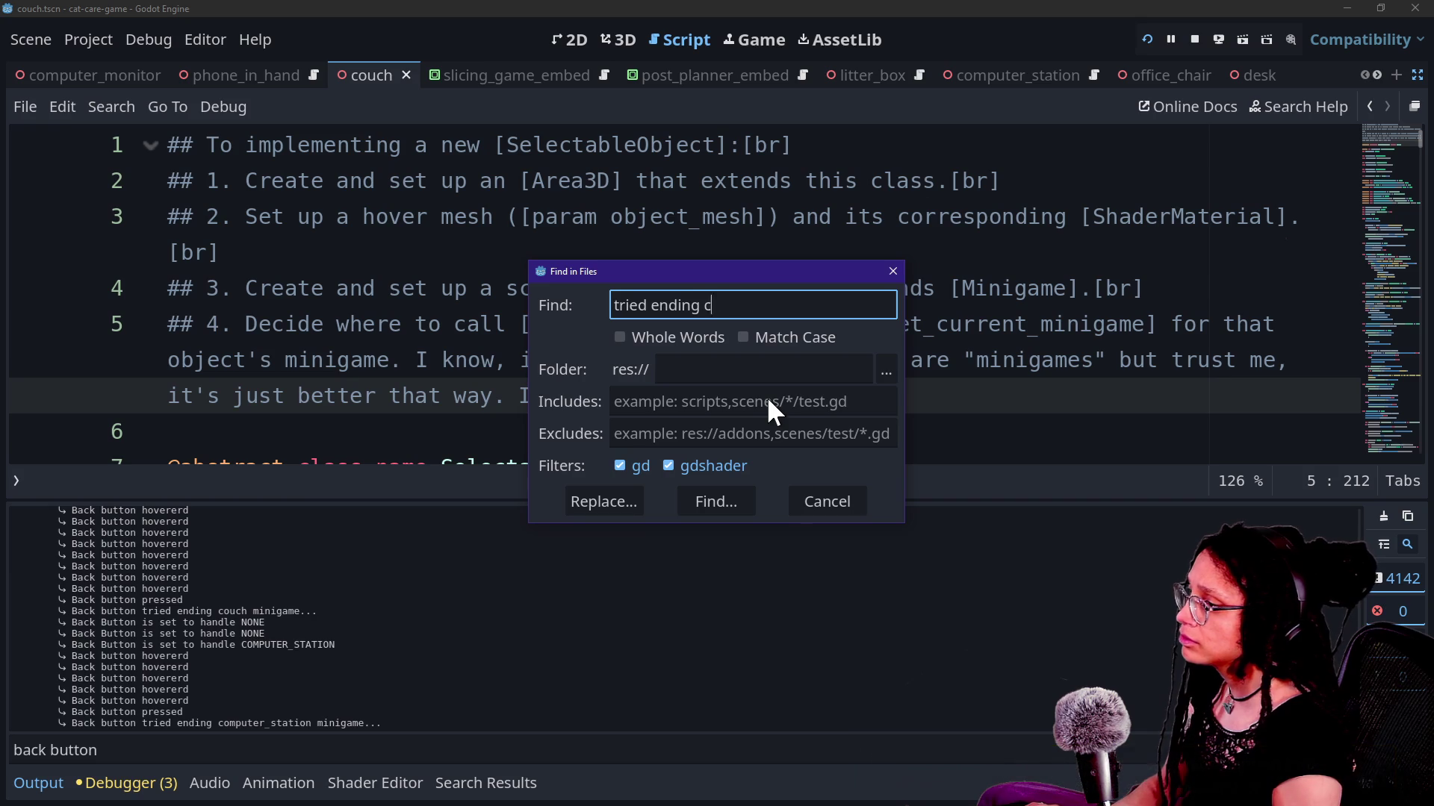
pyautogui.press('Escape')
pyautogui.click(316, 591)
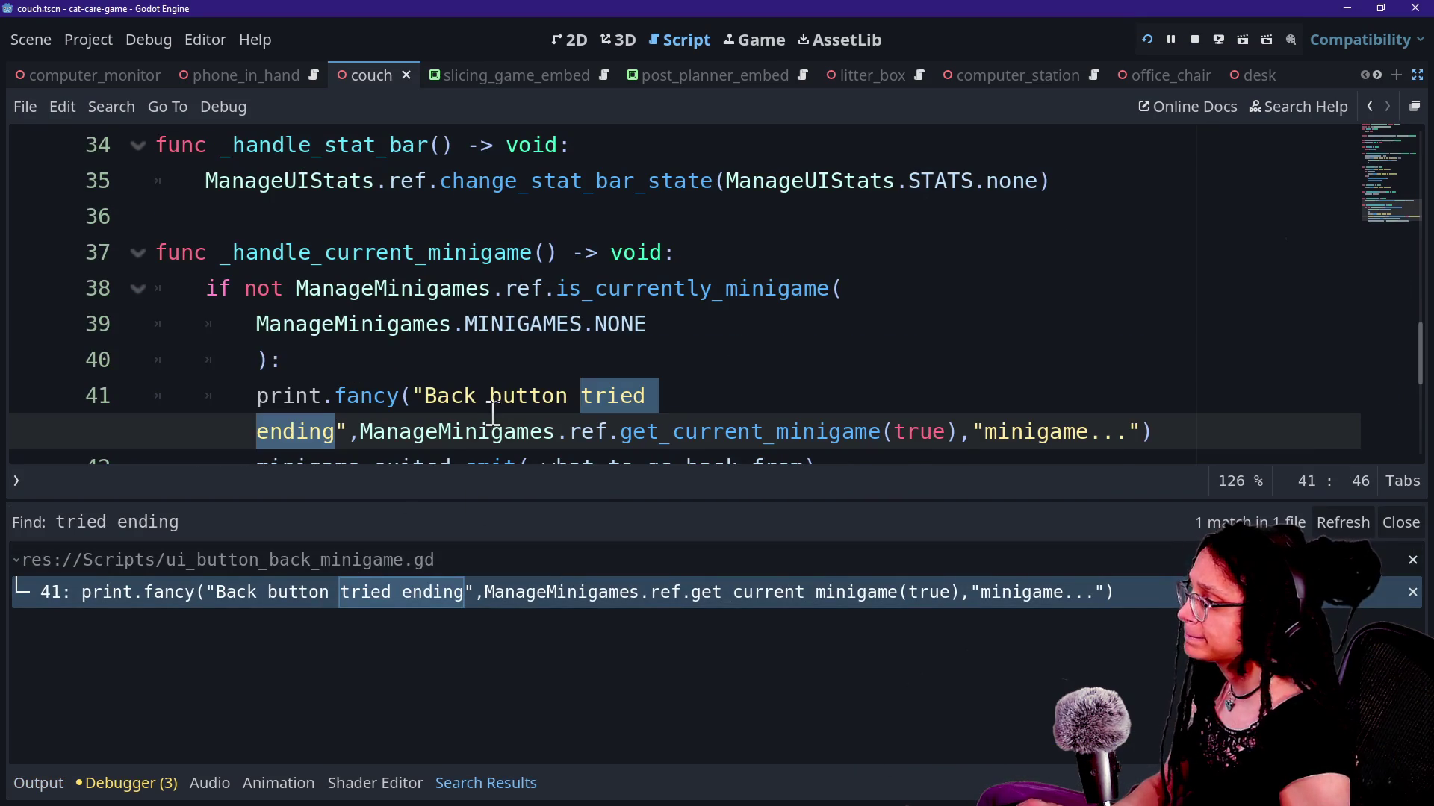
# Read the back-button script from the line 21 print up to the _handle_current_minigame definition.
pyautogui.moveTo(282, 360); pyautogui.dragTo(595, 326)
pyautogui.hotkey('ctrl', 'j')
pyautogui.click(448, 361)
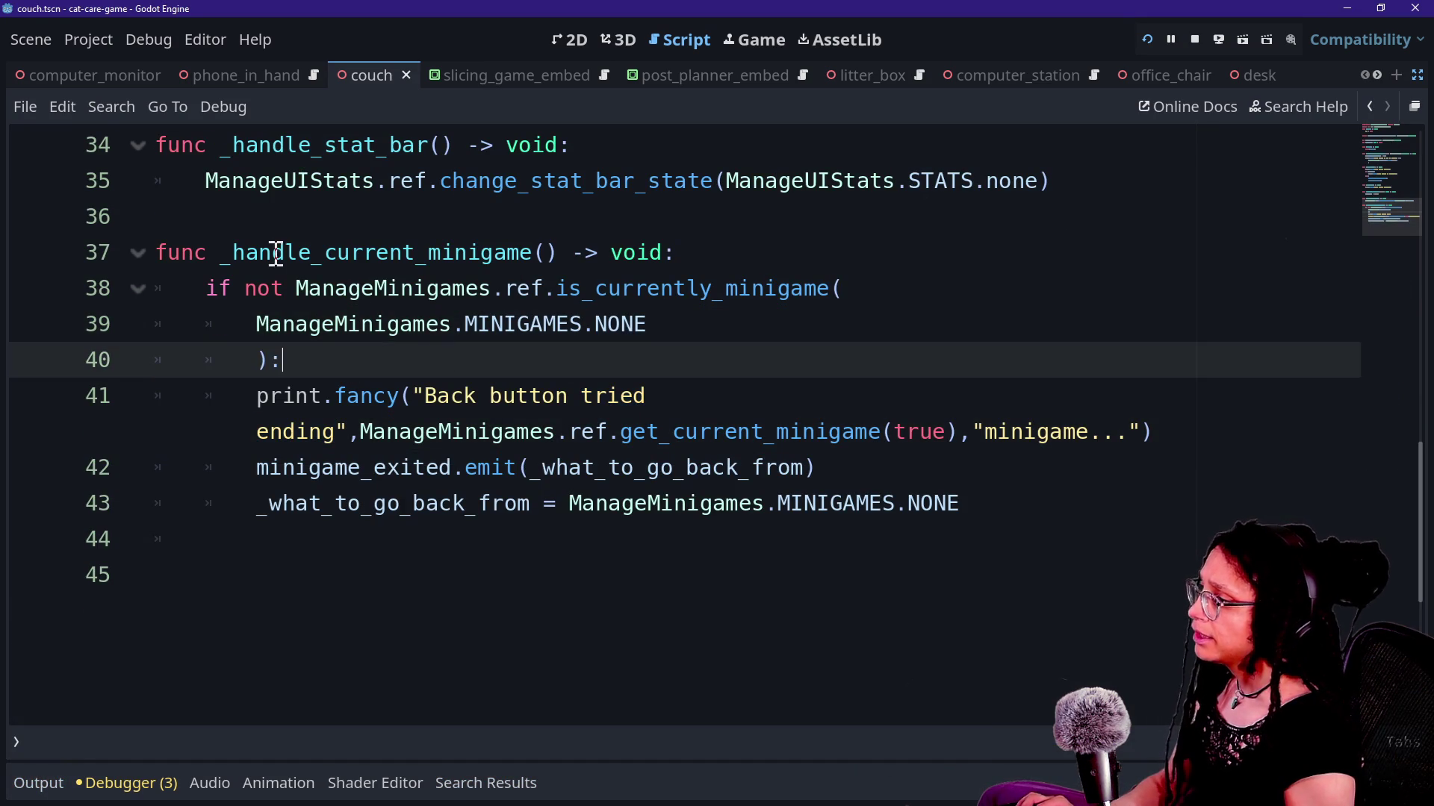
pyautogui.click(588, 280)
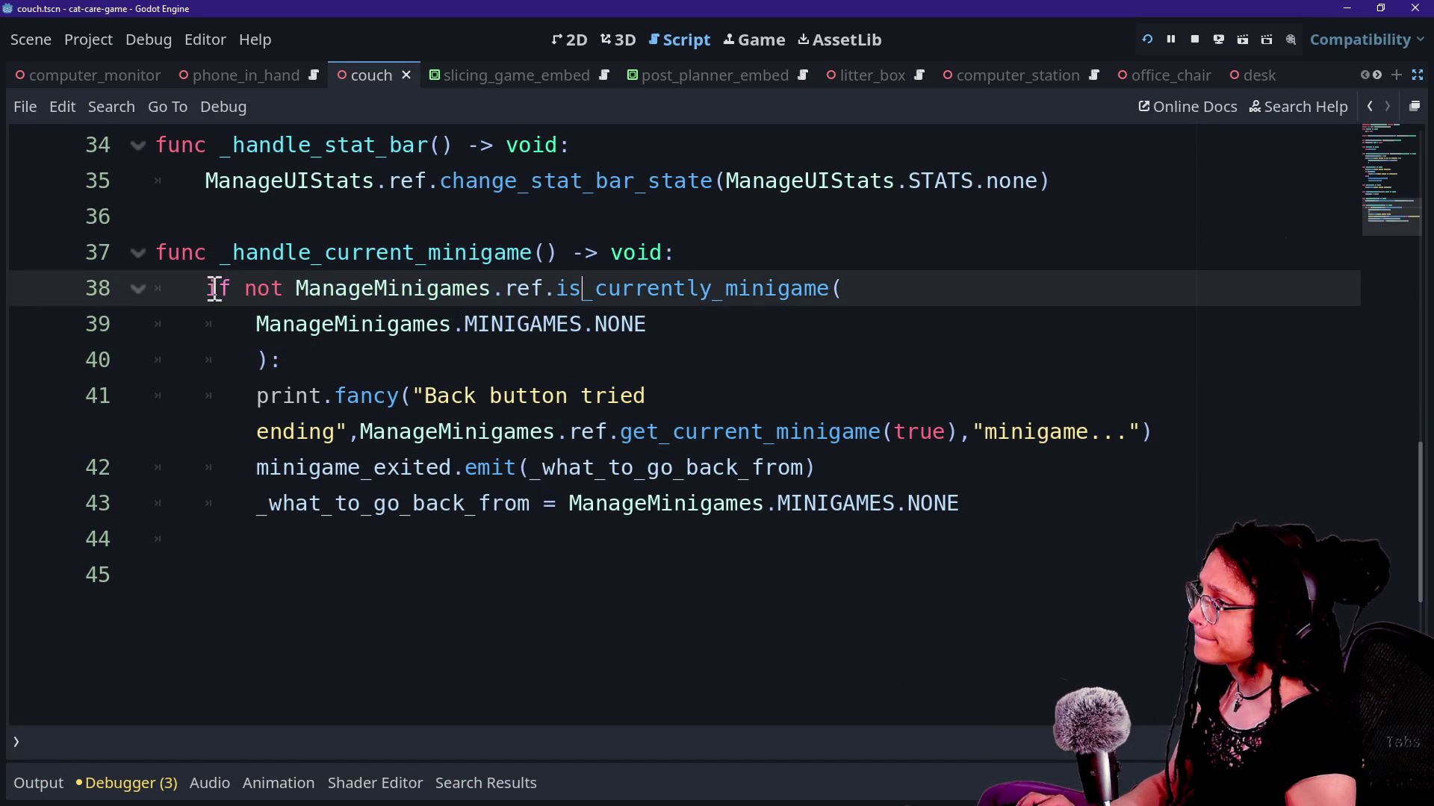
pyautogui.scroll(2, 310, 293)
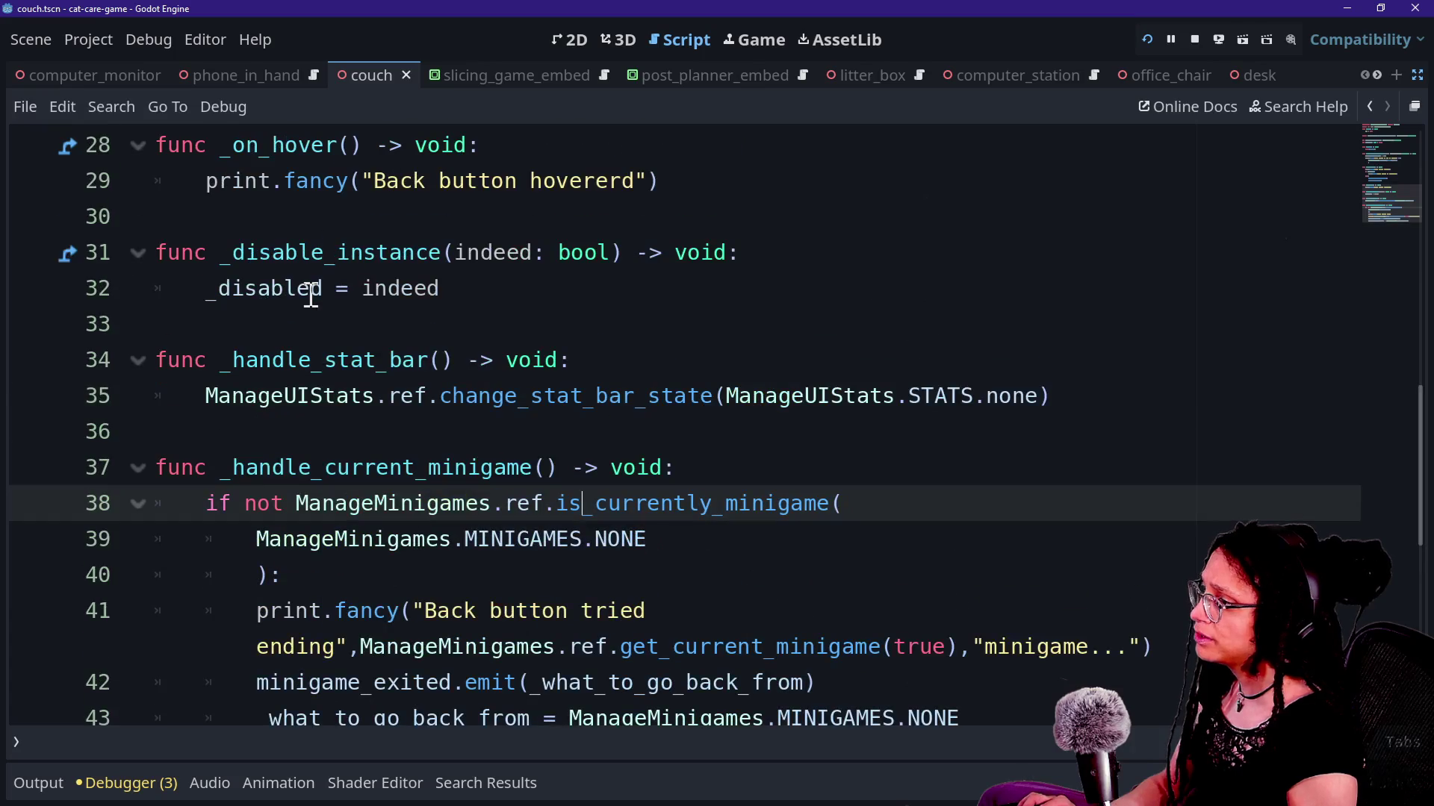
pyautogui.scroll(4, 390, 364)
pyautogui.click(232, 295)
pyautogui.click(358, 329)
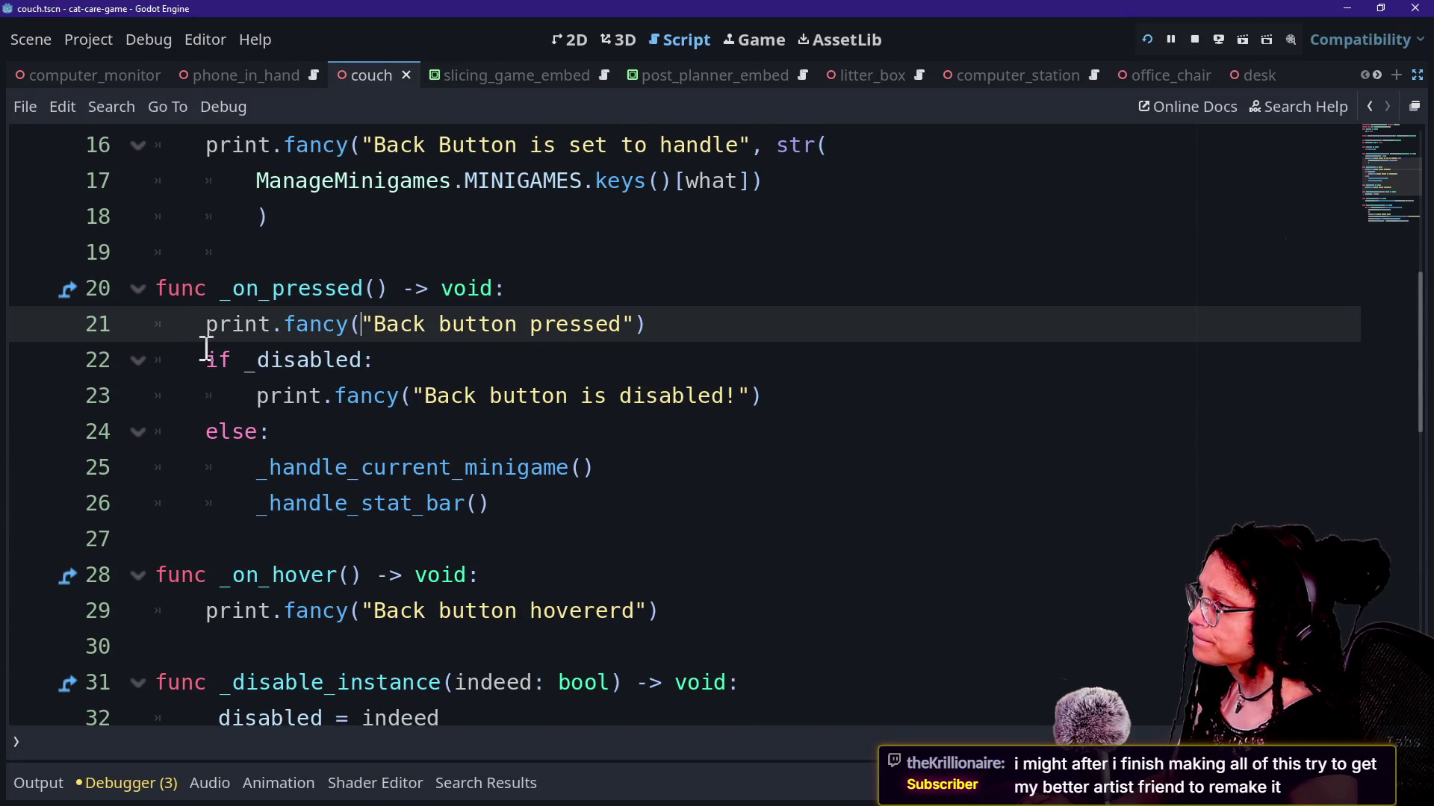
pyautogui.click(410, 341)
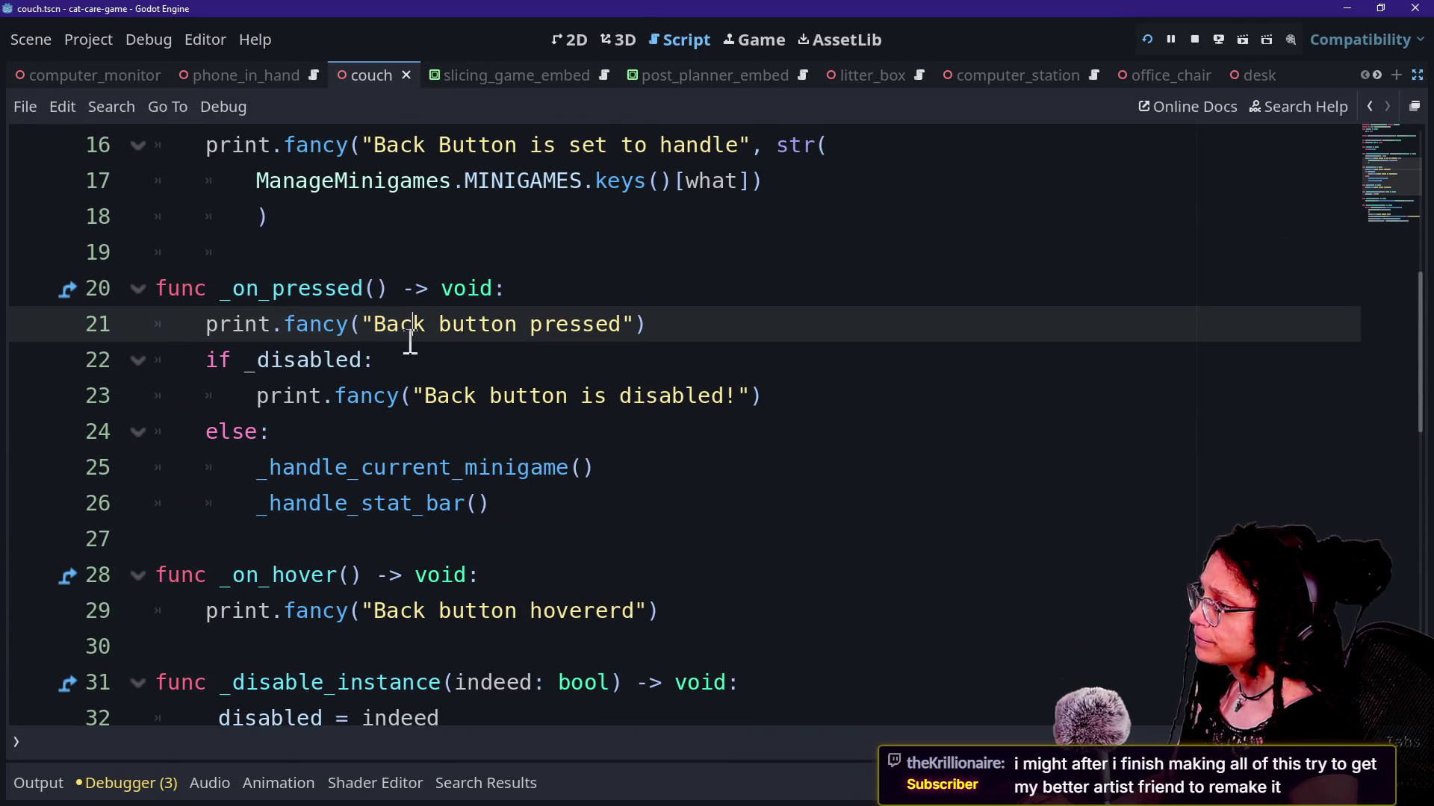
pyautogui.click(200, 382)
pyautogui.click(321, 441)
pyautogui.click(393, 499)
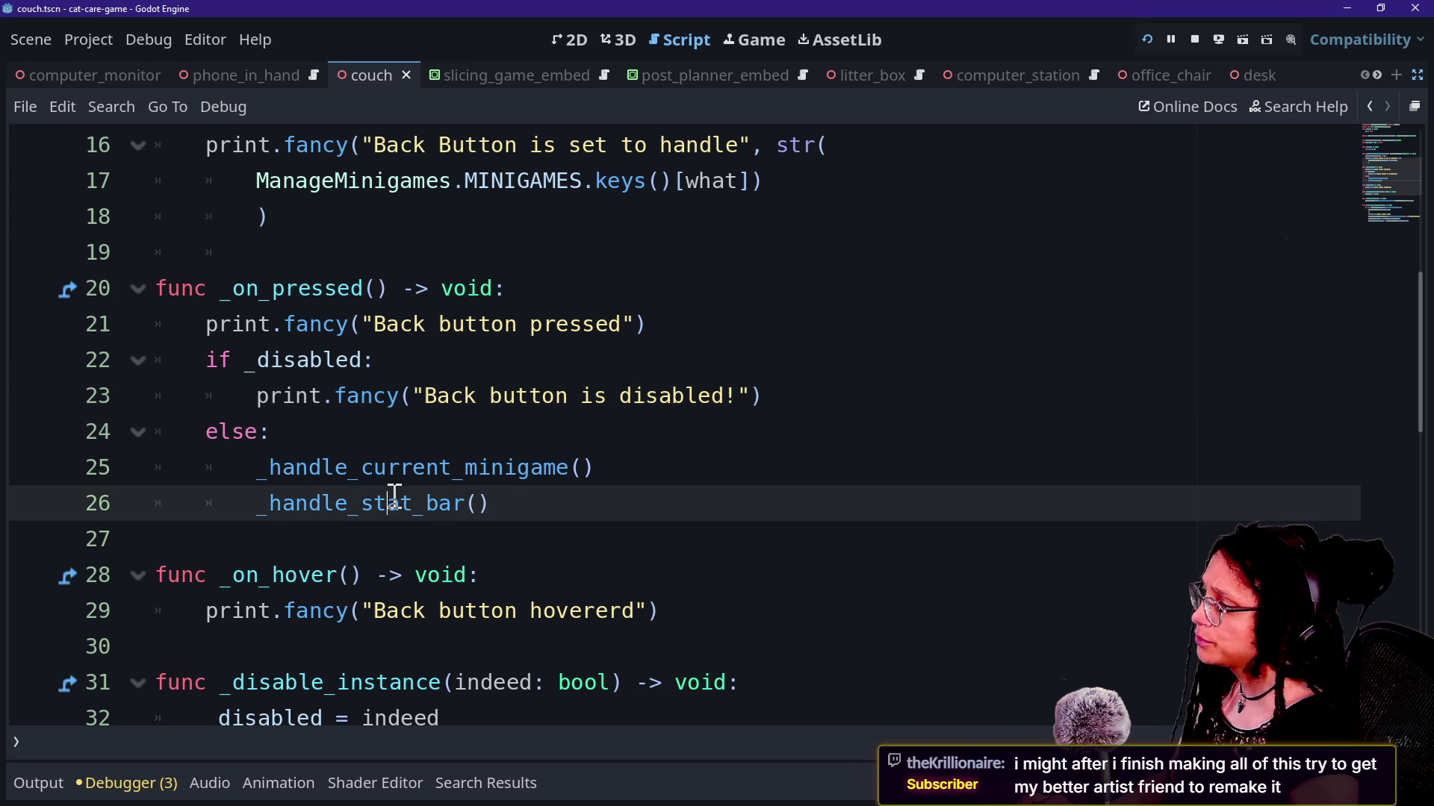
pyautogui.keyDown('ctrl'); pyautogui.click(279, 468); pyautogui.keyUp('ctrl')
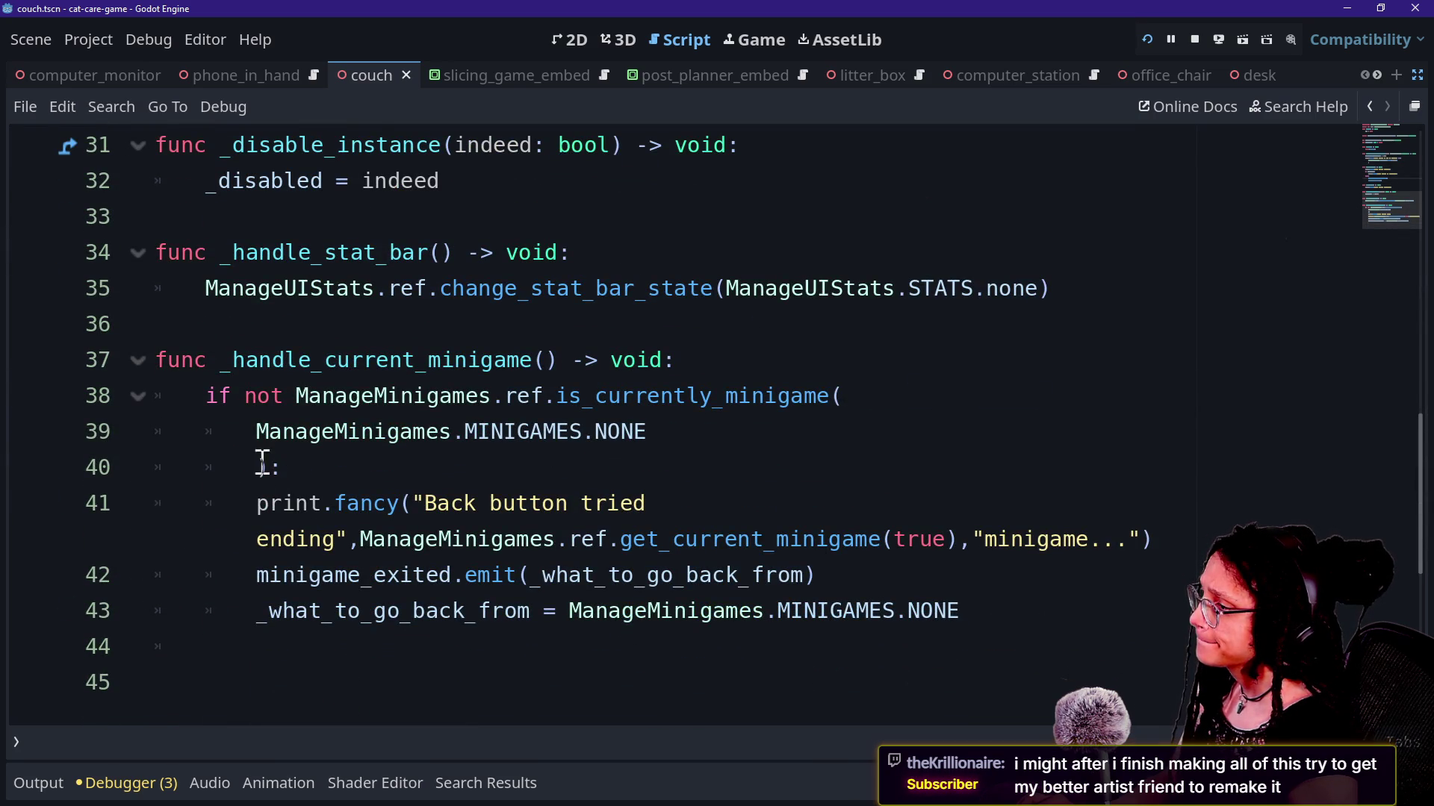
# Inspect the tried ending print, emit call and reset on lines 41–43 with the output log shown.
pyautogui.moveTo(257, 502); pyautogui.dragTo(473, 544)
pyautogui.click(416, 502)
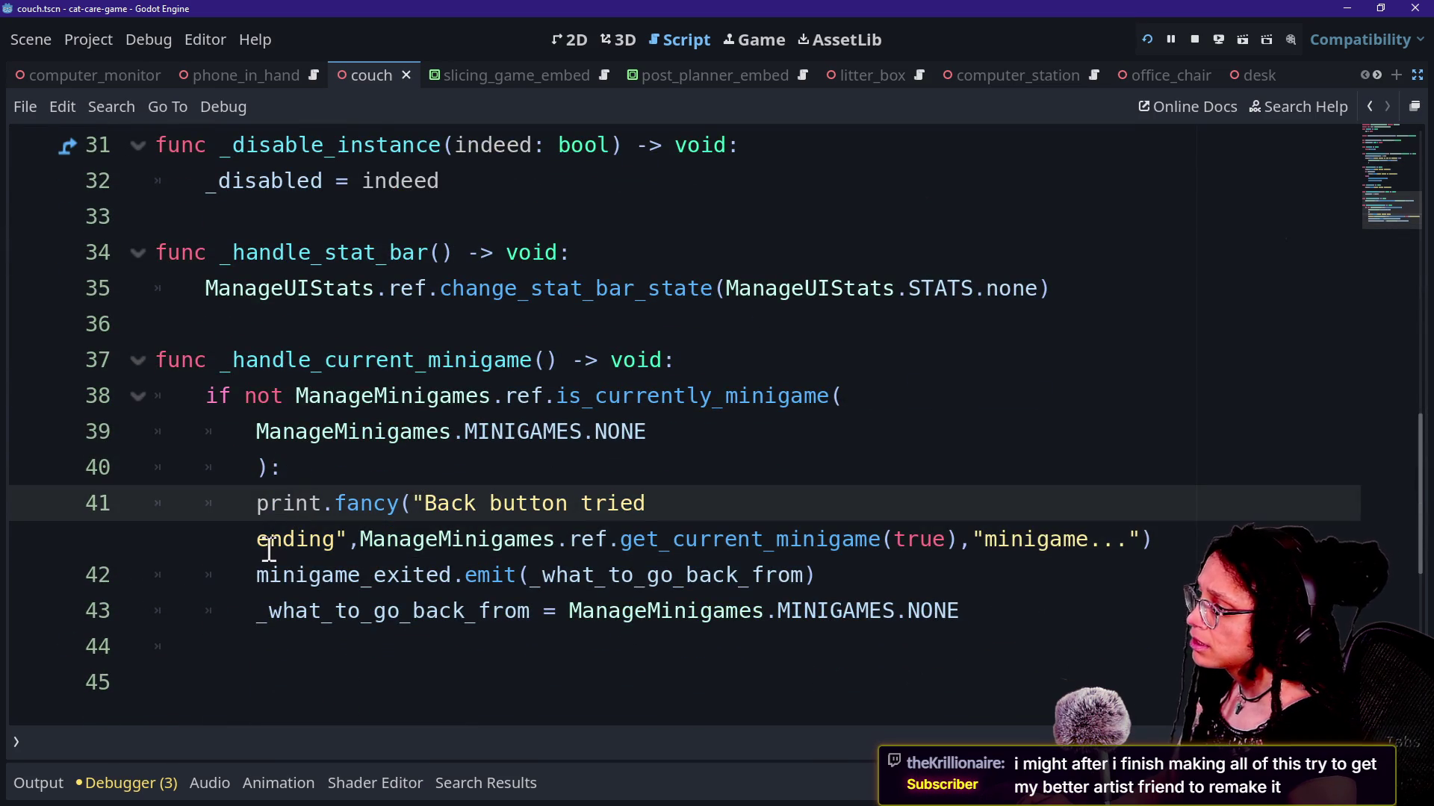
pyautogui.moveTo(256, 573); pyautogui.dragTo(688, 582)
pyautogui.moveTo(477, 575); pyautogui.dragTo(716, 577)
pyautogui.click(508, 586)
pyautogui.moveTo(436, 590); pyautogui.dragTo(859, 585)
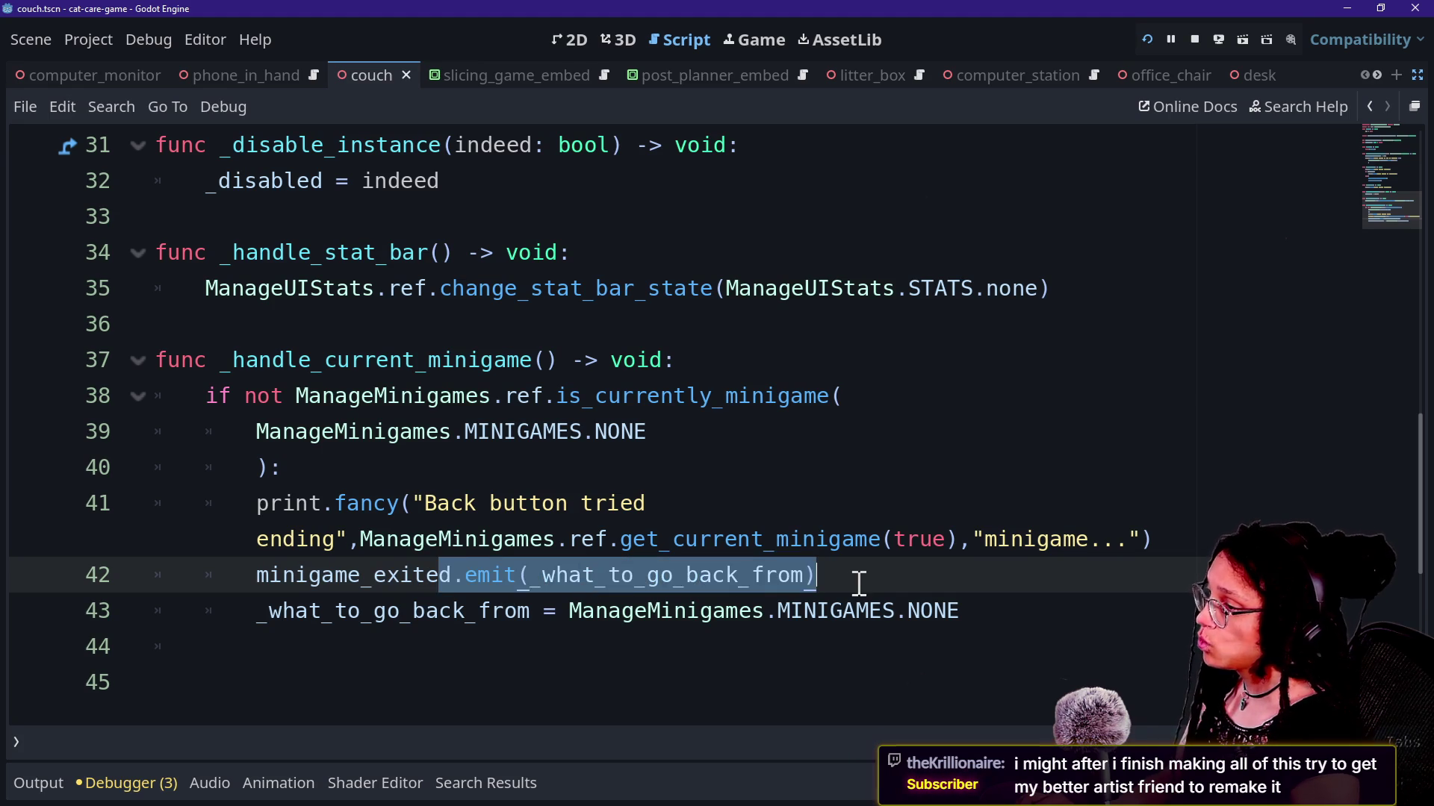
pyautogui.click(859, 584)
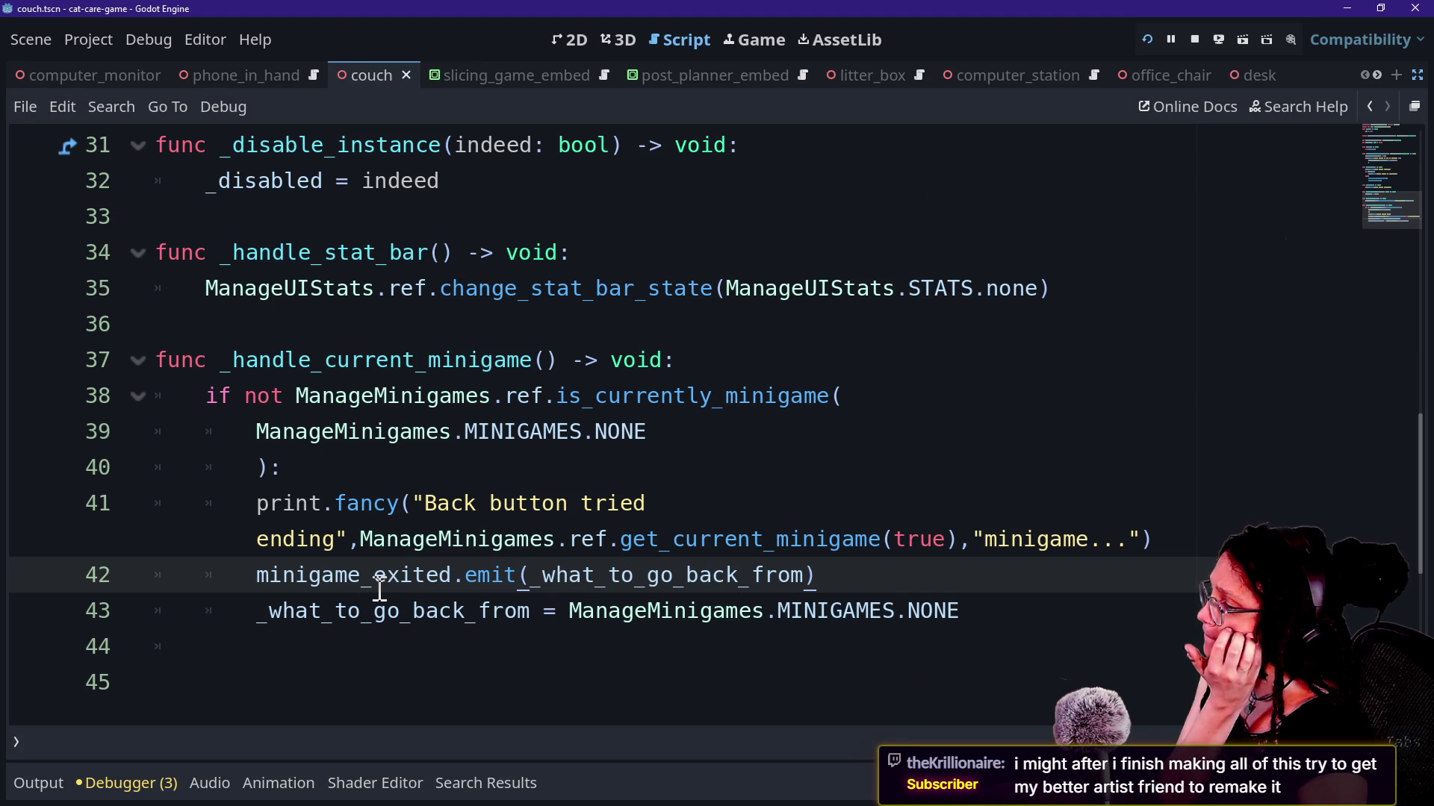
pyautogui.moveTo(385, 611); pyautogui.dragTo(665, 611)
pyautogui.click(723, 606)
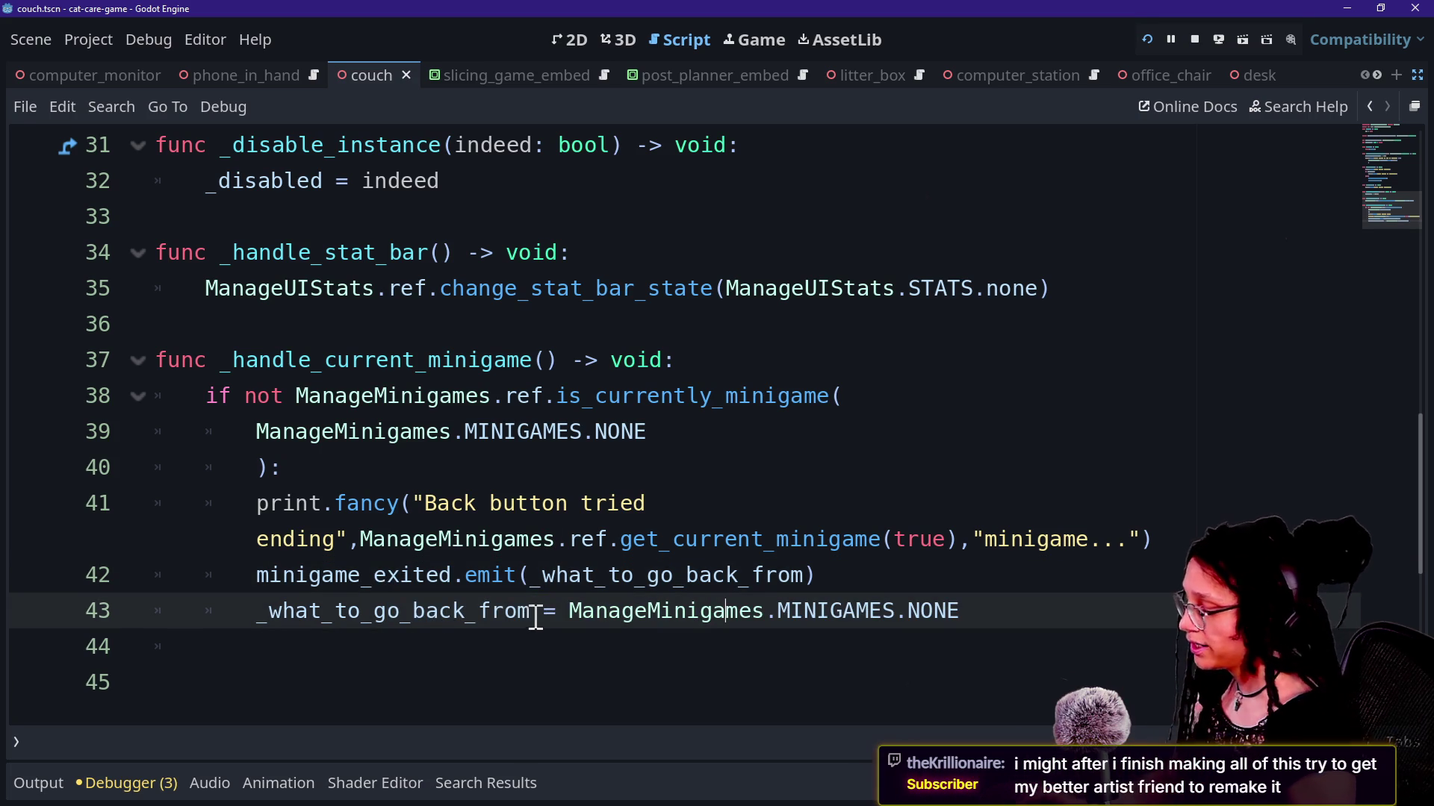
pyautogui.click(38, 782)
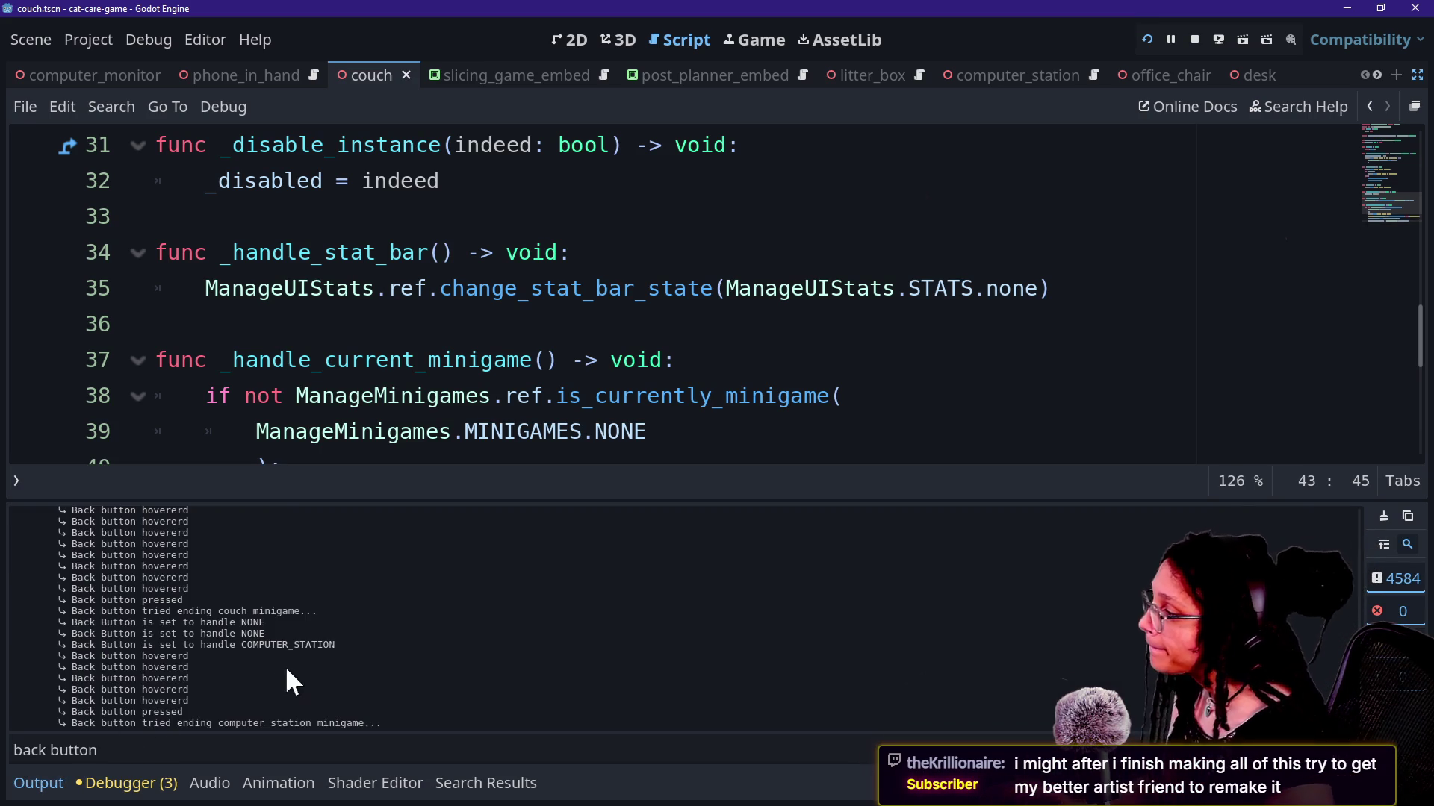
pyautogui.click(550, 360)
# Find 'back button is set' in the script and select the set_what_needs_going_back name.
pyautogui.hotkey('ctrl', 'f')
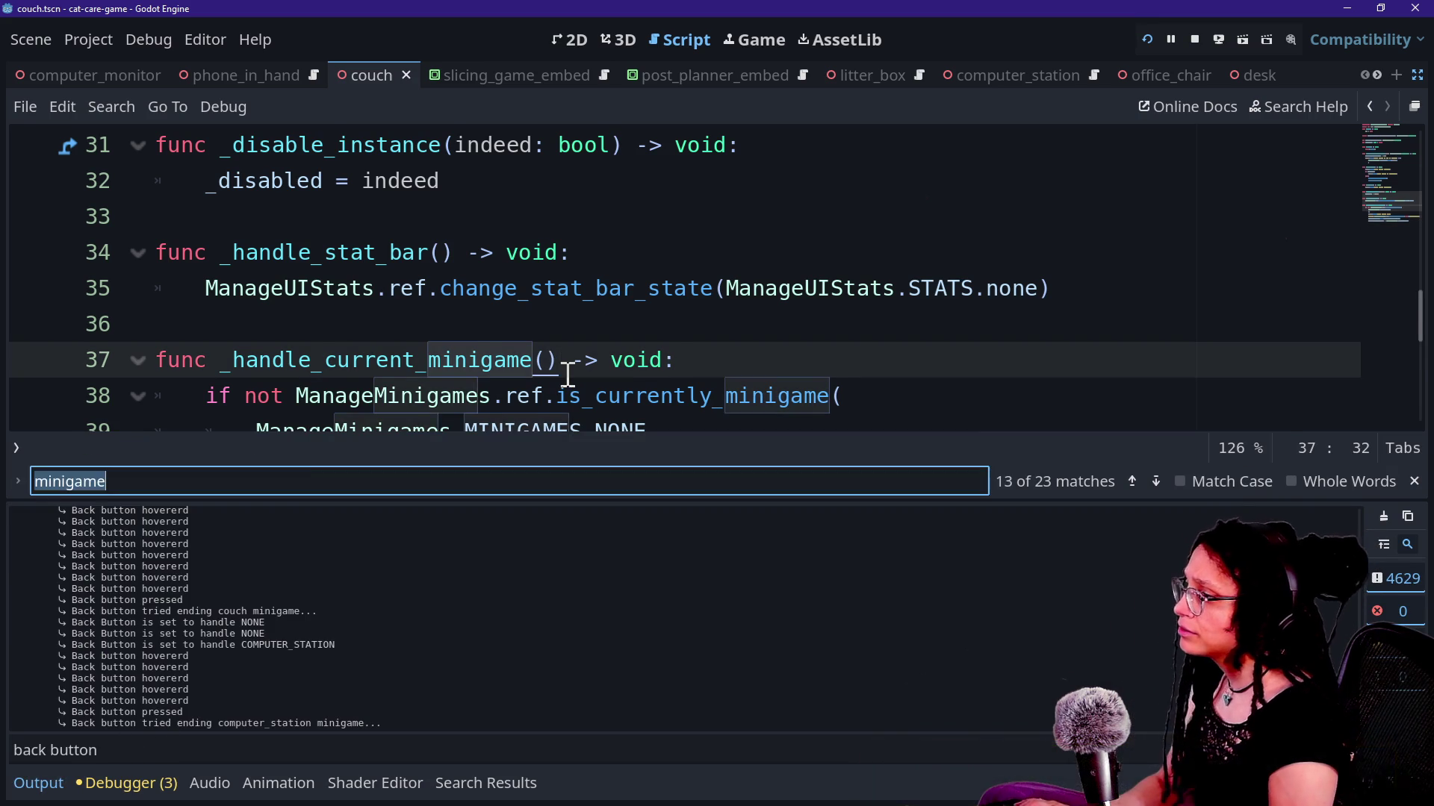
pyautogui.write('back button is set')
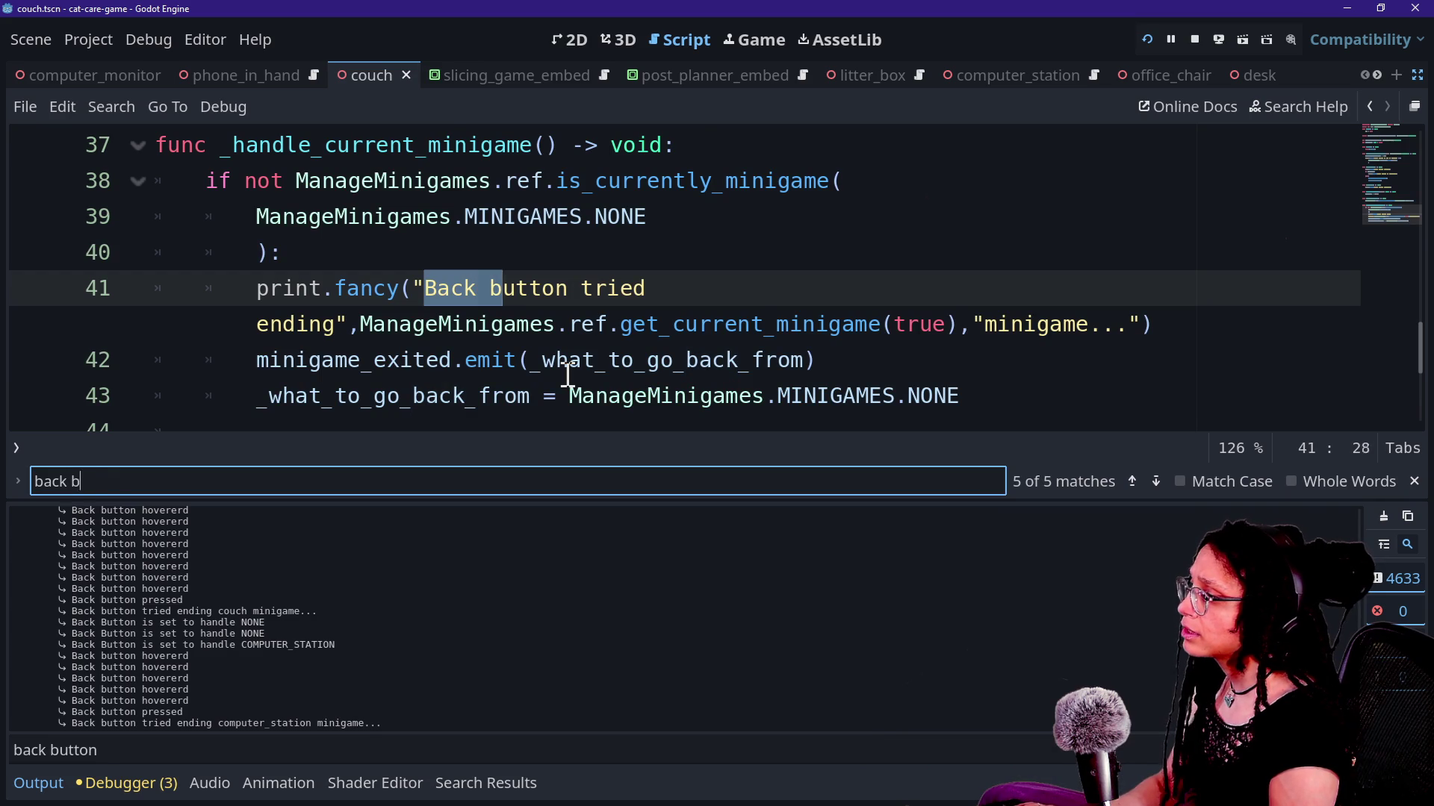
pyautogui.hotkey('ctrl', 'j')
pyautogui.hotkey('ctrl', 'j')
pyautogui.hotkey('ctrl', 'j')
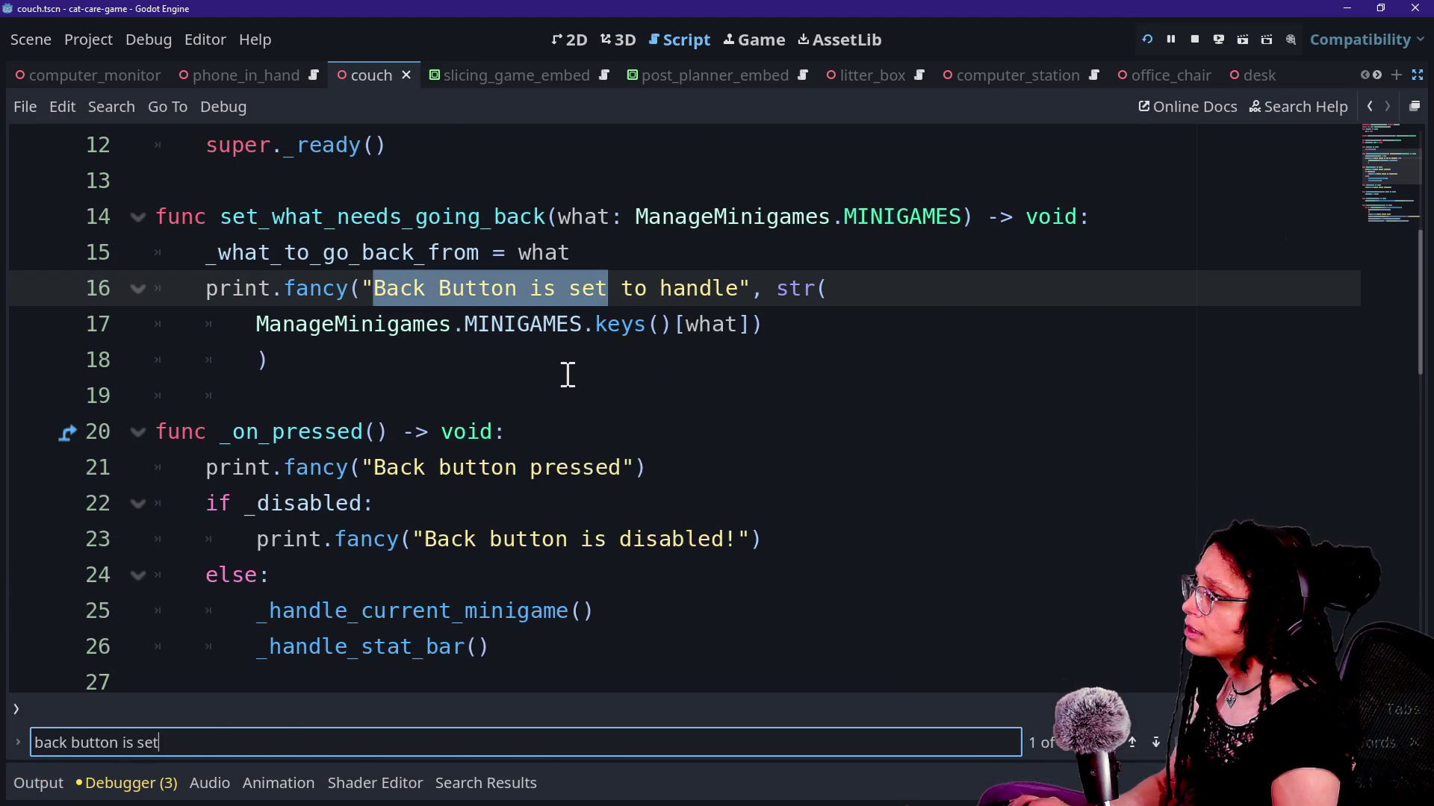
pyautogui.moveTo(220, 217); pyautogui.dragTo(564, 224)
# Search the project for set_what_needs_going_back and open its call in manage_minigames.gd.
pyautogui.hotkey('ctrl', 'shift', 'f')
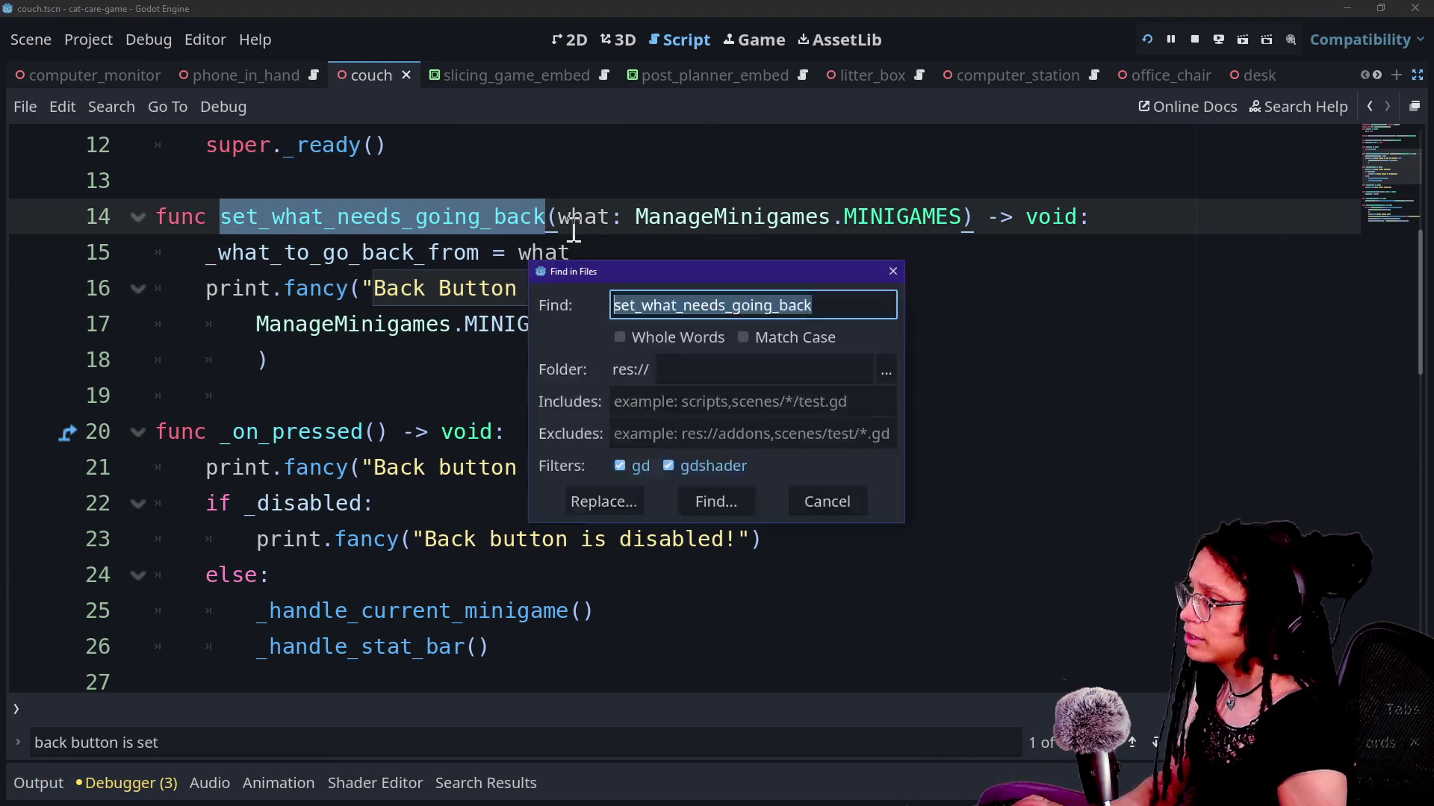
pyautogui.press('Return')
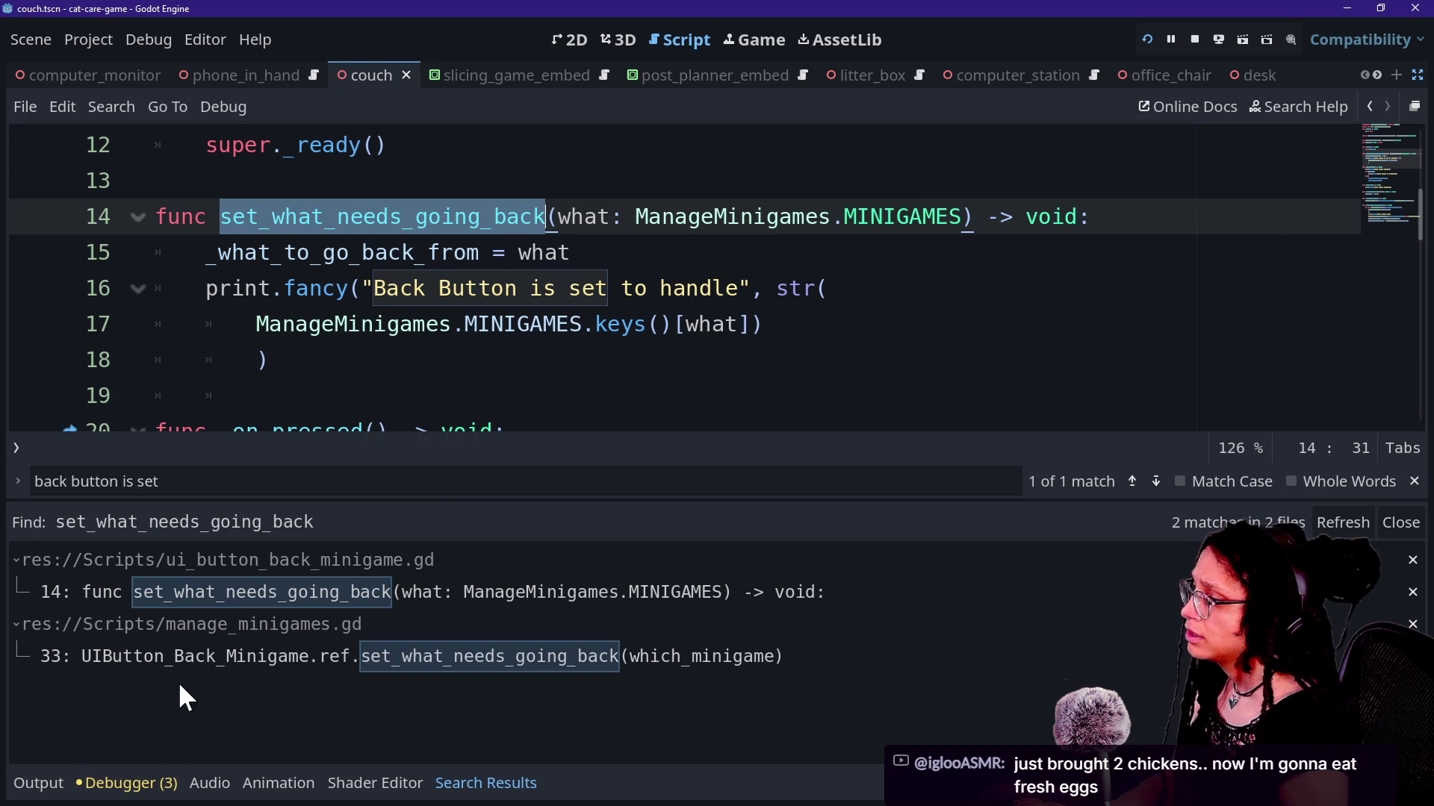
pyautogui.click(186, 667)
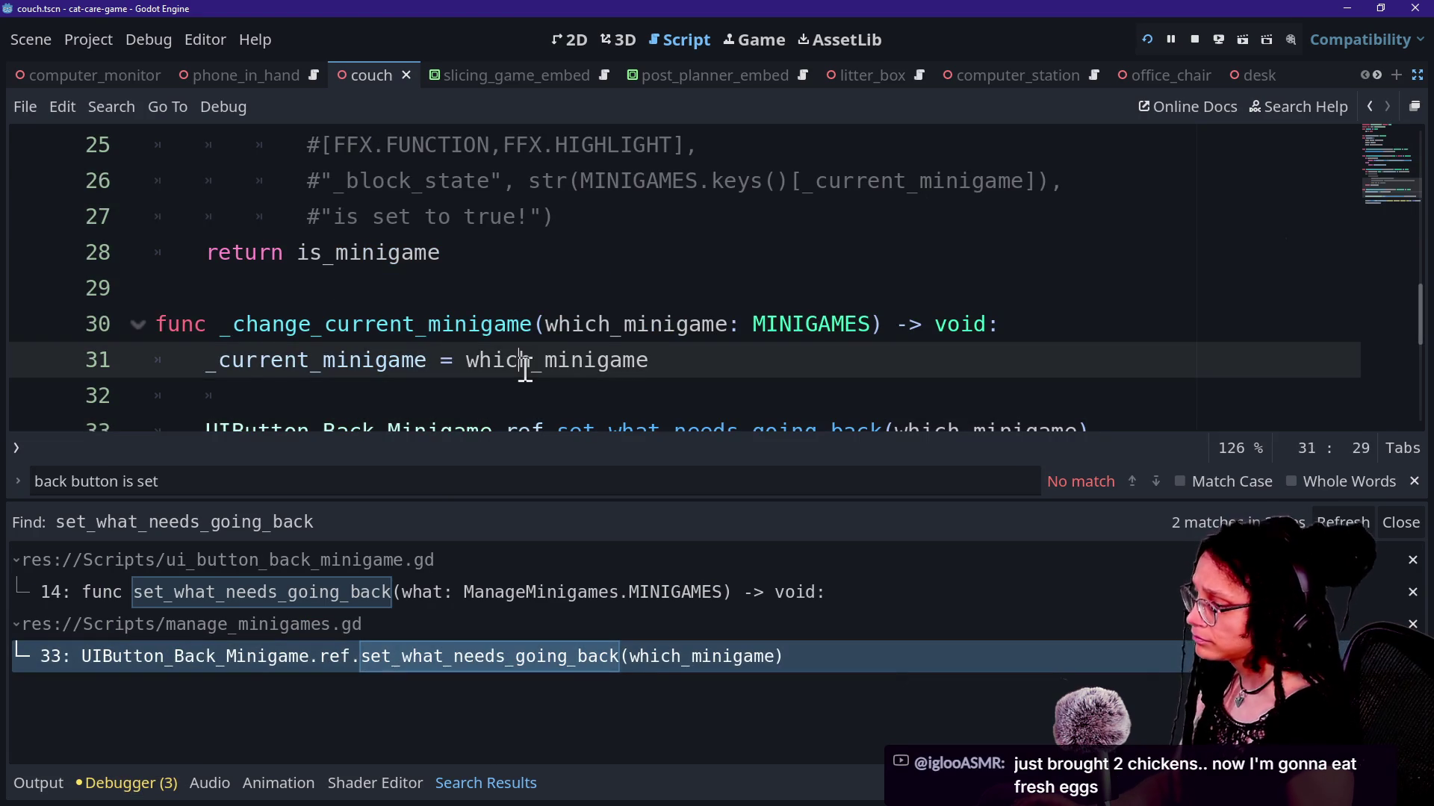
pyautogui.hotkey('alt', 'o')
pyautogui.hotkey('alt', 'o')
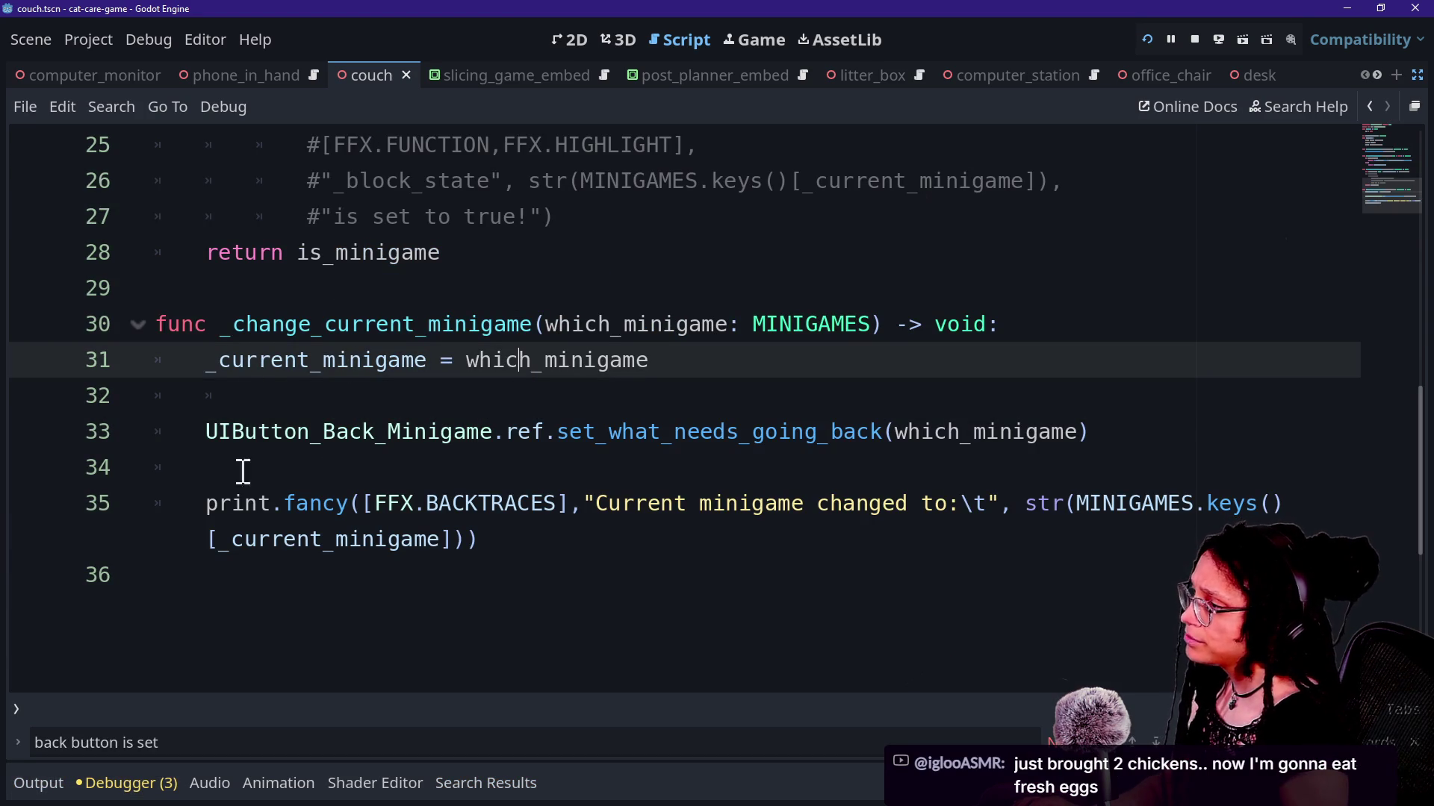
pyautogui.click(218, 426)
pyautogui.click(943, 412)
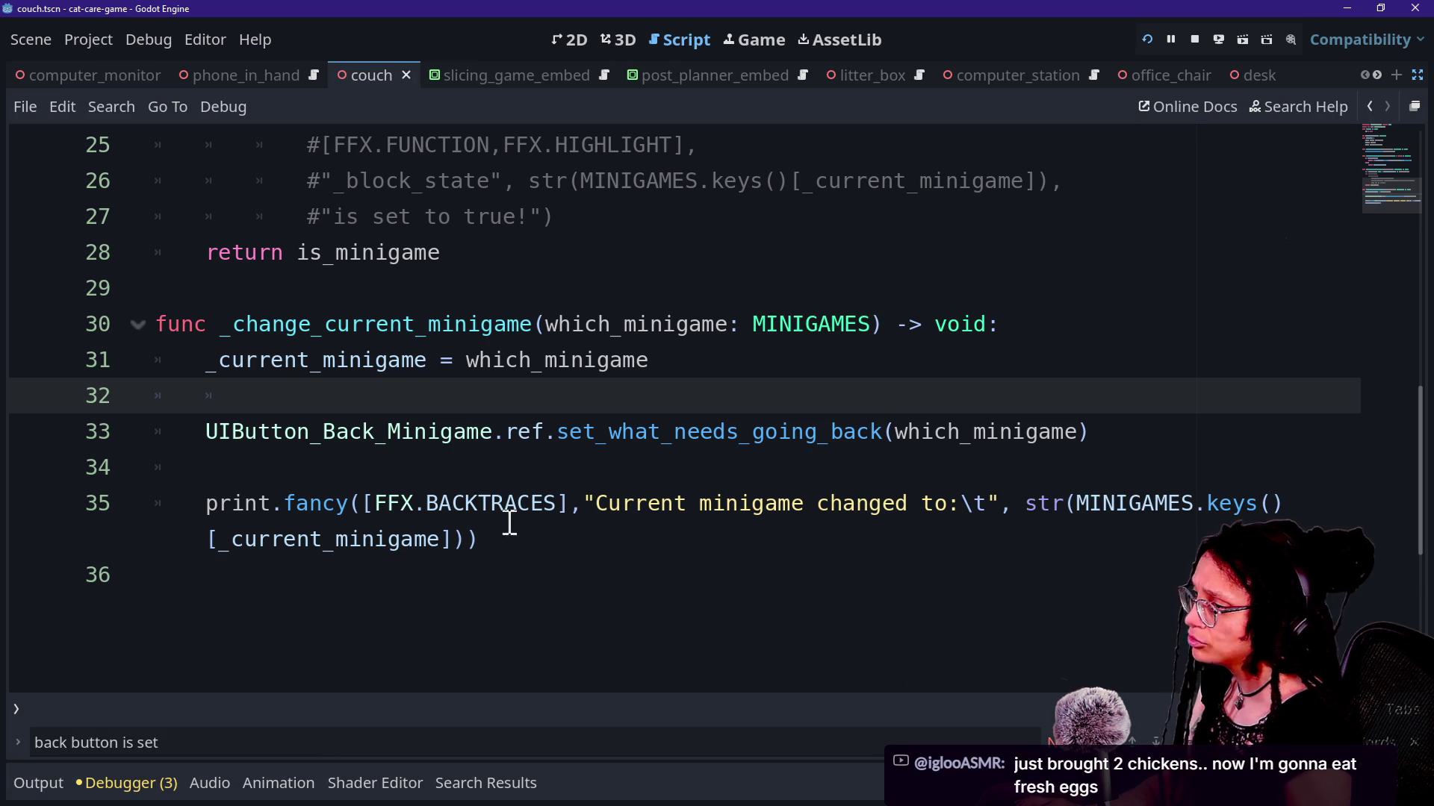
# Clear the 'back button' Output filter so all messages are listed again.
pyautogui.click(56, 789)
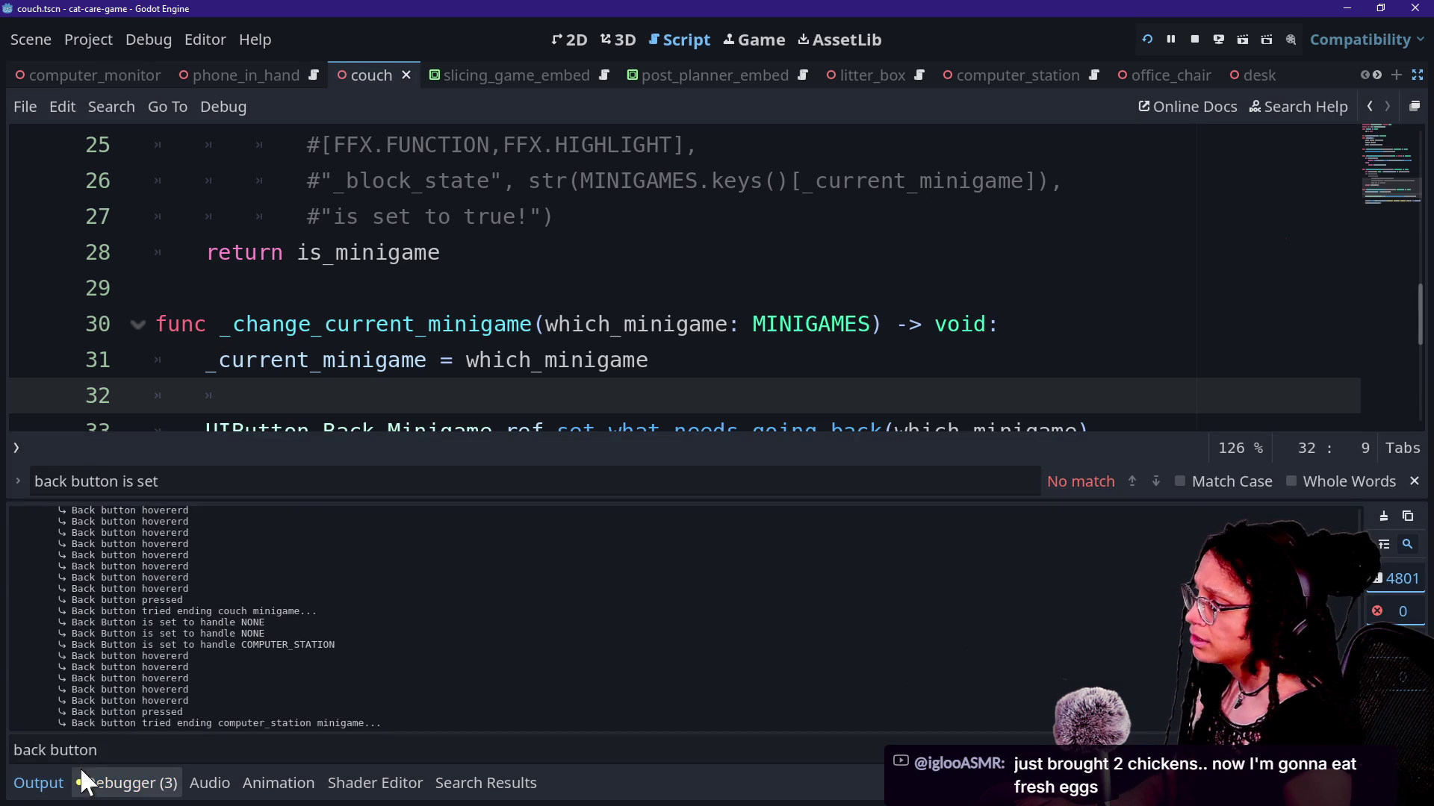
pyautogui.scroll(-2, 345, 361)
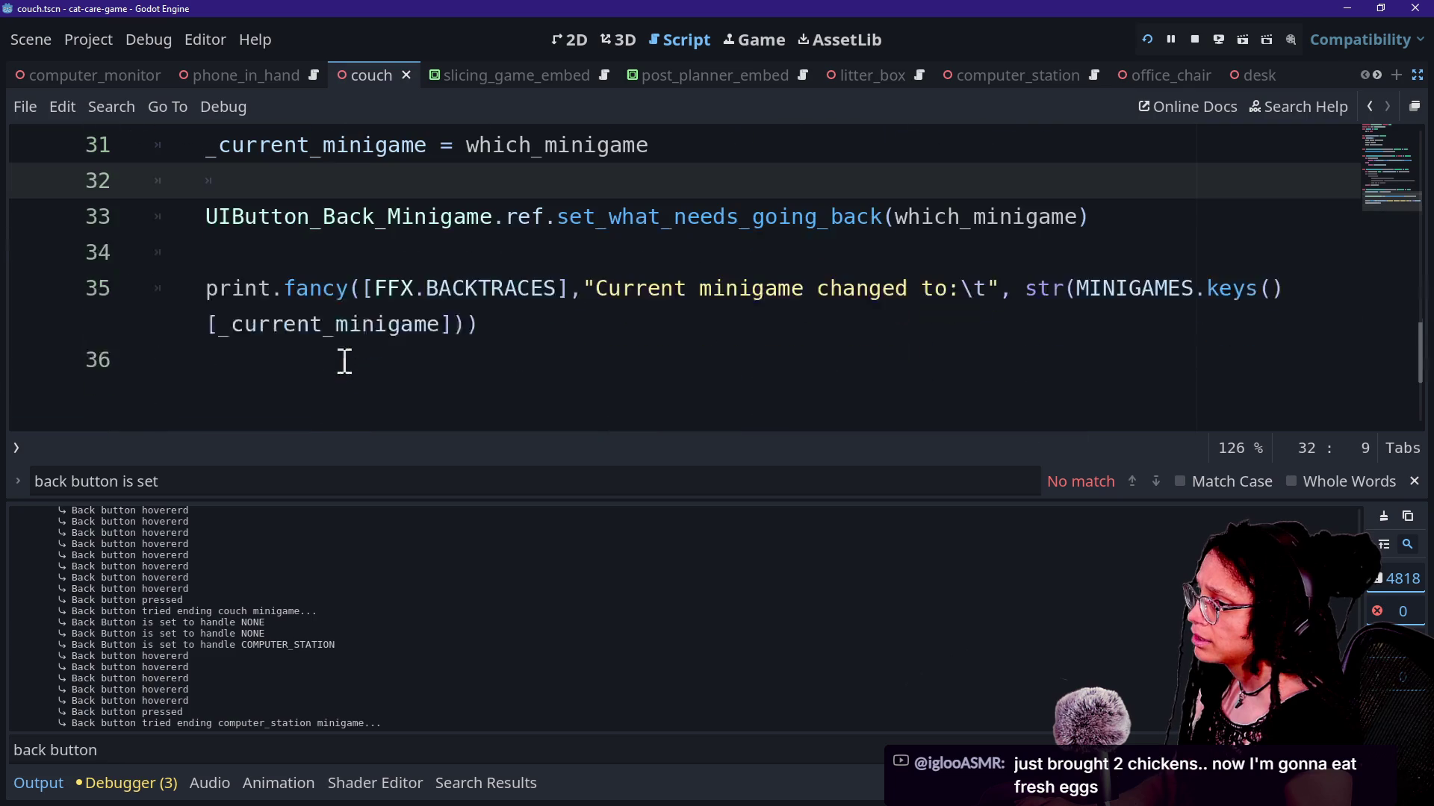
pyautogui.click(258, 741)
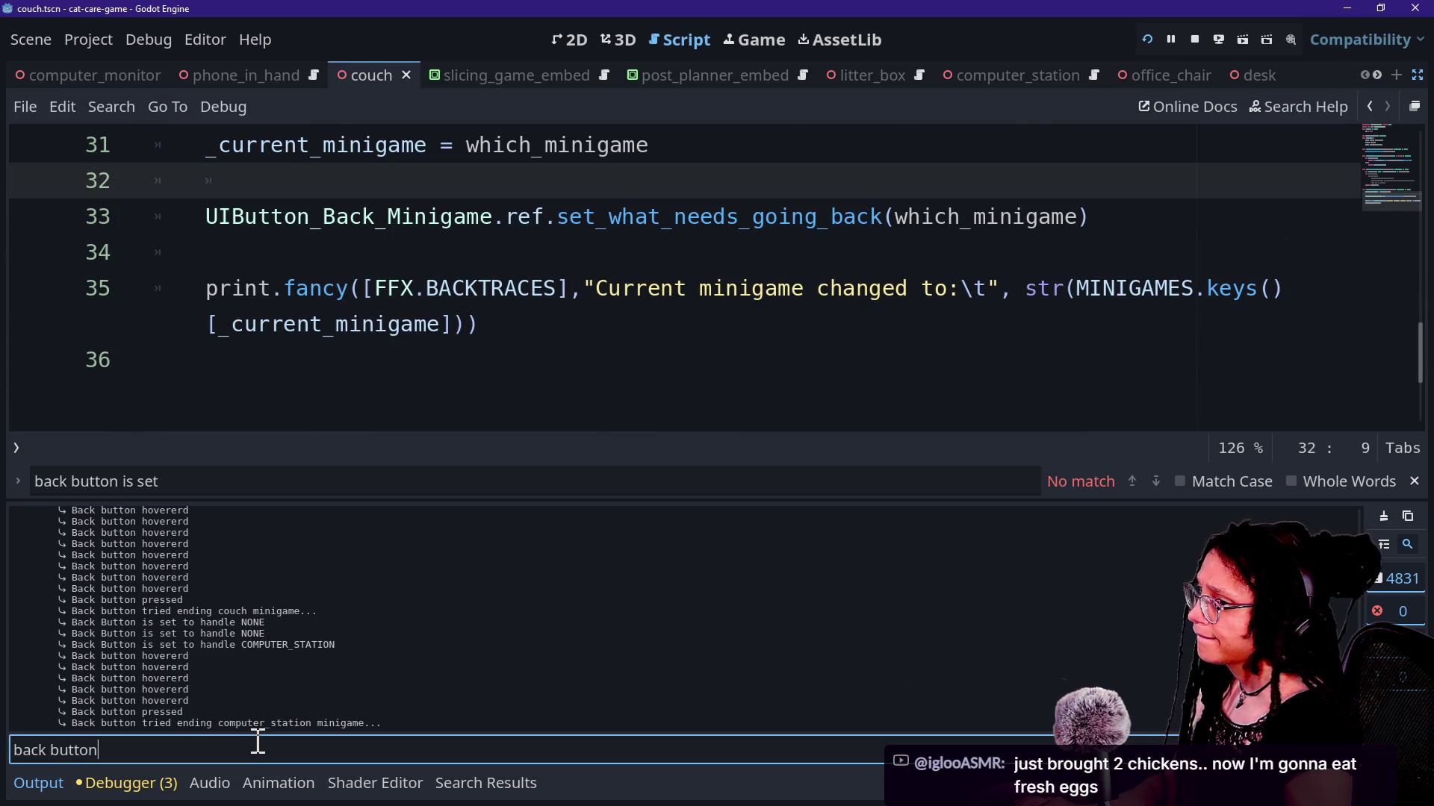
pyautogui.tripleClick(257, 743)
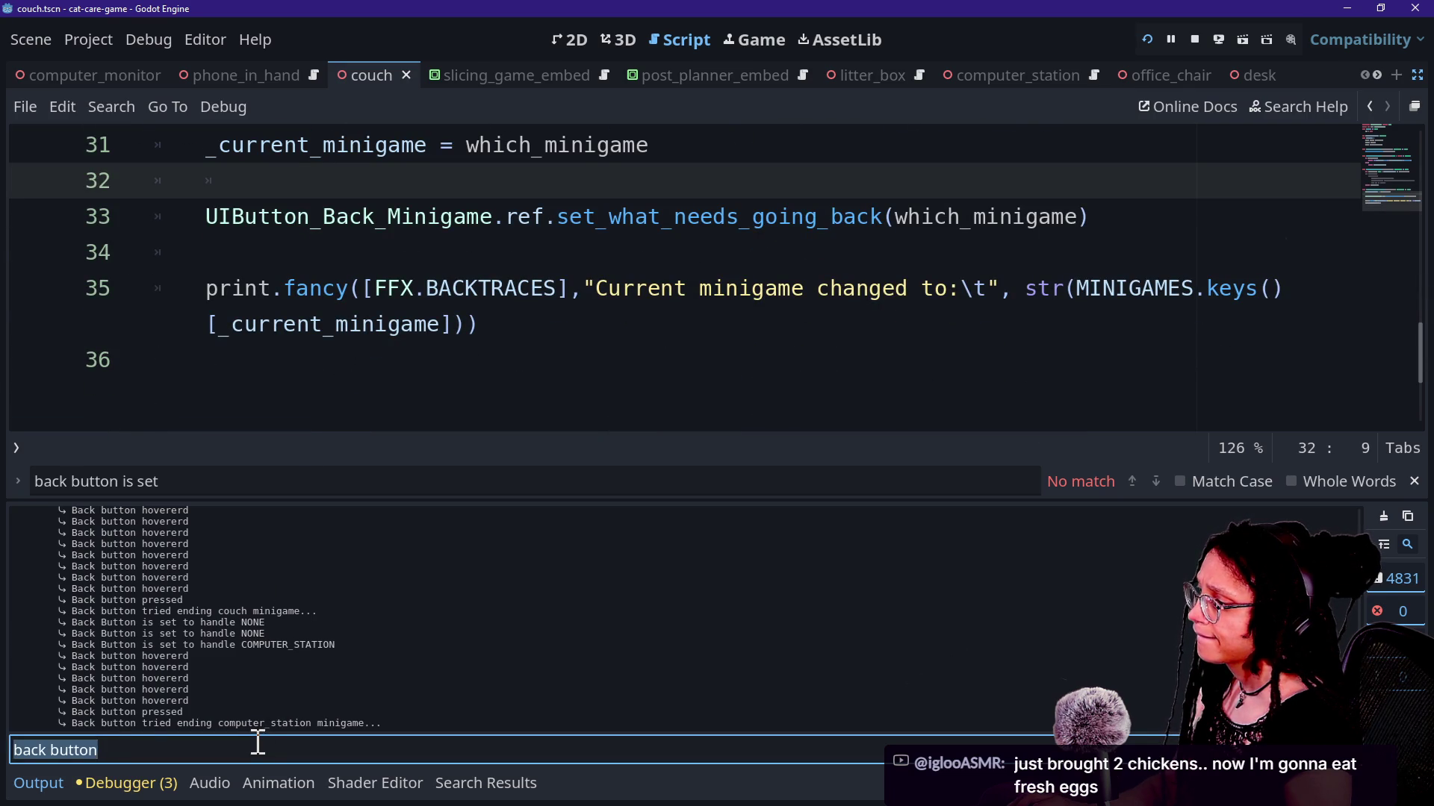
pyautogui.press('BackSpace')
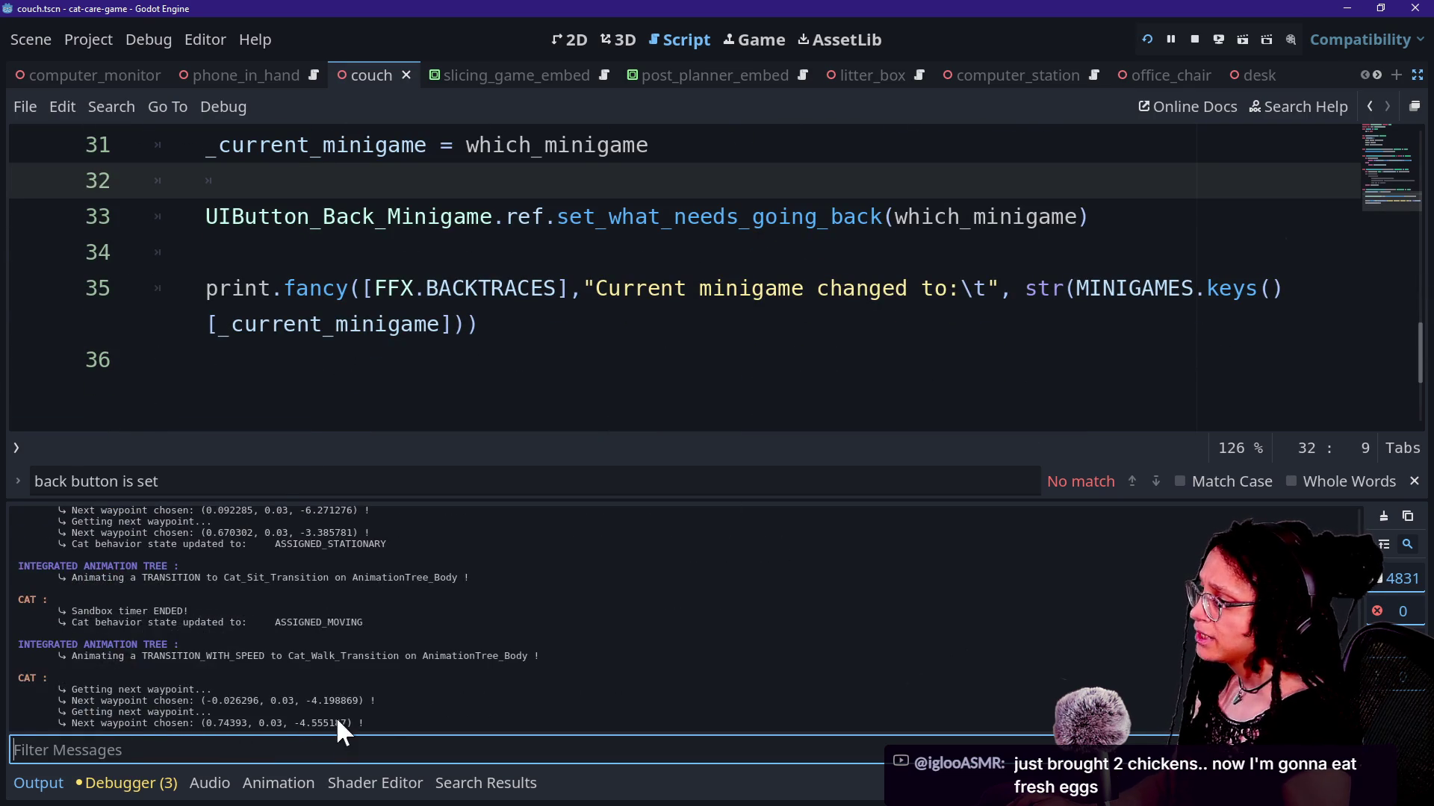
pyautogui.click(570, 230)
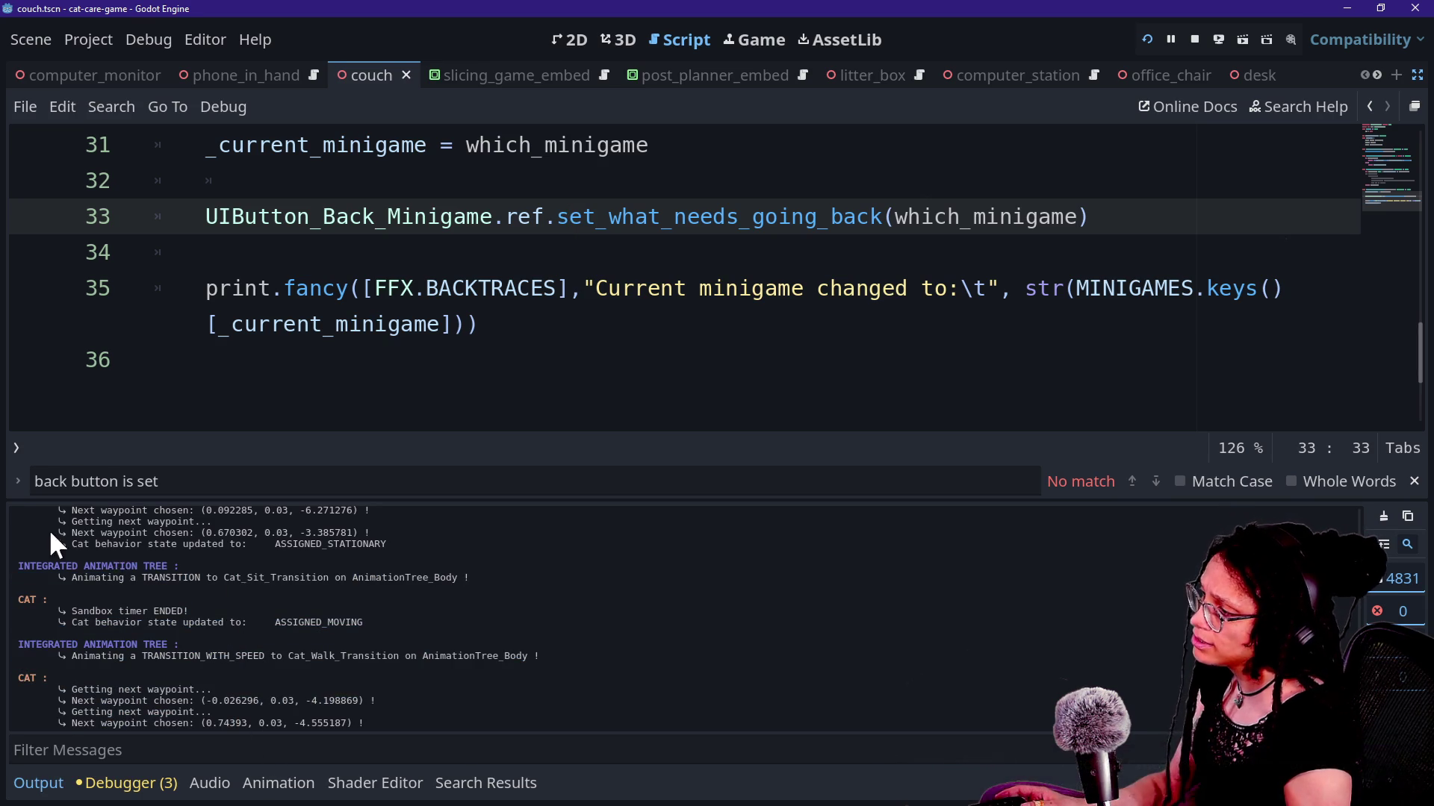
pyautogui.click(580, 310)
# Quick-open IntegratedAnimationTree.gd using the search 'integ'.
pyautogui.hotkey('shift', 'alt', 'o')
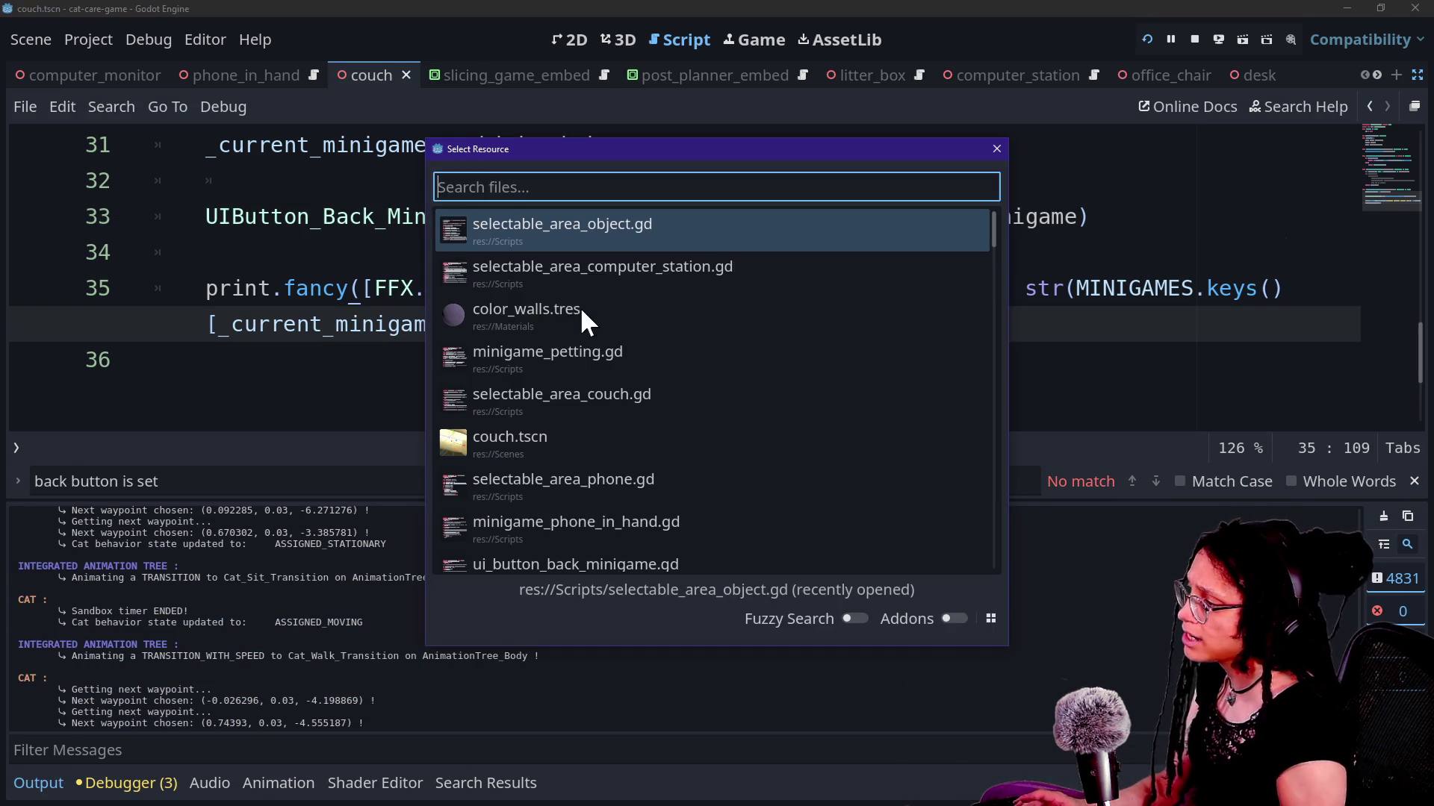
pyautogui.write('integ')
pyautogui.press('Return')
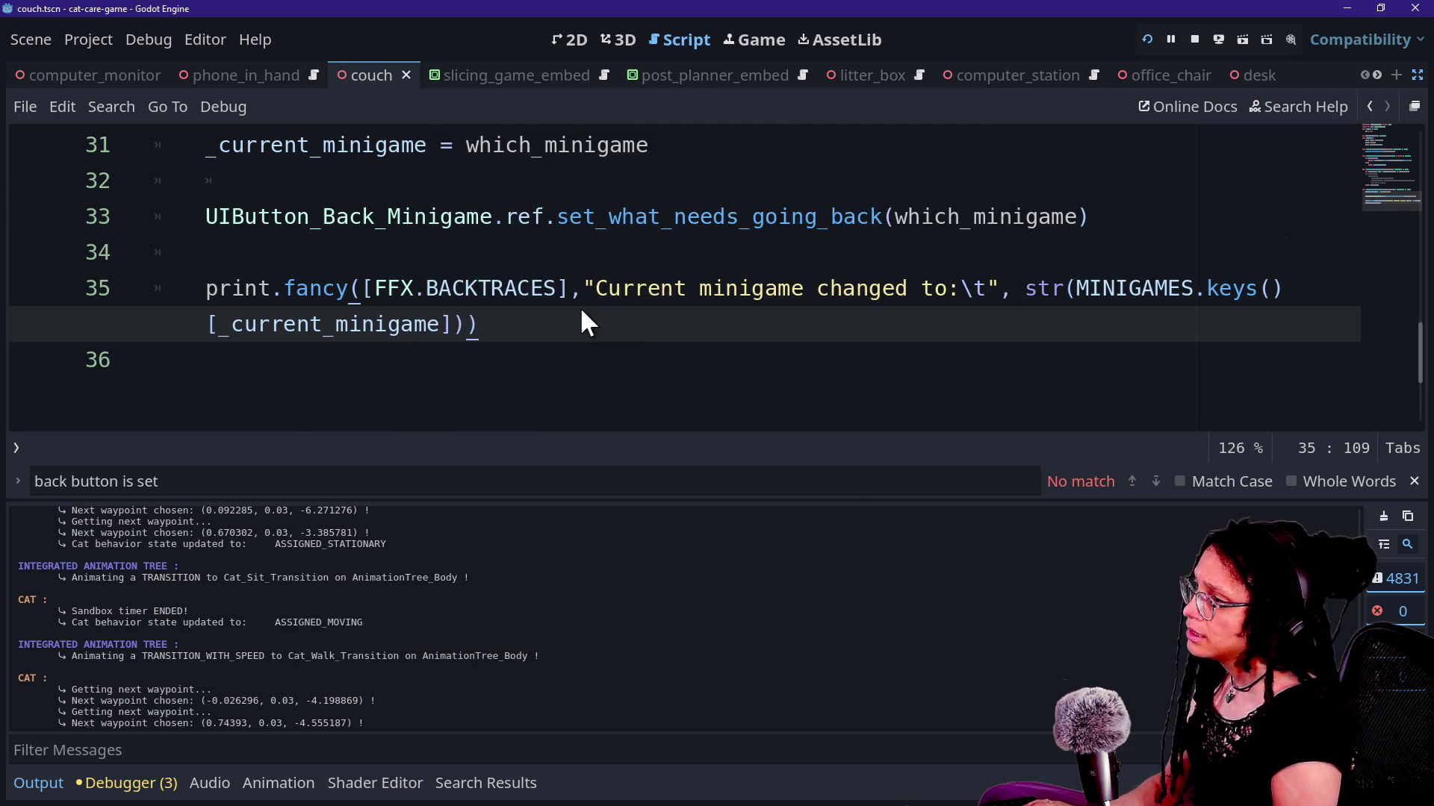
pyautogui.click(577, 312)
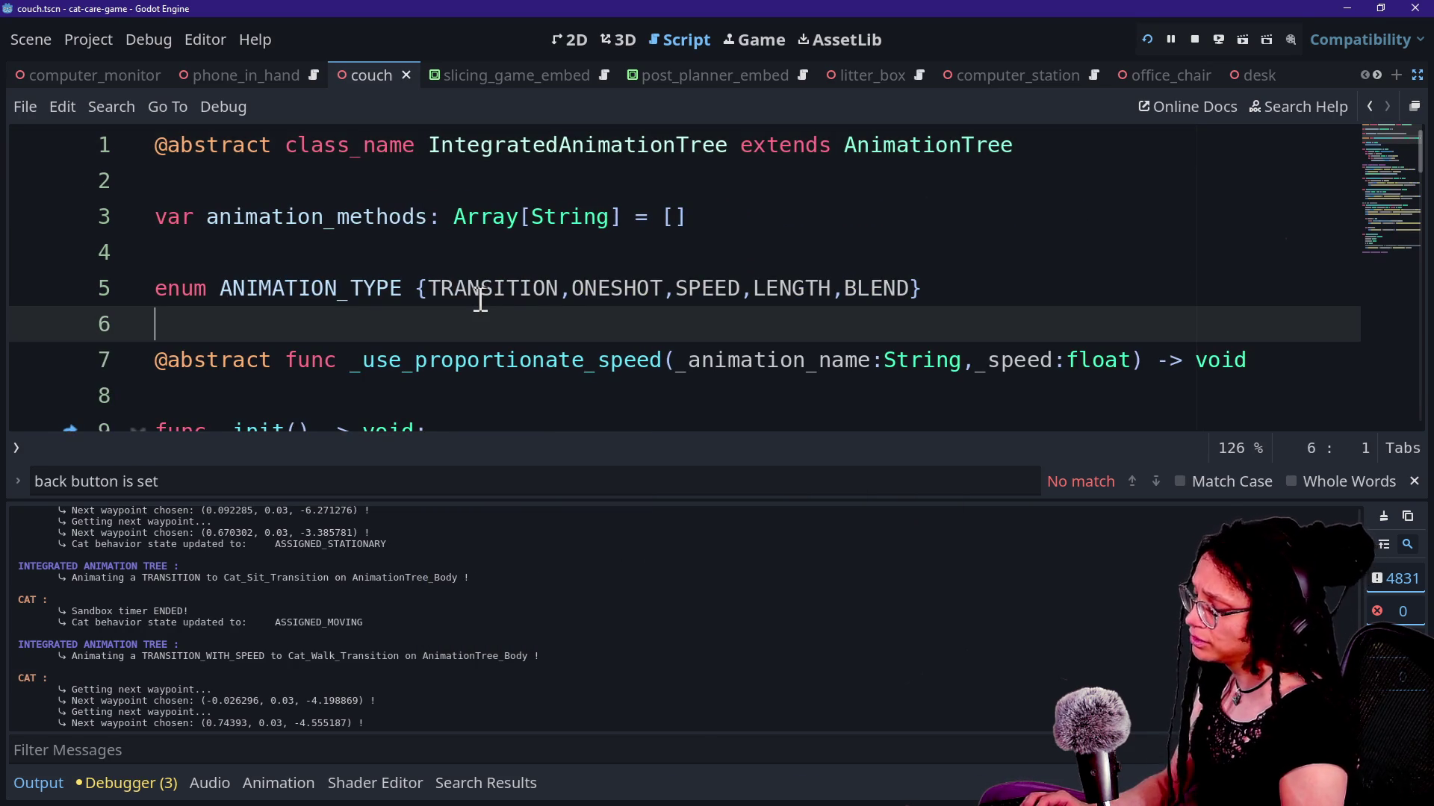
pyautogui.hotkey('ctrl', 'j')
pyautogui.scroll(-5, 467, 354)
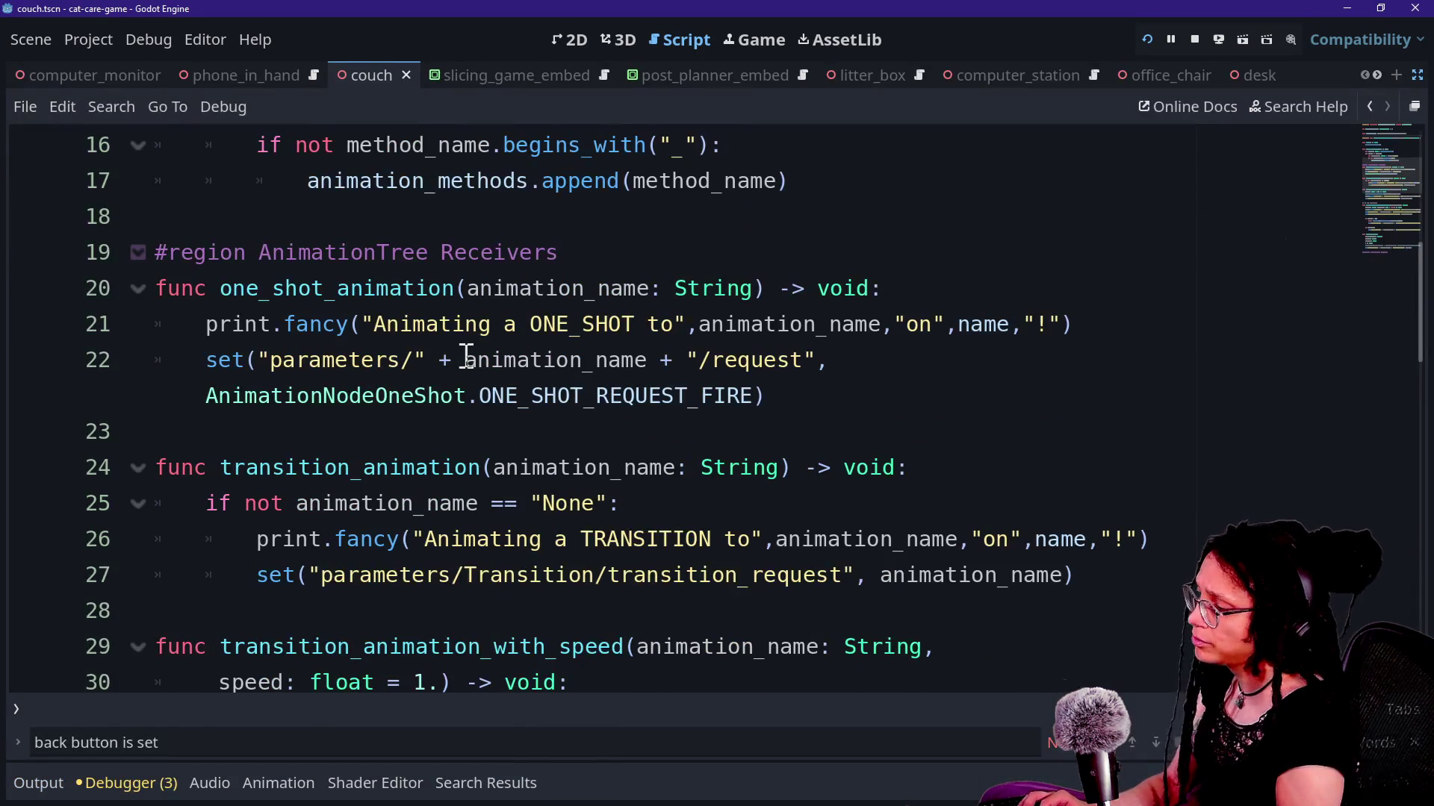
pyautogui.hotkey('ctrl', 'j')
pyautogui.hotkey('ctrl', 'j')
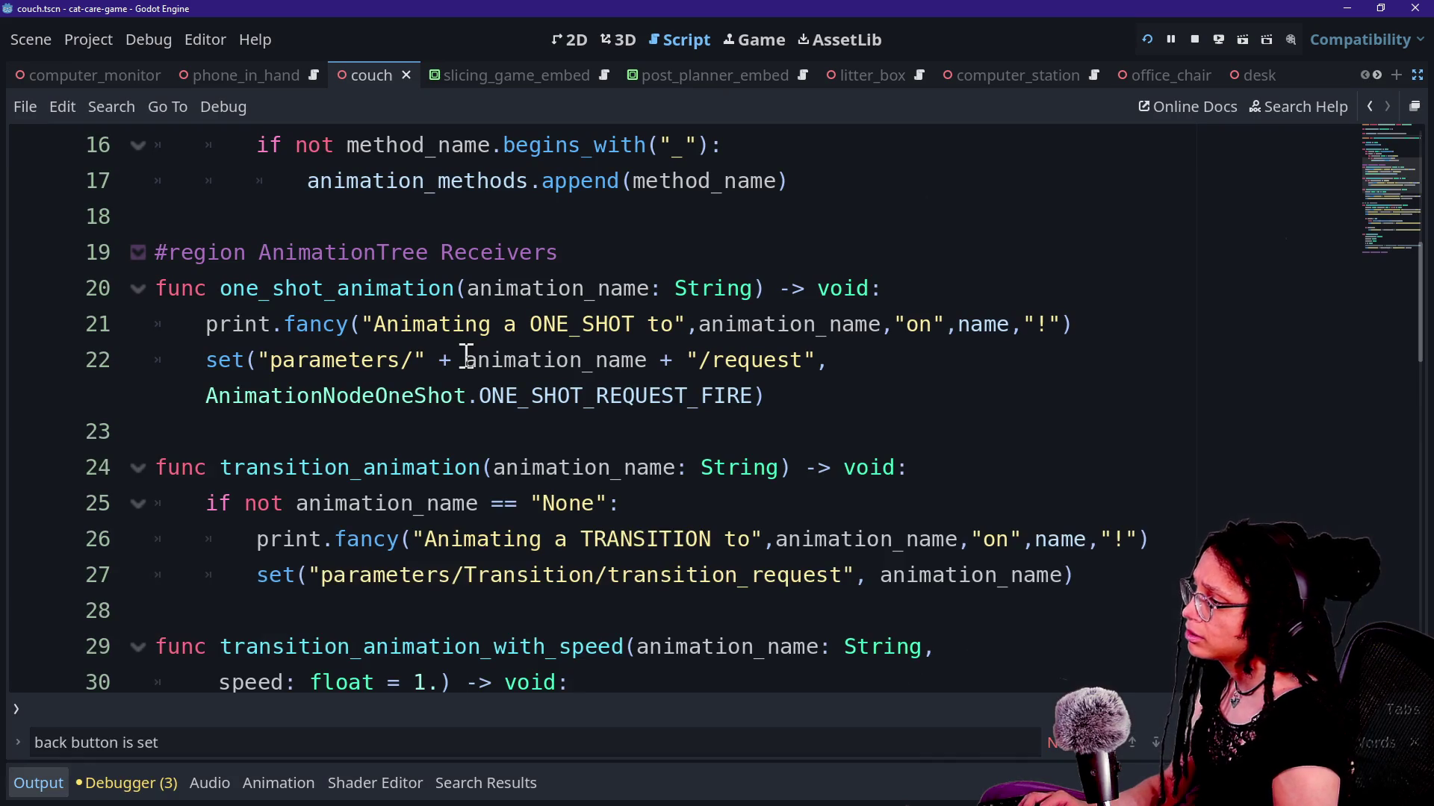
# Select the one-shot and transition print and set lines across the script.
pyautogui.moveTo(220, 337)
pyautogui.mouseDown()
pyautogui.moveTo(868, 350)
pyautogui.moveTo(856, 386)
pyautogui.mouseUp()
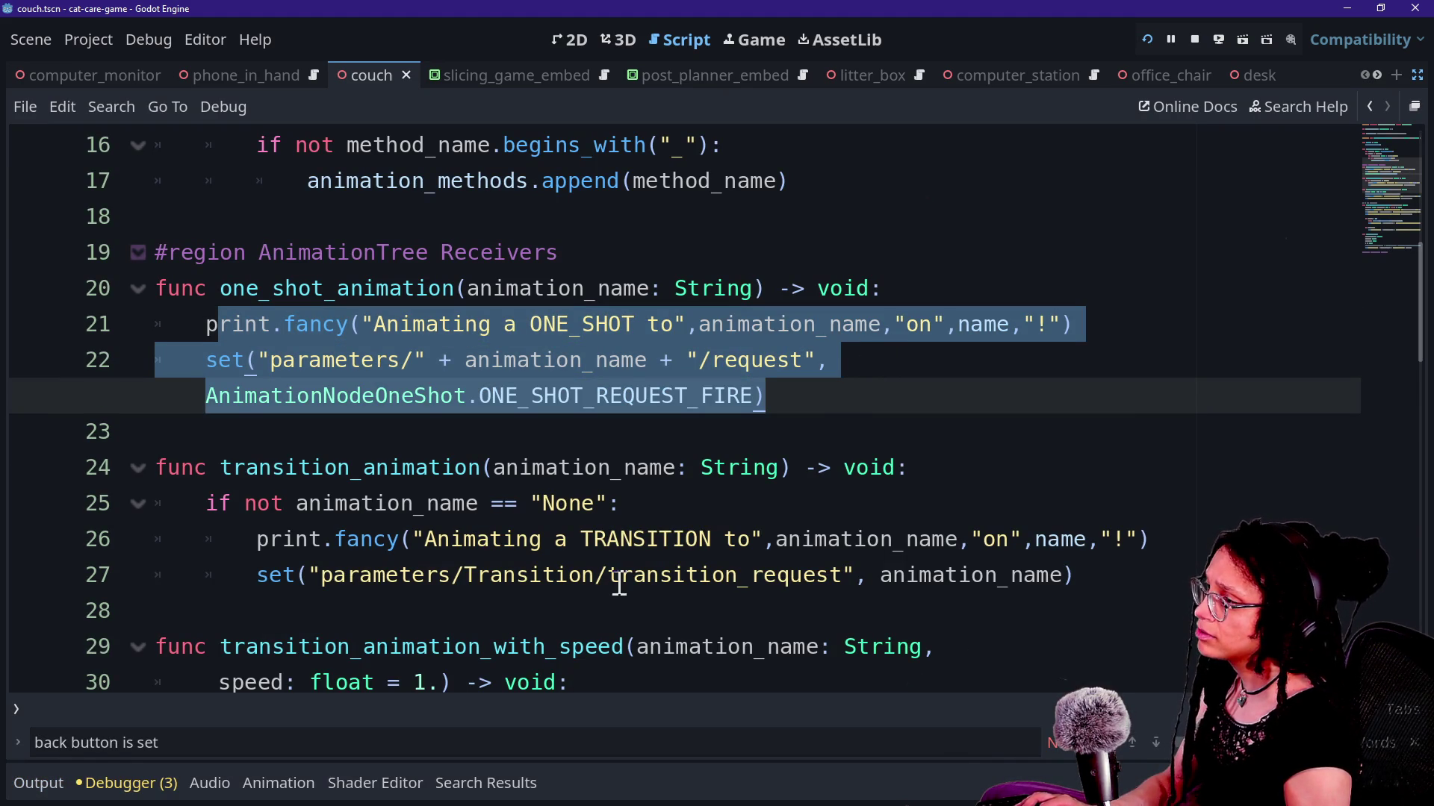
pyautogui.click(220, 403)
pyautogui.moveTo(207, 324); pyautogui.dragTo(781, 440)
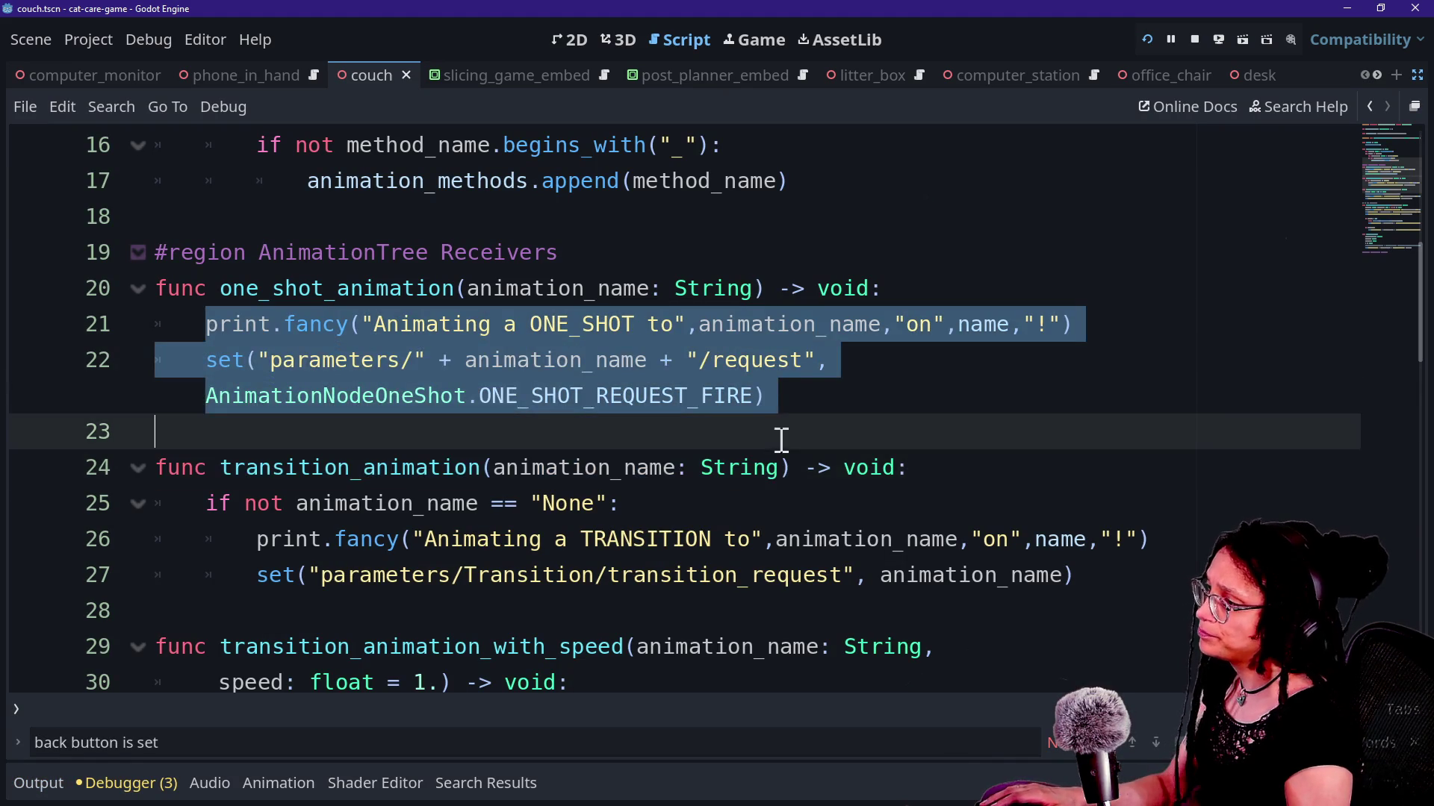
pyautogui.moveTo(209, 326)
pyautogui.mouseDown()
pyautogui.moveTo(657, 326)
pyautogui.moveTo(847, 390)
pyautogui.mouseUp()
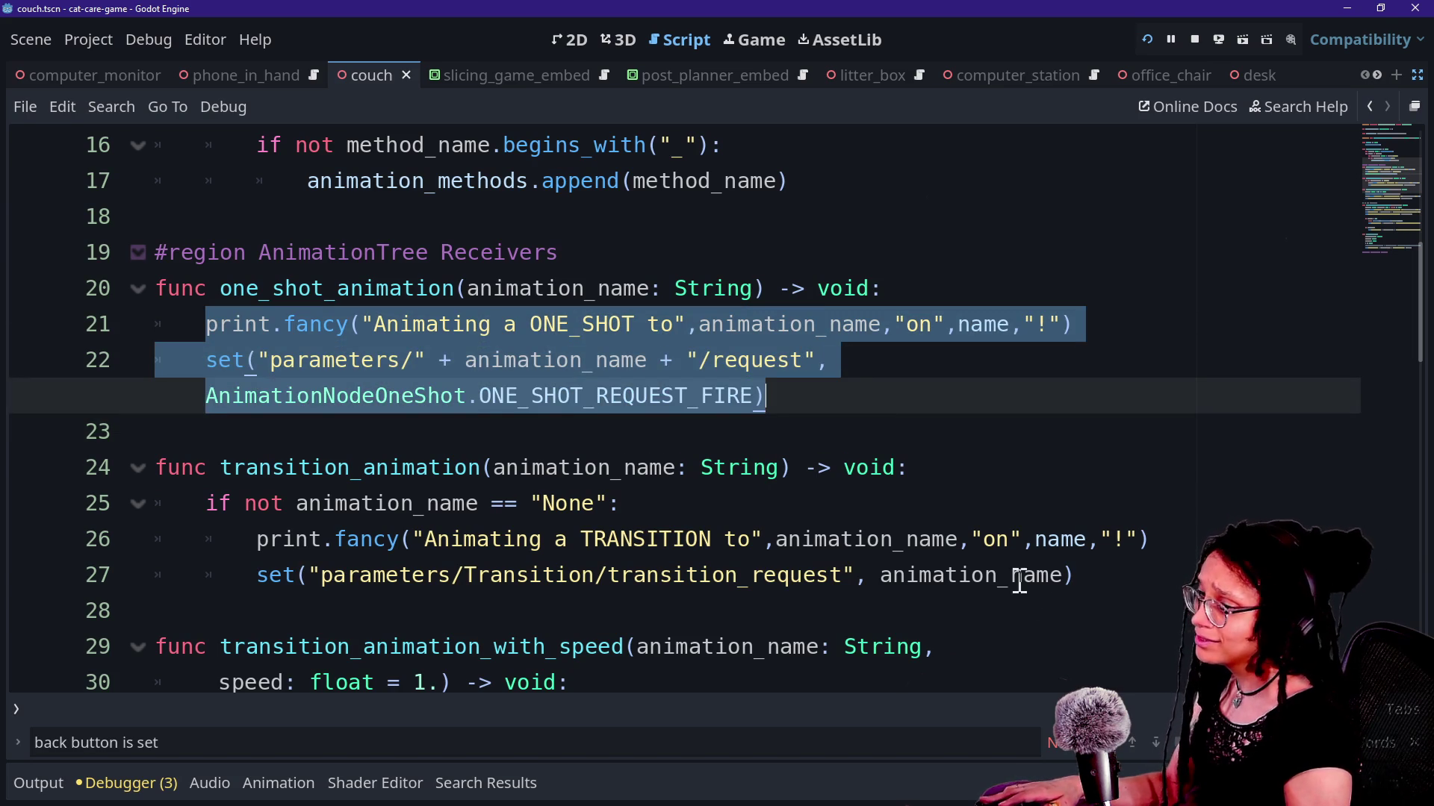
pyautogui.moveTo(1075, 576)
pyautogui.mouseDown()
pyautogui.moveTo(199, 576)
pyautogui.moveTo(240, 550)
pyautogui.mouseUp()
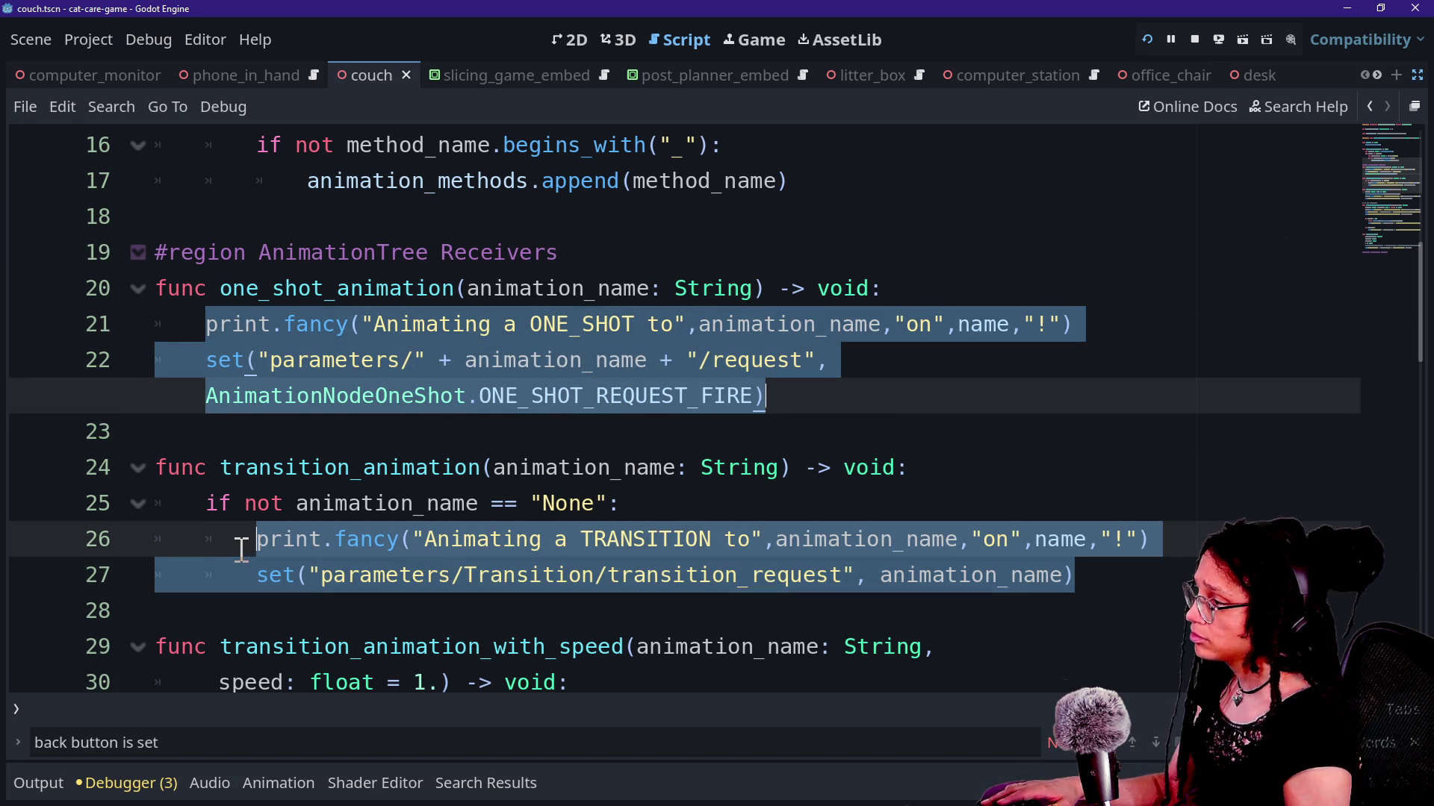
pyautogui.scroll(-3, 246, 550)
pyautogui.moveTo(205, 431); pyautogui.dragTo(1030, 467)
pyautogui.scroll(-1, 471, 586)
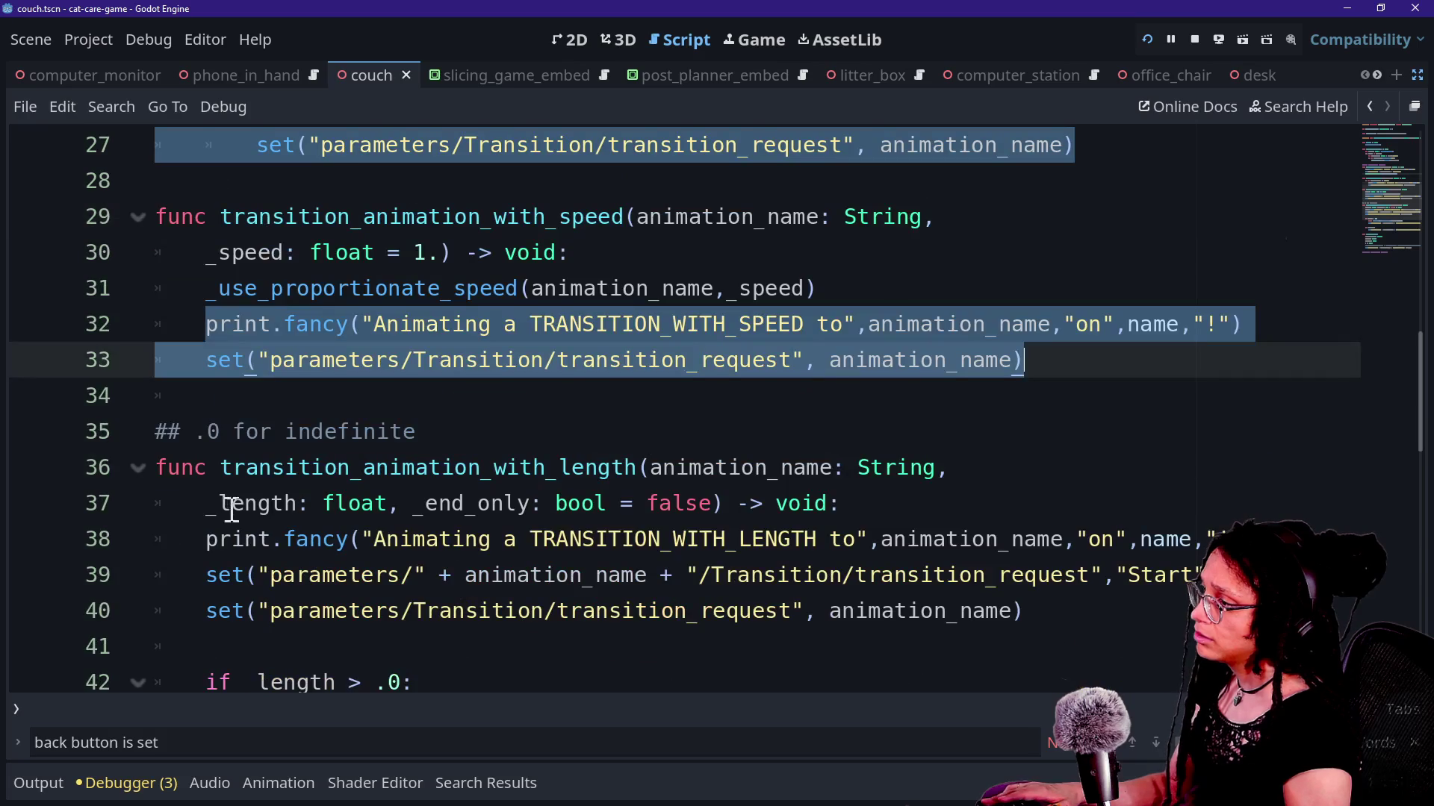
pyautogui.moveTo(206, 539)
pyautogui.mouseDown()
pyautogui.moveTo(1082, 576)
pyautogui.moveTo(1088, 608)
pyautogui.mouseUp()
pyautogui.scroll(-2, 677, 533)
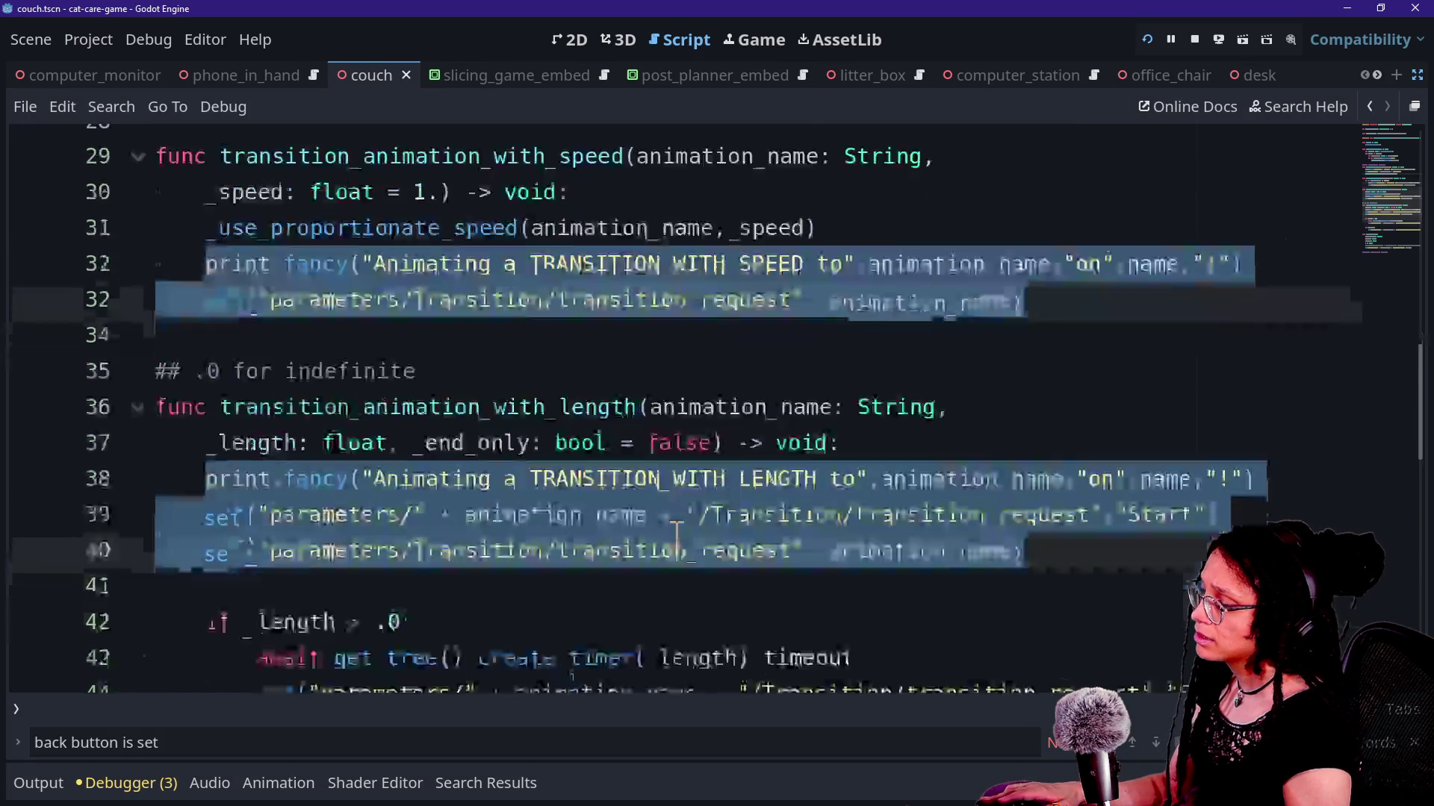
pyautogui.scroll(-2, 338, 552)
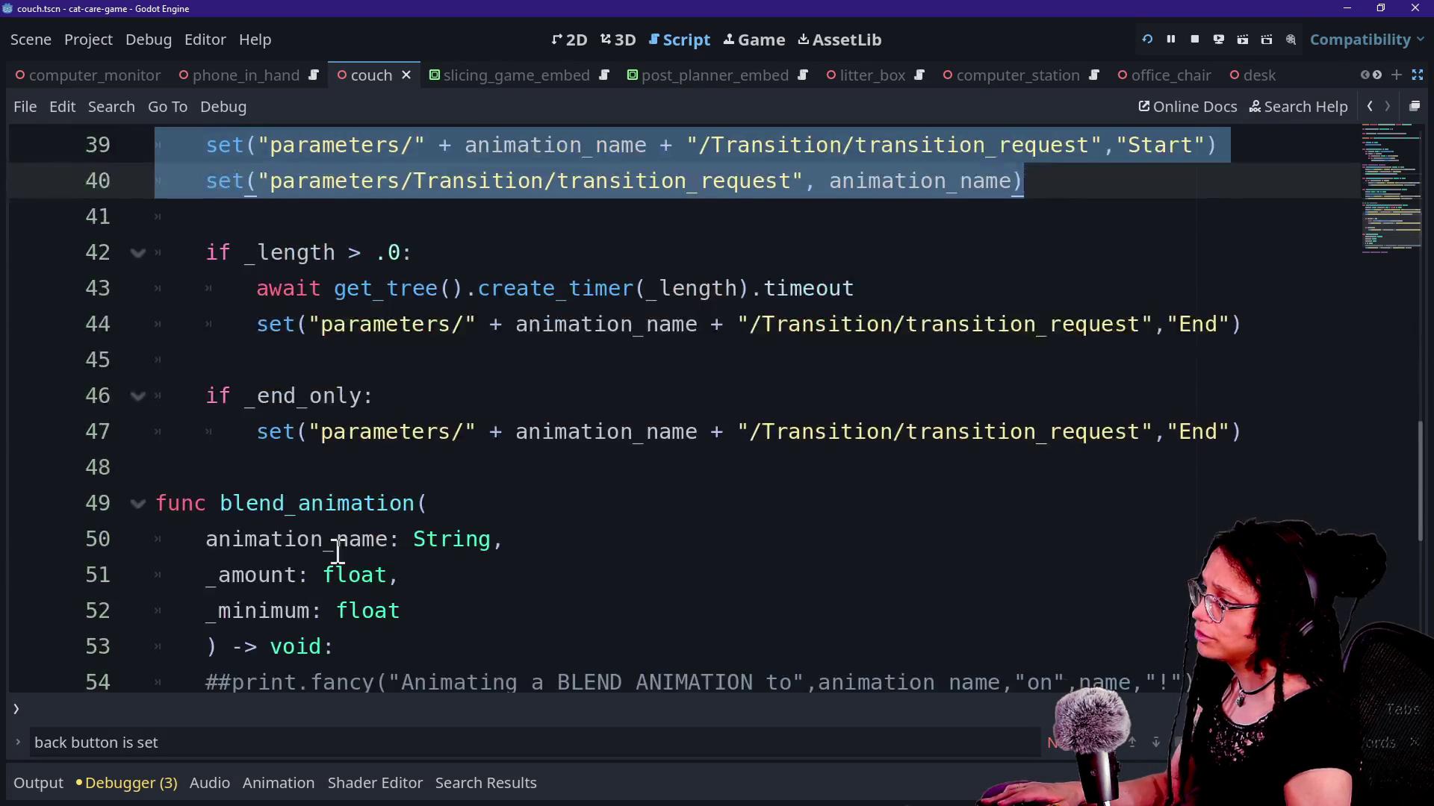
pyautogui.scroll(13, 337, 552)
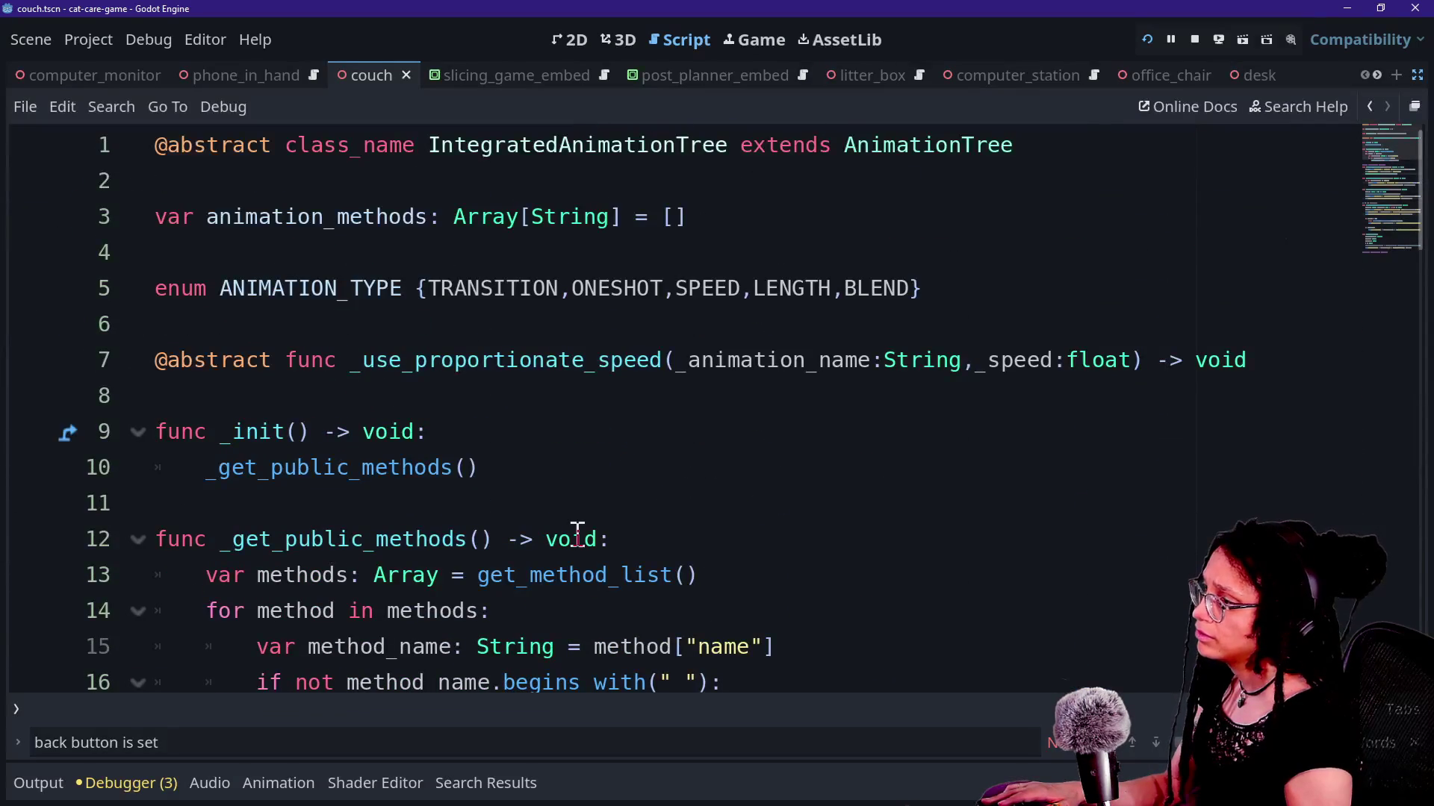
pyautogui.scroll(-16, 577, 534)
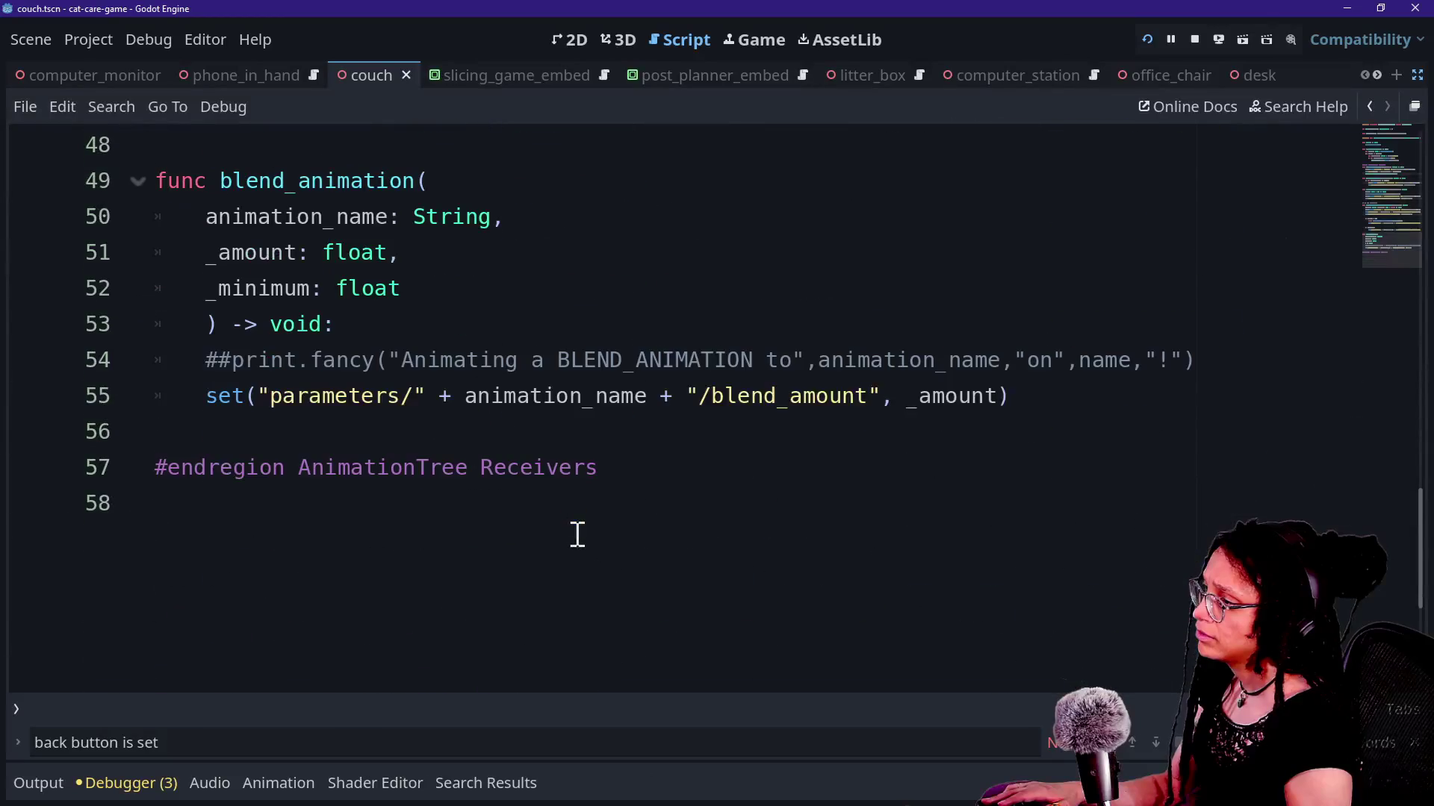
pyautogui.scroll(8, 578, 534)
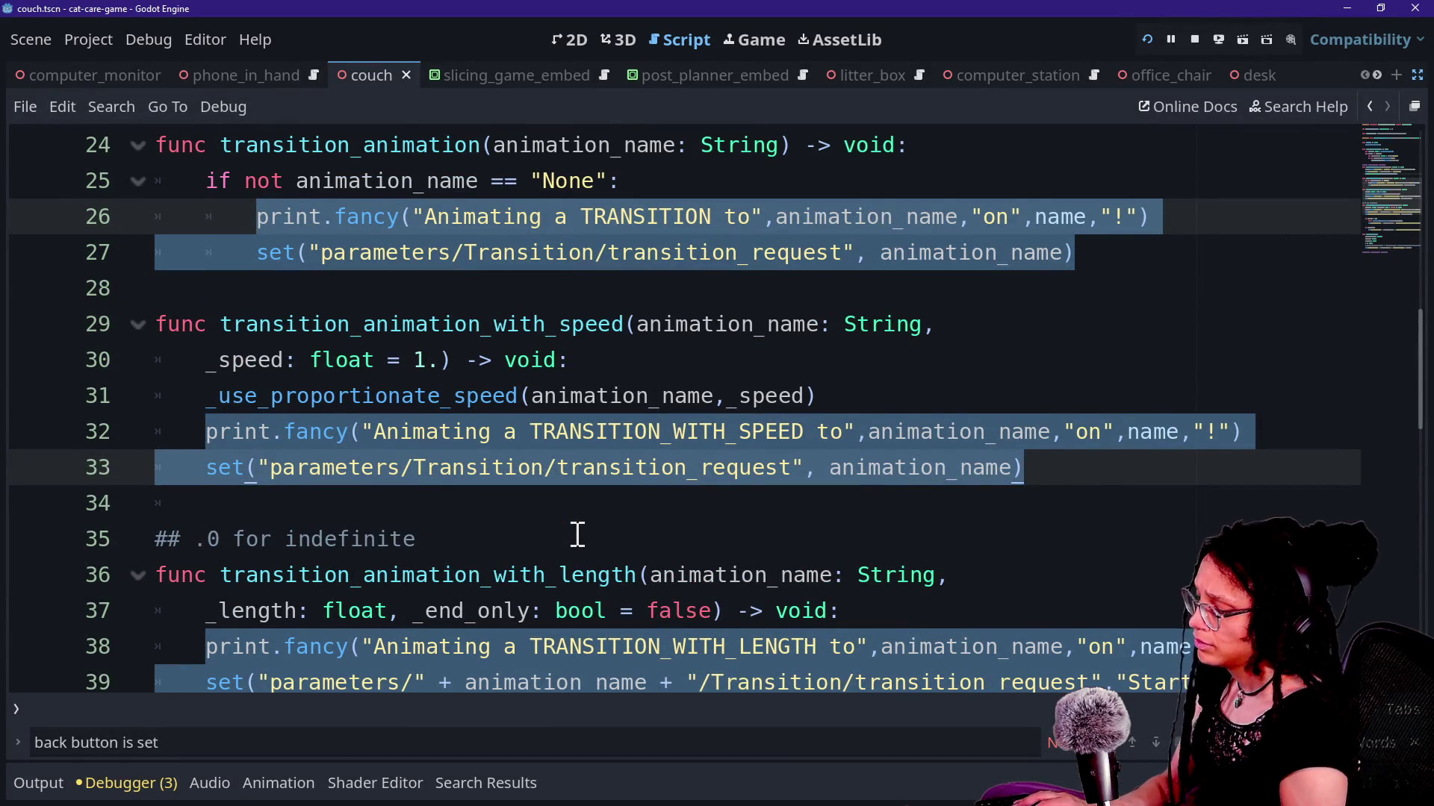
# Comment out the selected print and set lines, then undo to restore them.
pyautogui.hotkey('ctrl', 'k')
pyautogui.click(578, 345)
pyautogui.click(668, 193)
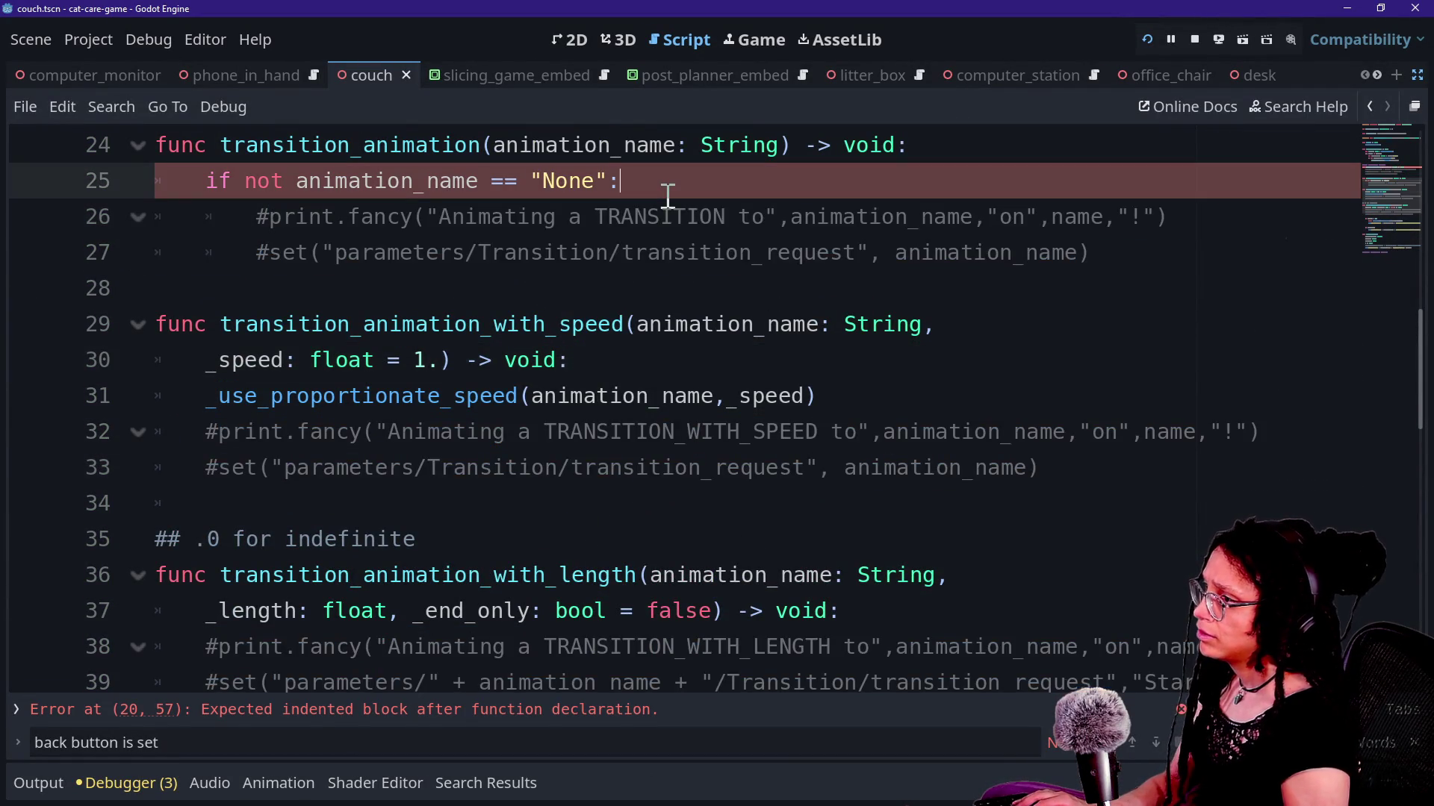
pyautogui.press('Return')
pyautogui.press('BackSpace')
pyautogui.press('BackSpace')
pyautogui.press('BackSpace')
pyautogui.hotkey('ctrl', 'z')
pyautogui.hotkey('ctrl', 'z')
pyautogui.hotkey('ctrl', 'z')
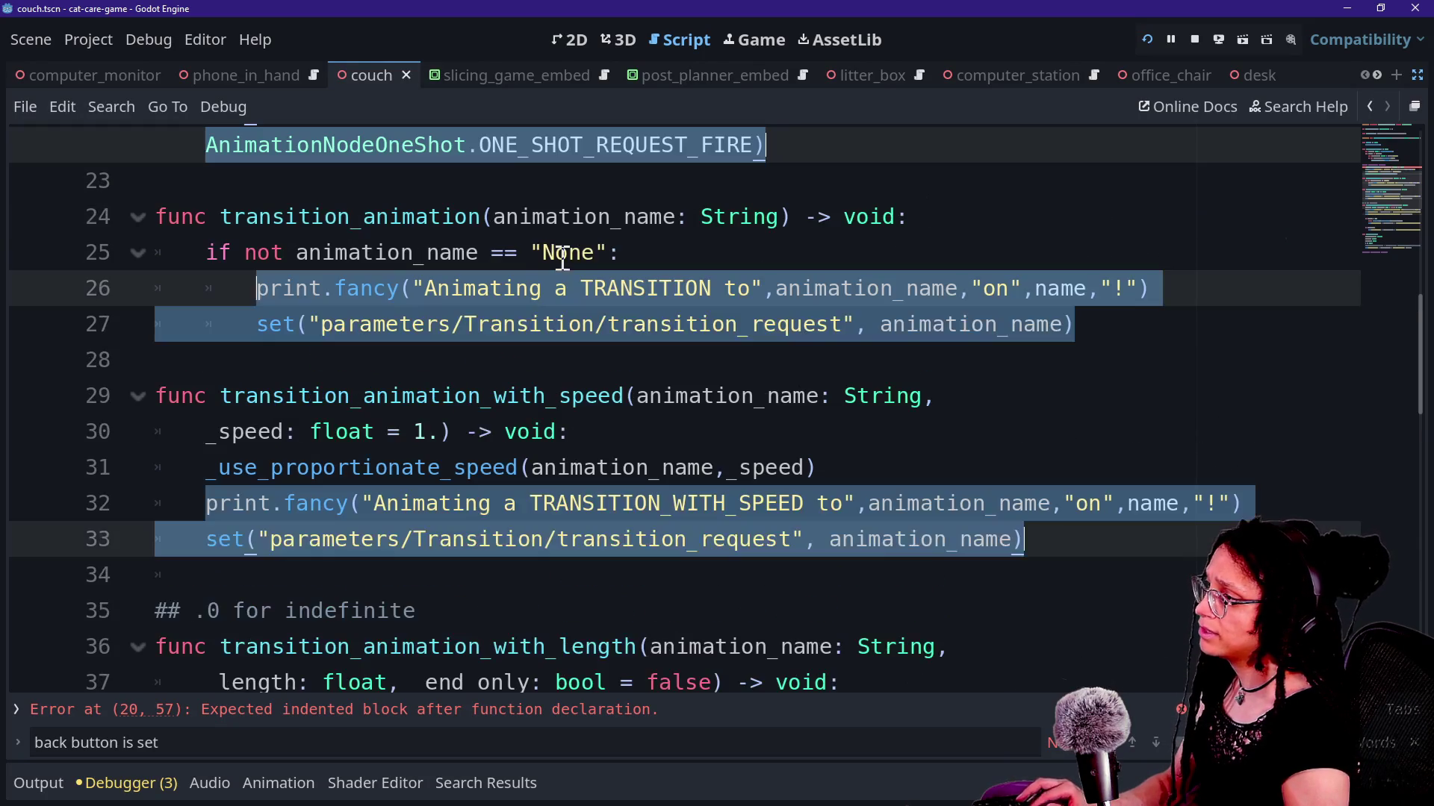
pyautogui.press('Escape')
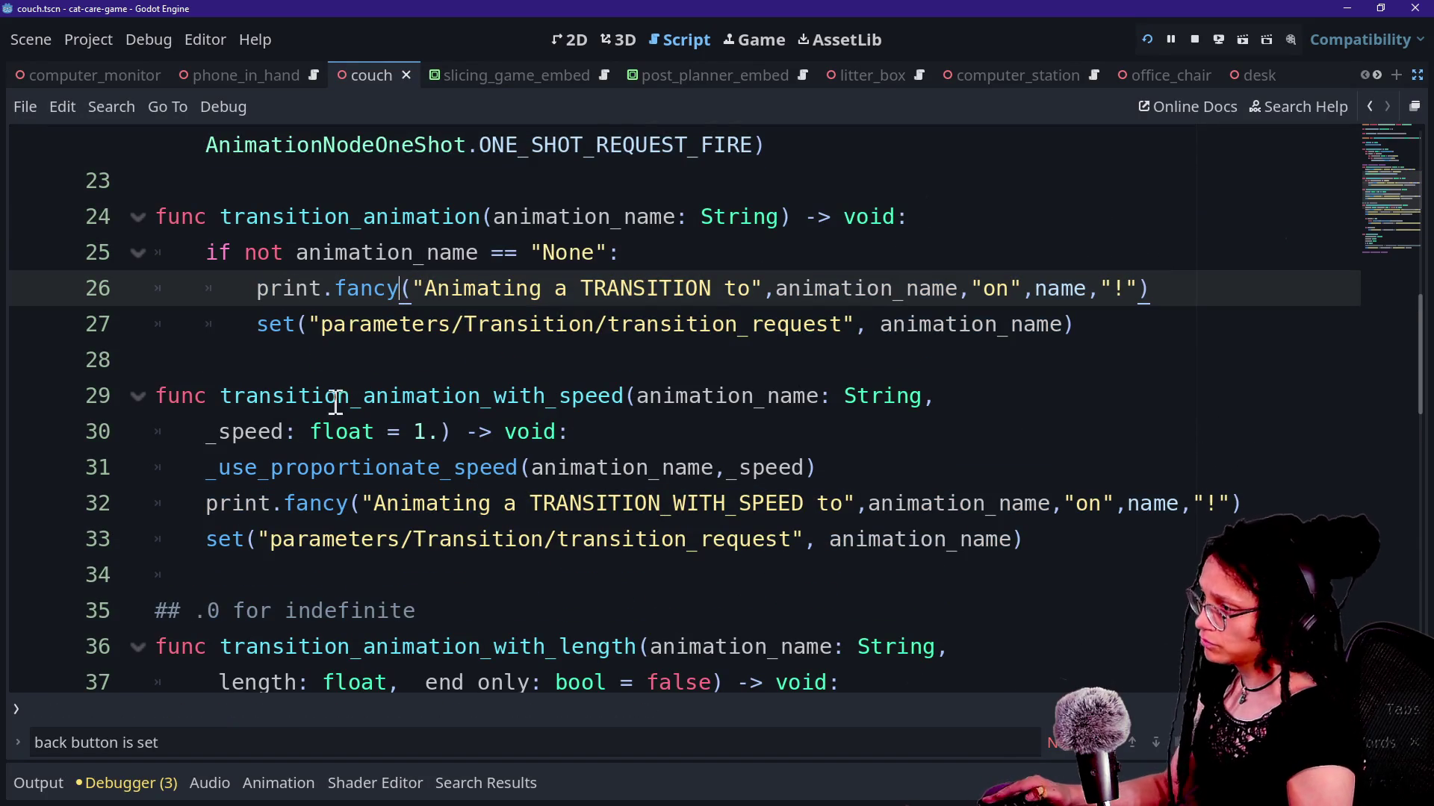
# Comment out only the TRANSITION_WITH_LENGTH print.fancy call on line 38.
pyautogui.click(401, 499)
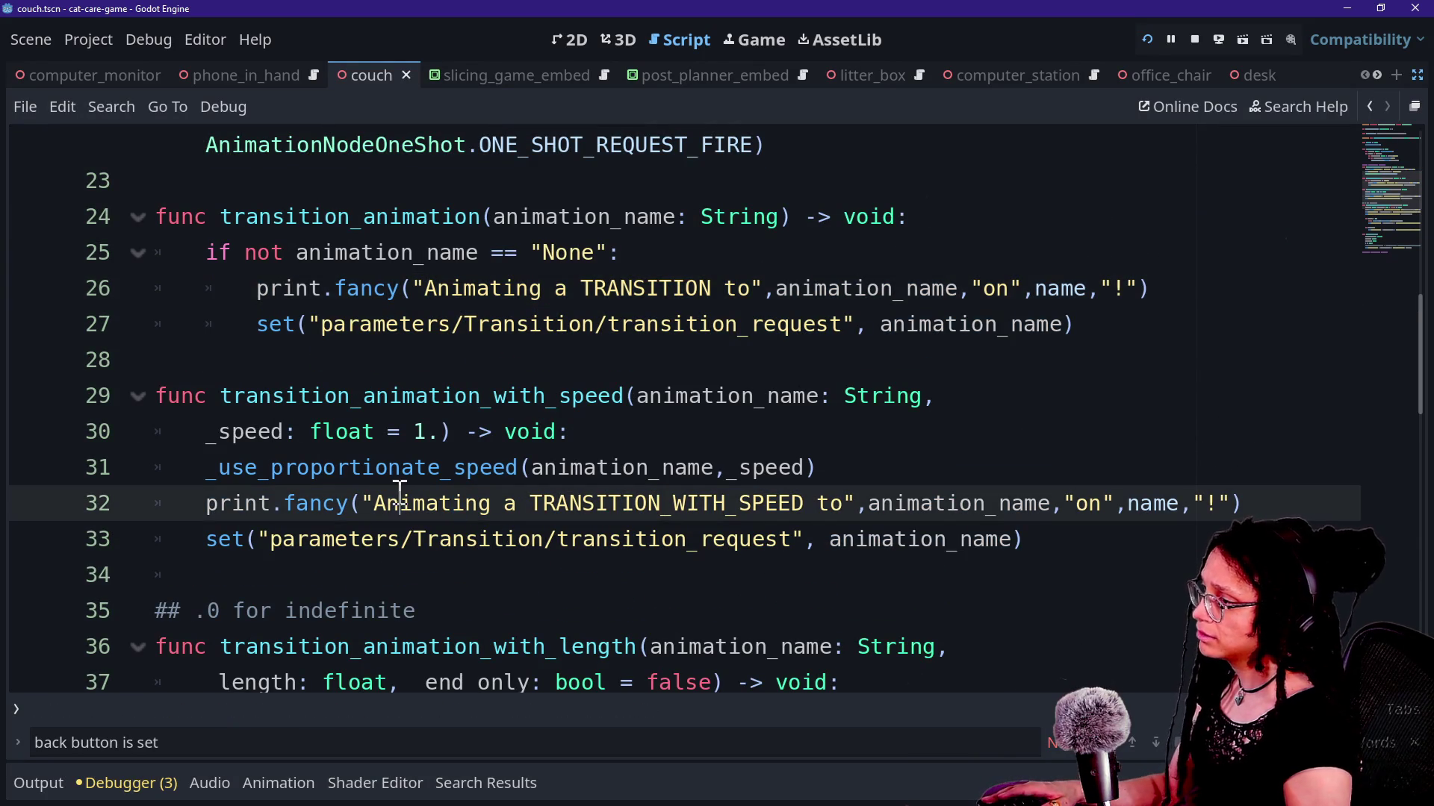
pyautogui.scroll(-2, 374, 493)
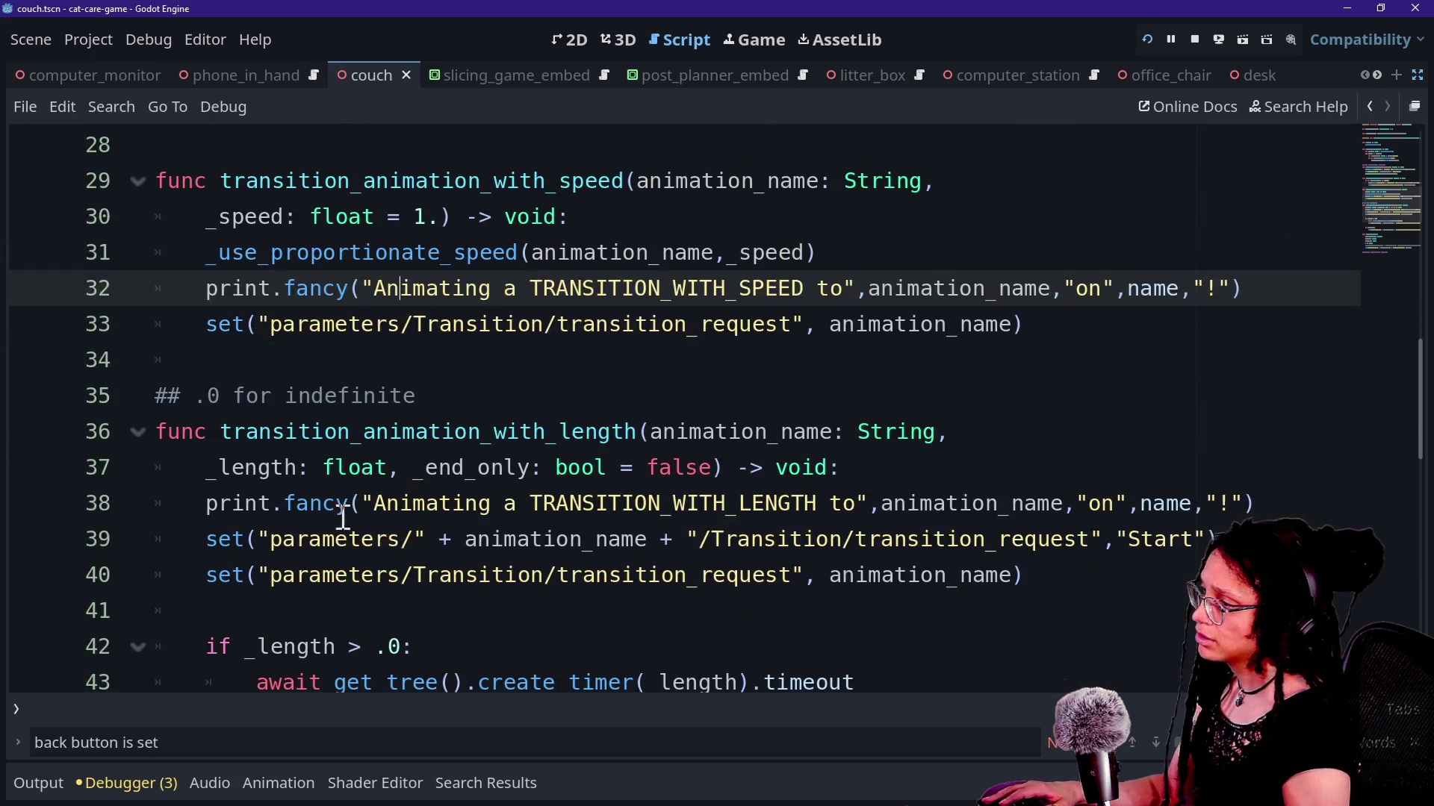
pyautogui.keyDown('alt'); pyautogui.click(329, 510); pyautogui.keyUp('alt')
pyautogui.scroll(-2, 589, 551)
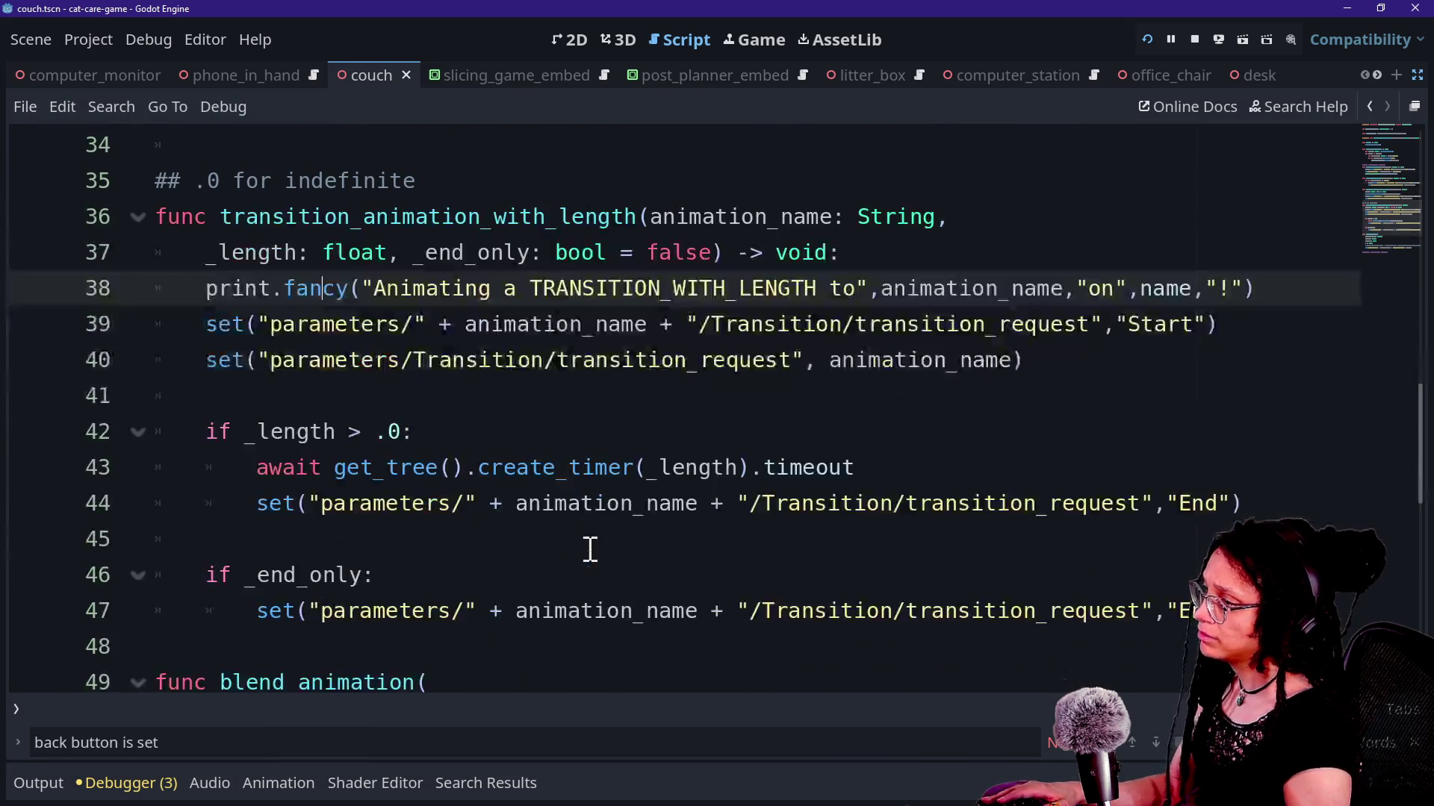
pyautogui.hotkey('ctrl', 'k')
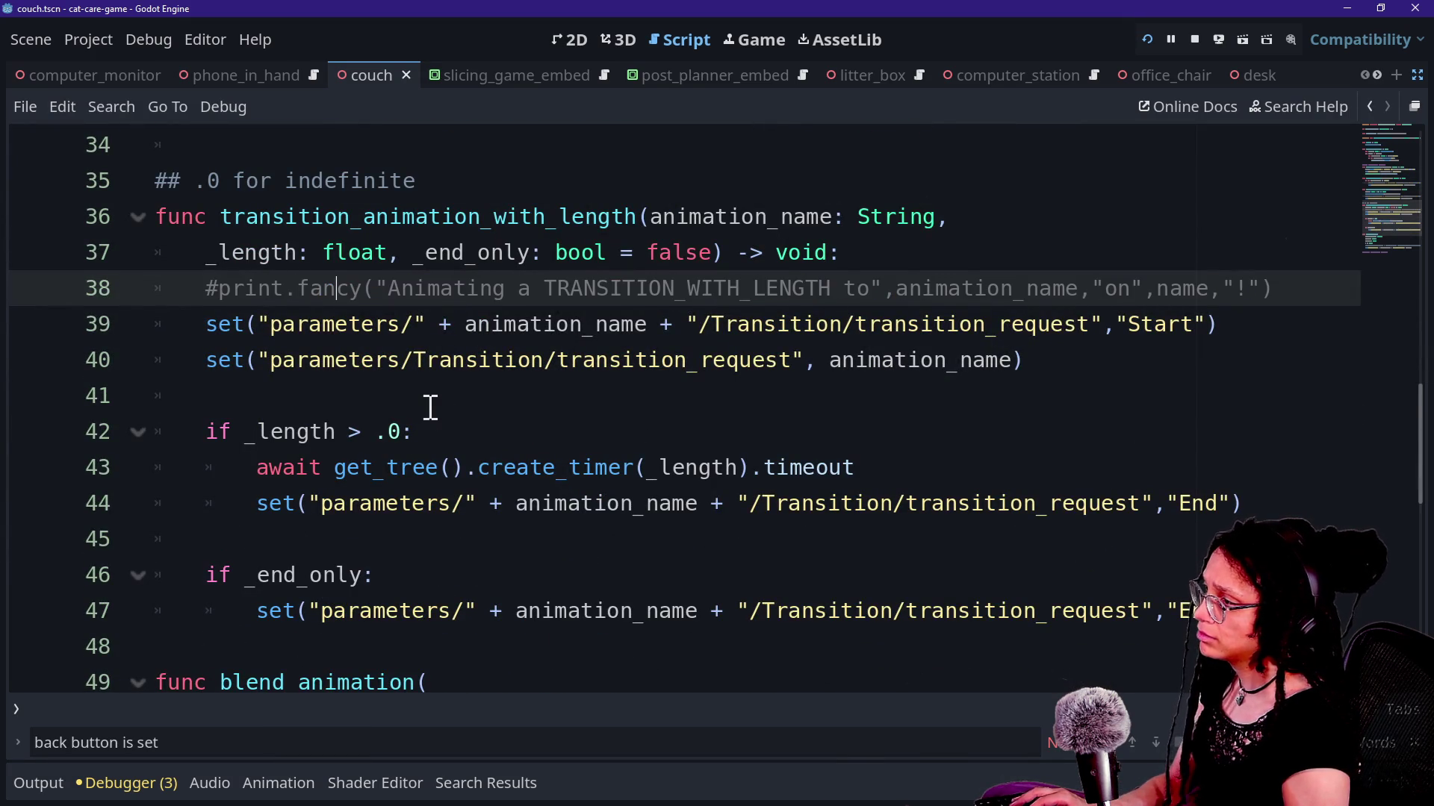
pyautogui.scroll(-4, 431, 407)
pyautogui.scroll(4, 429, 410)
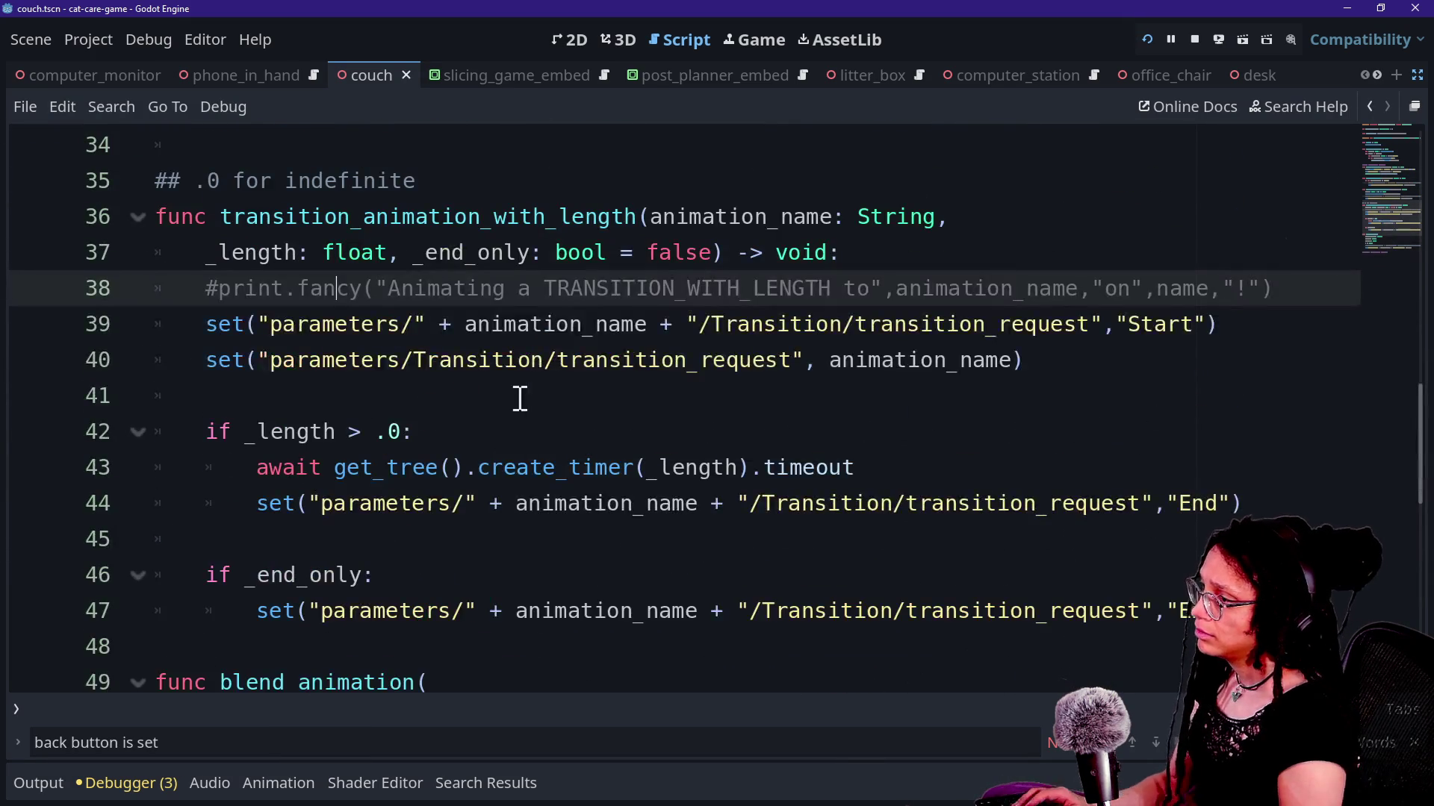
pyautogui.hotkey('shift', 'alt', 'o')
pyautogui.press('Escape')
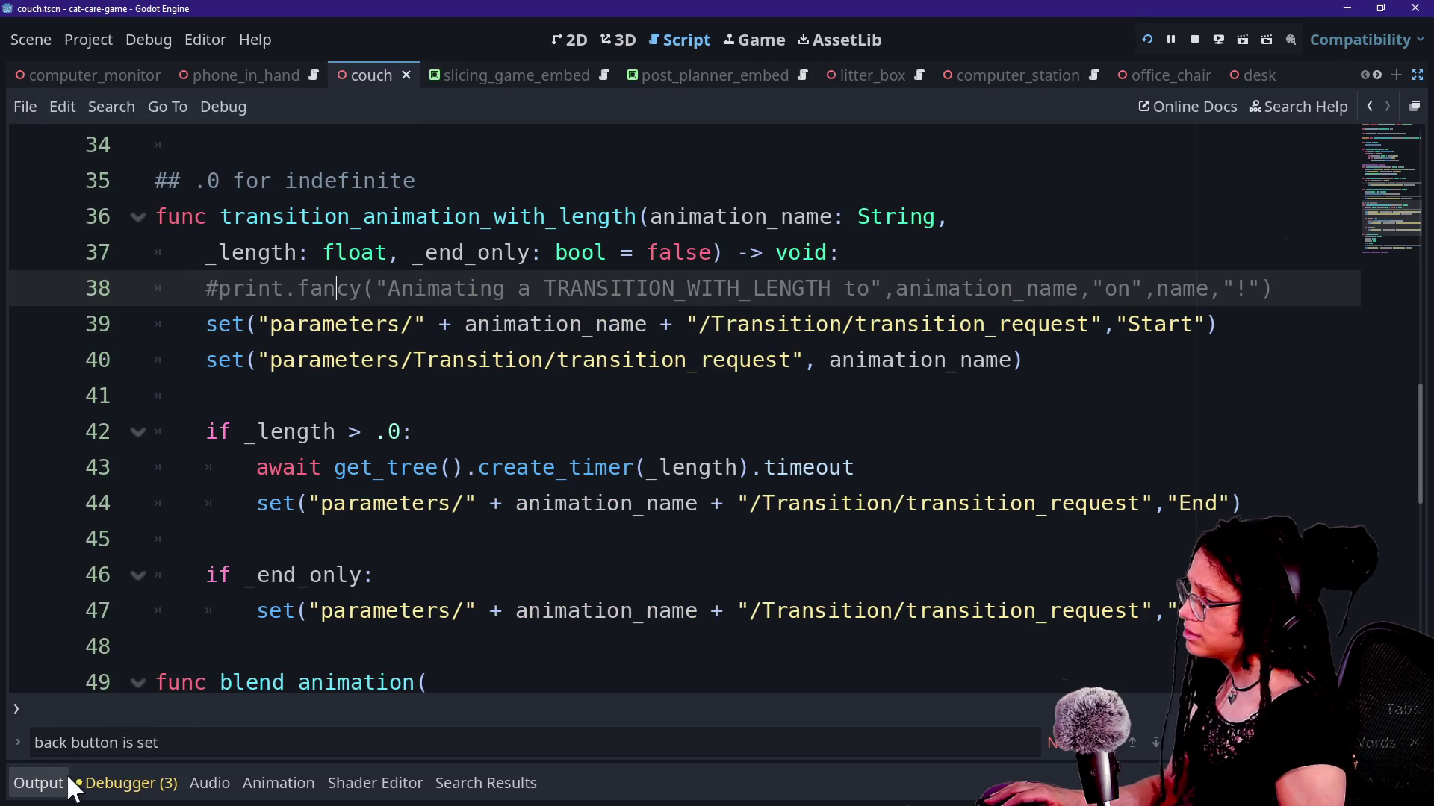
# Watch the running cat-care game with its Output log, then switch to the browser's stream chat.
pyautogui.click(68, 781)
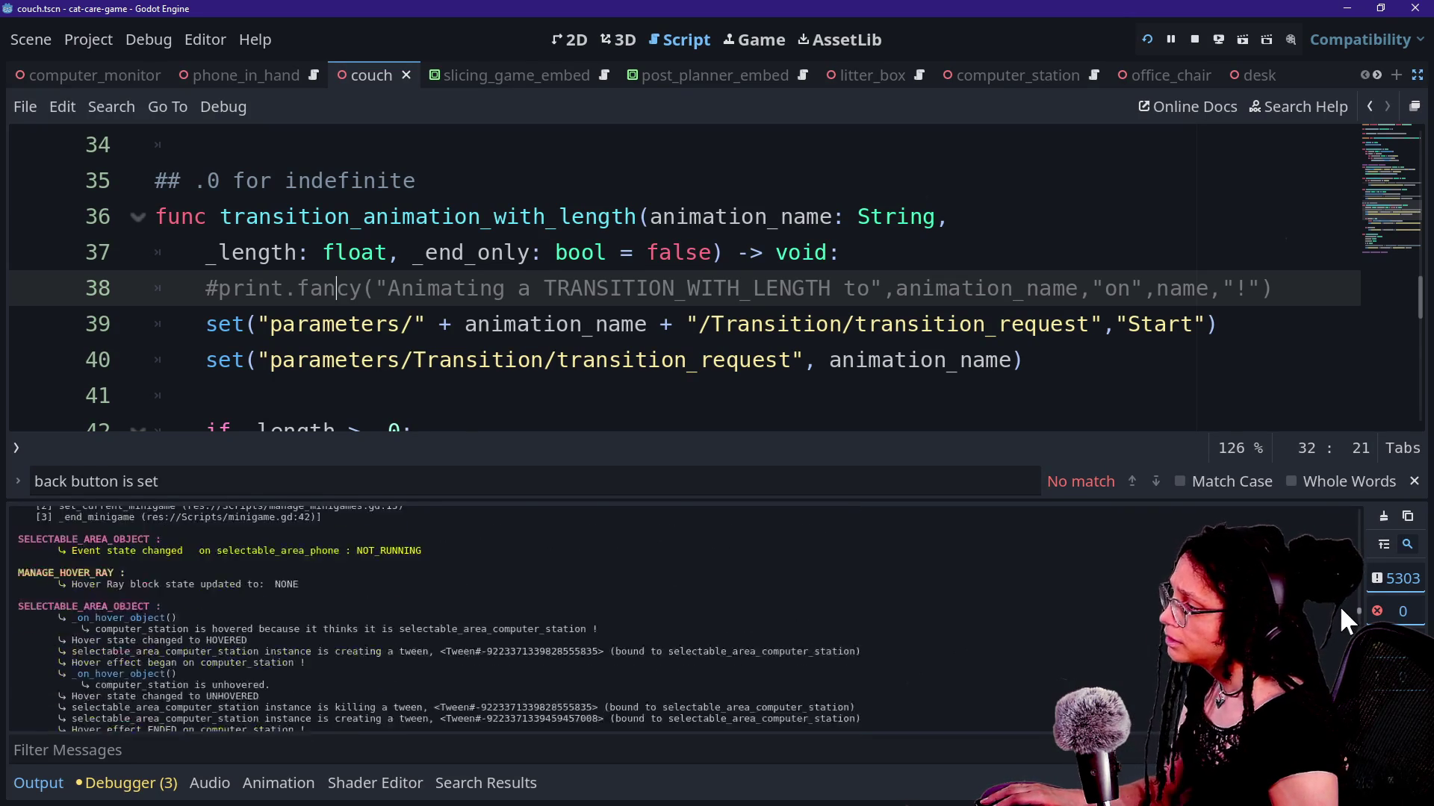
pyautogui.click(753, 40)
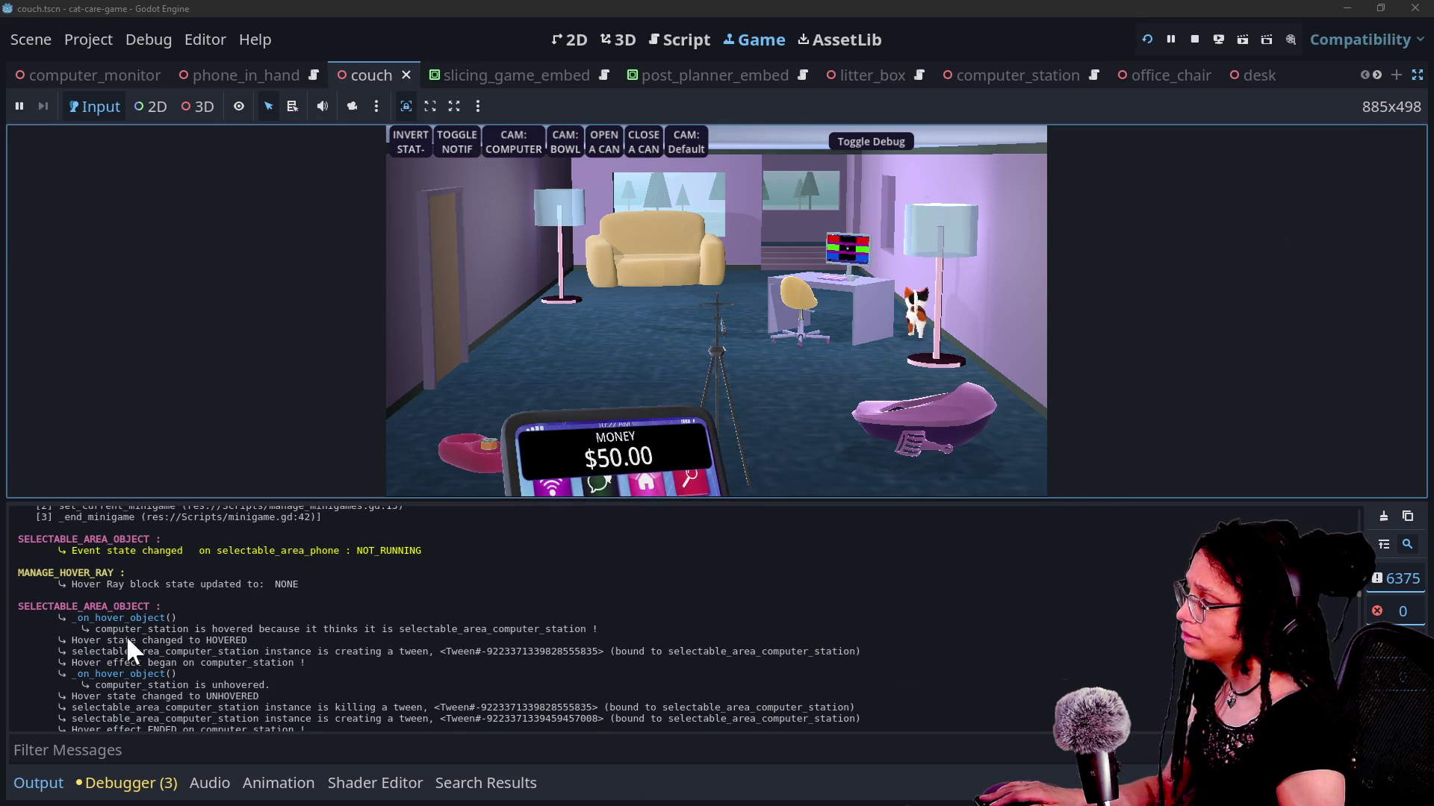
pyautogui.scroll(-1, 127, 635)
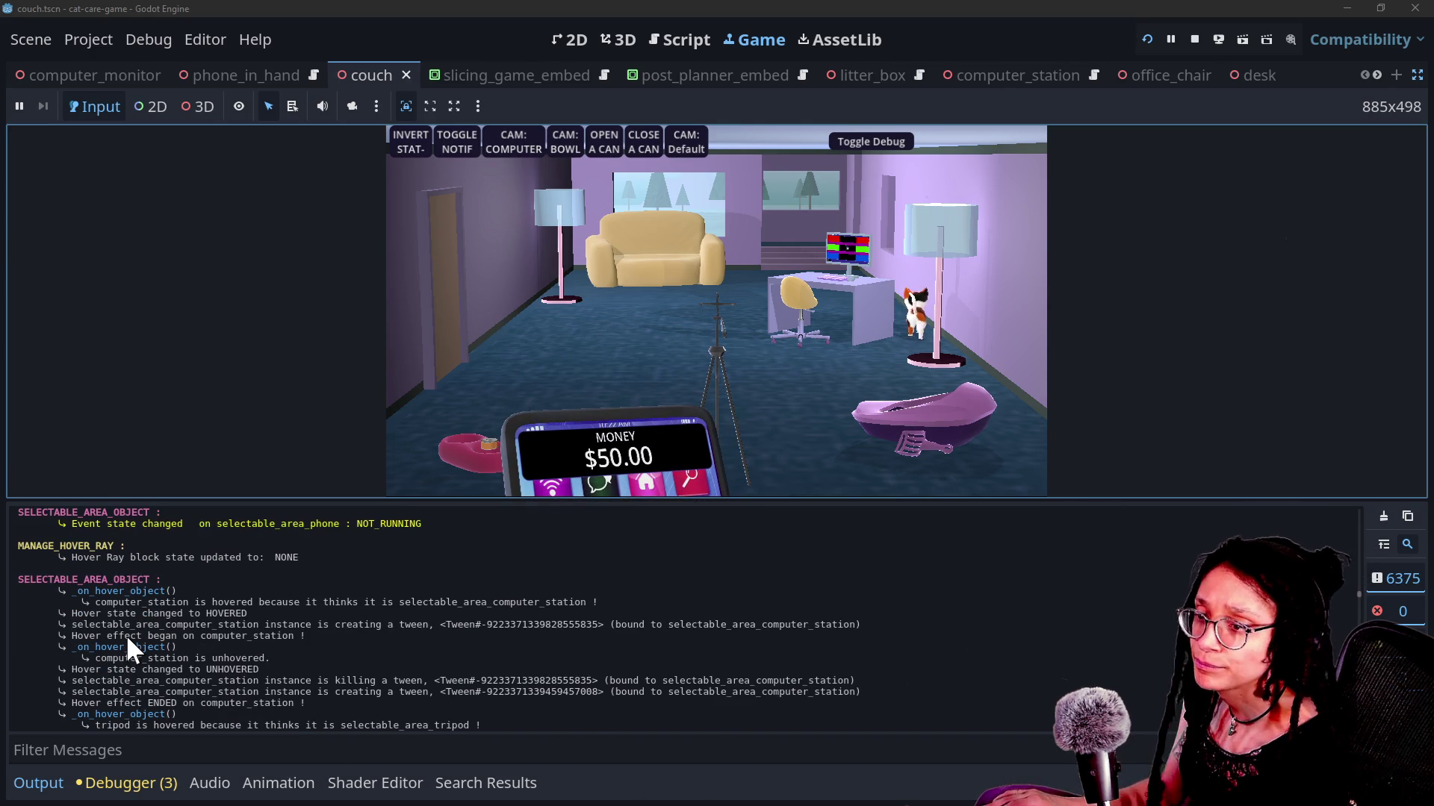
pyautogui.click(136, 630)
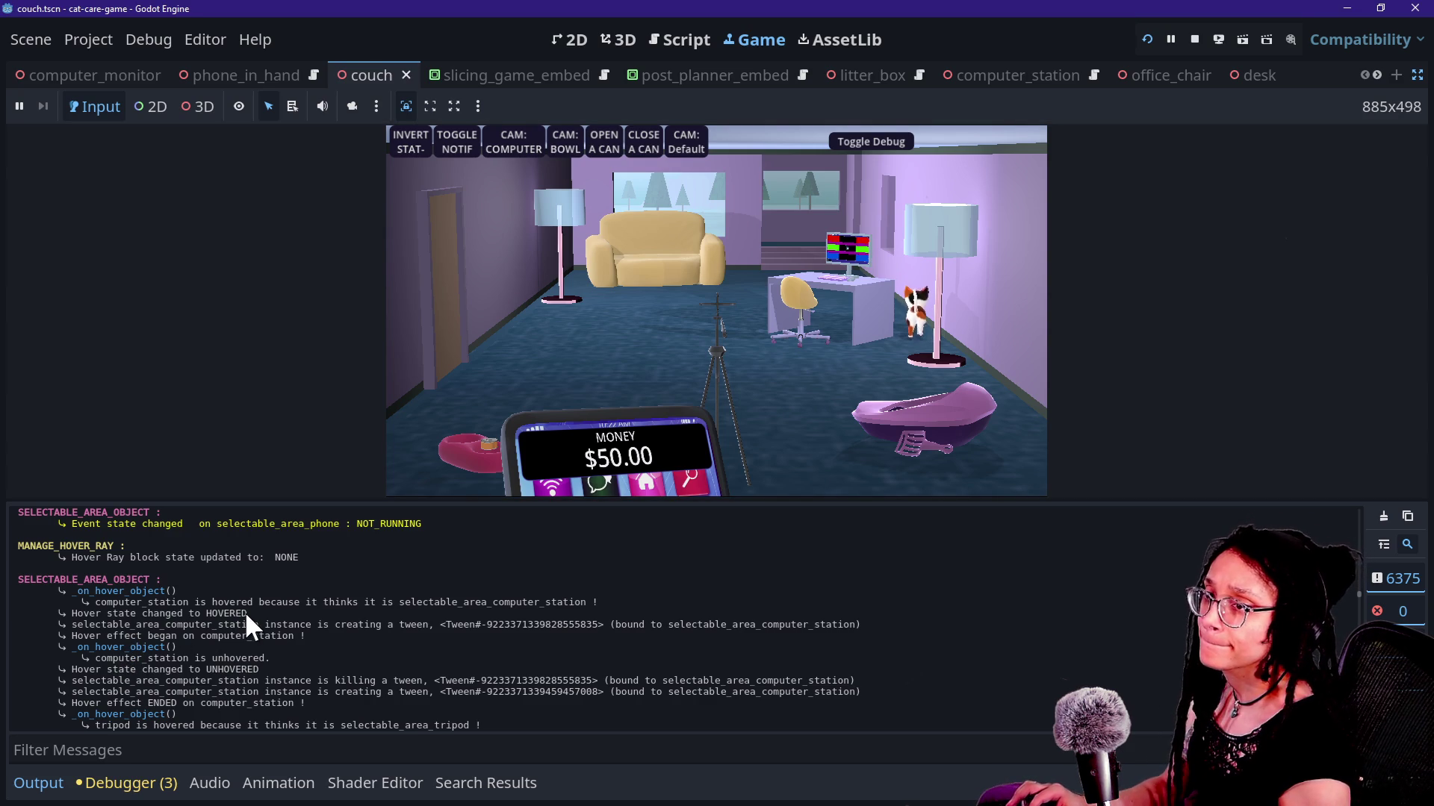
pyautogui.hotkey('alt', 'Tab')
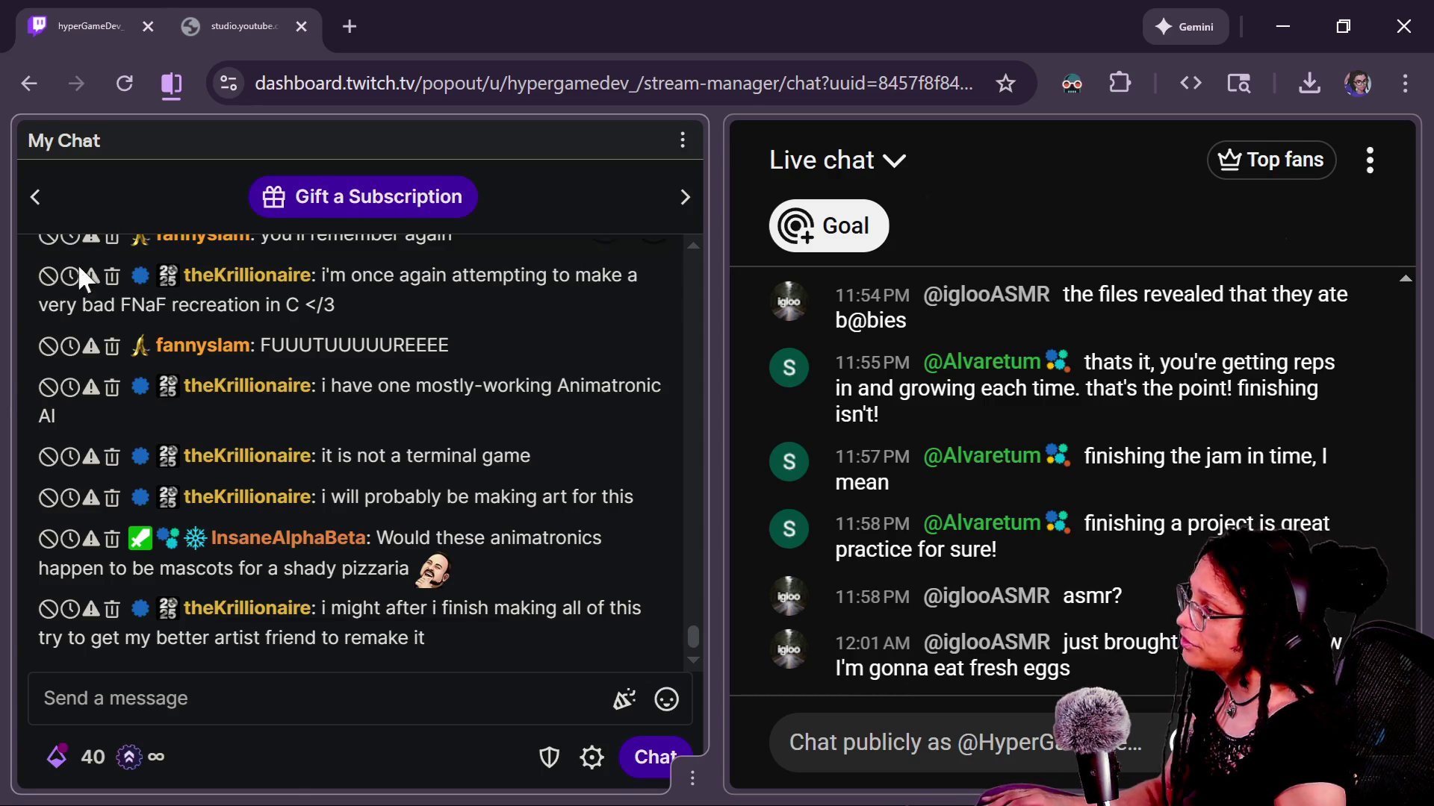
# Read the Twitch chat, highlighting a message, then return to the Godot editor.
pyautogui.moveTo(78, 305); pyautogui.dragTo(215, 318)
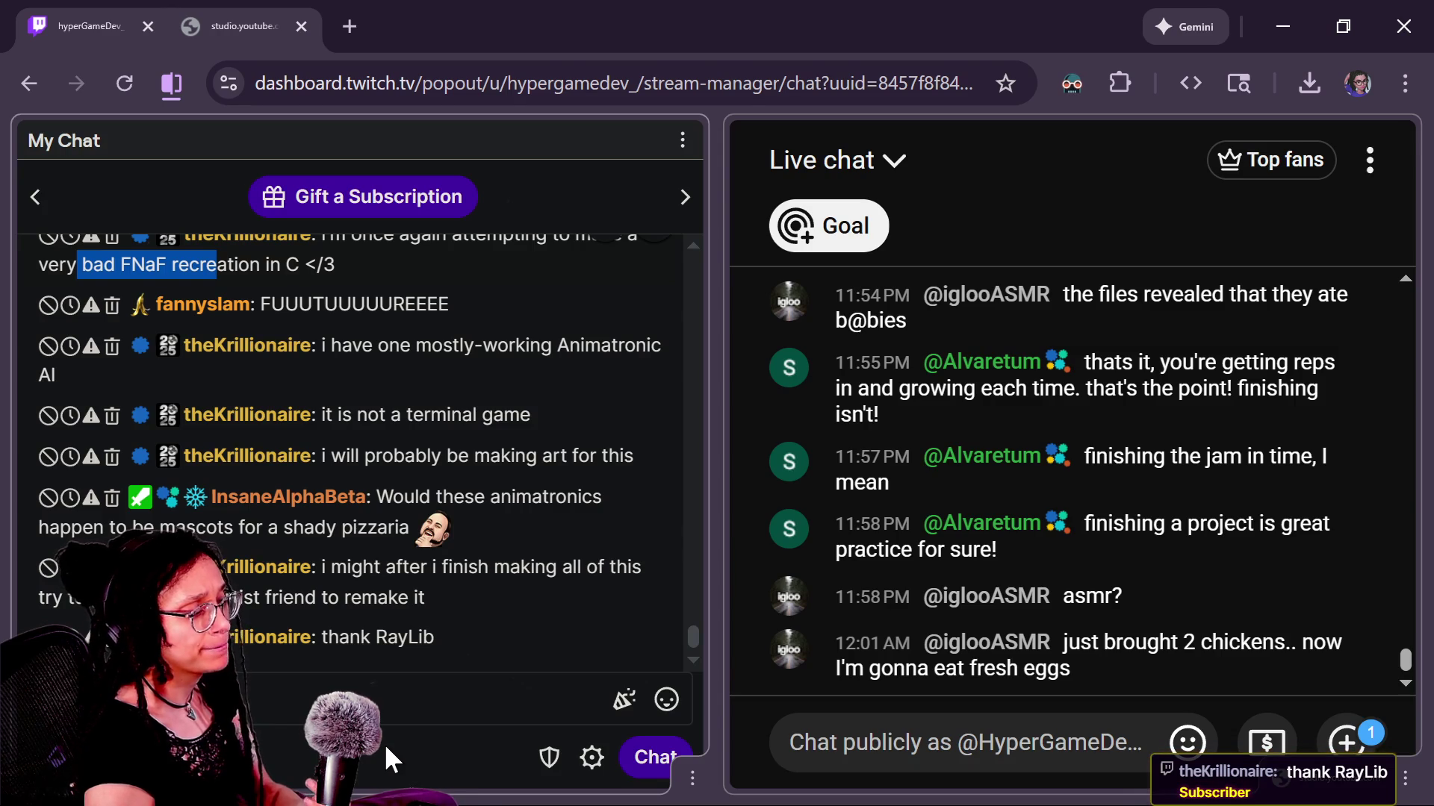
pyautogui.hotkey('alt', 'Tab')
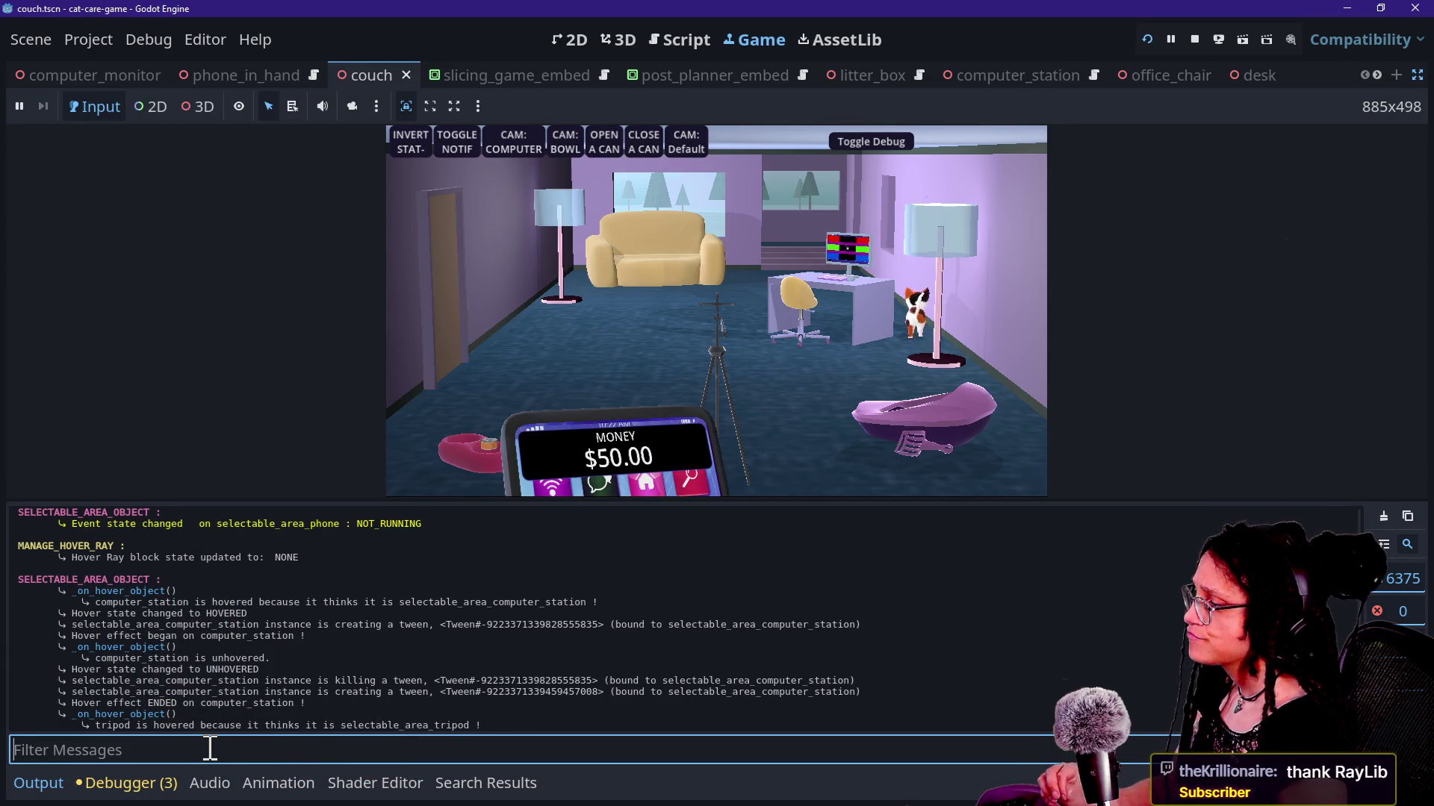
# Open cat.gd with quick open and hide the output log to enlarge the code.
pyautogui.scroll(10, 161, 586)
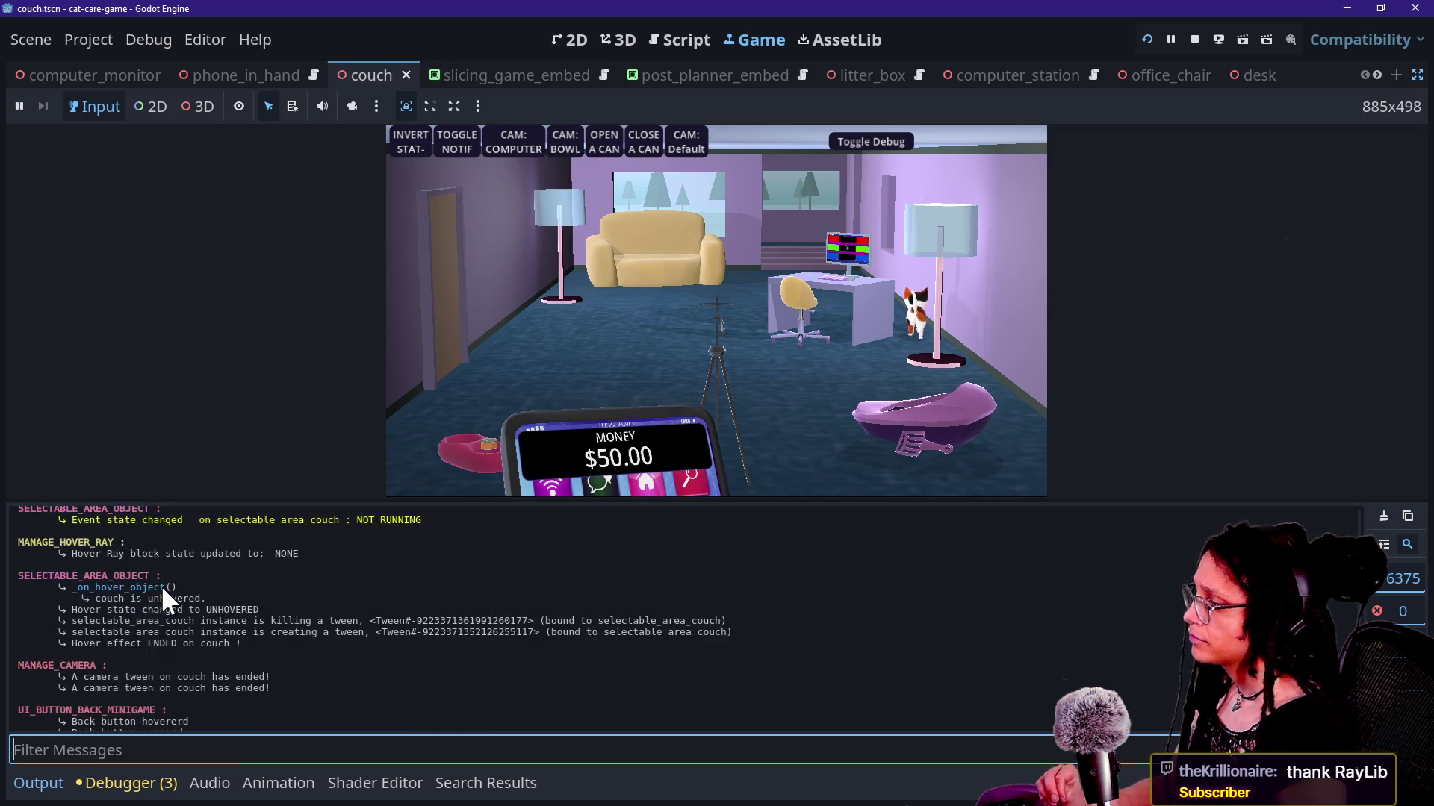
pyautogui.scroll(10, 161, 585)
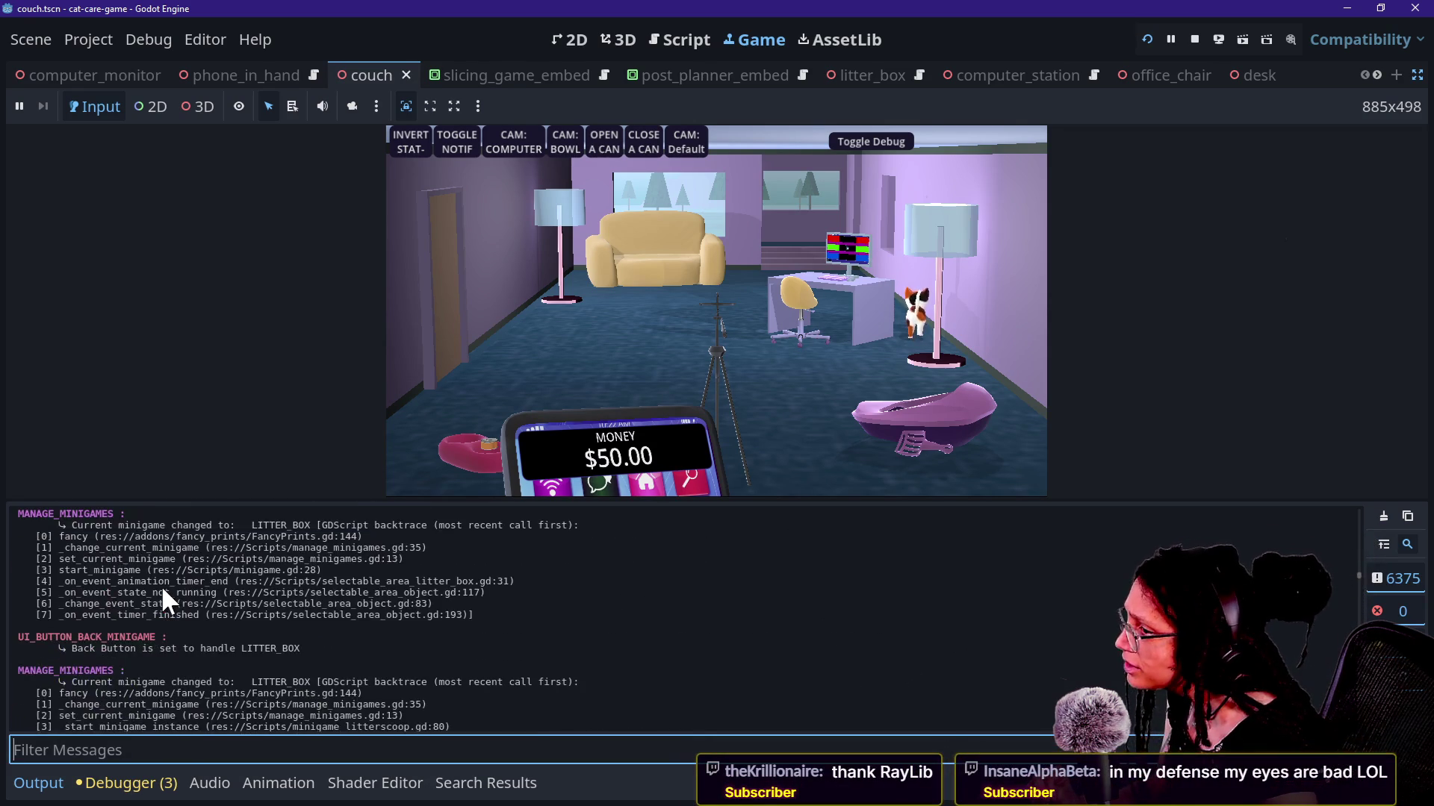
pyautogui.scroll(10, 162, 586)
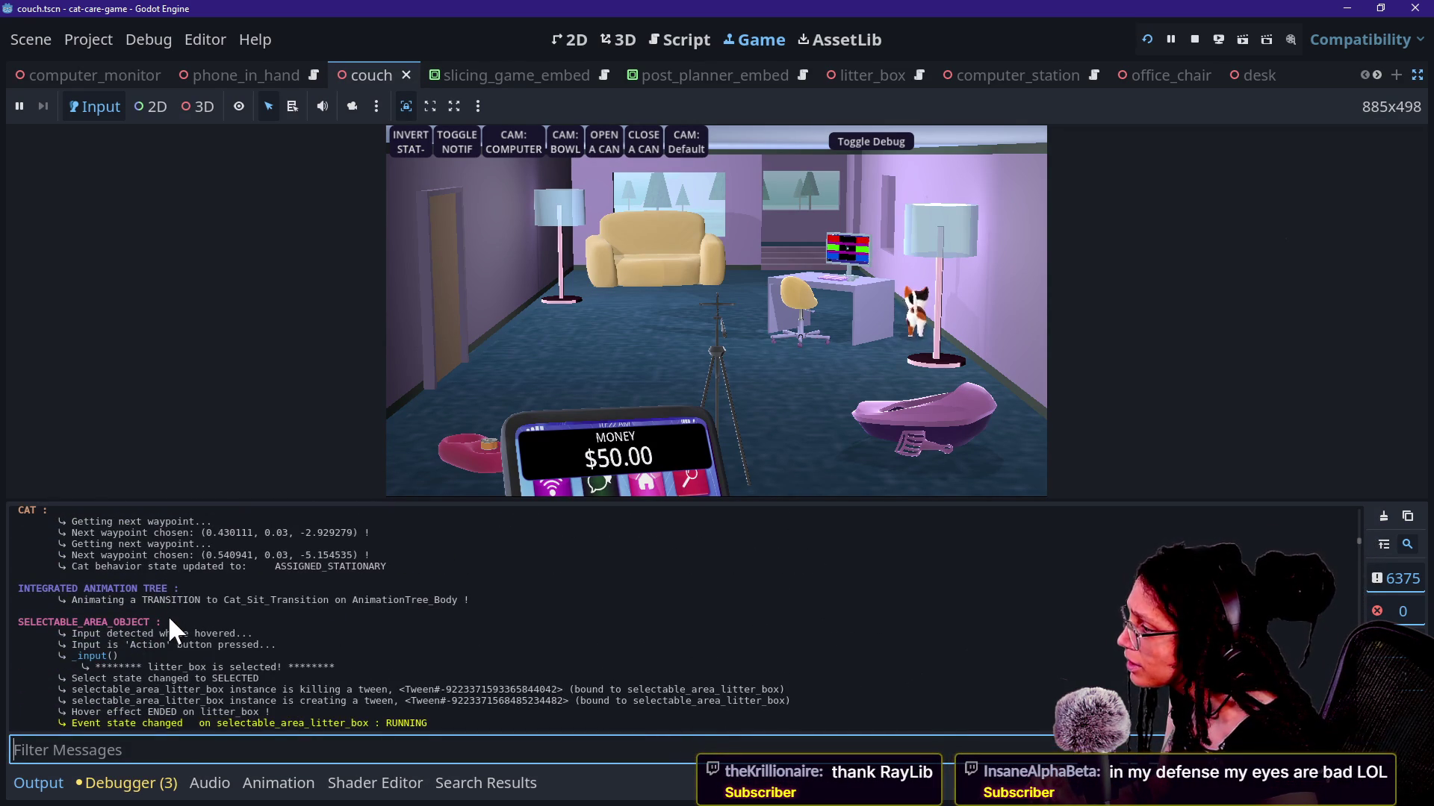
pyautogui.click(661, 37)
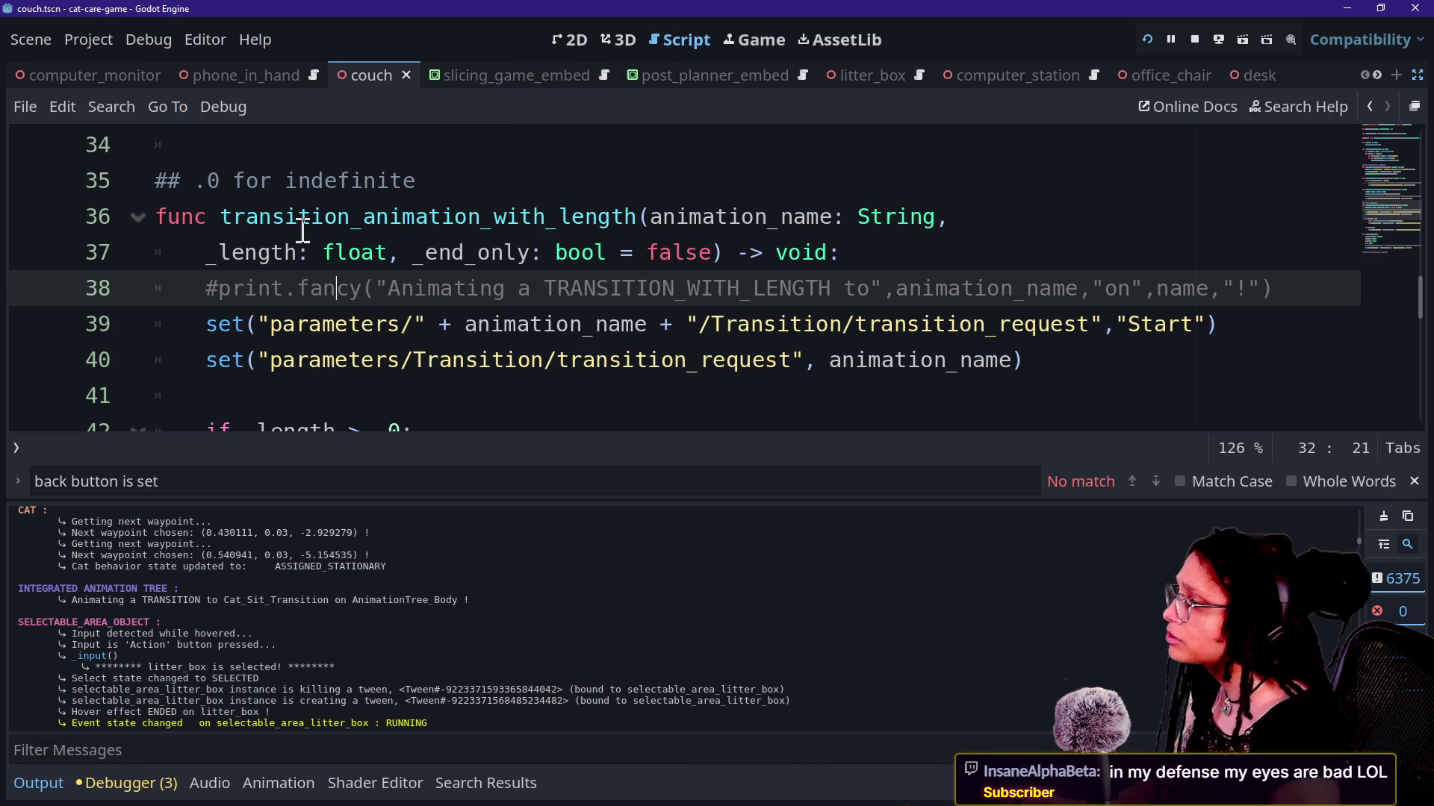
pyautogui.click(333, 258)
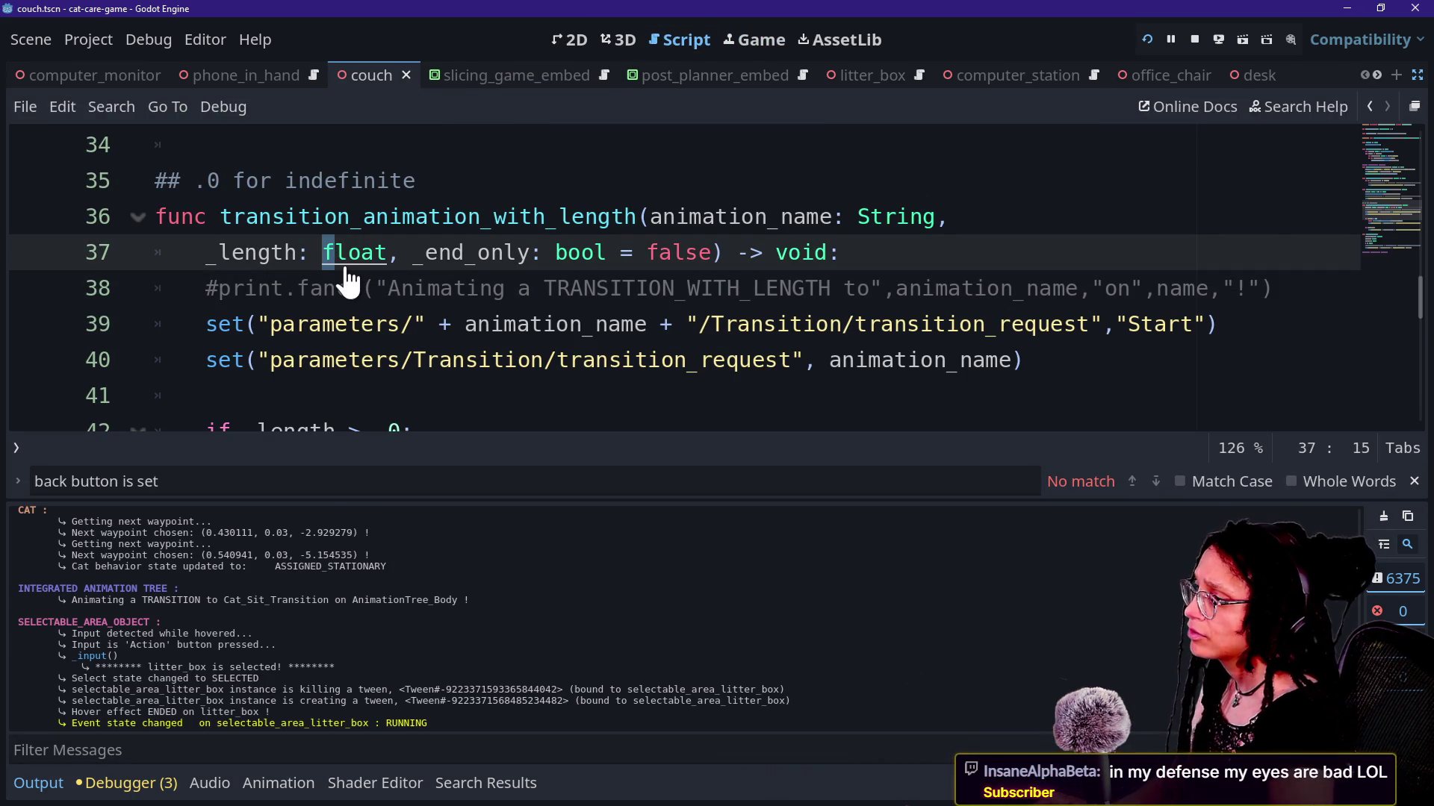
pyautogui.hotkey('ctrl', 'alt', 'o')
pyautogui.press('Return')
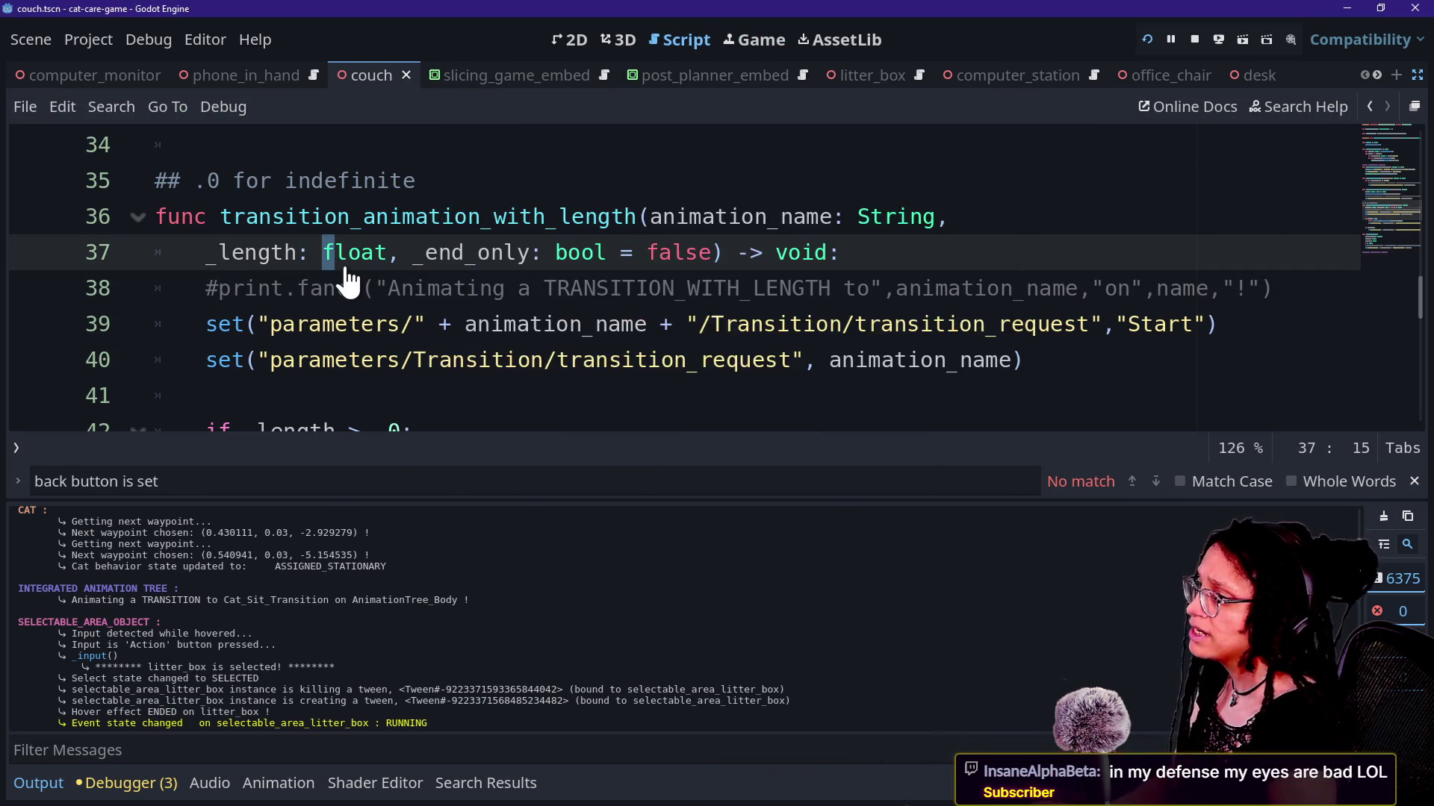
pyautogui.hotkey('ctrl', 'j')
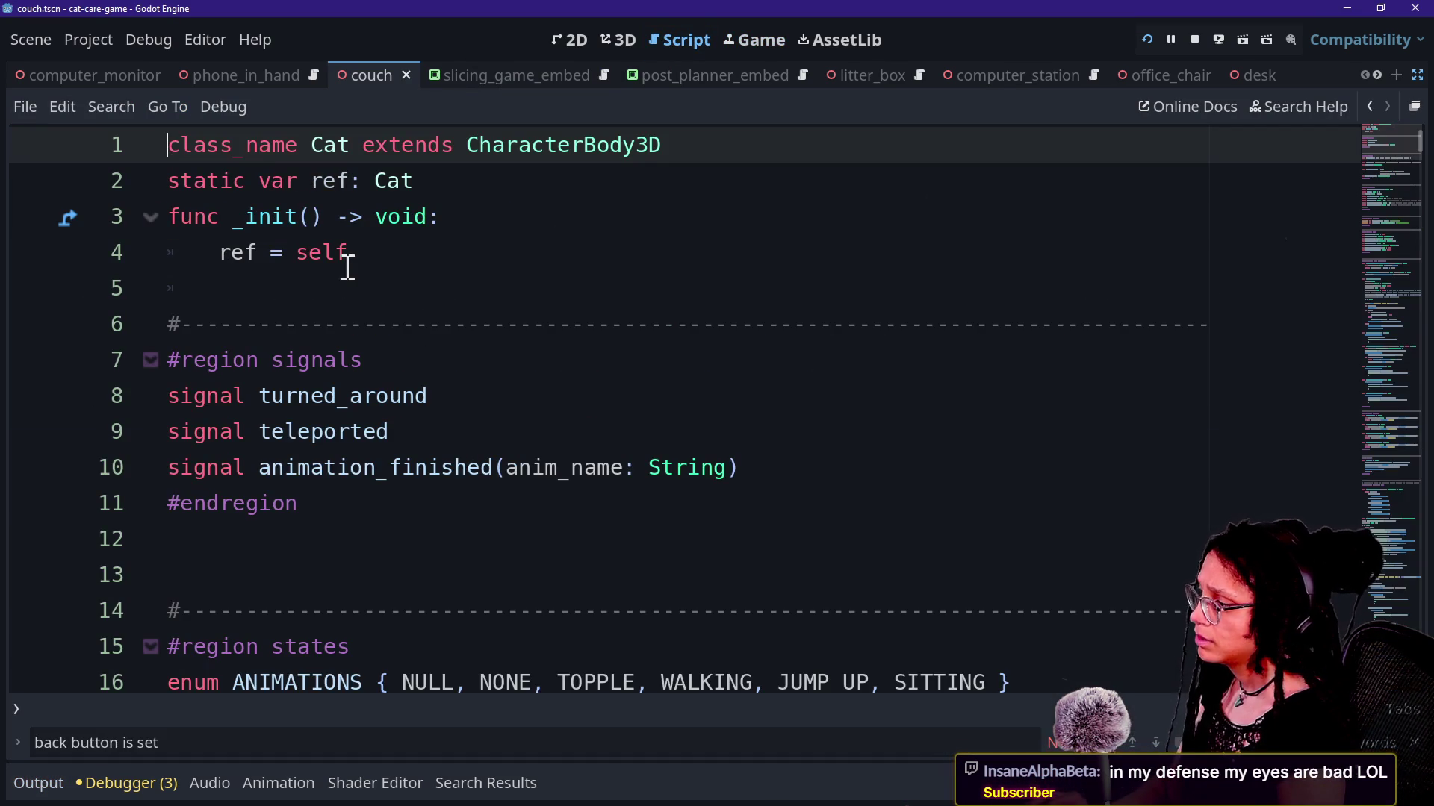
# Search cat.gd for 'waypoint' and comment out the 'Getting next waypoint' print on line 383.
pyautogui.hotkey('ctrl', 'f')
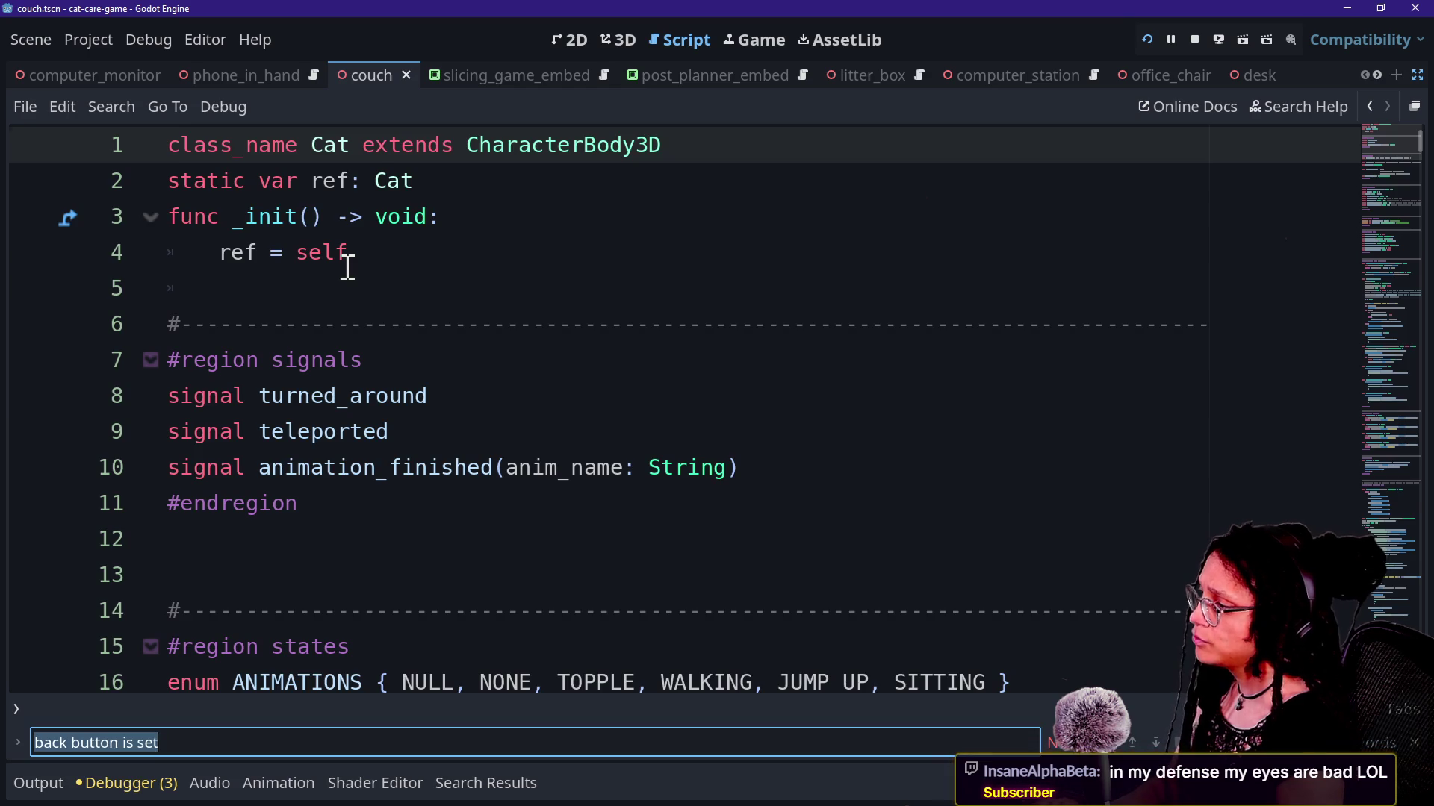
pyautogui.write('waypoint')
pyautogui.press('Return')
pyautogui.press('Return')
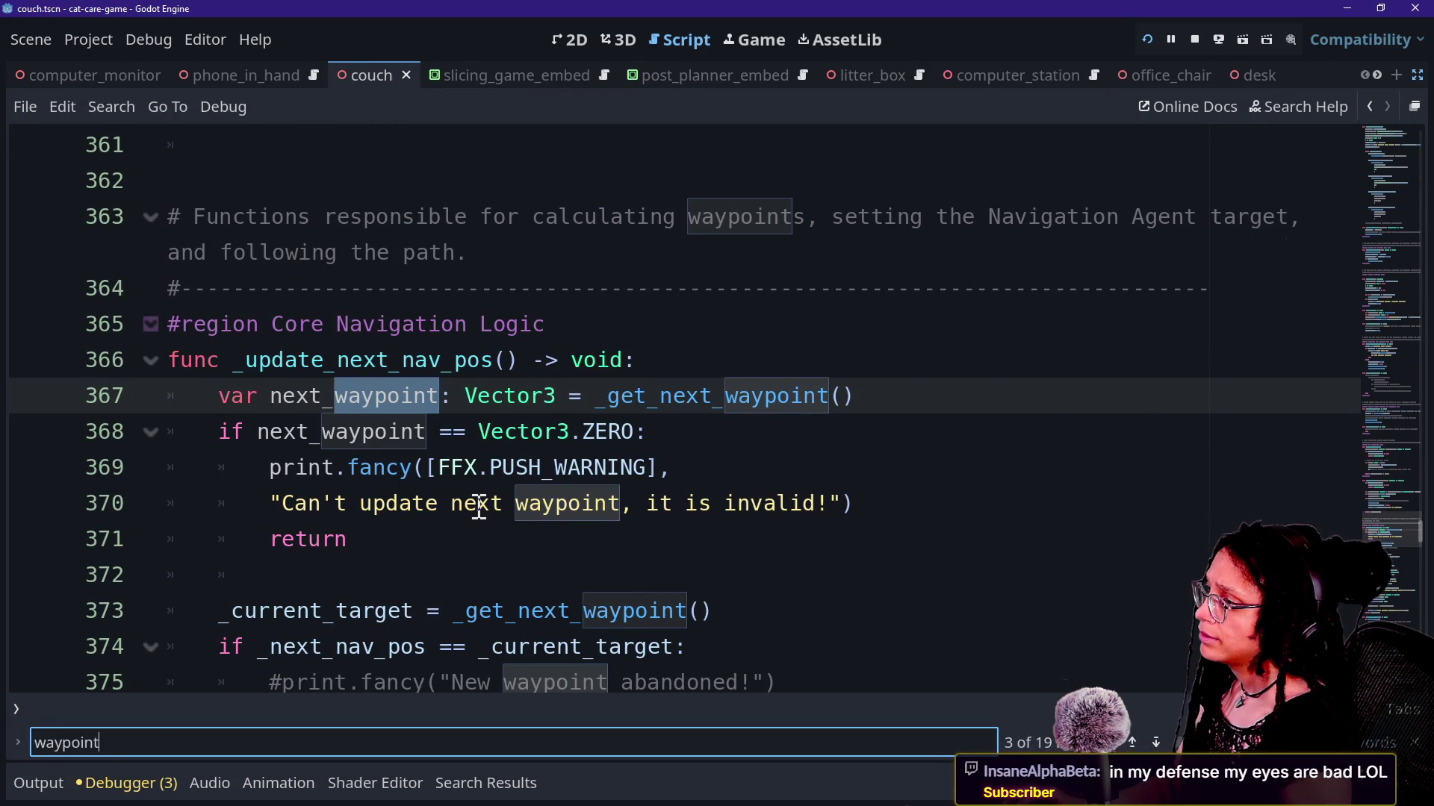
pyautogui.press('Return')
pyautogui.press('Return')
pyautogui.press('Return')
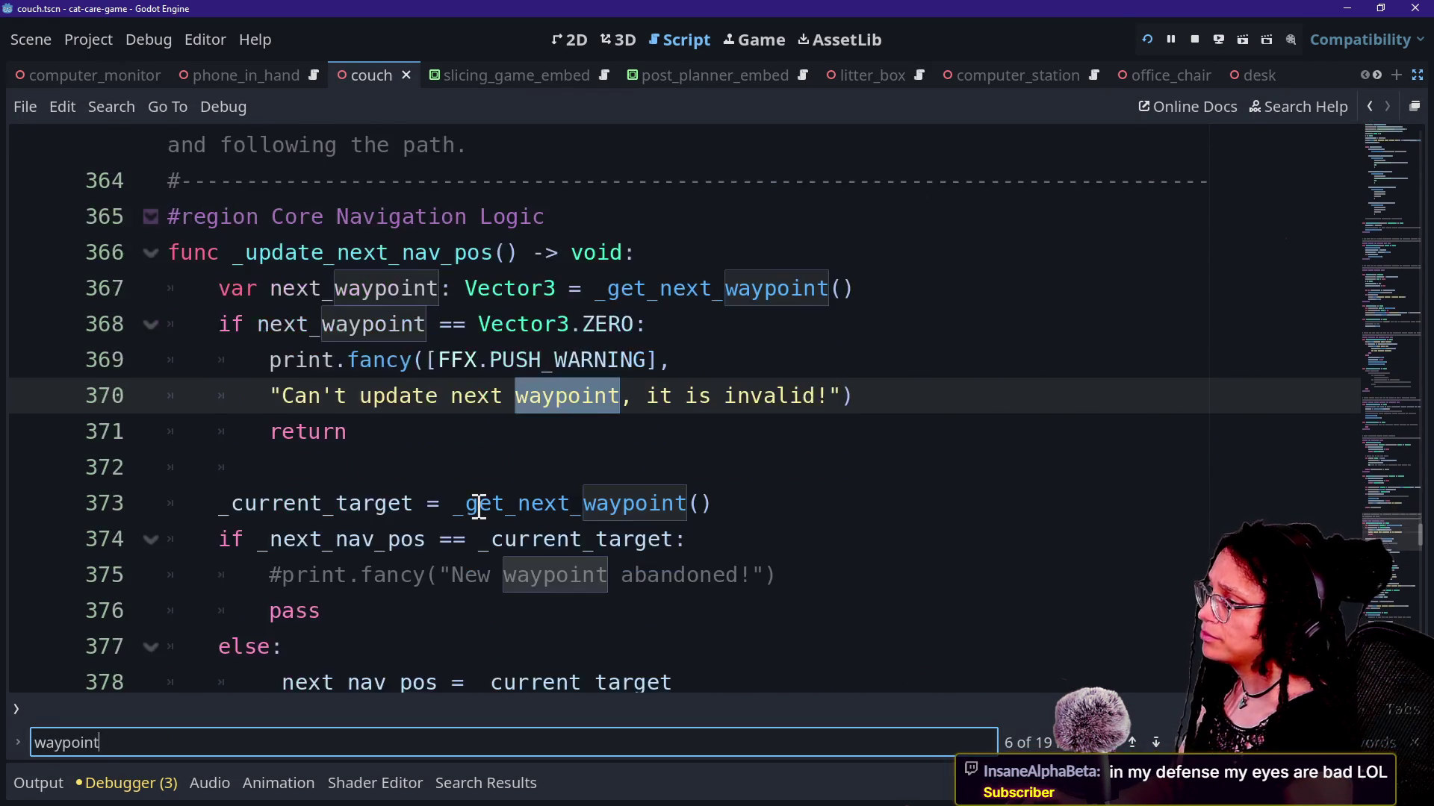
pyautogui.scroll(-1, 479, 507)
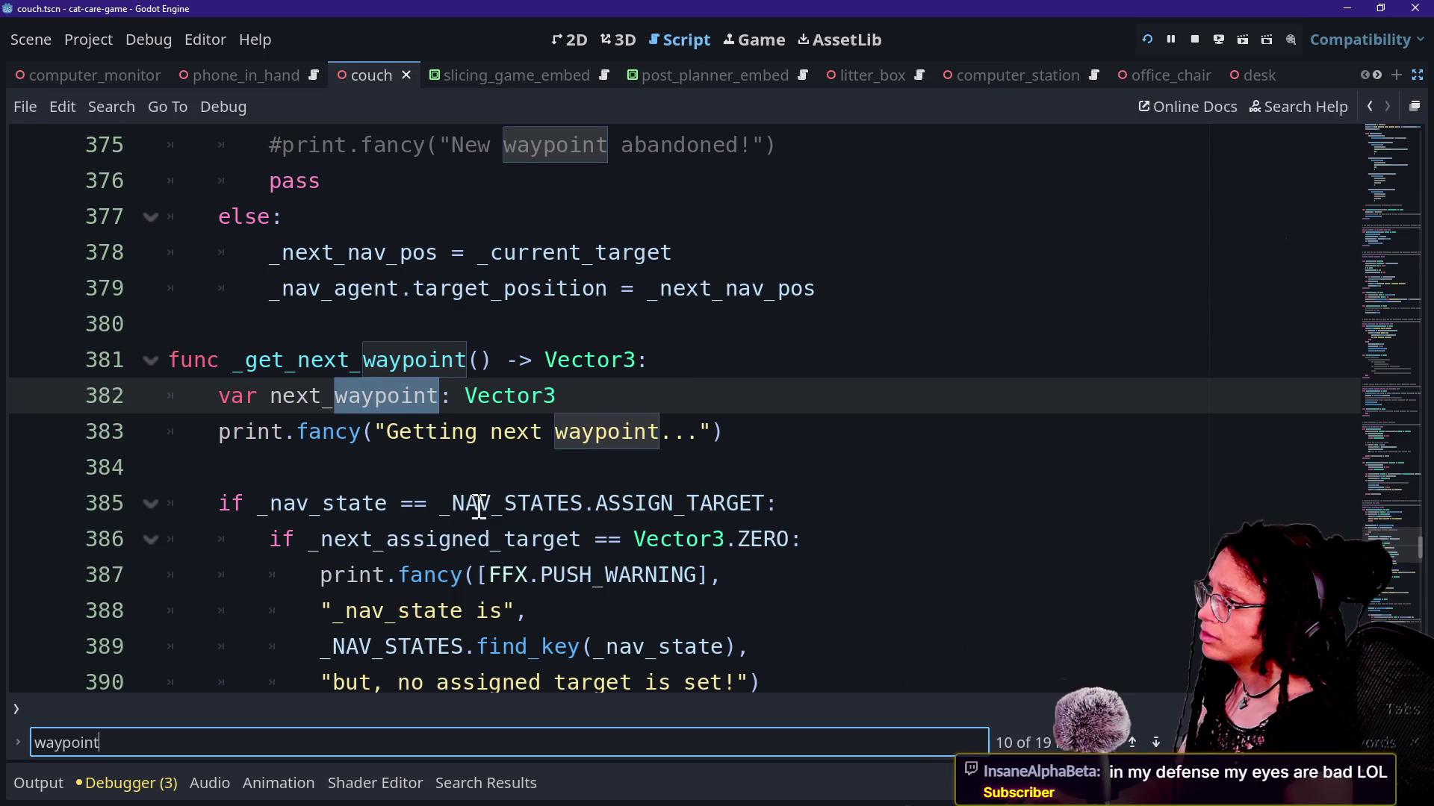
pyautogui.click(438, 432)
pyautogui.hotkey('ctrl', 'k')
# Comment out the 'Next waypoint assigned' and 'Next waypoint chosen' prints, save, and reload the scene.
pyautogui.scroll(-2, 418, 575)
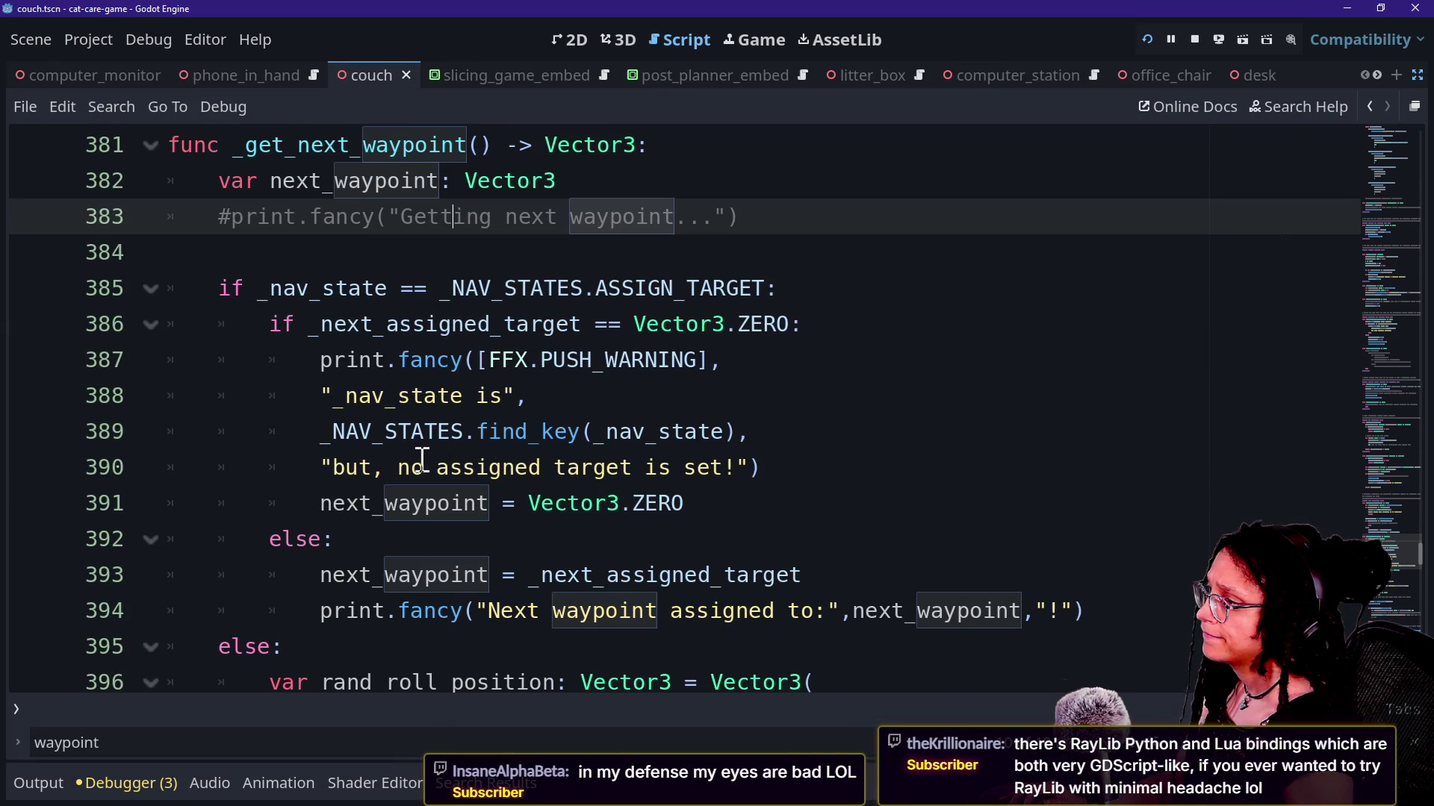
pyautogui.scroll(-1, 598, 521)
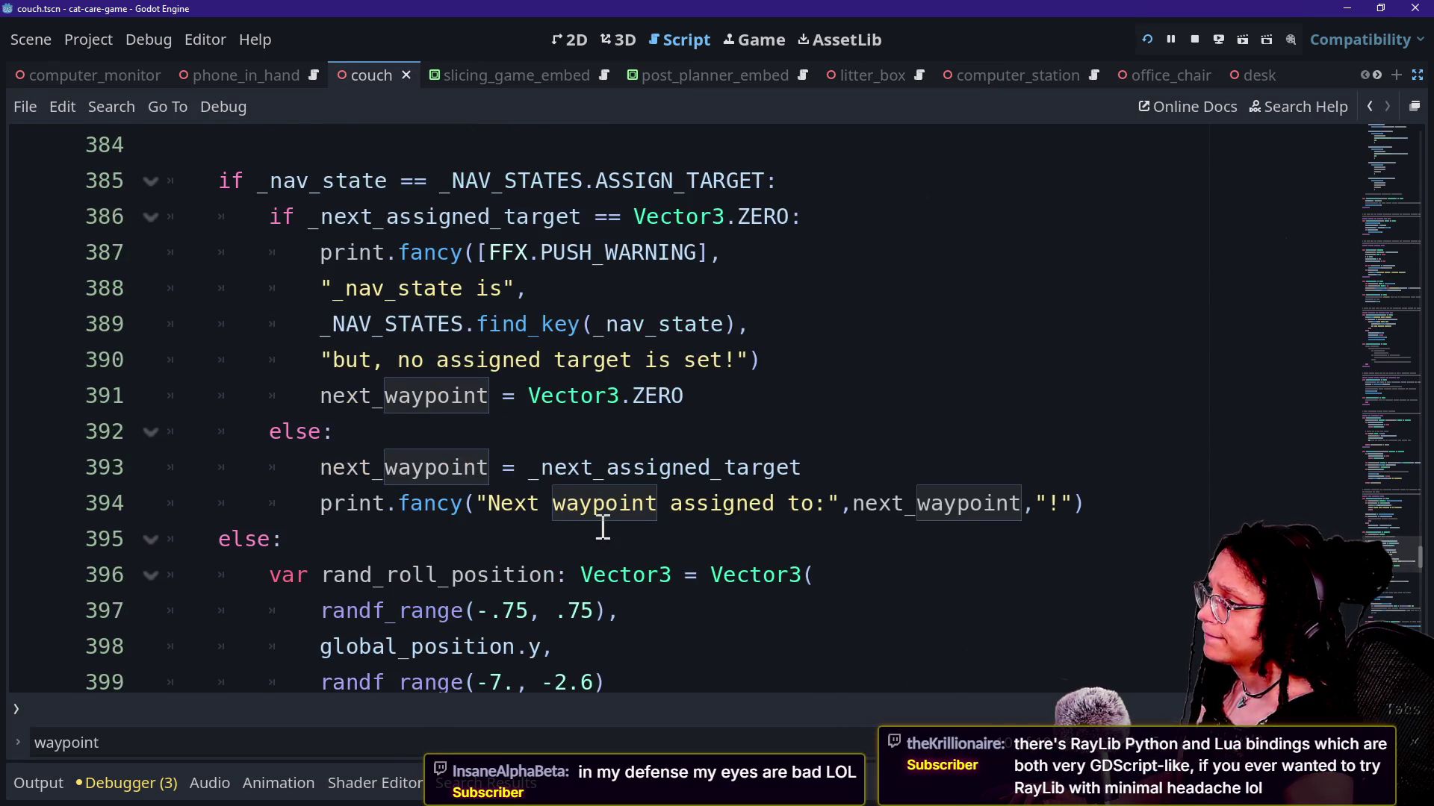
pyautogui.click(610, 525)
pyautogui.click(598, 504)
pyautogui.hotkey('ctrl', 'k')
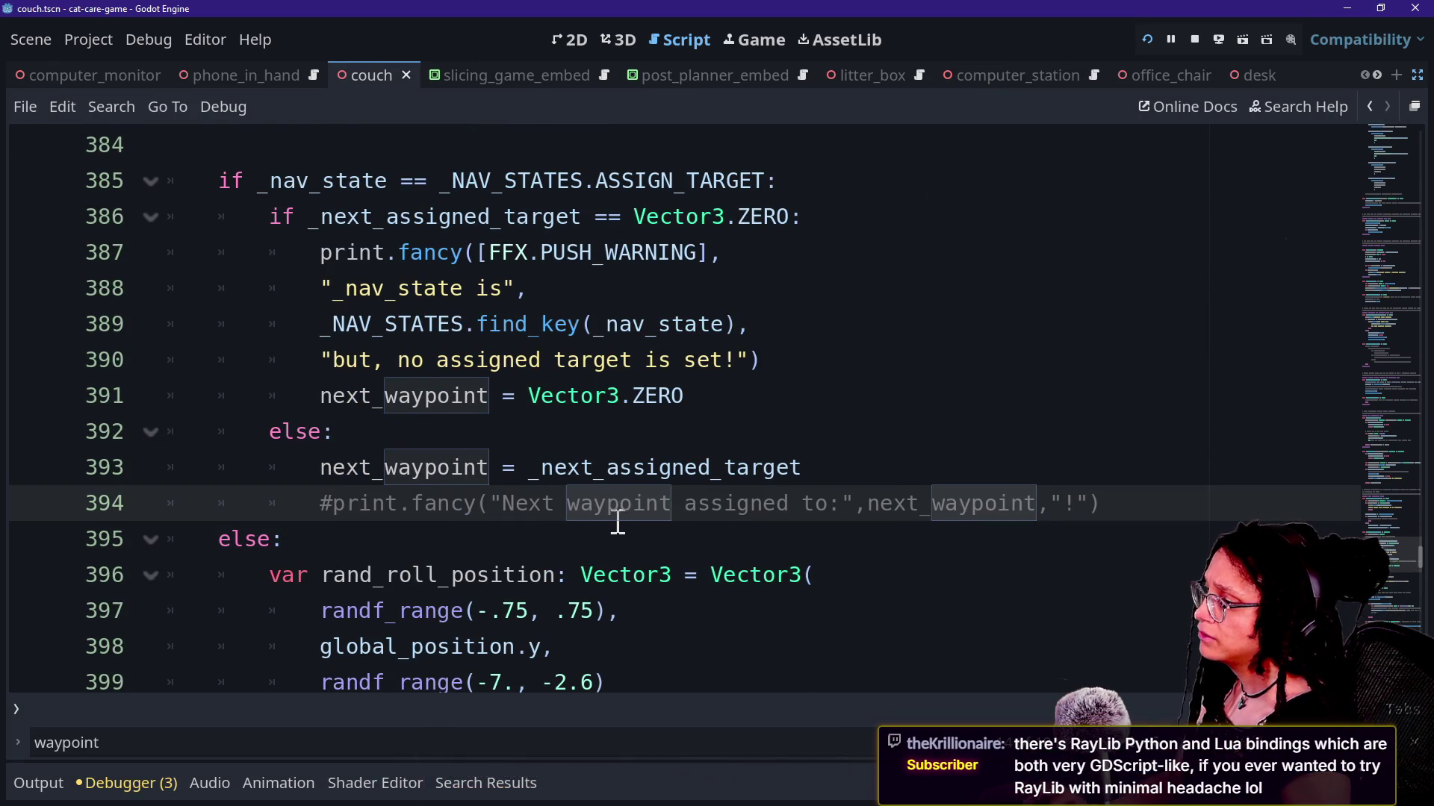
pyautogui.scroll(-5, 621, 525)
pyautogui.click(510, 288)
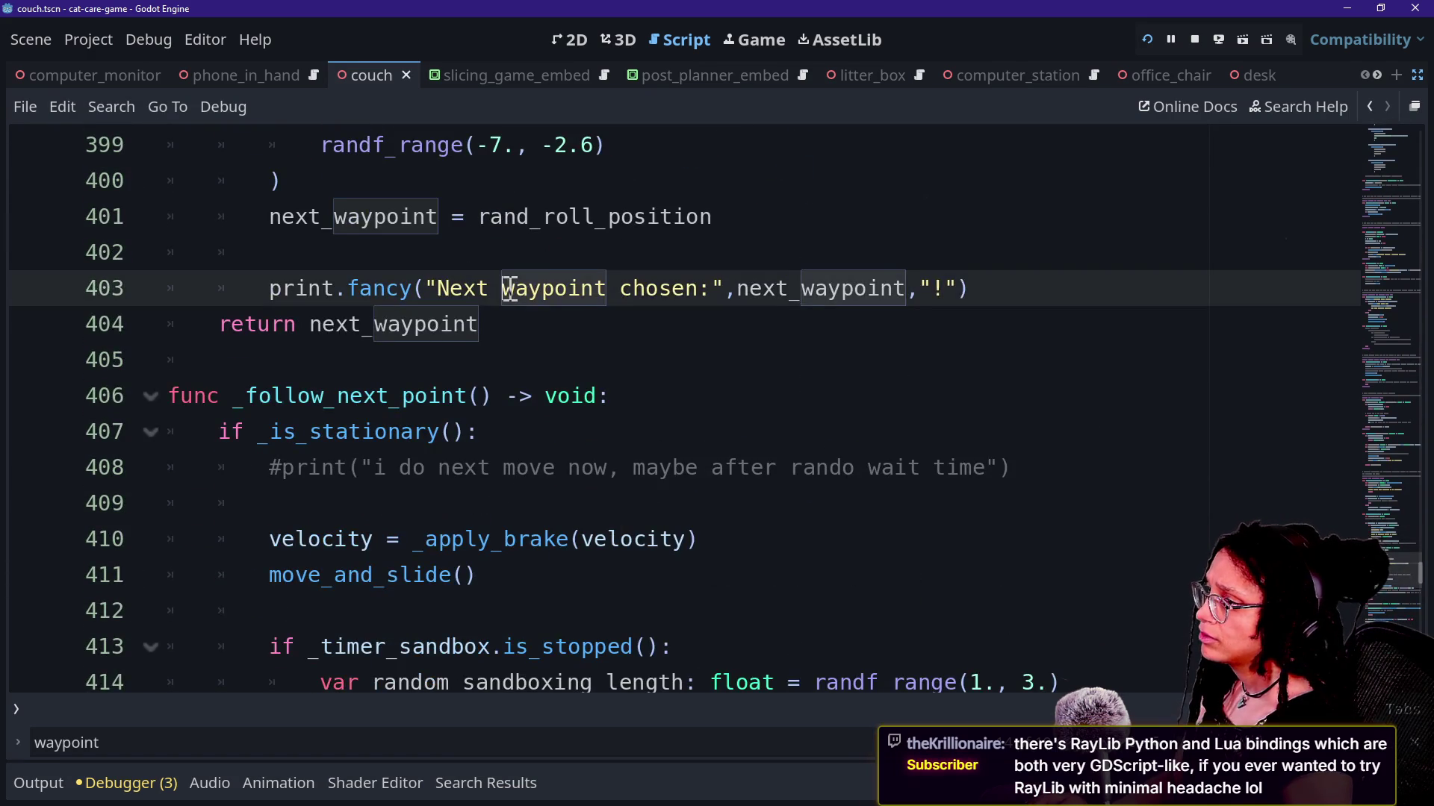
pyautogui.hotkey('ctrl', 'k')
pyautogui.scroll(-20, 510, 288)
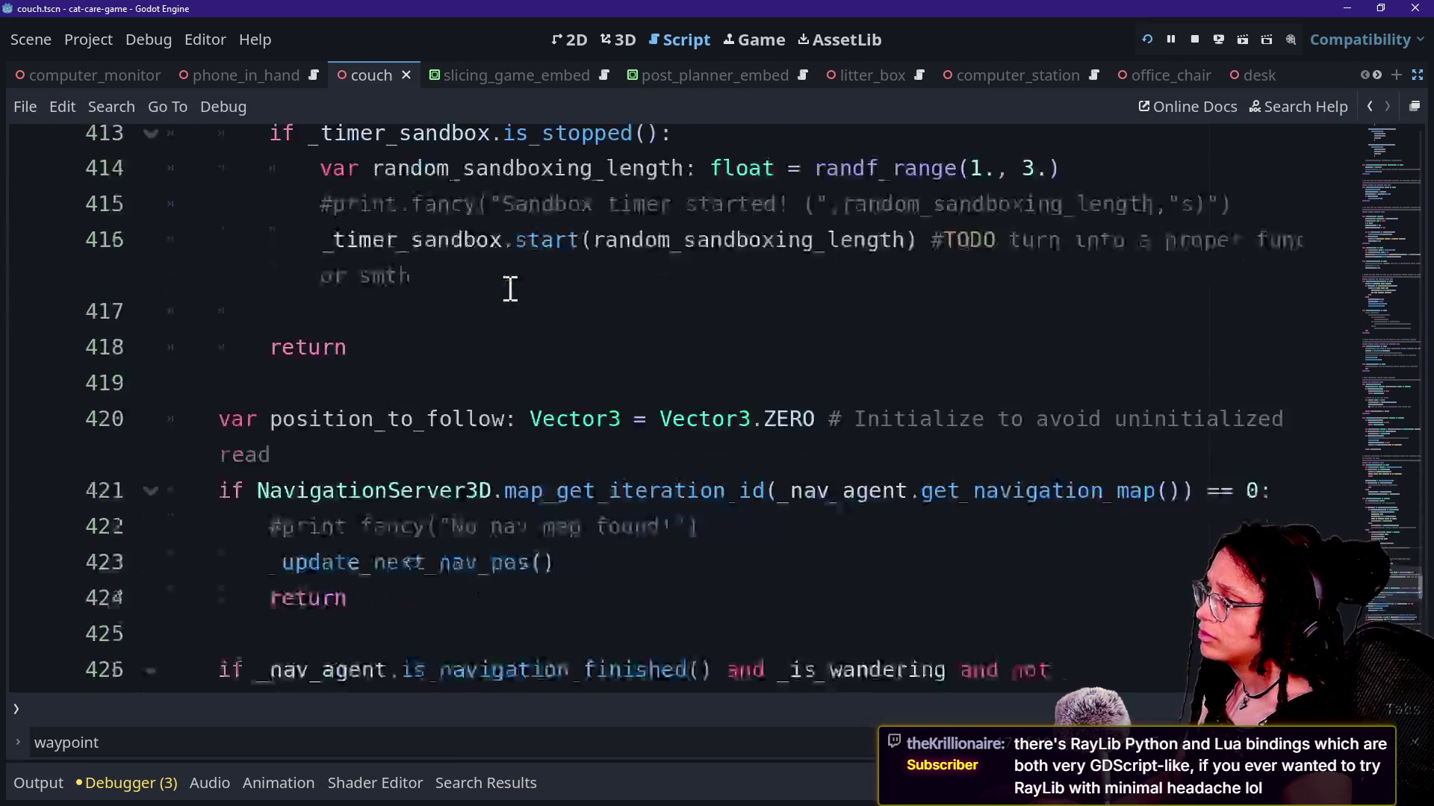
pyautogui.scroll(-8, 510, 288)
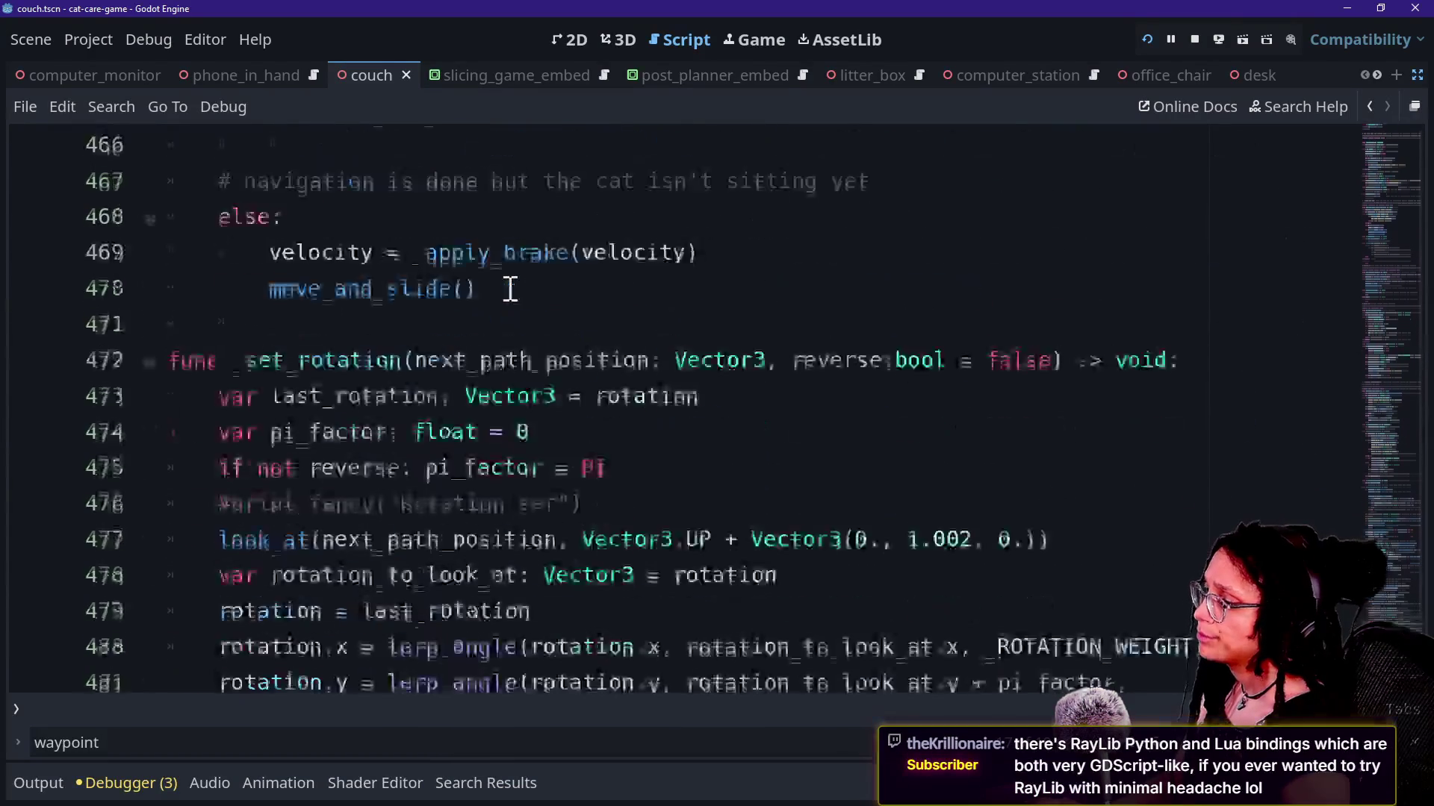
pyautogui.hotkey('ctrl', 's')
pyautogui.click(1152, 42)
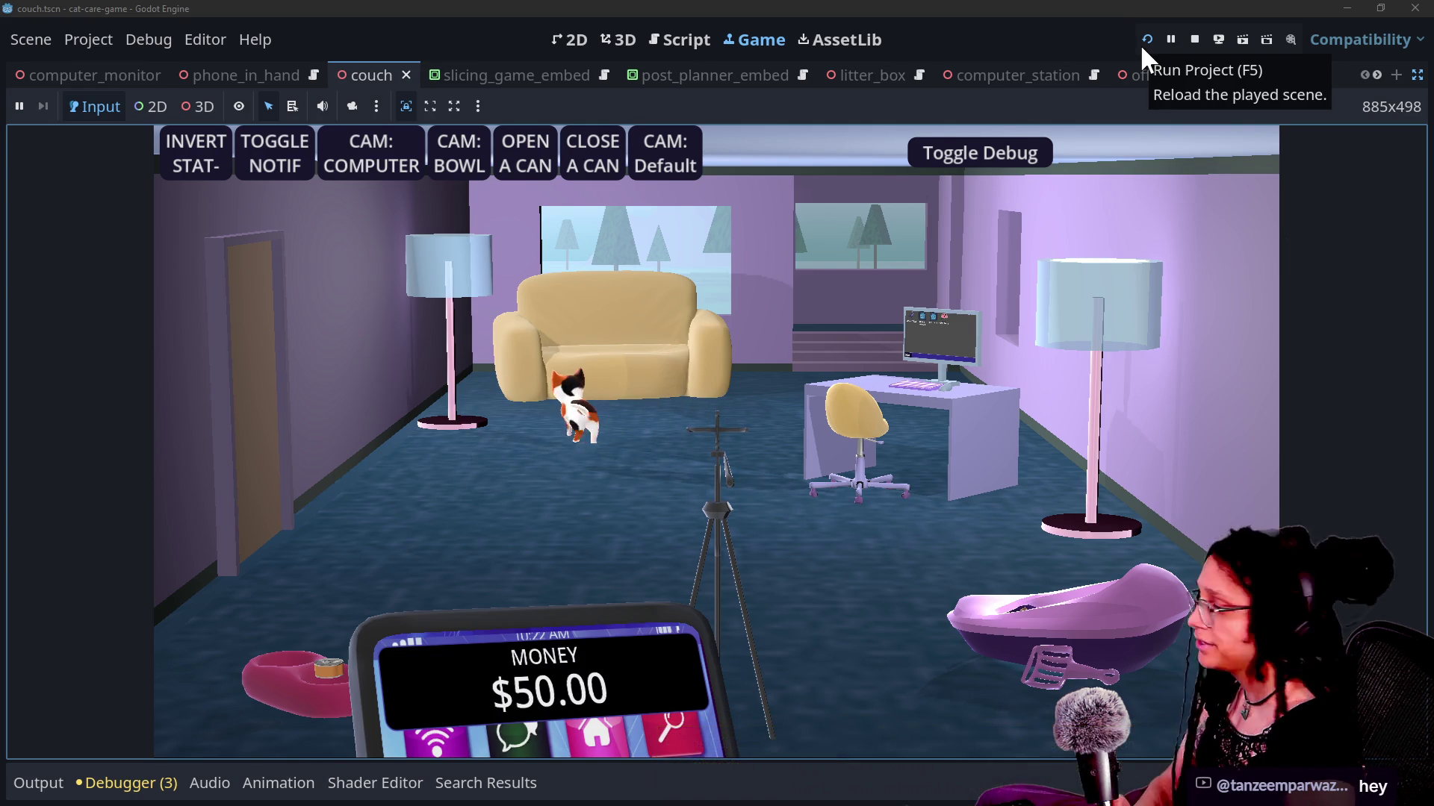
# Spot the Sandbox timer message in the output log, then return to cat.gd.
pyautogui.click(38, 778)
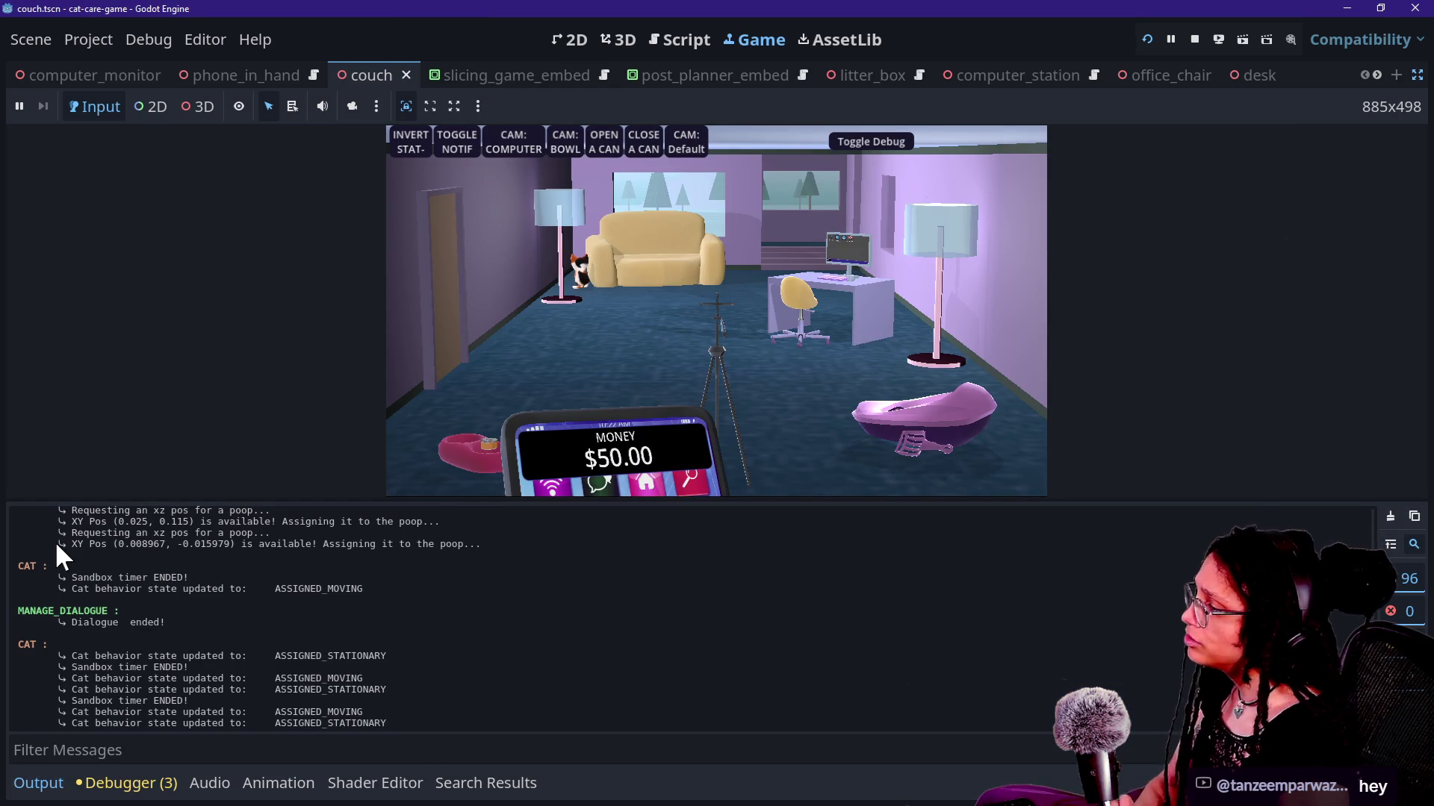
pyautogui.moveTo(66, 565); pyautogui.dragTo(88, 566)
pyautogui.click(672, 40)
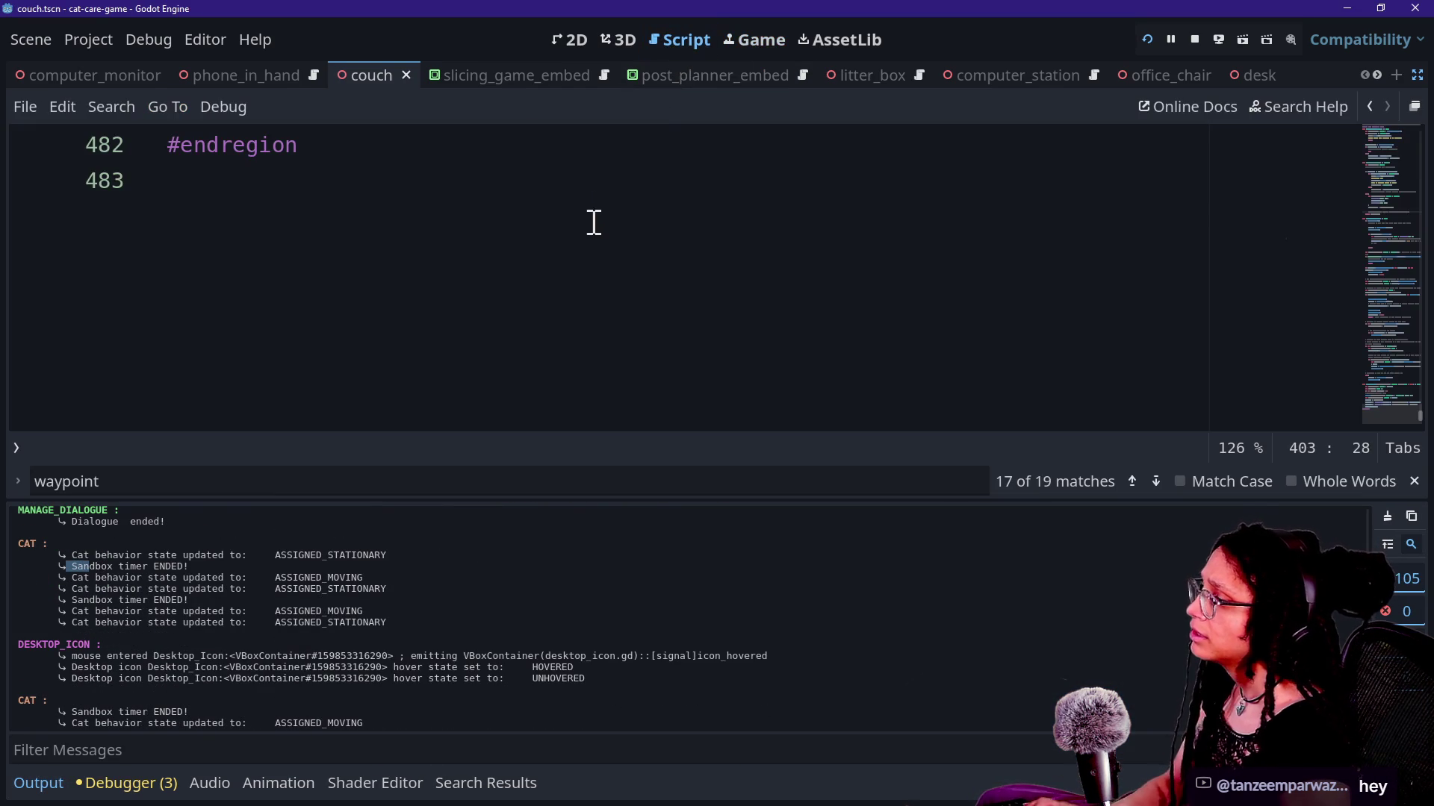
pyautogui.click(594, 219)
pyautogui.hotkey('shift', 'alt', 'o')
pyautogui.write('cat')
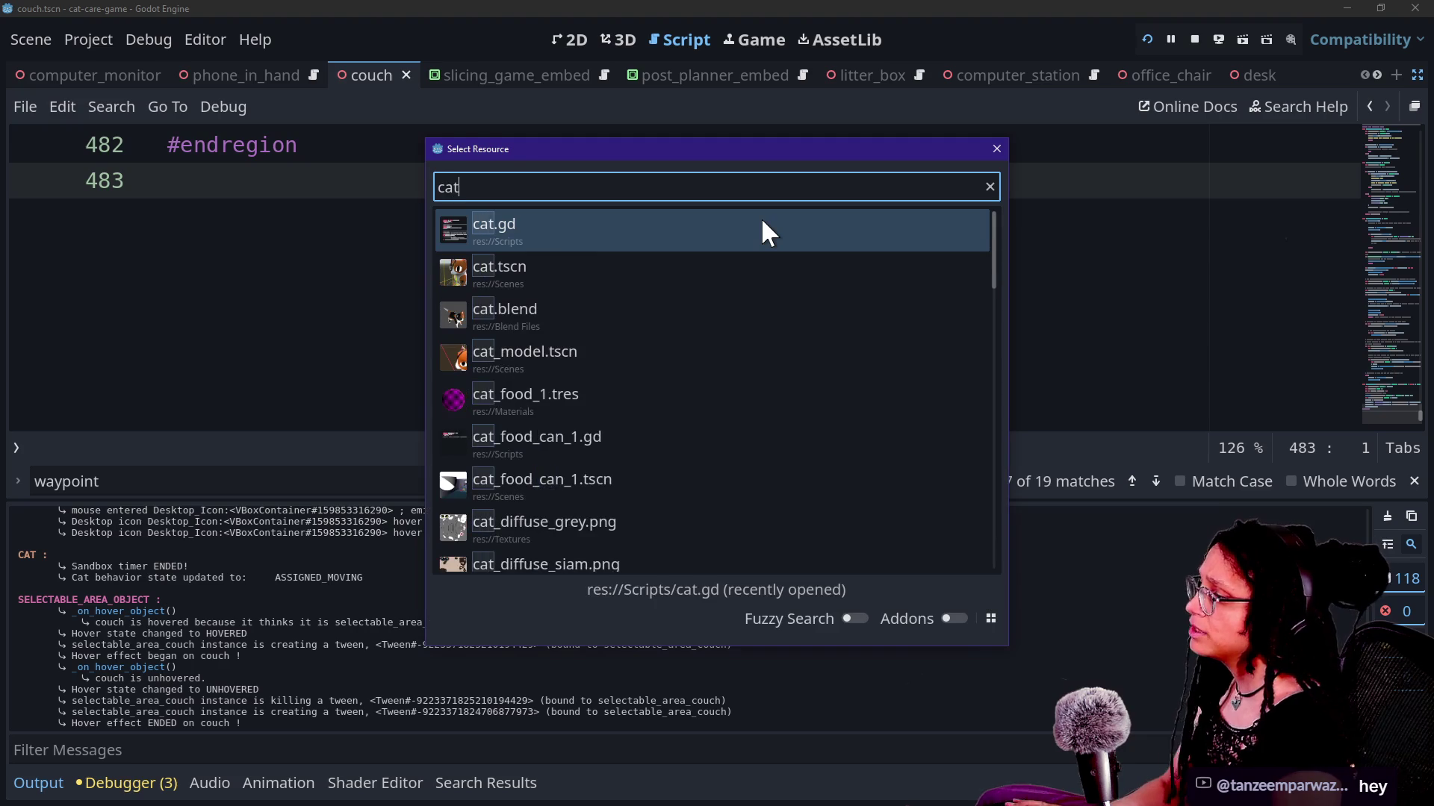
pyautogui.press('Escape')
pyautogui.press('Return')
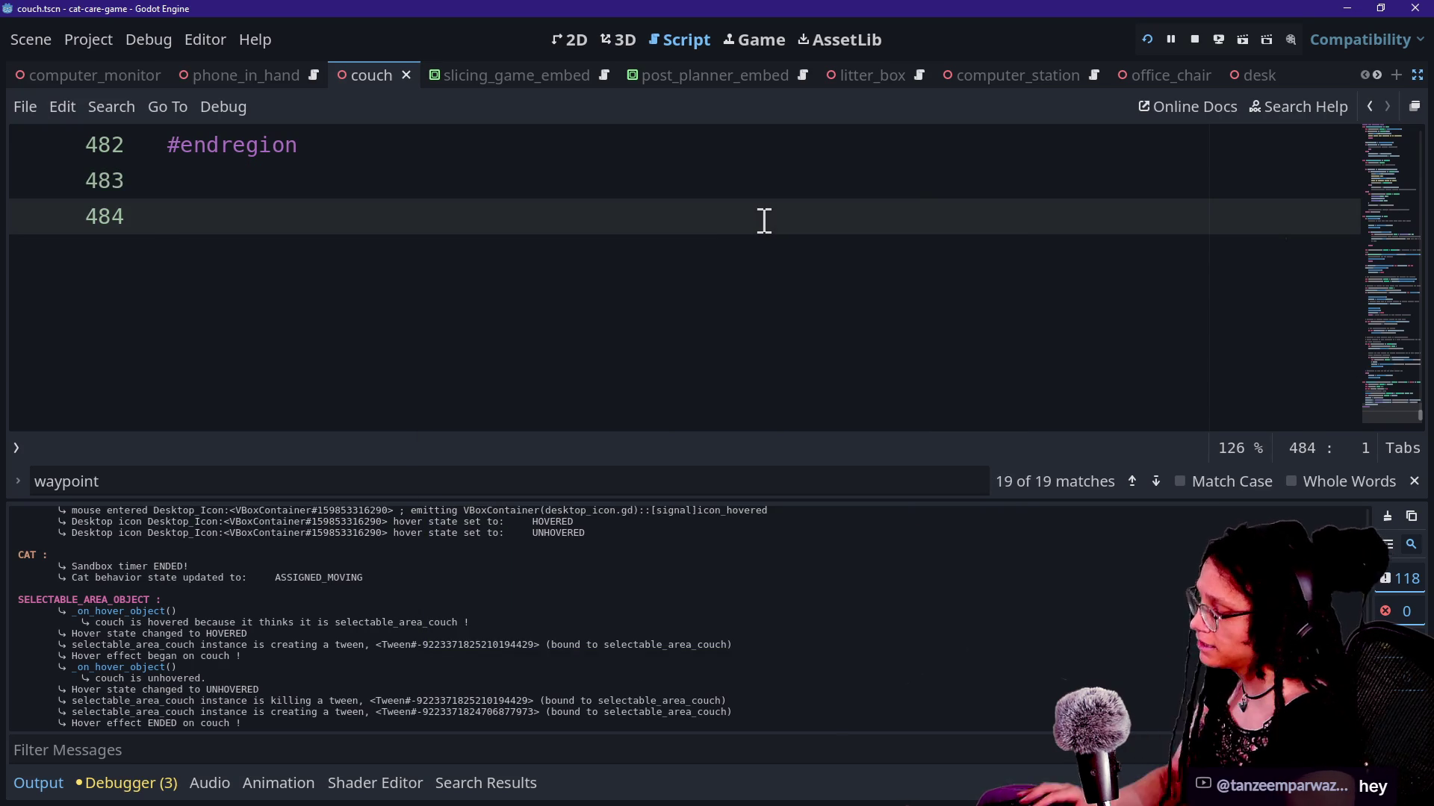
pyautogui.press('BackSpace')
pyautogui.hotkey('shift', 'alt', 'o')
pyautogui.write('cat')
pyautogui.press('Escape')
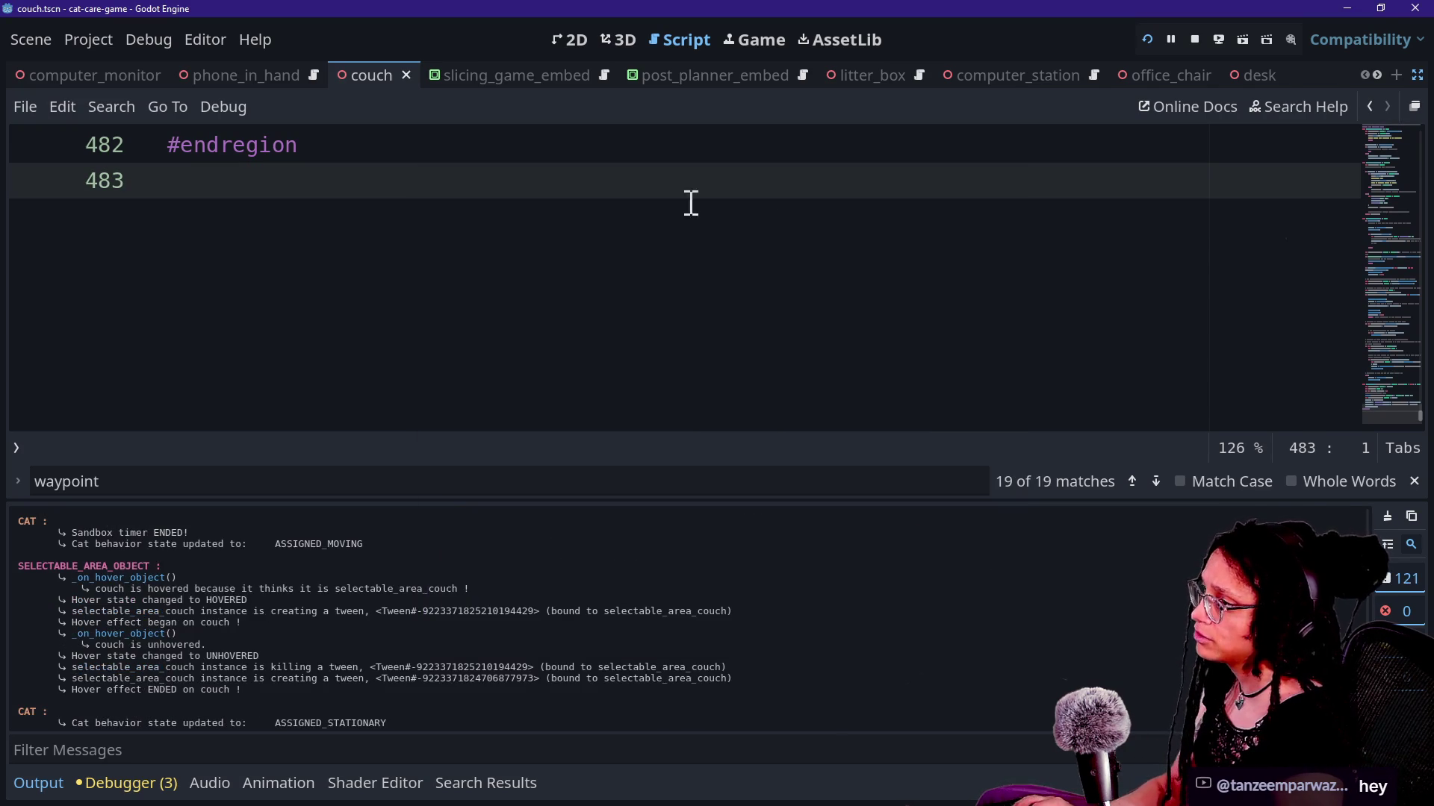
# Search the script for 'behavior' and comment out the behavior-state print line.
pyautogui.hotkey('ctrl', 'f')
pyautogui.write('behavior')
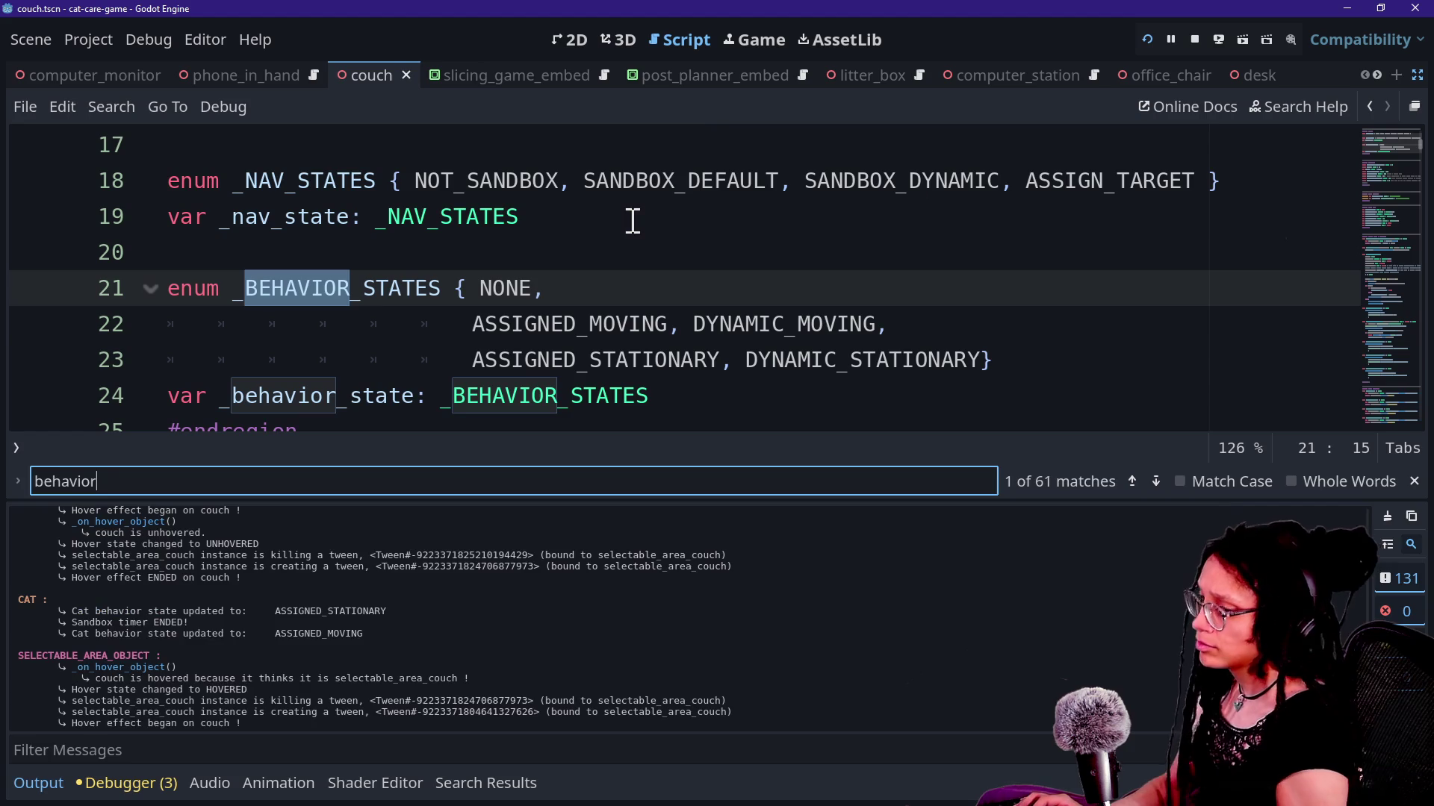
pyautogui.hotkey('ctrl', 'j')
pyautogui.scroll(-20, 632, 221)
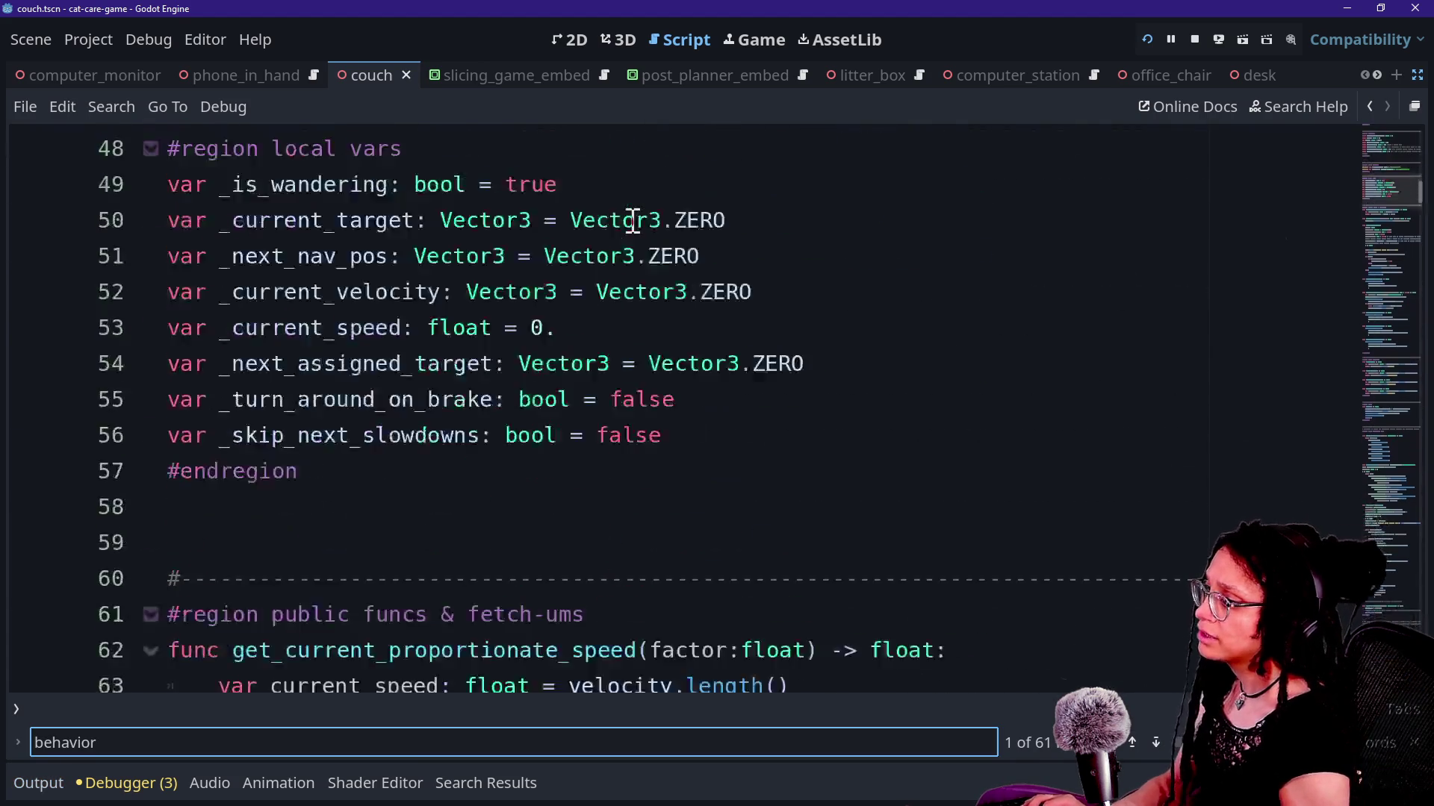
pyautogui.scroll(-20, 632, 221)
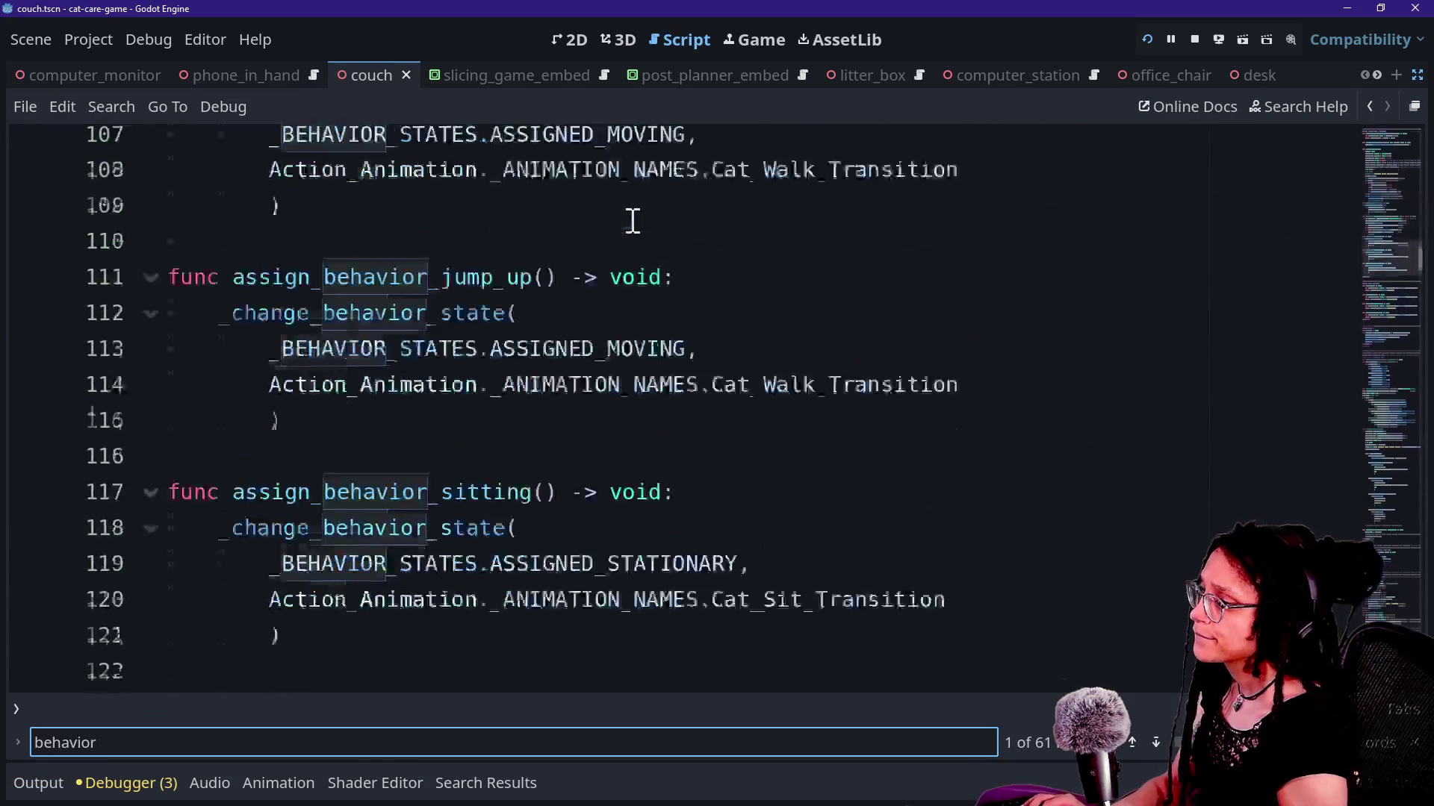
pyautogui.scroll(7, 633, 221)
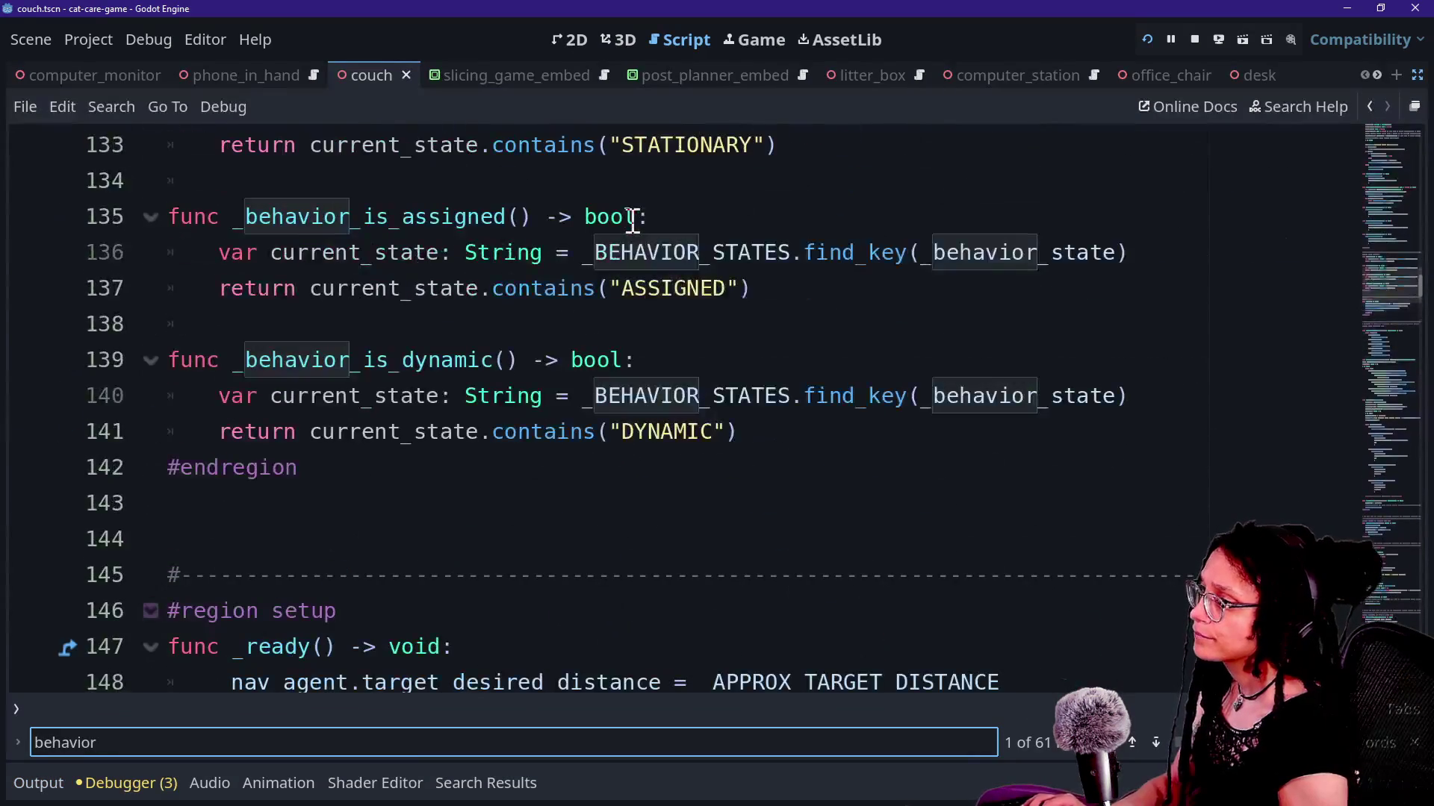
pyautogui.scroll(3, 632, 221)
pyautogui.scroll(-20, 633, 221)
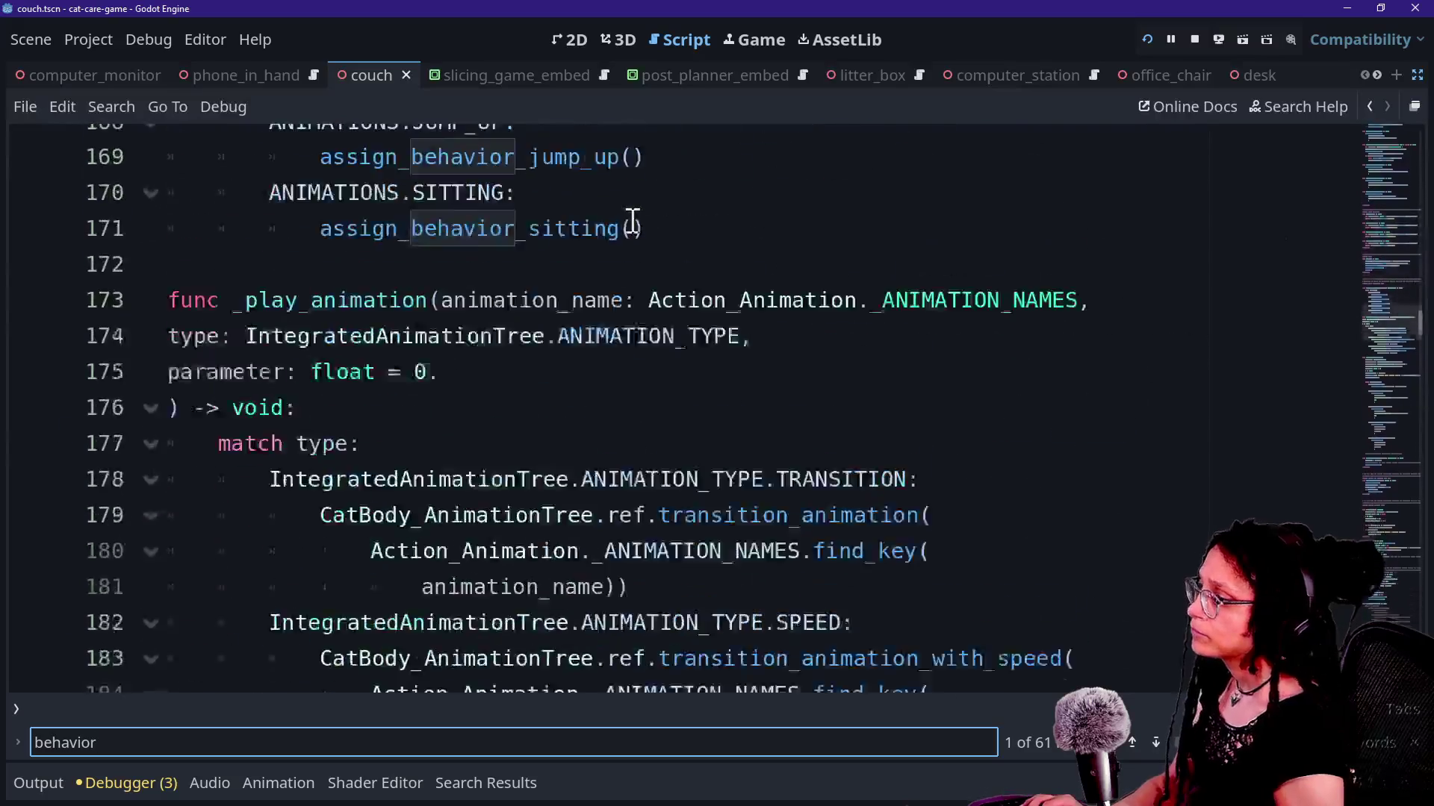
pyautogui.scroll(1, 632, 221)
pyautogui.click(642, 253)
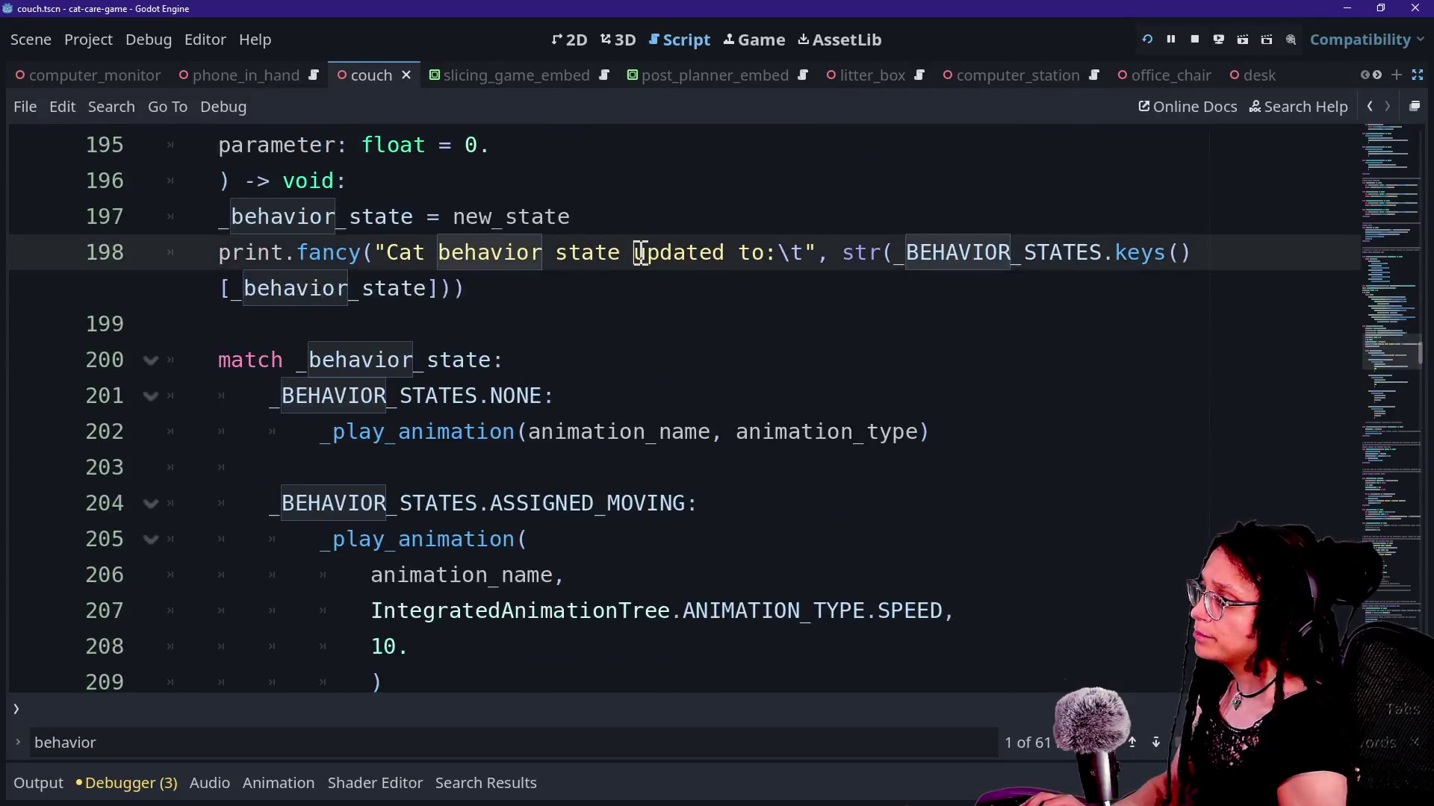
pyautogui.hotkey('ctrl', 'k')
# Search for 'sandbox', comment out the 'Sandbox timer ENDED!' print, save, and restart the scene.
pyautogui.click(59, 781)
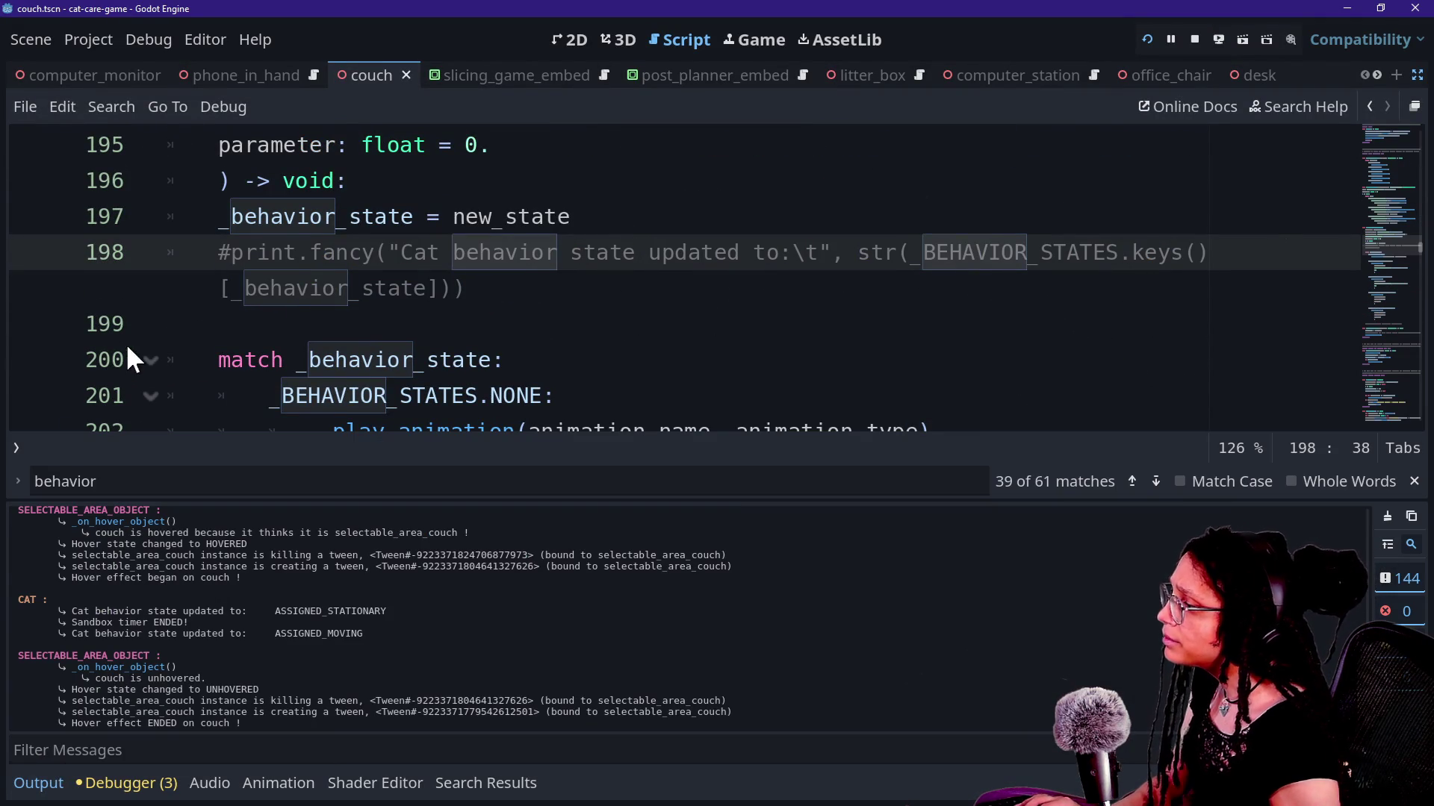
pyautogui.click(448, 227)
pyautogui.hotkey('ctrl', 'f')
pyautogui.write('sandbox')
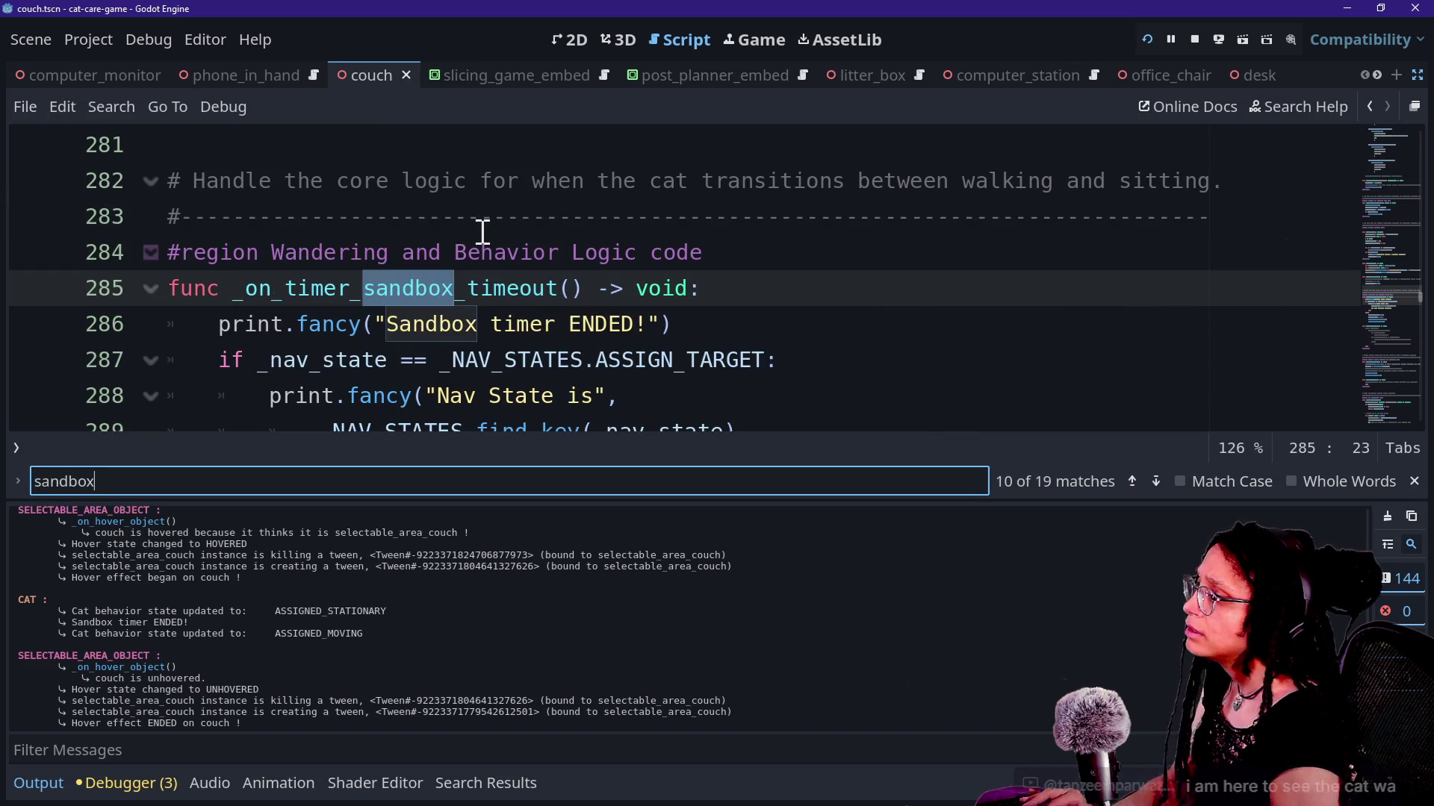
pyautogui.click(435, 327)
pyautogui.hotkey('ctrl', 's')
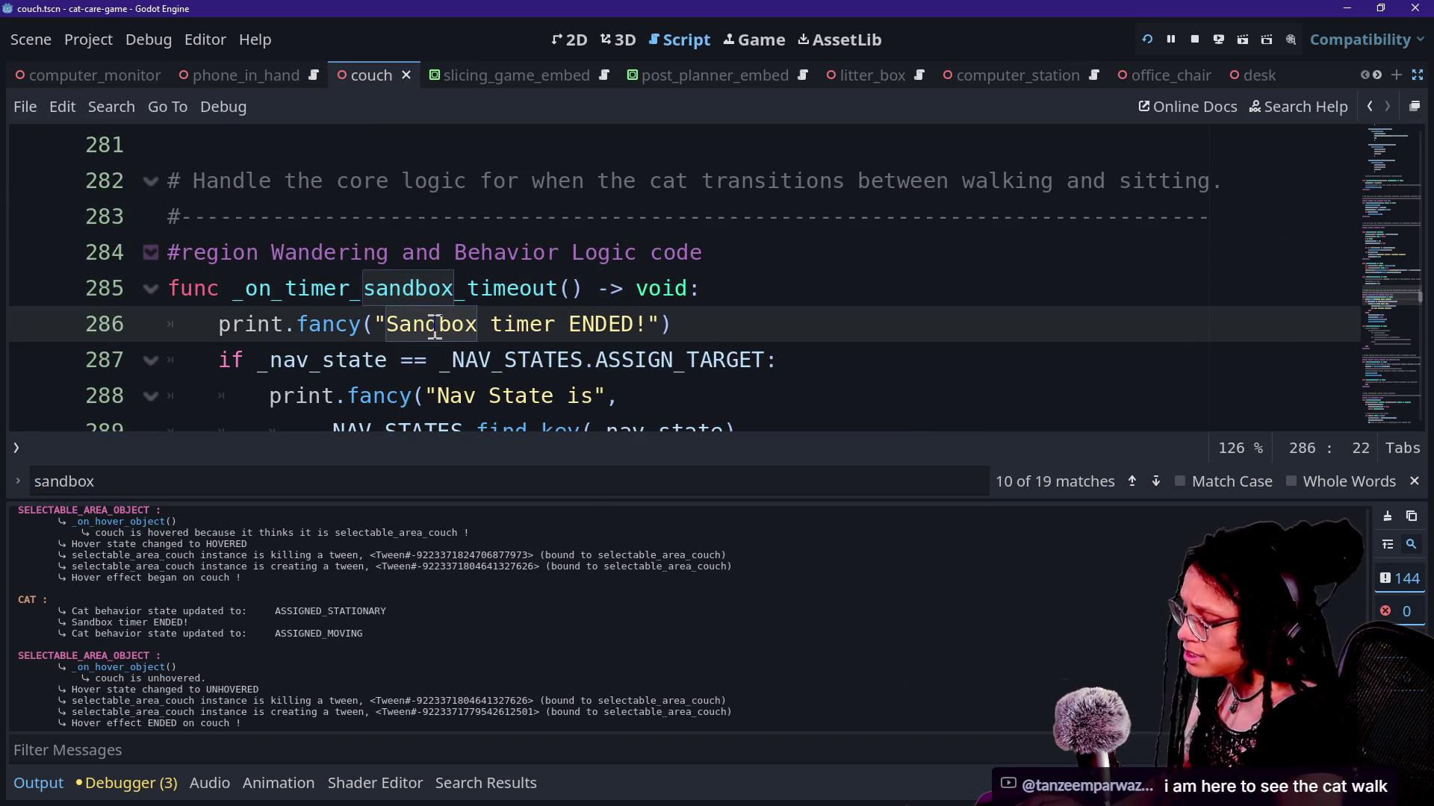
pyautogui.hotkey('ctrl', 'k')
pyautogui.hotkey('ctrl', 's')
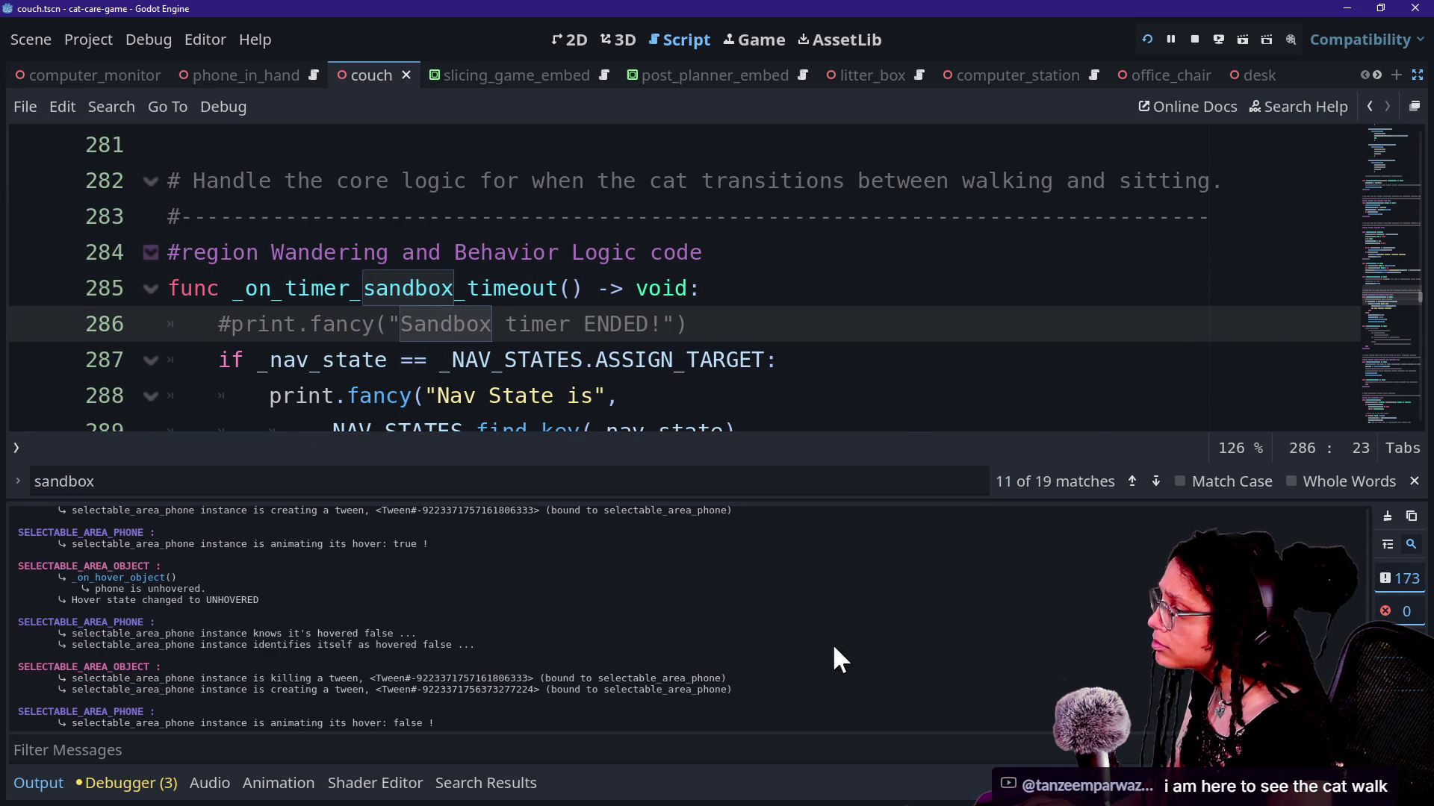
pyautogui.click(1147, 41)
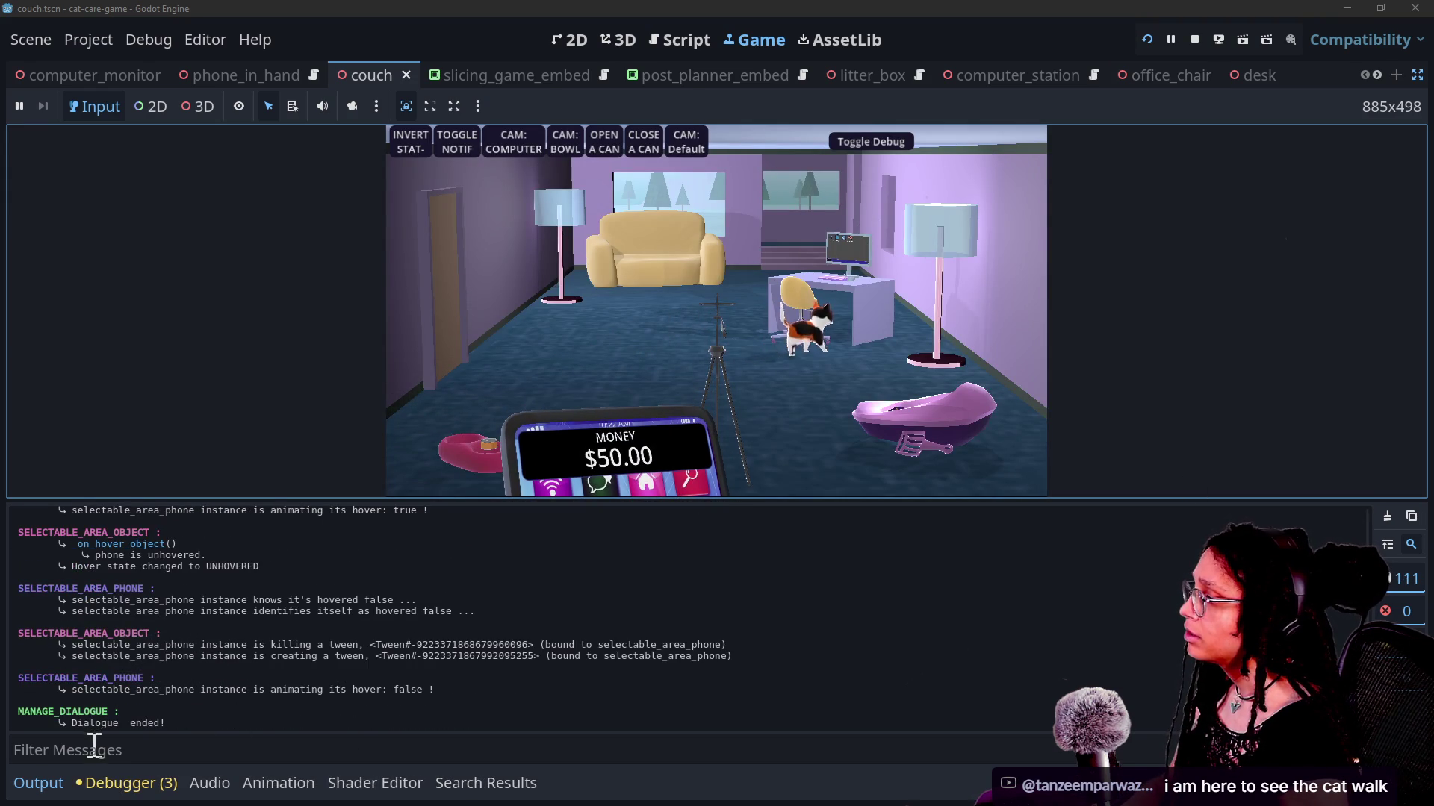
# Watch the cat wander, glance at the script, then return to the game and zoom onto the couch.
pyautogui.click(106, 713)
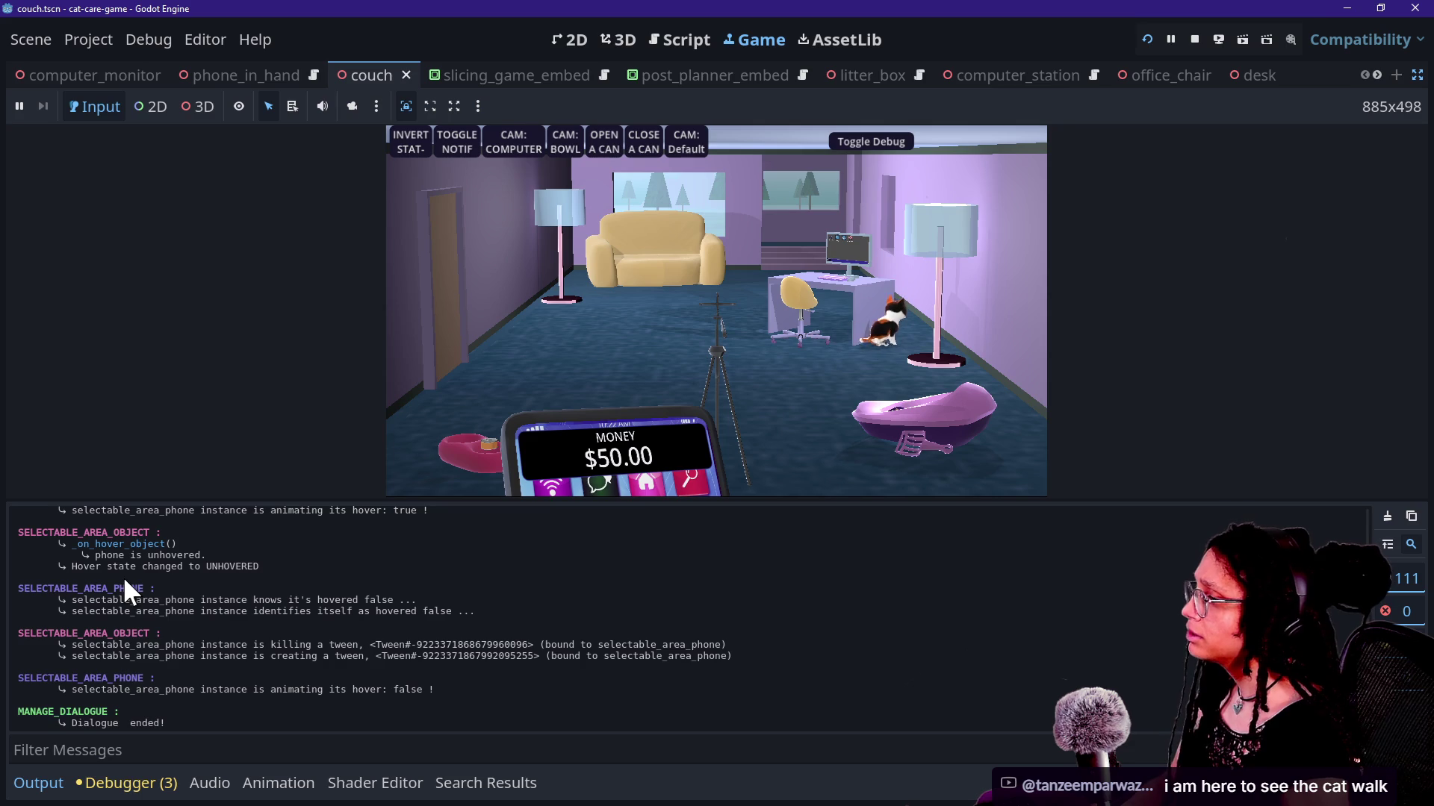
pyautogui.click(644, 333)
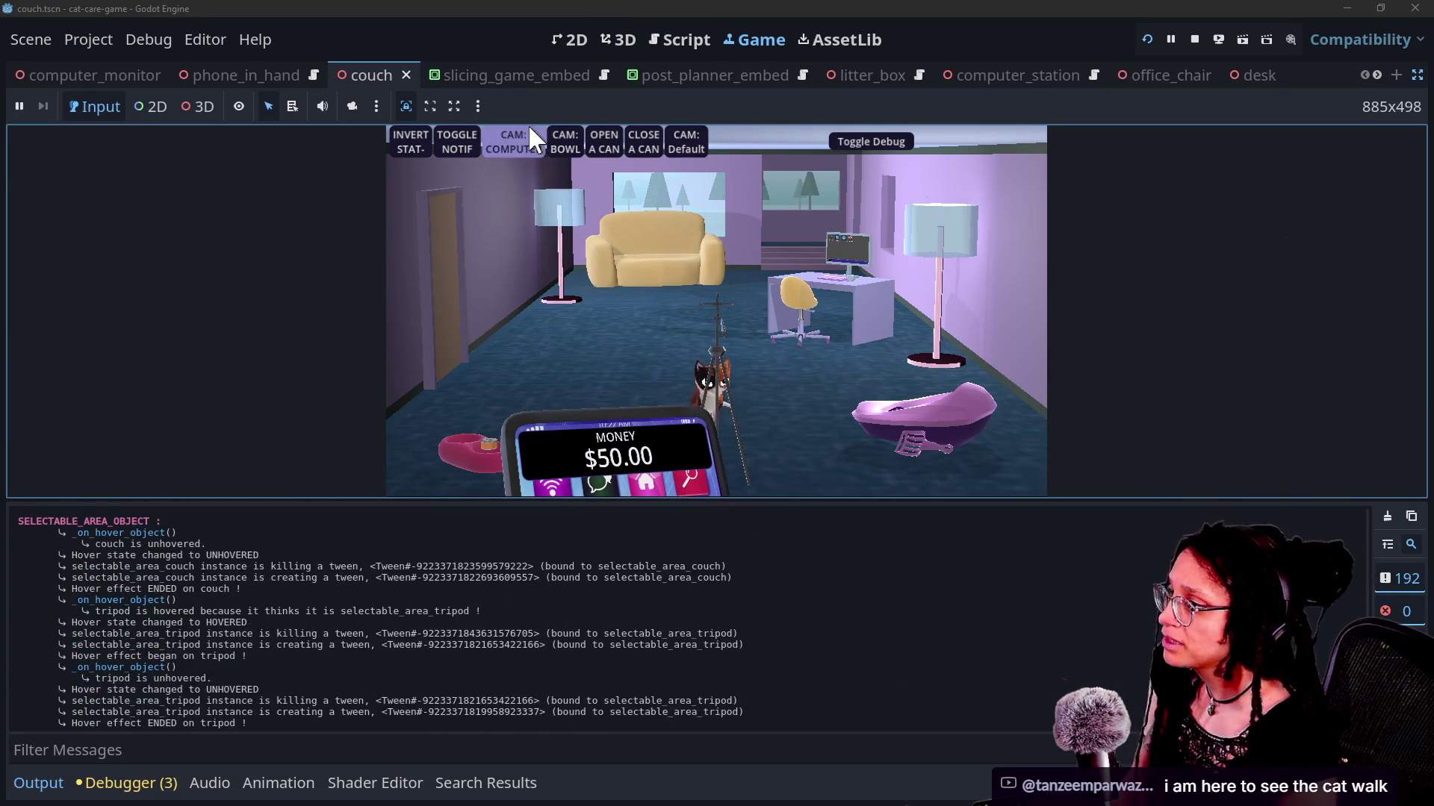
pyautogui.click(678, 40)
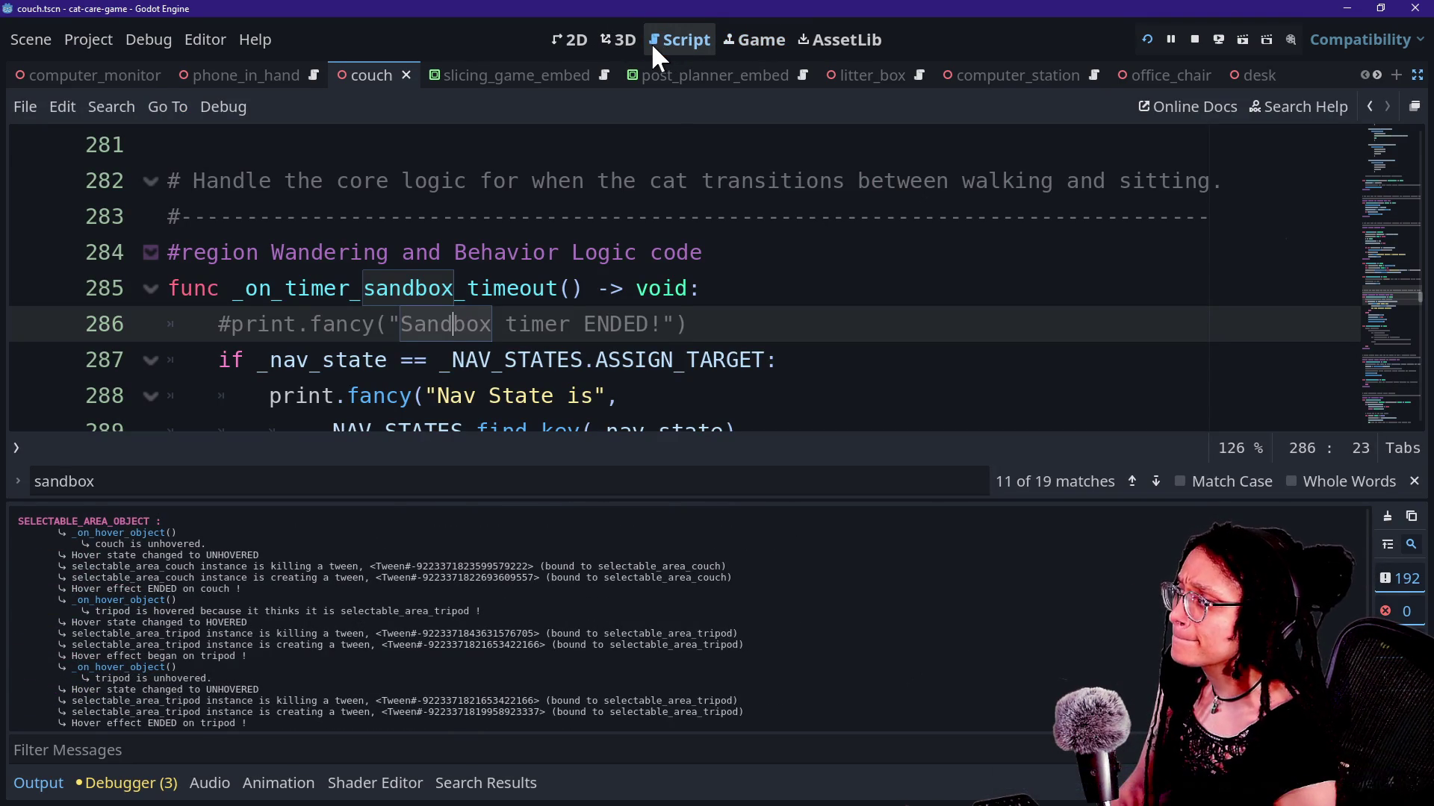
pyautogui.click(640, 181)
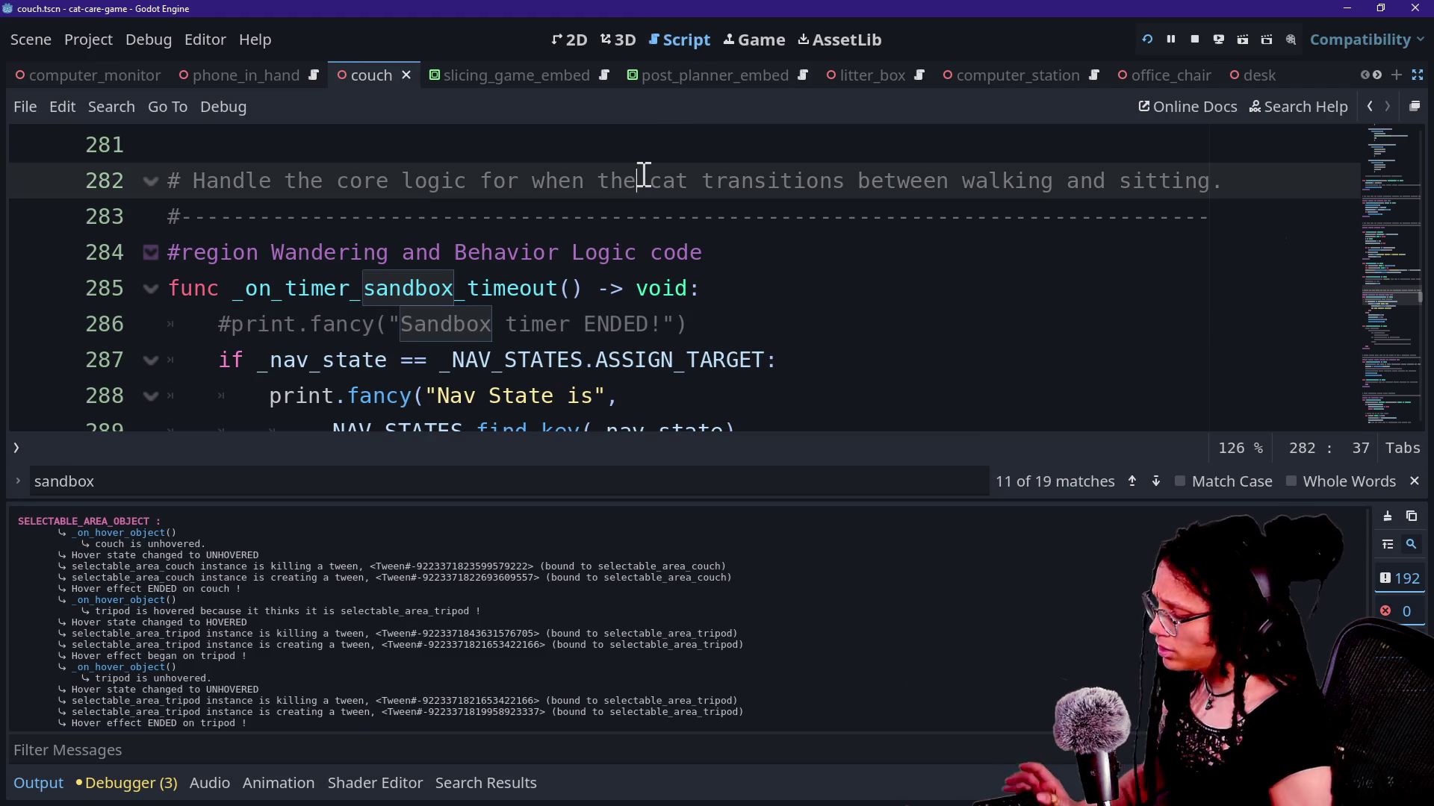
pyautogui.hotkey('shift', 'alt', 'o')
pyautogui.press('Escape')
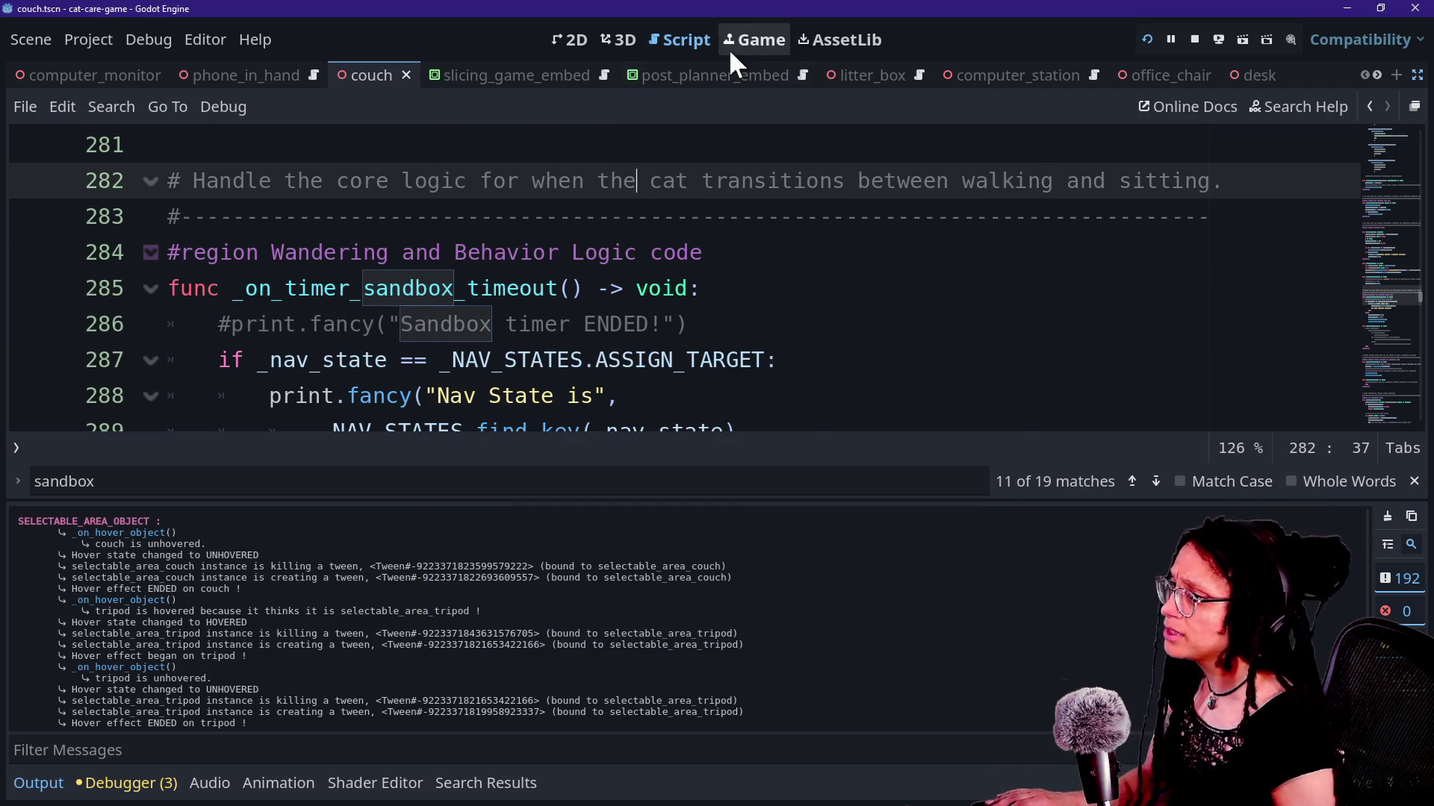
pyautogui.click(730, 37)
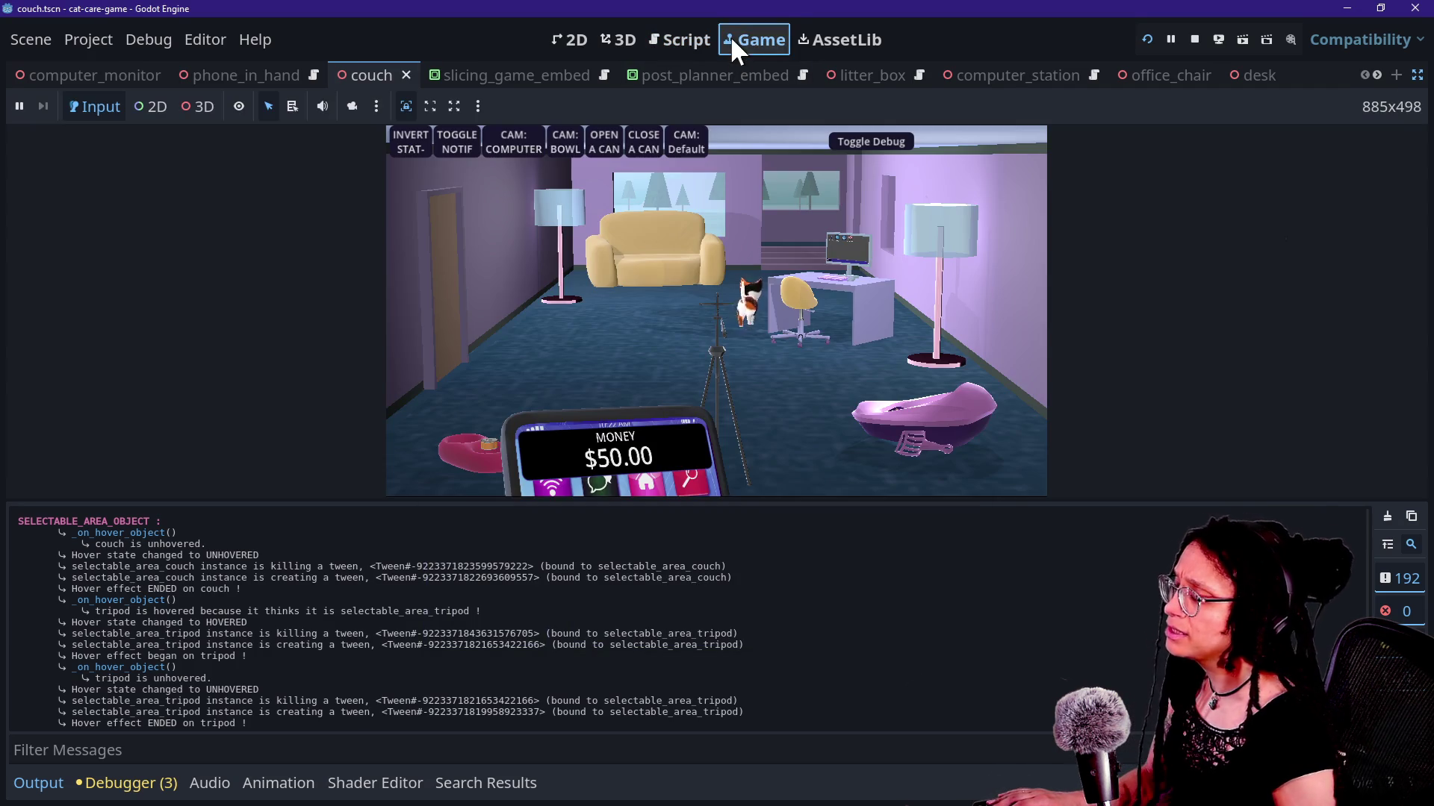
pyautogui.click(681, 278)
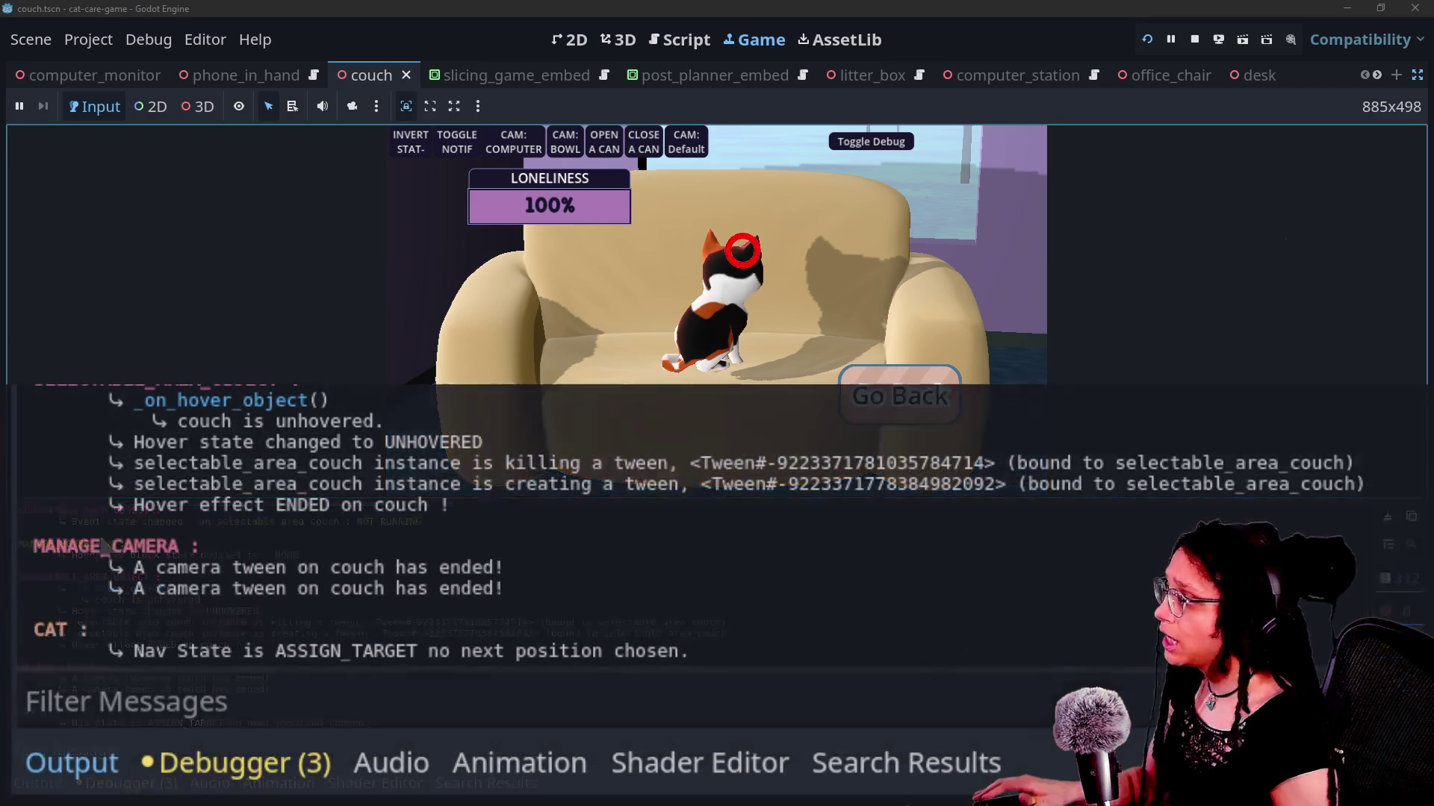
pyautogui.moveTo(192, 410); pyautogui.dragTo(192, 480)
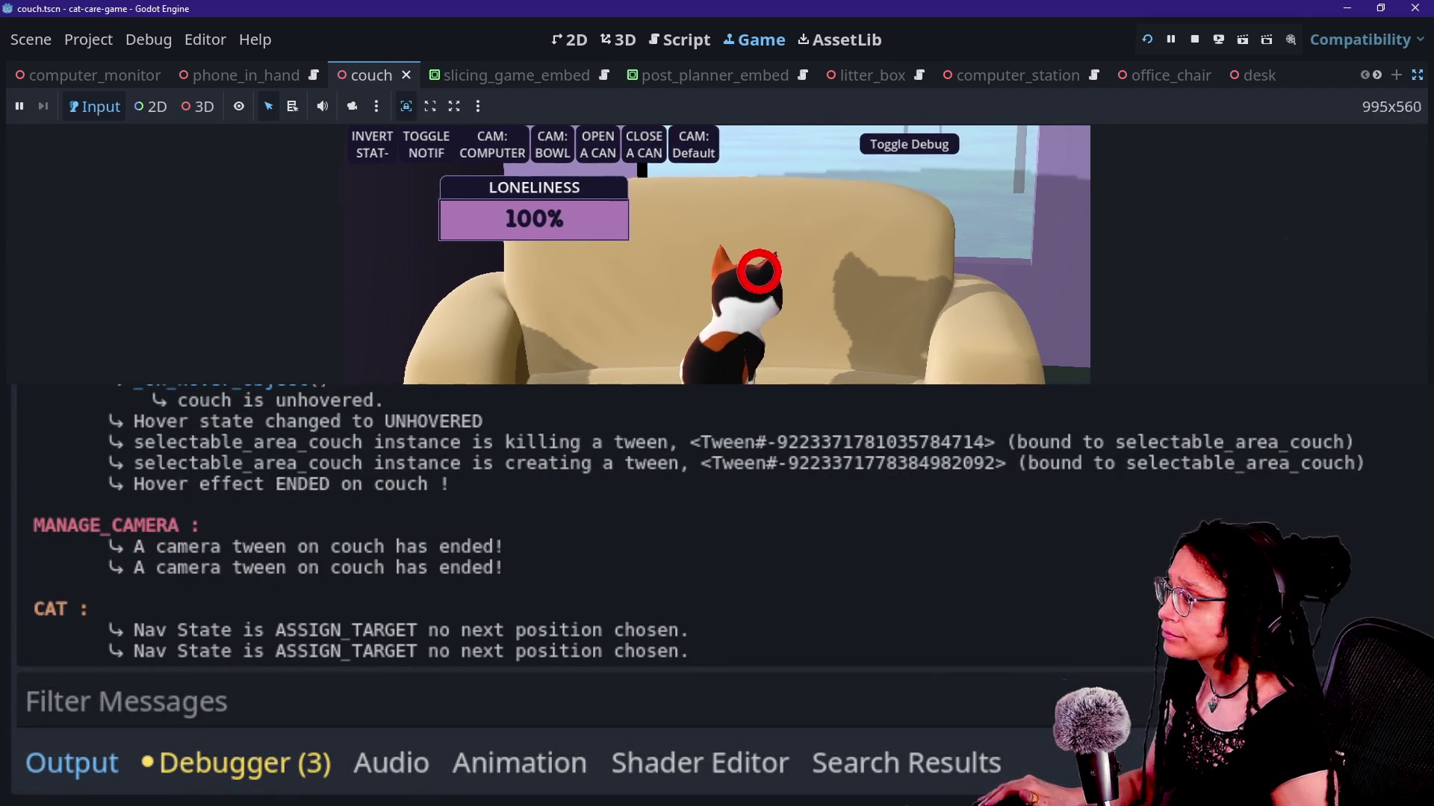
pyautogui.scroll(2, 198, 541)
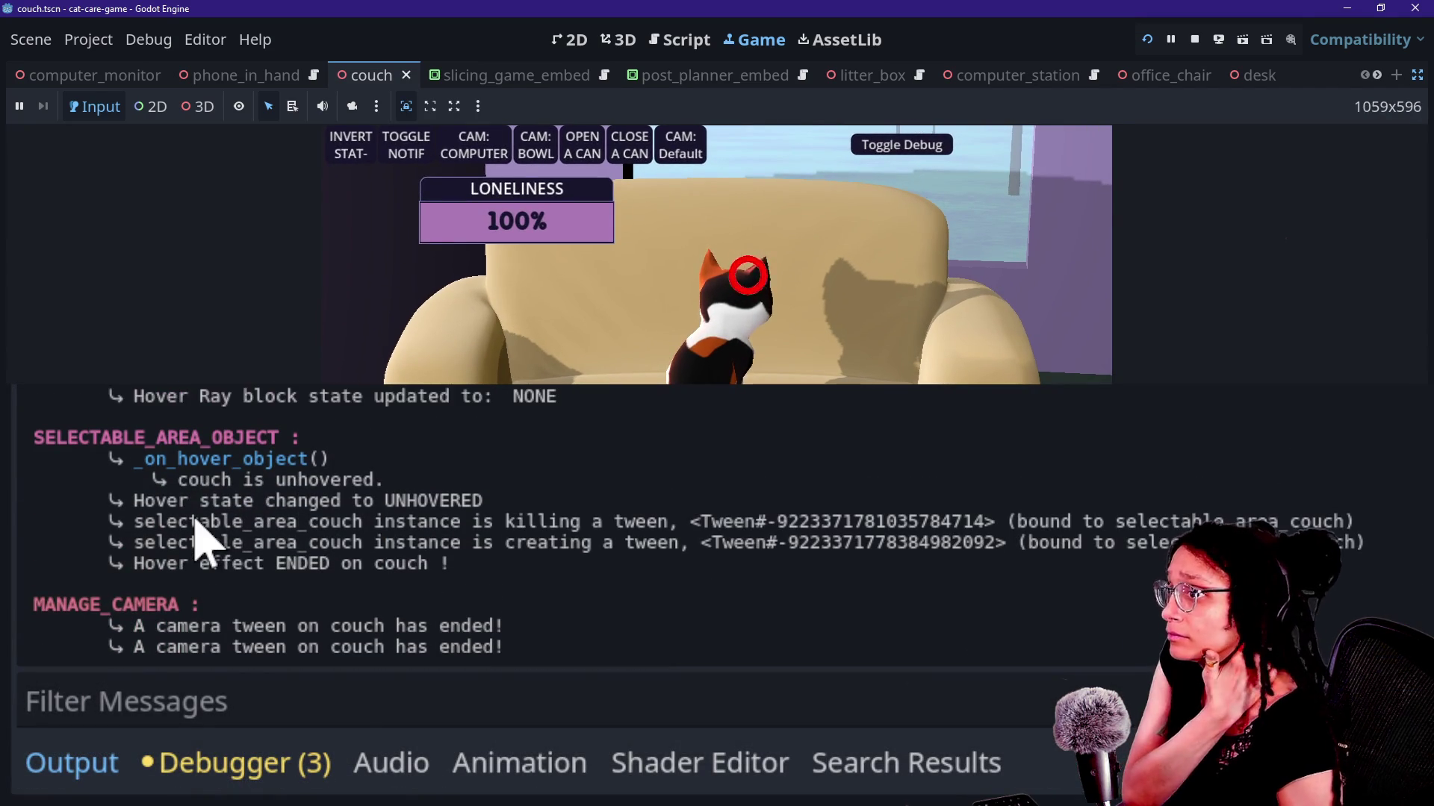
pyautogui.scroll(1, 195, 521)
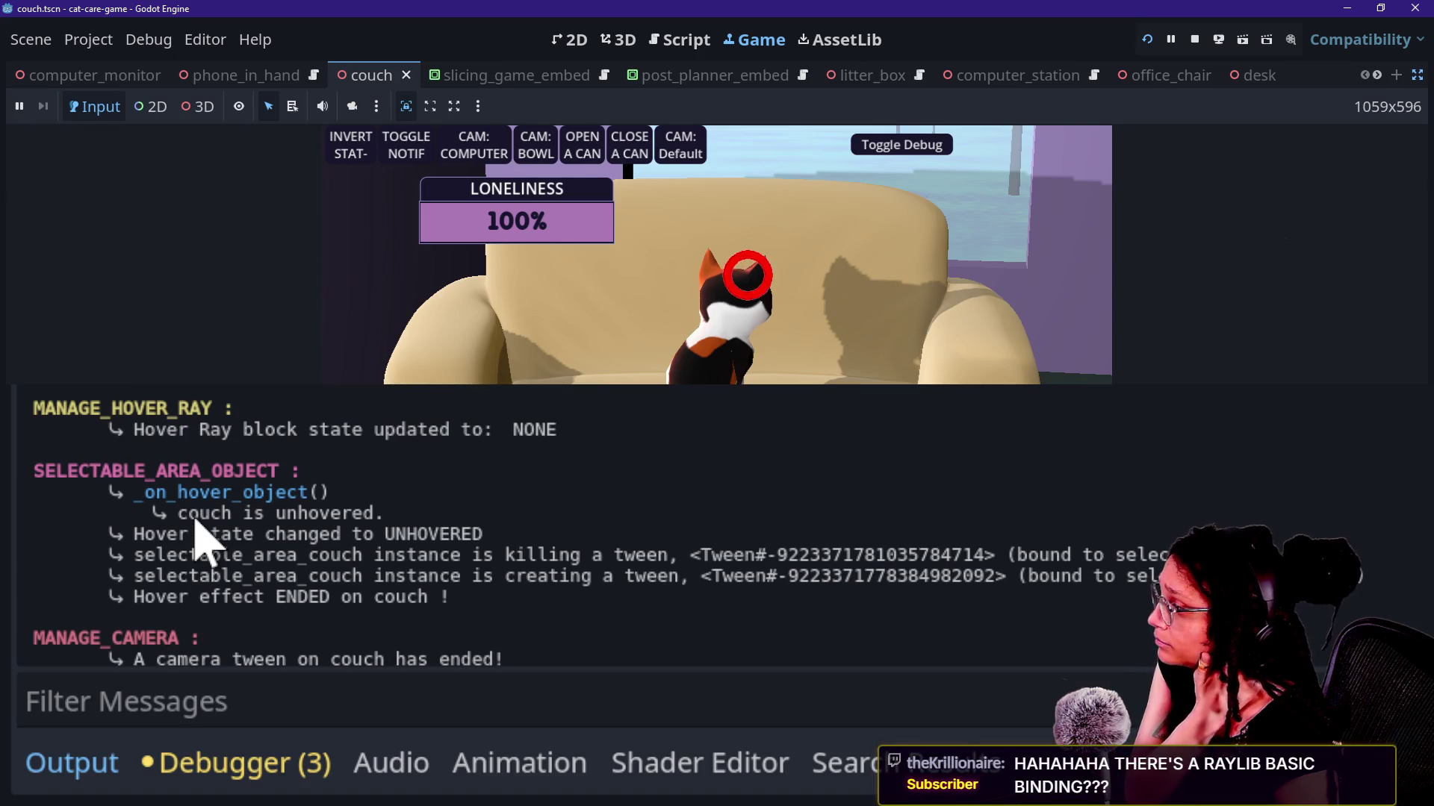
pyautogui.scroll(5, 198, 542)
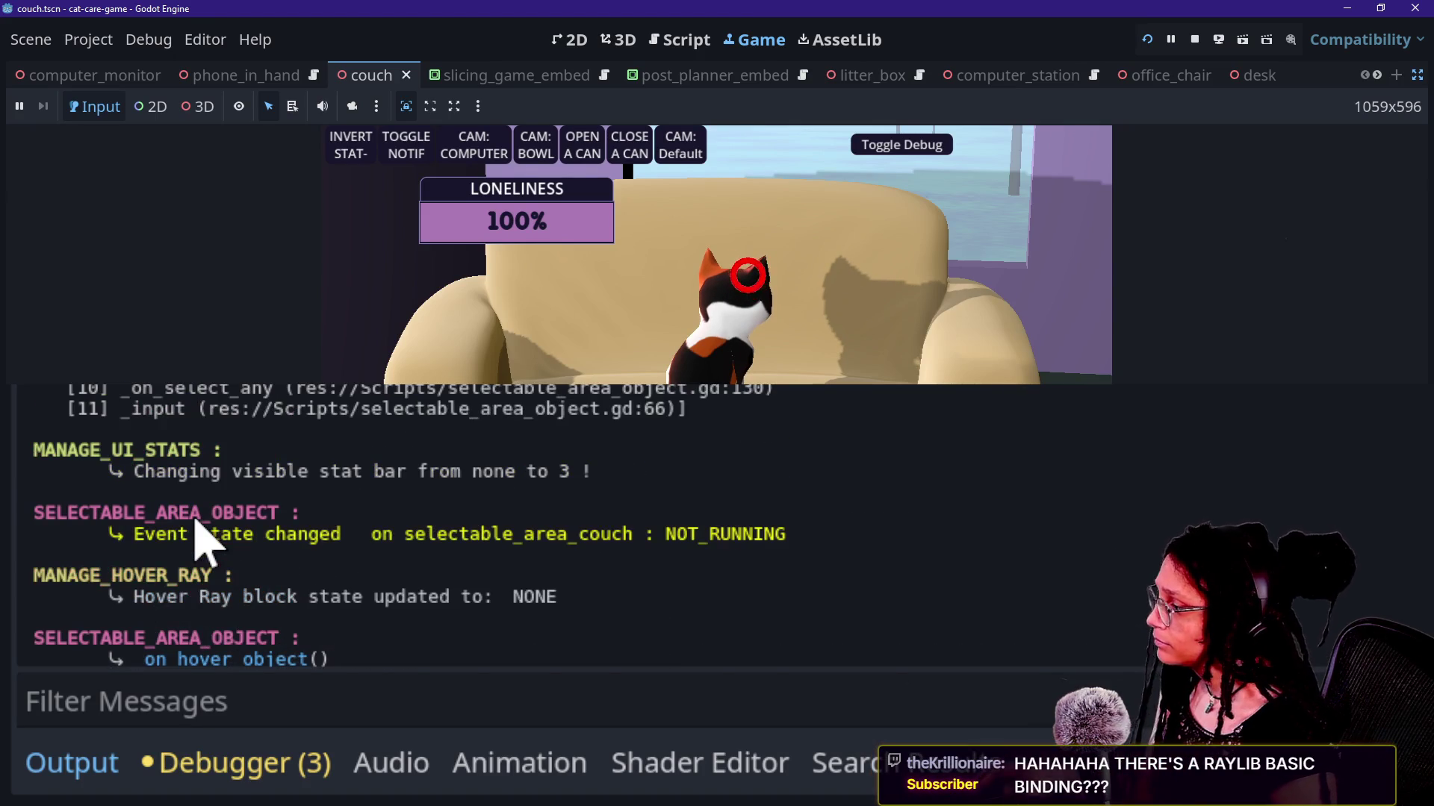
pyautogui.rightClick(200, 539)
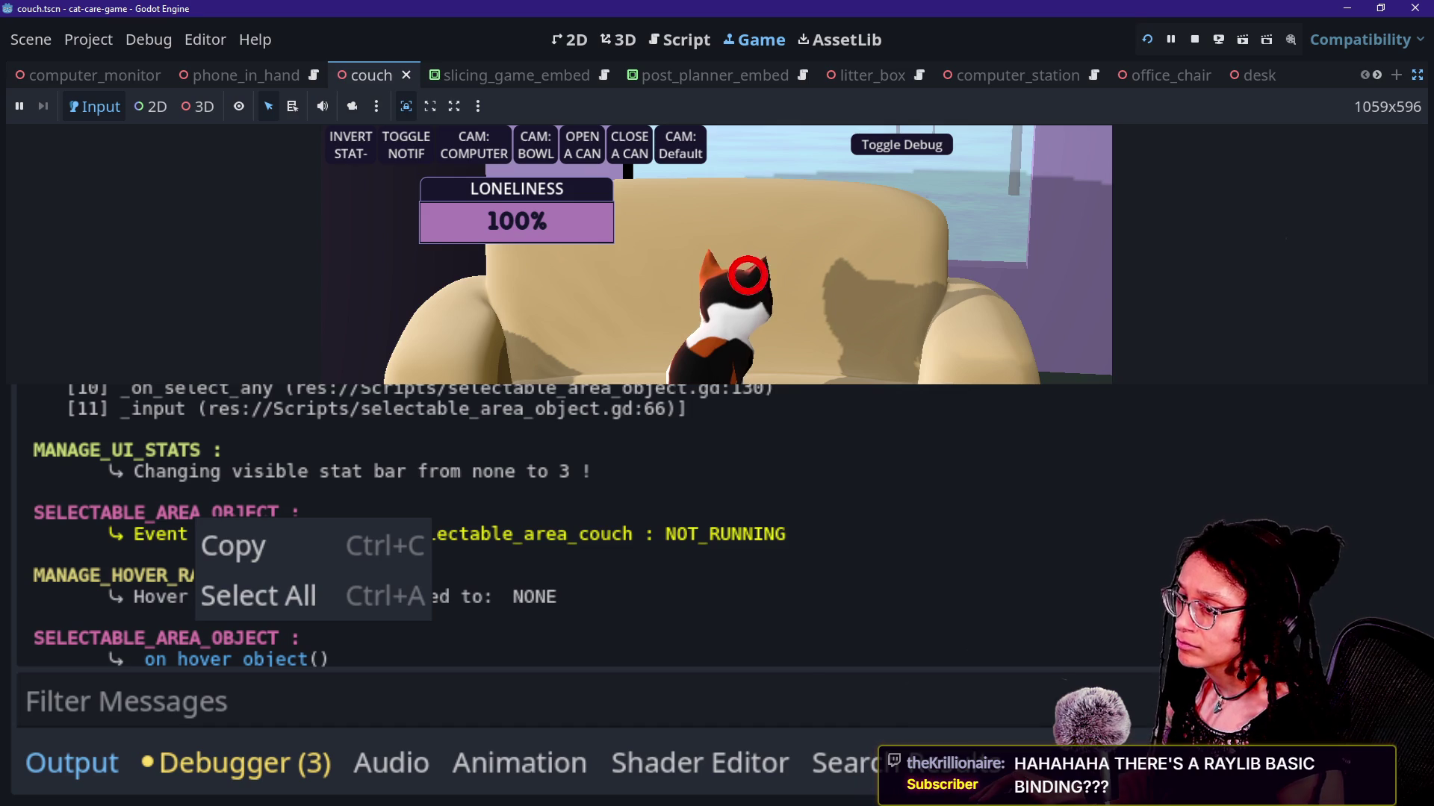
pyautogui.click(746, 274)
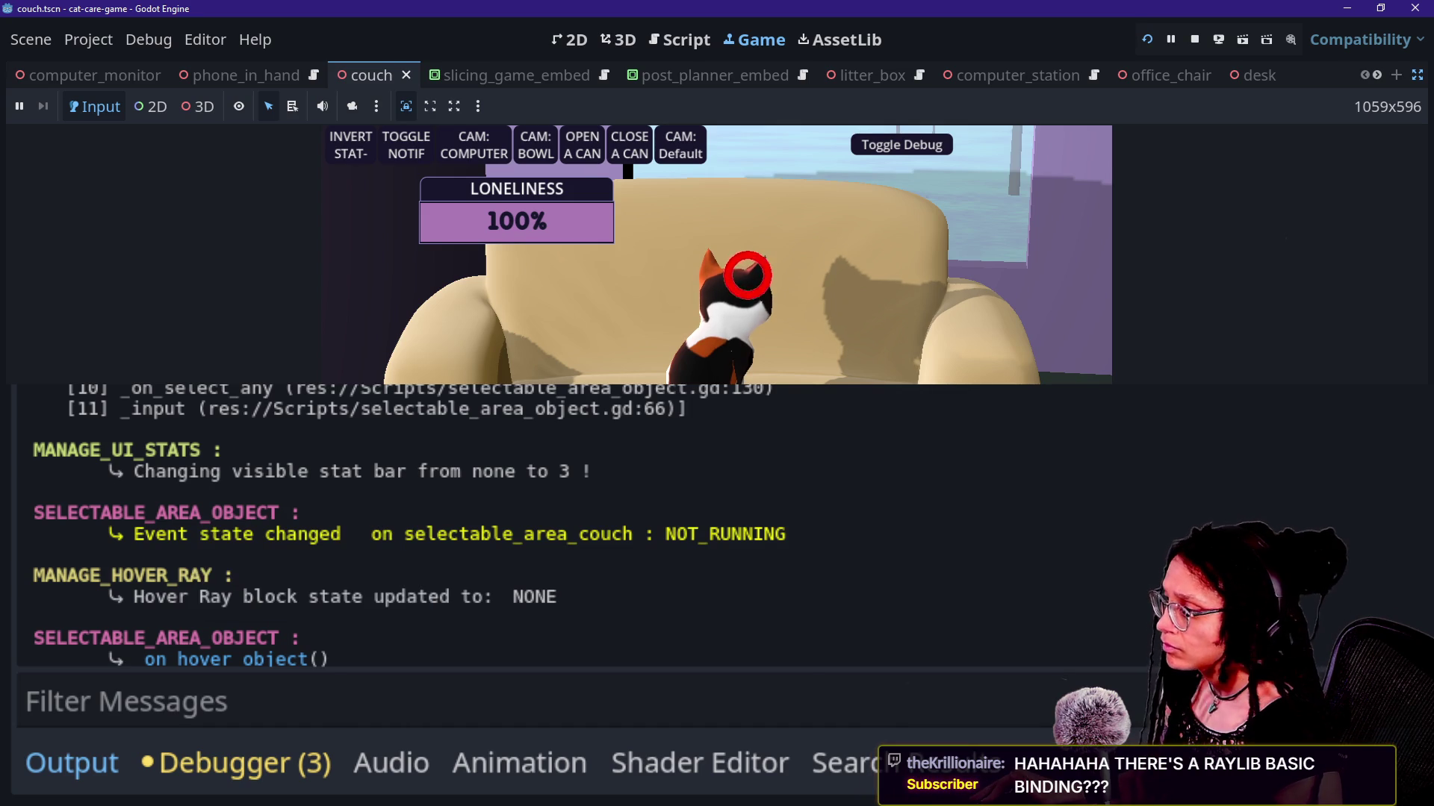
pyautogui.scroll(5, 568, 522)
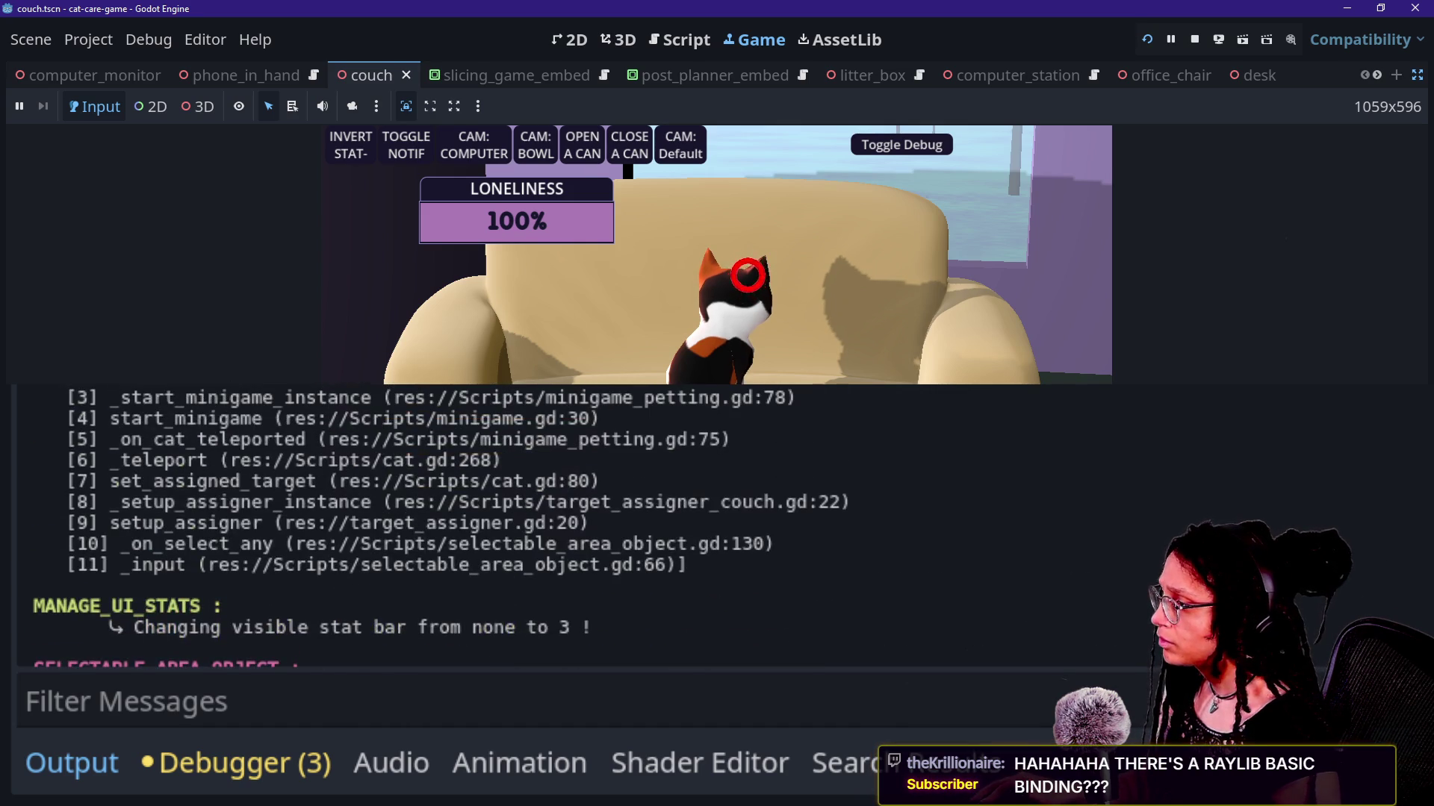
pyautogui.scroll(5, 441, 527)
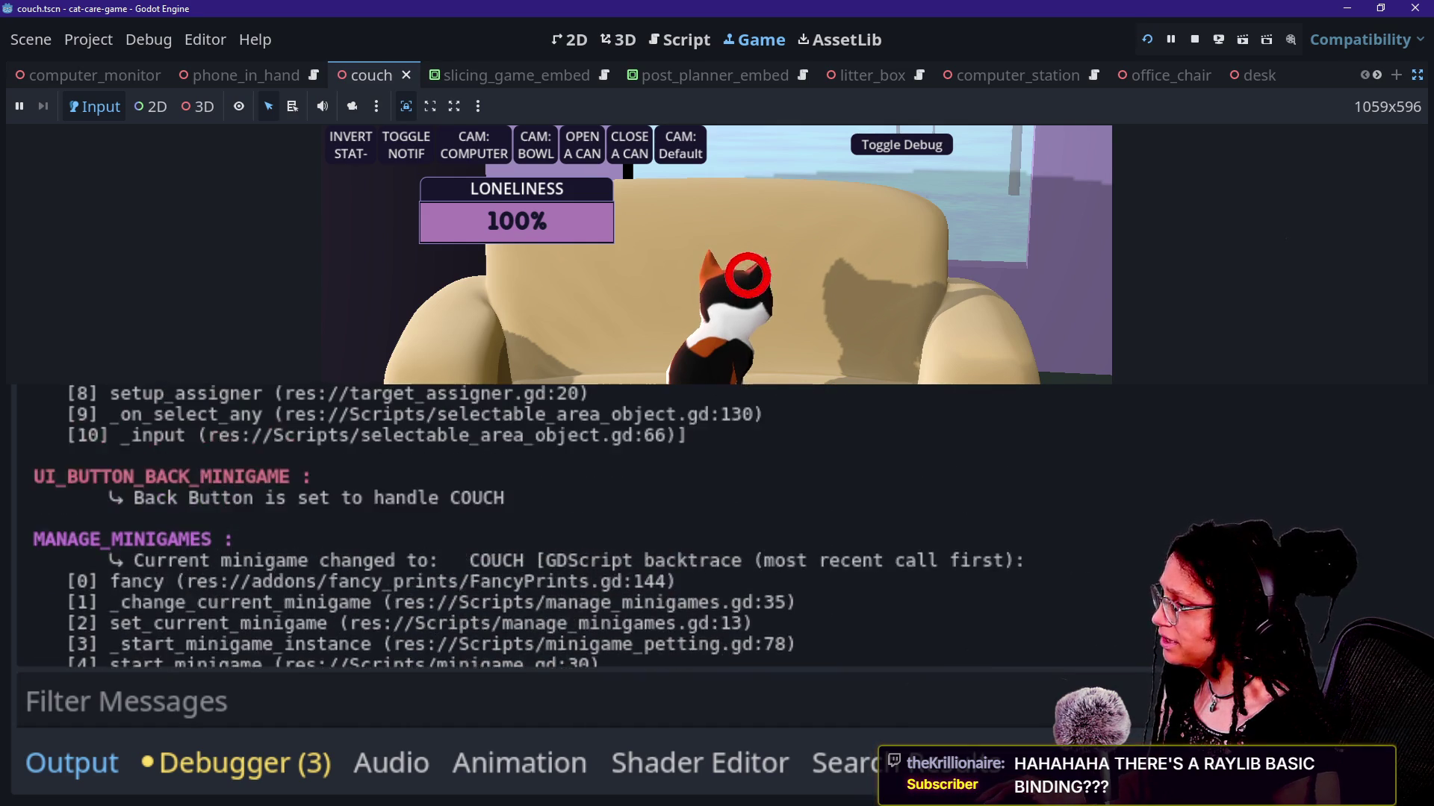
pyautogui.scroll(-3, 440, 526)
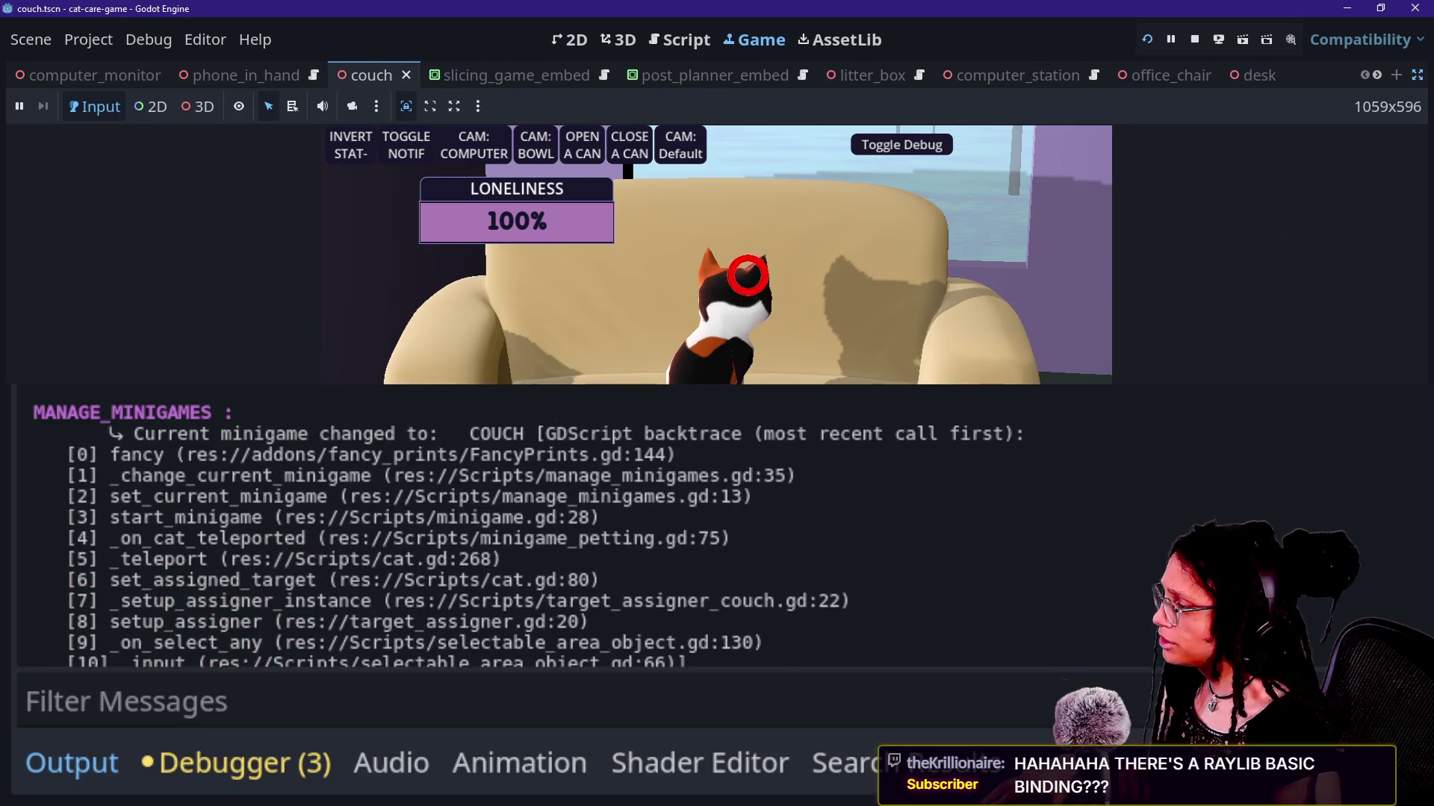
pyautogui.scroll(2, 441, 526)
pyautogui.scroll(-3, 441, 527)
pyautogui.scroll(5, 441, 526)
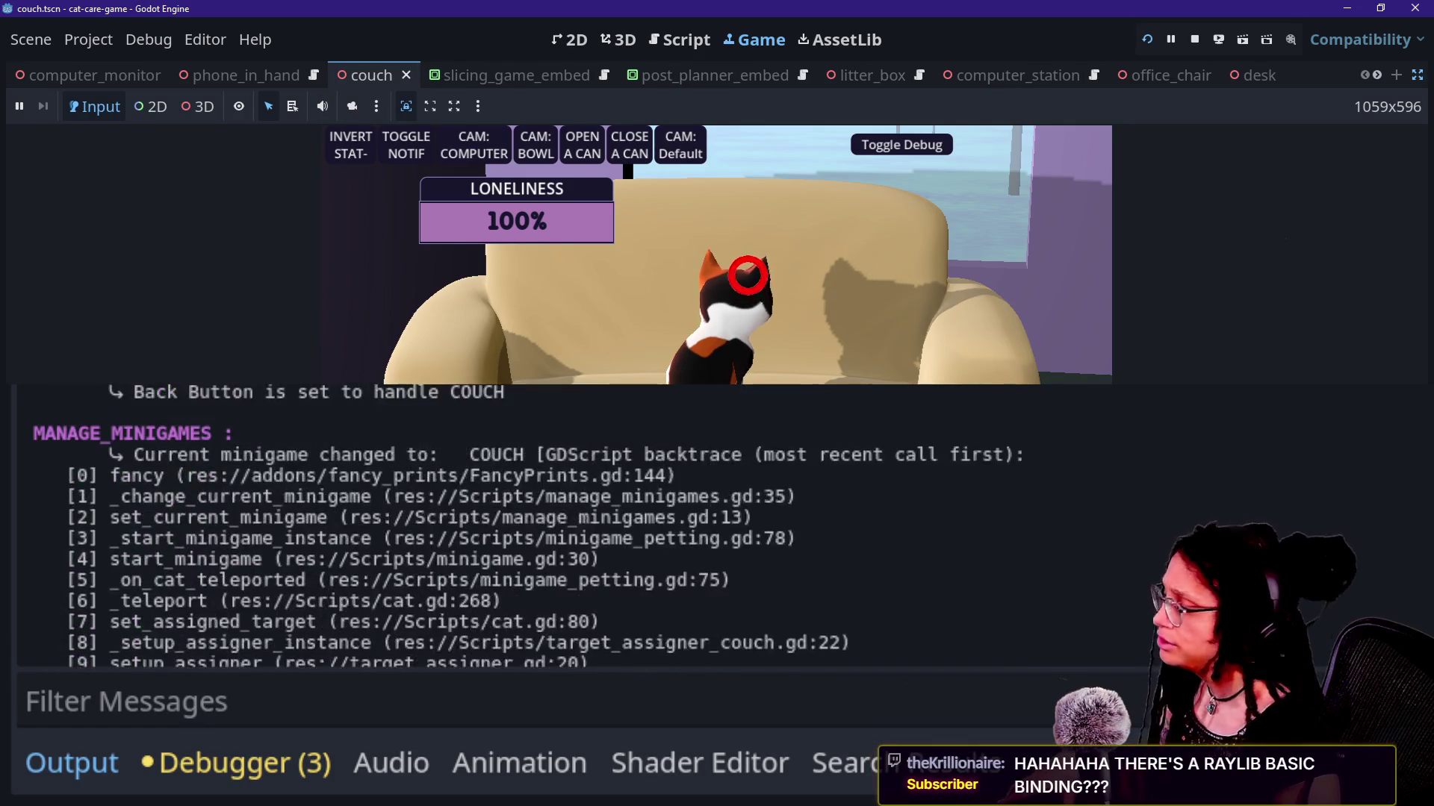
pyautogui.scroll(-6, 440, 527)
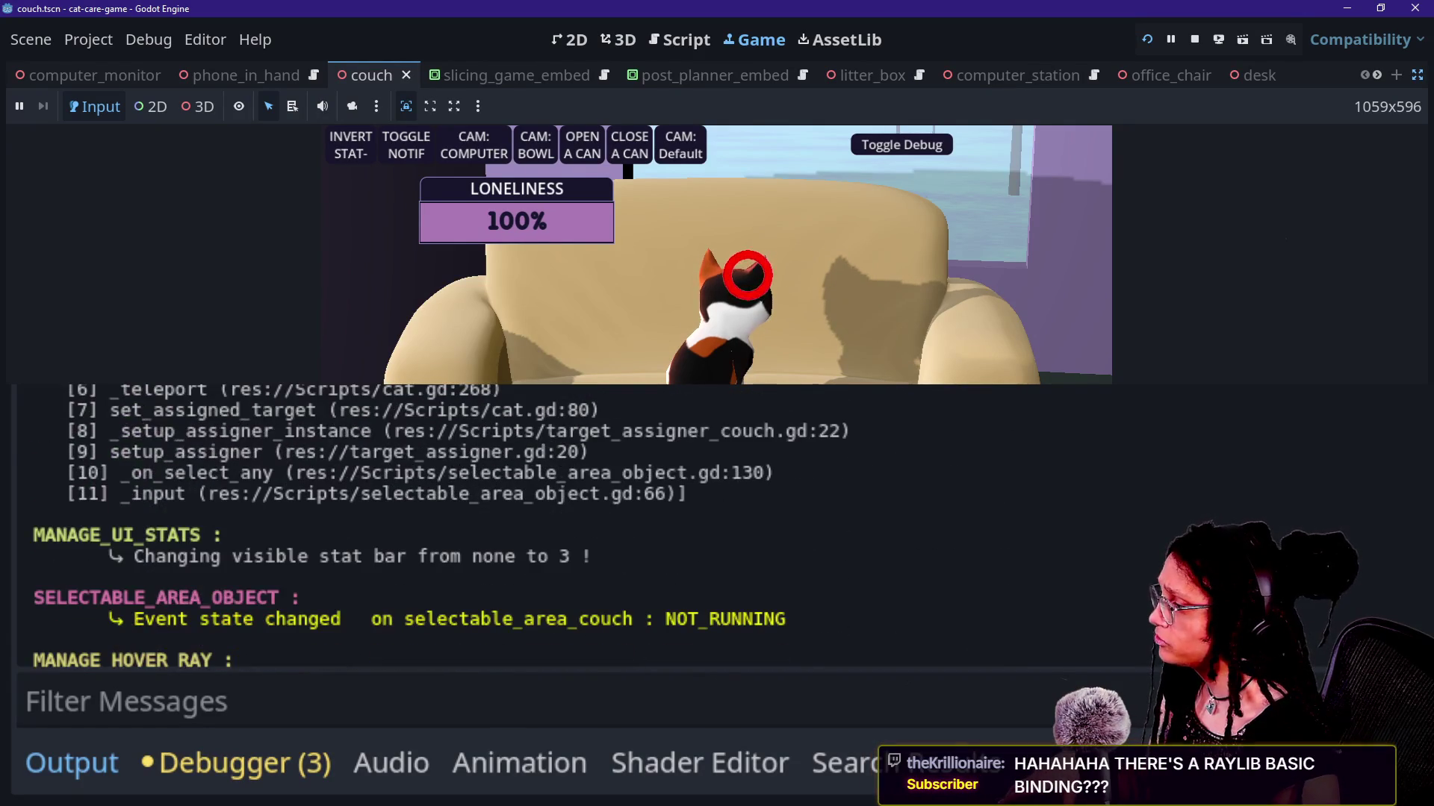
pyautogui.scroll(-6, 441, 526)
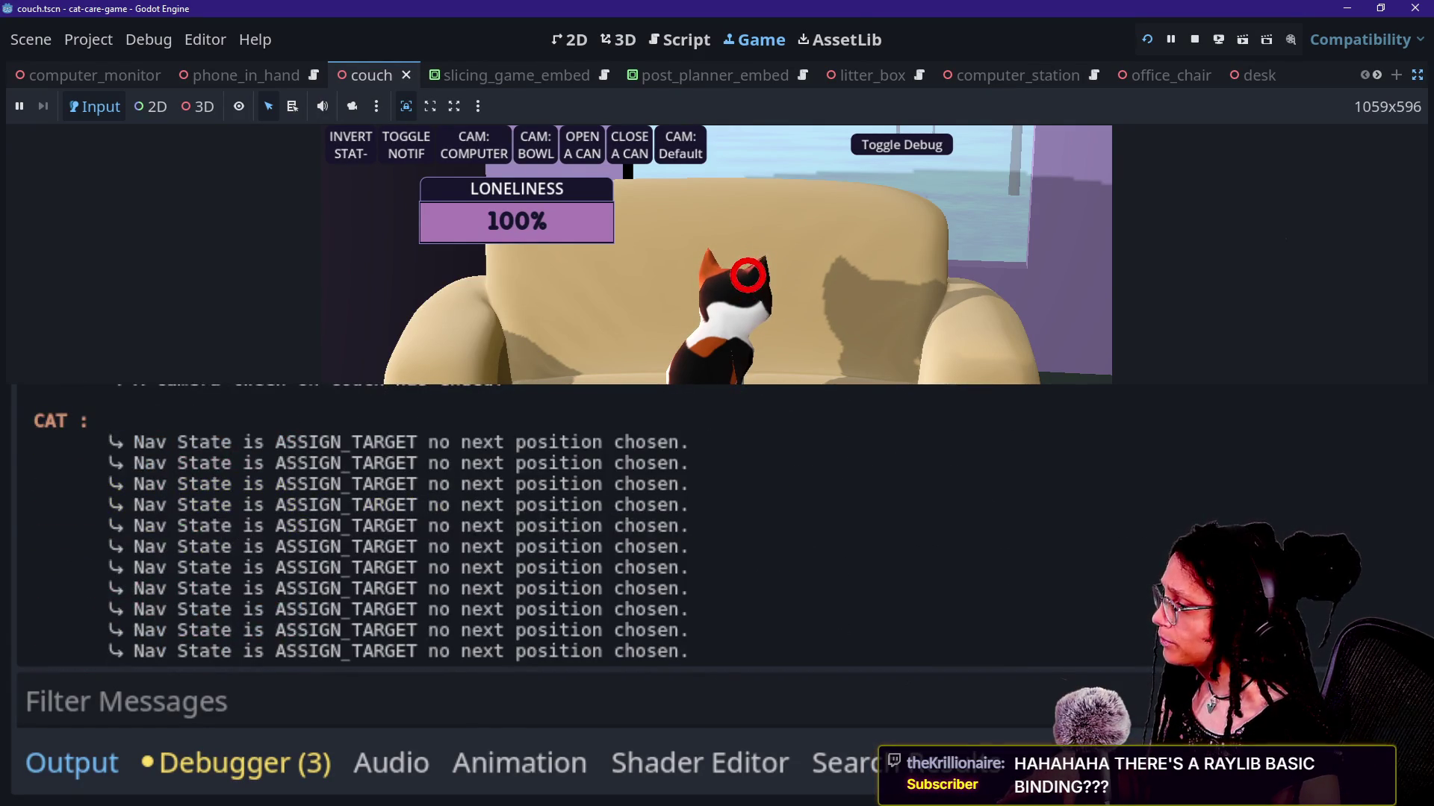
pyautogui.scroll(8, 441, 526)
pyautogui.scroll(-4, 441, 527)
pyautogui.scroll(-2, 567, 526)
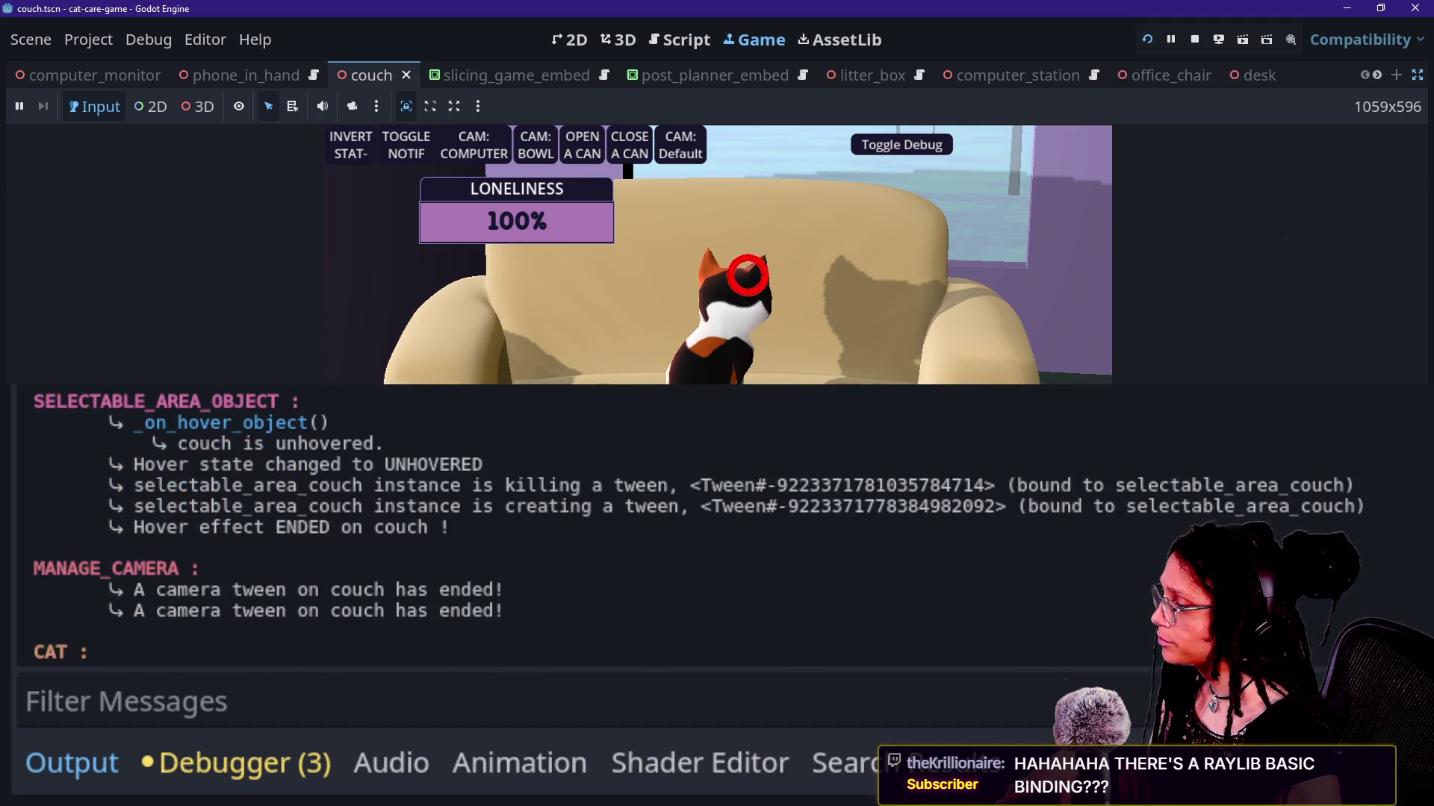
pyautogui.scroll(4, 568, 527)
pyautogui.scroll(3, 567, 527)
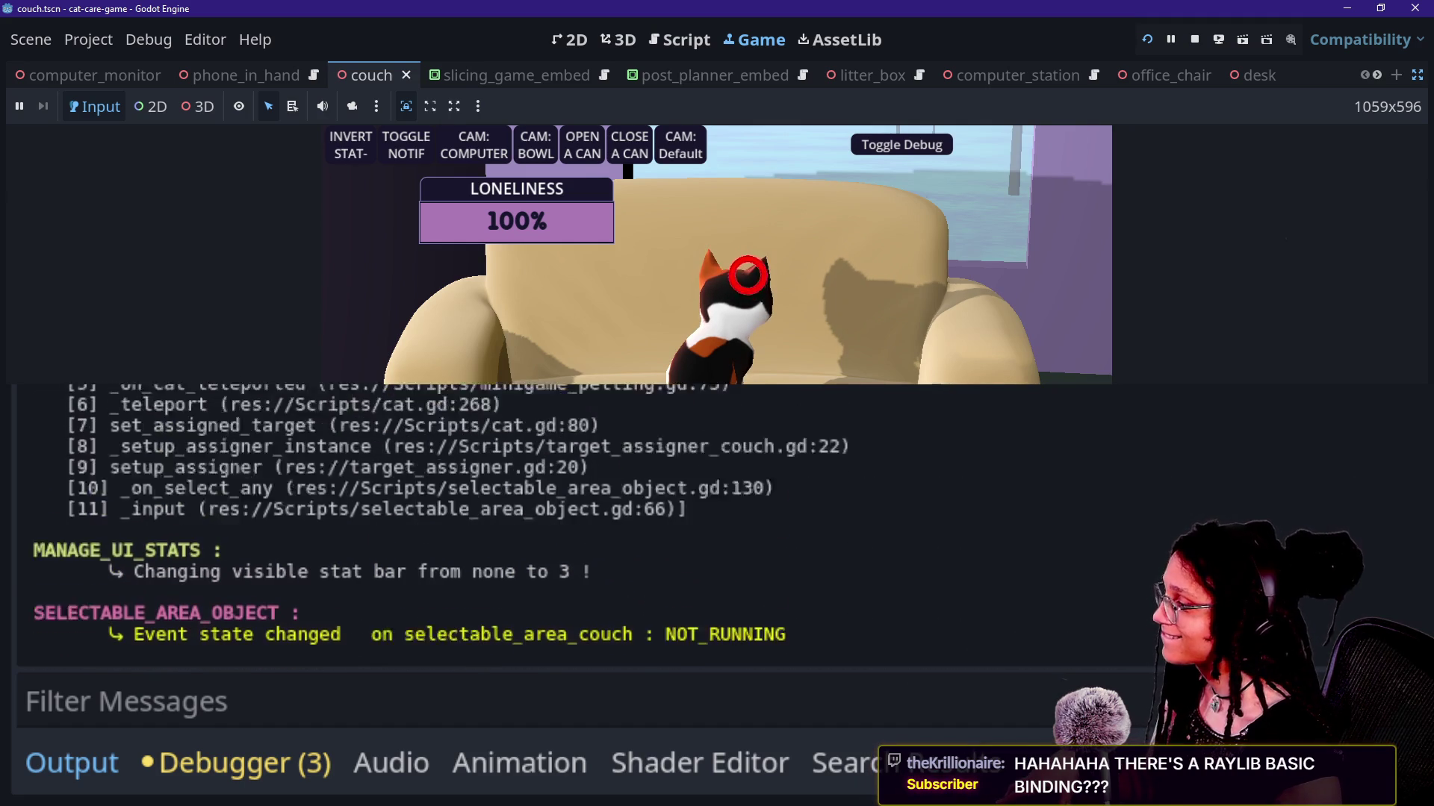
pyautogui.scroll(4, 567, 527)
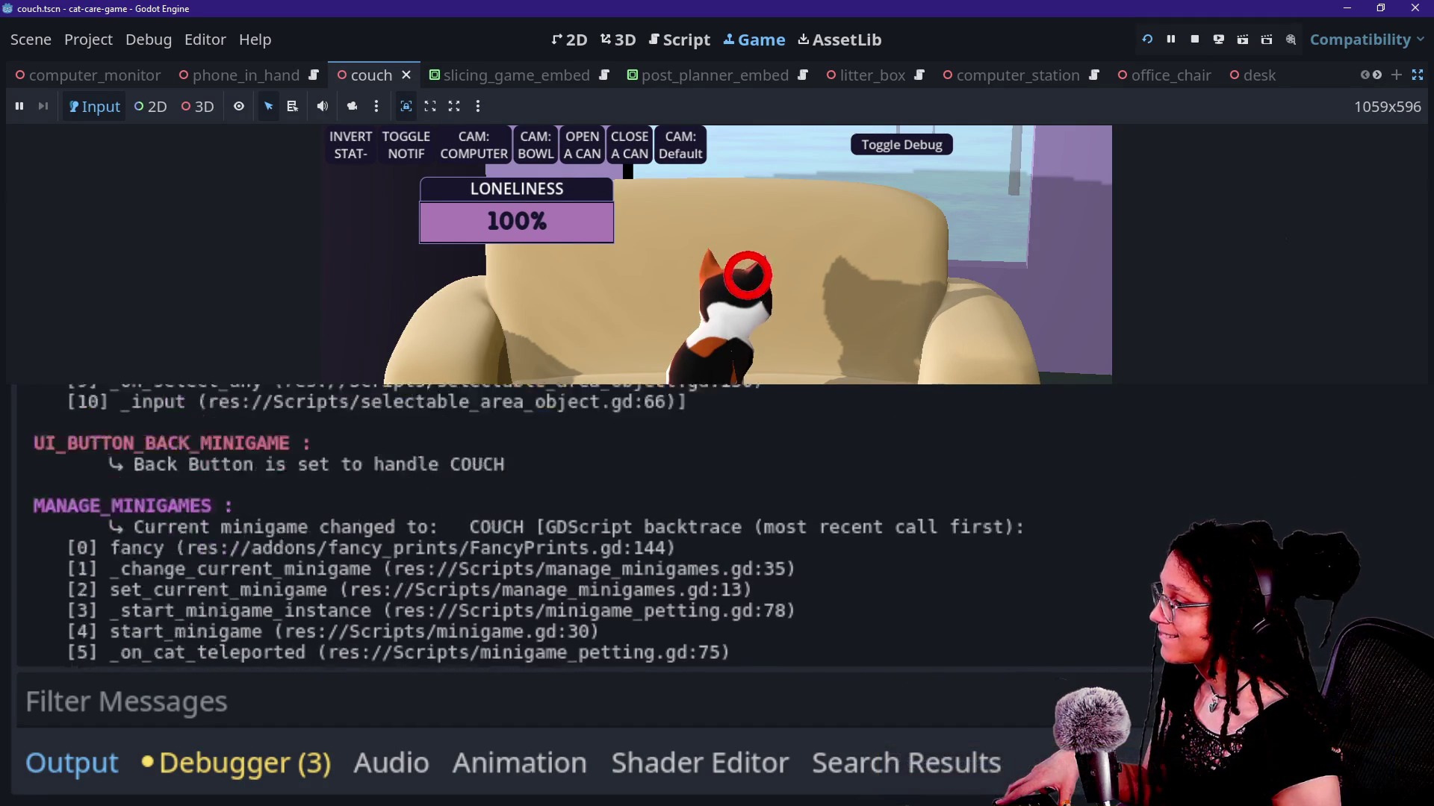
pyautogui.scroll(-6, 567, 527)
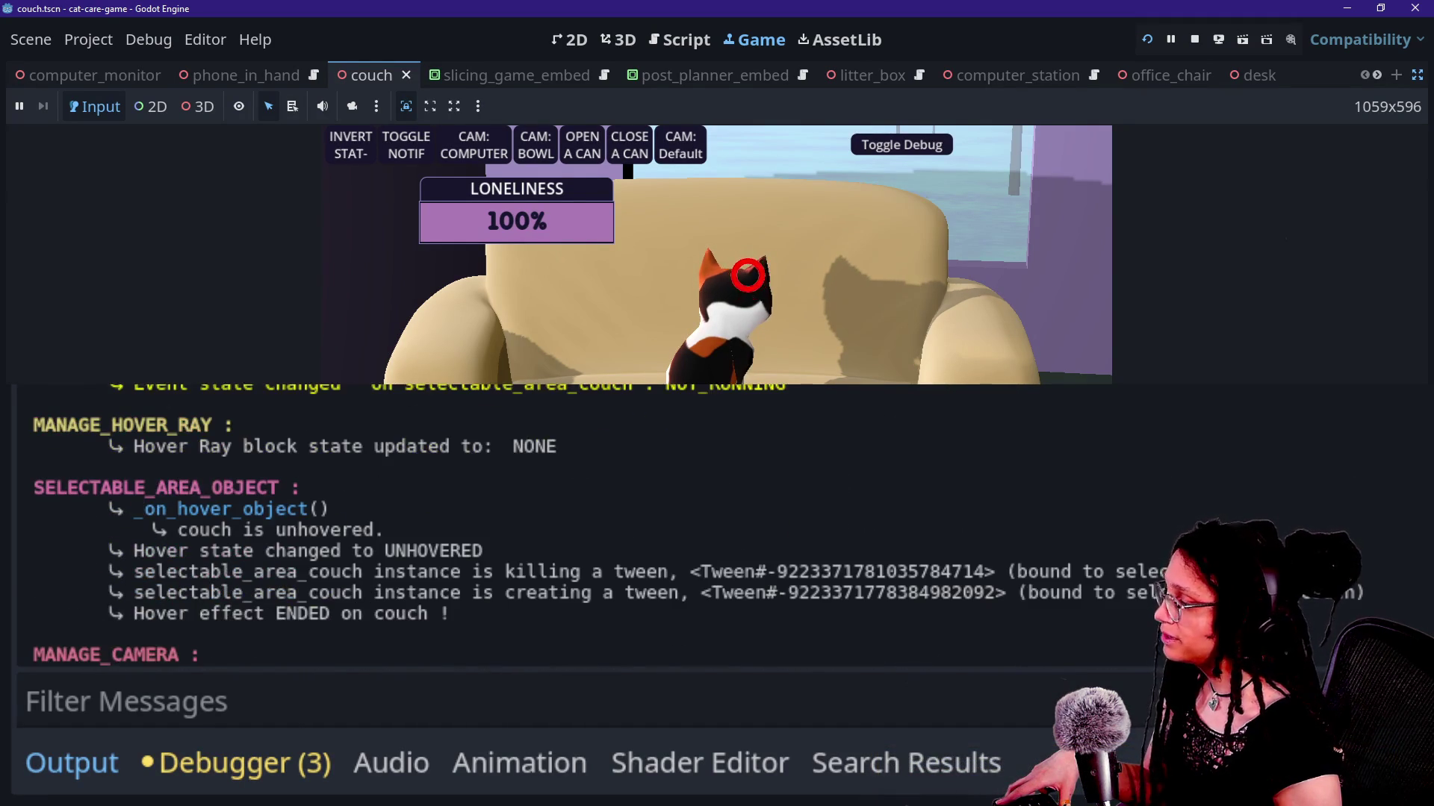
pyautogui.scroll(-7, 568, 526)
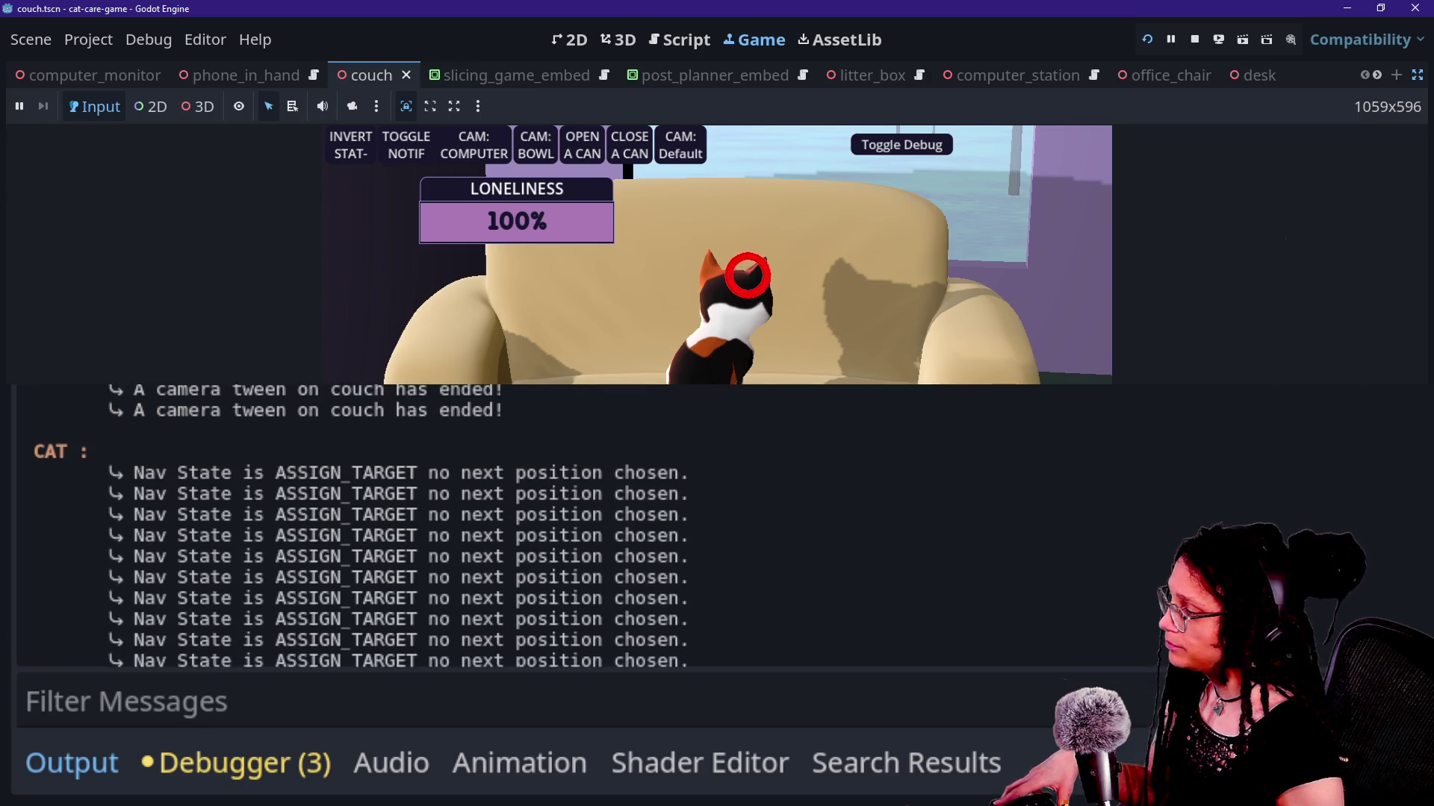
pyautogui.scroll(-2, 567, 527)
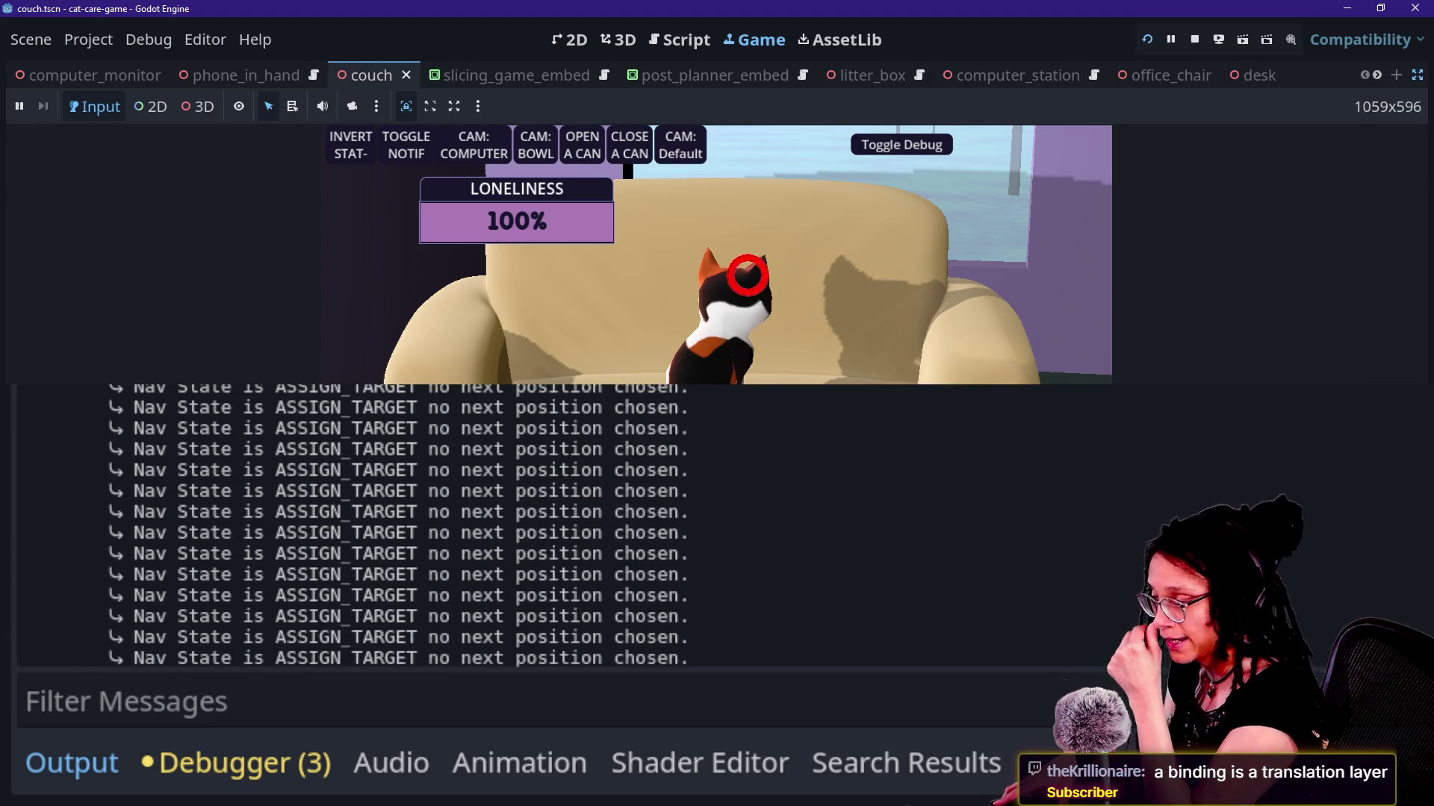
pyautogui.scroll(8, 568, 527)
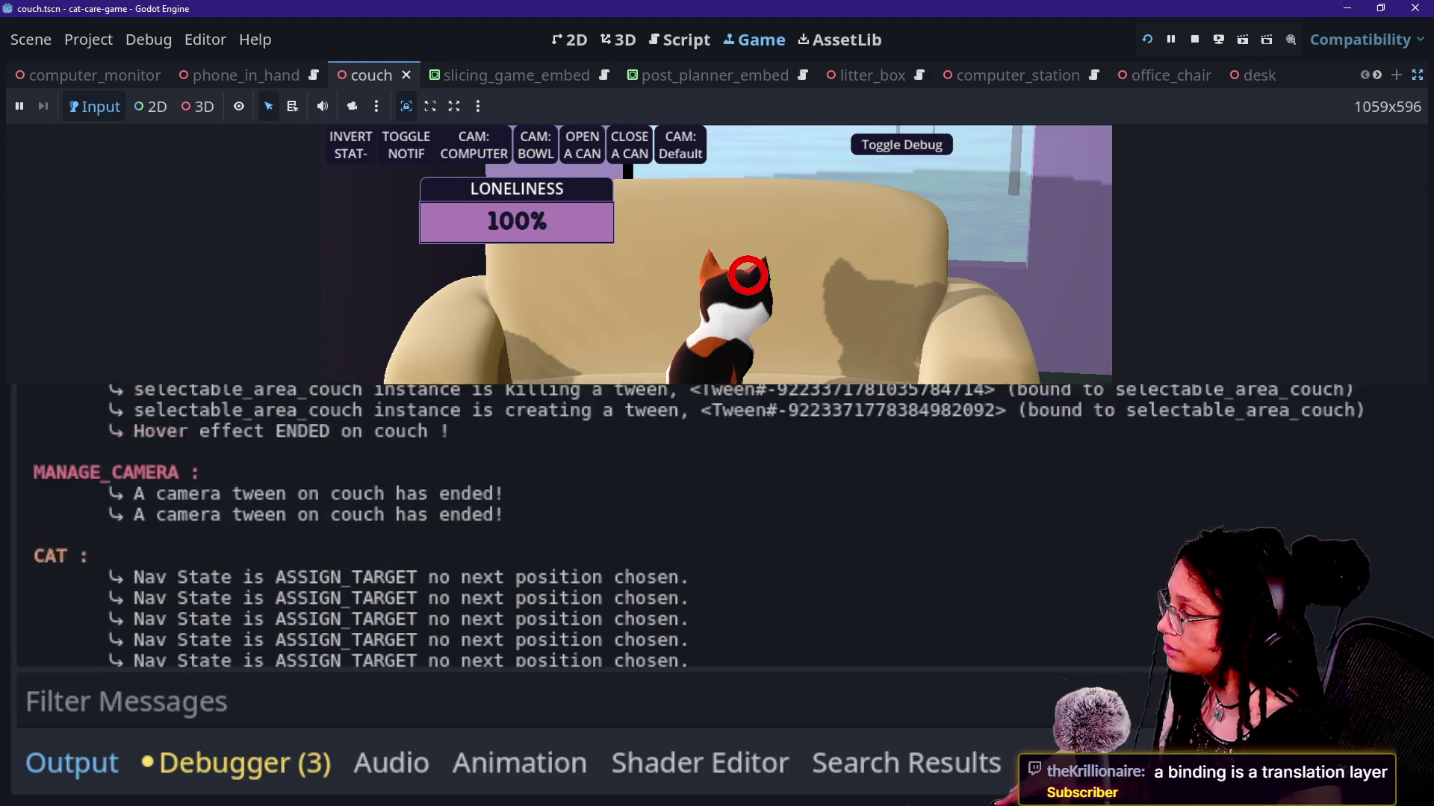
pyautogui.scroll(1, 571, 527)
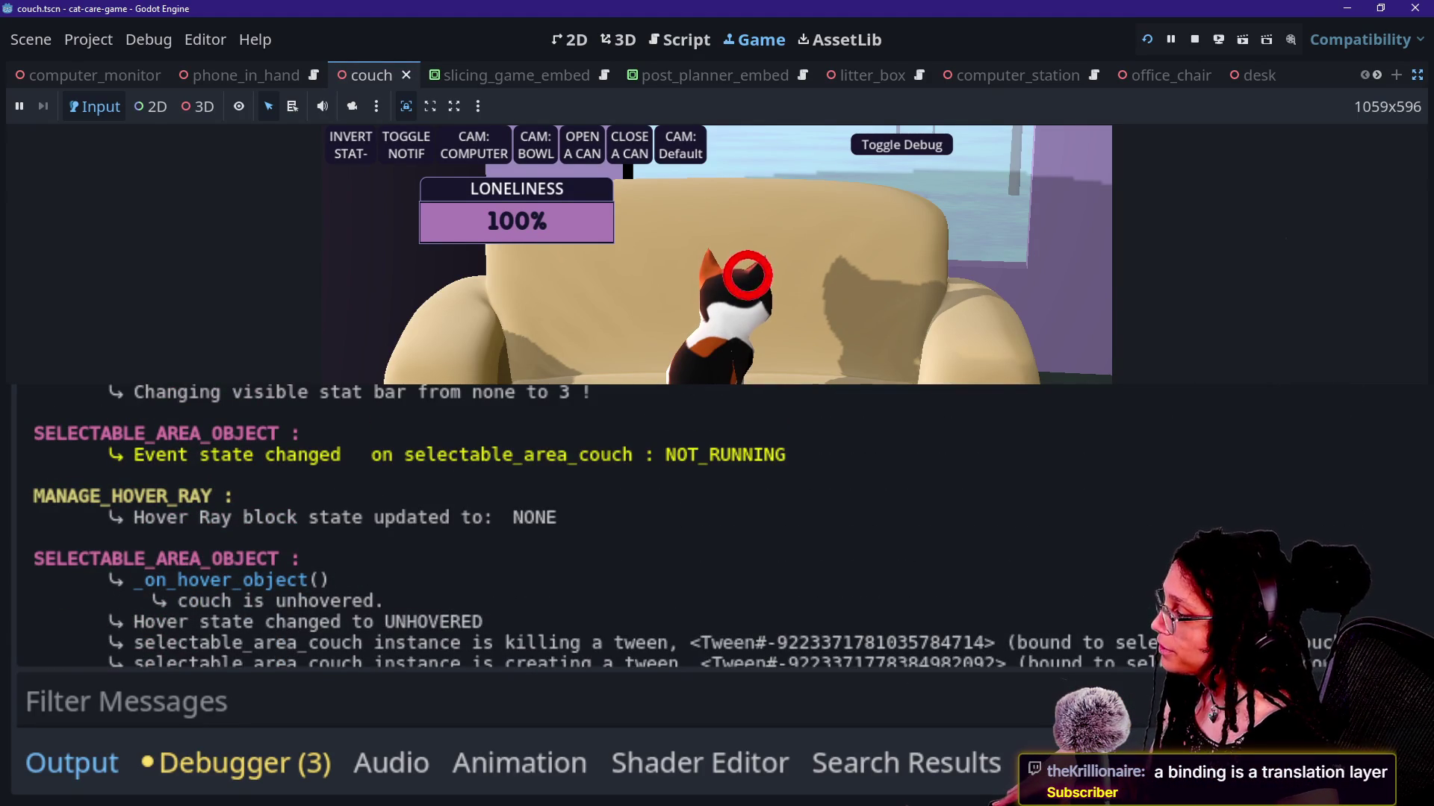
pyautogui.scroll(2, 571, 527)
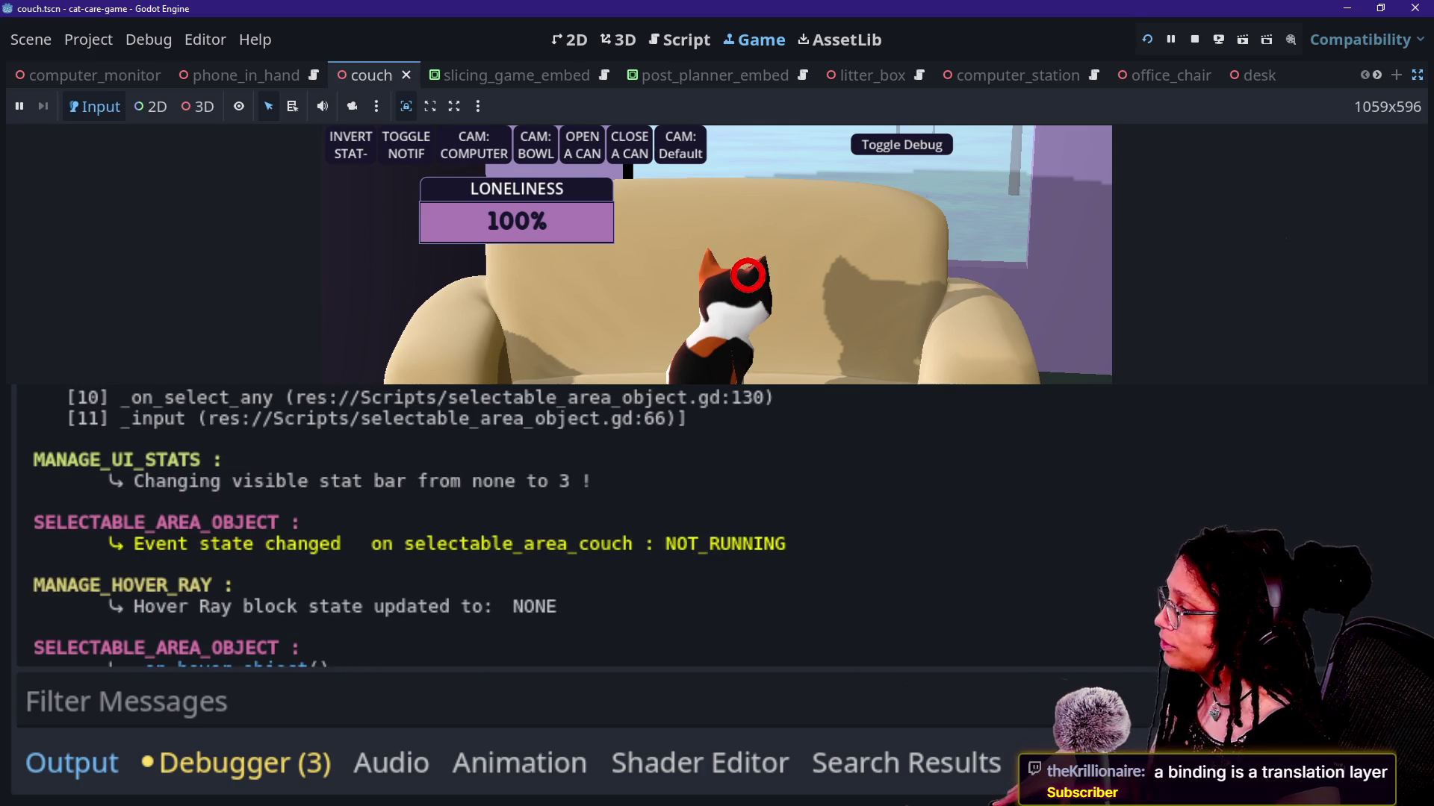
pyautogui.scroll(-5, 571, 526)
pyautogui.scroll(6, 571, 526)
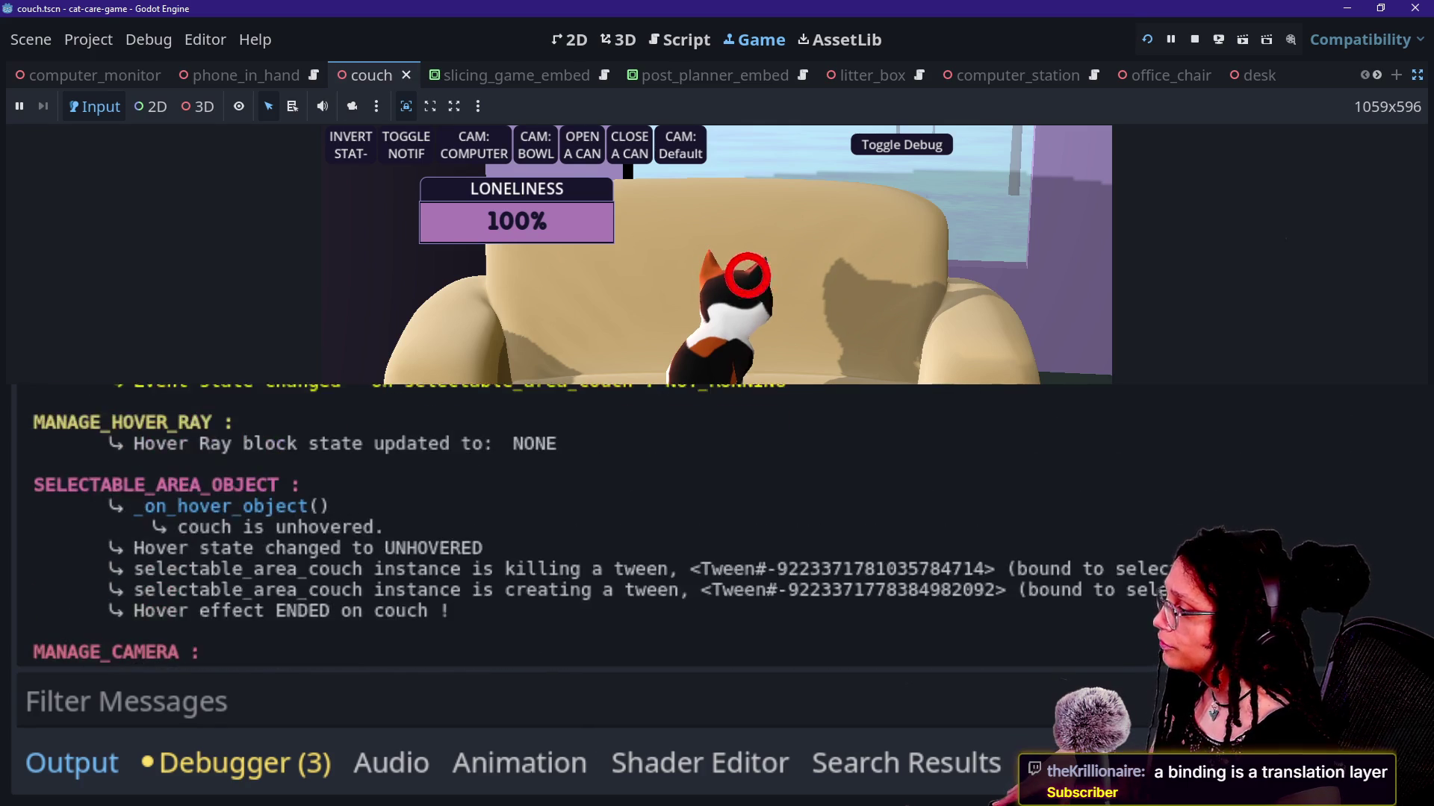
pyautogui.scroll(2, 571, 526)
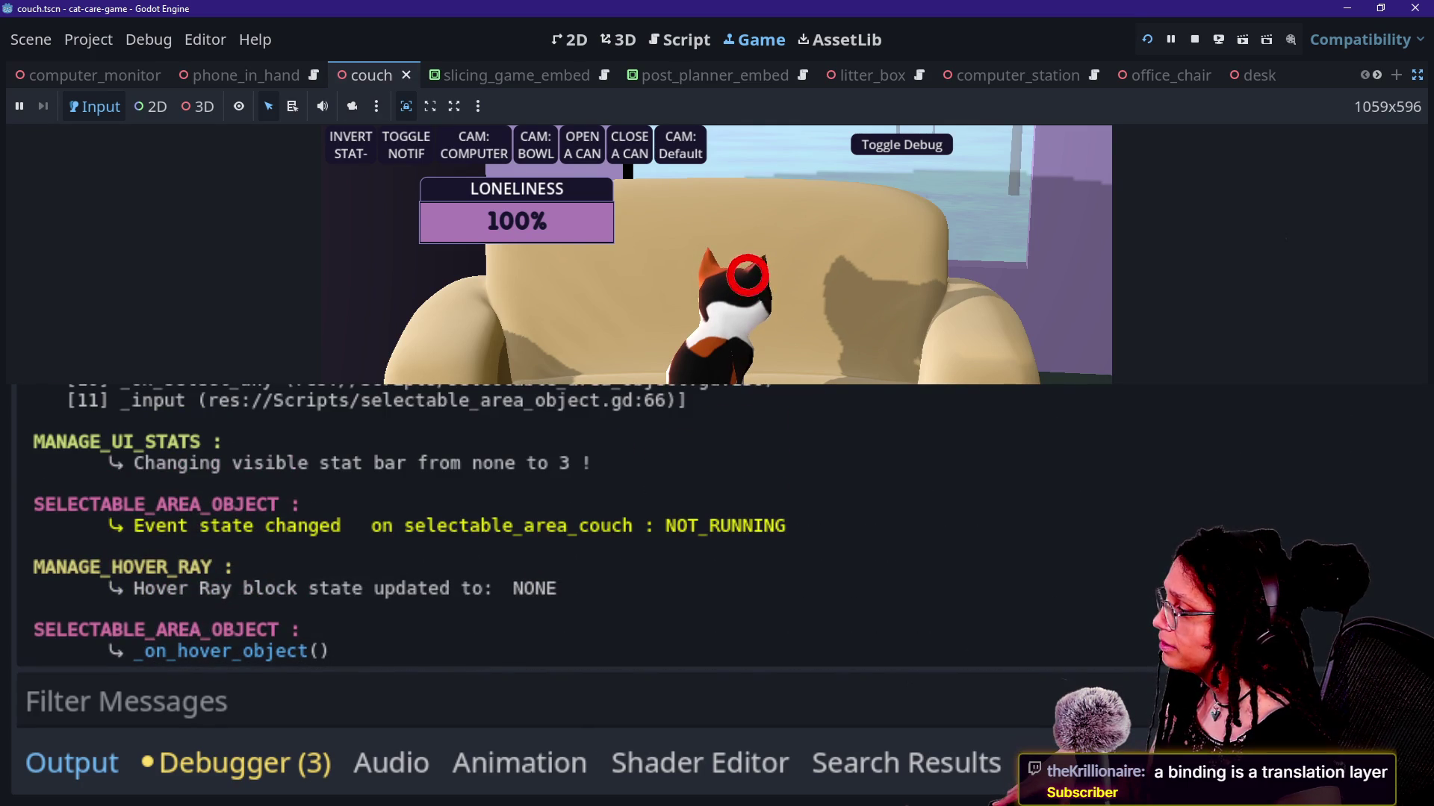
pyautogui.scroll(8, 571, 526)
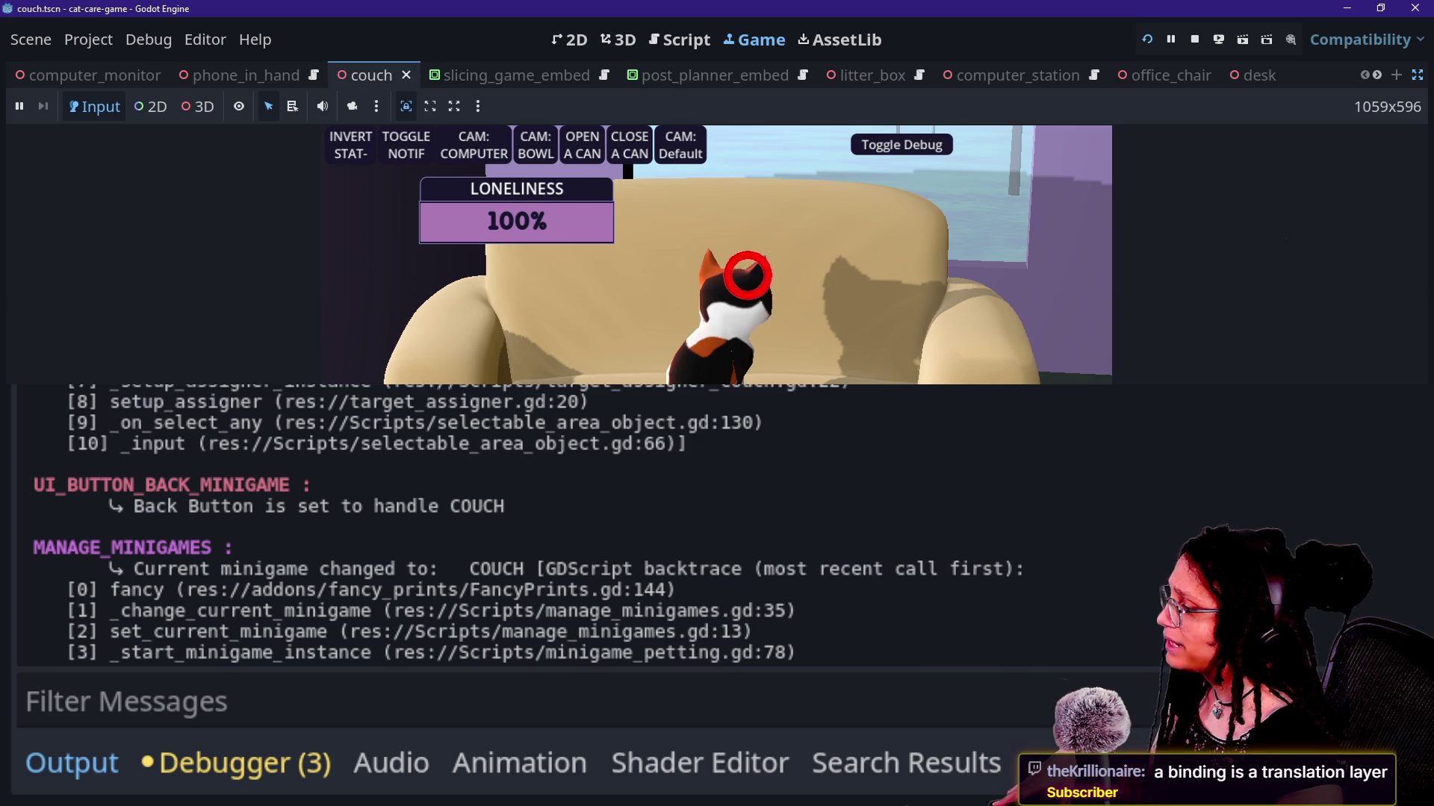
pyautogui.scroll(-3, 526, 525)
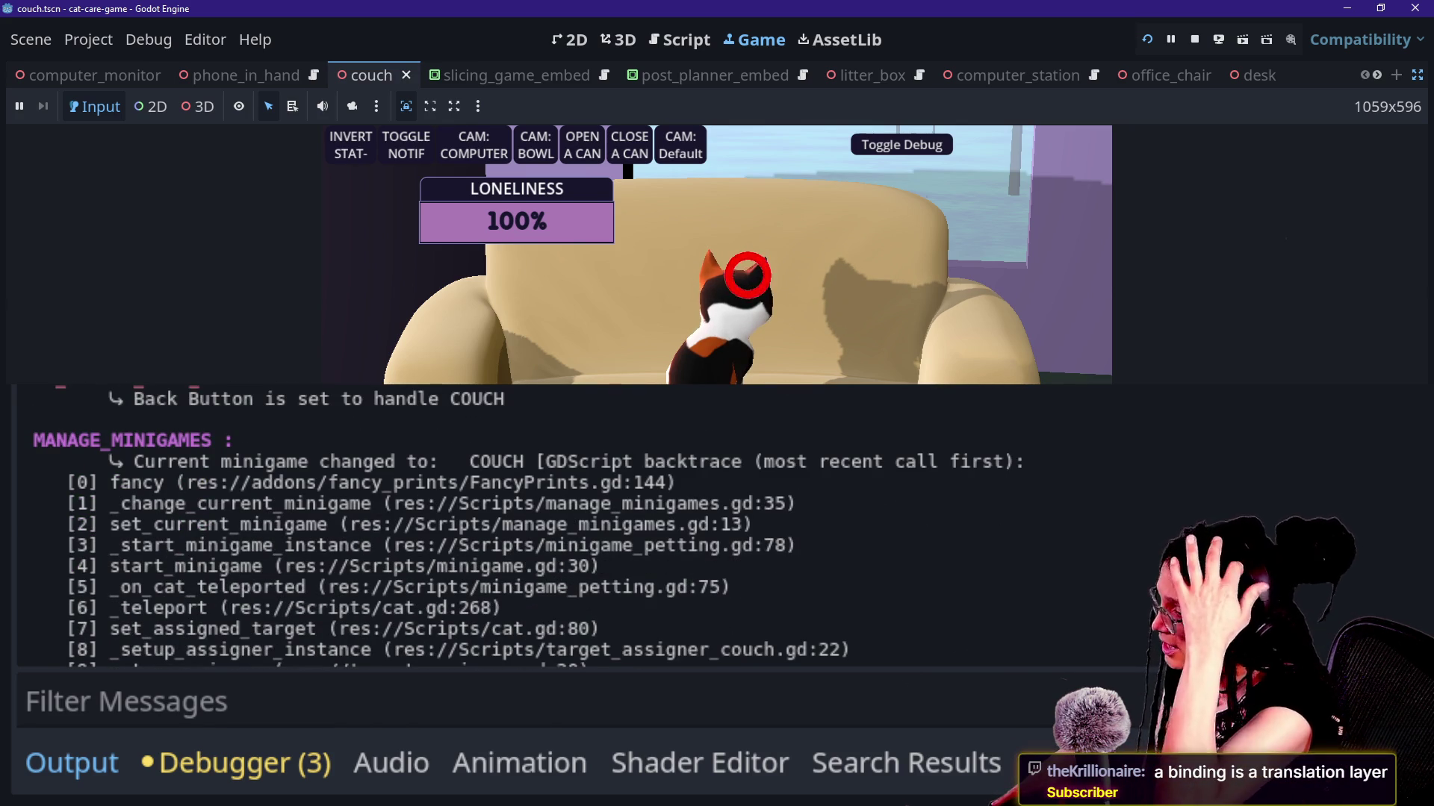
pyautogui.click(669, 37)
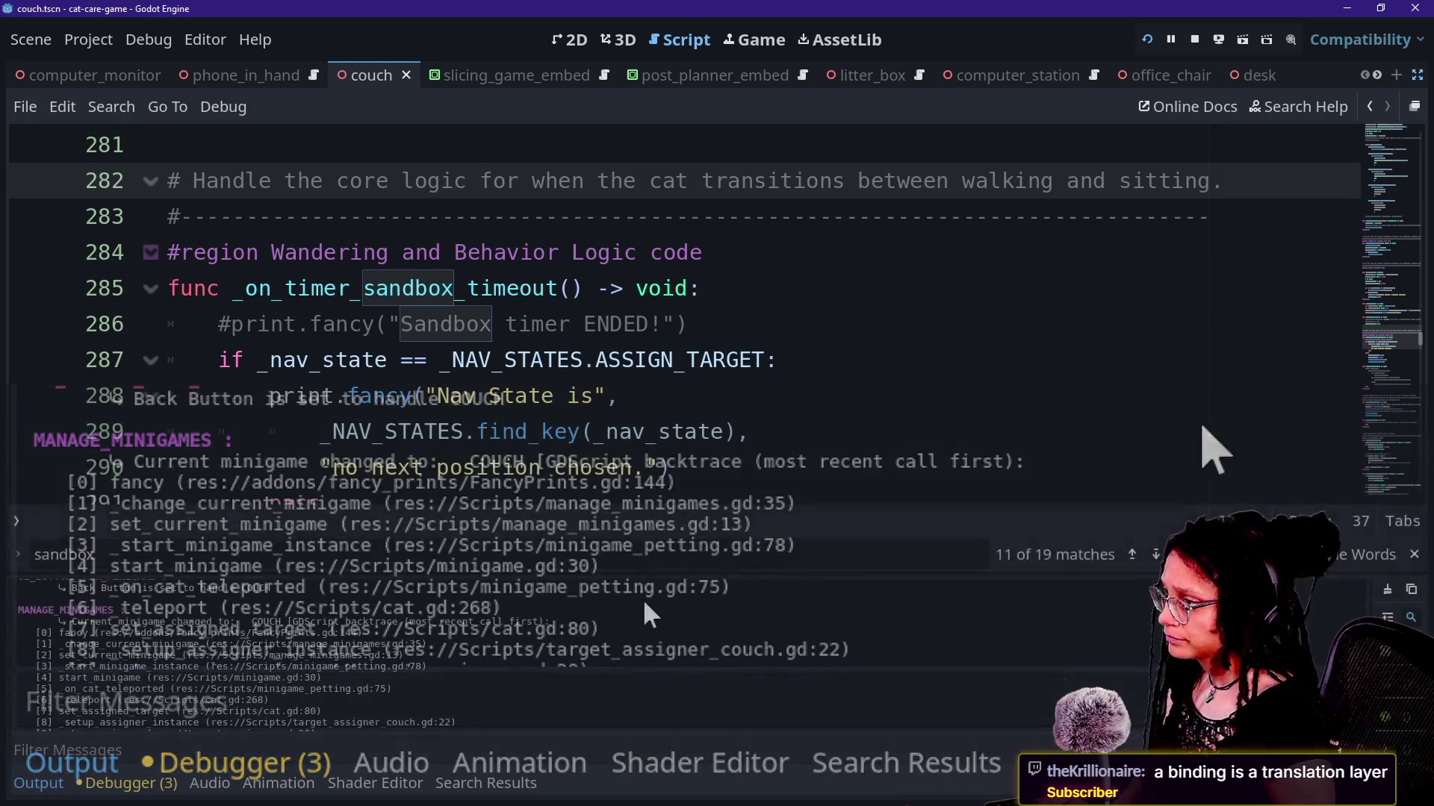
pyautogui.hotkey('ctrl', 'f')
pyautogui.write('current')
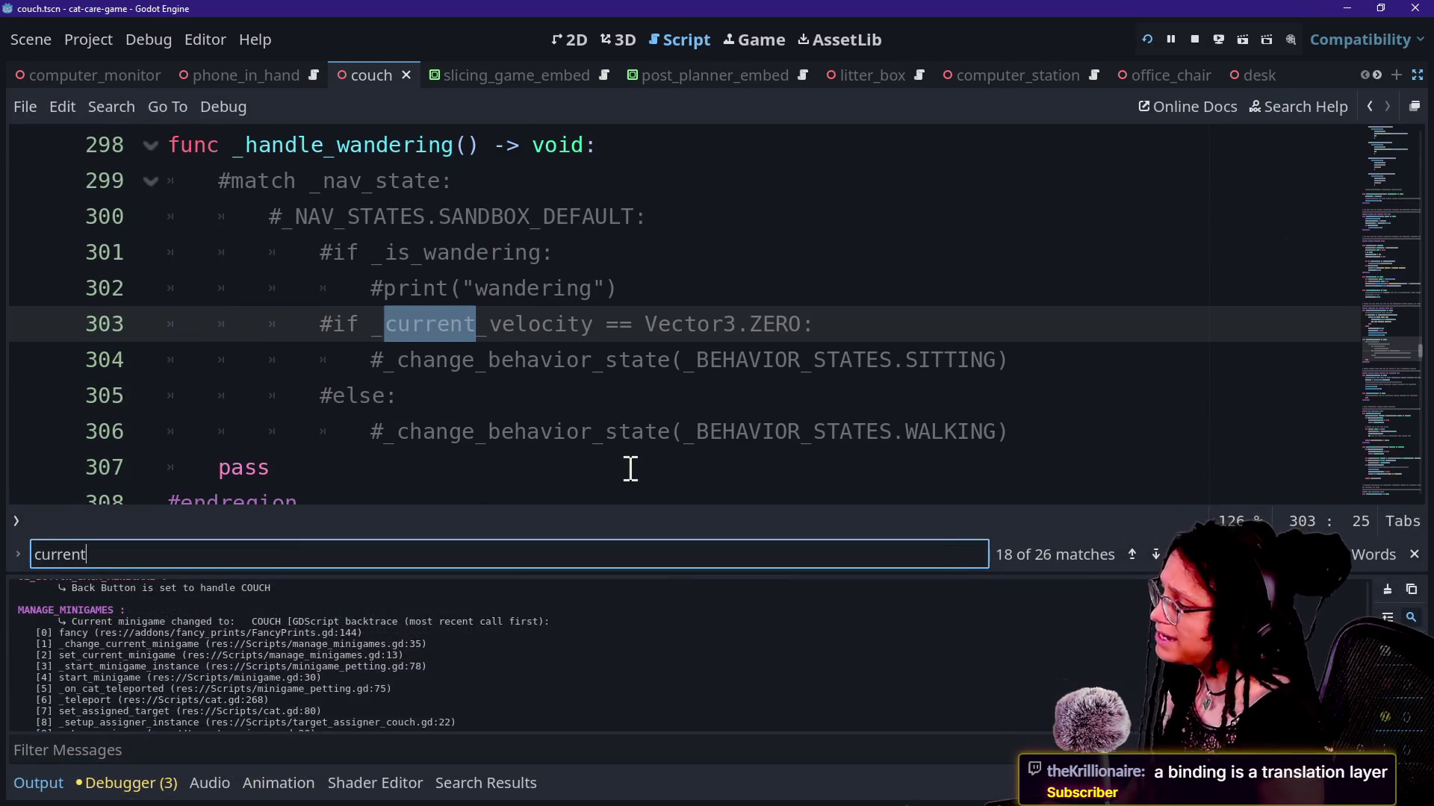
pyautogui.write('mi')
pyautogui.press('BackSpace')
pyautogui.press('BackSpace')
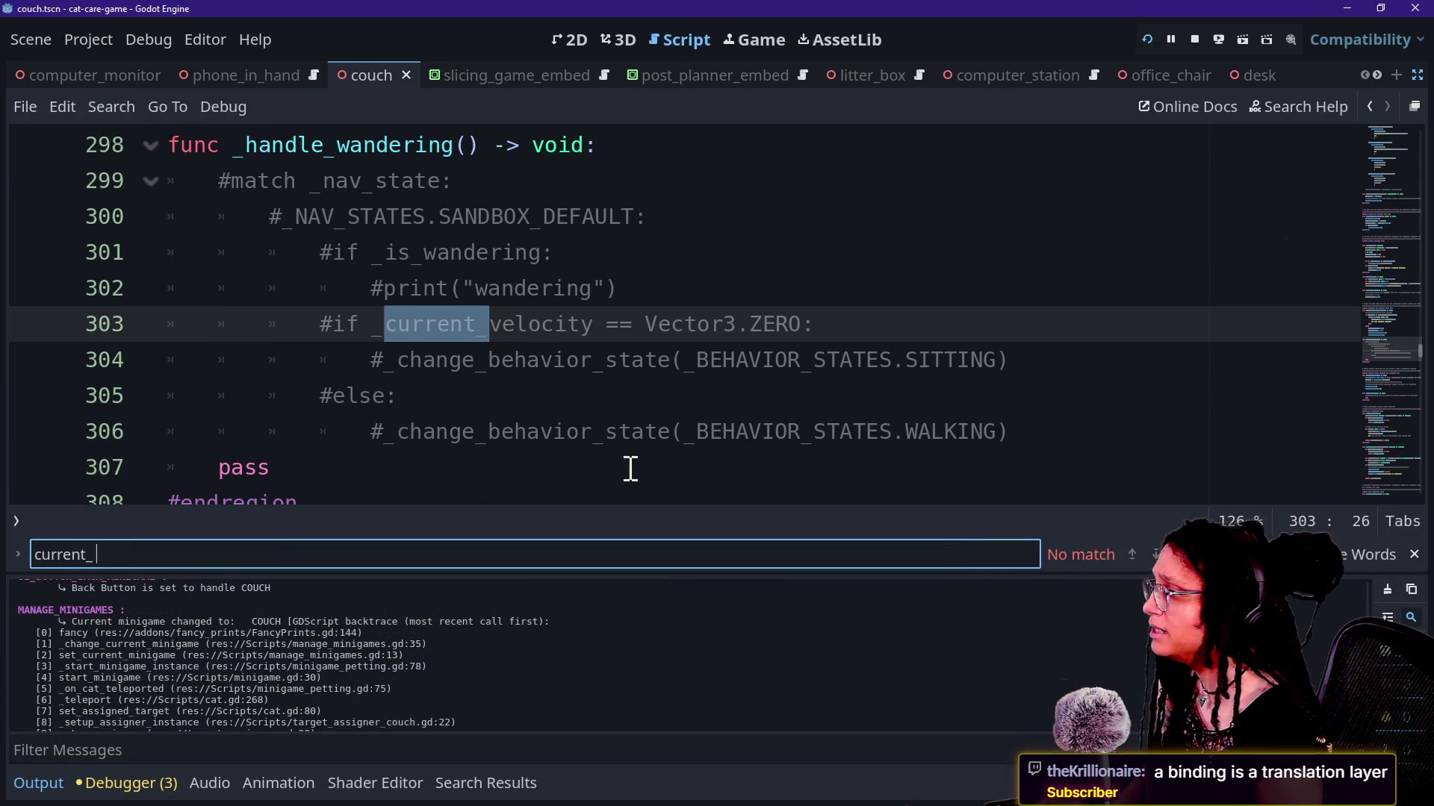
pyautogui.press('BackSpace')
pyautogui.write('minig')
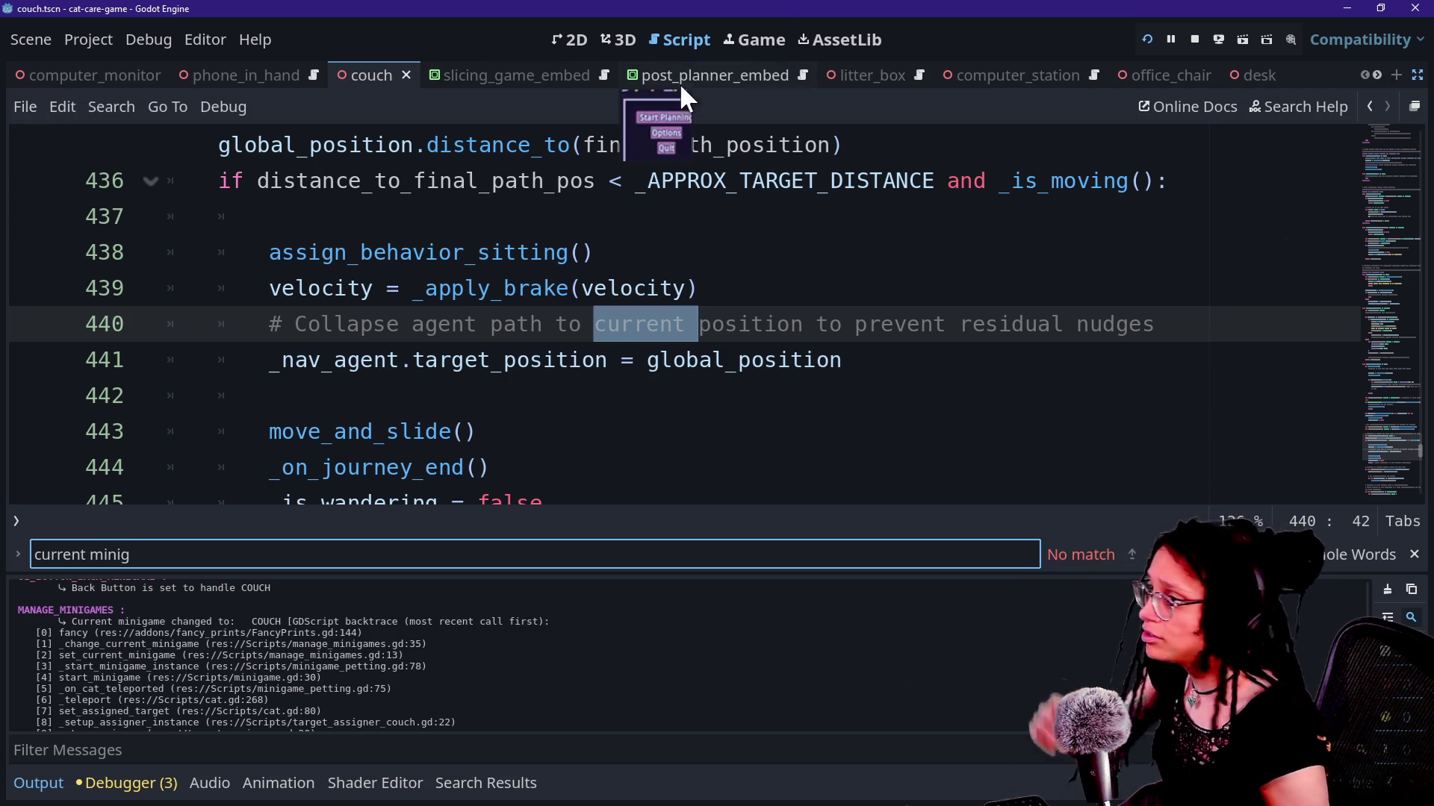
pyautogui.click(739, 37)
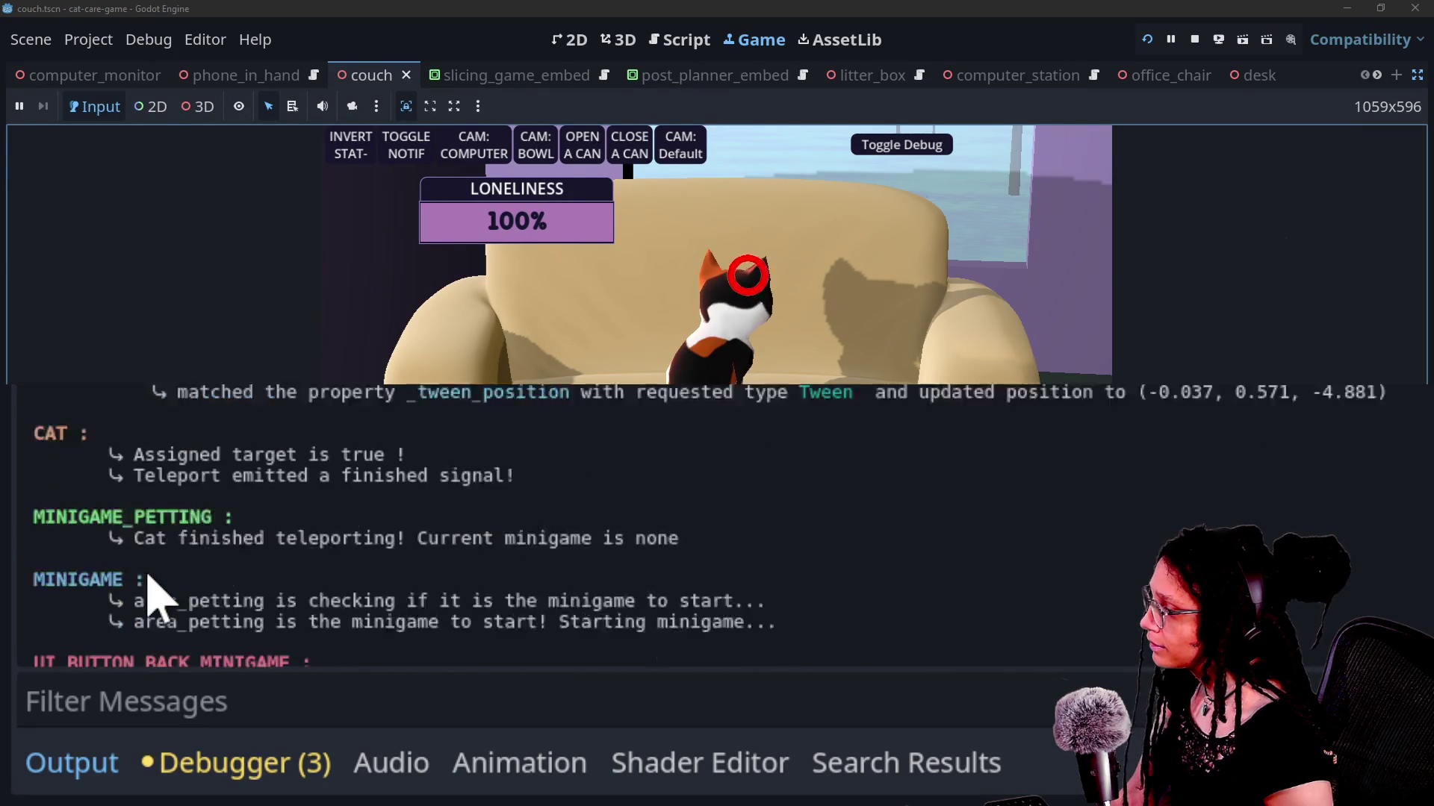
pyautogui.scroll(10, 198, 515)
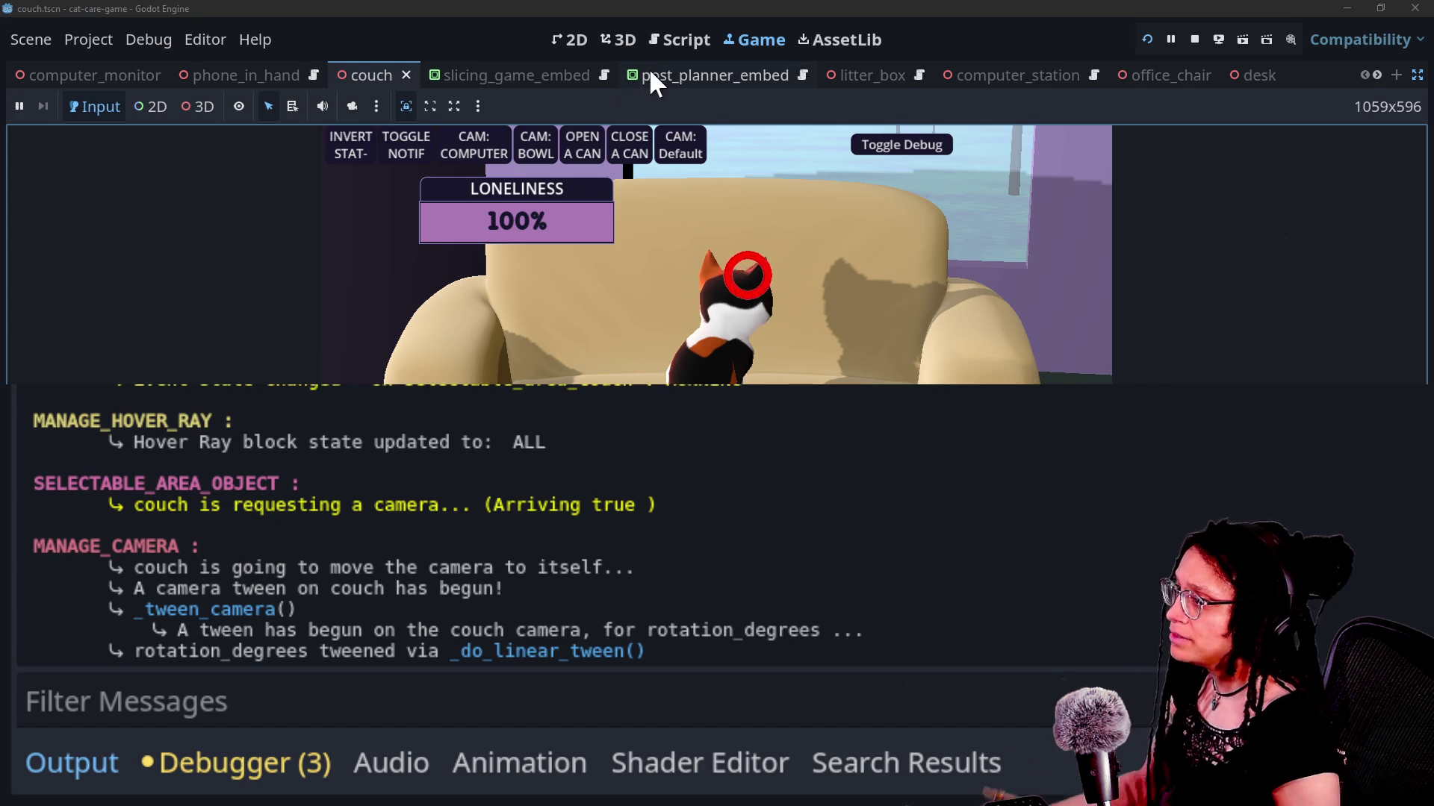
pyautogui.click(670, 48)
# Search all project files for 'requesting' and open the line 219 match in selectable_area_object.gd.
pyautogui.hotkey('shift', 'alt', 'o')
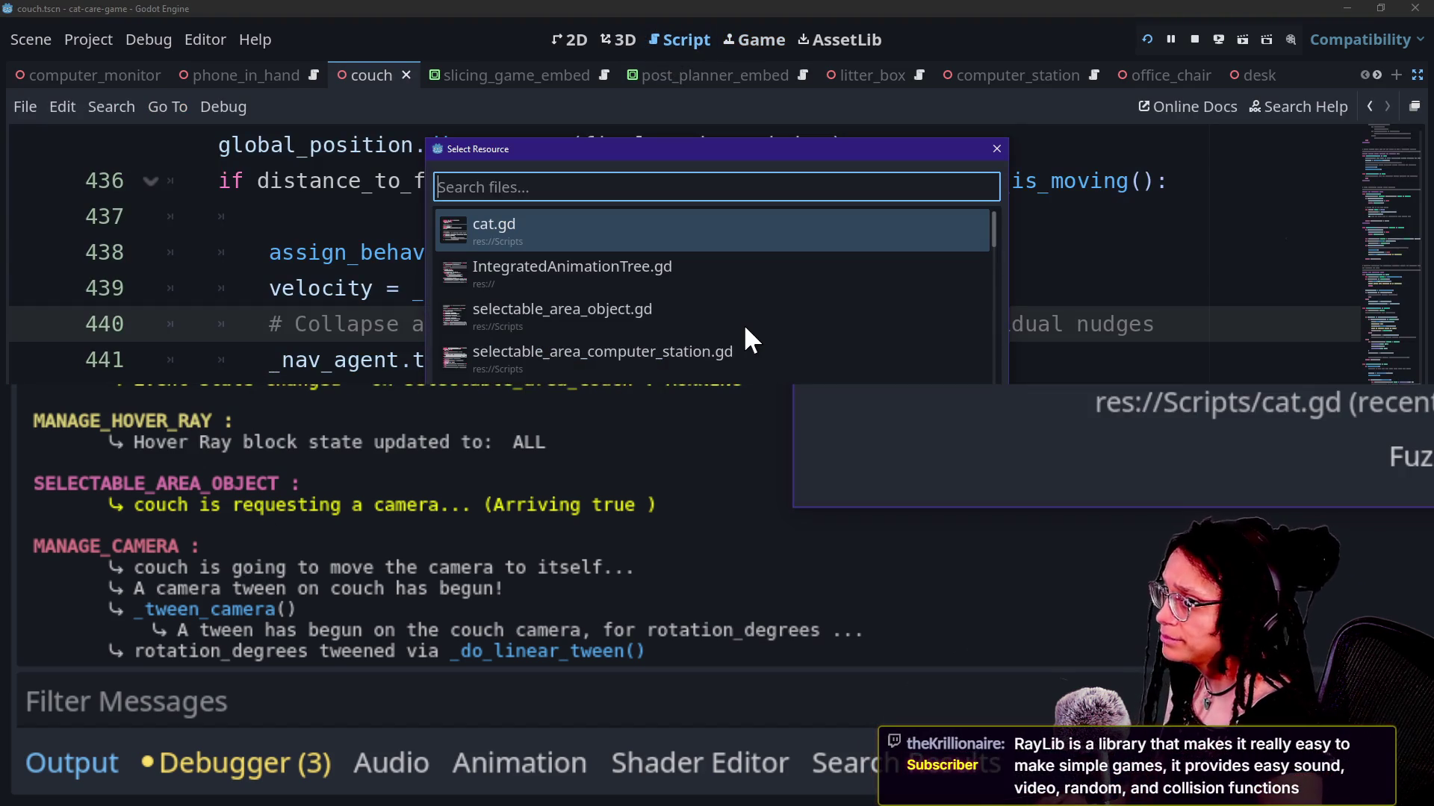
pyautogui.write('c')
pyautogui.press('BackSpace')
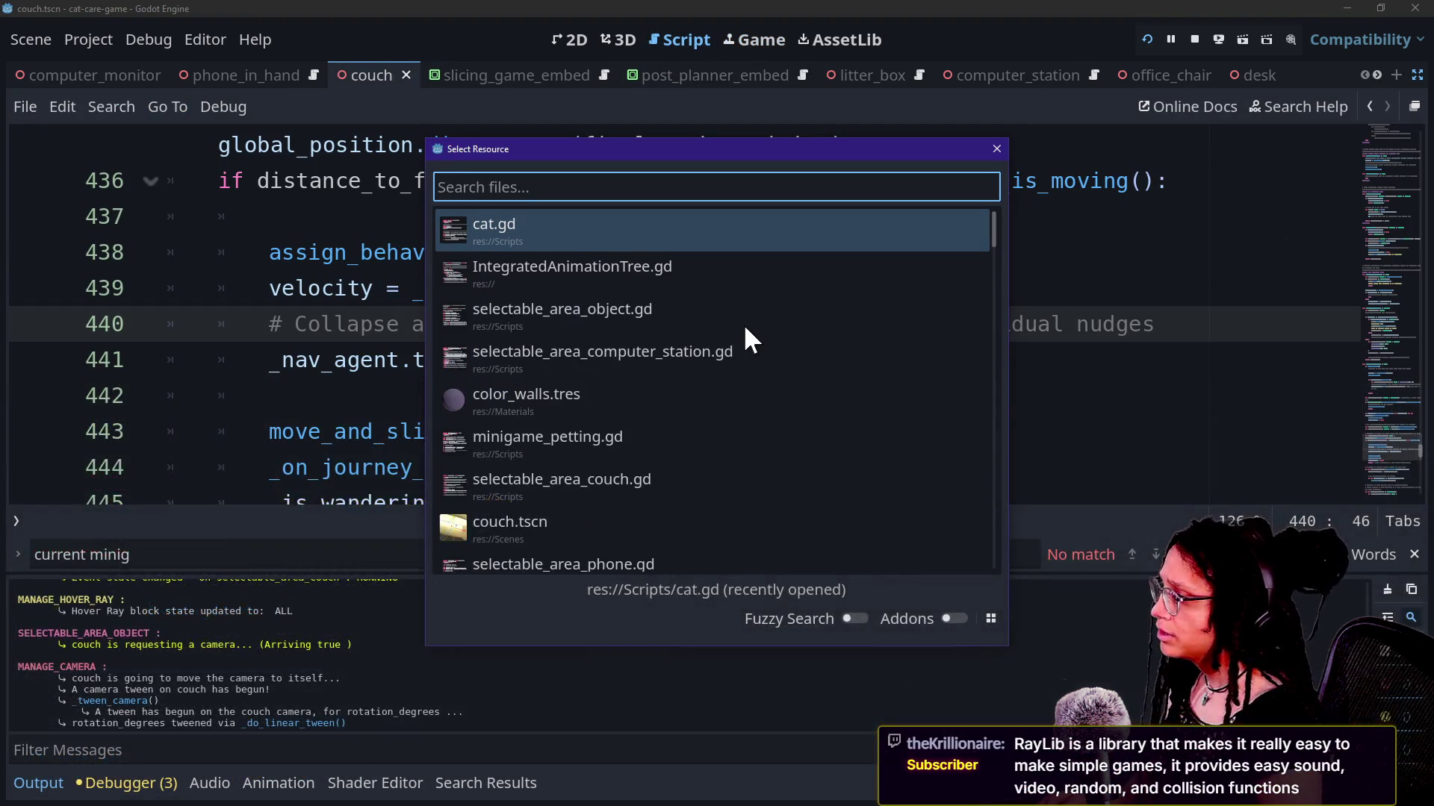
pyautogui.write('request')
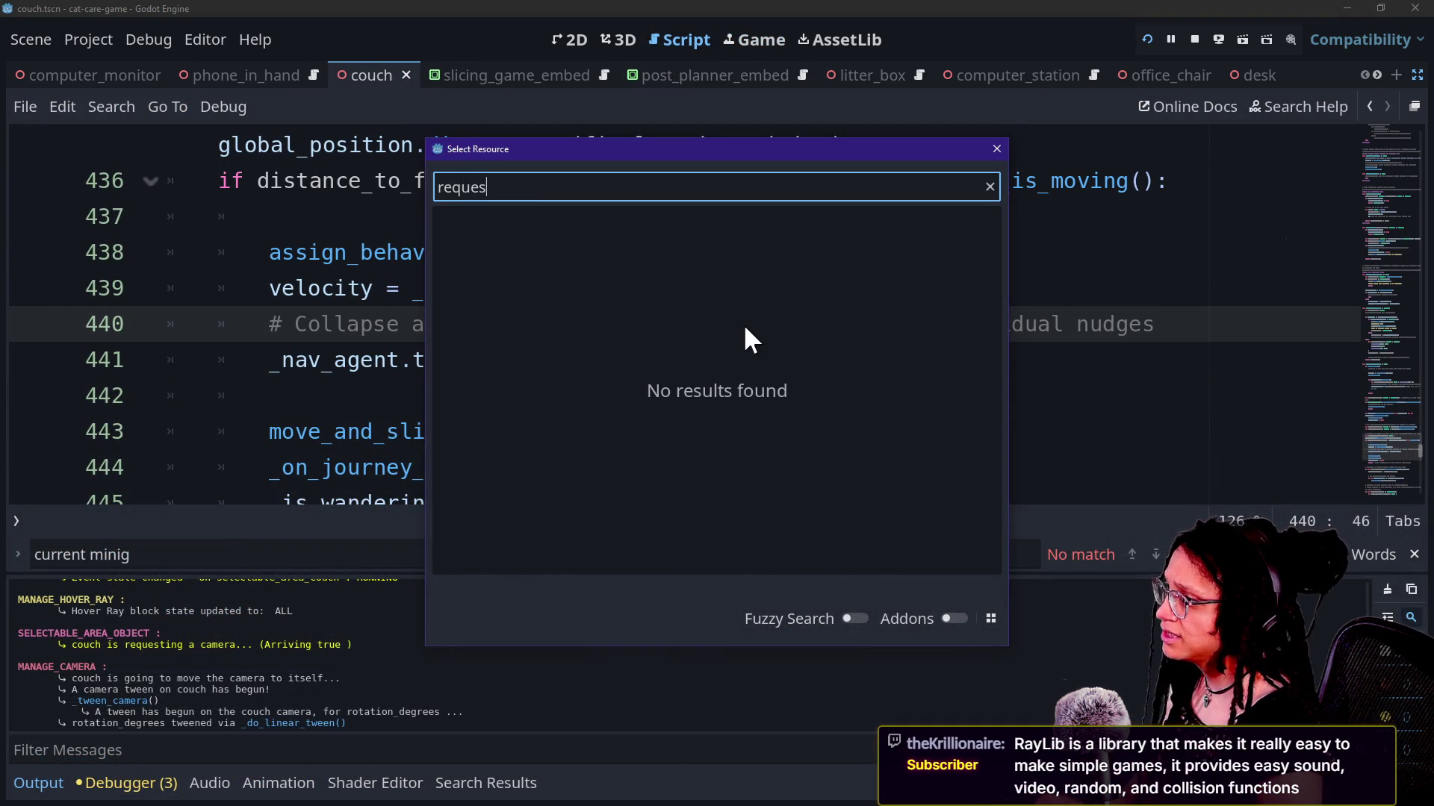
pyautogui.press('Escape')
pyautogui.hotkey('ctrl', 'shift', 'f')
pyautogui.write('r')
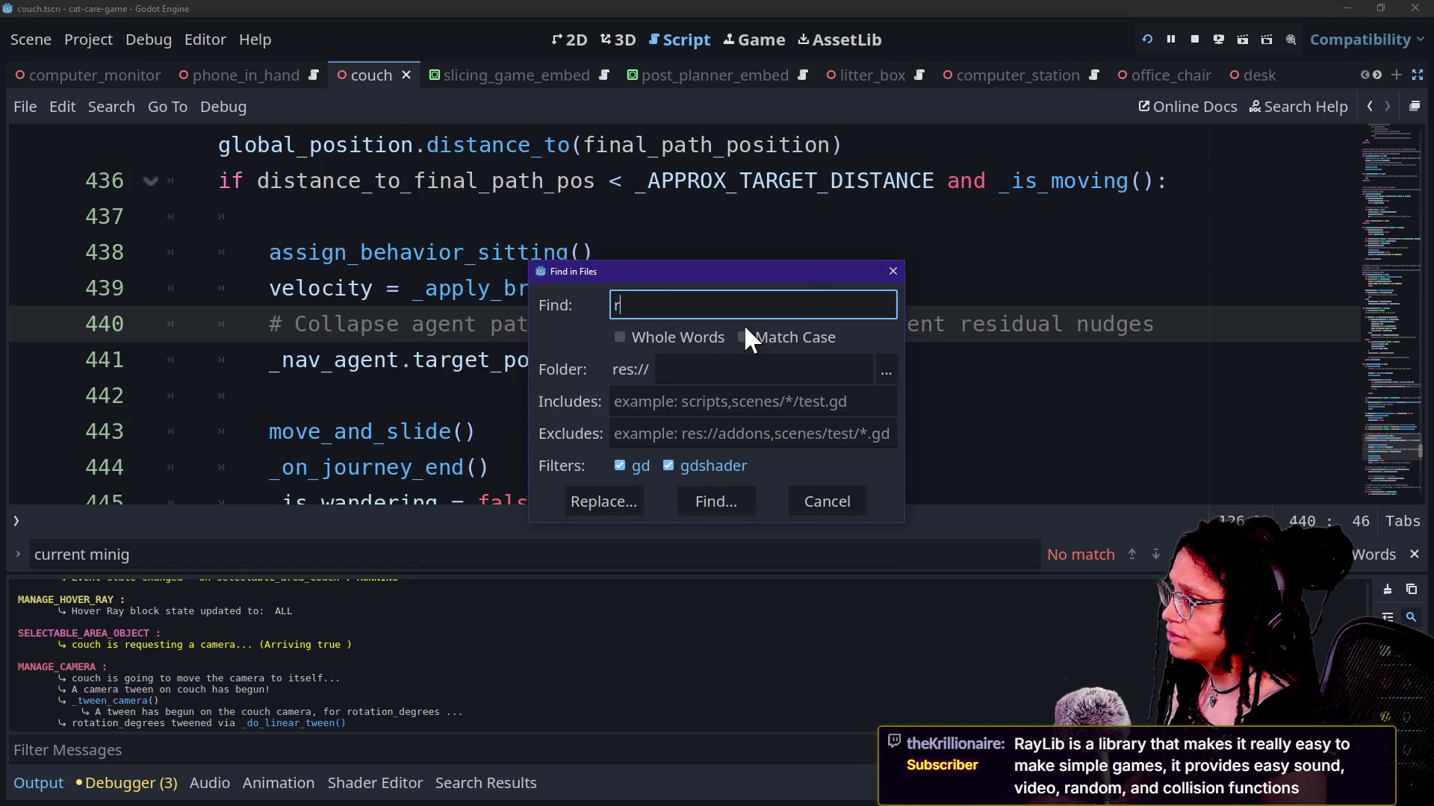
pyautogui.write('equesting')
pyautogui.press('Return')
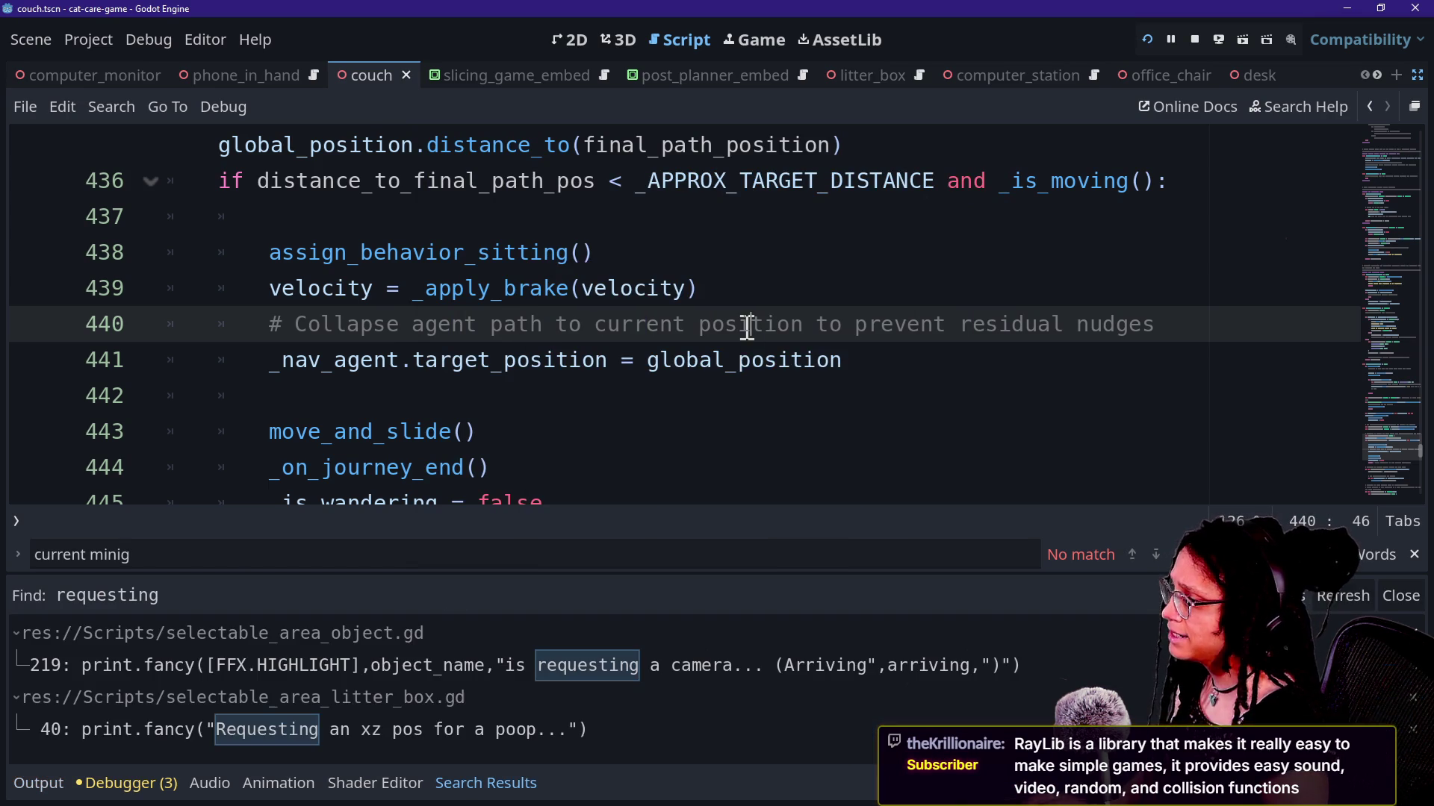
pyautogui.click(769, 665)
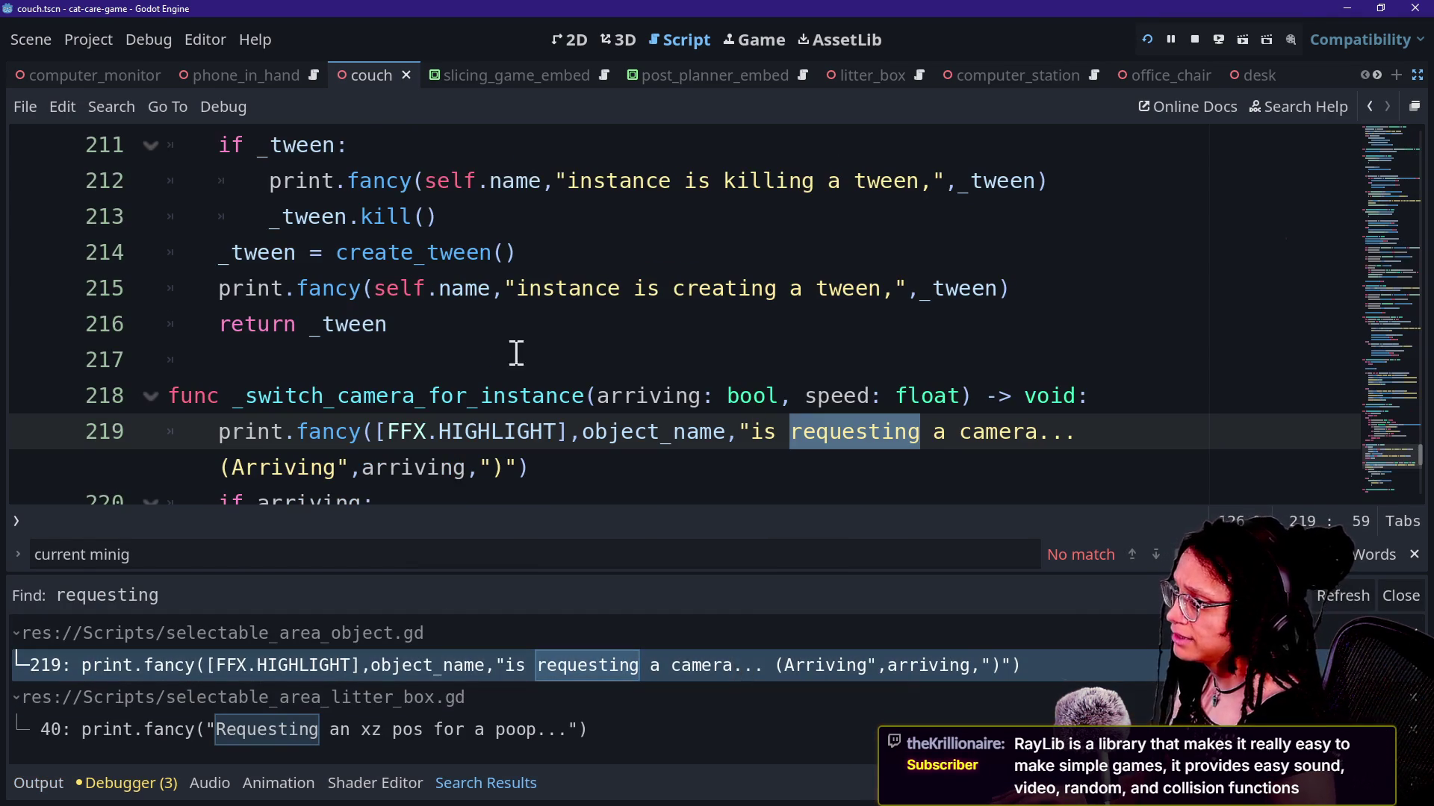
# Delete '[FFX.HIGHLIGHT],' from the line 219 camera-request print and save the script.
pyautogui.moveTo(371, 440)
pyautogui.mouseDown()
pyautogui.moveTo(480, 401)
pyautogui.moveTo(570, 431)
pyautogui.mouseUp()
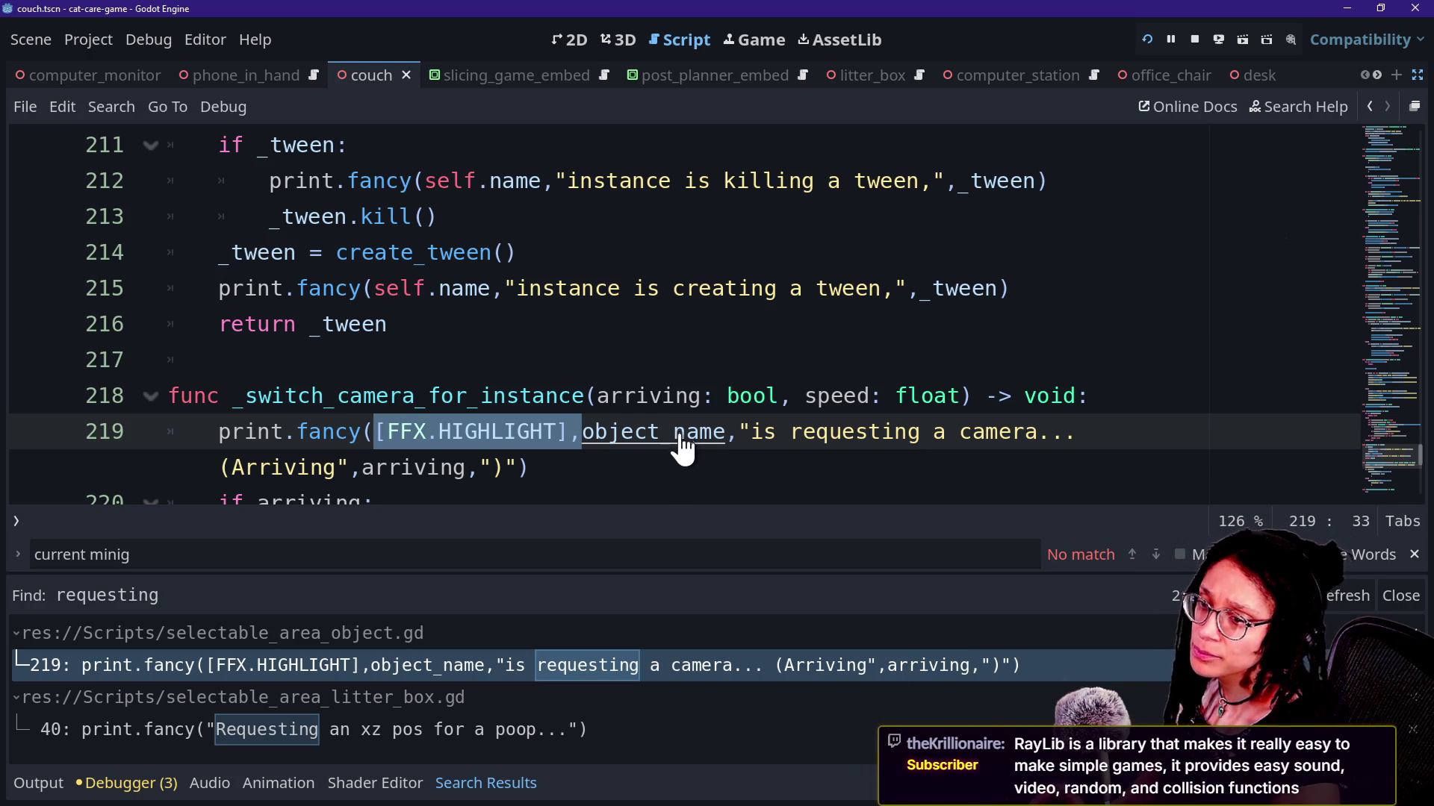
pyautogui.press('BackSpace')
pyautogui.click(451, 328)
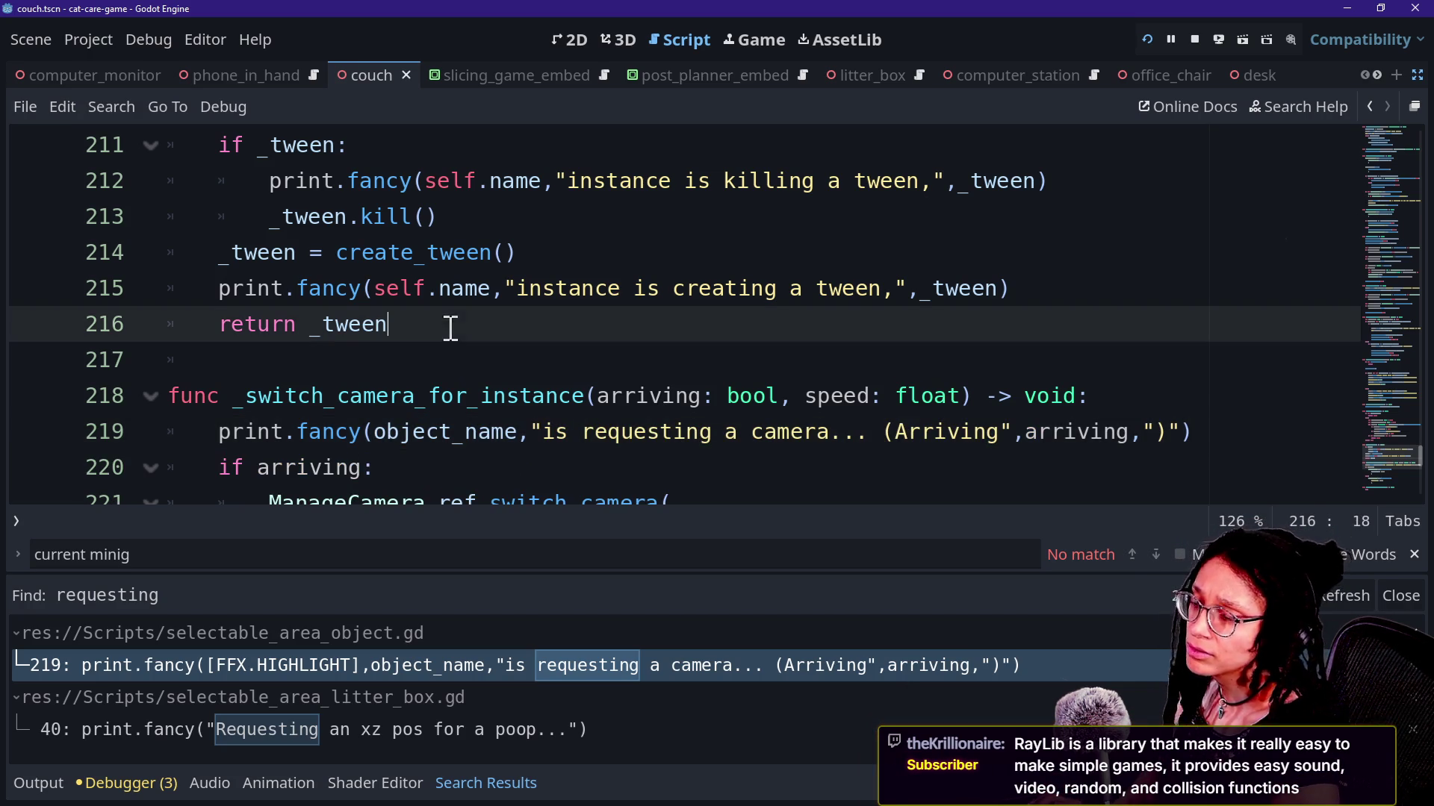
pyautogui.click(370, 440)
pyautogui.hotkey('ctrl', 's')
pyautogui.click(365, 357)
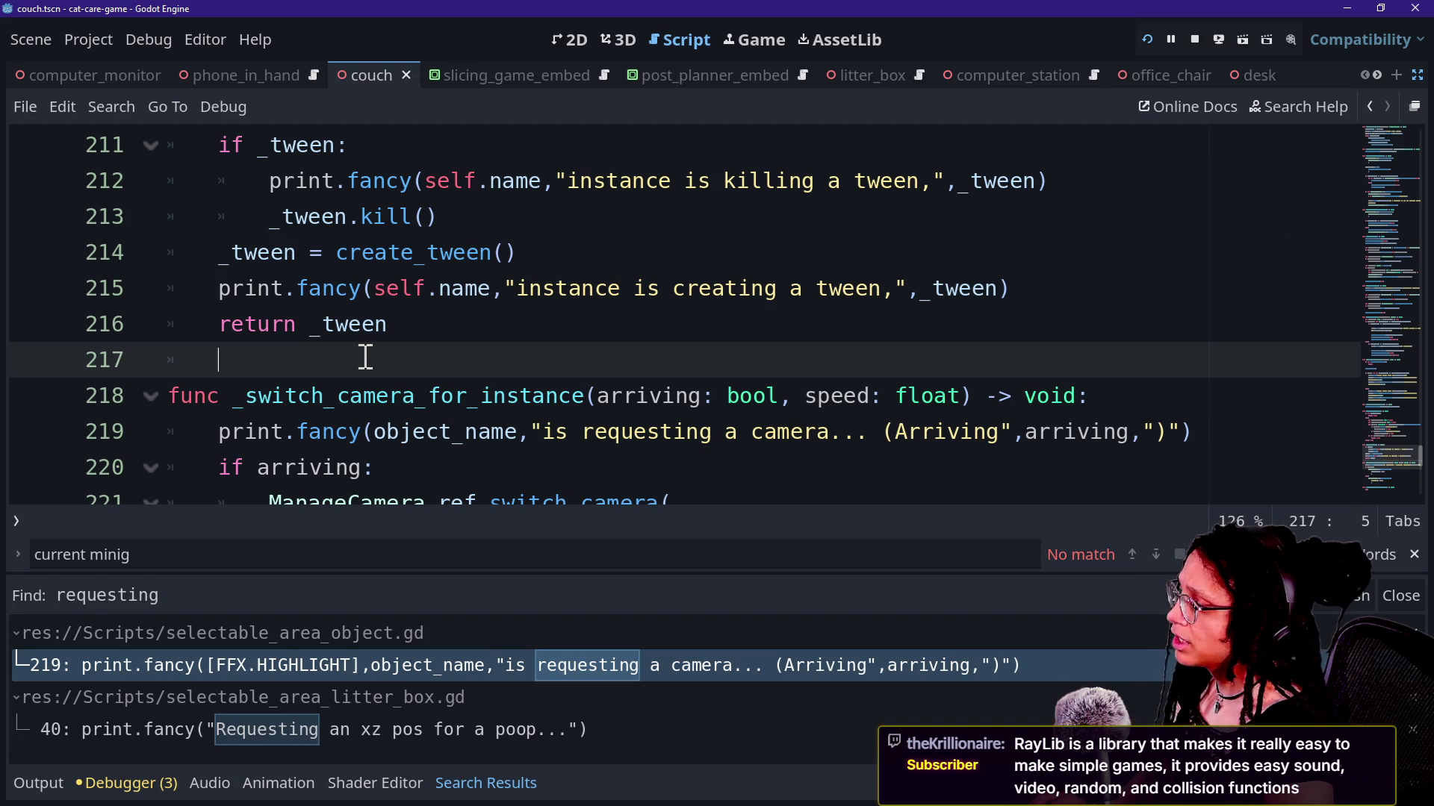
pyautogui.press('Up')
pyautogui.press('Down')
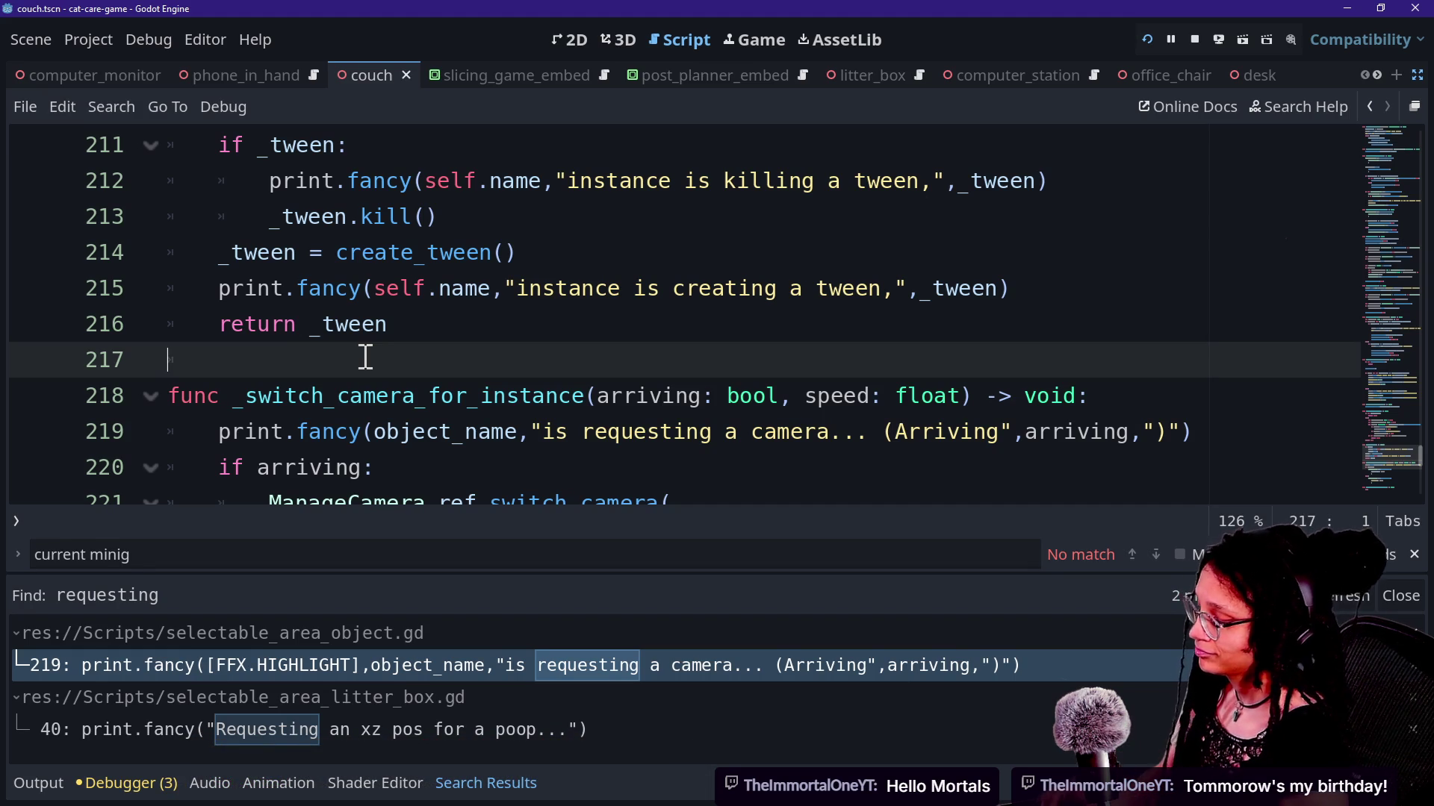
# Open ui_button_back_minigame.gd by quick-searching for 'back'.
pyautogui.hotkey('shift', 'alt', 'o')
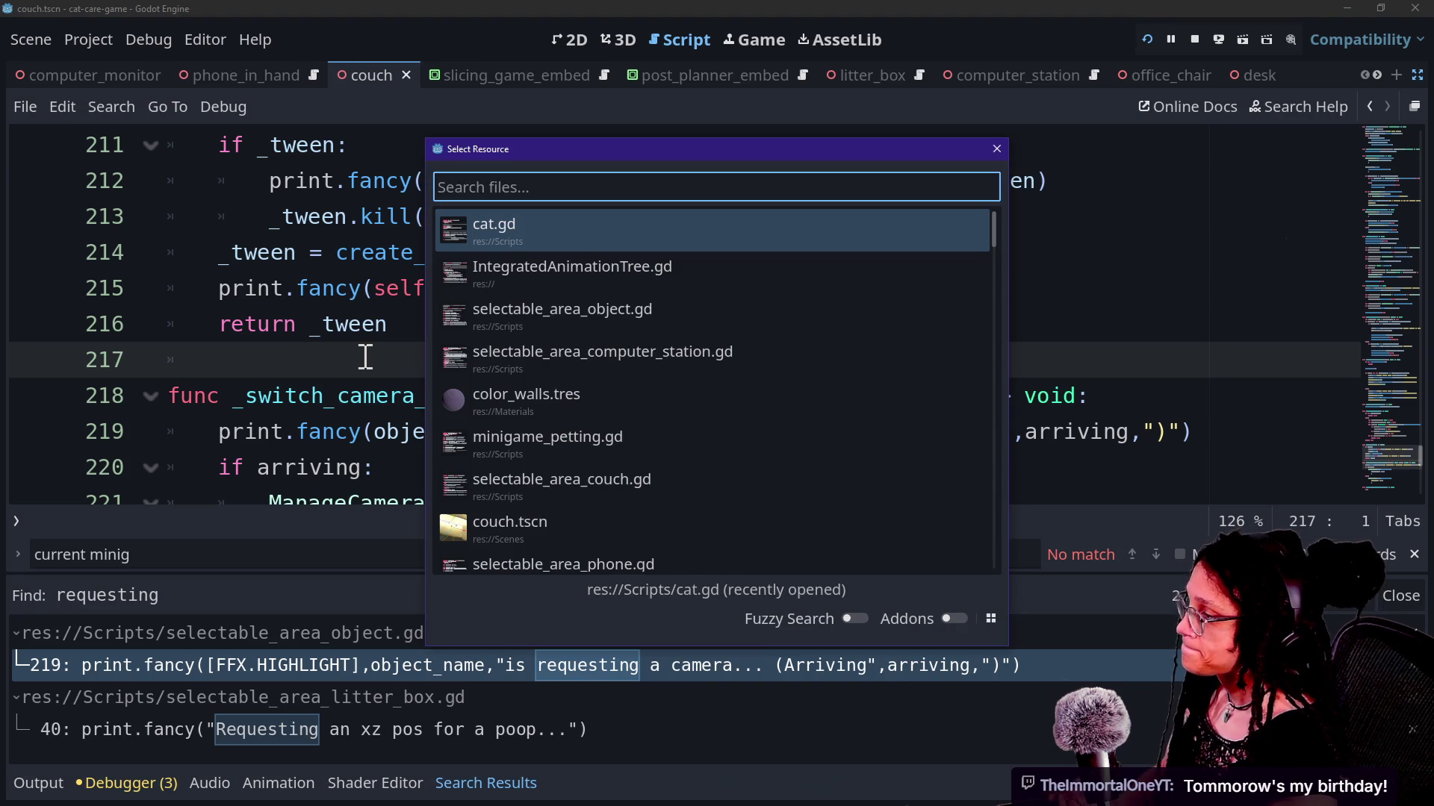
pyautogui.press('Escape')
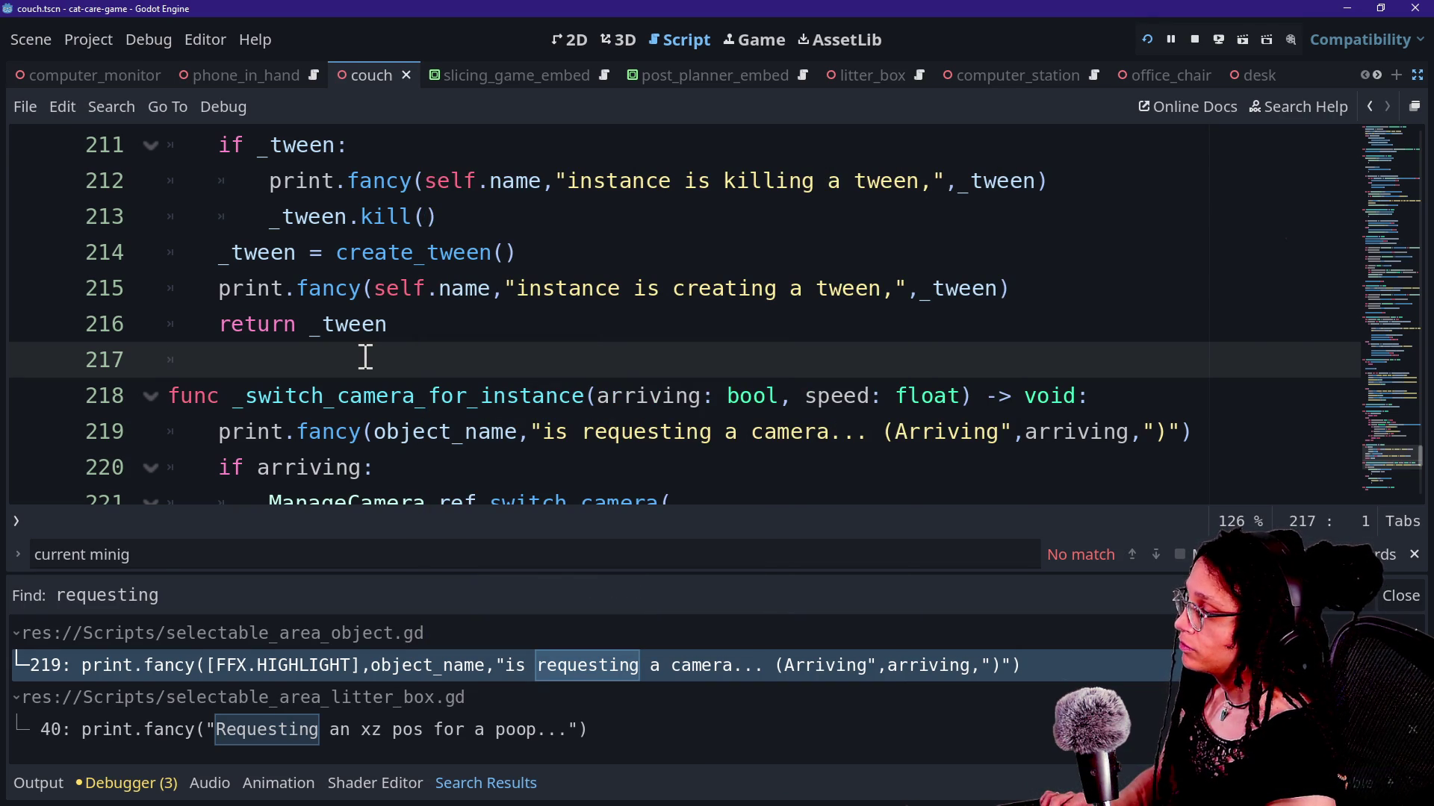
pyautogui.hotkey('shift', 'alt', 'o')
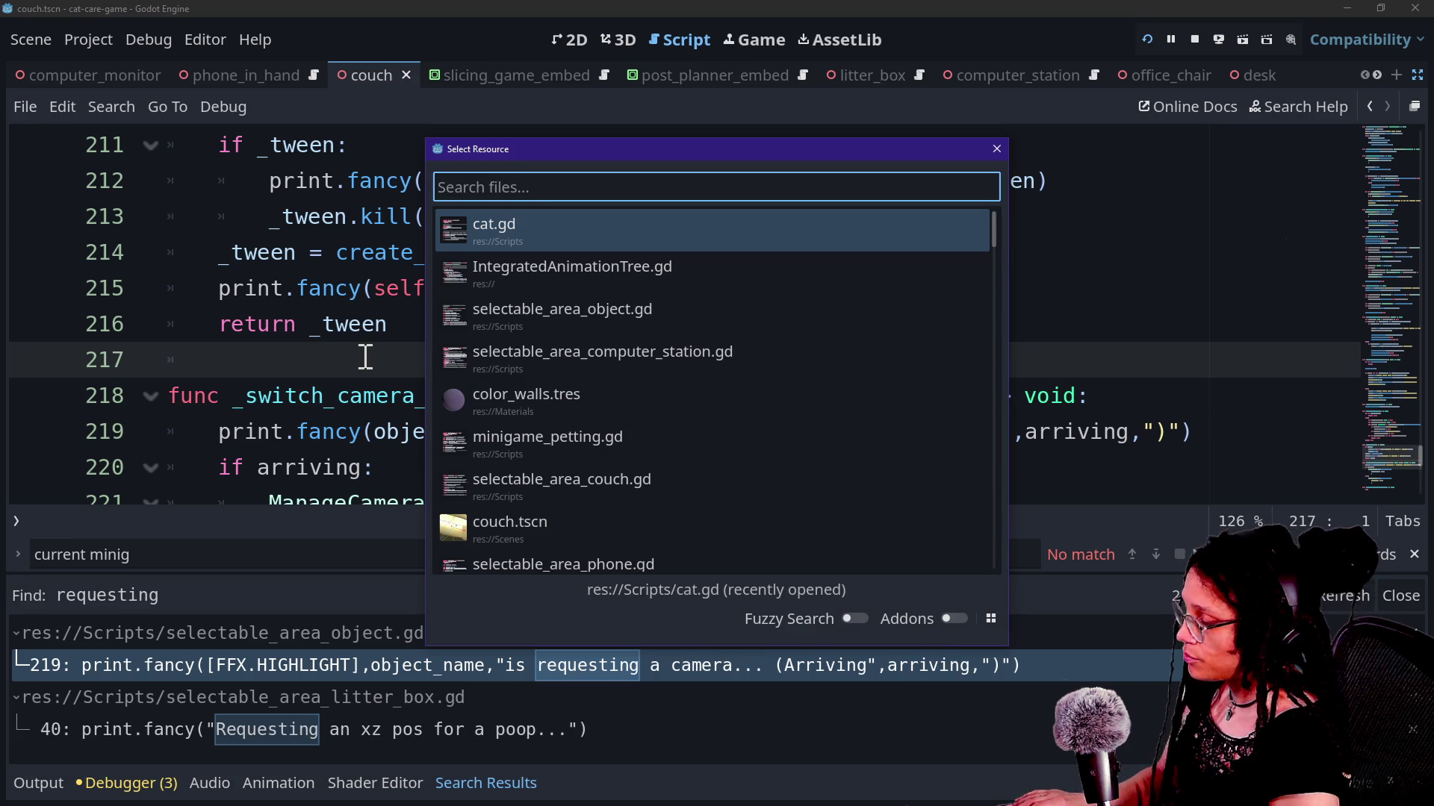
pyautogui.write('back')
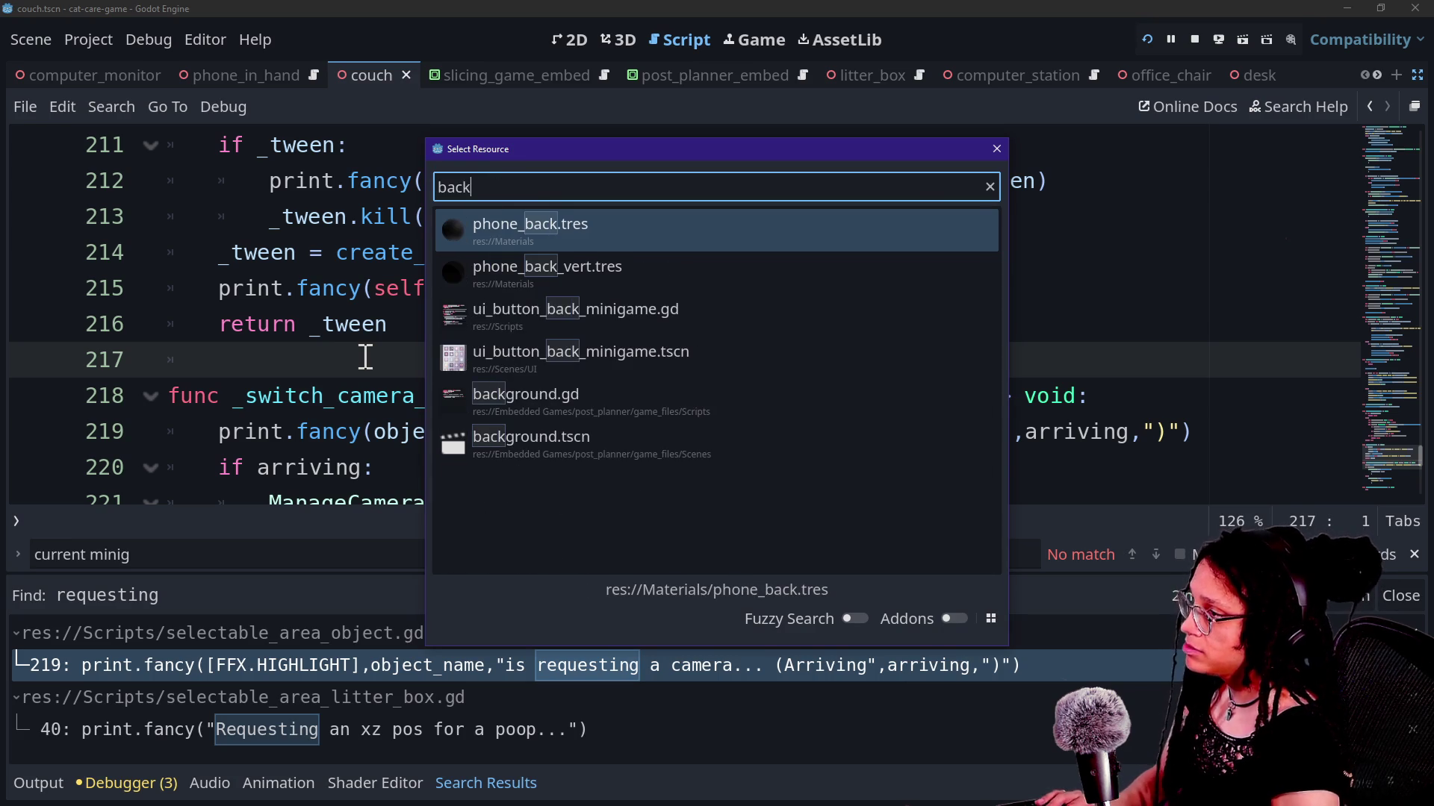
pyautogui.press('Down')
pyautogui.press('Down')
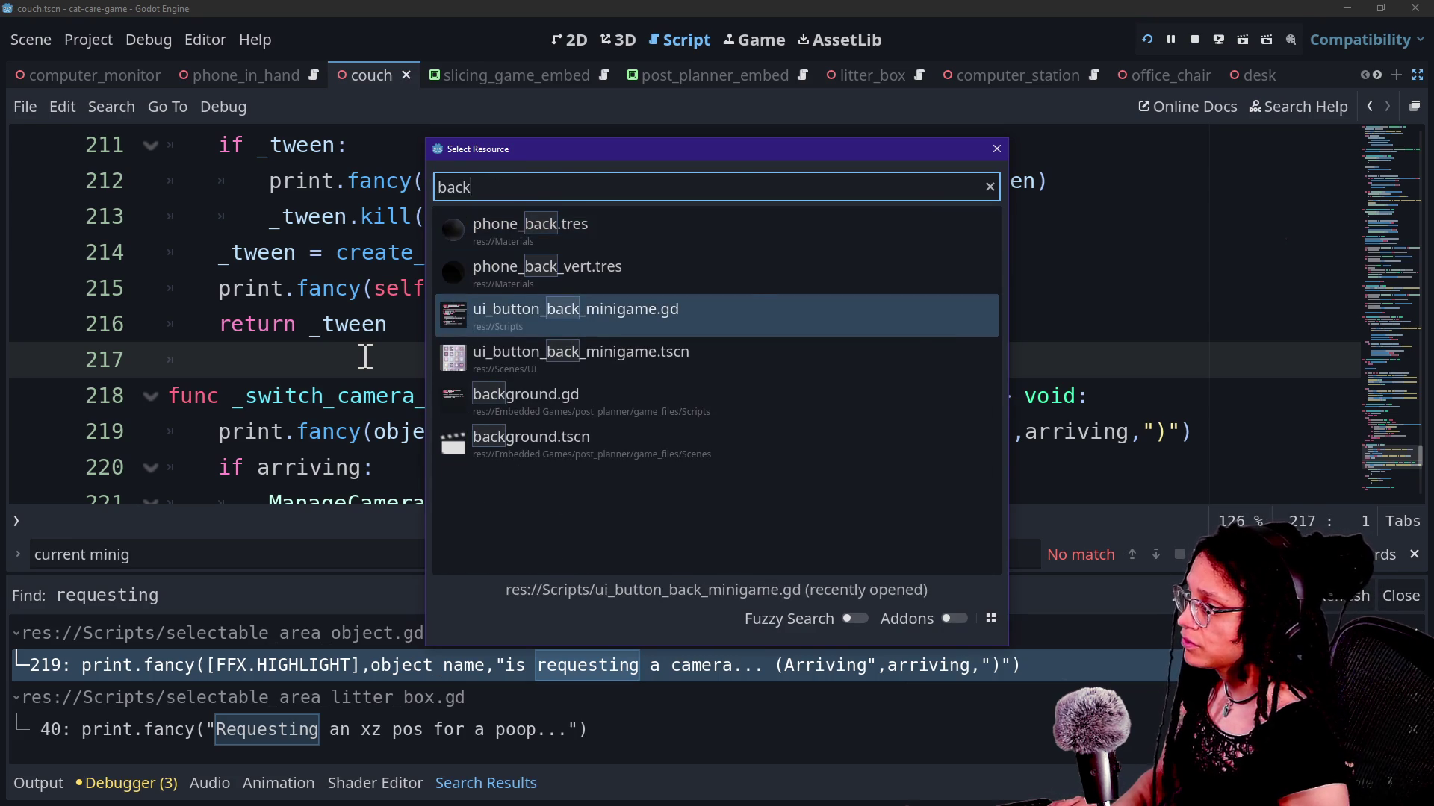
pyautogui.press('Return')
# Paste [FFX.HIGHLIGHT], into line 21's 'Back button pressed' print, save, and run the game.
pyautogui.click(496, 329)
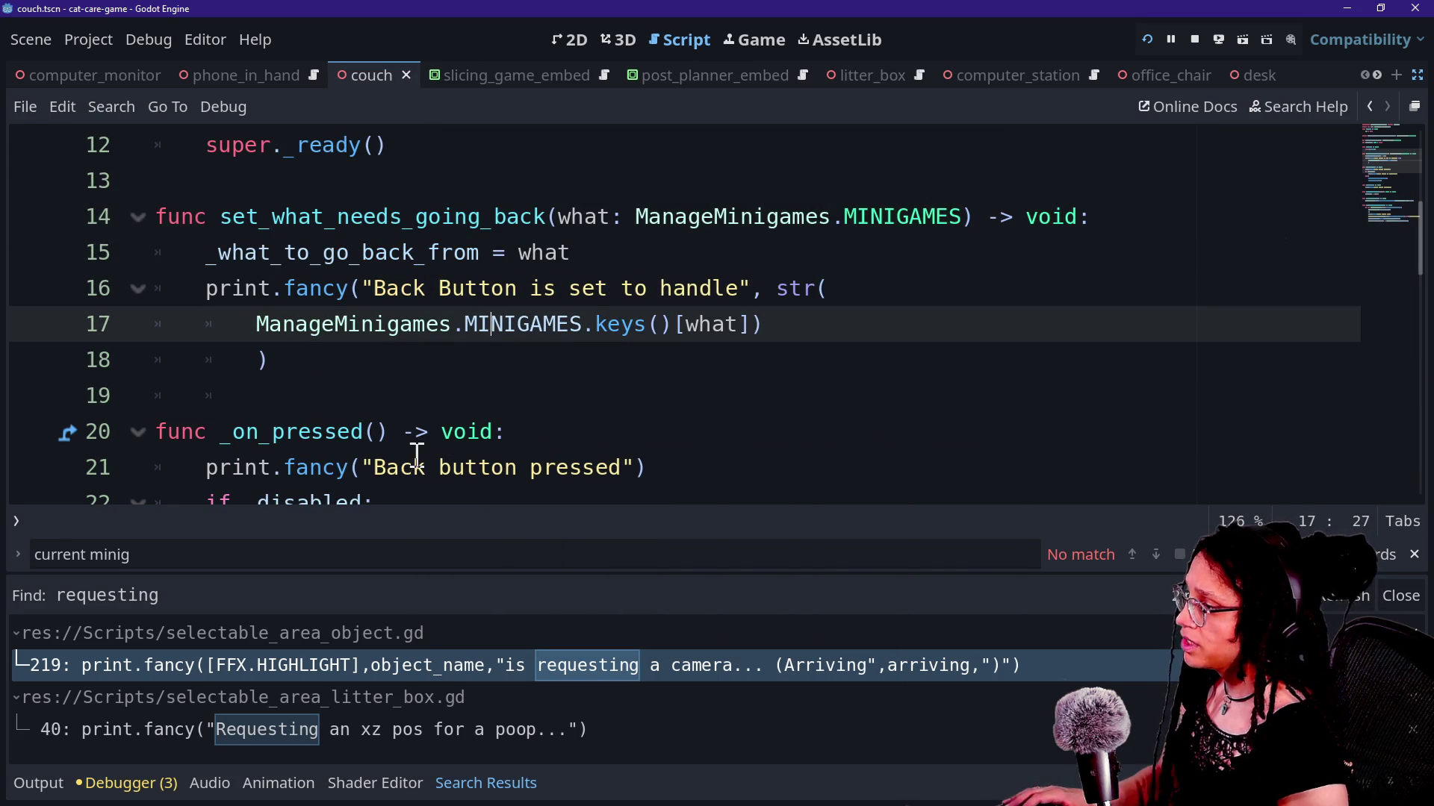
pyautogui.click(365, 468)
pyautogui.write('[FFX.HIGHLIGHT],')
pyautogui.hotkey('ctrl', 's')
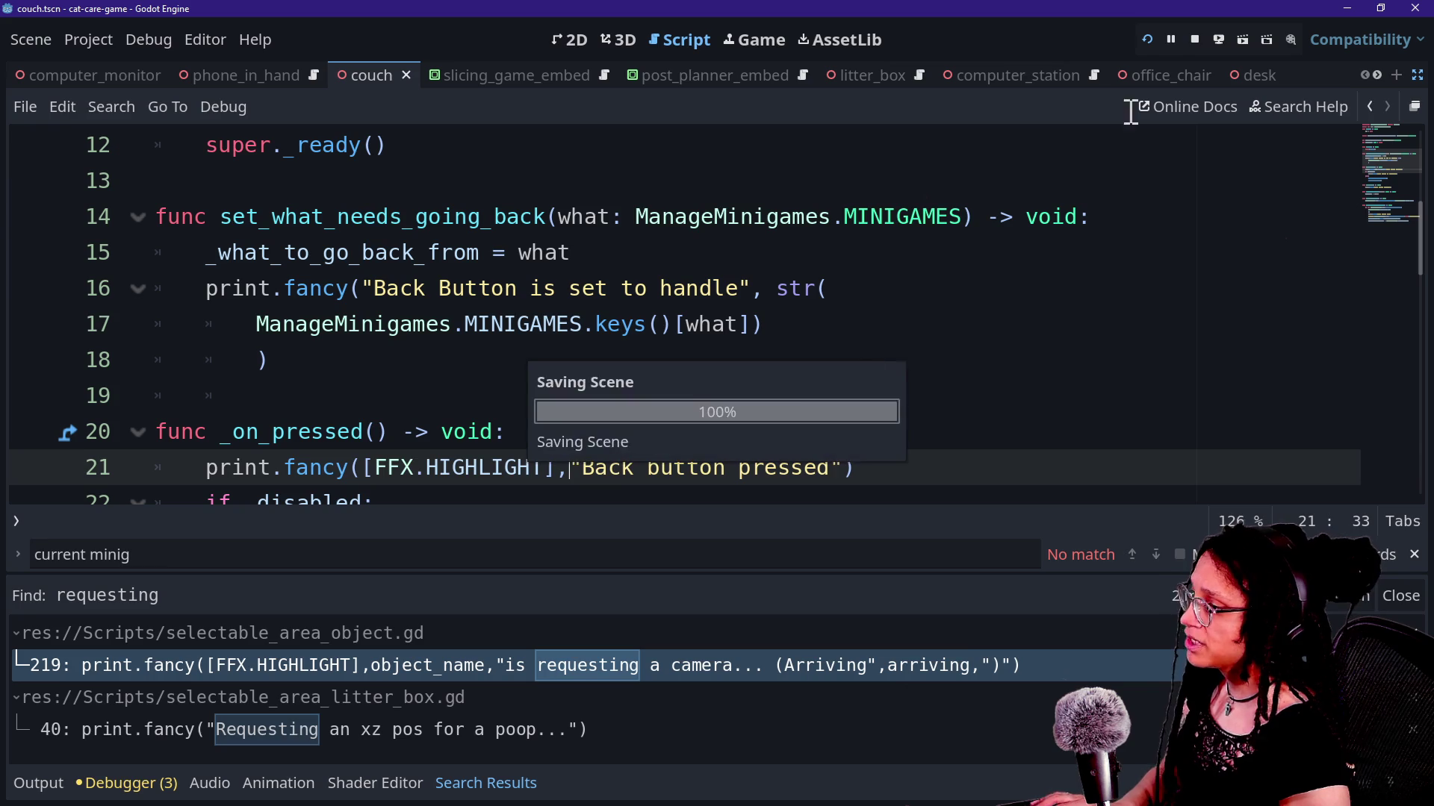
pyautogui.click(1149, 40)
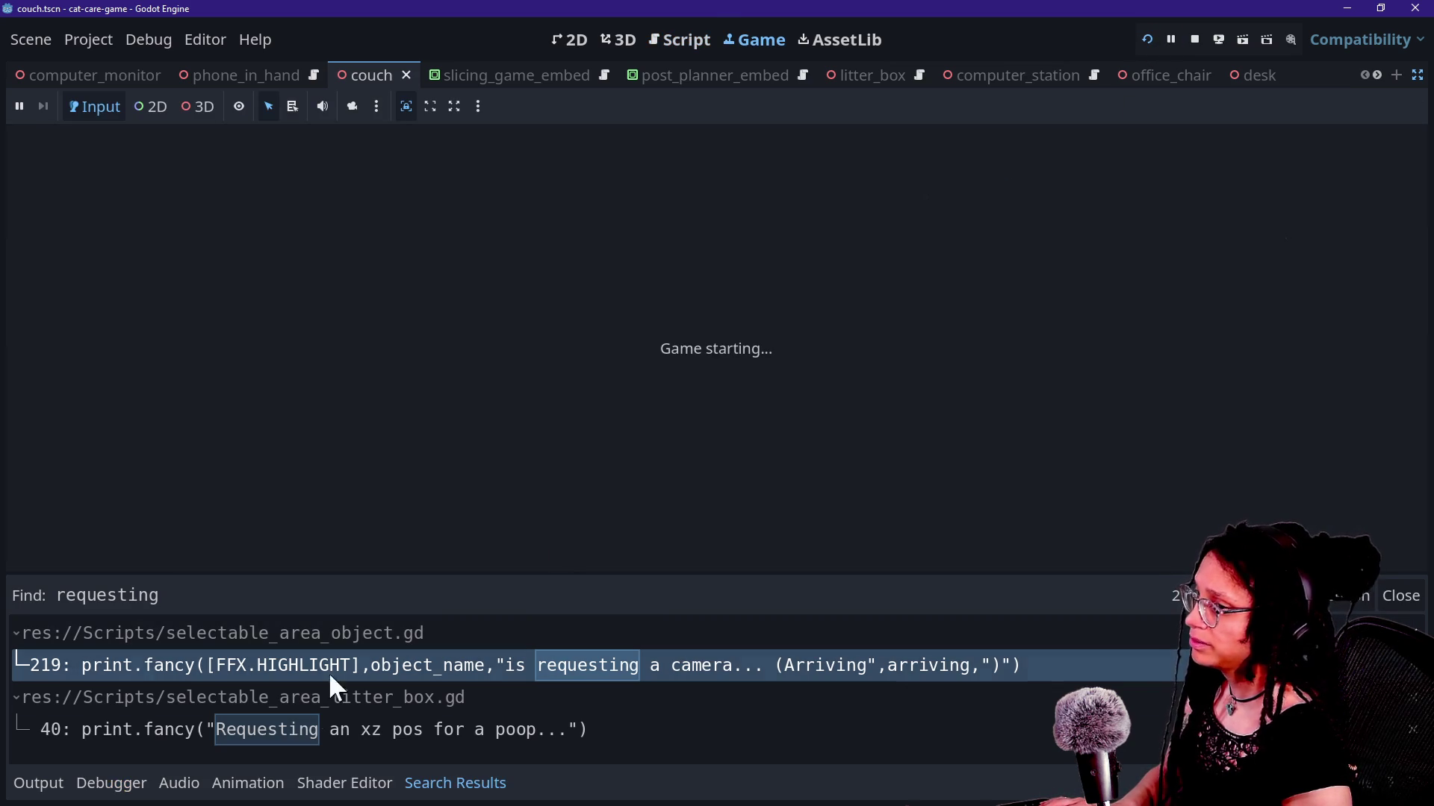
# Show the Output log, select the couch in the game, and scroll back through the logged messages.
pyautogui.click(60, 788)
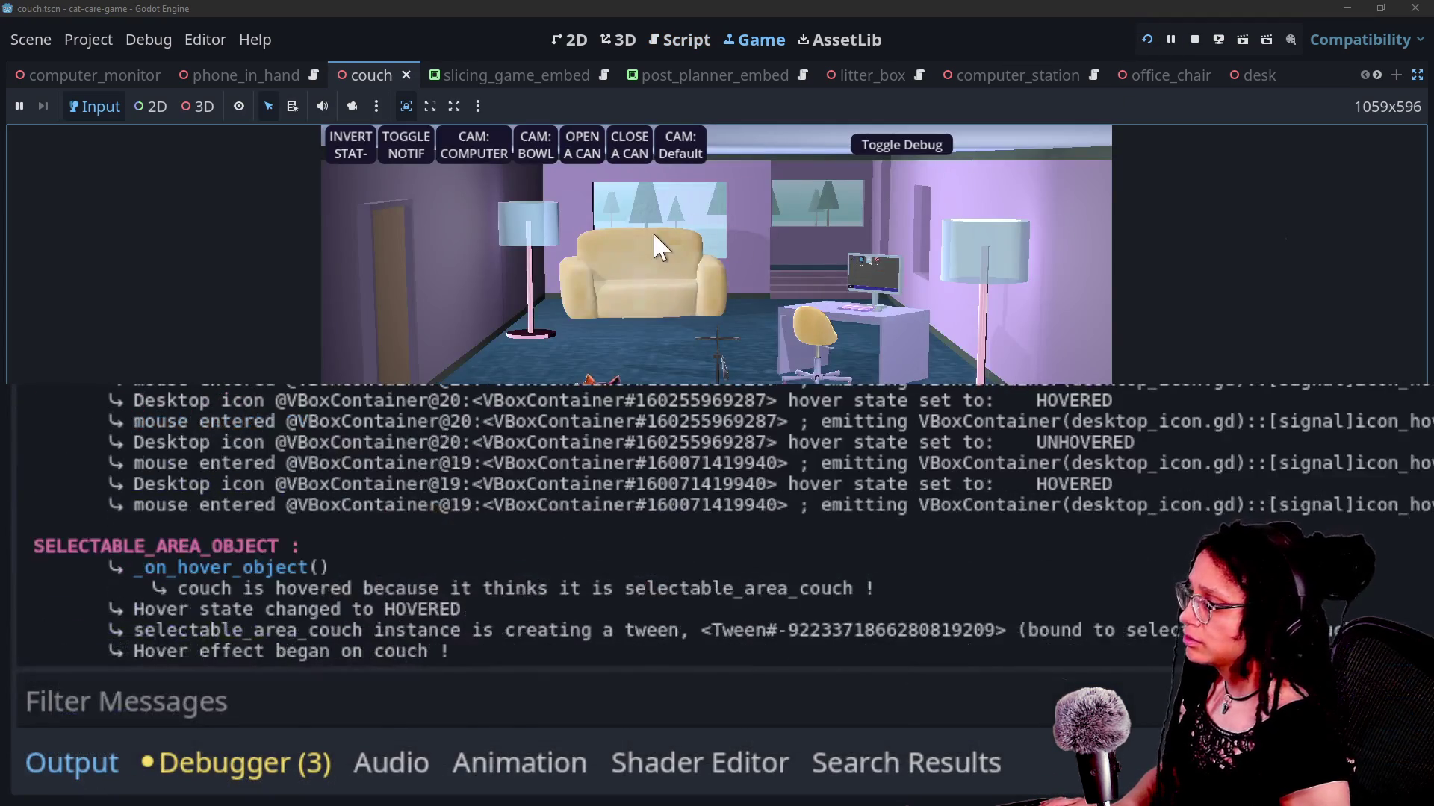
pyautogui.click(656, 243)
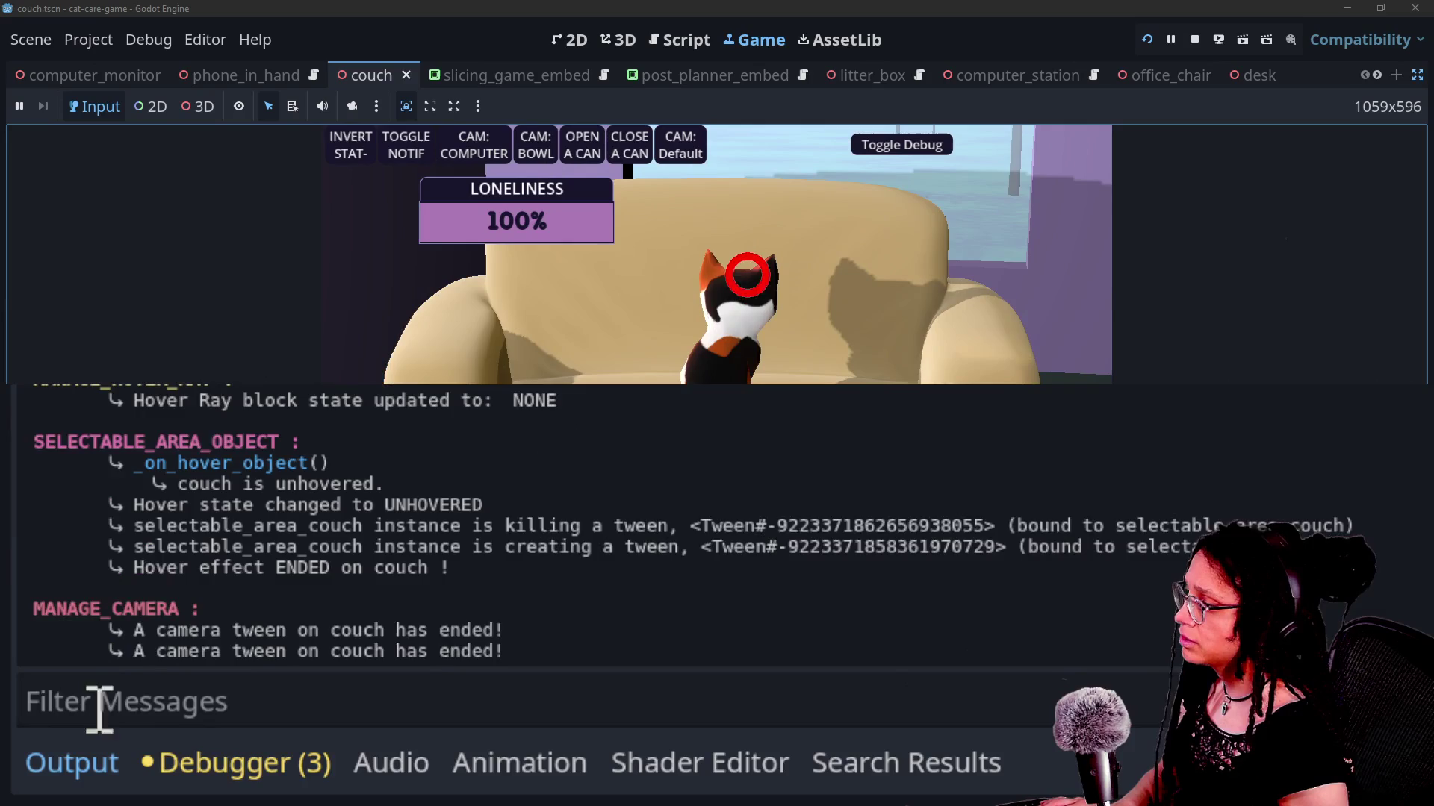
pyautogui.scroll(3, 142, 661)
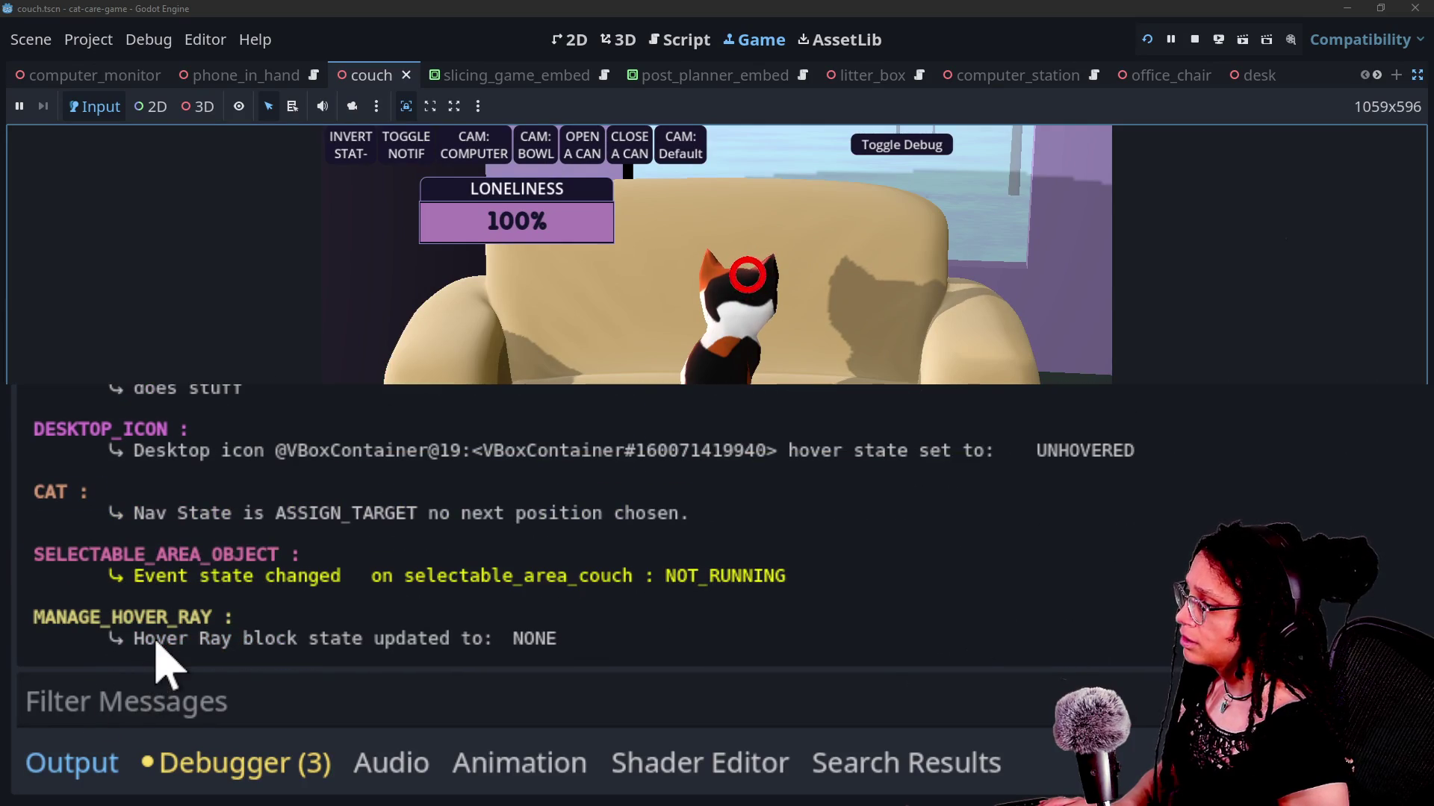
pyautogui.moveTo(134, 576); pyautogui.dragTo(472, 579)
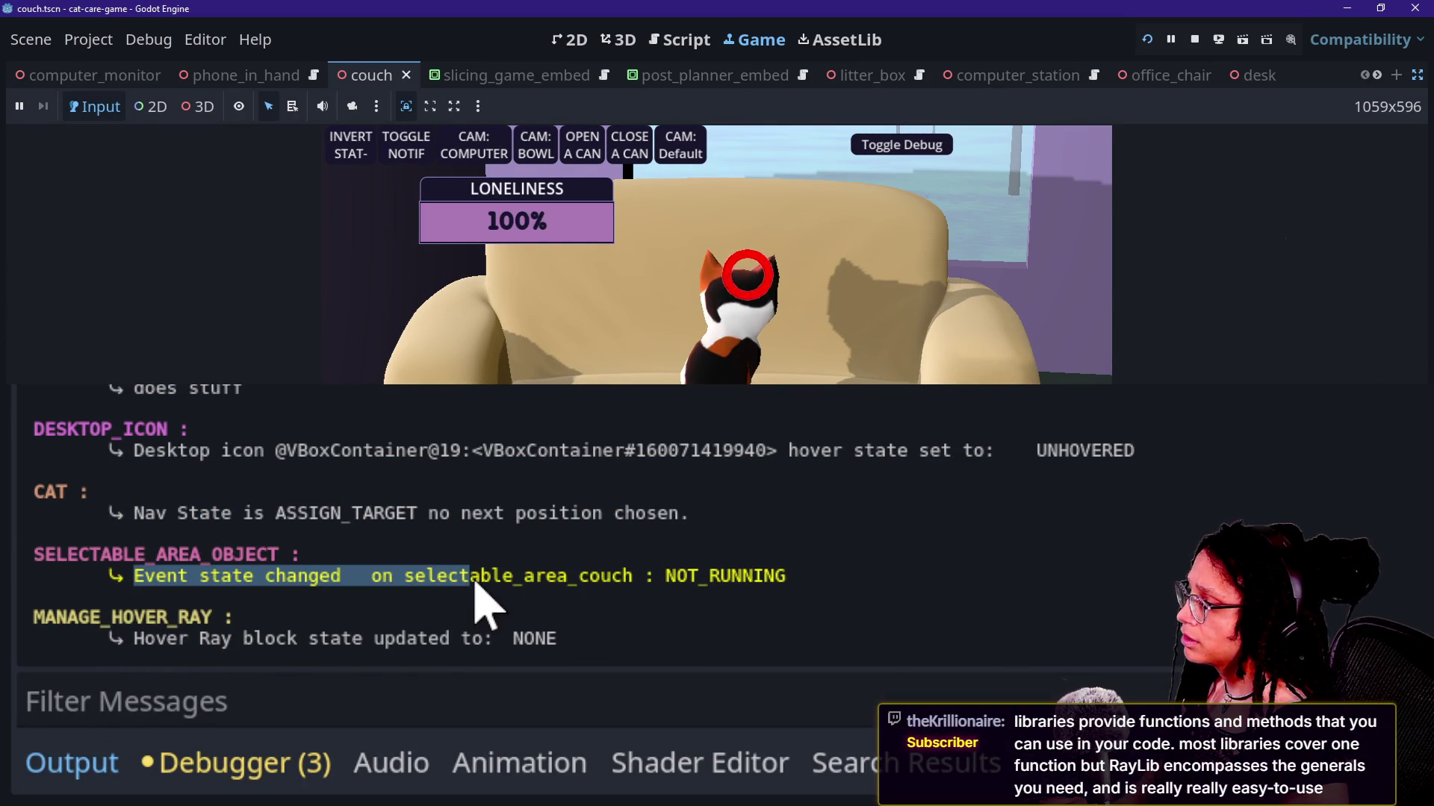
pyautogui.click(460, 588)
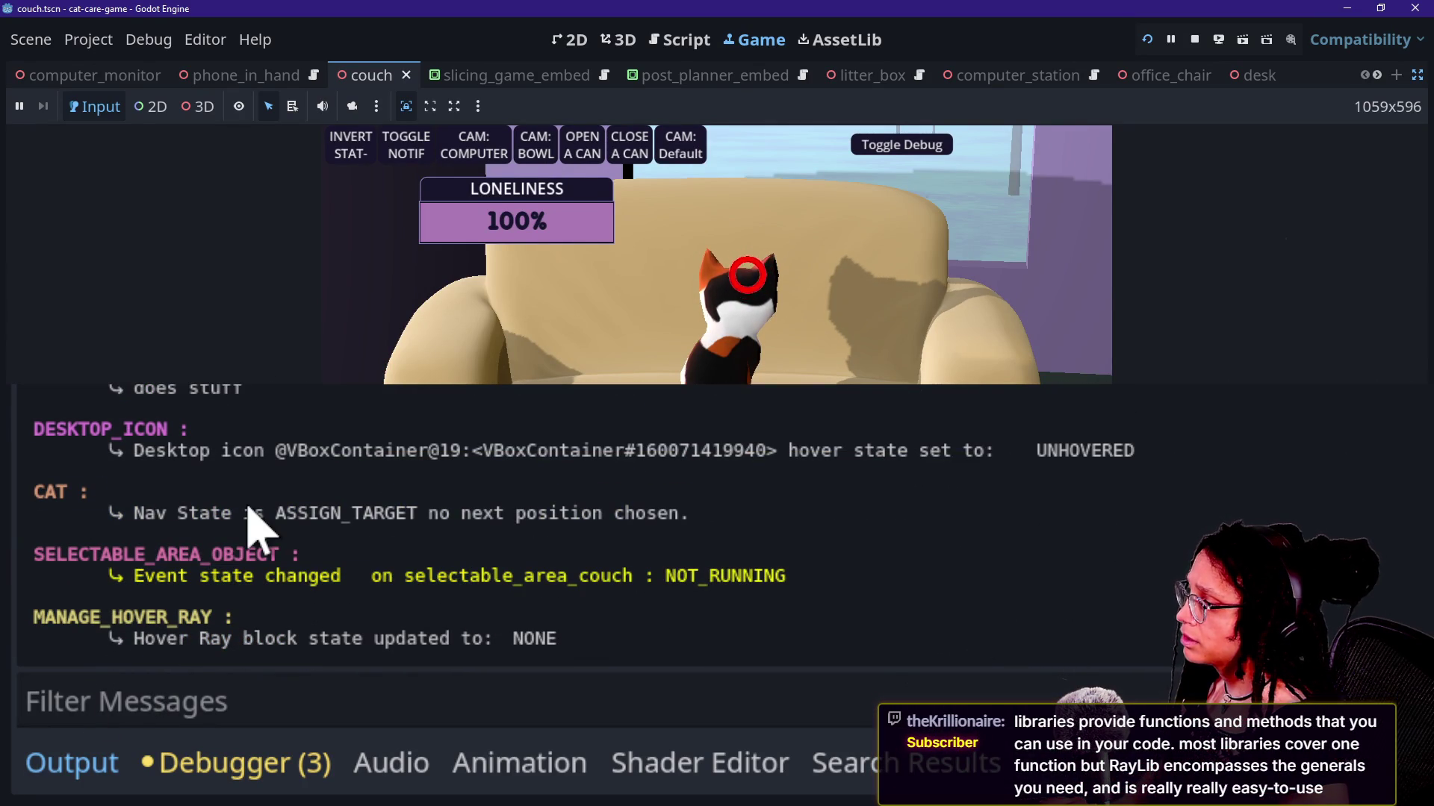
pyautogui.moveTo(243, 513); pyautogui.dragTo(299, 560)
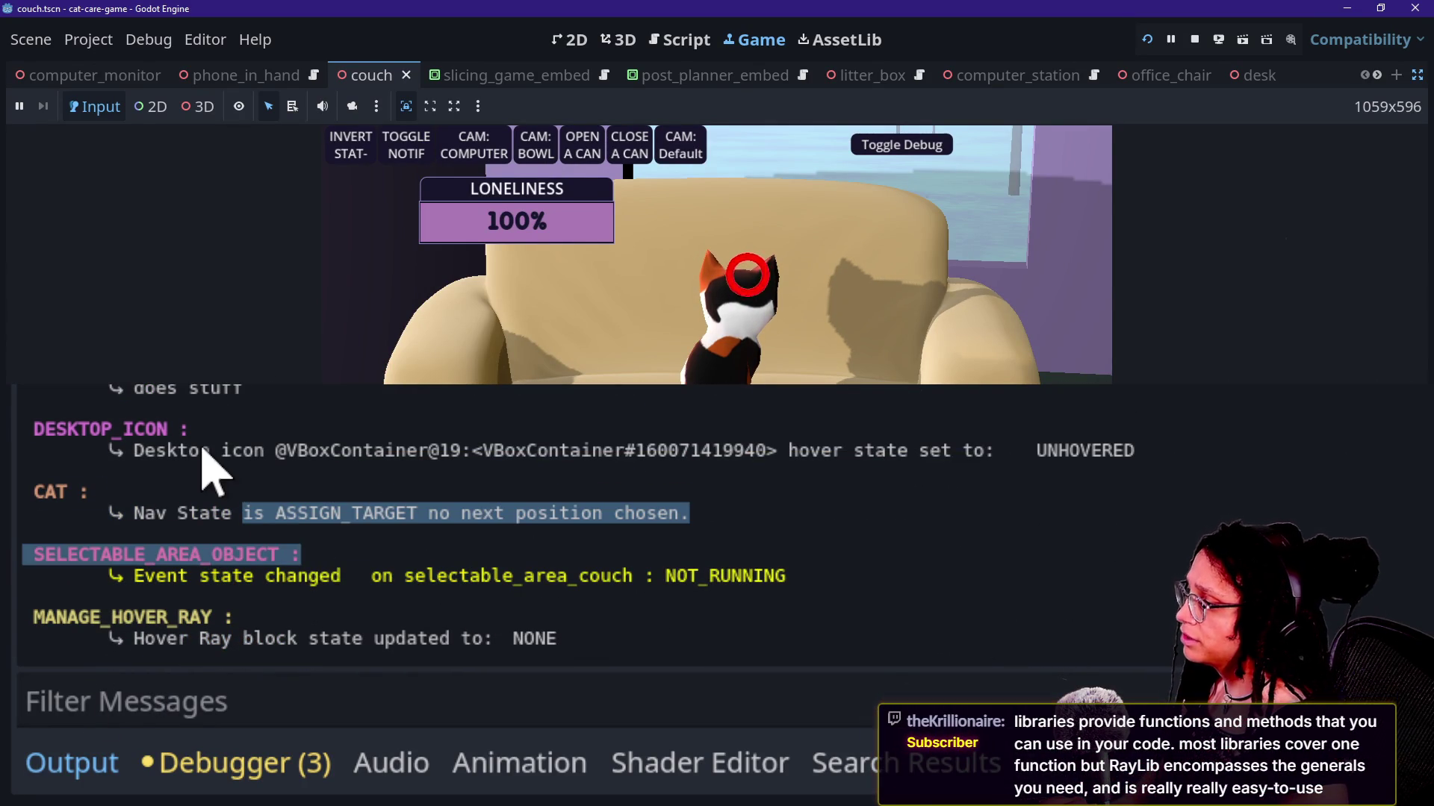
pyautogui.scroll(4, 213, 471)
pyautogui.scroll(15, 213, 471)
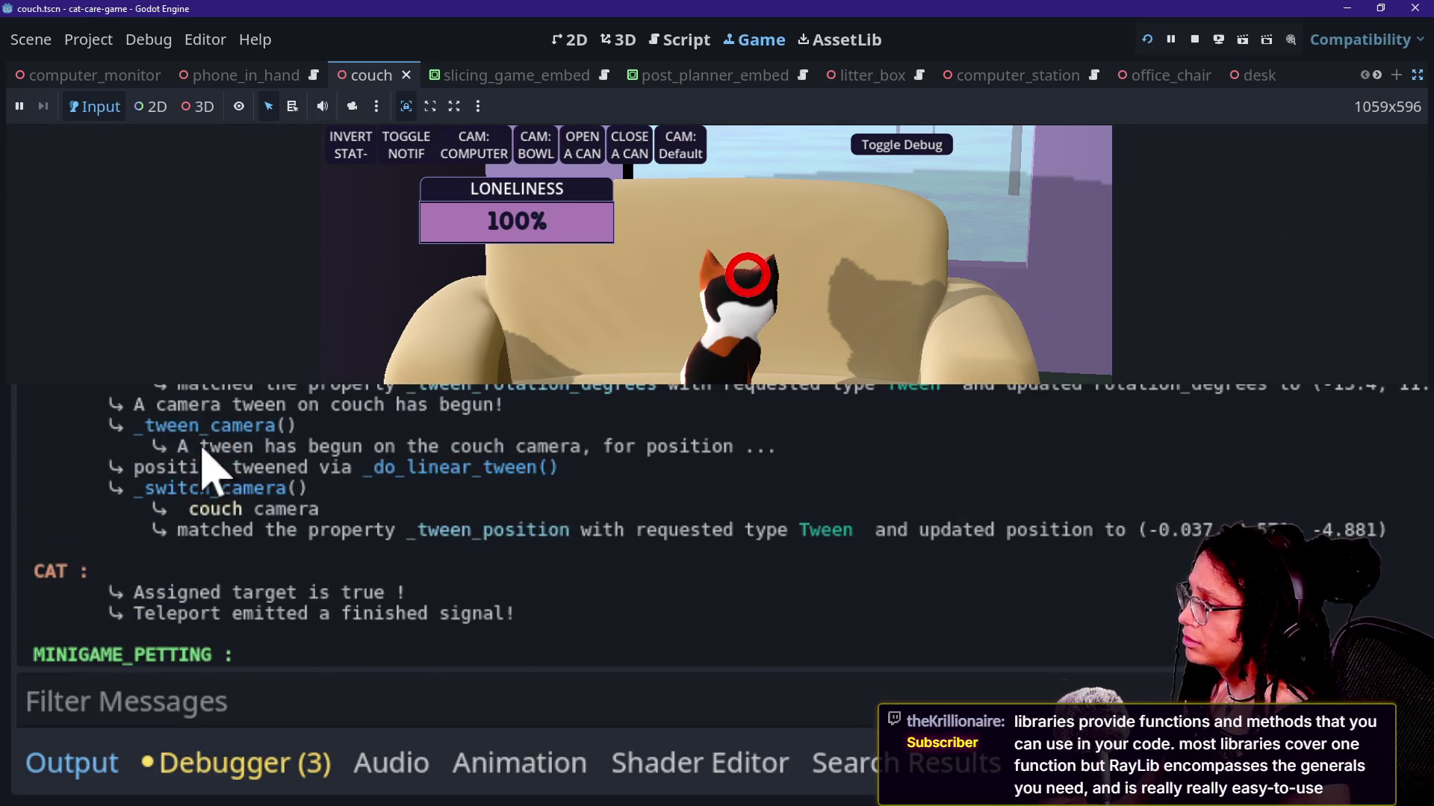
pyautogui.scroll(15, 212, 470)
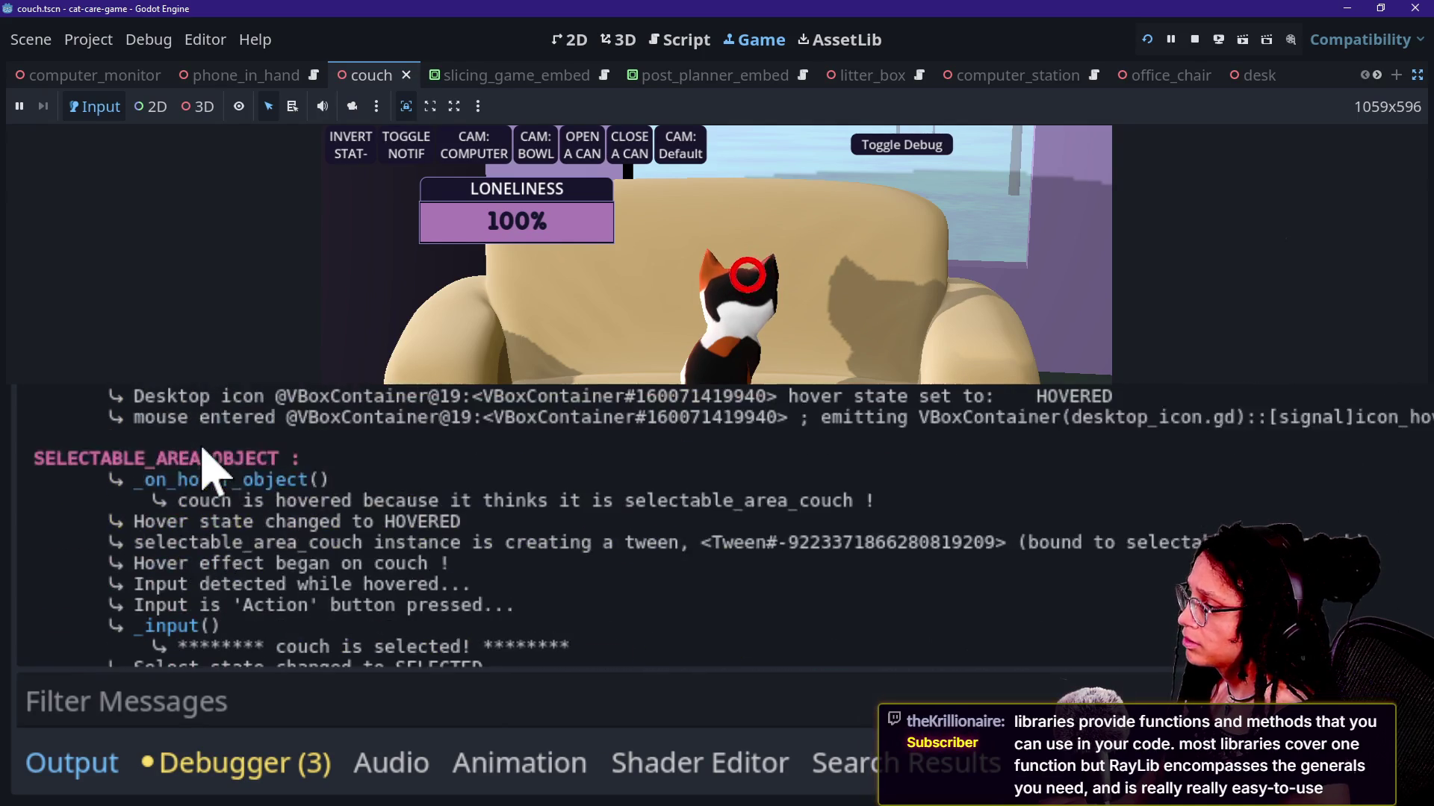
pyautogui.scroll(5, 213, 471)
pyautogui.click(701, 45)
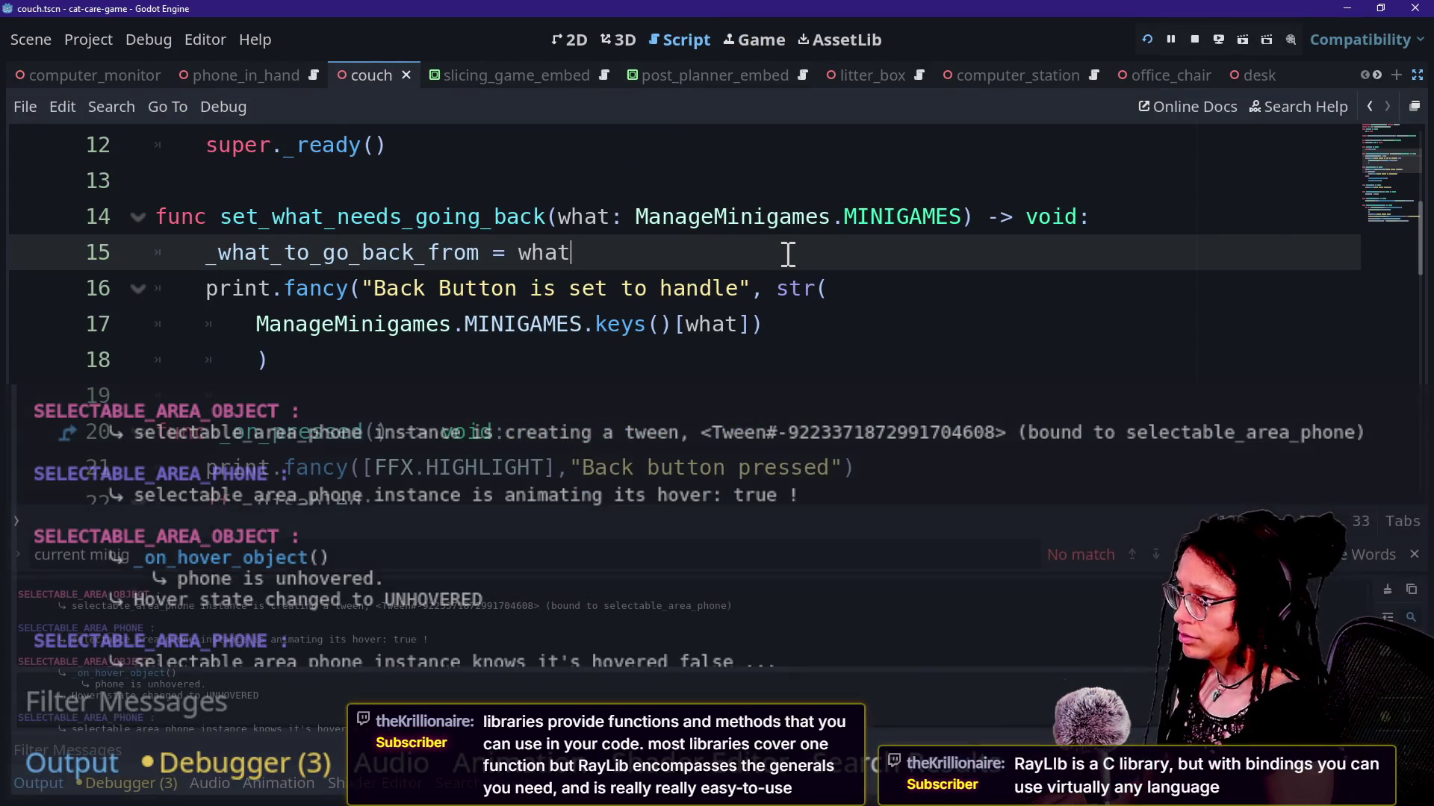
# Search all project files for 'event state' and open the line 78 match in selectable_area_object.gd.
pyautogui.hotkey('ctrl', 'f')
pyautogui.write('event')
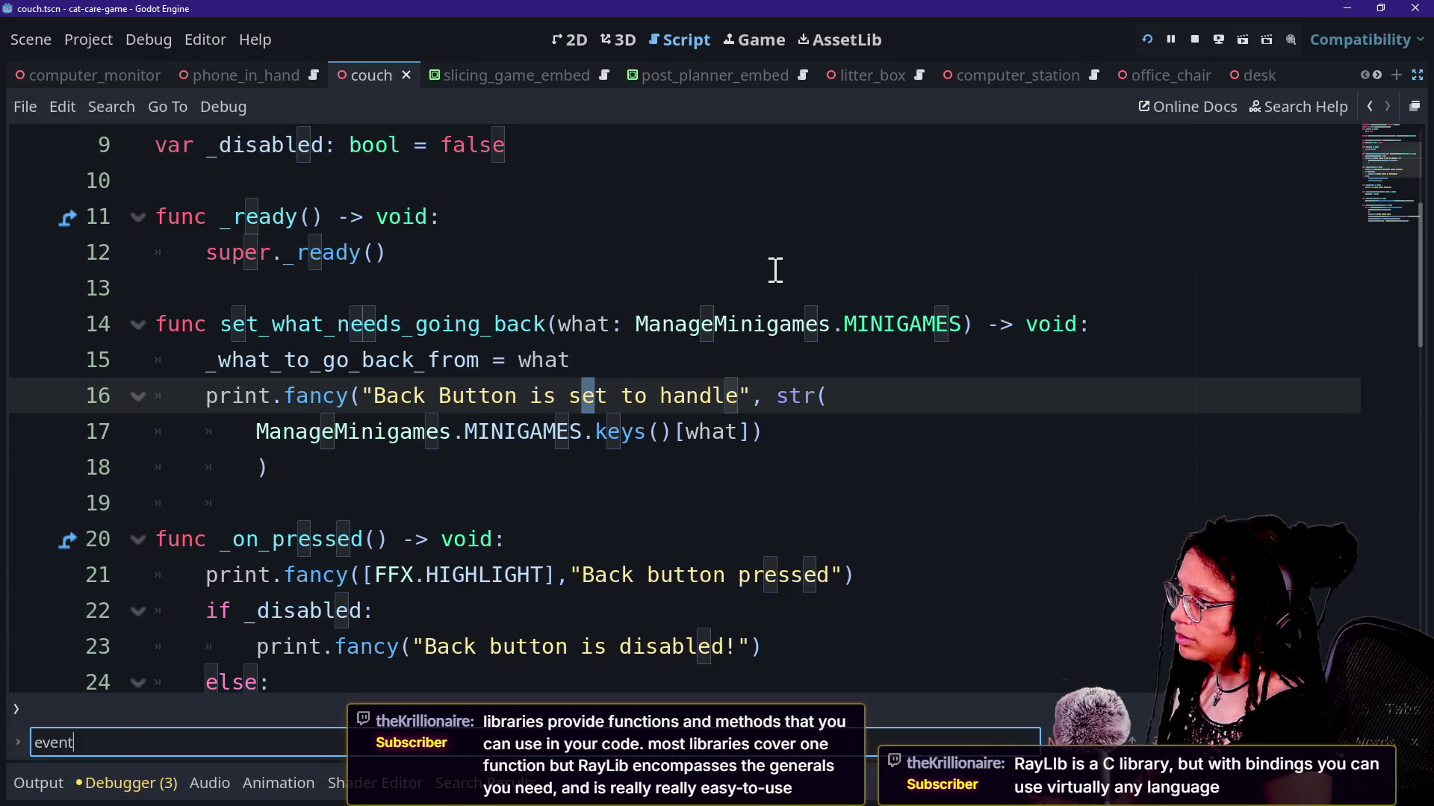
pyautogui.hotkey('shift', 'alt', 'o')
pyautogui.press('Escape')
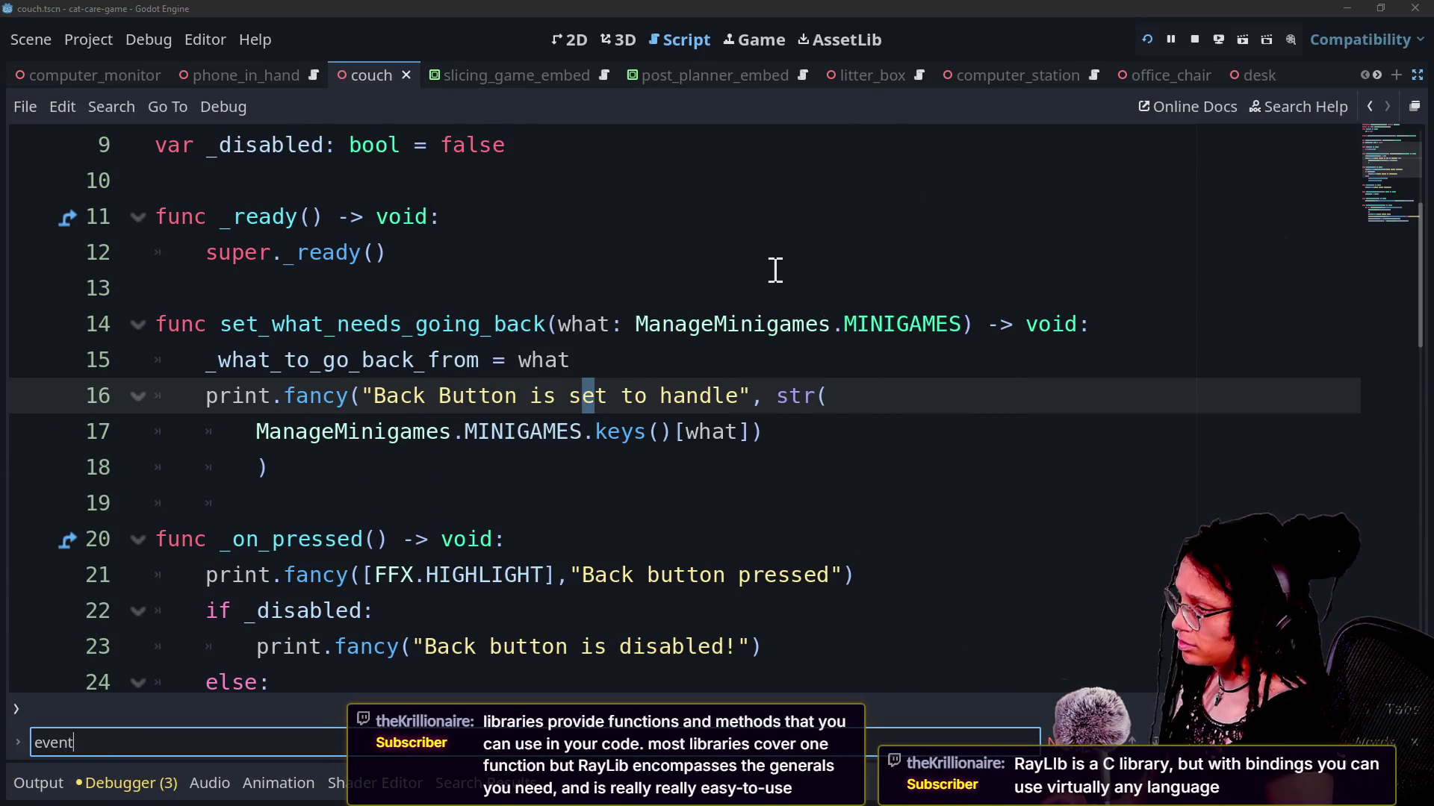
pyautogui.hotkey('ctrl', 'shift', 'f')
pyautogui.write('even')
pyautogui.write('e')
pyautogui.press('Return')
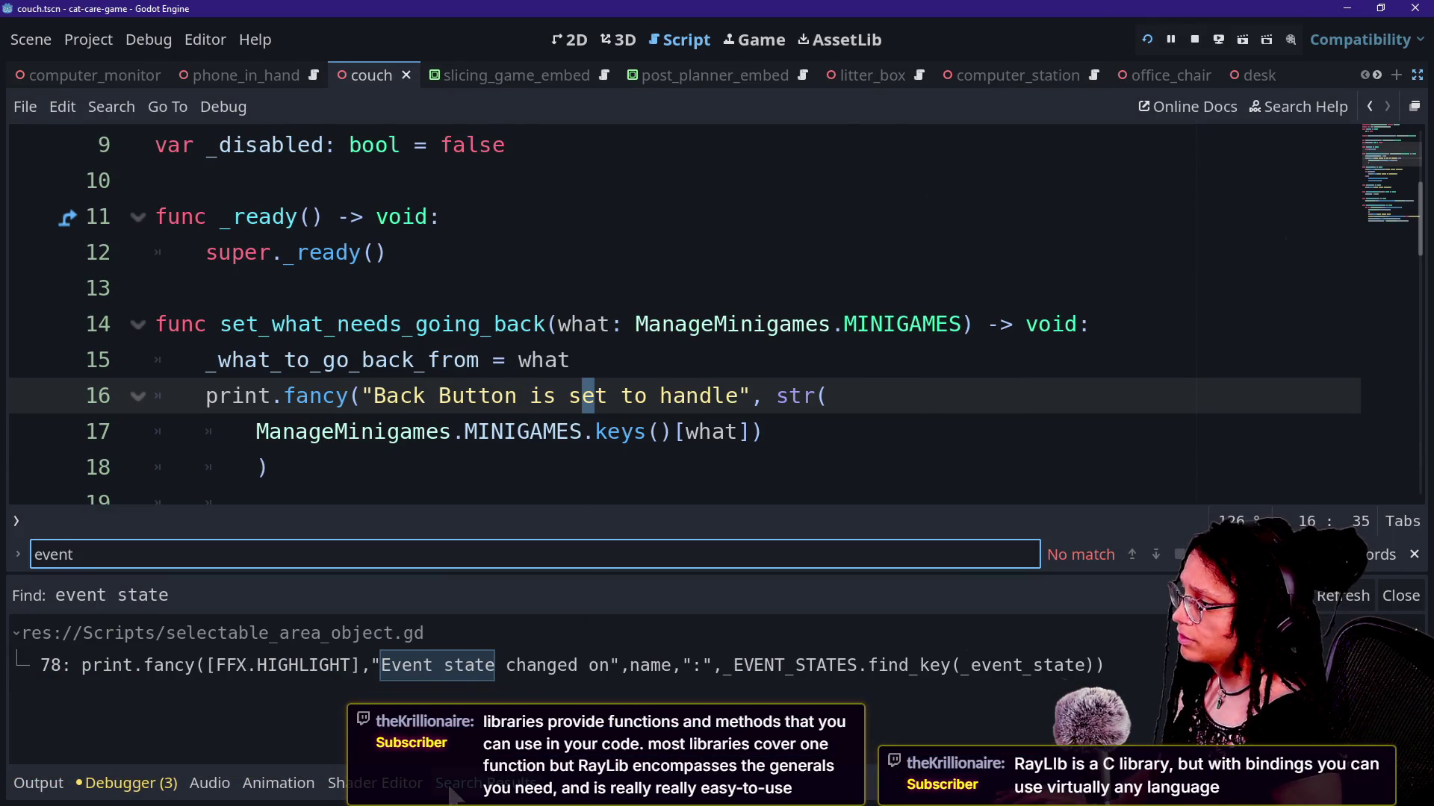
pyautogui.click(460, 677)
# Delete [FFX.HIGHLIGHT] from the 'Event state changed on' print, save, and run the project.
pyautogui.moveTo(584, 146)
pyautogui.mouseDown()
pyautogui.moveTo(394, 168)
pyautogui.moveTo(385, 146)
pyautogui.mouseUp()
pyautogui.press('Delete')
pyautogui.hotkey('ctrl', 's')
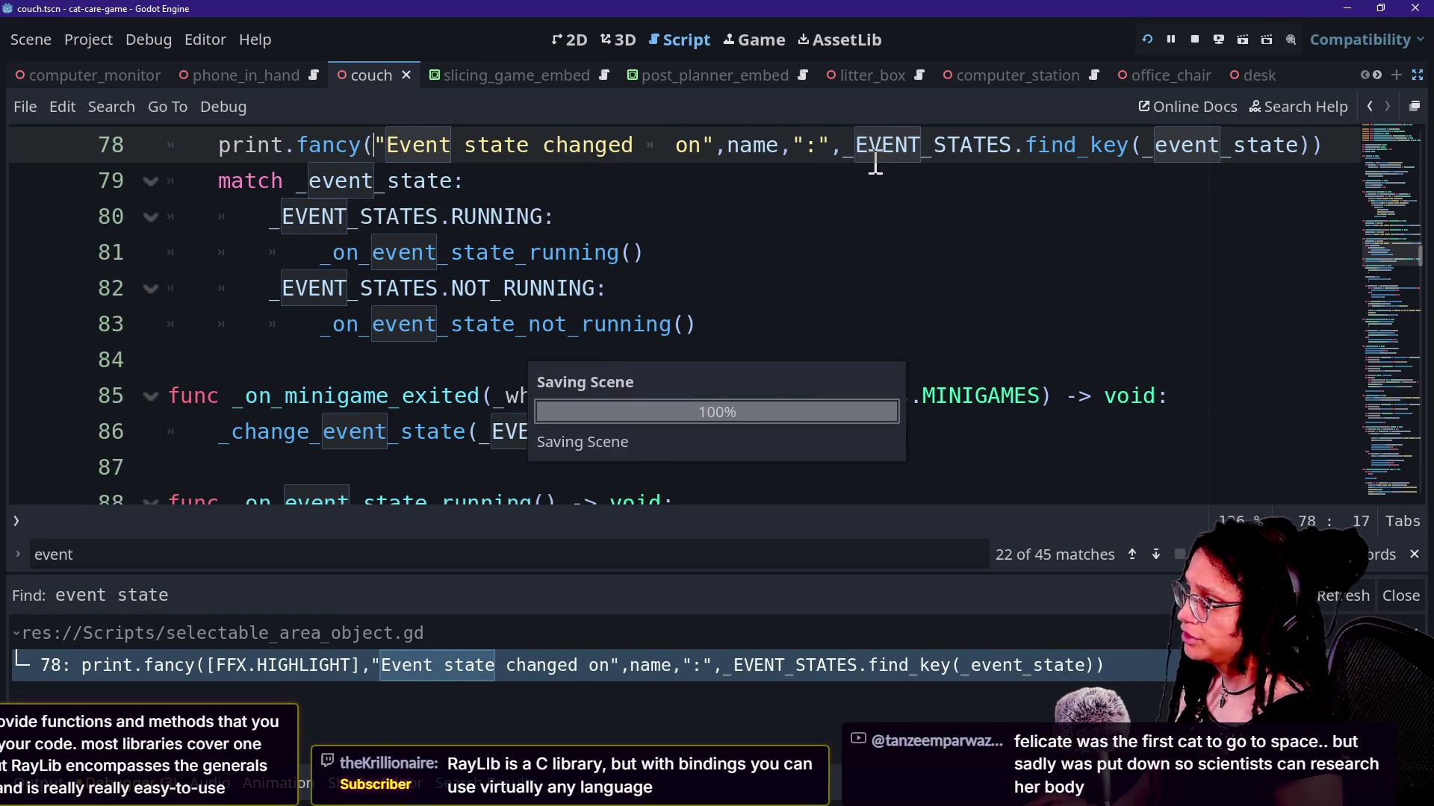
pyautogui.click(1151, 37)
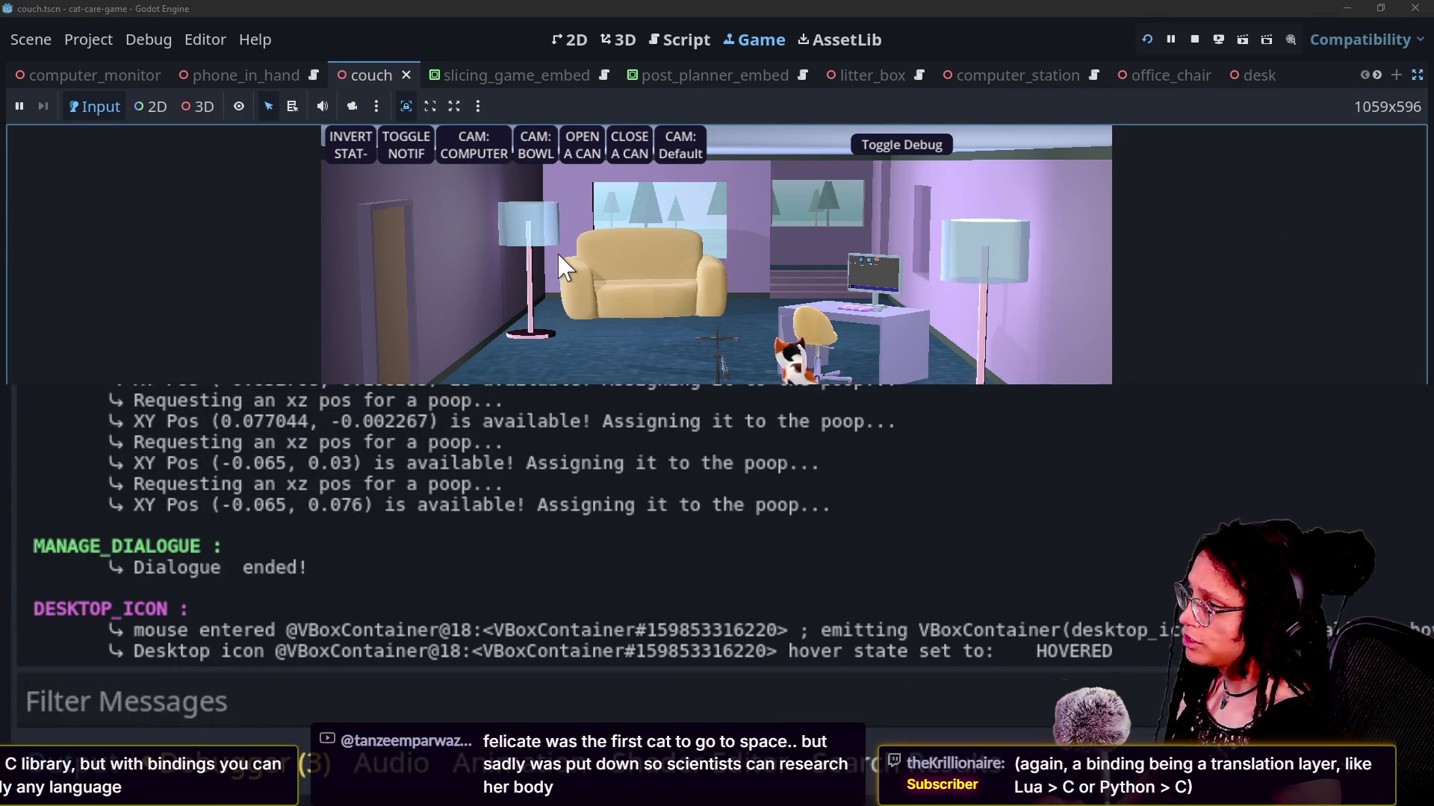
pyautogui.click(597, 291)
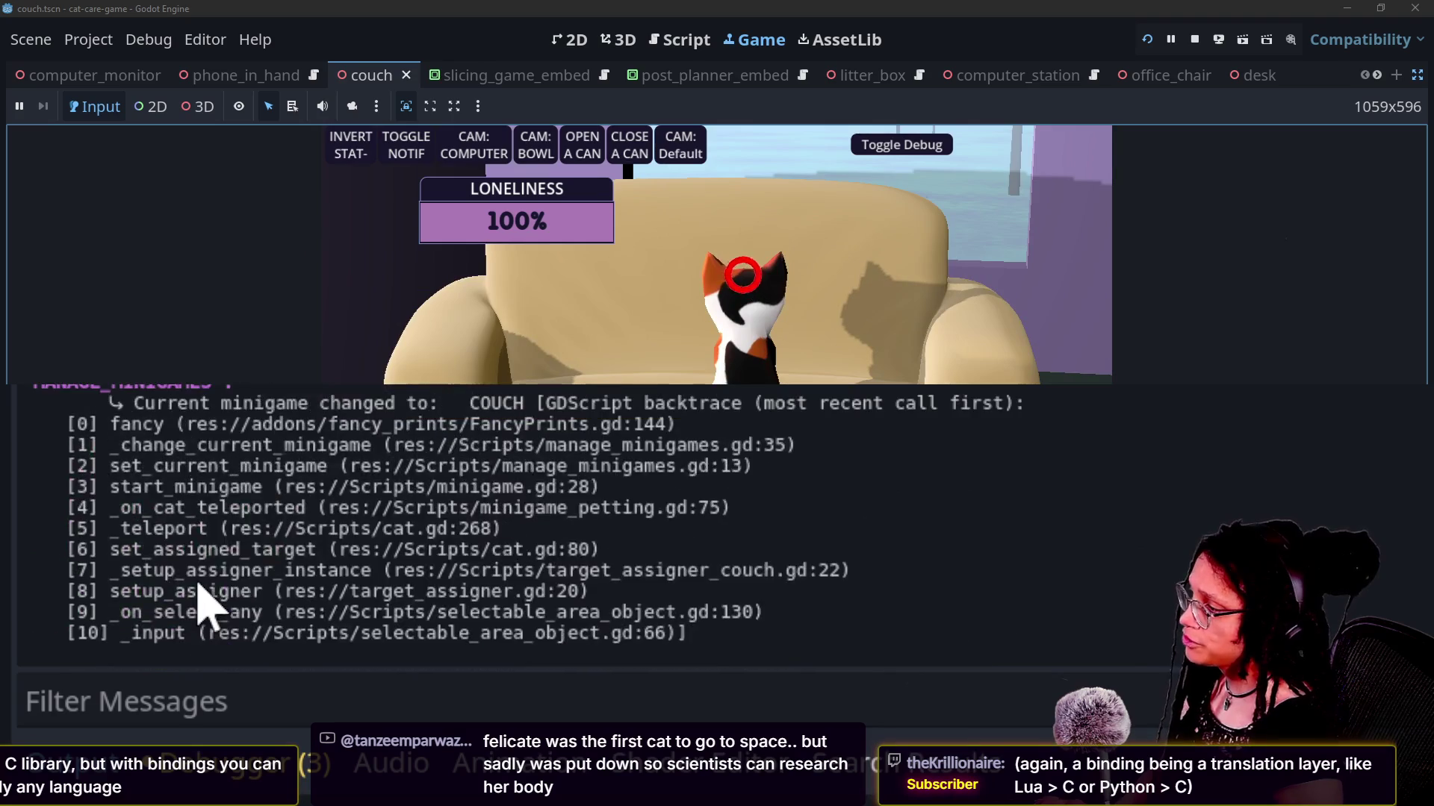
pyautogui.scroll(10, 201, 605)
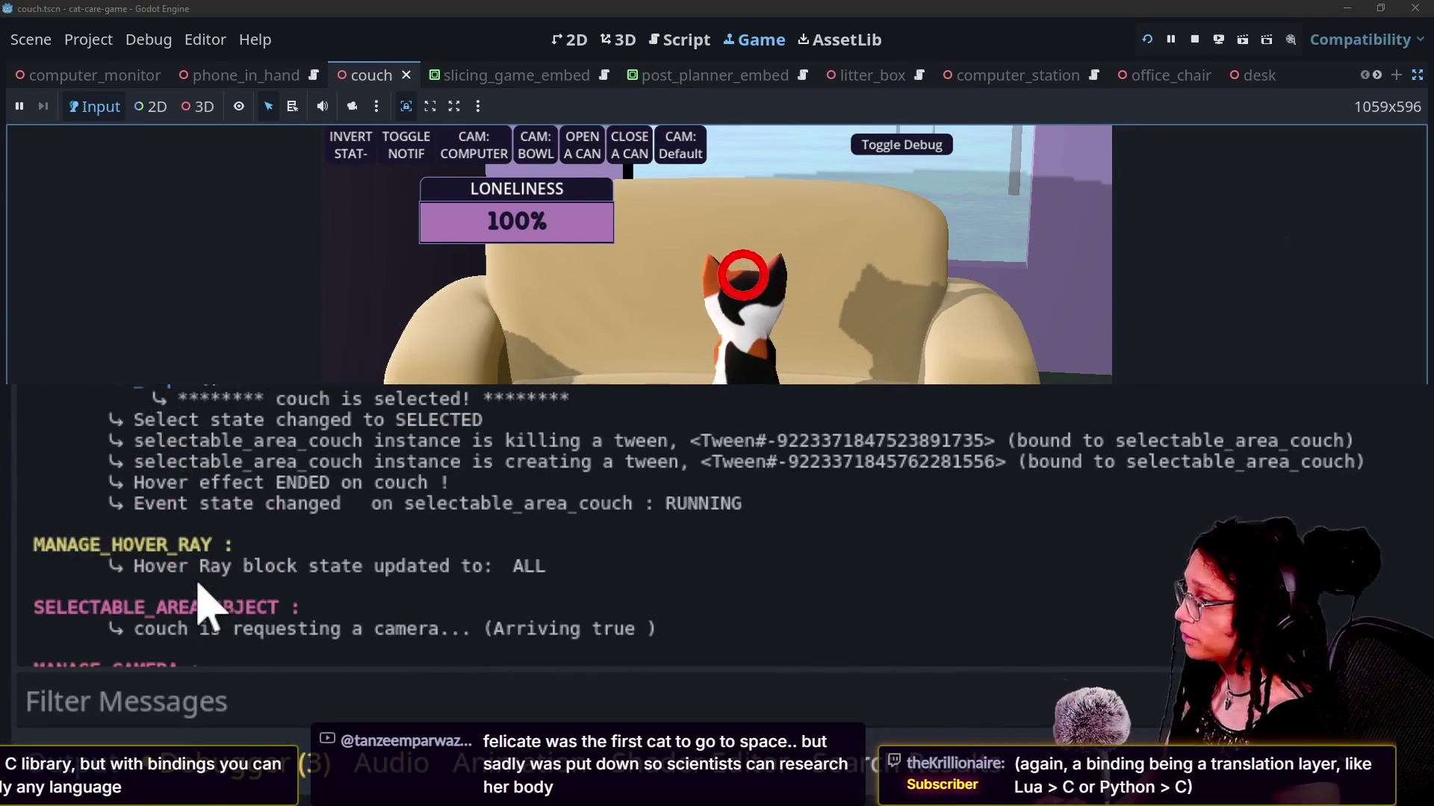
pyautogui.scroll(15, 201, 604)
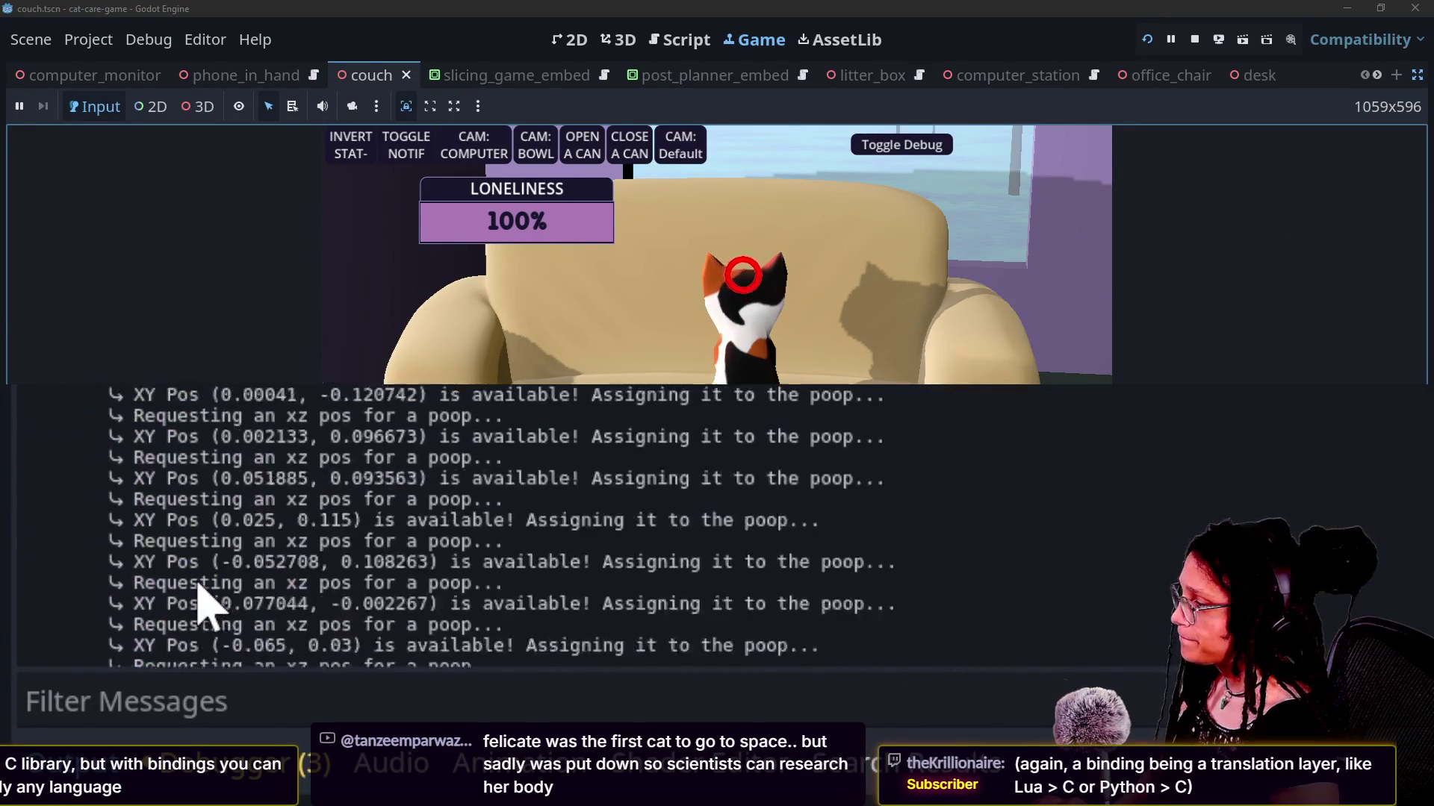
pyautogui.scroll(2, 198, 586)
pyautogui.scroll(-15, 199, 586)
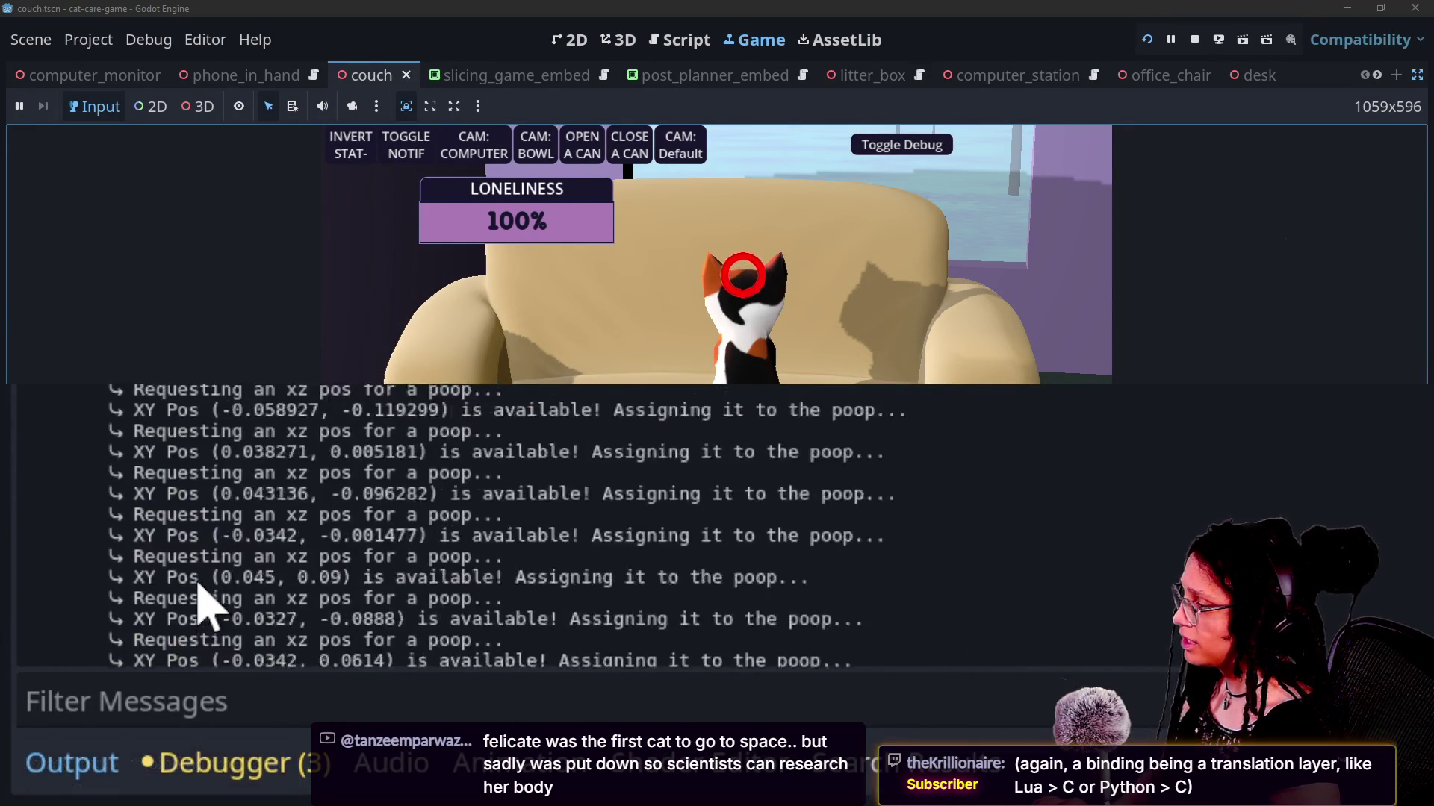
pyautogui.scroll(-15, 199, 586)
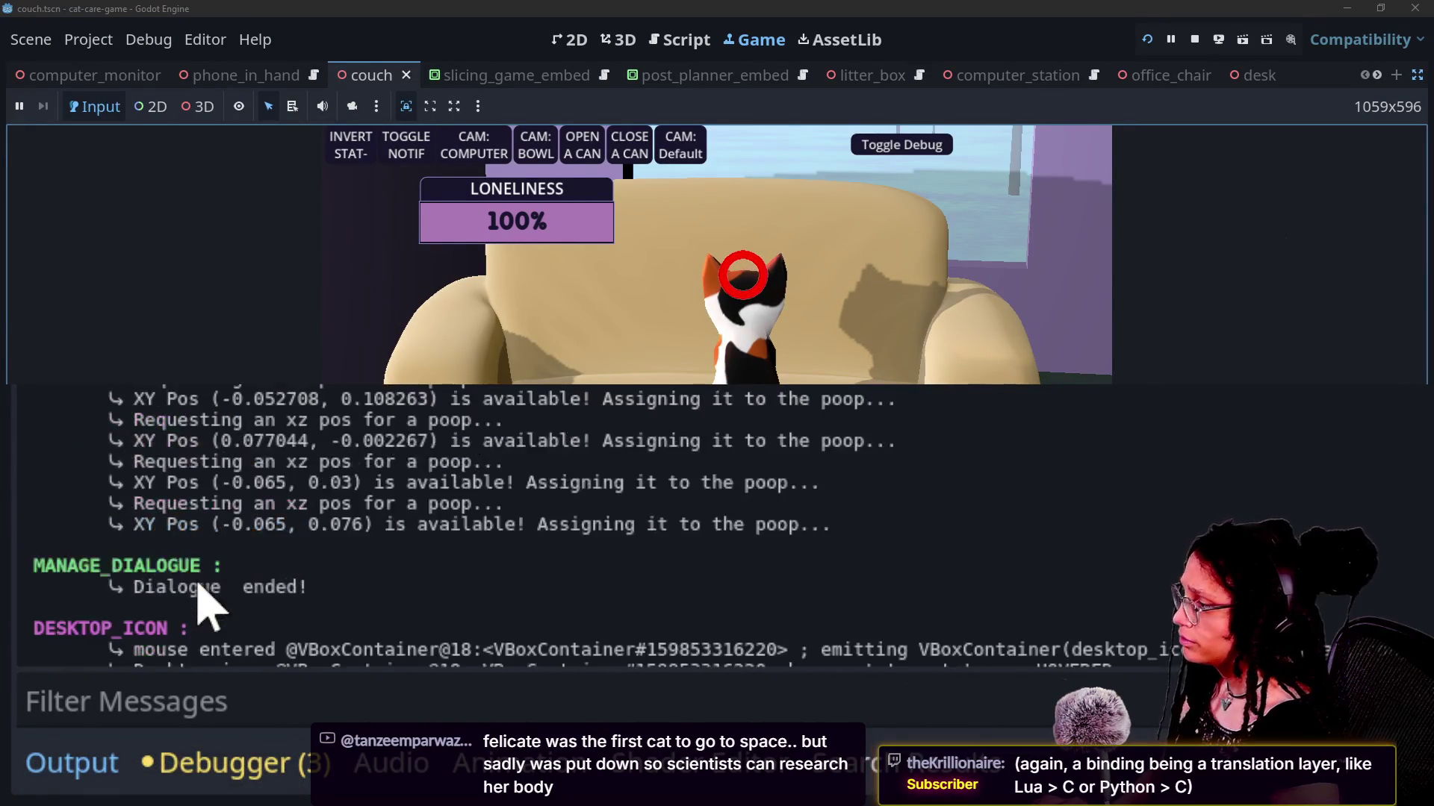
pyautogui.scroll(-10, 199, 586)
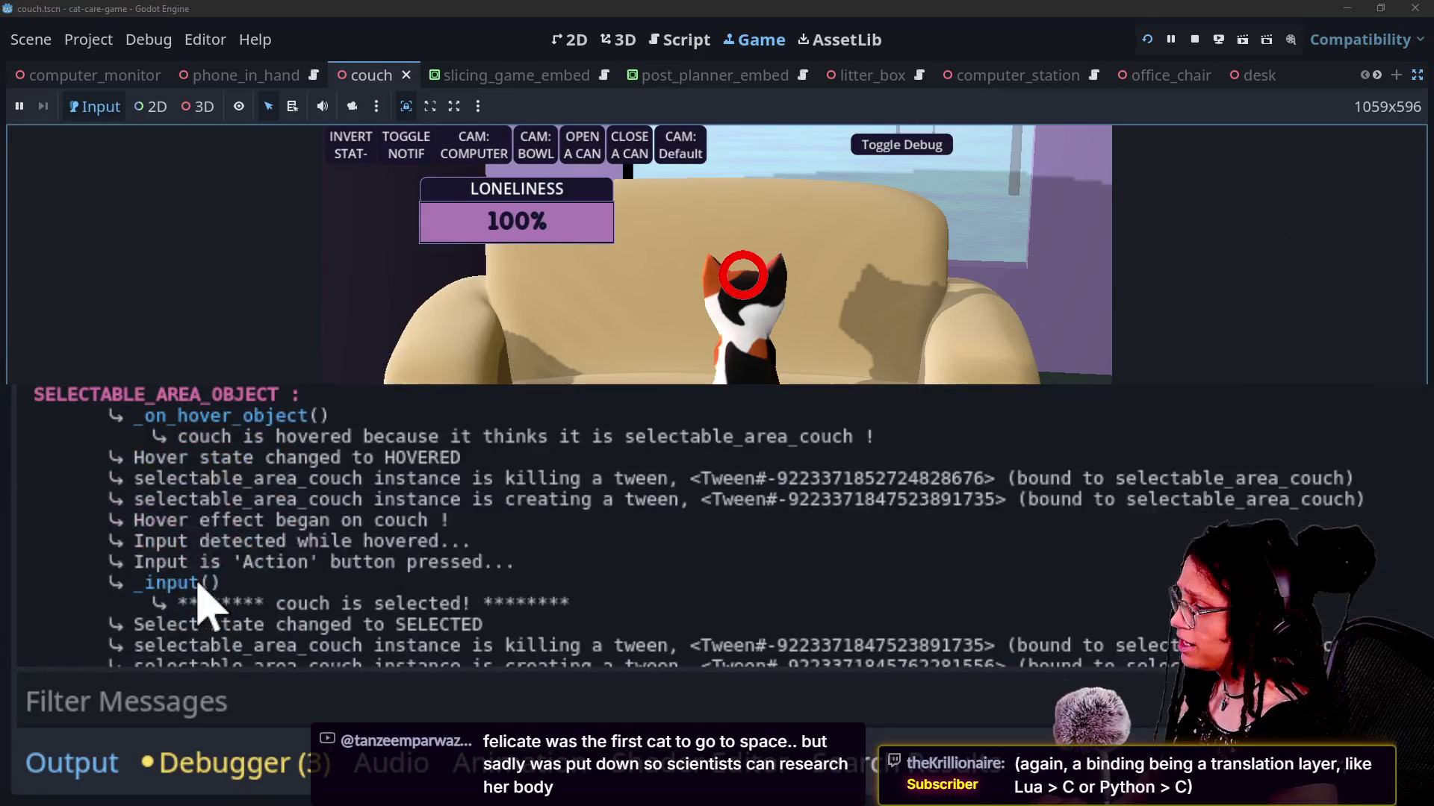
pyautogui.scroll(-10, 199, 586)
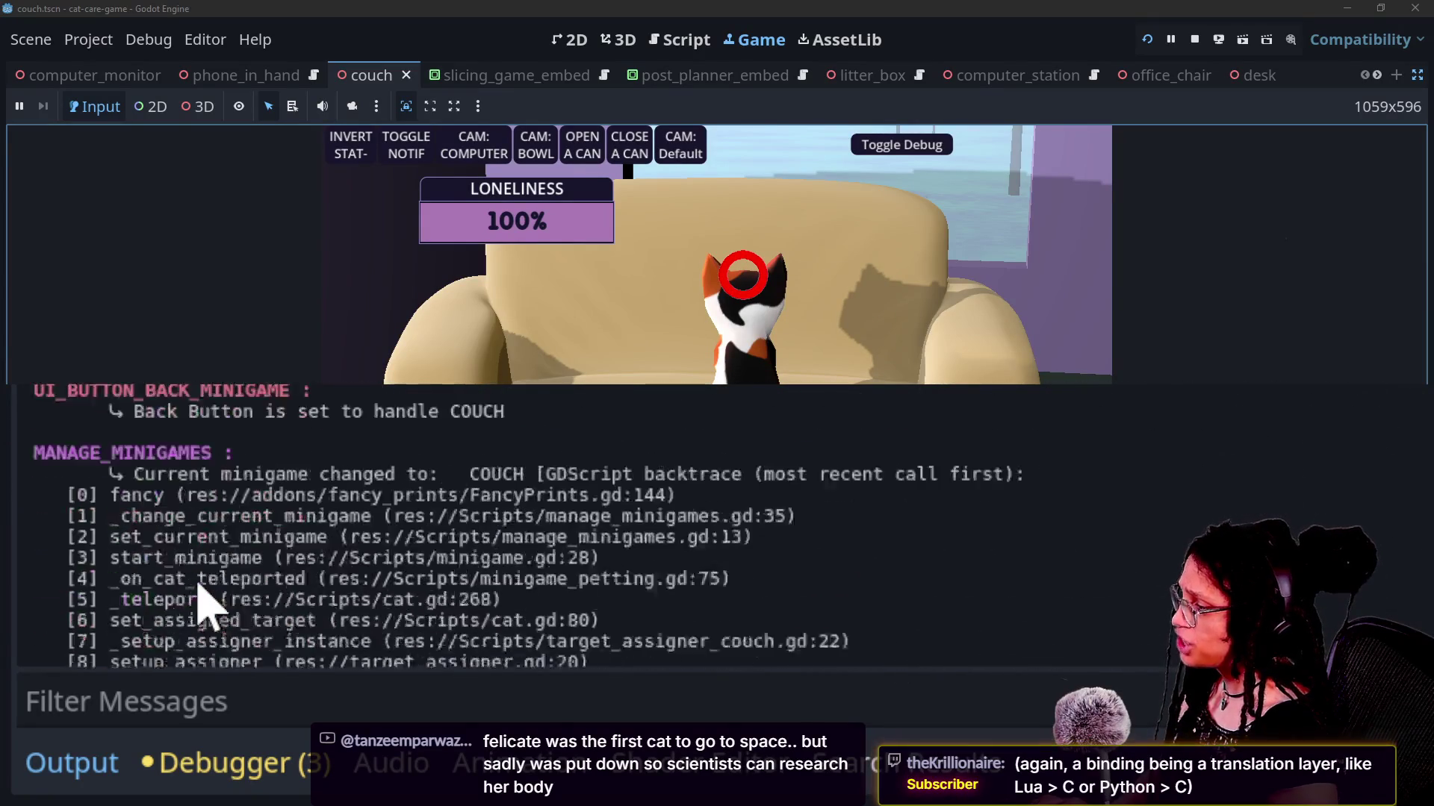
pyautogui.scroll(-10, 199, 586)
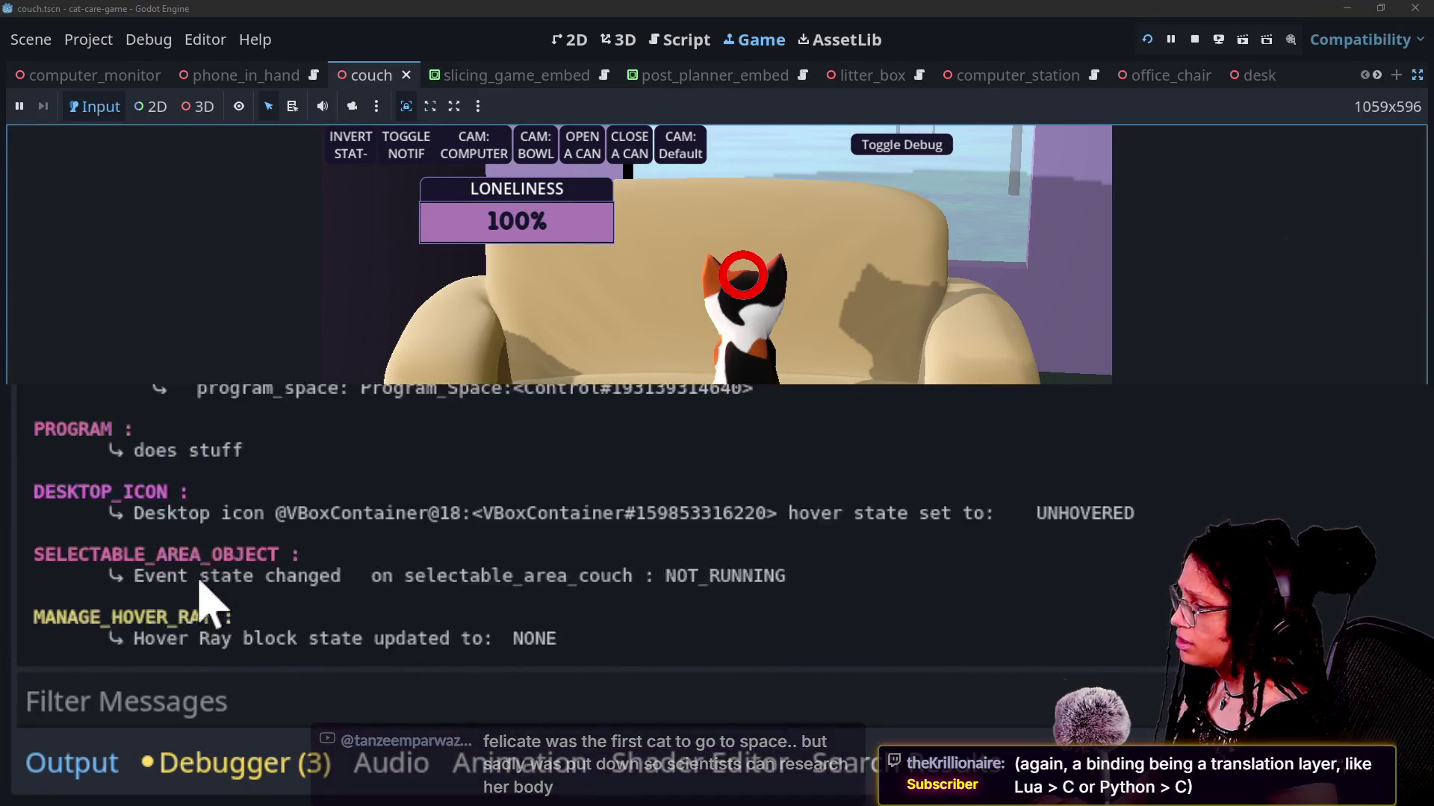
pyautogui.scroll(-10, 205, 601)
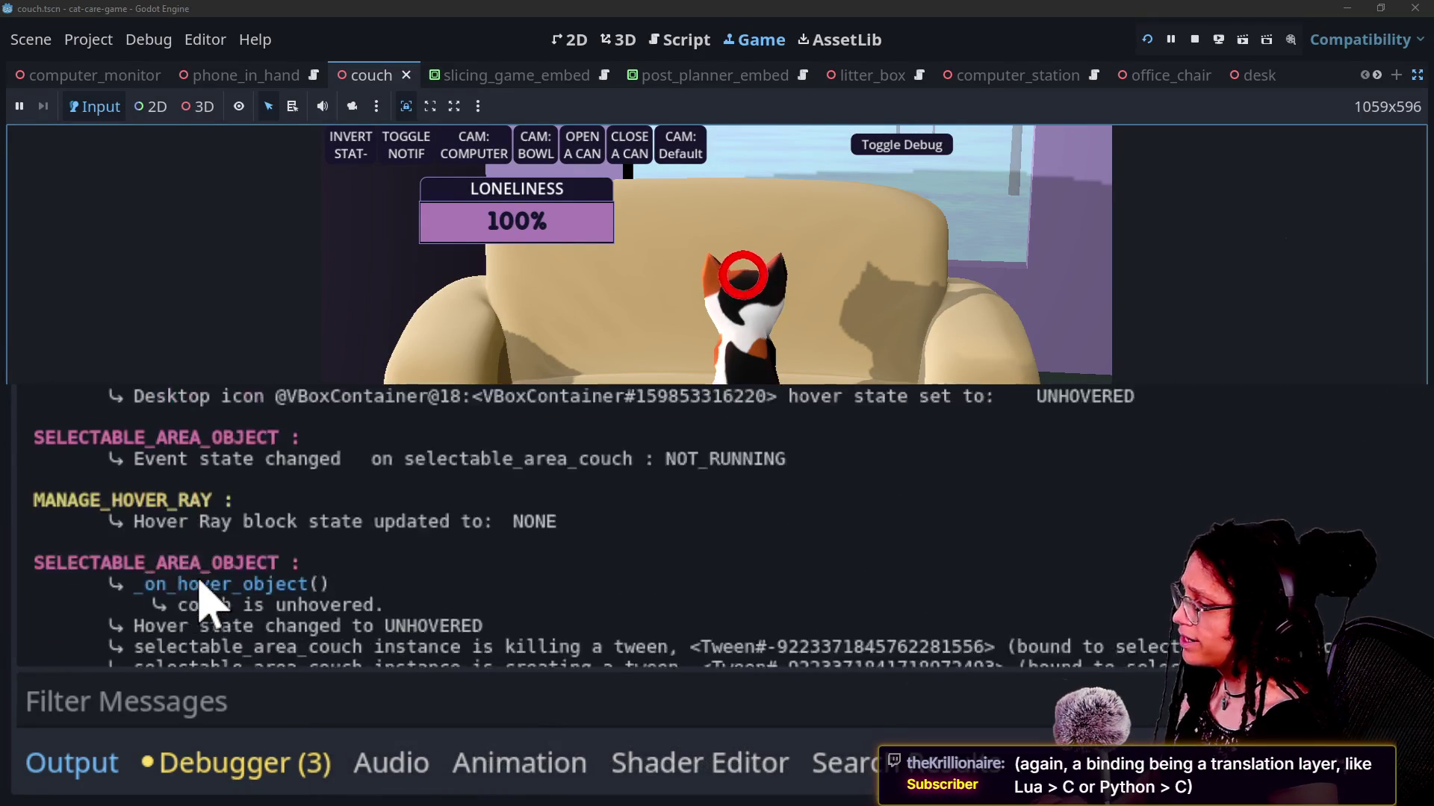
pyautogui.scroll(2, 205, 601)
pyautogui.scroll(10, 205, 601)
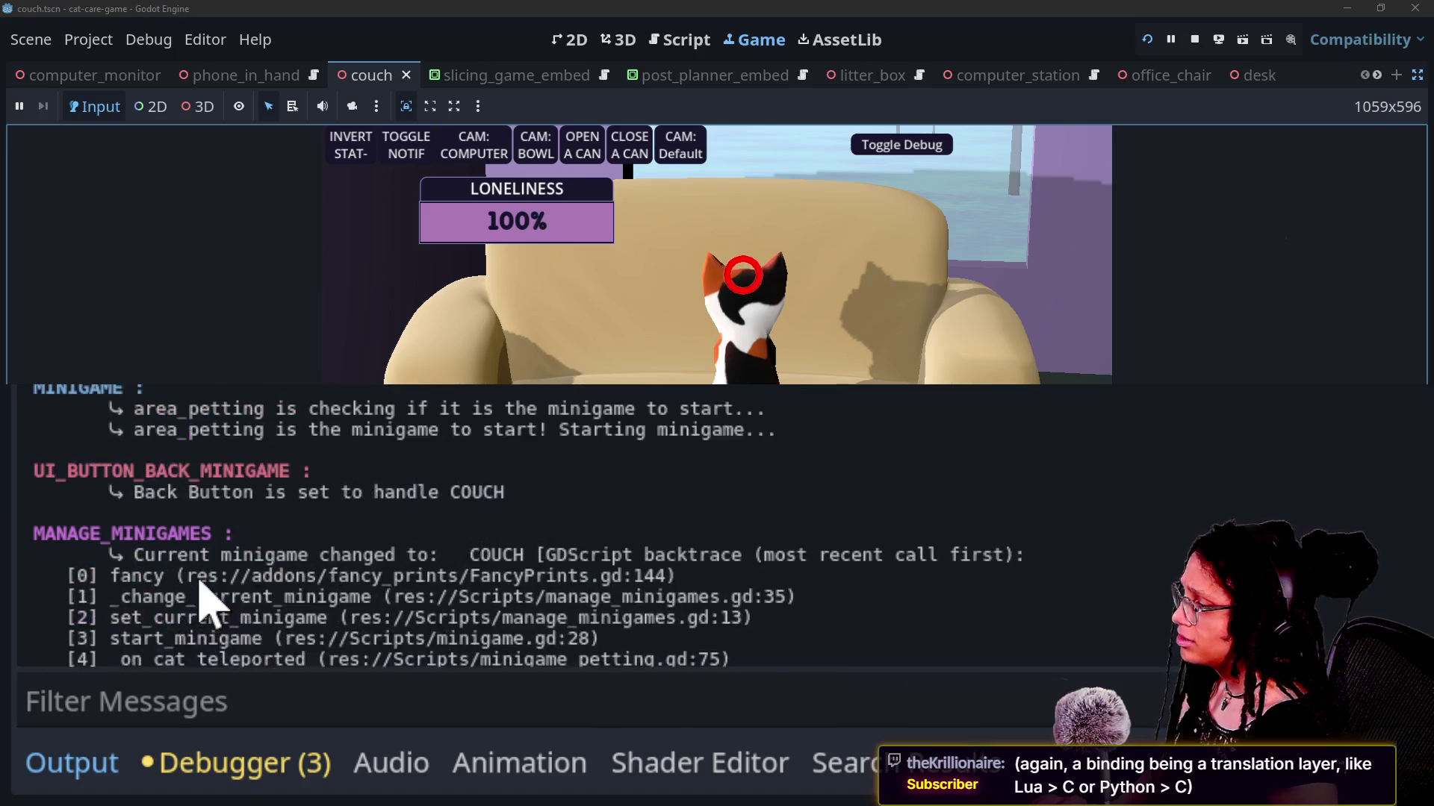
pyautogui.scroll(10, 205, 601)
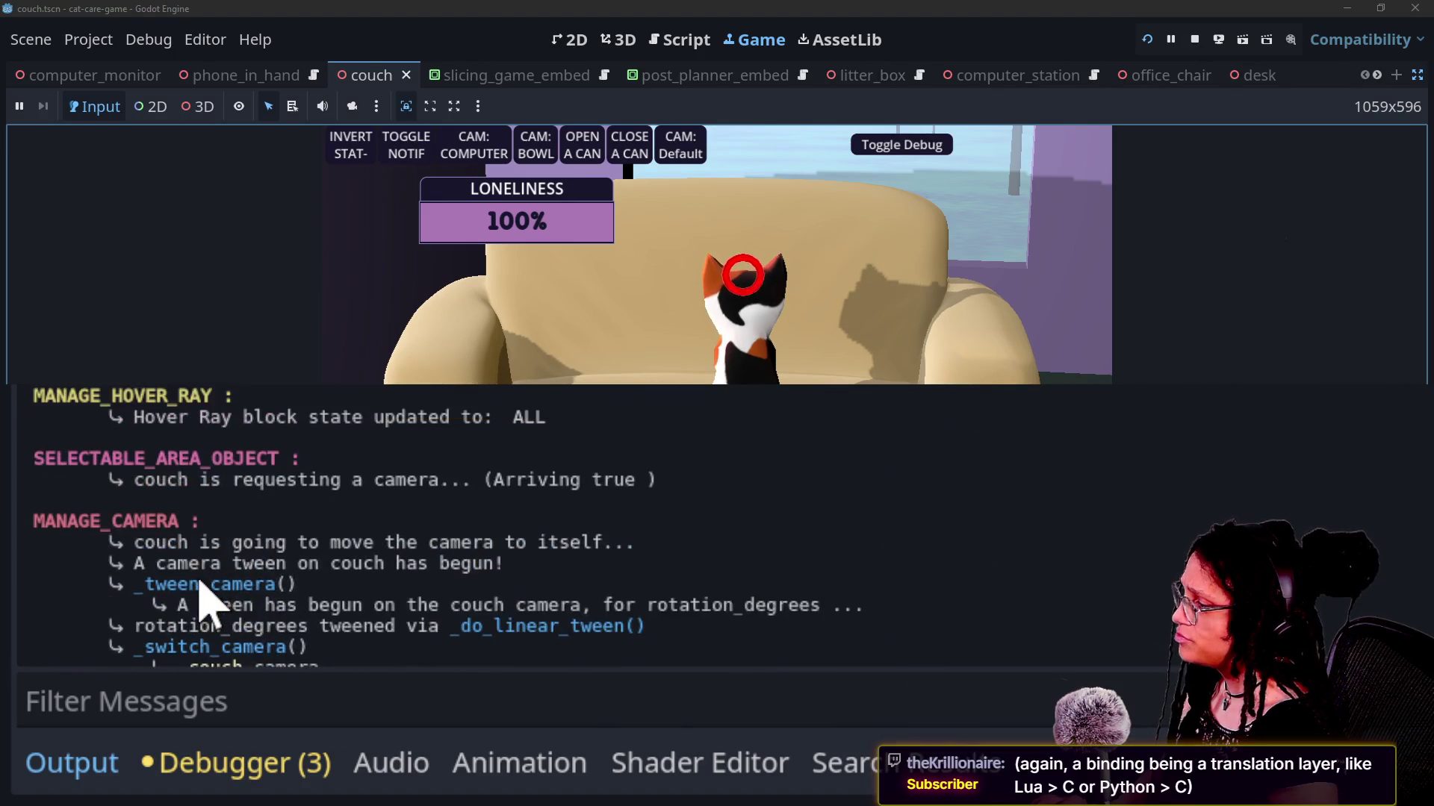
pyautogui.scroll(10, 205, 601)
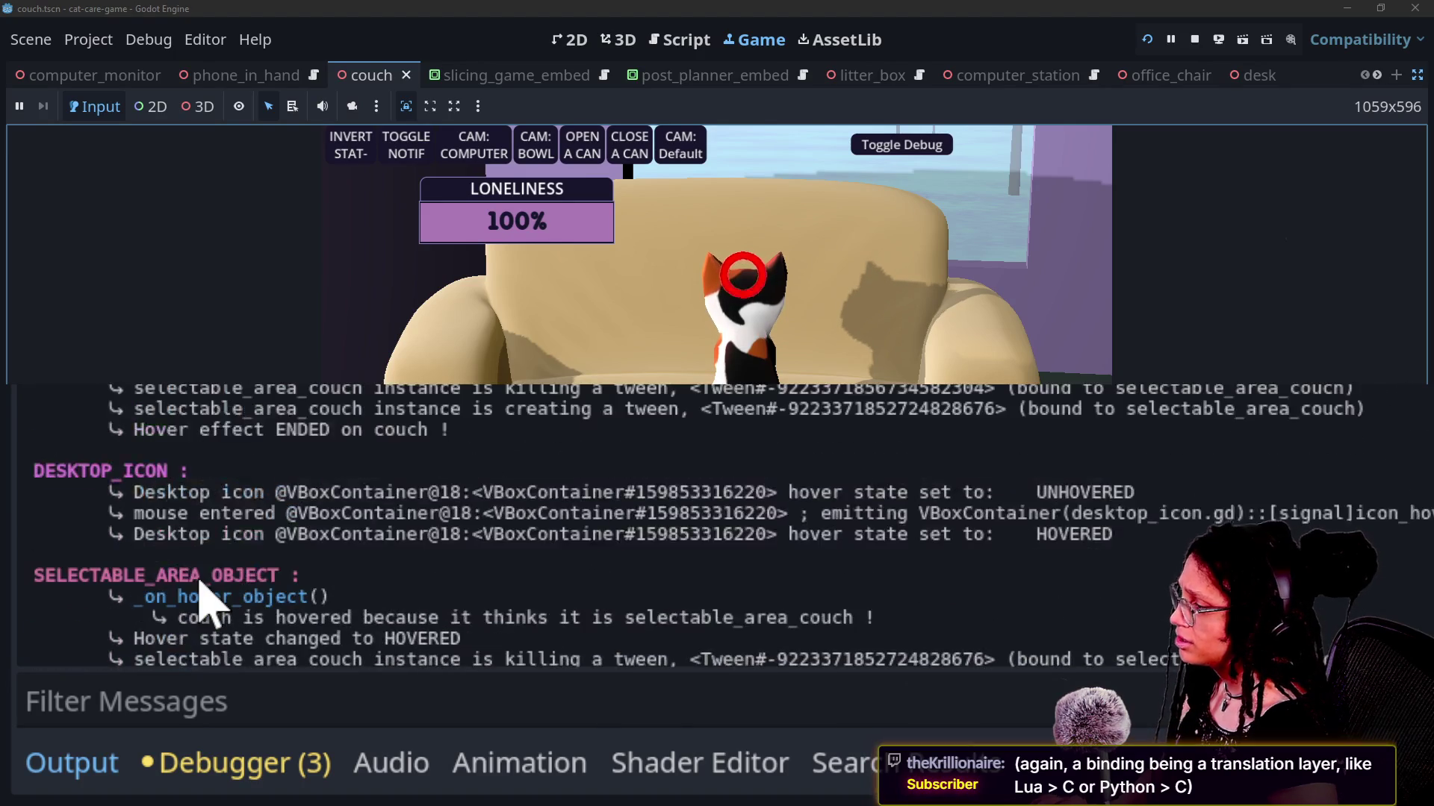
pyautogui.scroll(10, 206, 601)
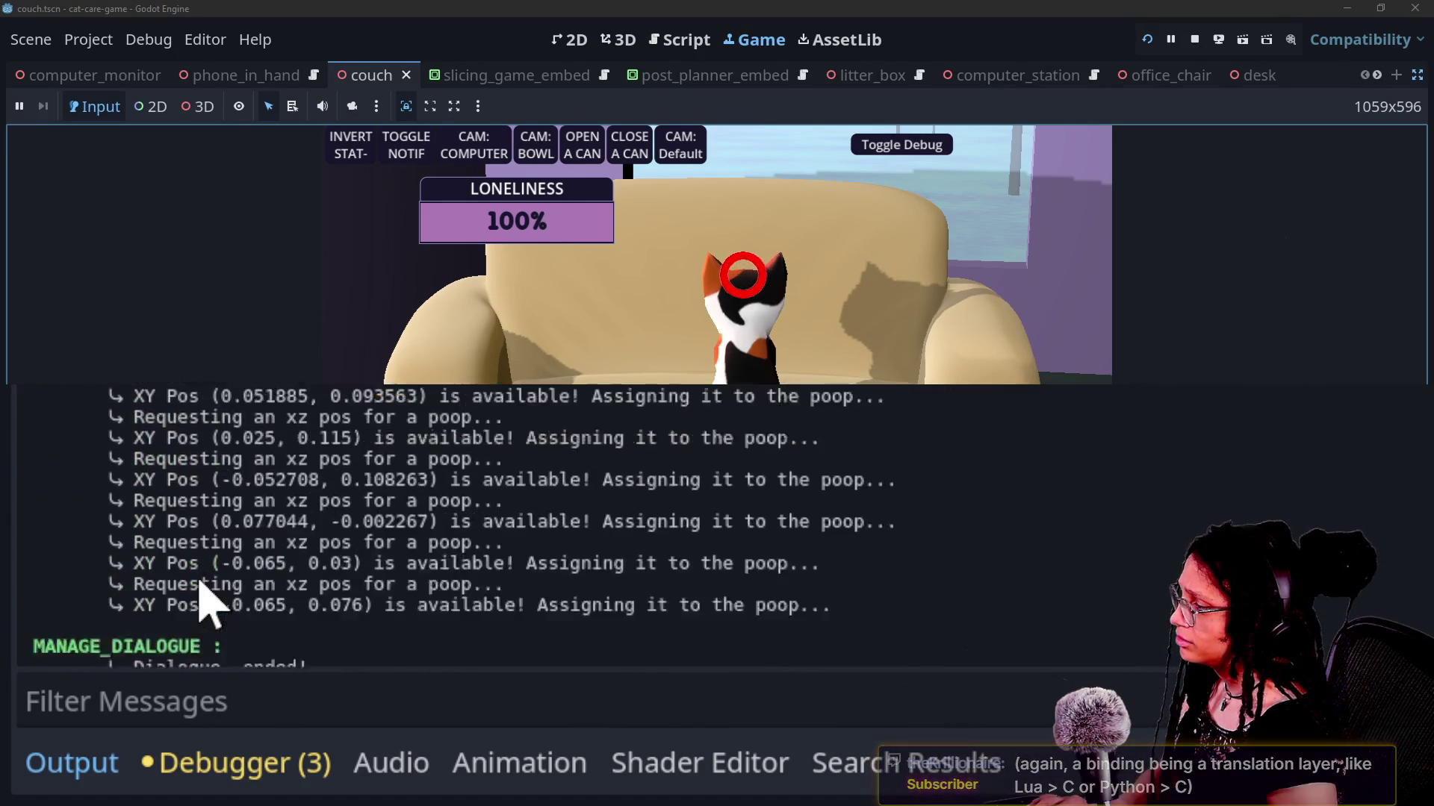
pyautogui.scroll(10, 200, 586)
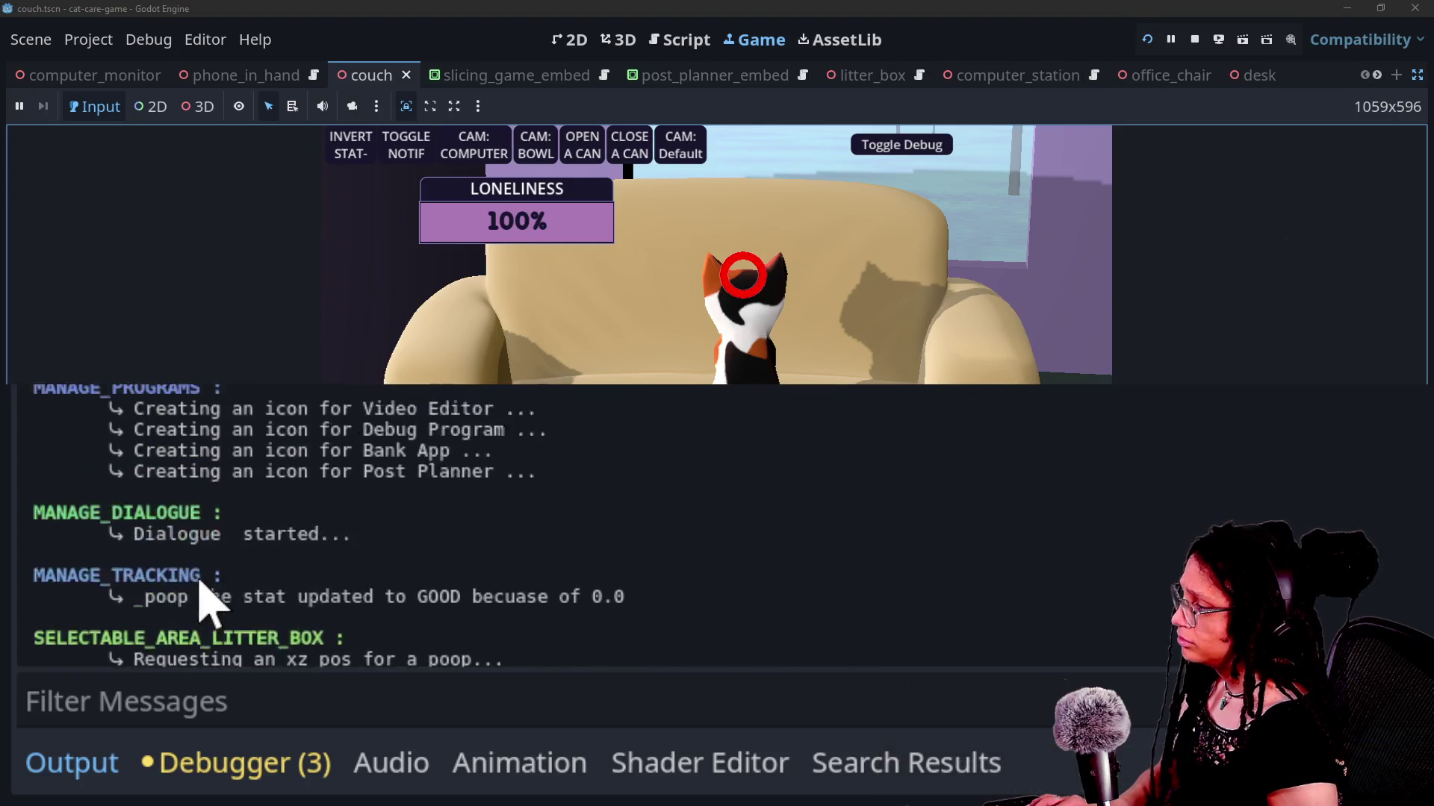
pyautogui.scroll(2, 200, 586)
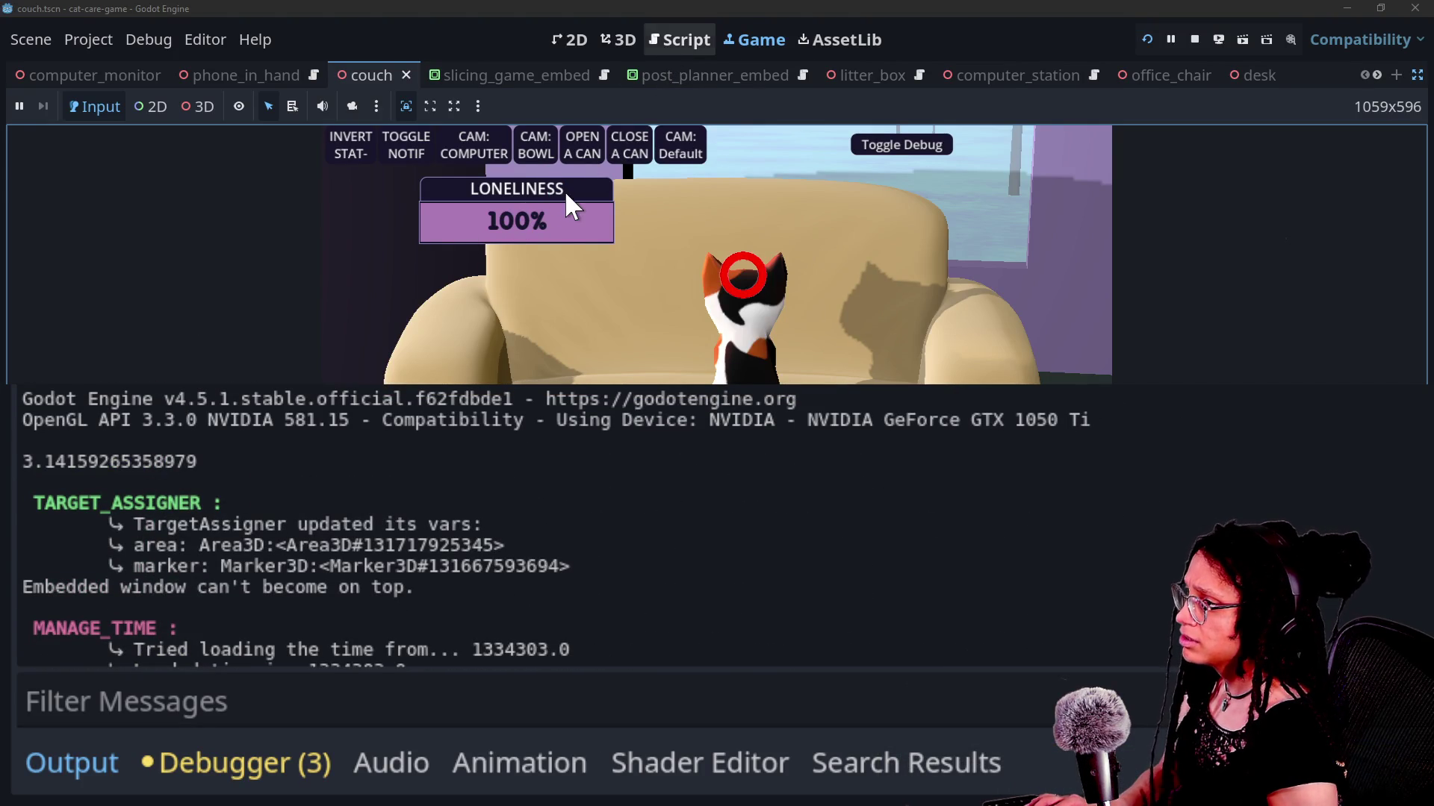
# Open ui_button_back_minigame.gd by quick-searching 'back' and scroll through its code.
pyautogui.click(680, 40)
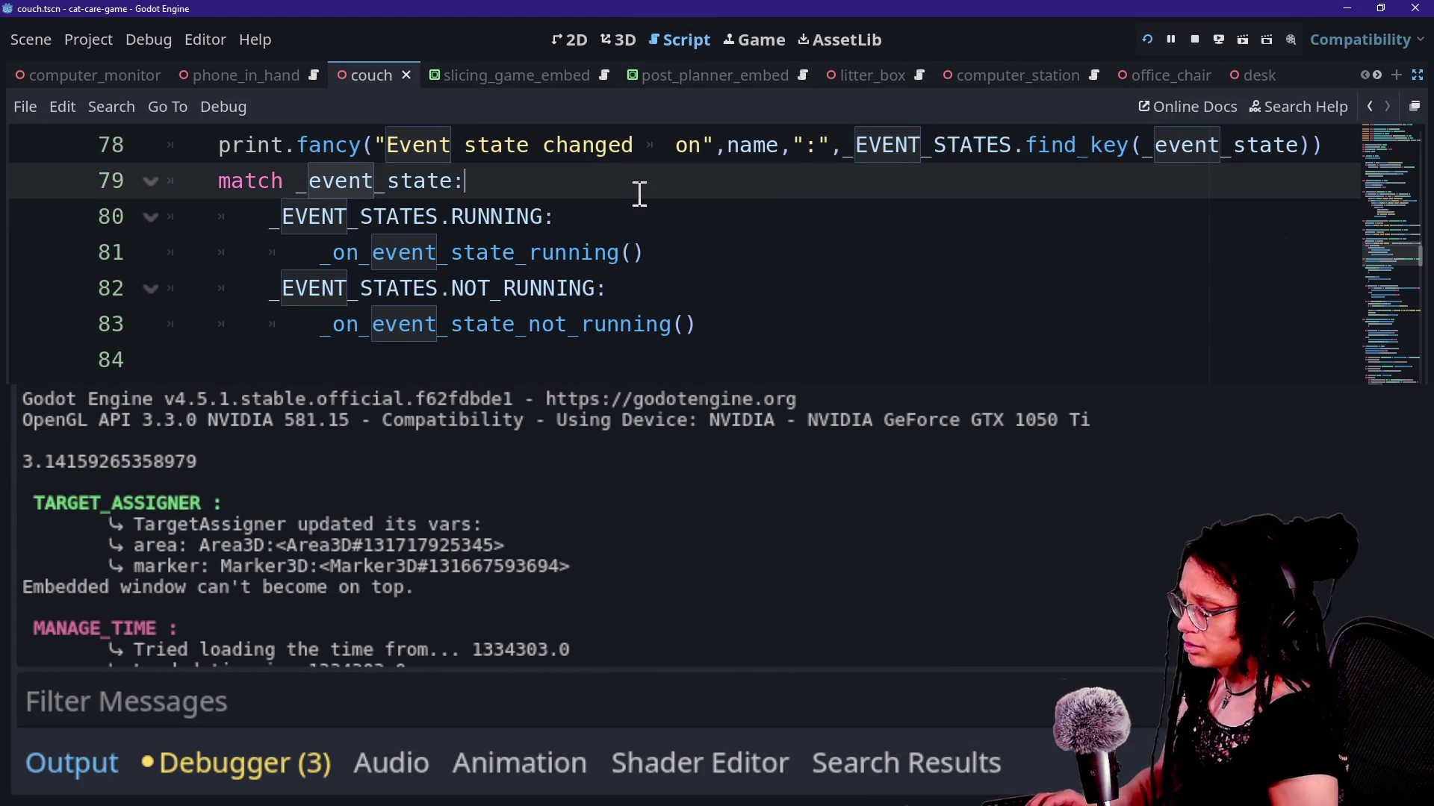
pyautogui.hotkey('shift', 'alt', 'o')
pyautogui.write('back')
pyautogui.press('Down')
pyautogui.press('Down')
pyautogui.press('Return')
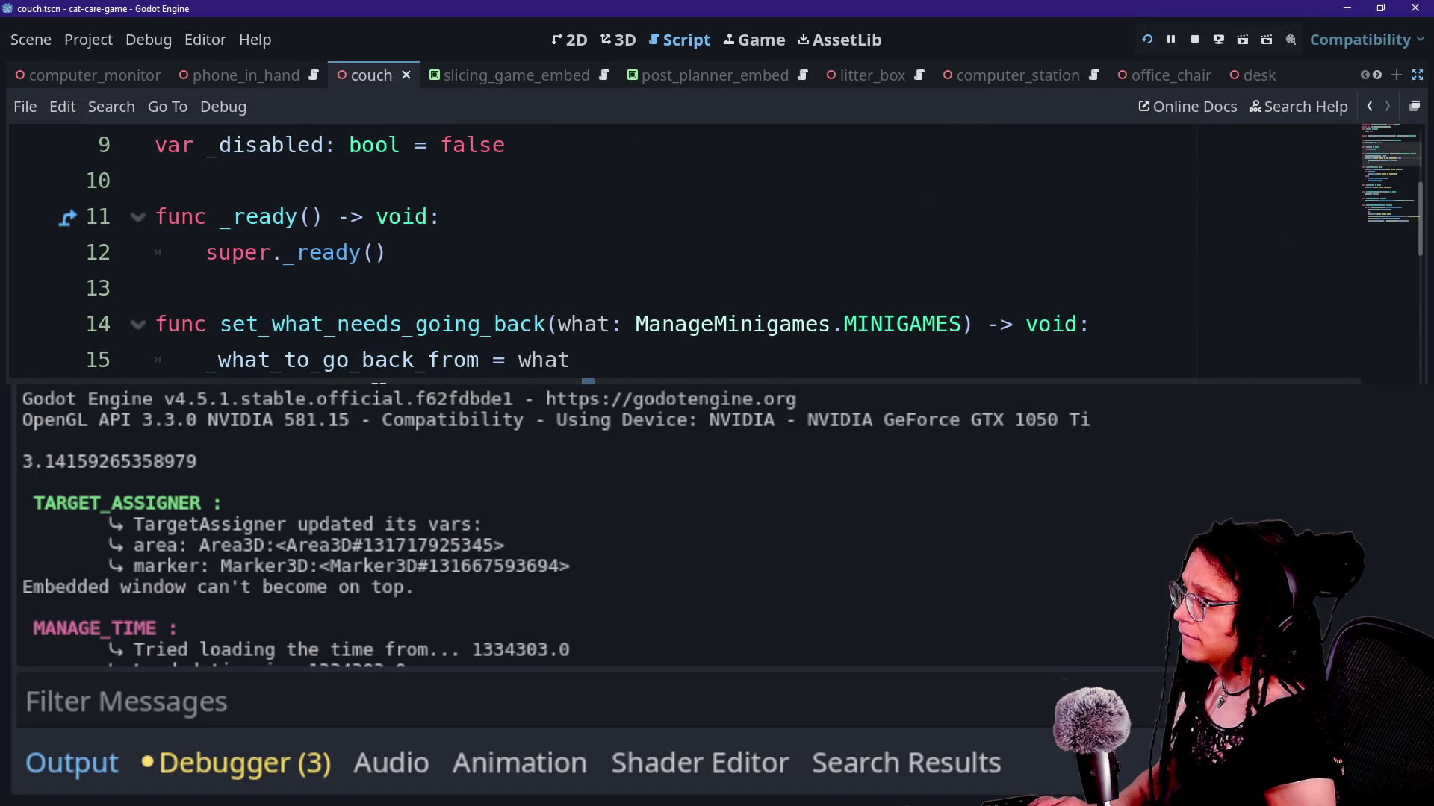
pyautogui.scroll(-2, 434, 376)
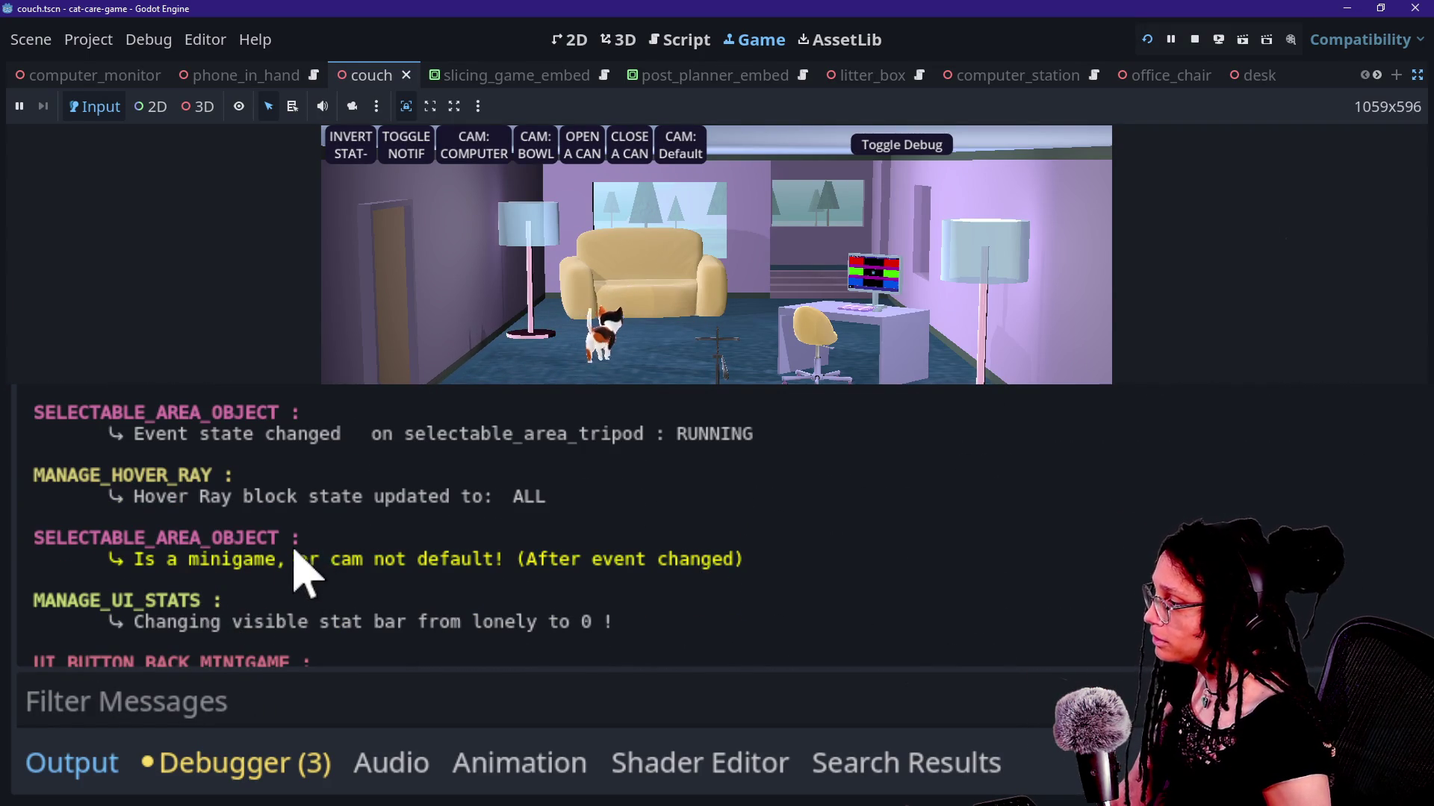
# Find 'is a minigame' across the project, jump to line 108 of selectable_area_object.gd, and relaunch the game.
pyautogui.moveTo(144, 562); pyautogui.dragTo(349, 562)
pyautogui.click(349, 562)
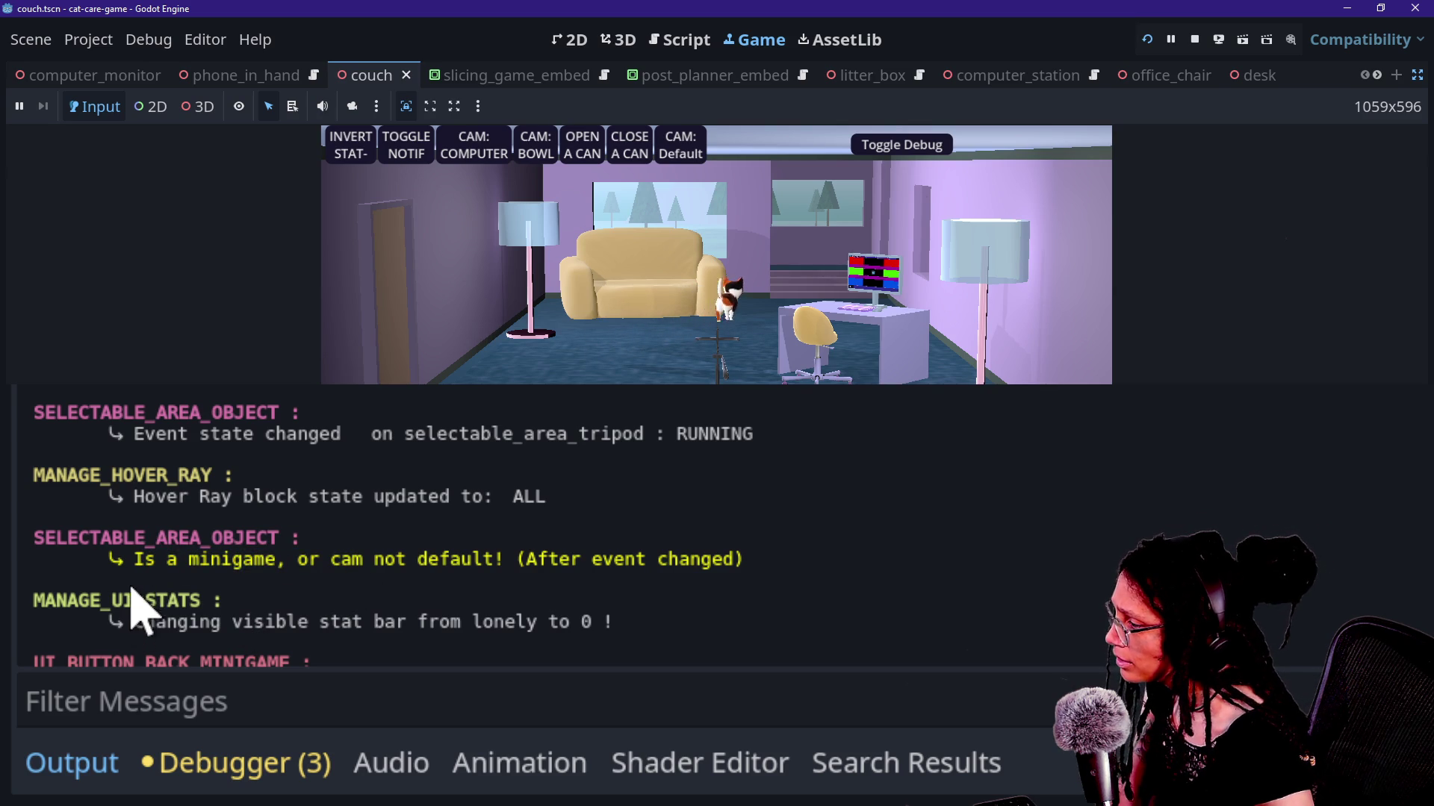
pyautogui.click(685, 43)
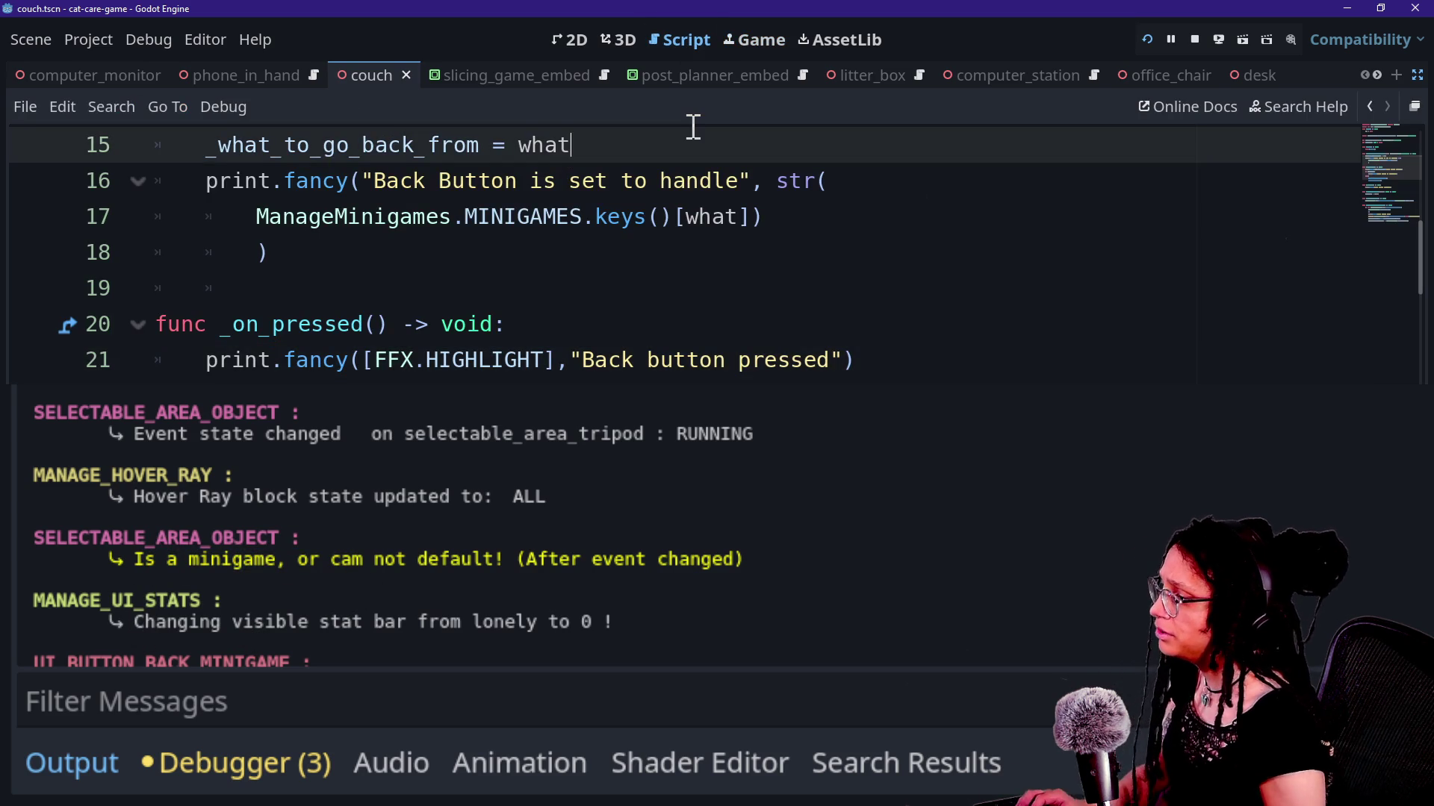
pyautogui.hotkey('ctrl', 'shift', 'f')
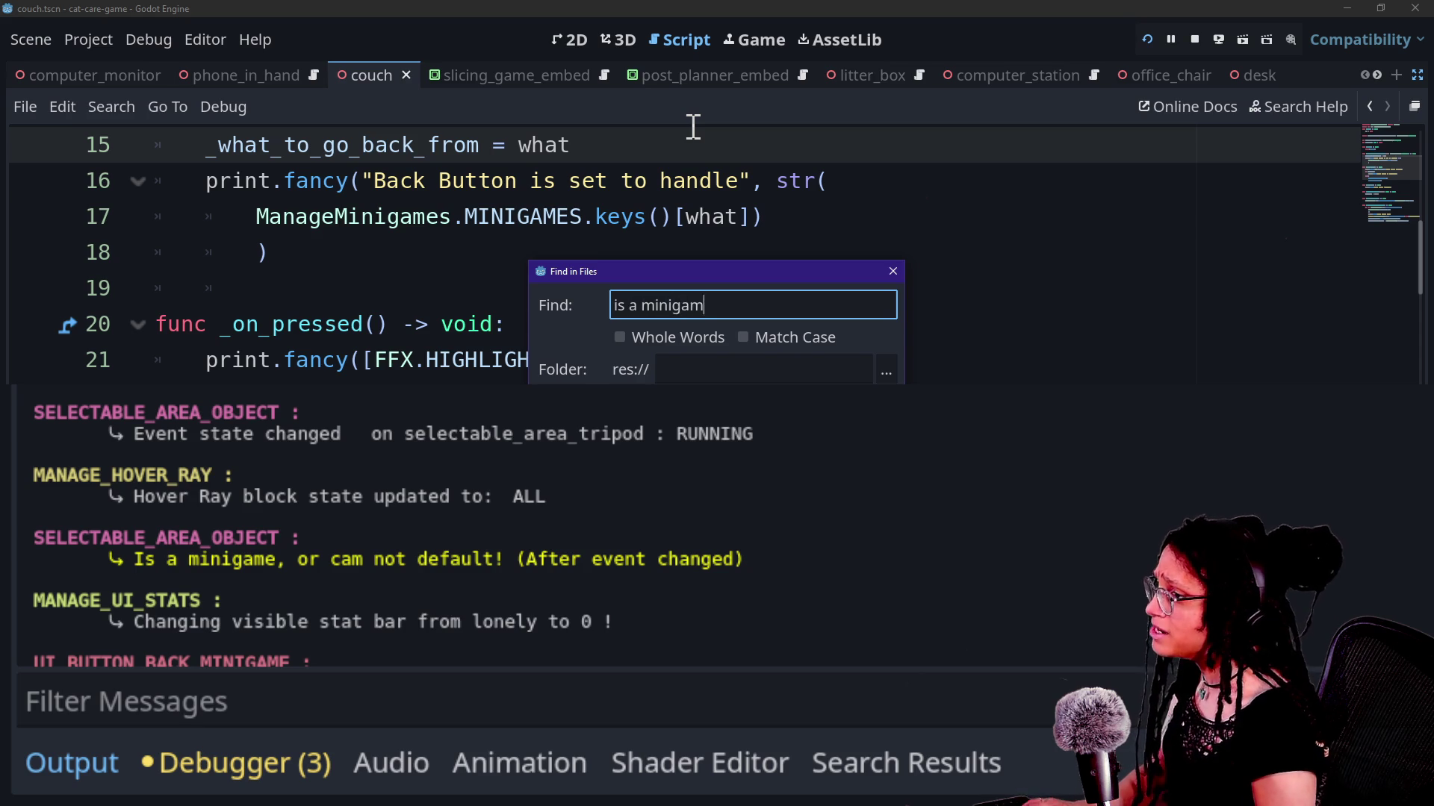
pyautogui.write('e')
pyautogui.press('Return')
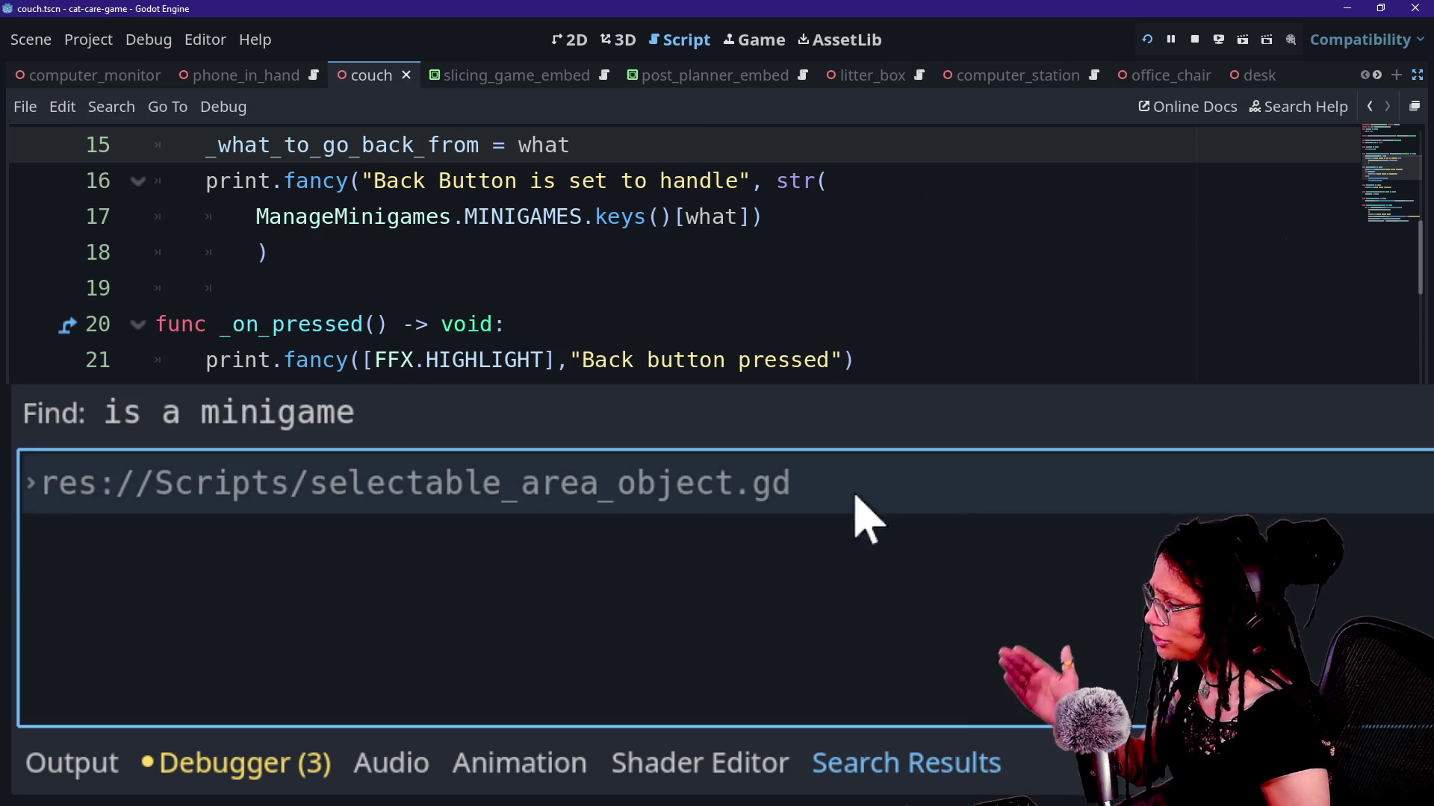
pyautogui.click(864, 544)
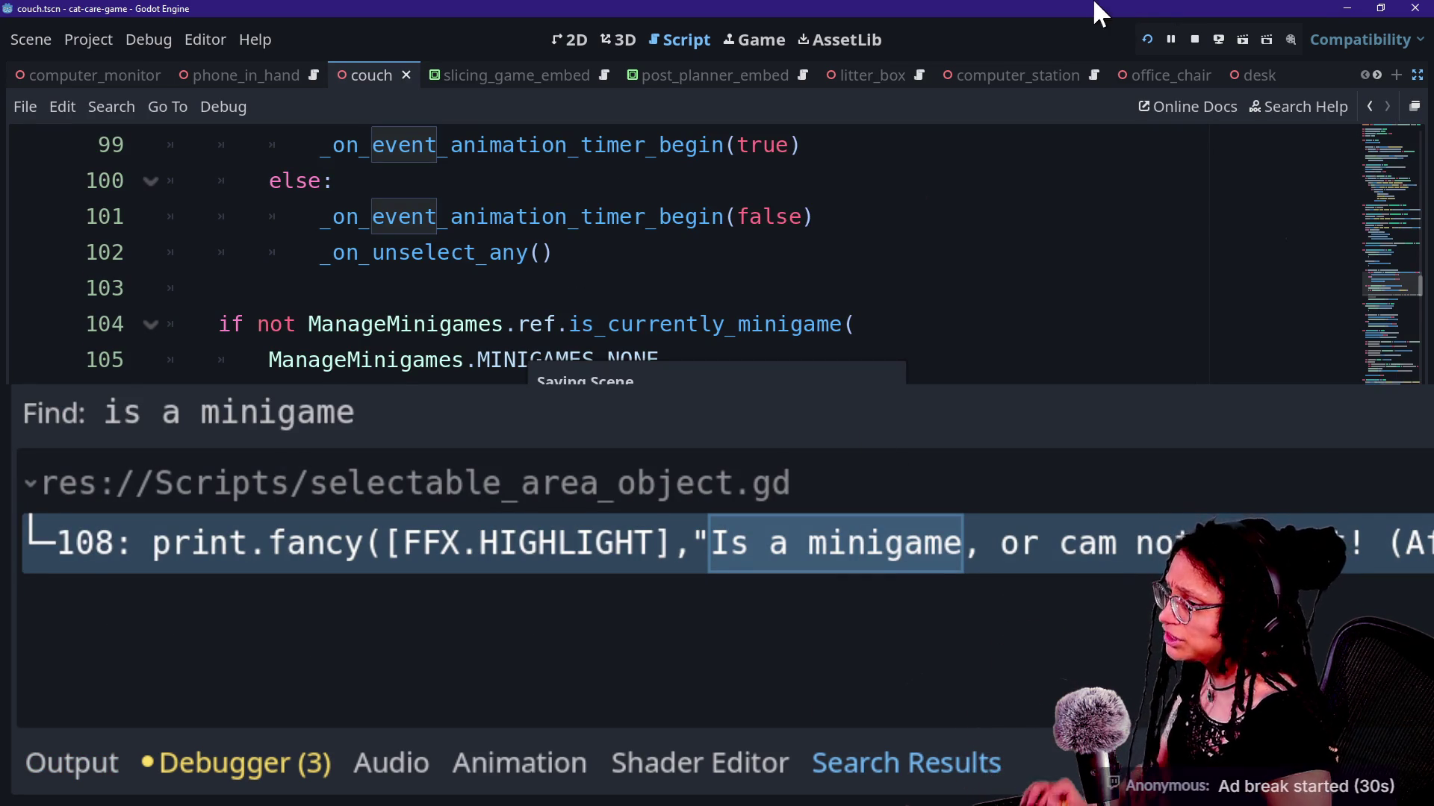
pyautogui.click(1146, 37)
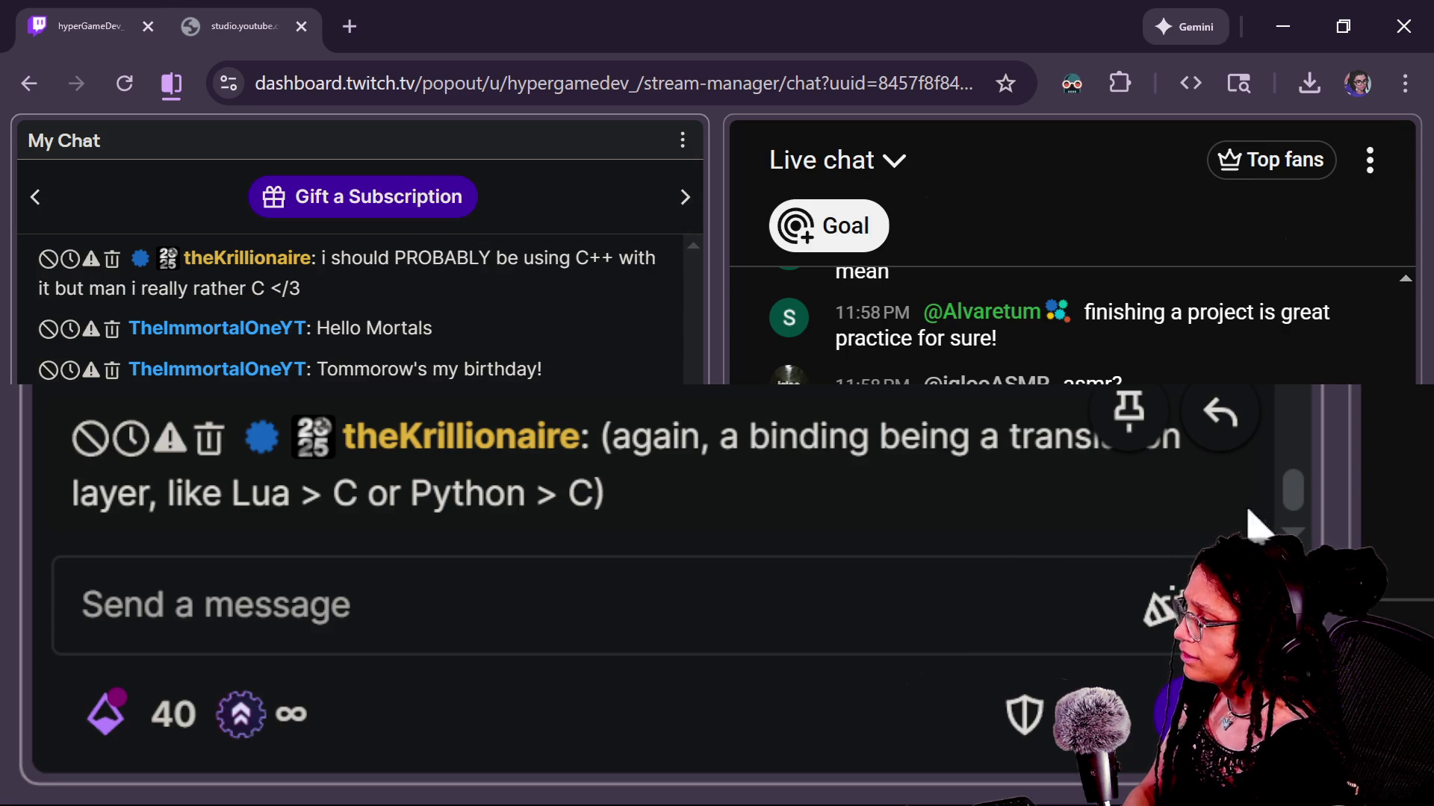
pyautogui.scroll(10, 1303, 490)
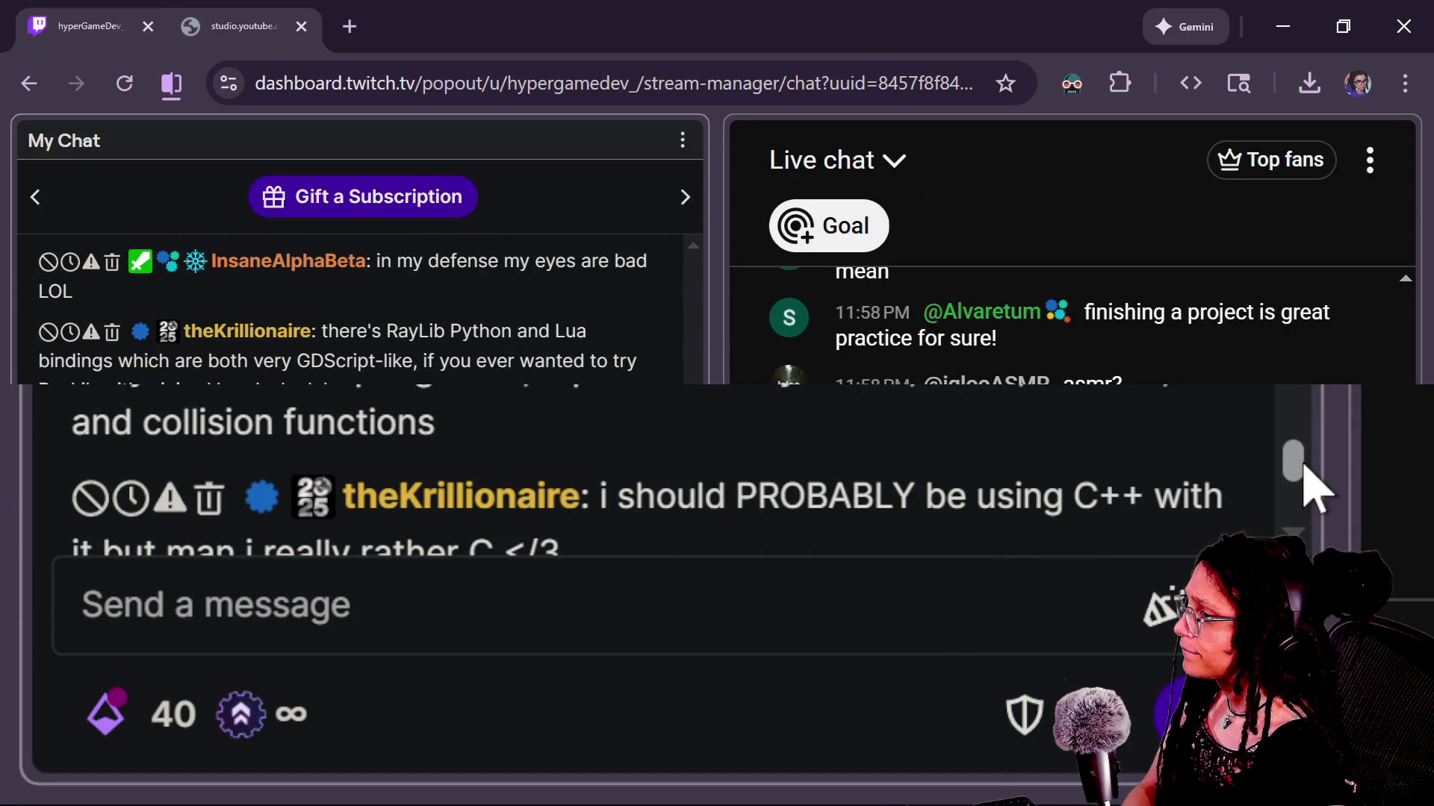
# Scroll down through the Twitch chat popout, minimize it, and Alt+Tab back to Godot.
pyautogui.scroll(-2, 1303, 466)
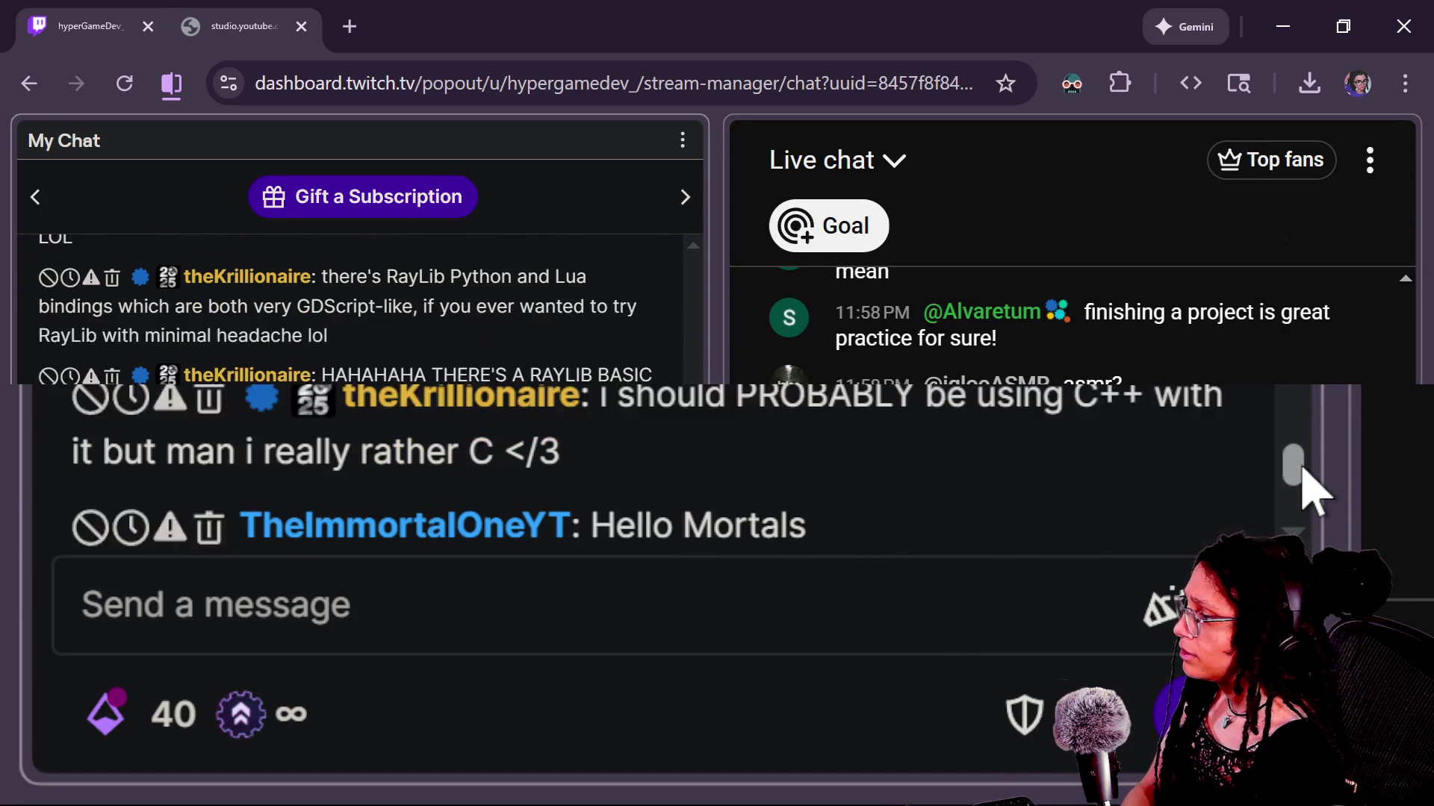
pyautogui.scroll(-5, 1306, 489)
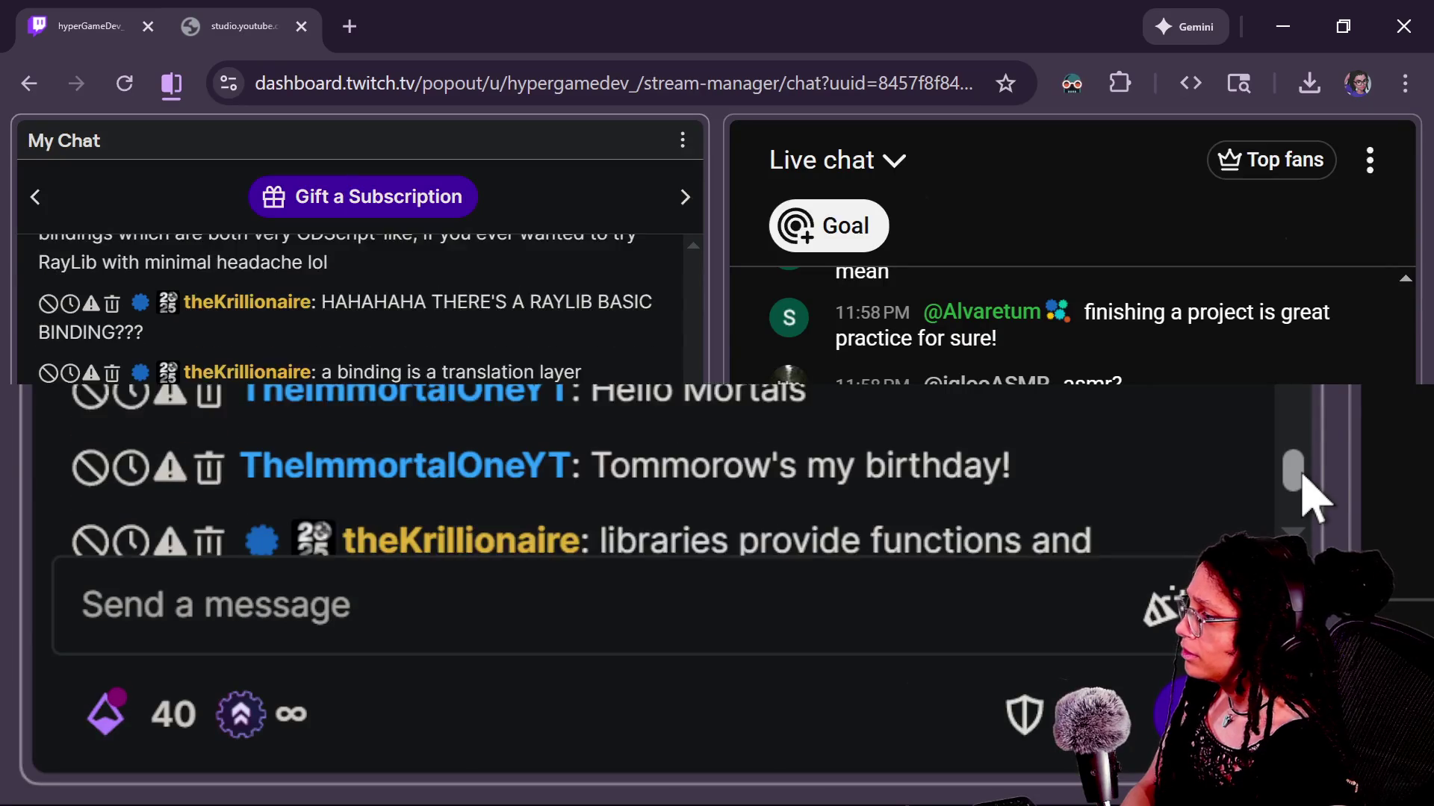
pyautogui.scroll(-5, 1303, 486)
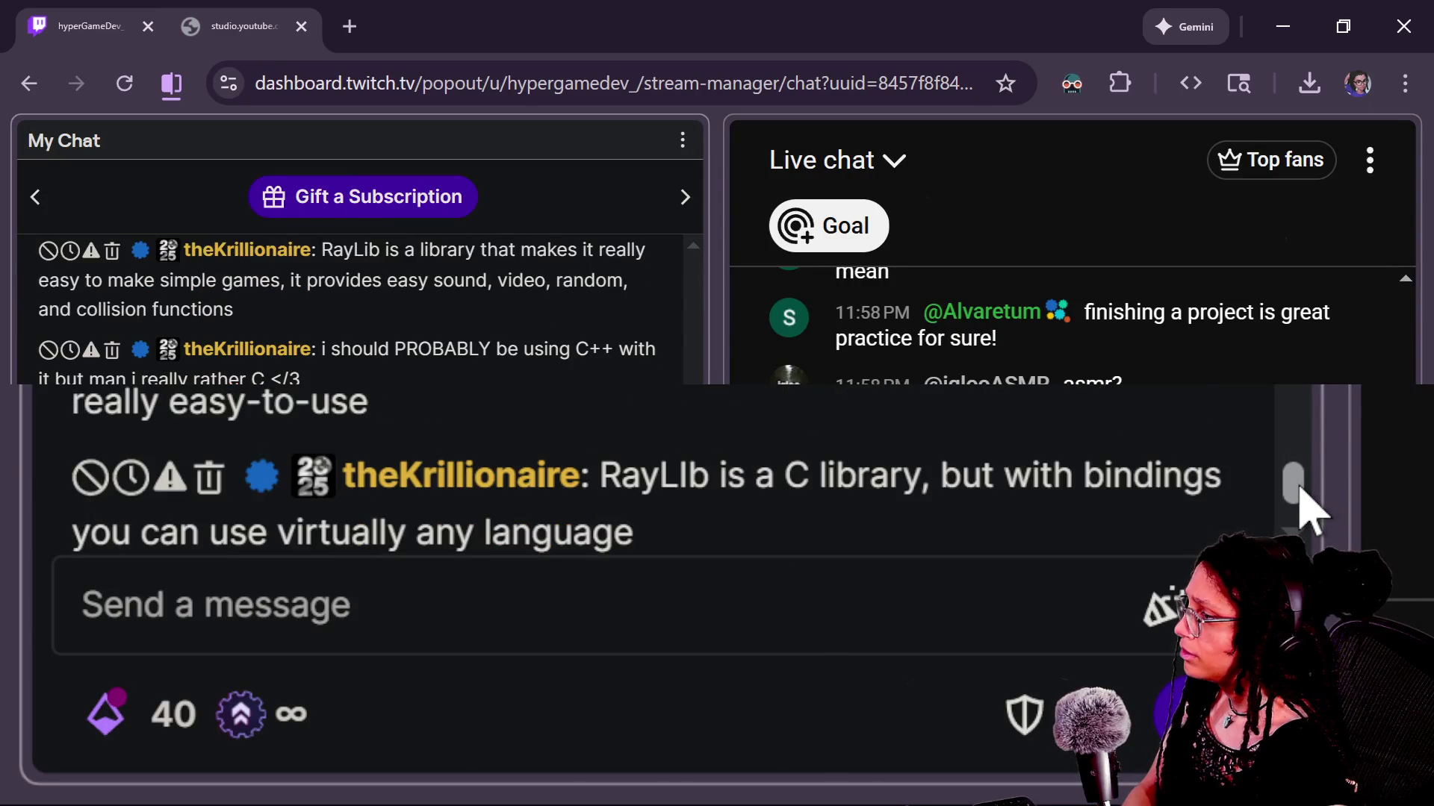
pyautogui.scroll(-1, 1303, 515)
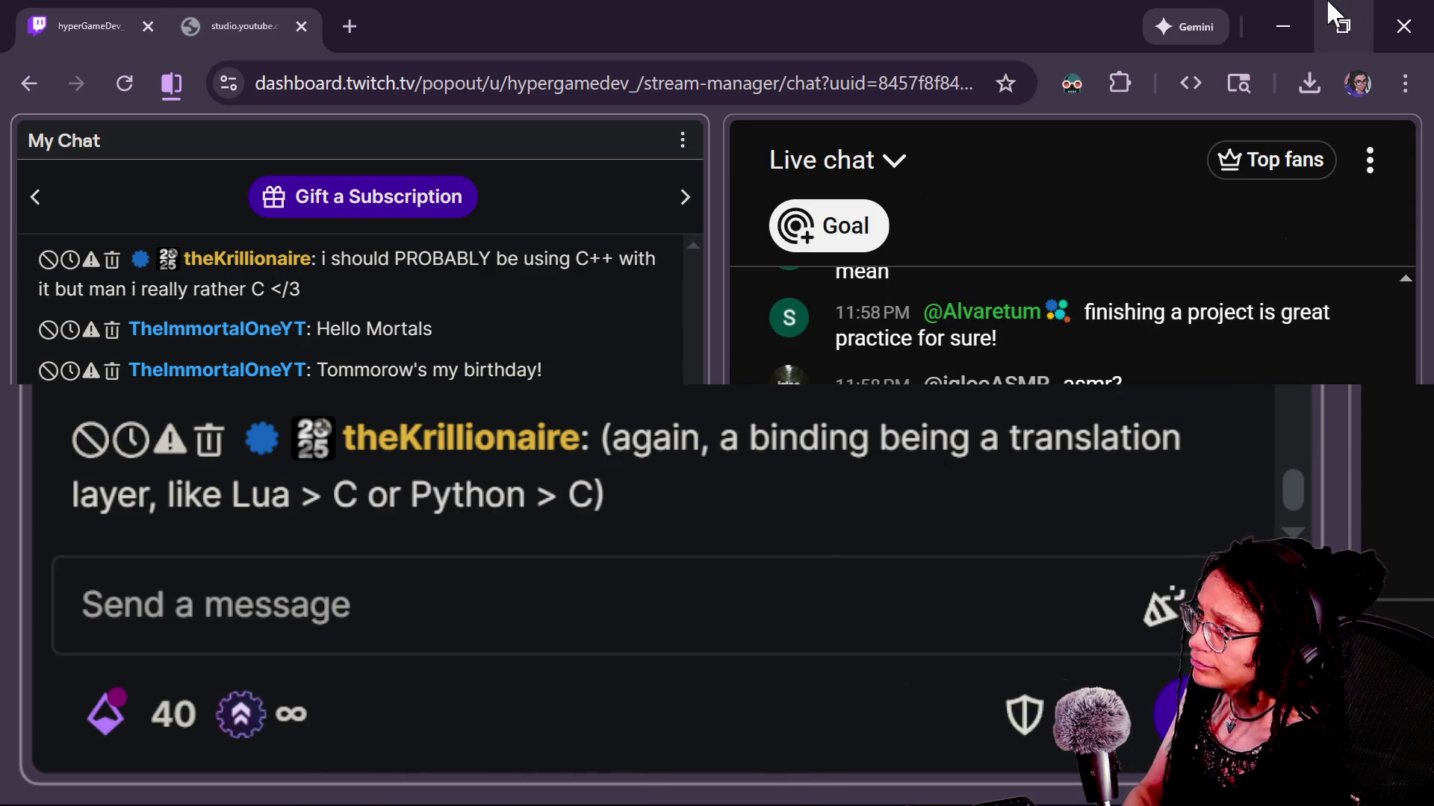
pyautogui.click(1301, 14)
pyautogui.press('Escape')
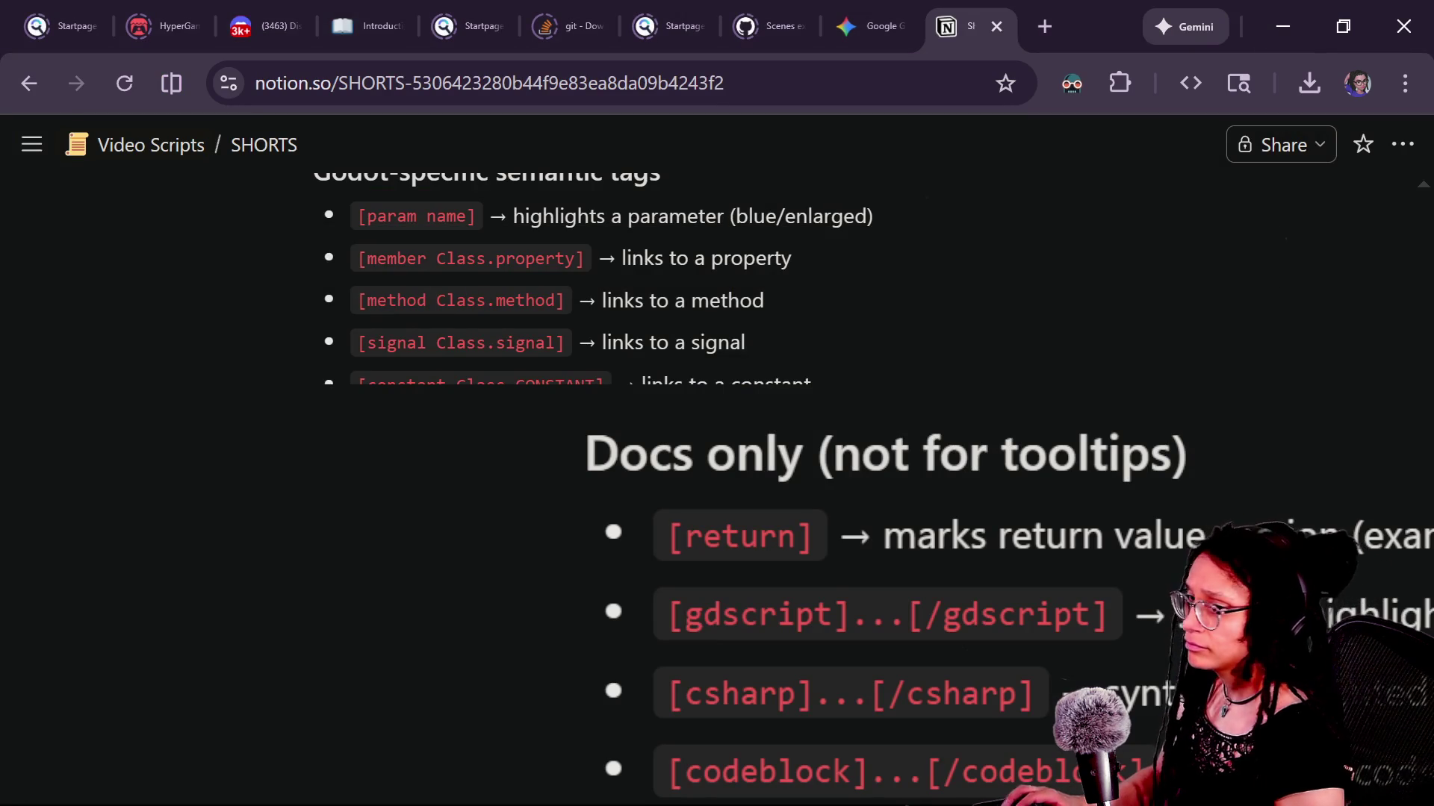
pyautogui.hotkey('alt', 'Tab')
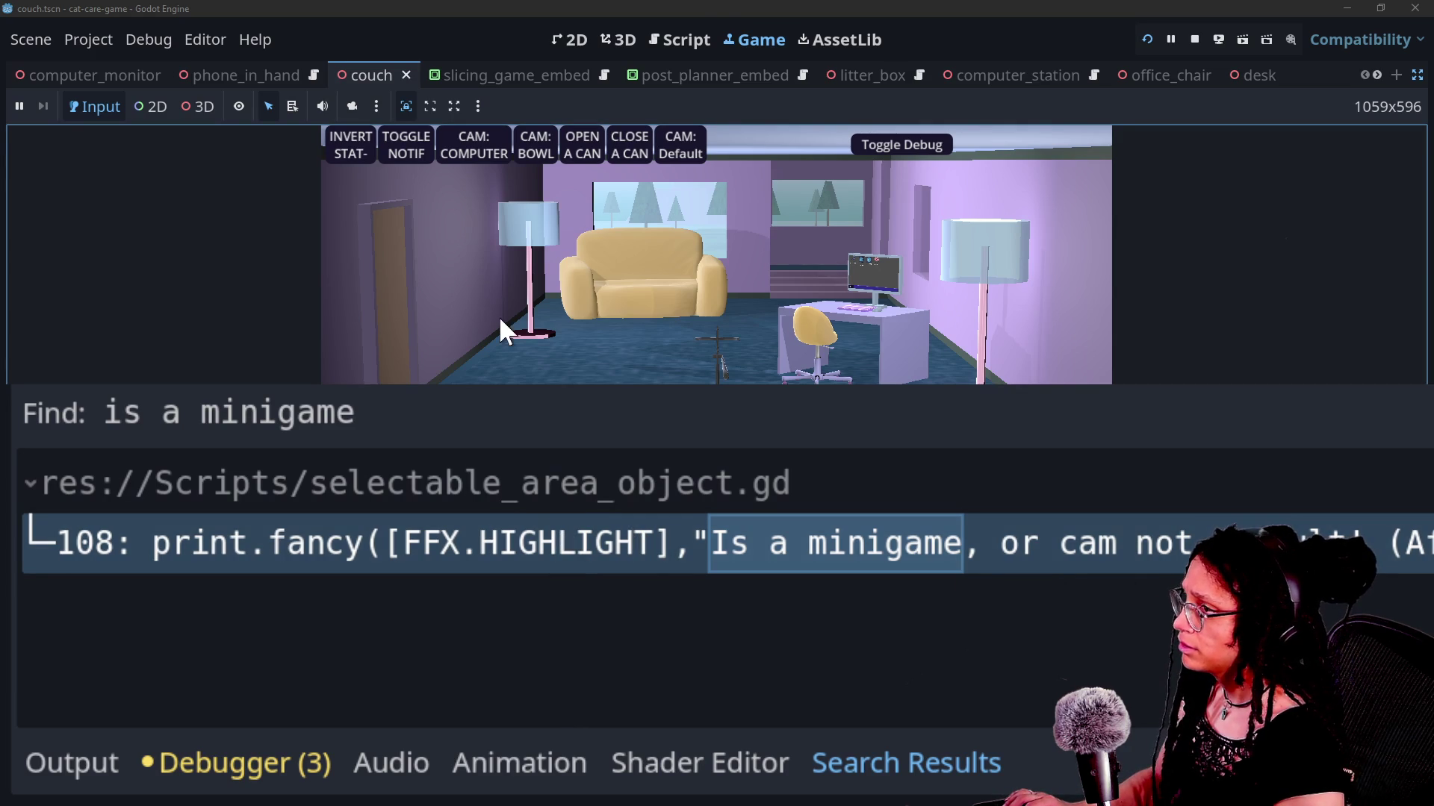
# Show the Output log again and focus the running game's camera on the couch.
pyautogui.click(702, 26)
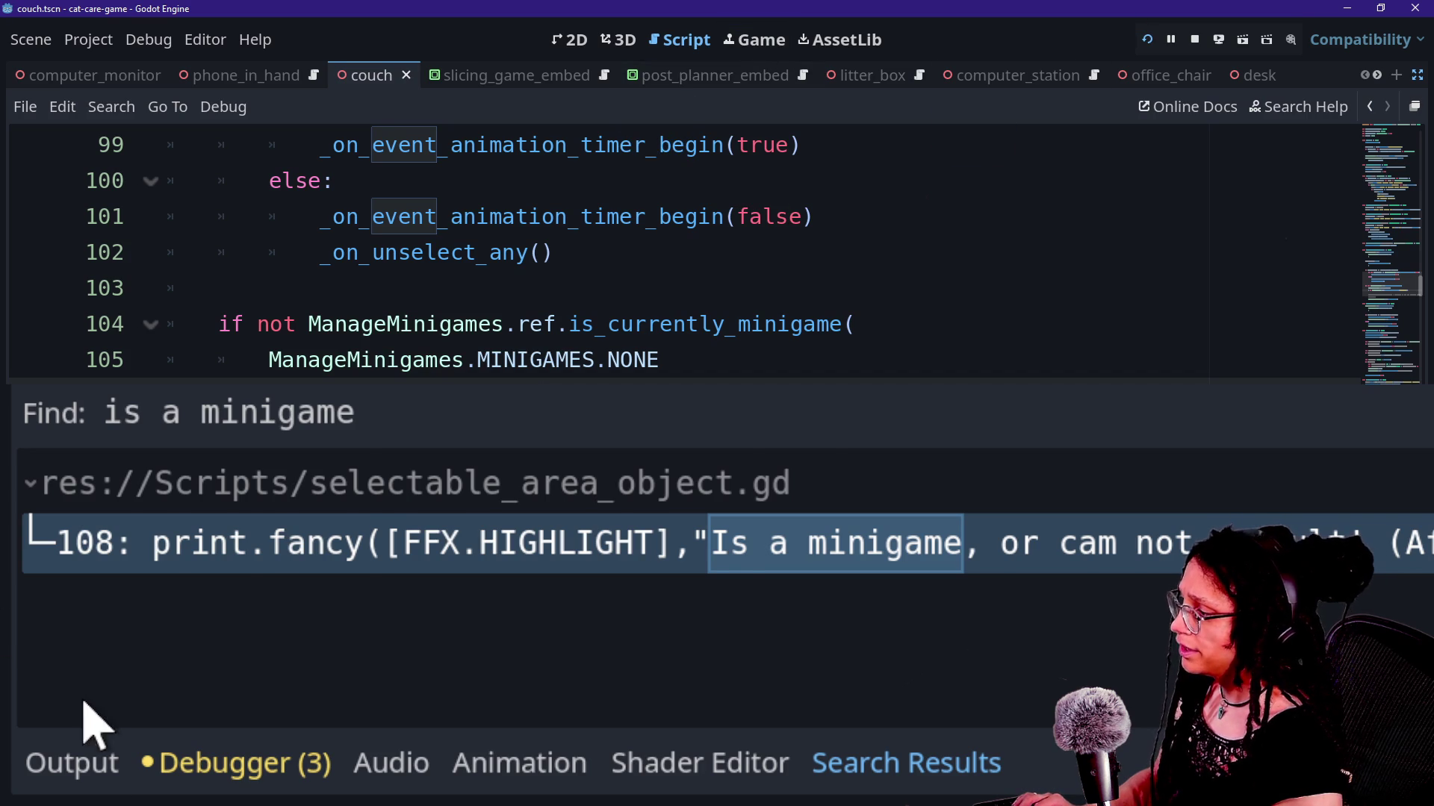
pyautogui.click(68, 760)
pyautogui.click(746, 30)
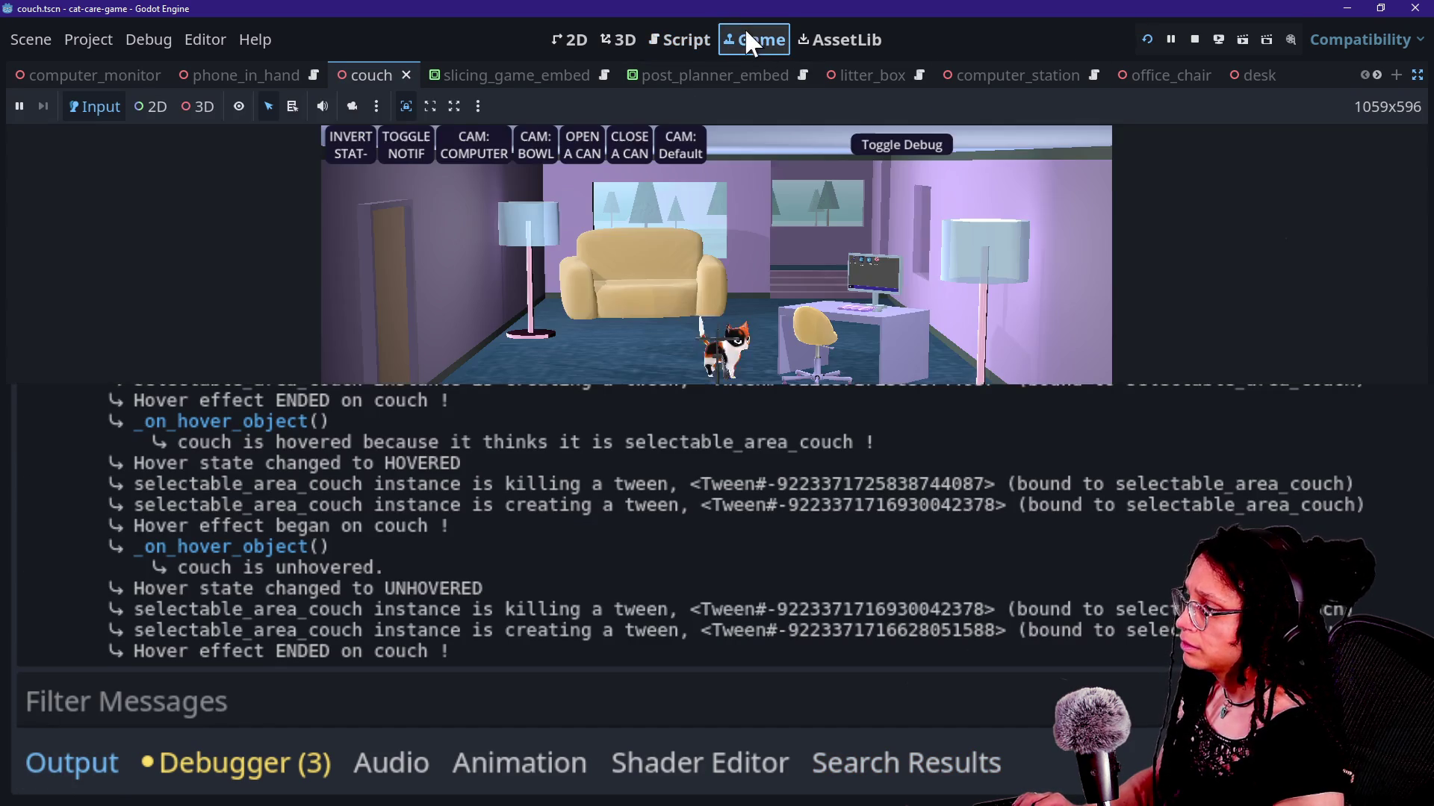
pyautogui.click(642, 284)
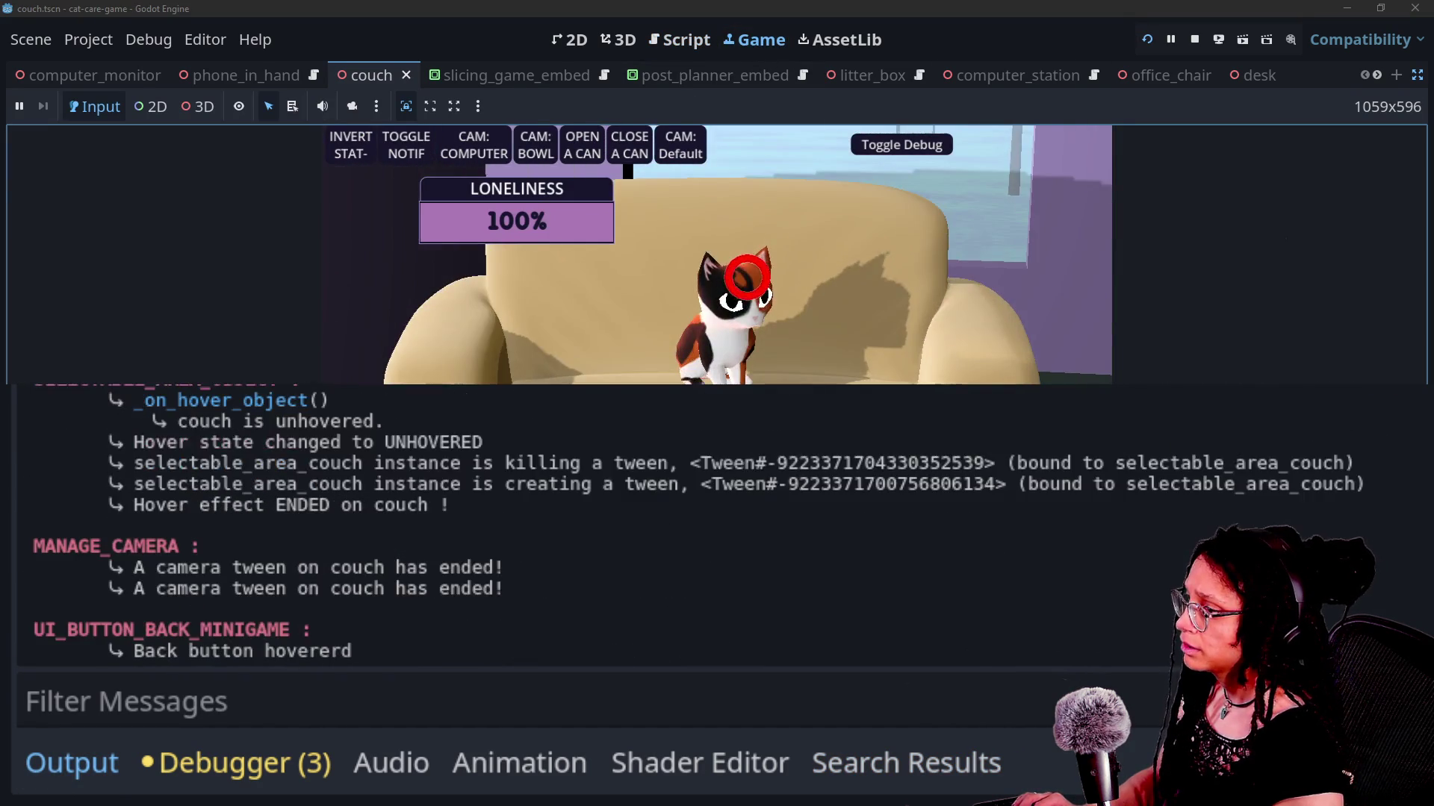
# Exit the couch close-up back to the room and scroll the Output log to the new messages.
pyautogui.rightClick(746, 277)
pyautogui.scroll(15, 306, 635)
pyautogui.scroll(-10, 306, 639)
pyautogui.scroll(5, 306, 638)
pyautogui.scroll(1, 310, 640)
pyautogui.scroll(-5, 309, 640)
pyautogui.scroll(2, 309, 640)
# Highlight the 'Back button hovered' and 'Back button pressed' lines in the log.
pyautogui.moveTo(190, 597)
pyautogui.mouseDown()
pyautogui.moveTo(410, 592)
pyautogui.moveTo(29, 590)
pyautogui.mouseUp()
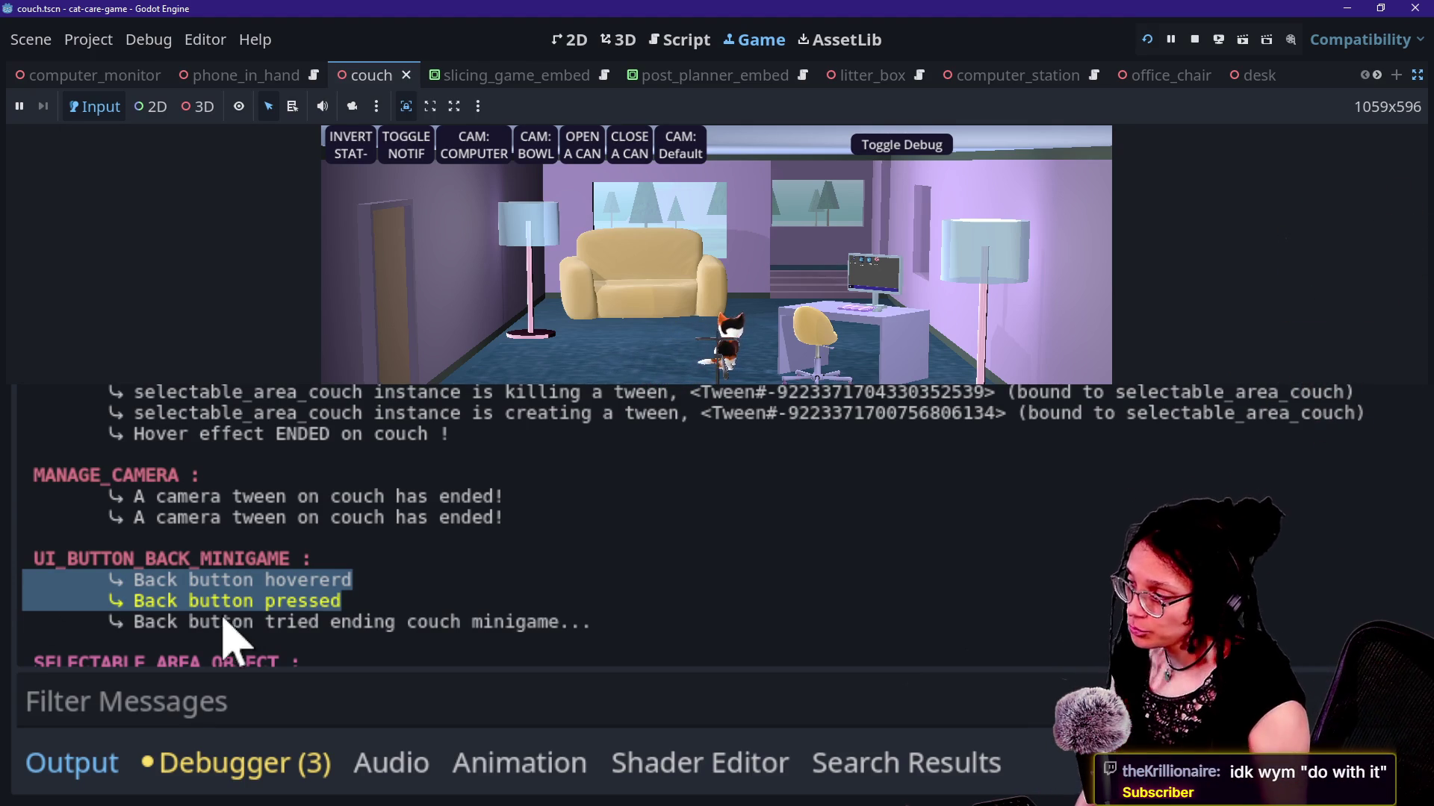
pyautogui.moveTo(138, 582); pyautogui.dragTo(320, 597)
pyautogui.click(351, 639)
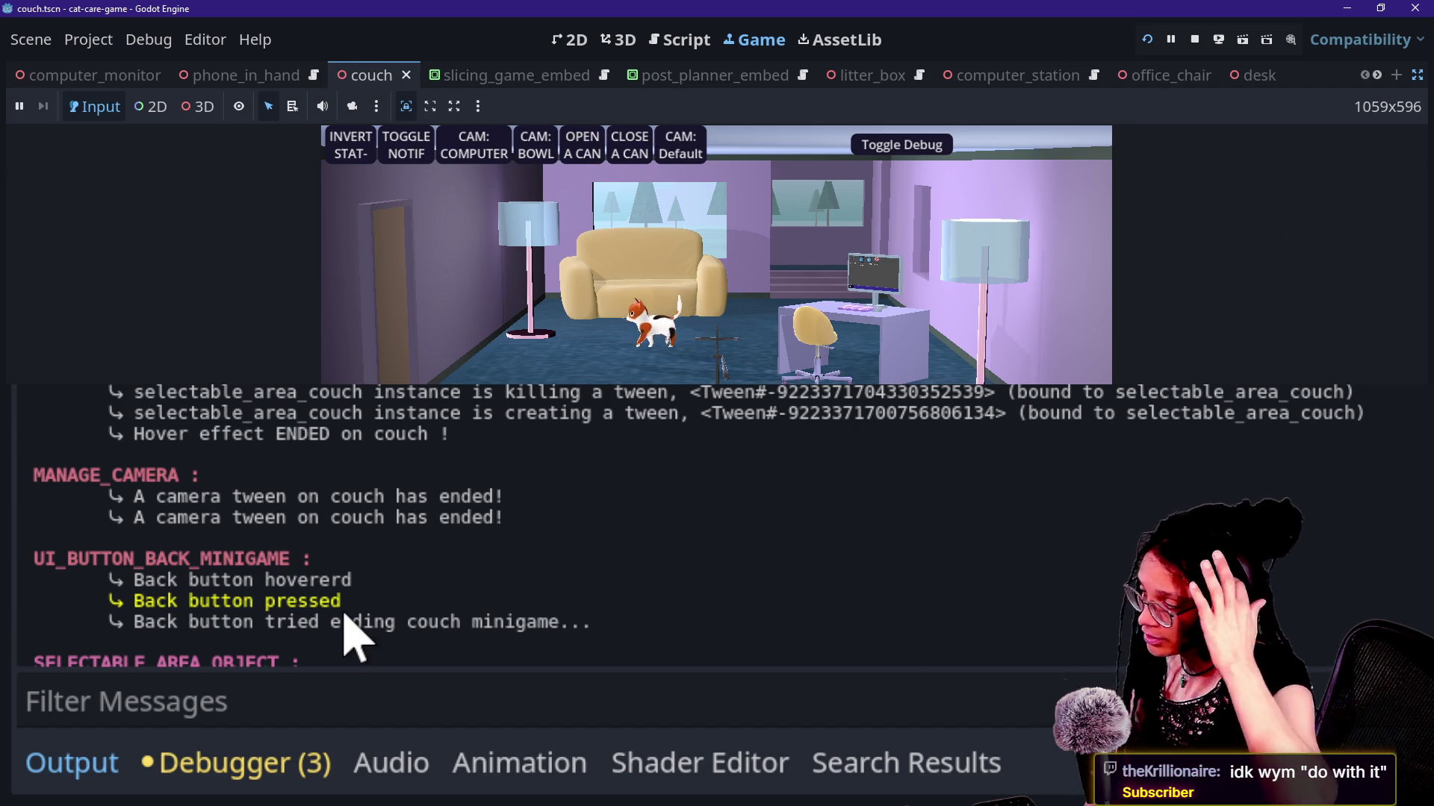
pyautogui.moveTo(288, 582)
pyautogui.mouseDown()
pyautogui.moveTo(279, 589)
pyautogui.moveTo(329, 627)
pyautogui.mouseUp()
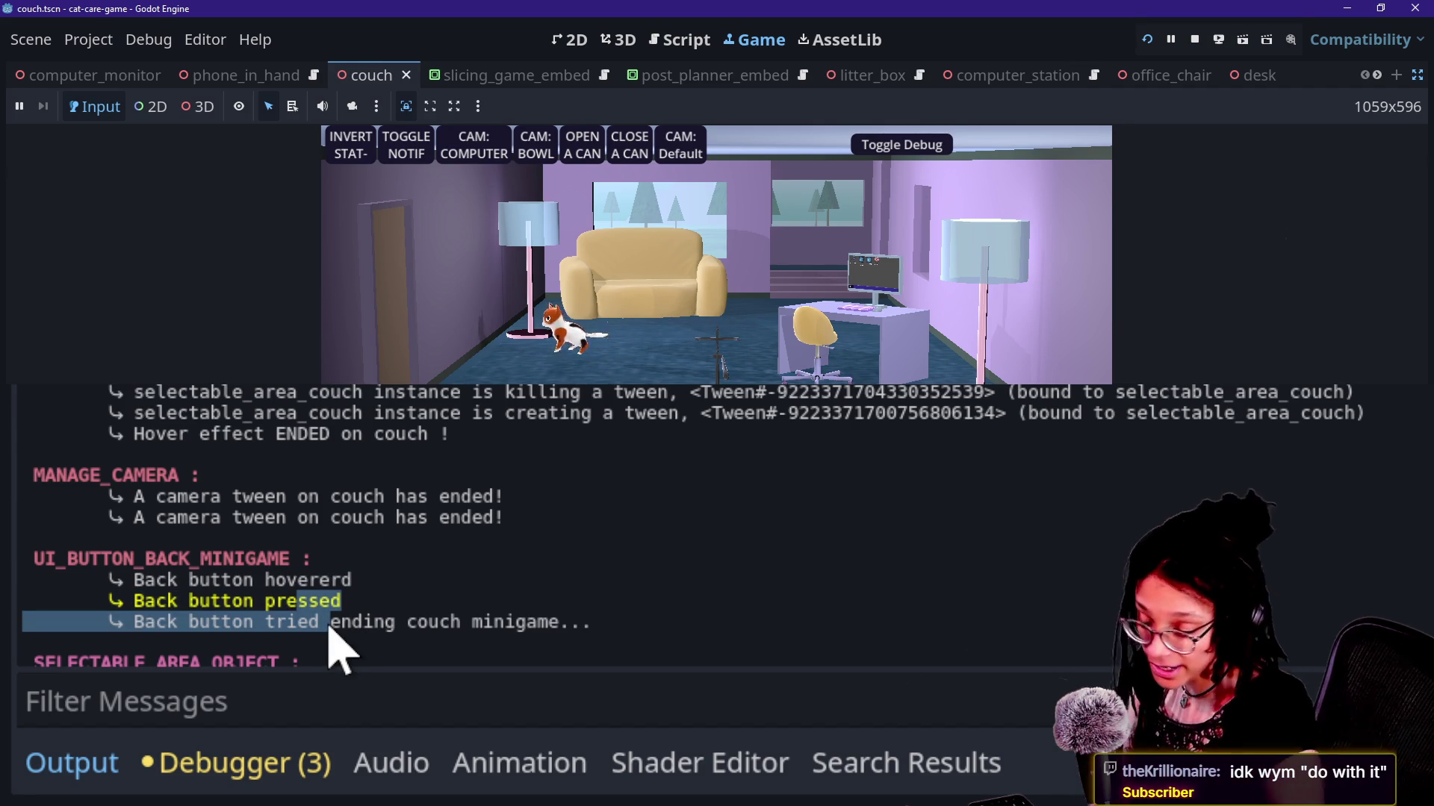
pyautogui.click(328, 627)
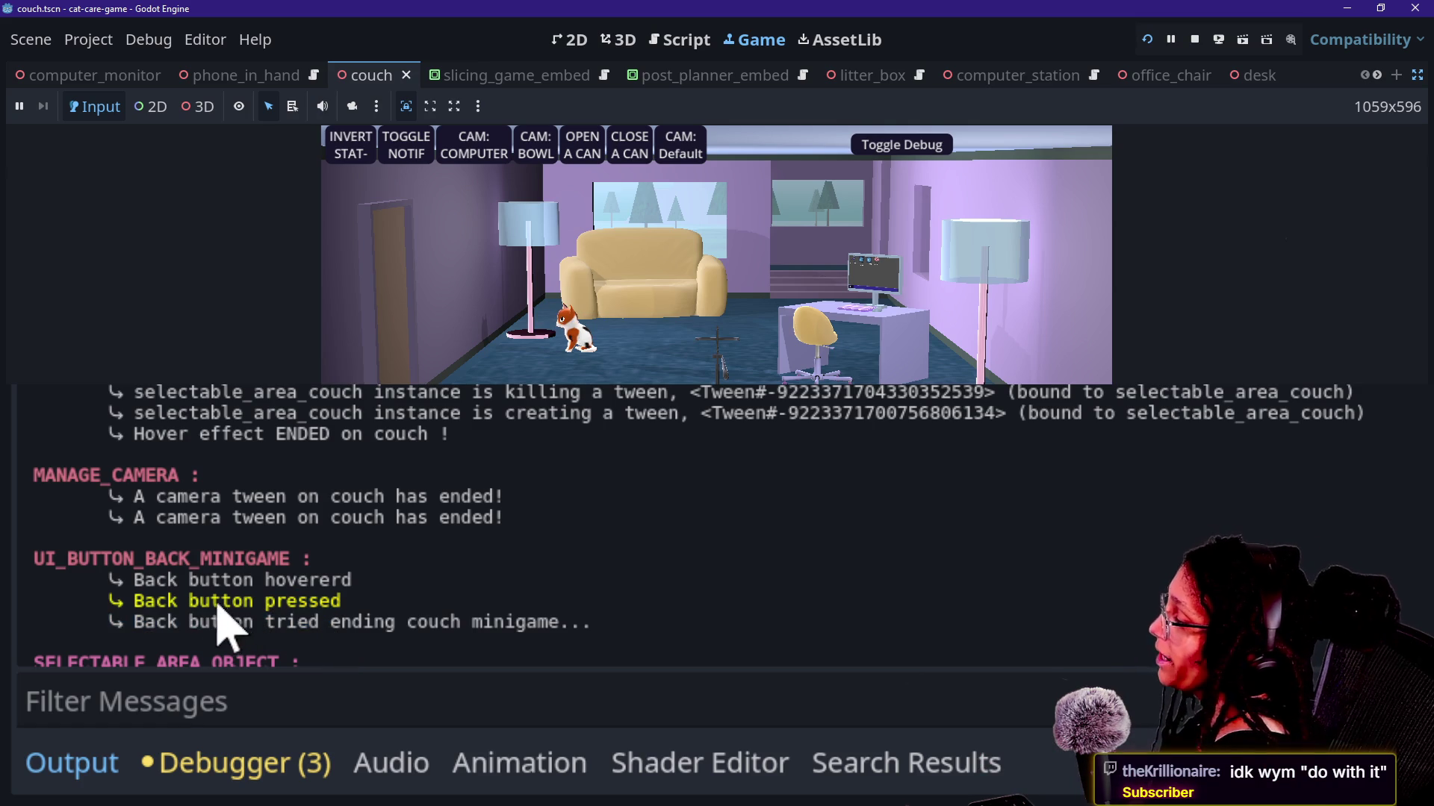
pyautogui.moveTo(215, 601); pyautogui.dragTo(224, 601)
pyautogui.tripleClick(352, 600)
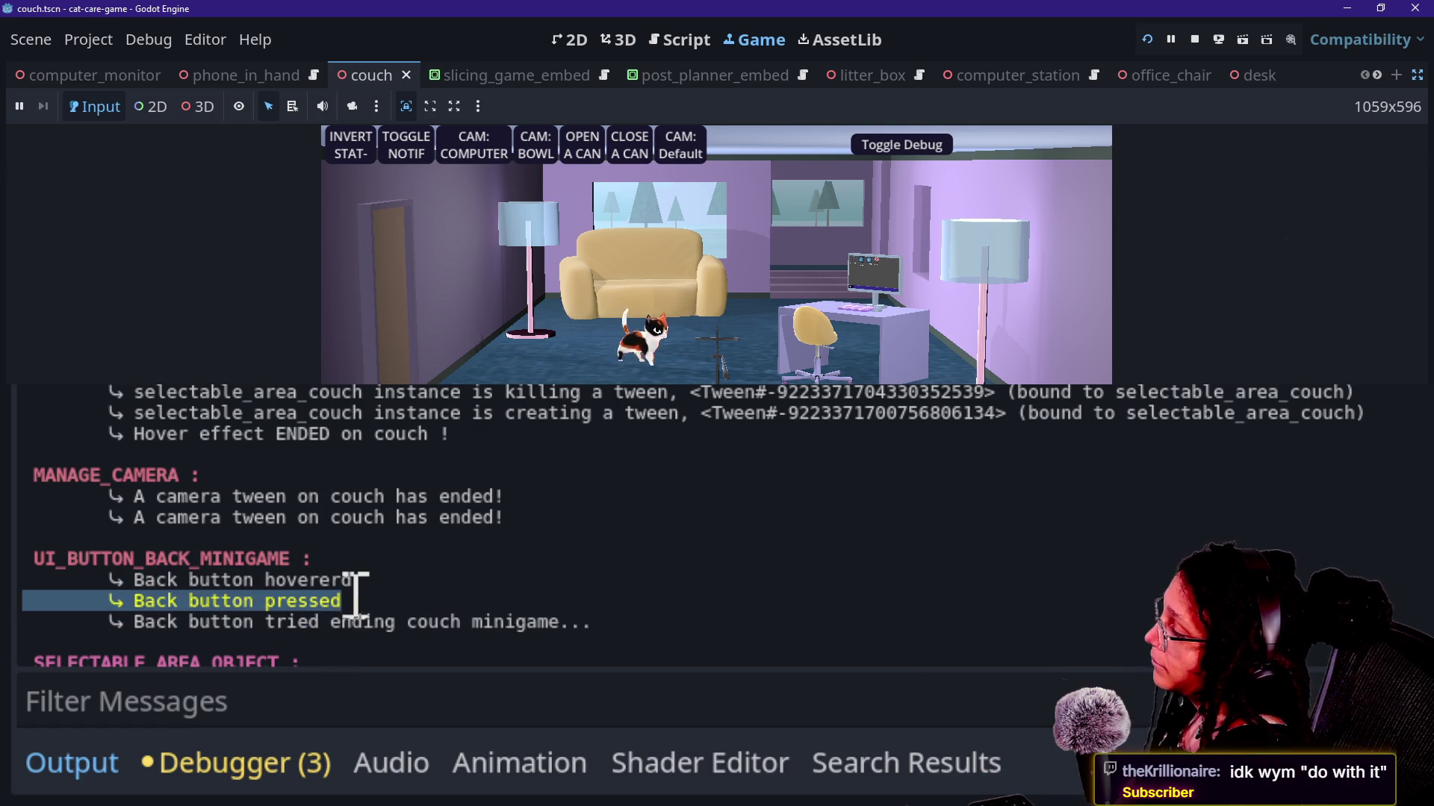
pyautogui.click(354, 612)
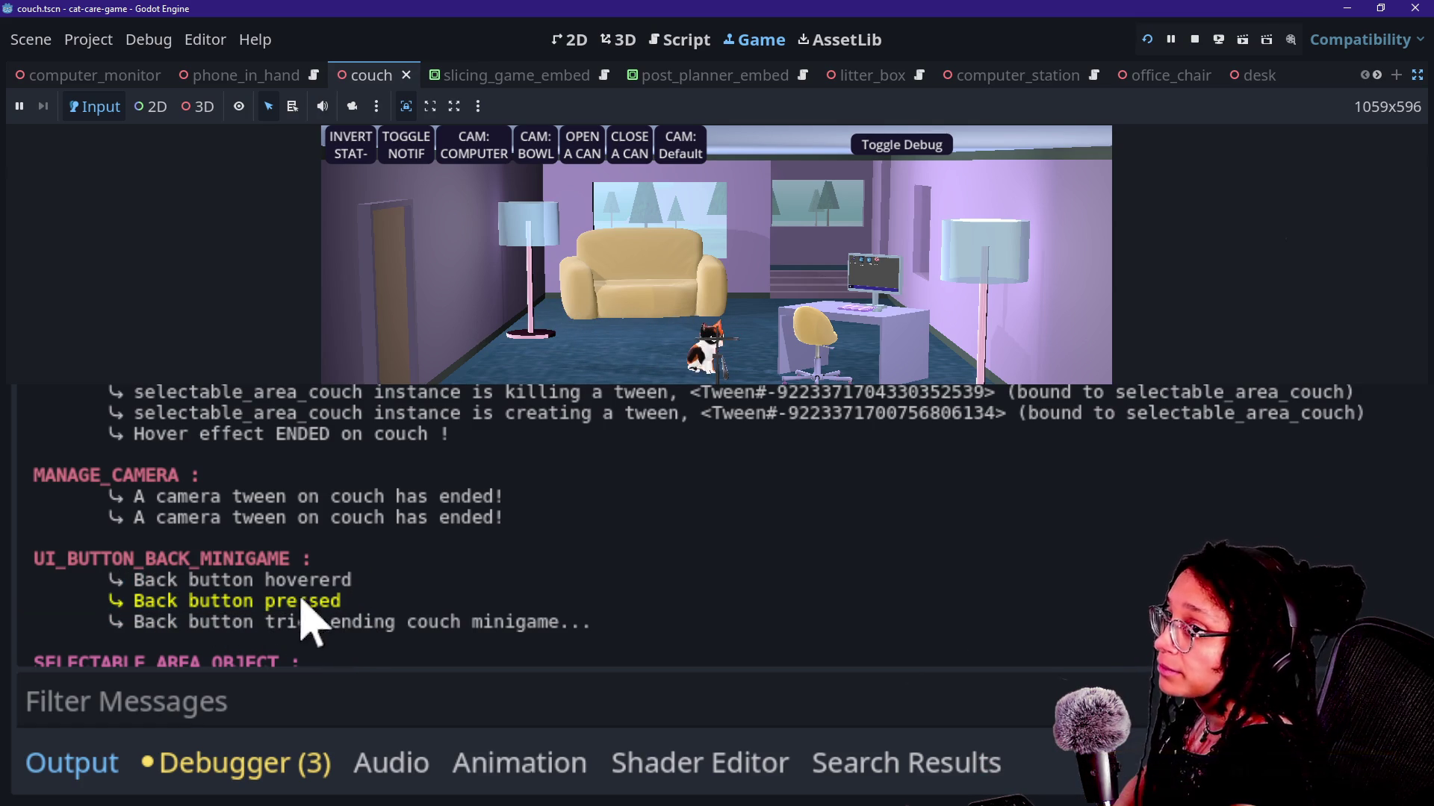
# Select the back-button lines through the minigame ending, then the selectable_area_phone RUNNING line.
pyautogui.moveTo(112, 590); pyautogui.dragTo(416, 640)
pyautogui.click(416, 640)
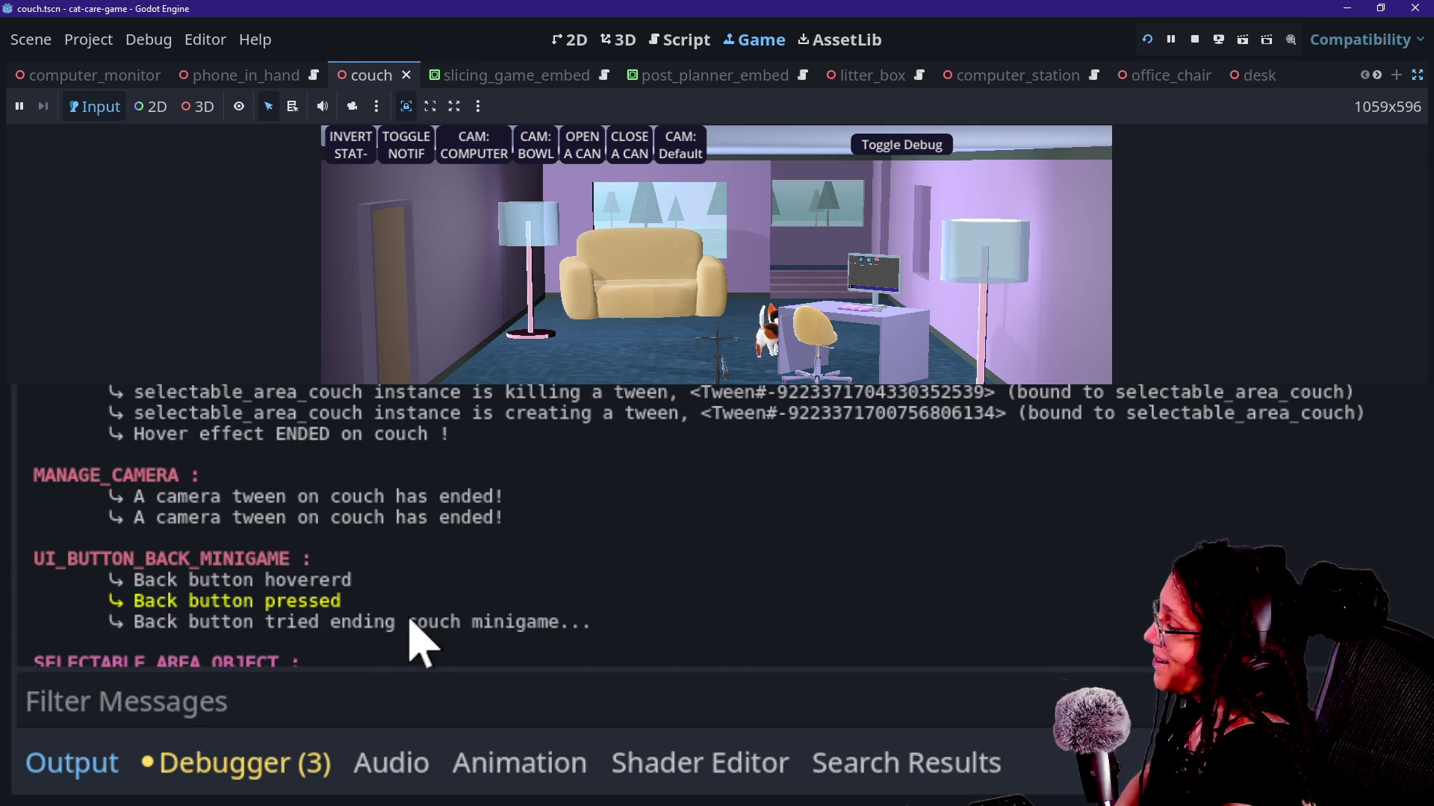
pyautogui.moveTo(179, 572); pyautogui.dragTo(390, 598)
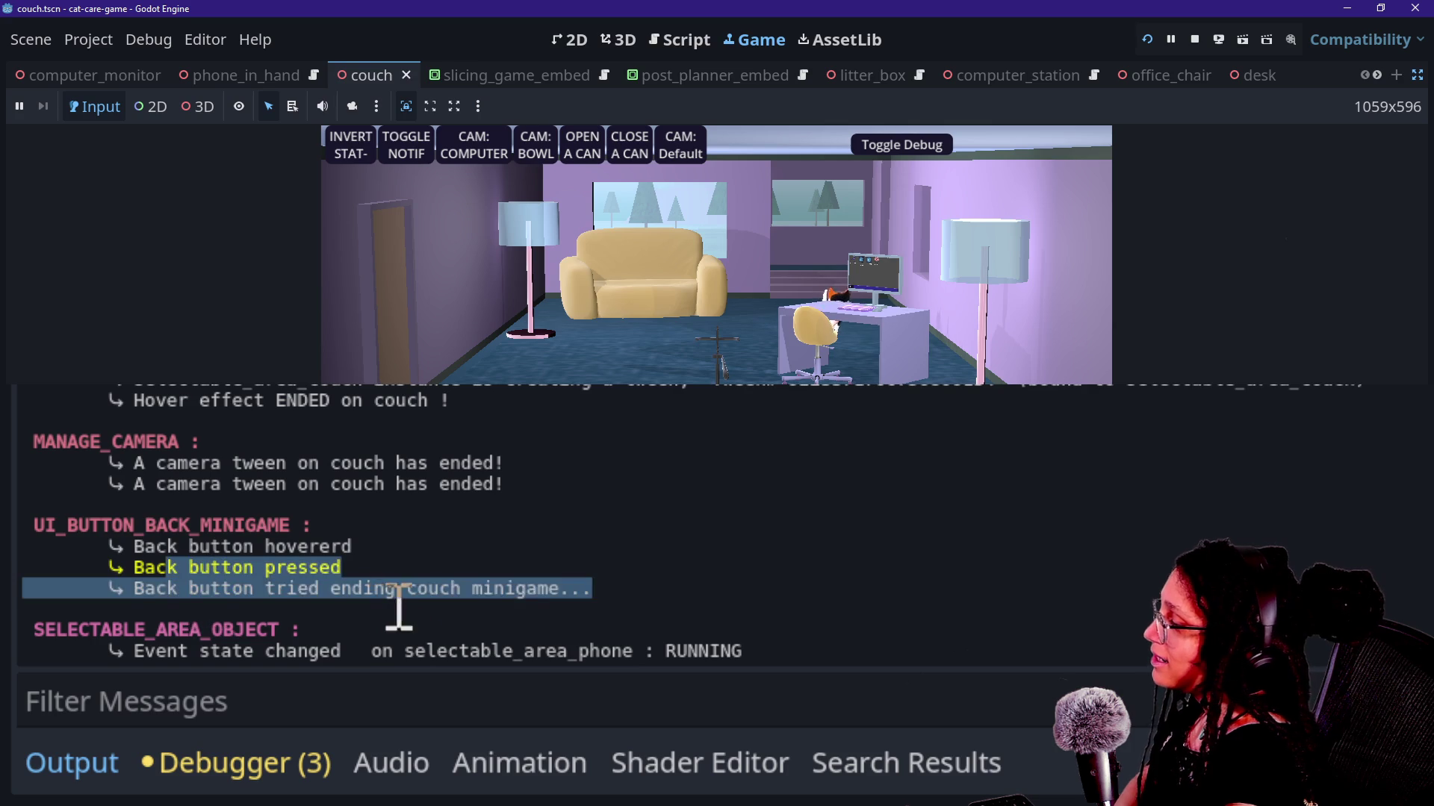
pyautogui.click(417, 608)
pyautogui.moveTo(224, 565); pyautogui.dragTo(304, 551)
pyautogui.click(352, 576)
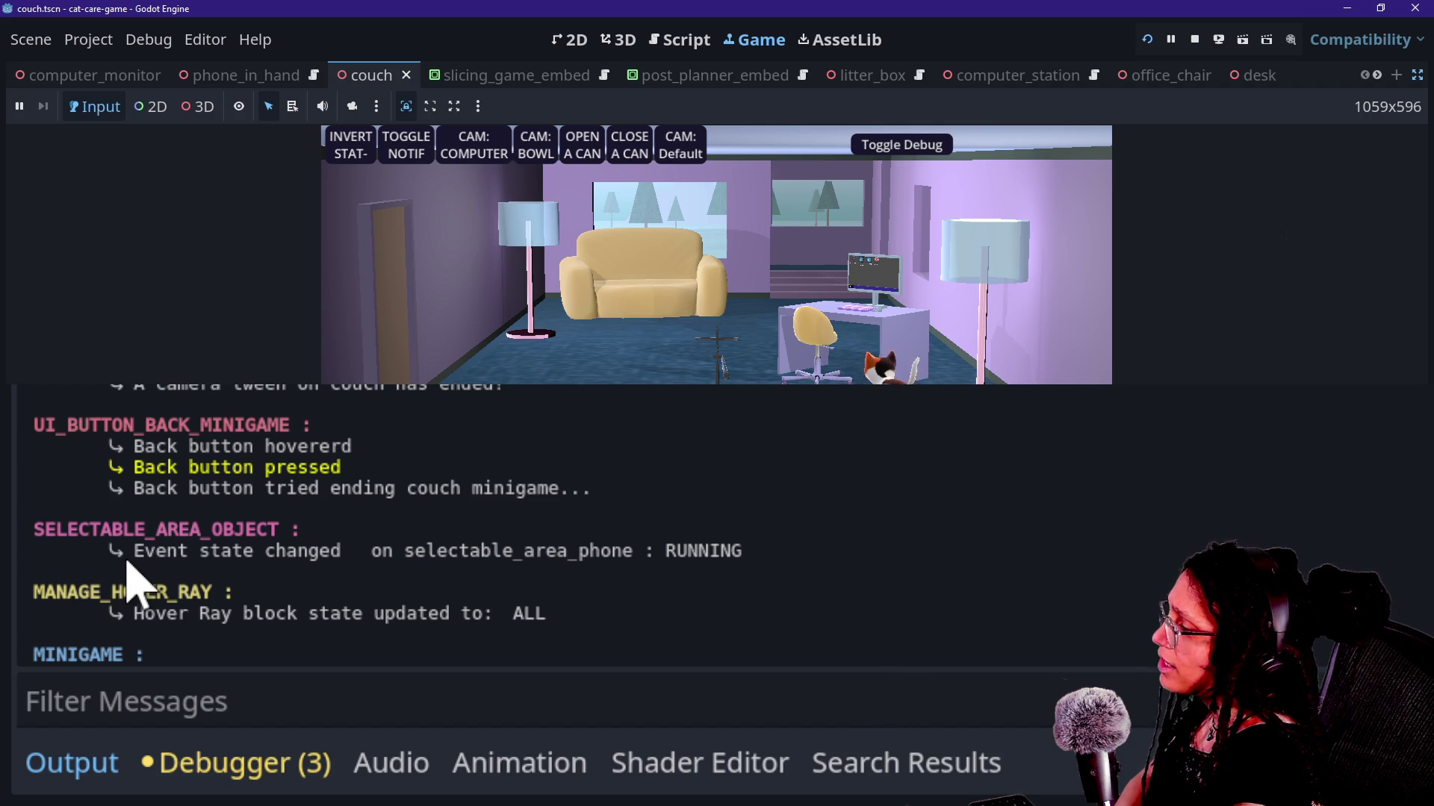
pyautogui.scroll(-1, 135, 586)
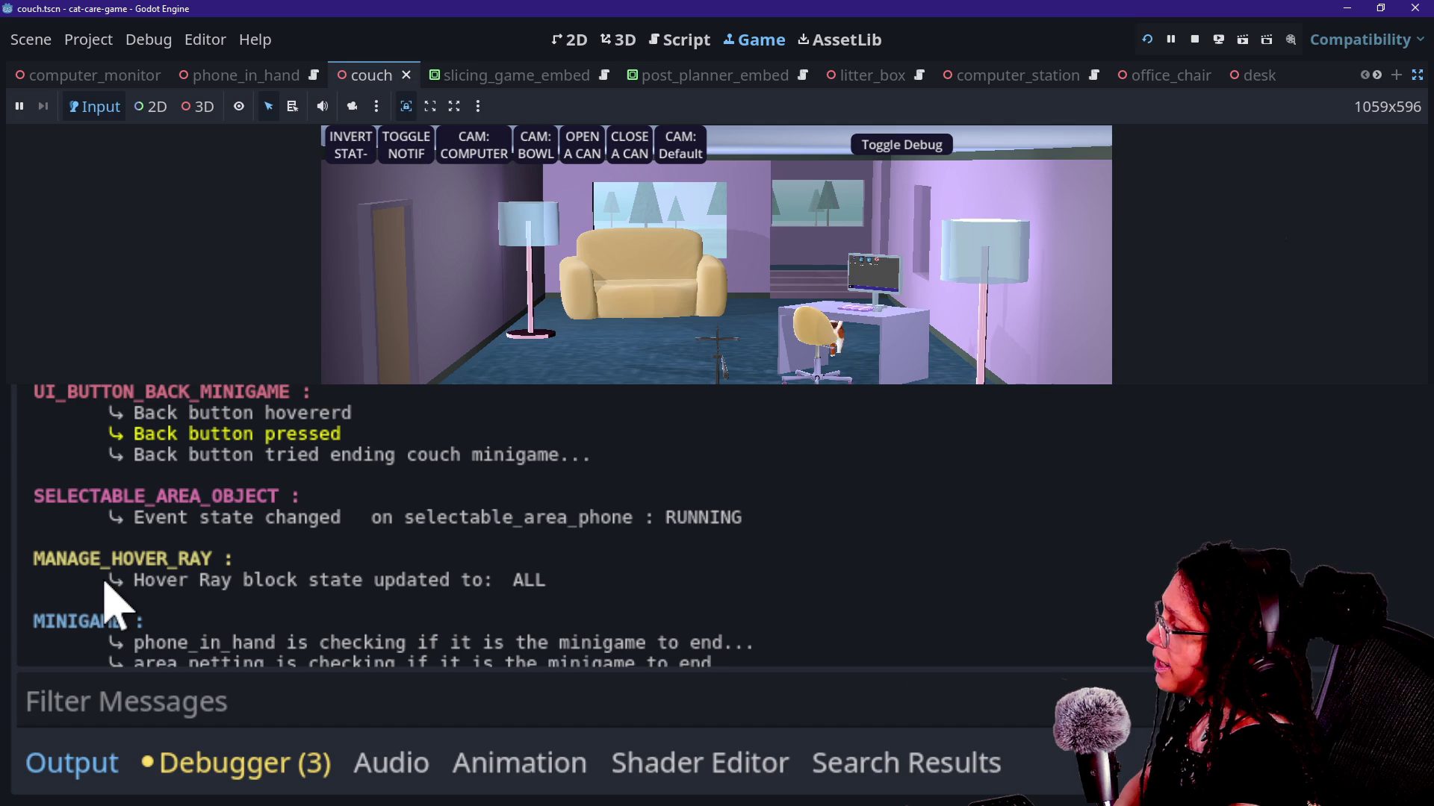
pyautogui.scroll(-1, 112, 601)
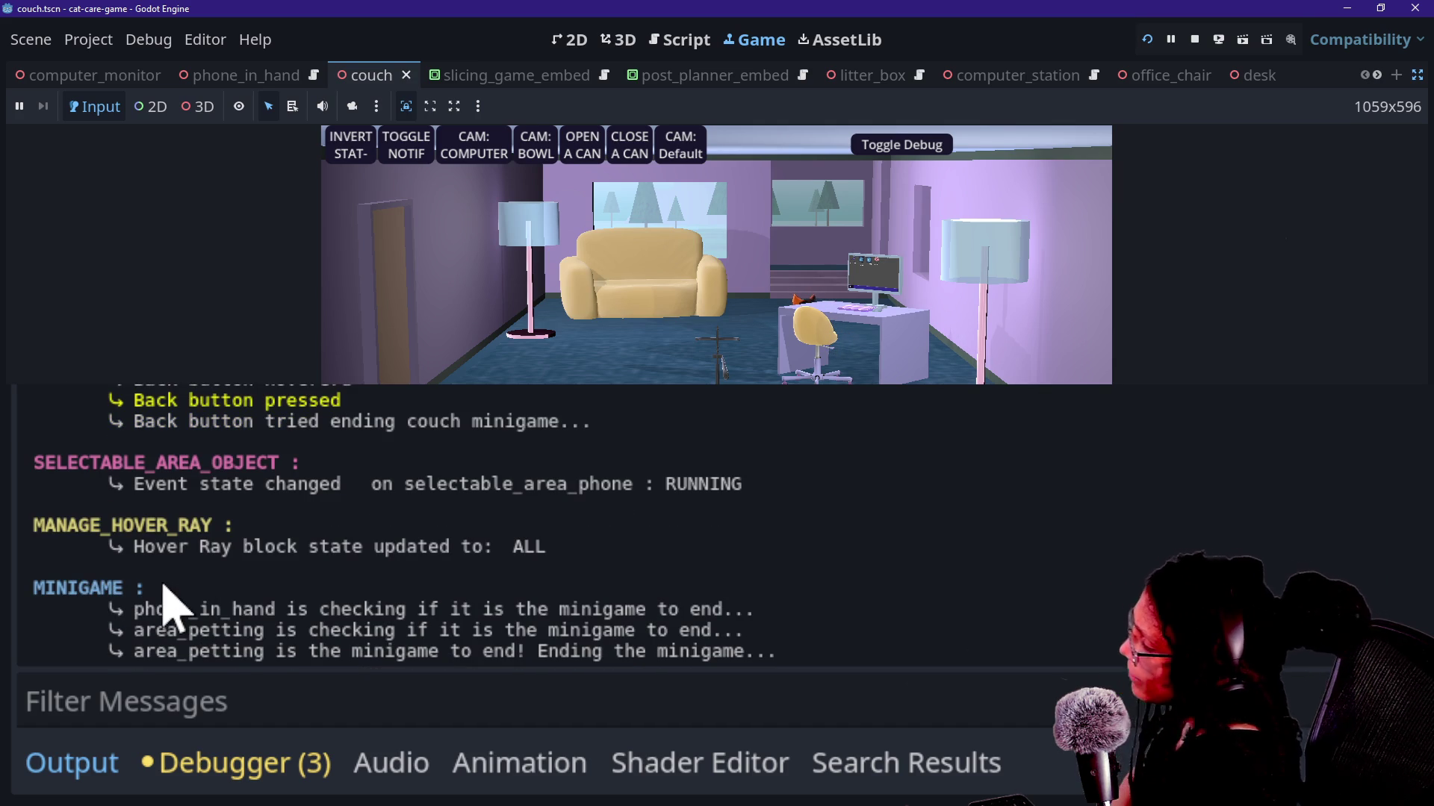
pyautogui.tripleClick(524, 544)
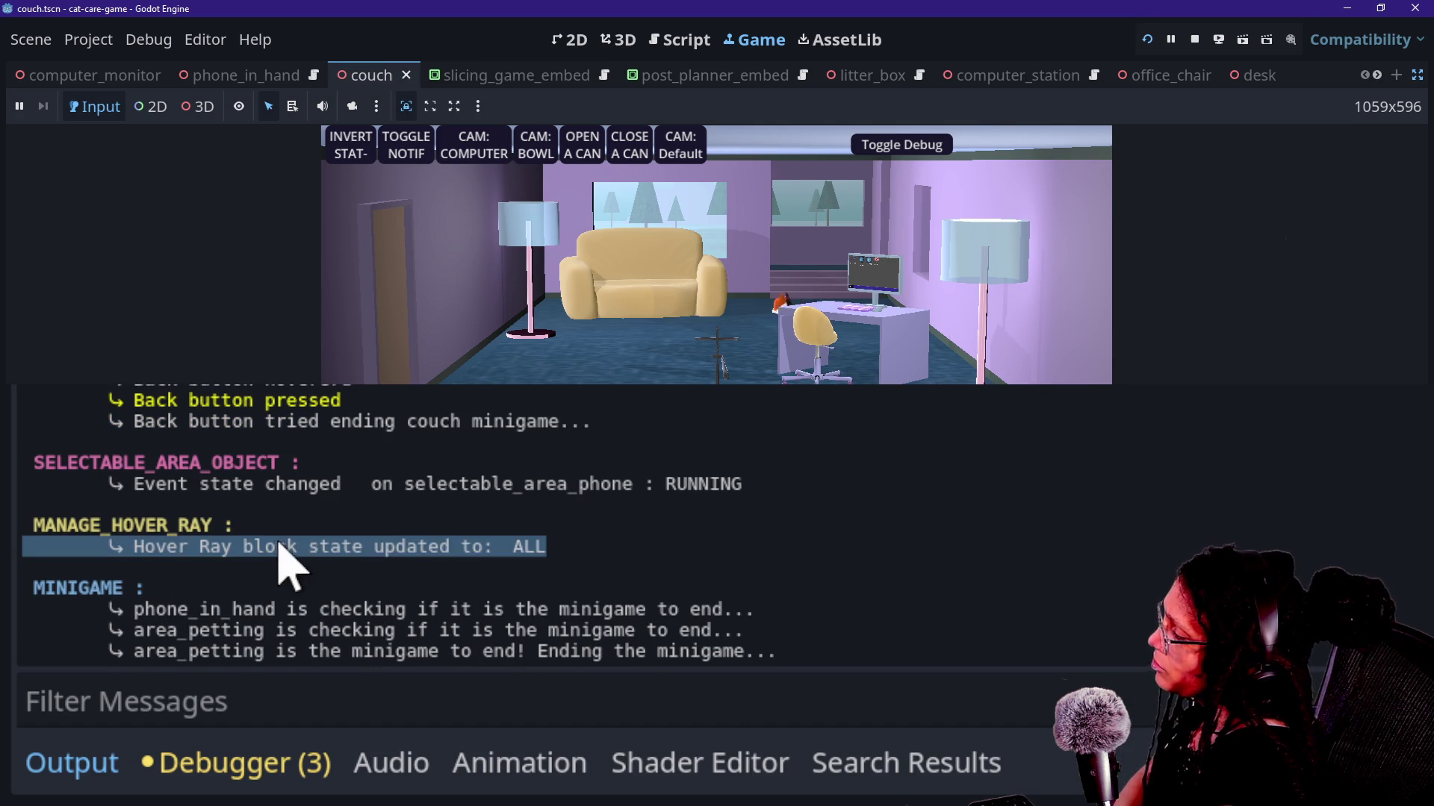
pyautogui.click(119, 569)
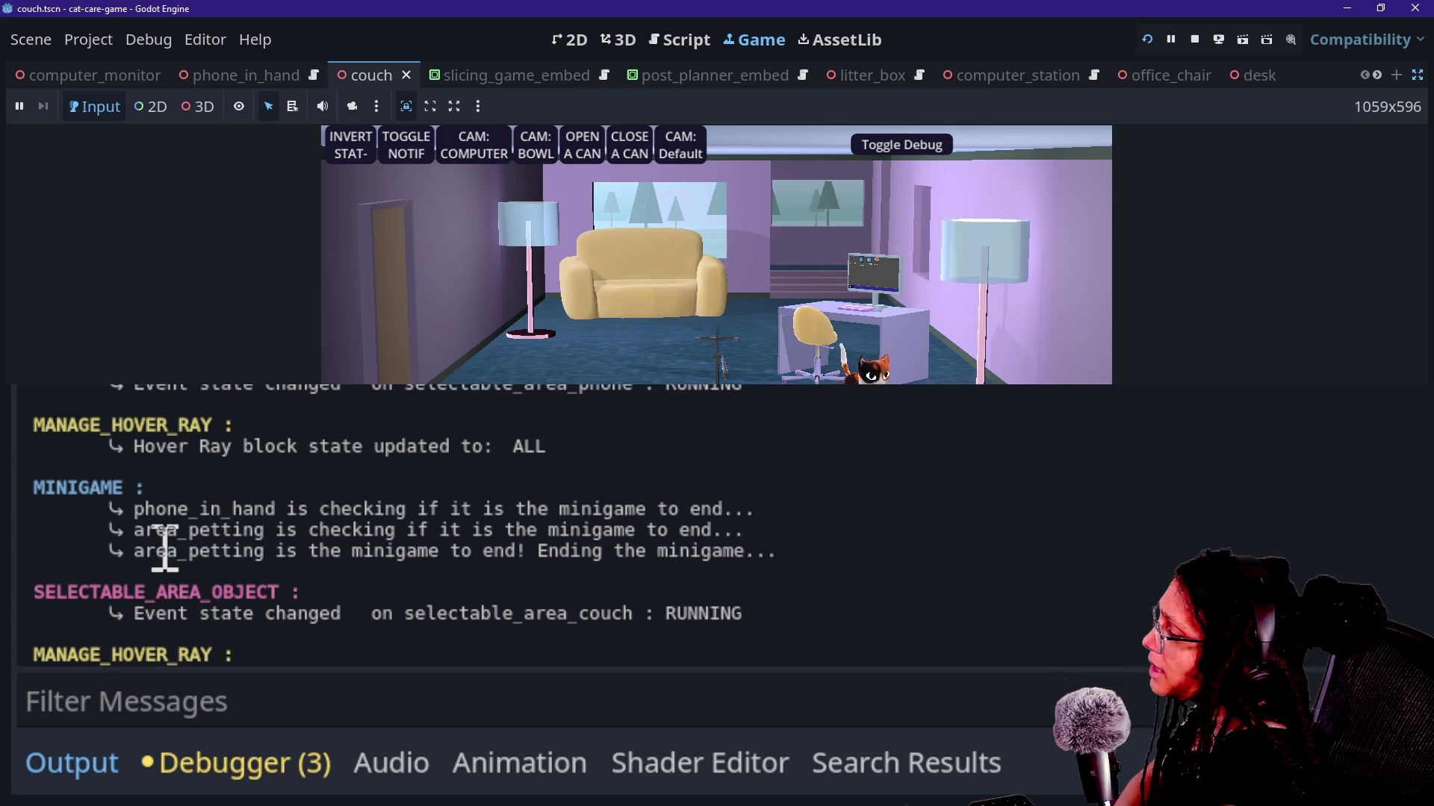
pyautogui.moveTo(361, 552); pyautogui.dragTo(439, 556)
pyautogui.click(441, 559)
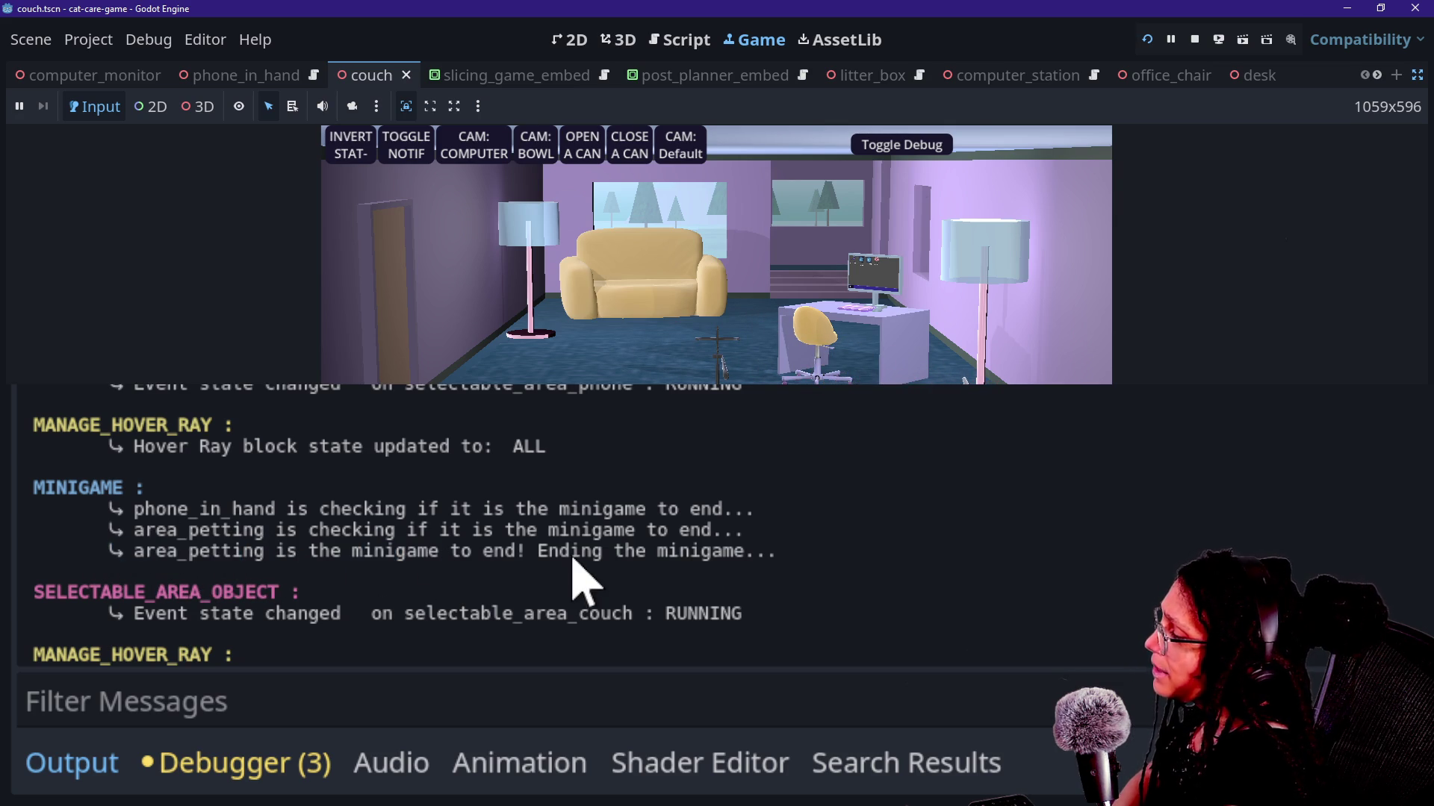
pyautogui.scroll(-2, 329, 567)
pyautogui.moveTo(22, 518); pyautogui.dragTo(208, 547)
pyautogui.click(209, 545)
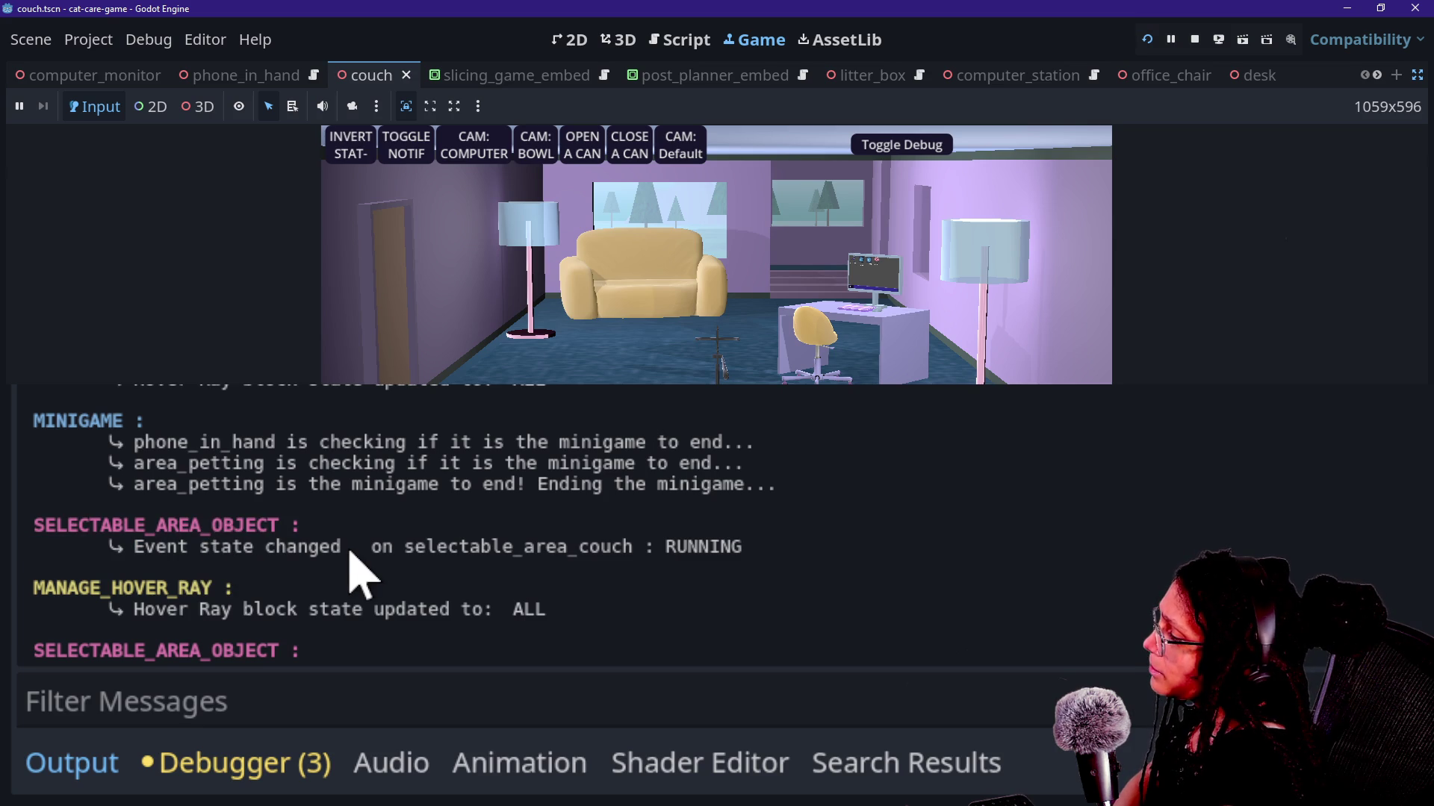
pyautogui.scroll(-1, 349, 551)
pyautogui.moveTo(109, 576); pyautogui.dragTo(333, 616)
pyautogui.click(357, 612)
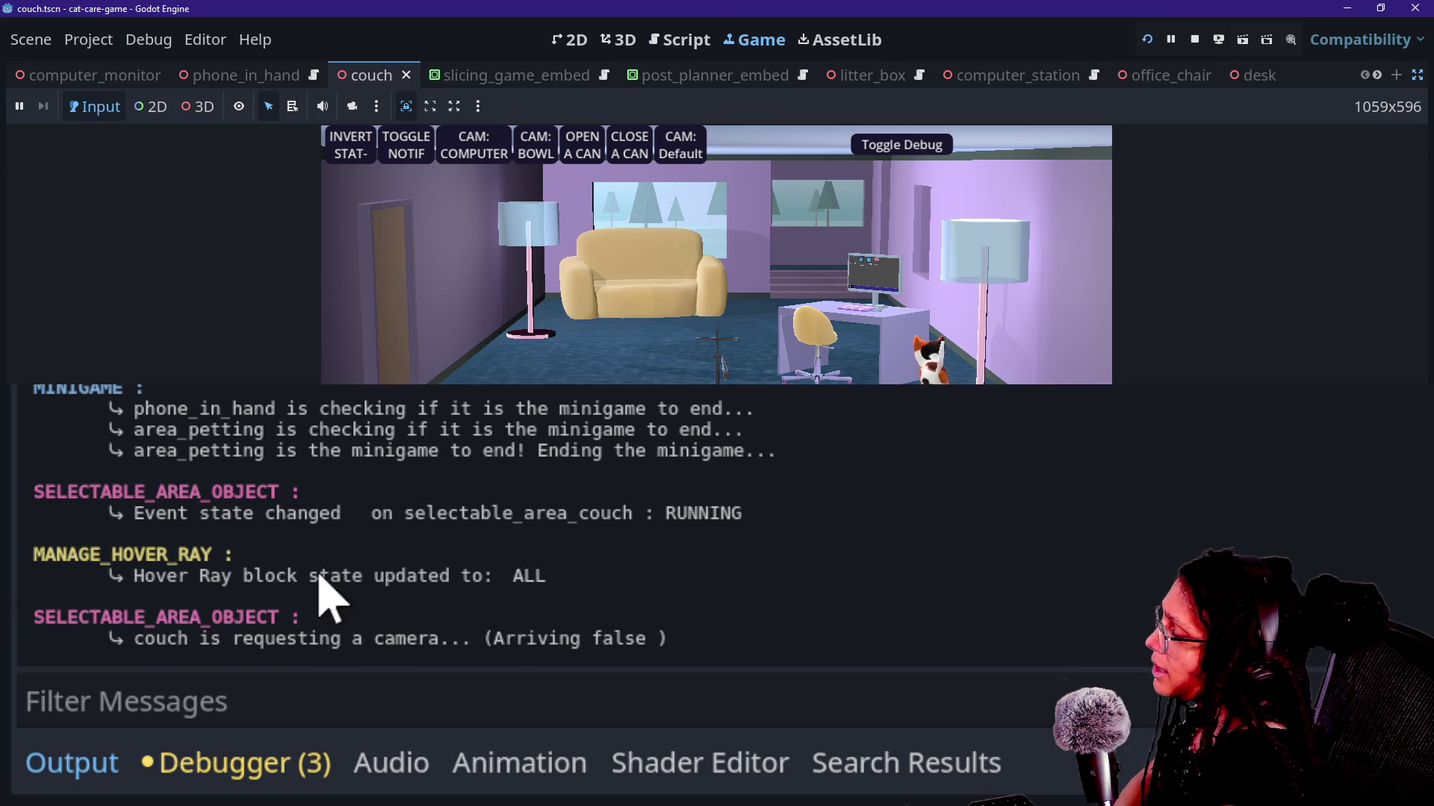
pyautogui.scroll(-1, 328, 597)
pyautogui.scroll(-1, 75, 586)
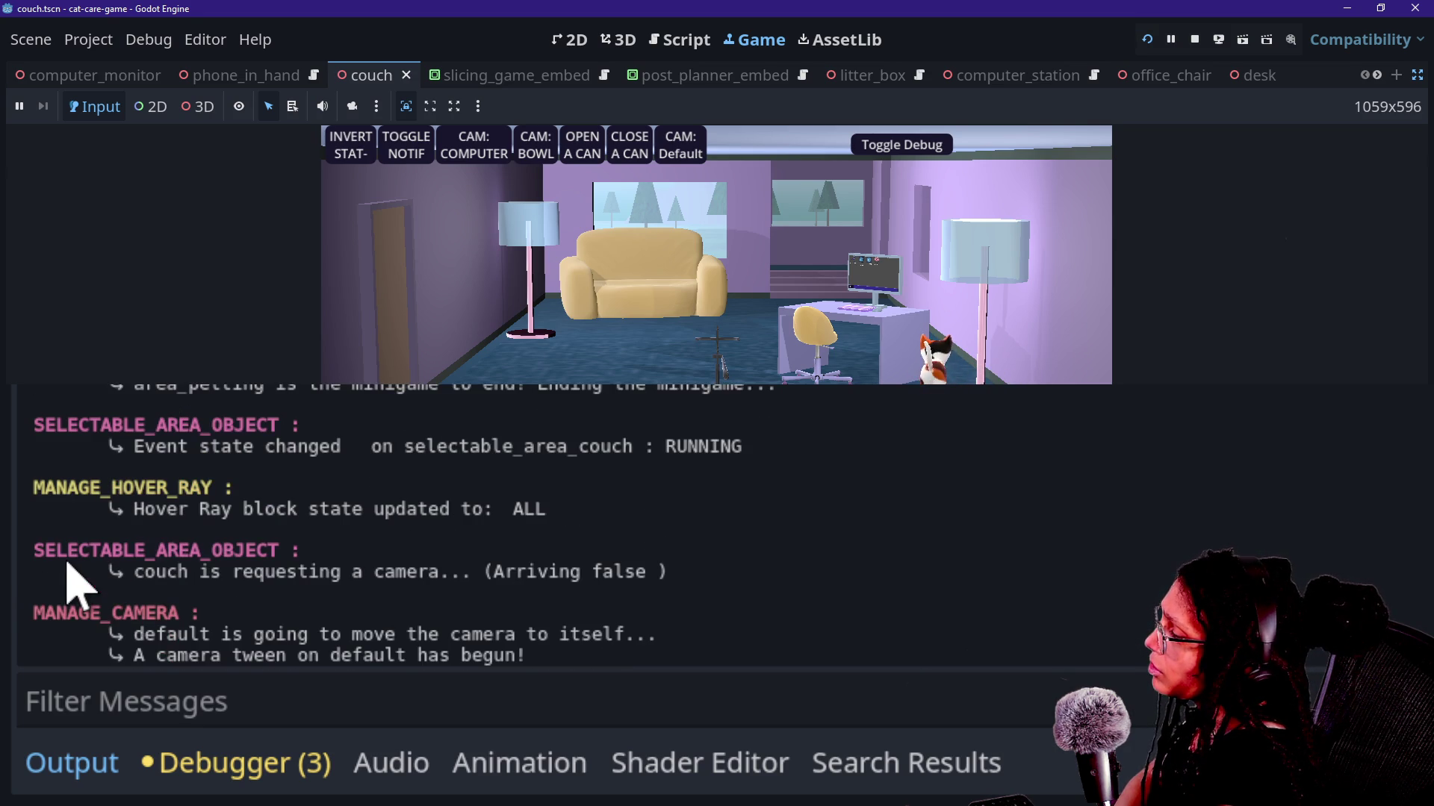
pyautogui.scroll(-1, 294, 579)
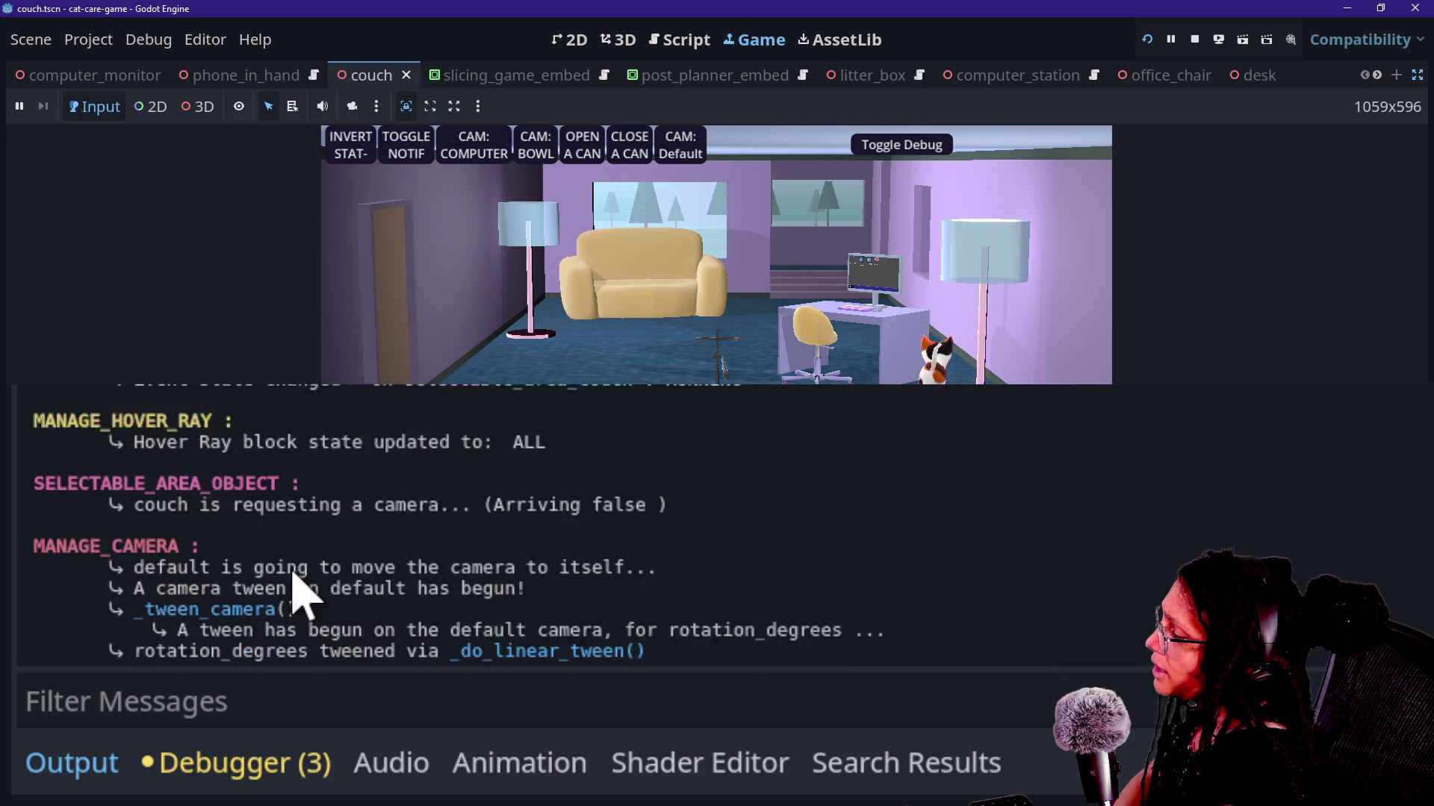
pyautogui.scroll(-2, 293, 578)
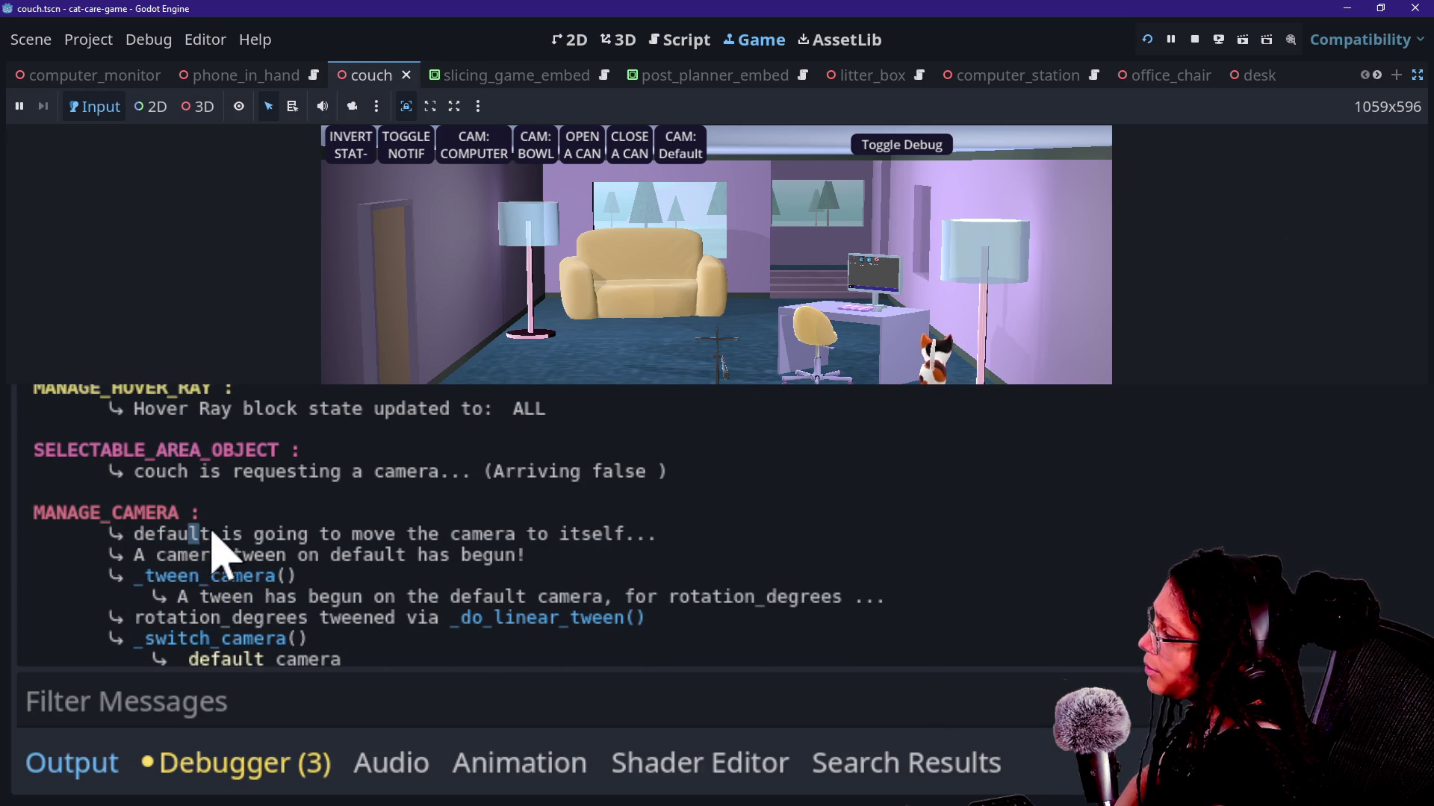
pyautogui.scroll(-1, 75, 560)
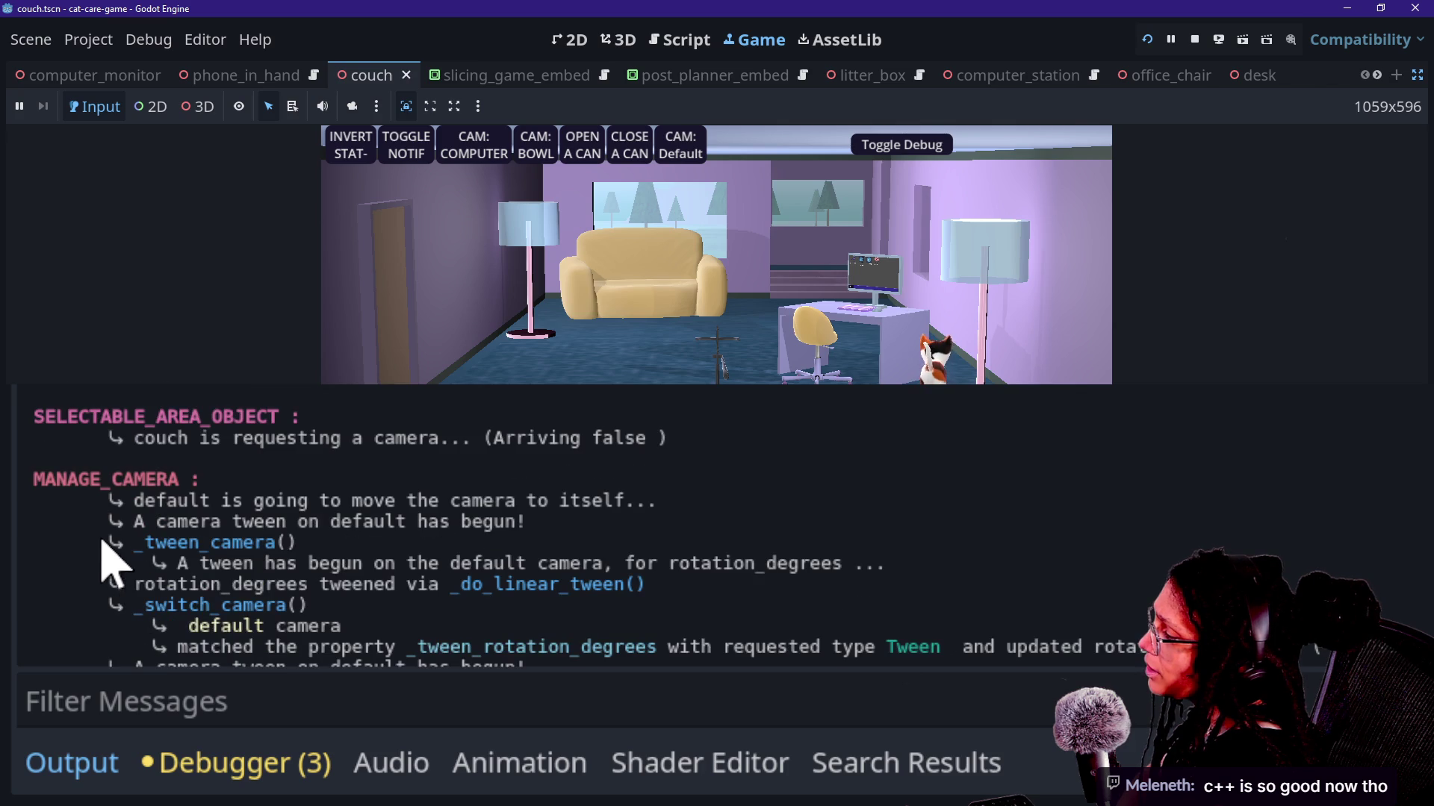
pyautogui.scroll(-10, 179, 590)
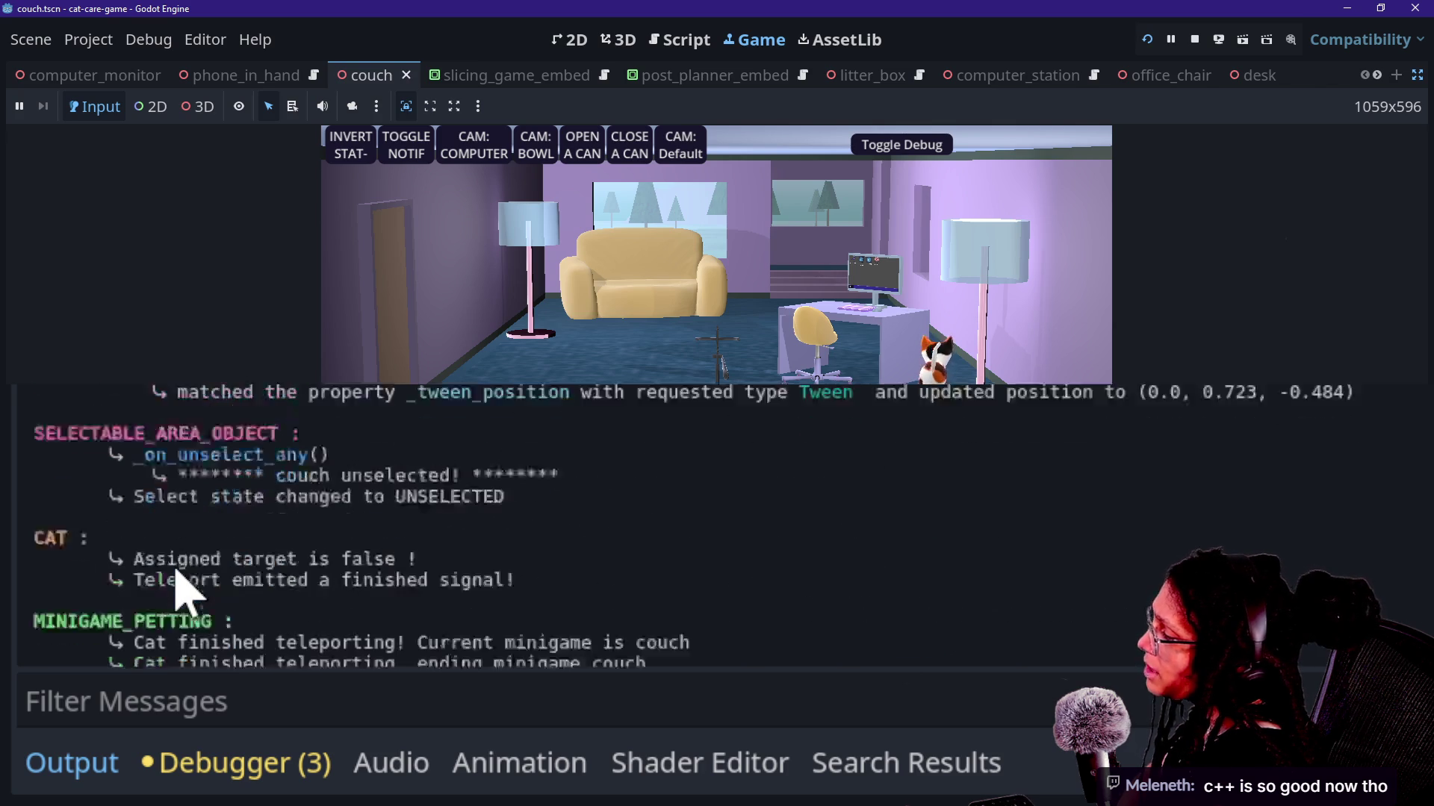
pyautogui.scroll(3, 168, 441)
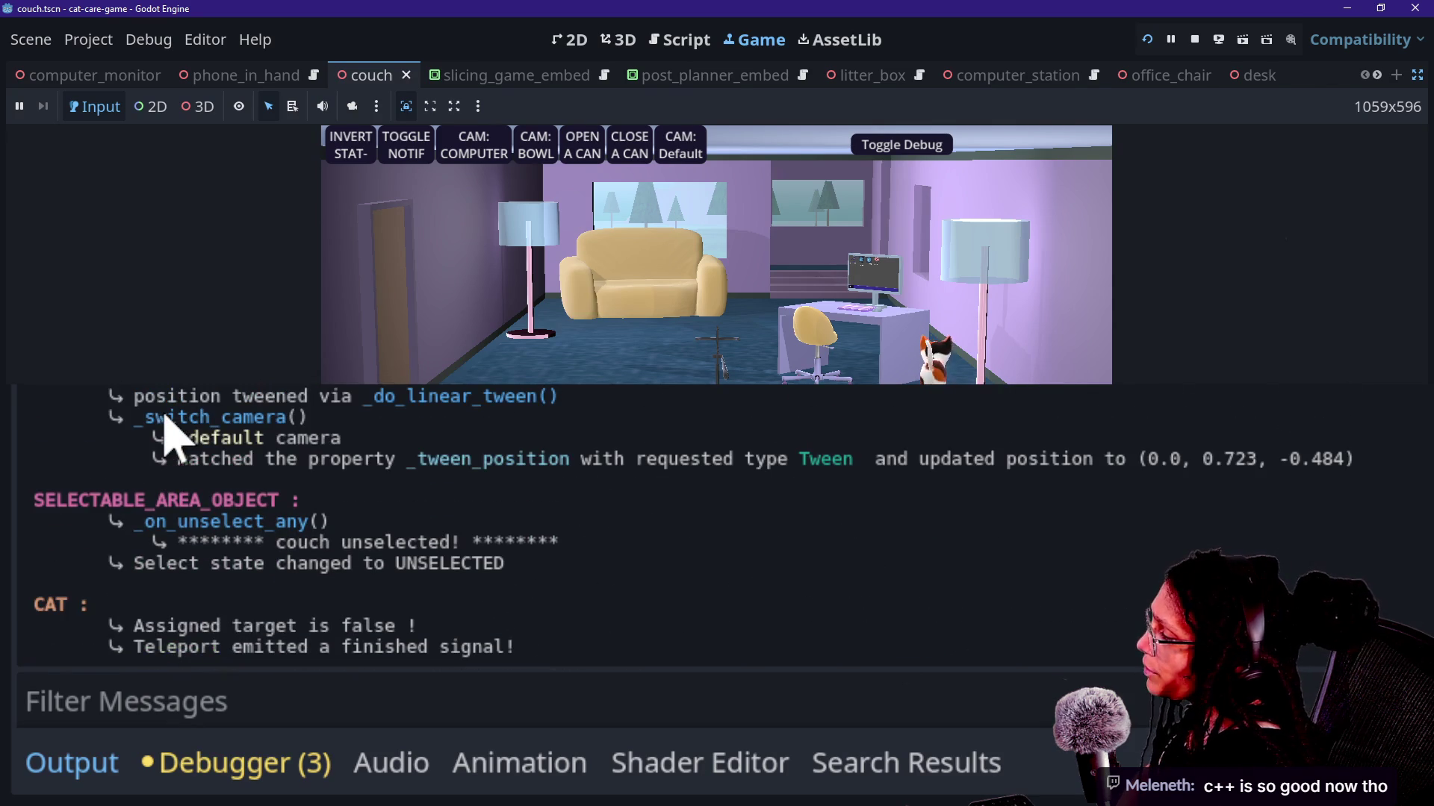
pyautogui.scroll(-1, 131, 510)
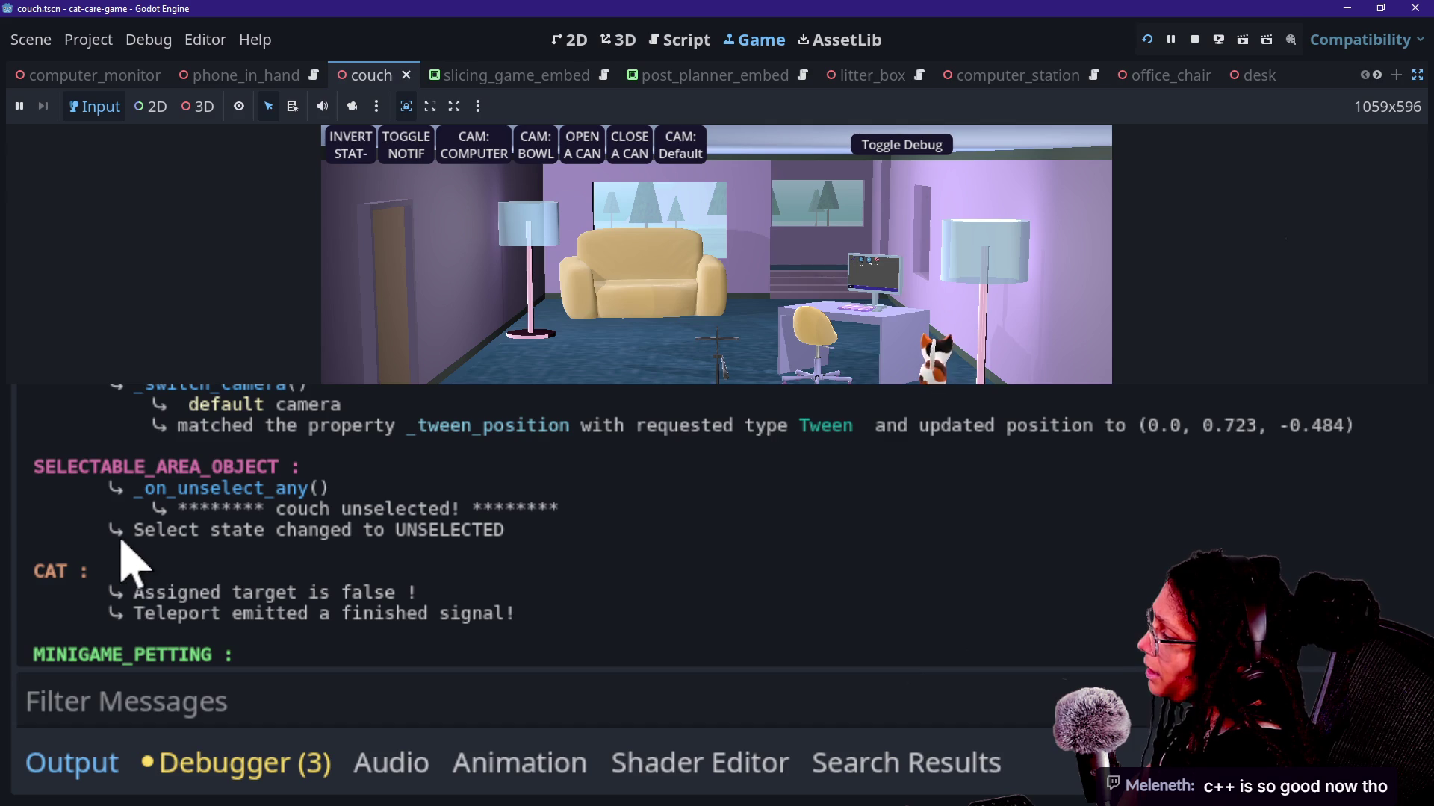
pyautogui.moveTo(197, 508); pyautogui.dragTo(216, 532)
pyautogui.click(214, 532)
pyautogui.moveTo(123, 528); pyautogui.dragTo(505, 530)
pyautogui.click(246, 579)
pyautogui.scroll(-2, 247, 579)
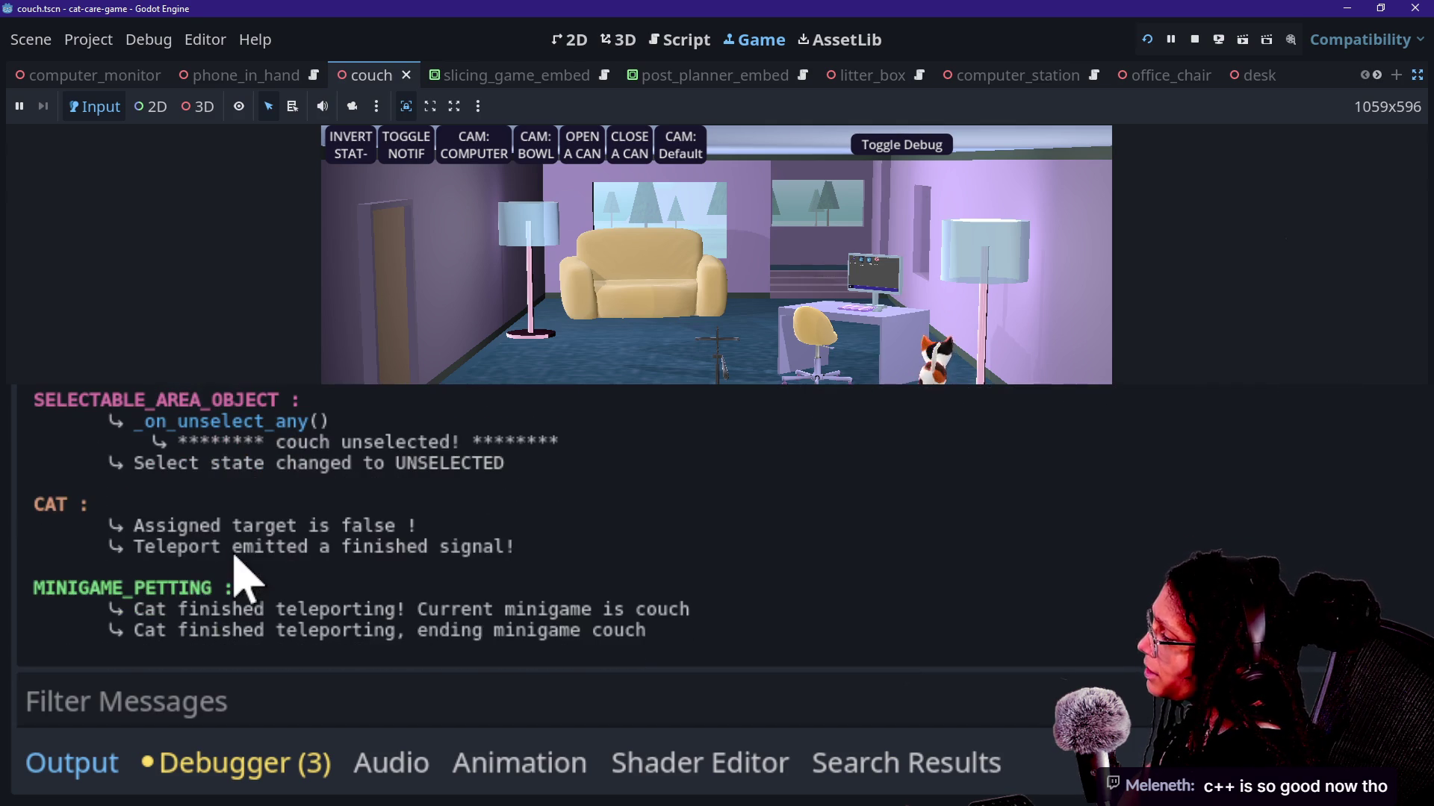
pyautogui.moveTo(115, 545); pyautogui.dragTo(277, 547)
pyautogui.click(283, 548)
pyautogui.moveTo(110, 547); pyautogui.dragTo(183, 551)
pyautogui.click(206, 557)
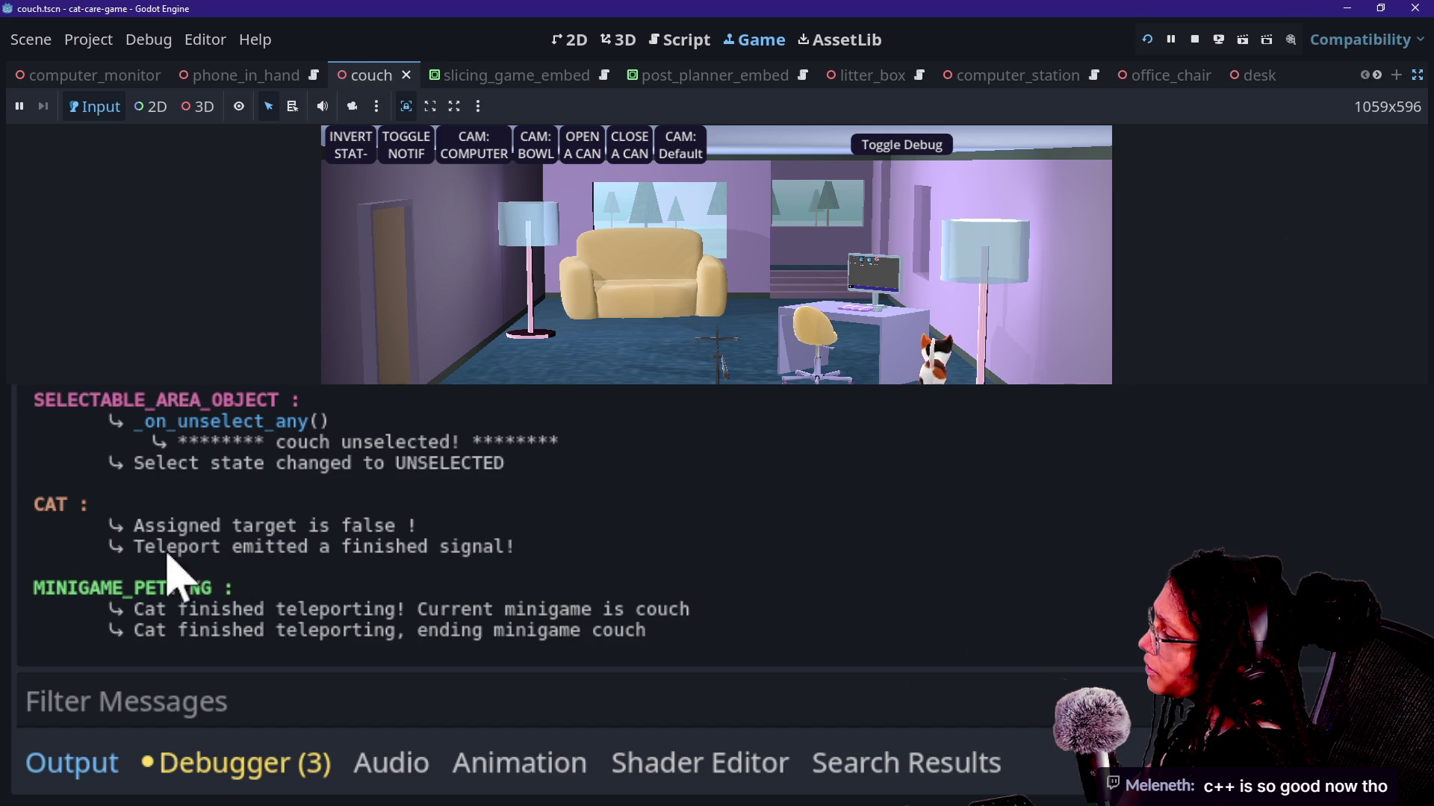
pyautogui.scroll(-3, 148, 575)
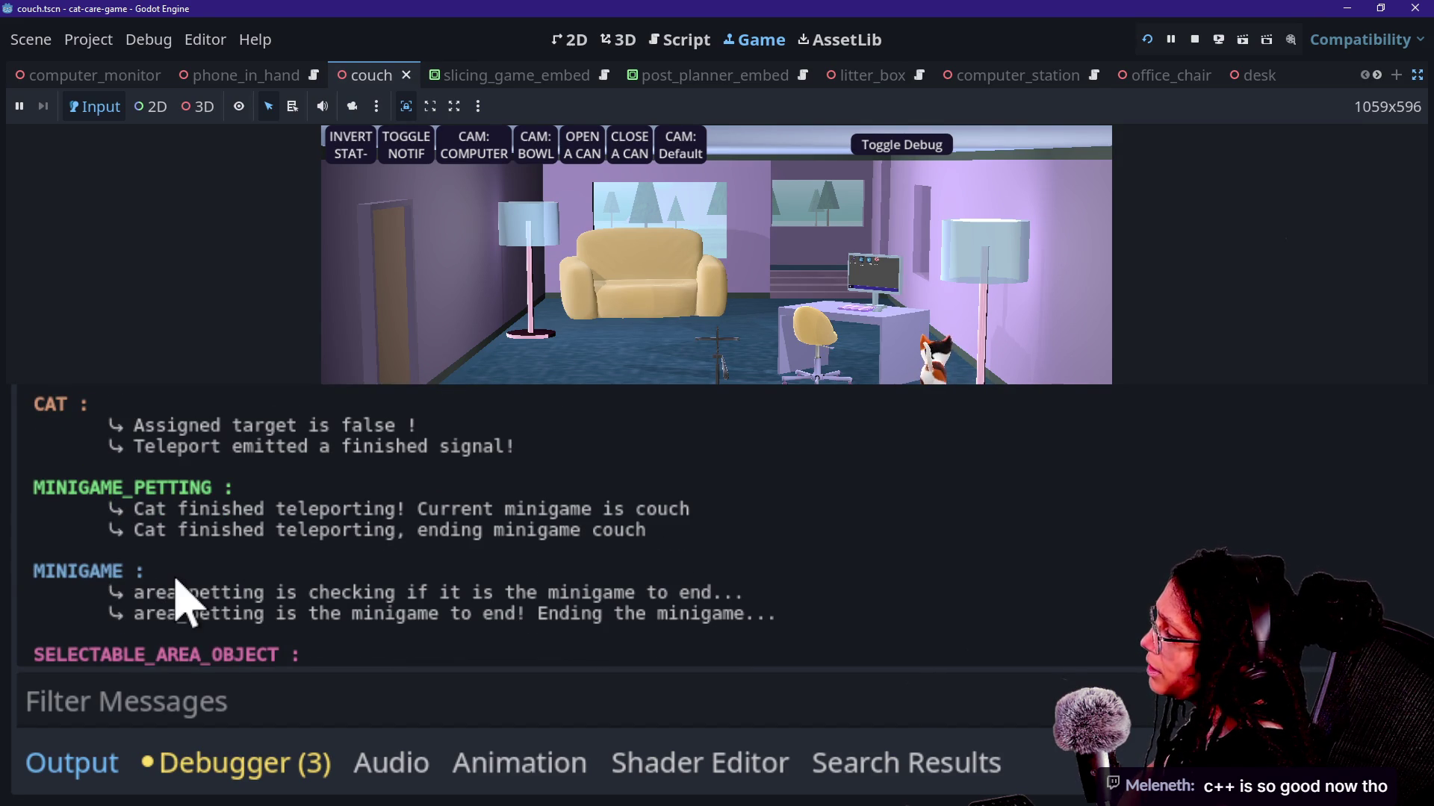
pyautogui.scroll(-2, 176, 586)
pyautogui.moveTo(136, 547); pyautogui.dragTo(330, 547)
pyautogui.click(364, 548)
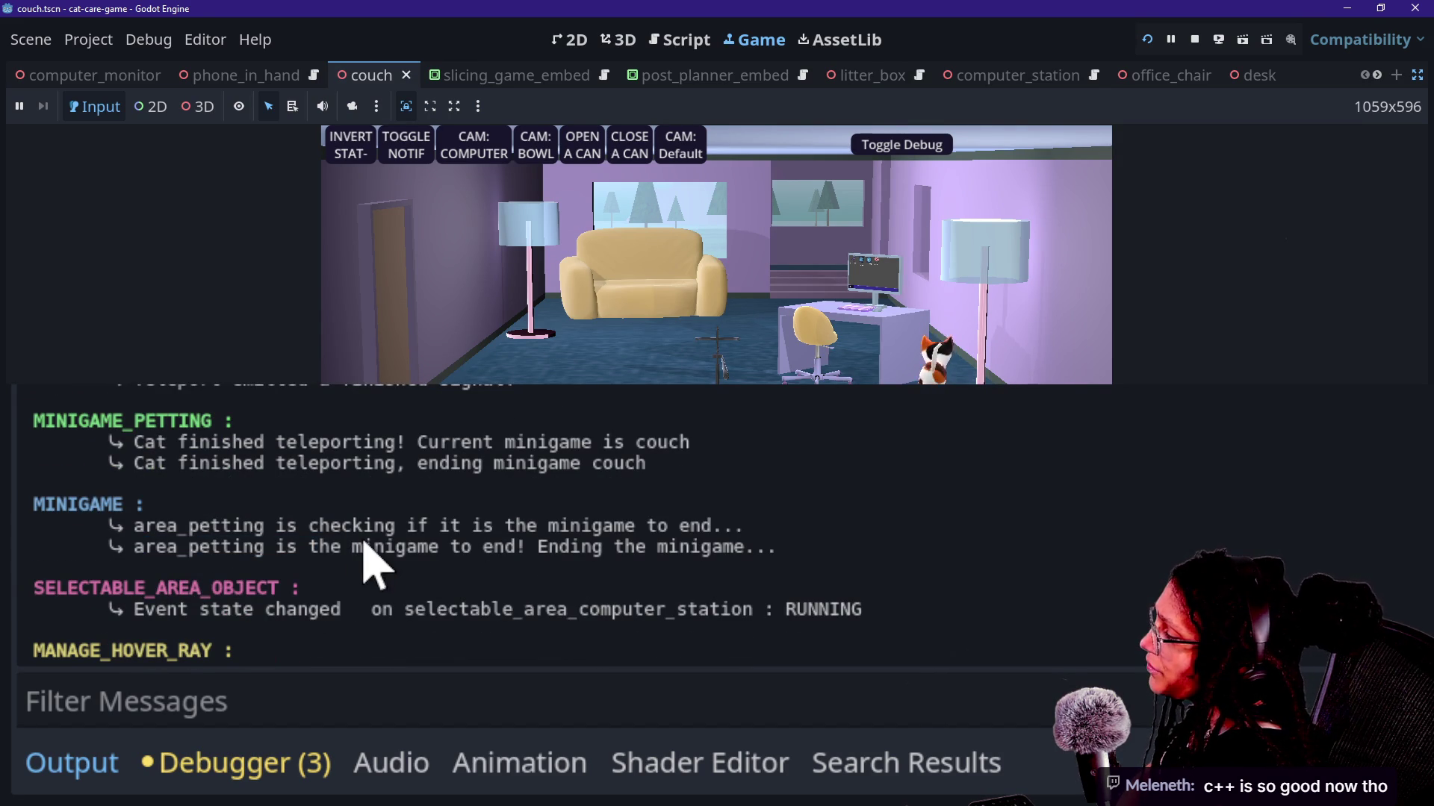
pyautogui.moveTo(216, 538); pyautogui.dragTo(474, 564)
pyautogui.click(334, 542)
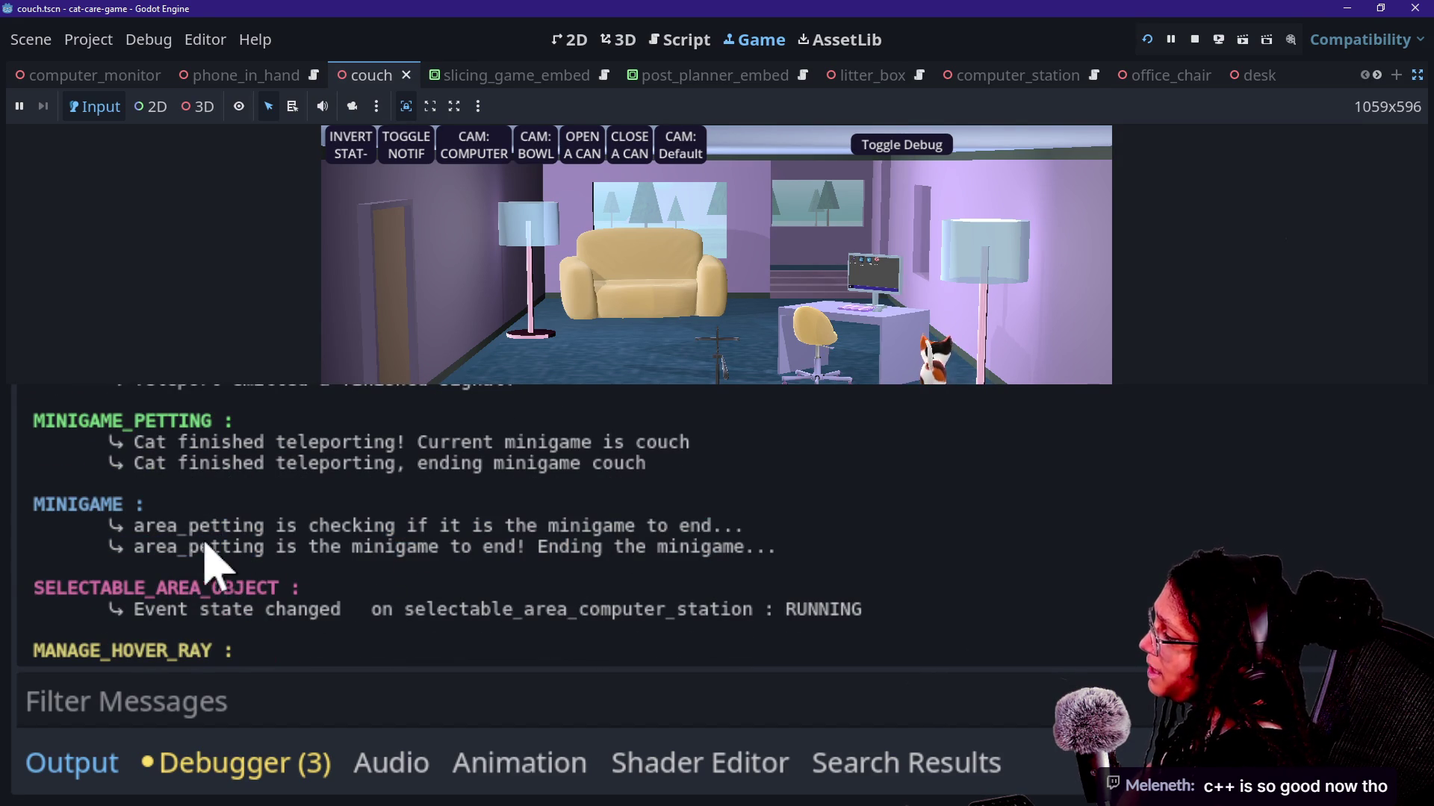
pyautogui.scroll(-2, 160, 560)
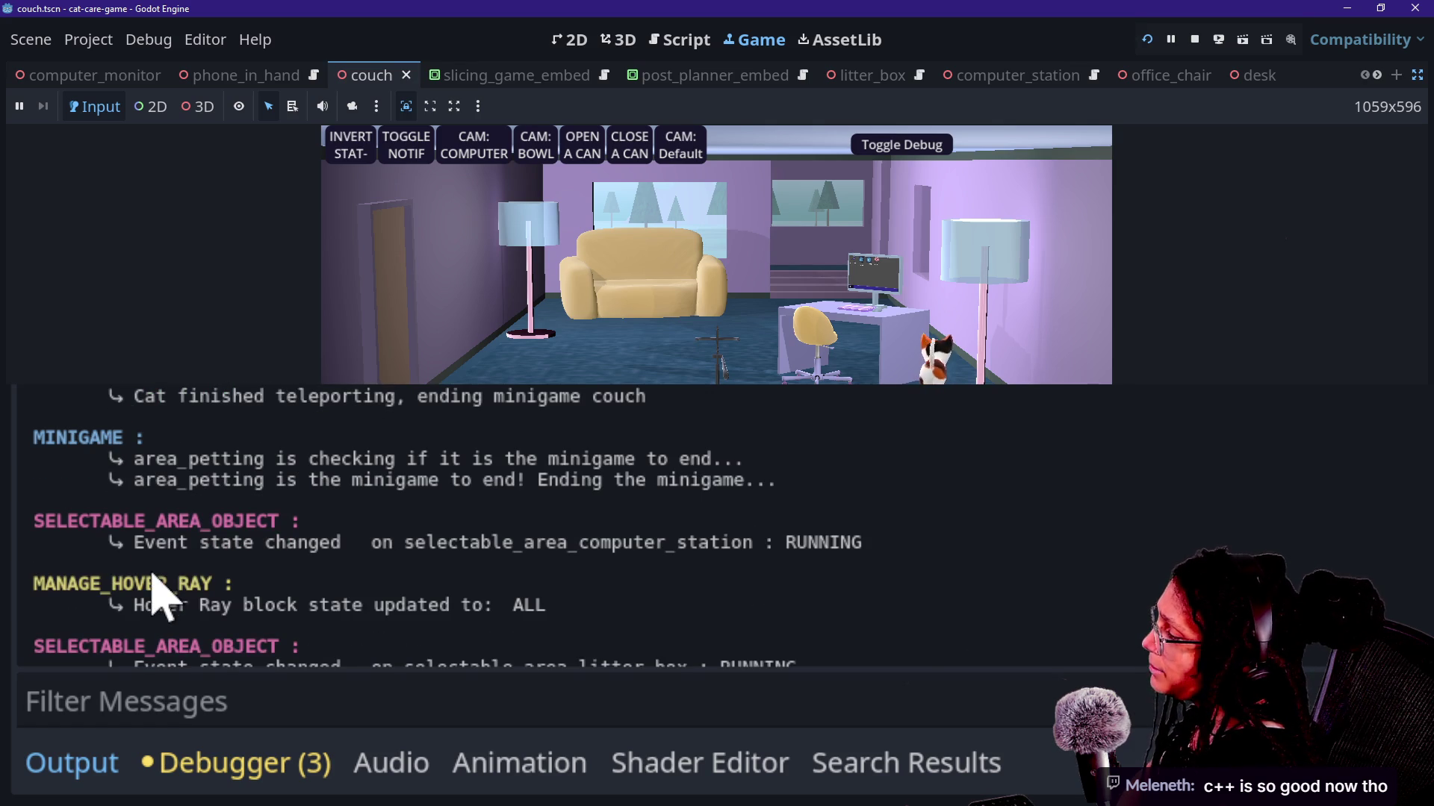
pyautogui.scroll(-1, 153, 579)
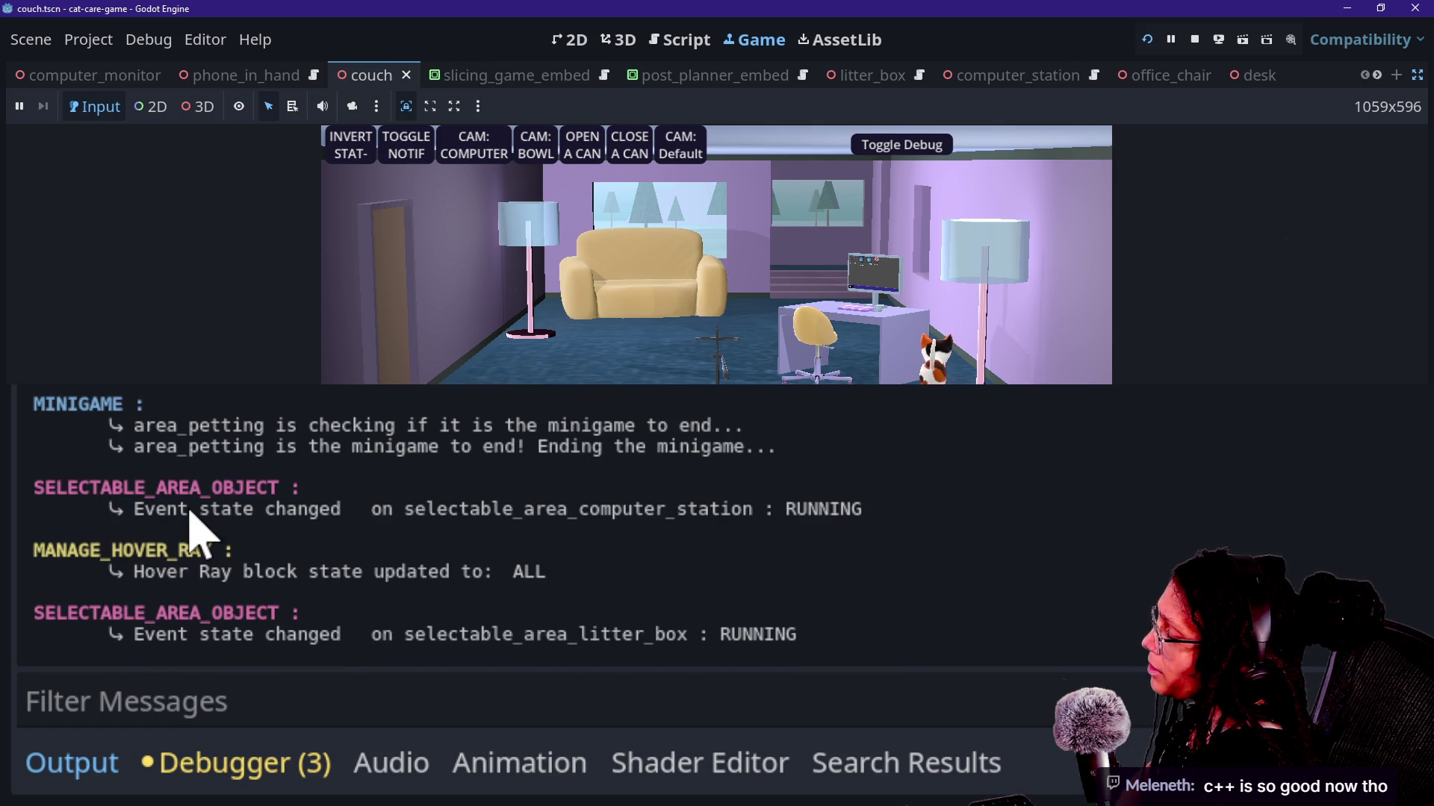
pyautogui.moveTo(129, 509)
pyautogui.mouseDown()
pyautogui.moveTo(243, 505)
pyautogui.moveTo(301, 528)
pyautogui.mouseUp()
pyautogui.click(306, 530)
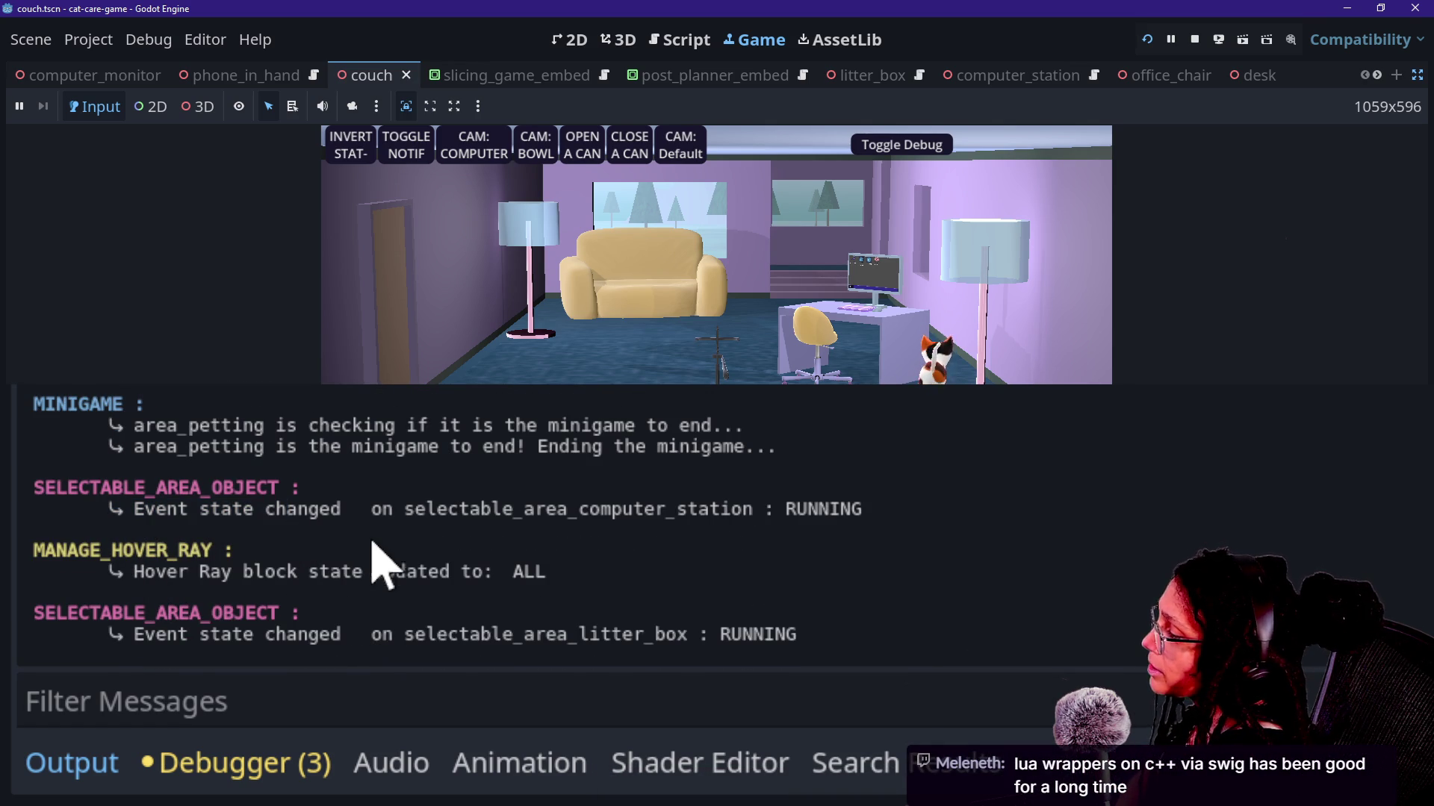
pyautogui.scroll(-1, 199, 592)
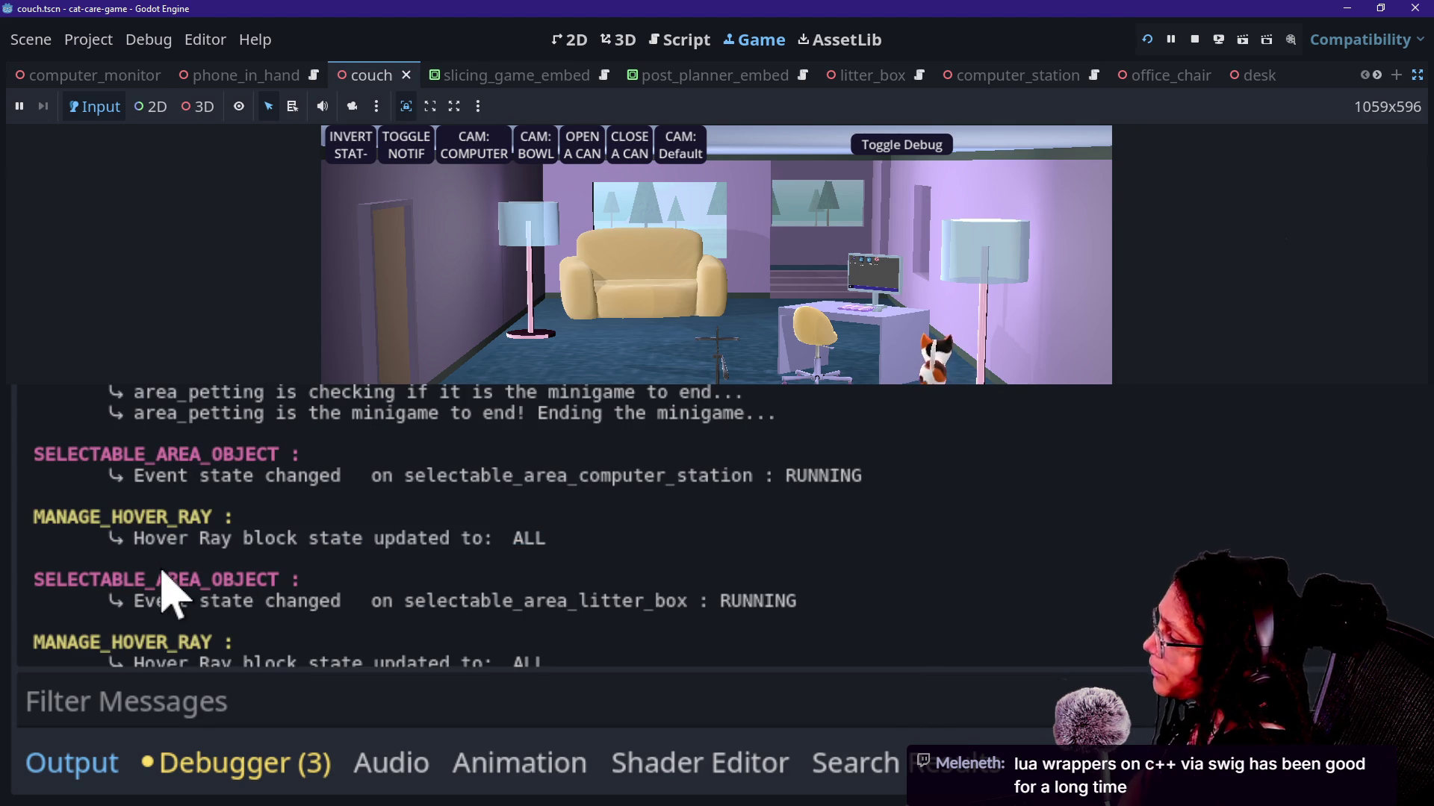
pyautogui.scroll(-2, 160, 585)
pyautogui.scroll(-5, 162, 571)
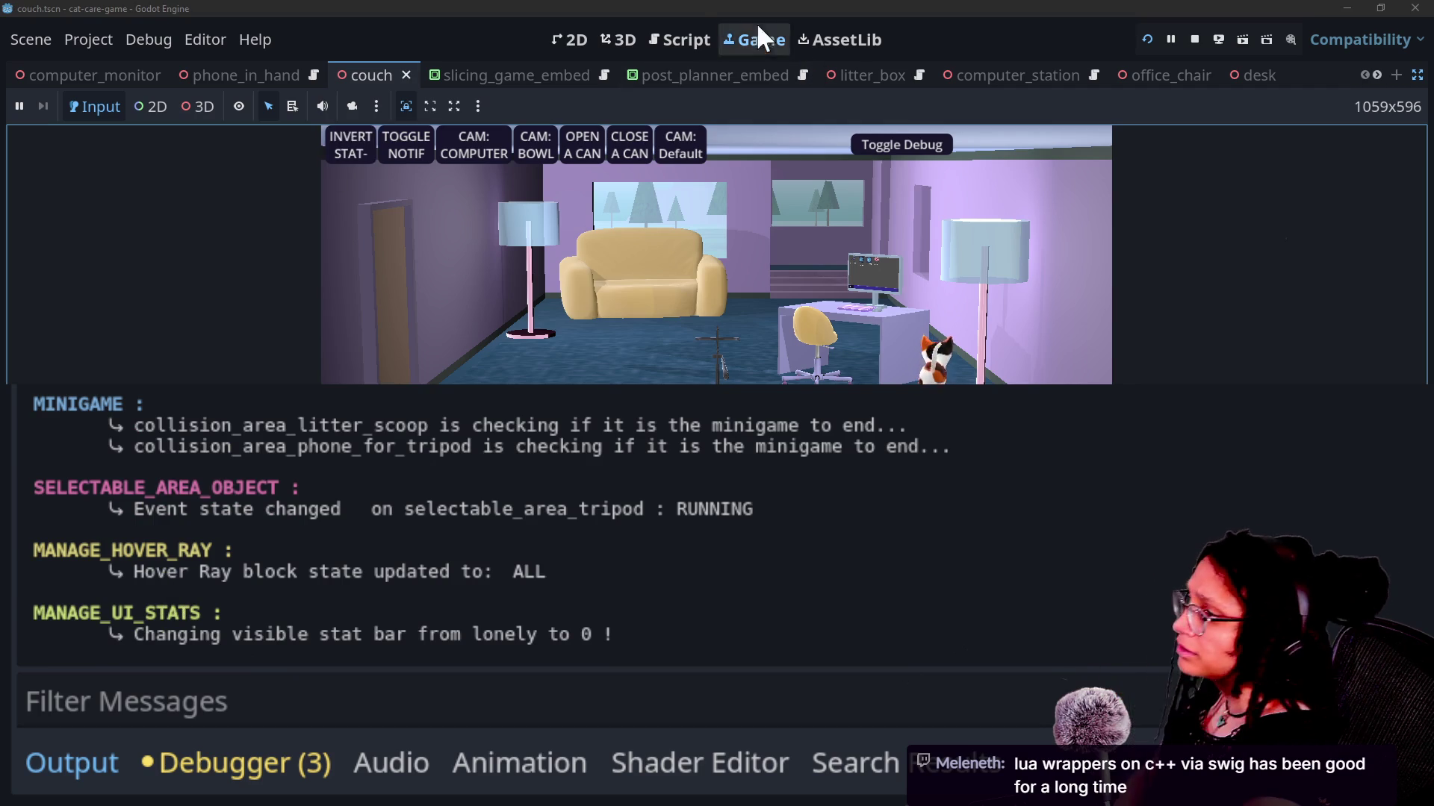
pyautogui.click(700, 40)
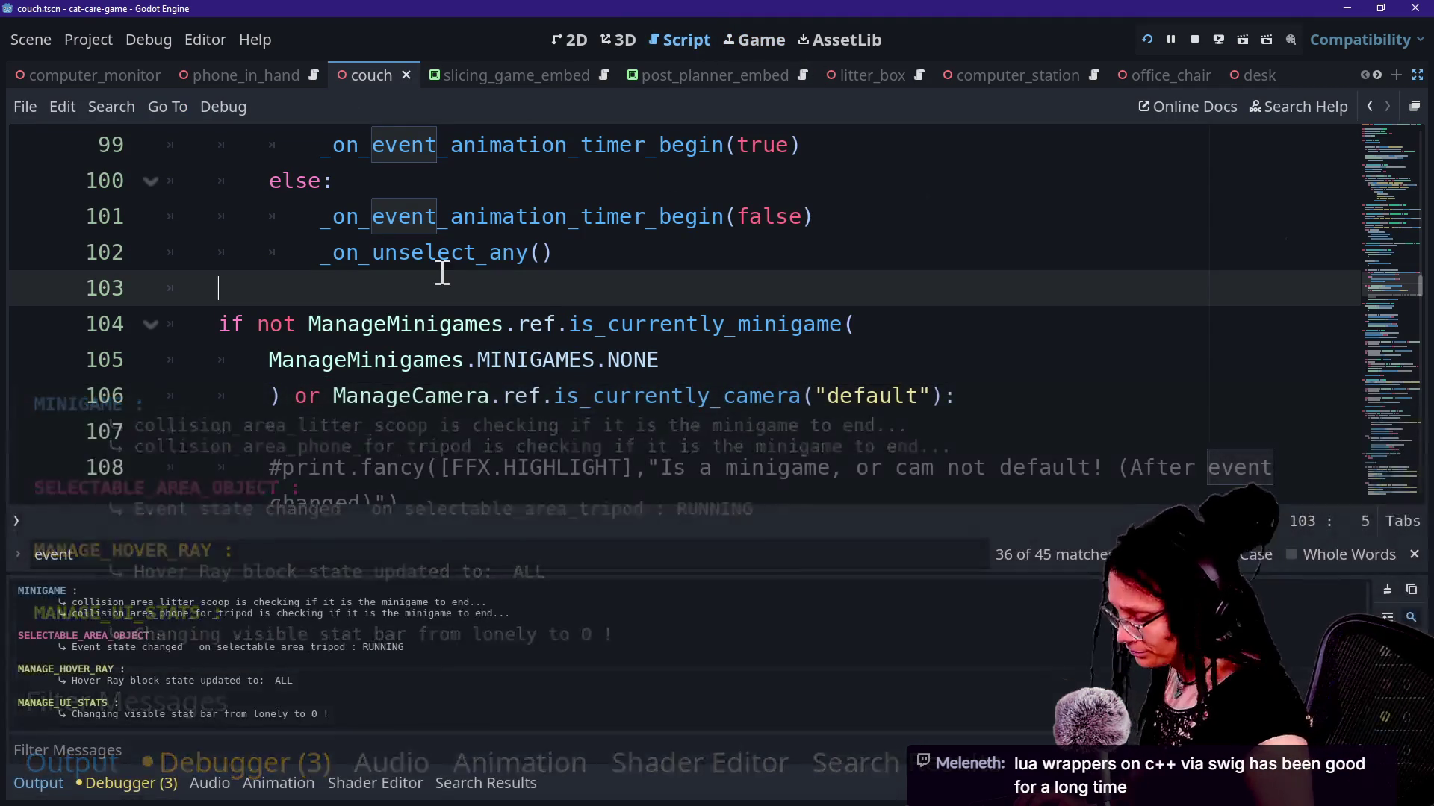
# Open ui_button_back_minigame.gd through a quick file search for 'back'.
pyautogui.hotkey('shift', 'alt', 'o')
pyautogui.write('back')
pyautogui.press('Down')
pyautogui.press('Down')
pyautogui.press('Return')
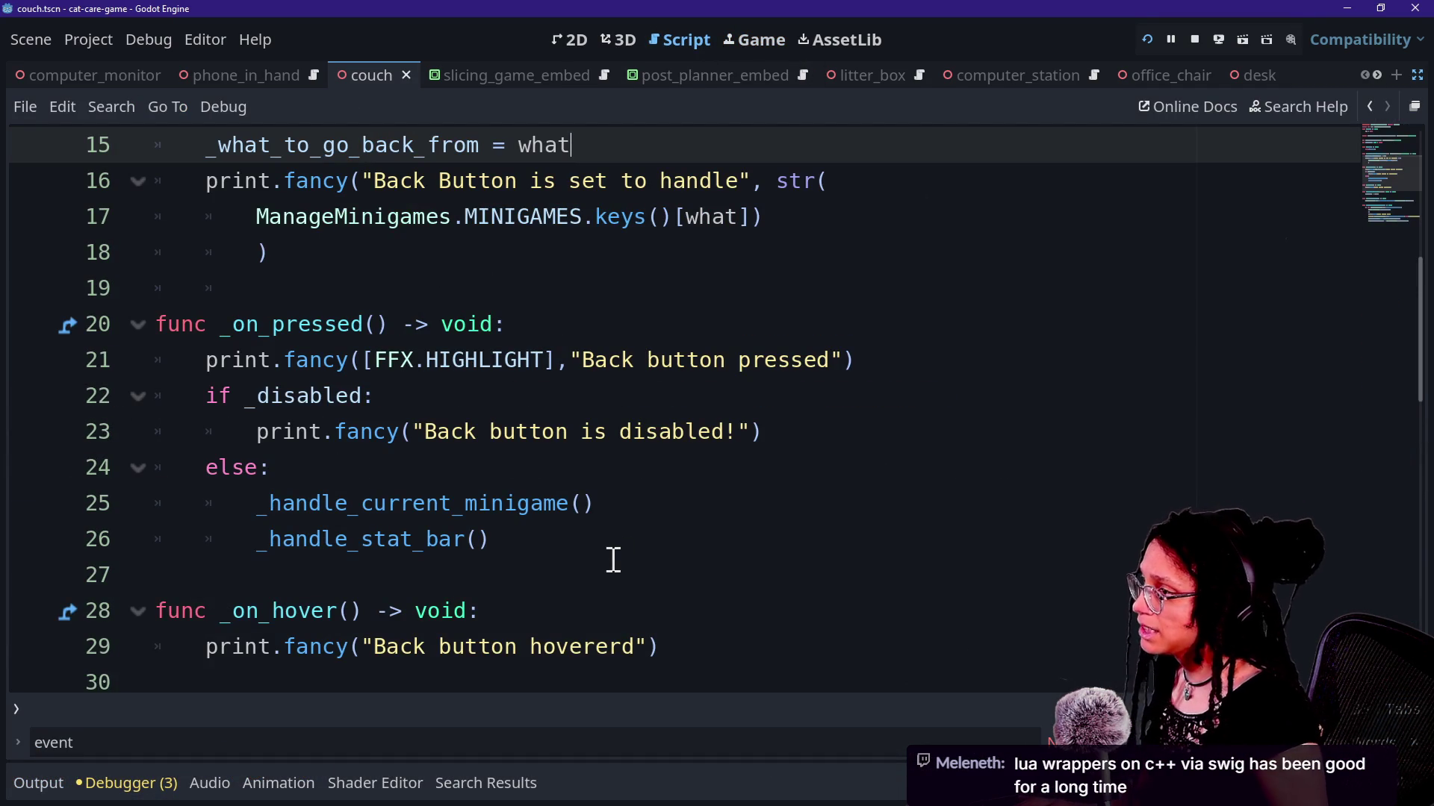
# Copy [FFX.HIGHLIGHT] from line 21 into line 41's 'Back button tried ending' print, then run the game.
pyautogui.scroll(3, 472, 457)
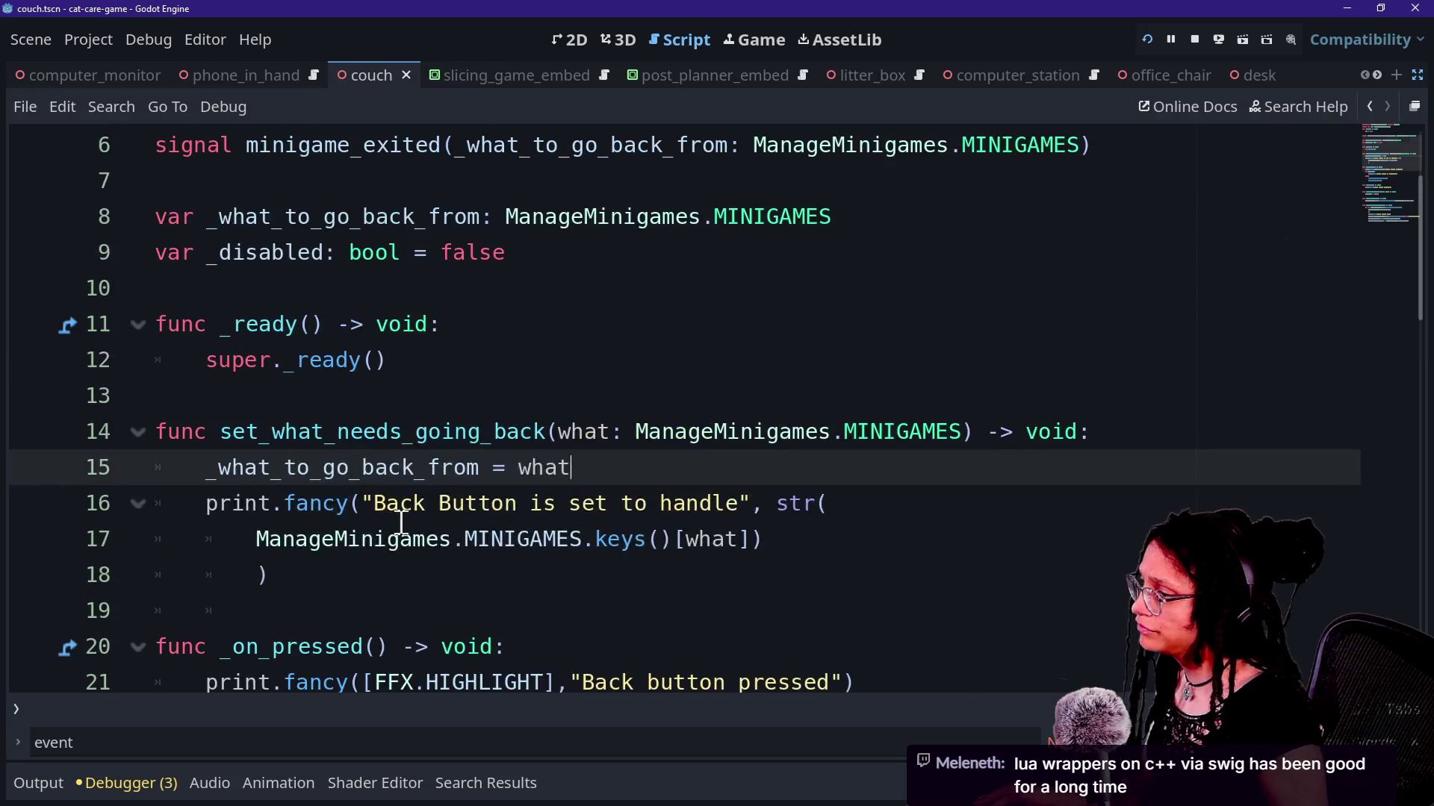
pyautogui.scroll(-3, 396, 500)
pyautogui.moveTo(365, 362); pyautogui.dragTo(585, 365)
pyautogui.hotkey('ctrl', 'c')
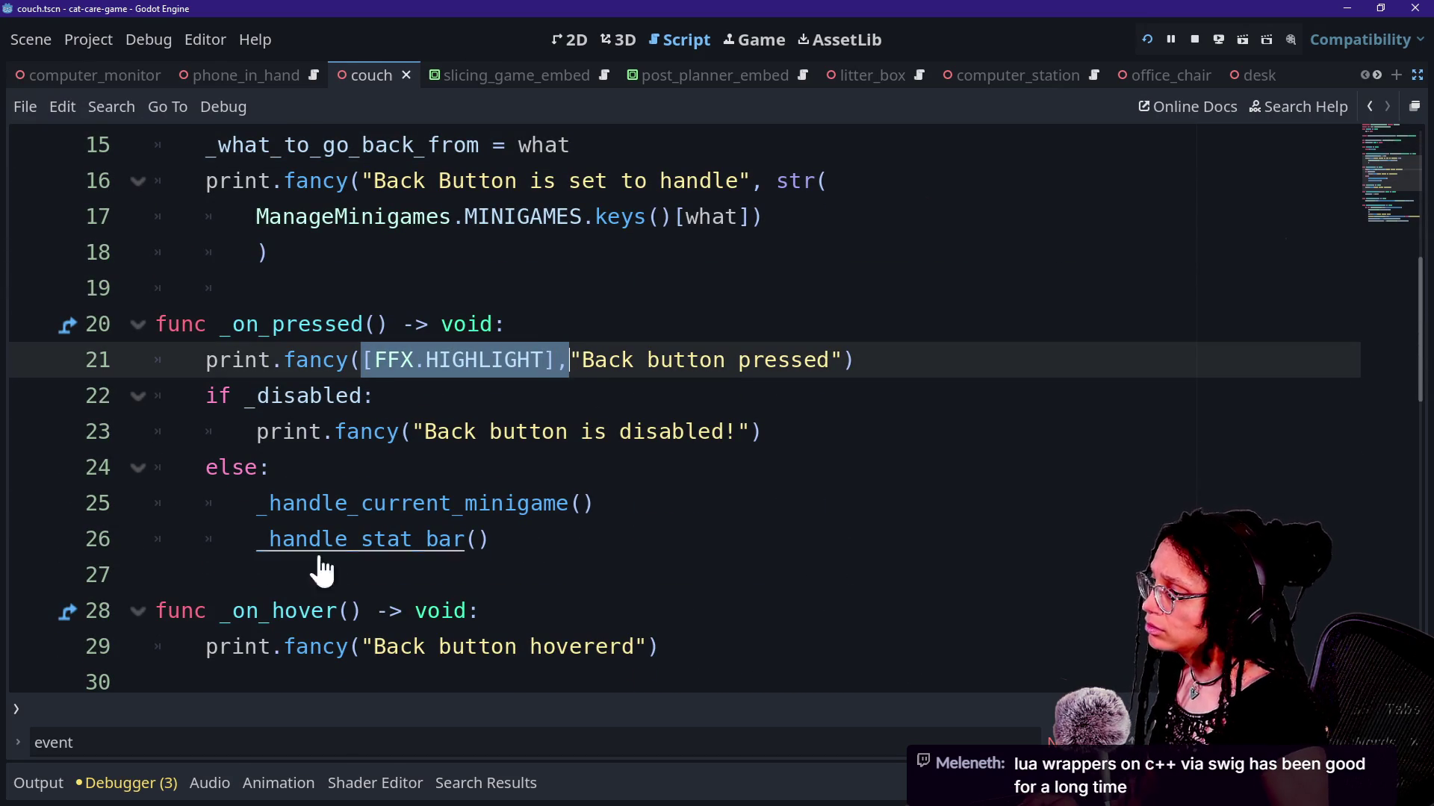
pyautogui.scroll(-7, 369, 646)
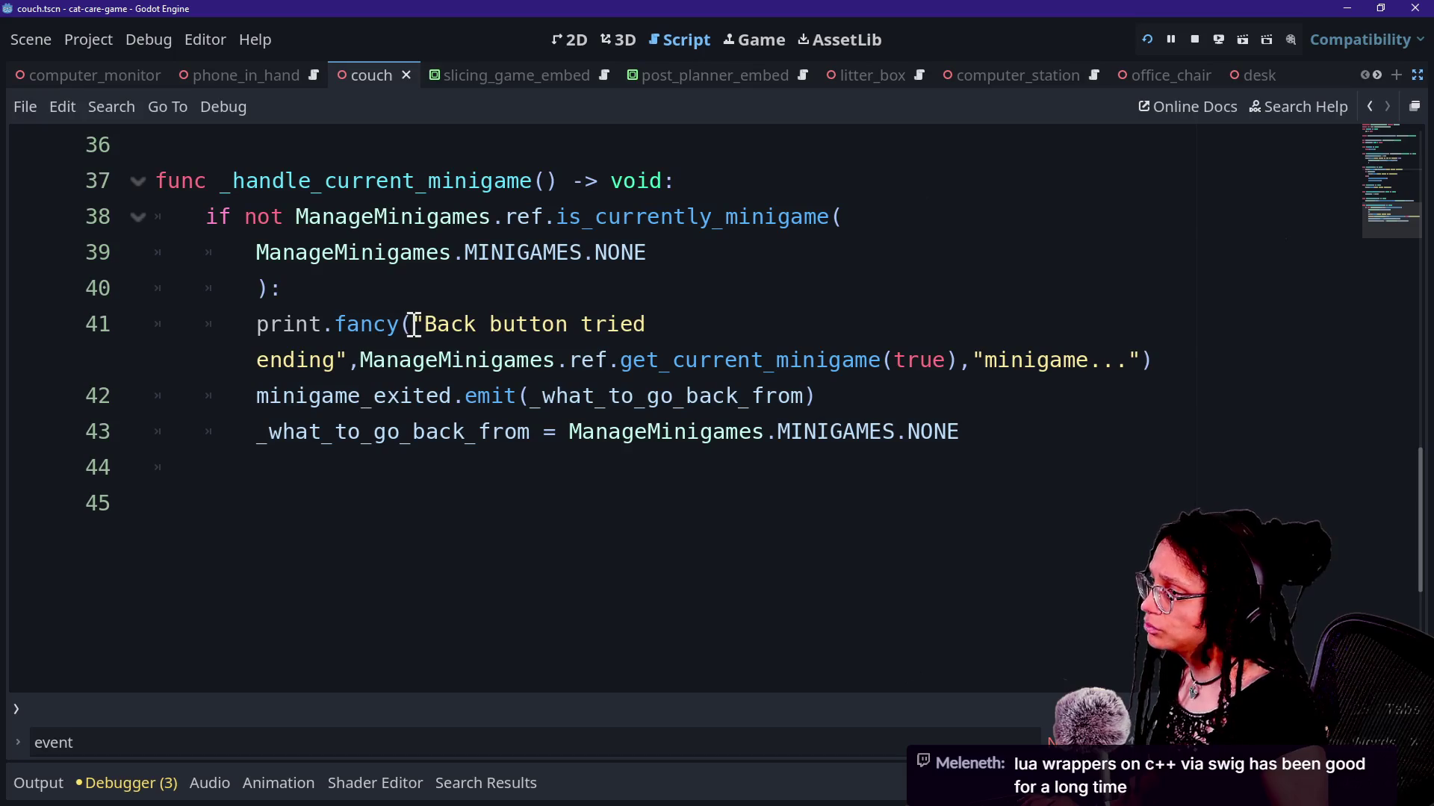
pyautogui.click(414, 324)
pyautogui.hotkey('ctrl', 'v')
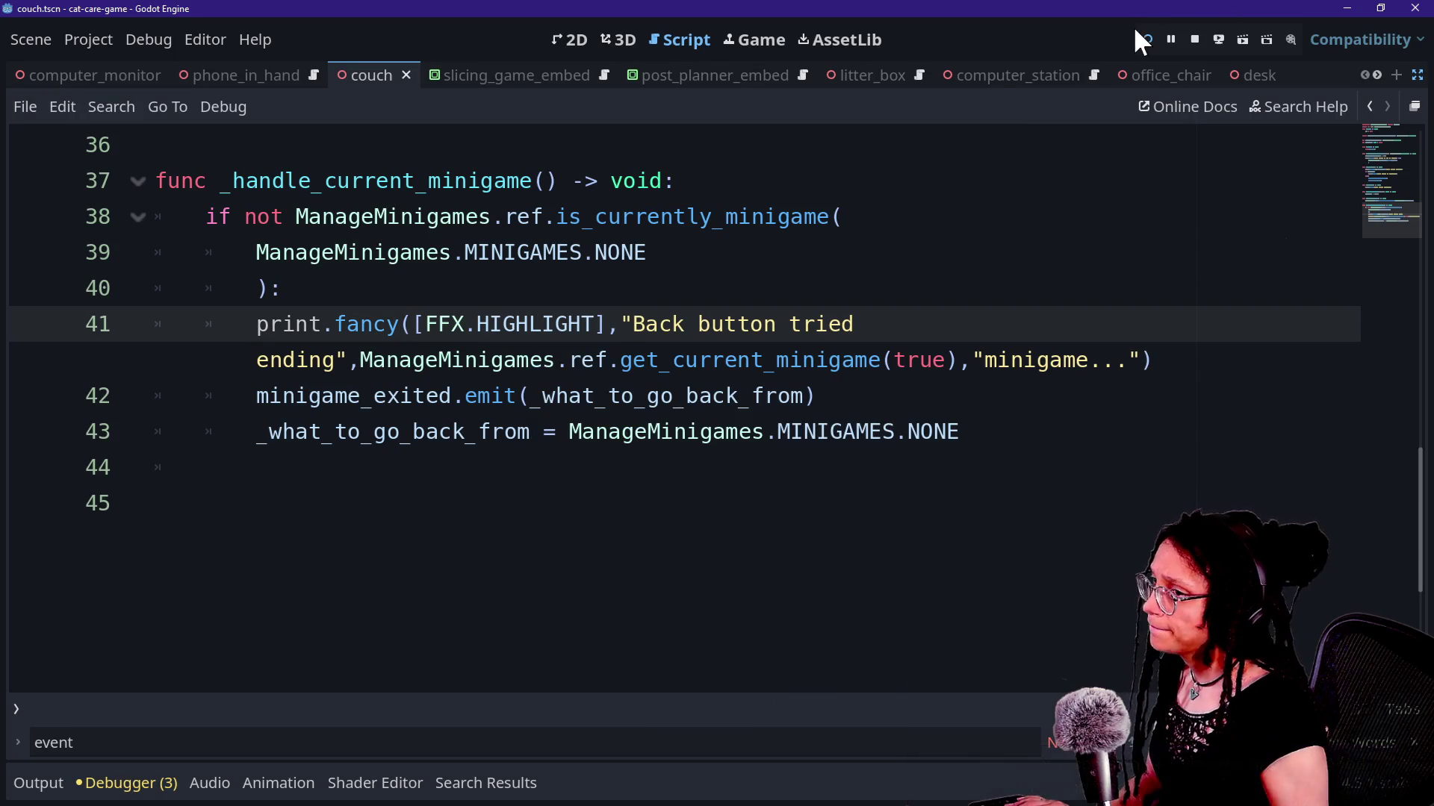
pyautogui.click(1145, 35)
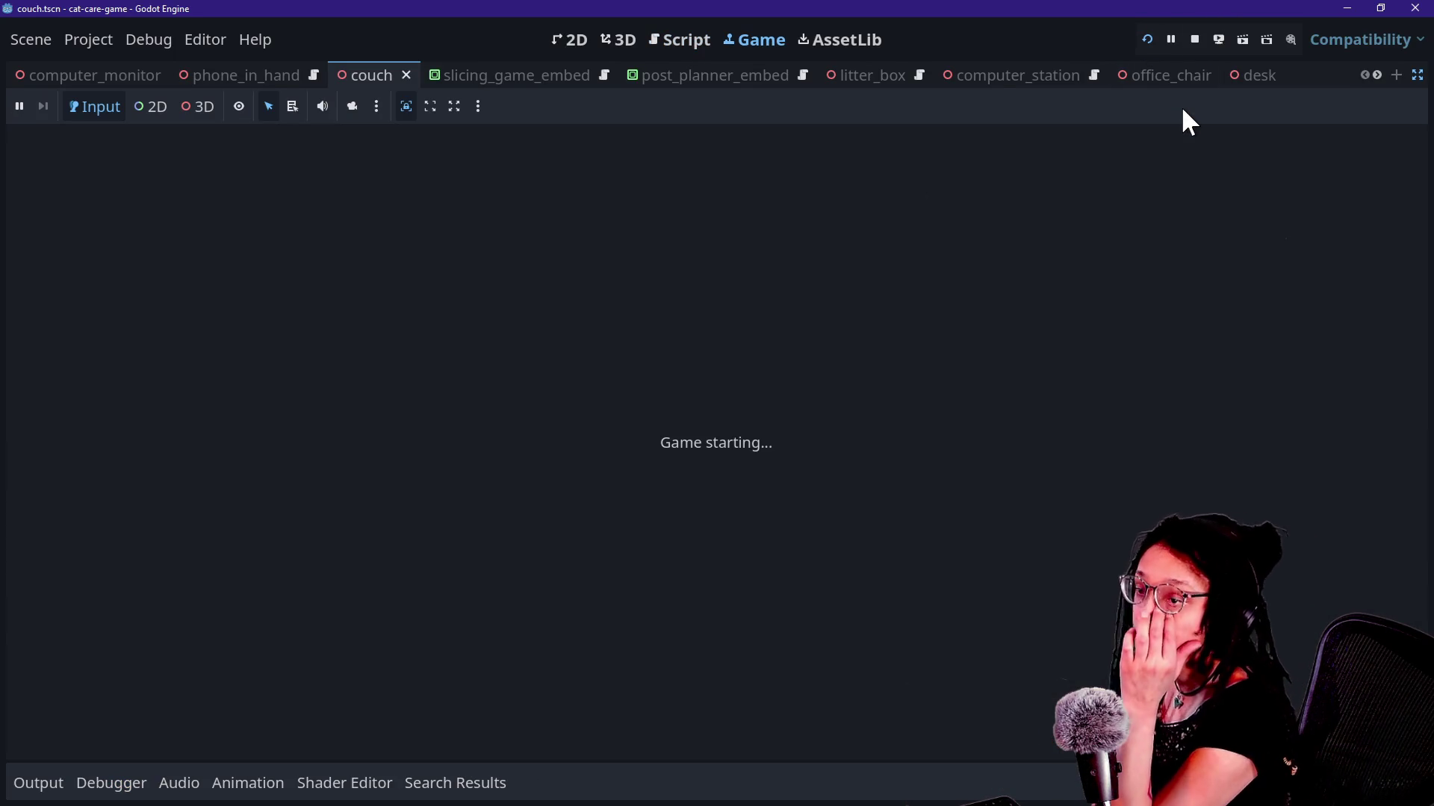
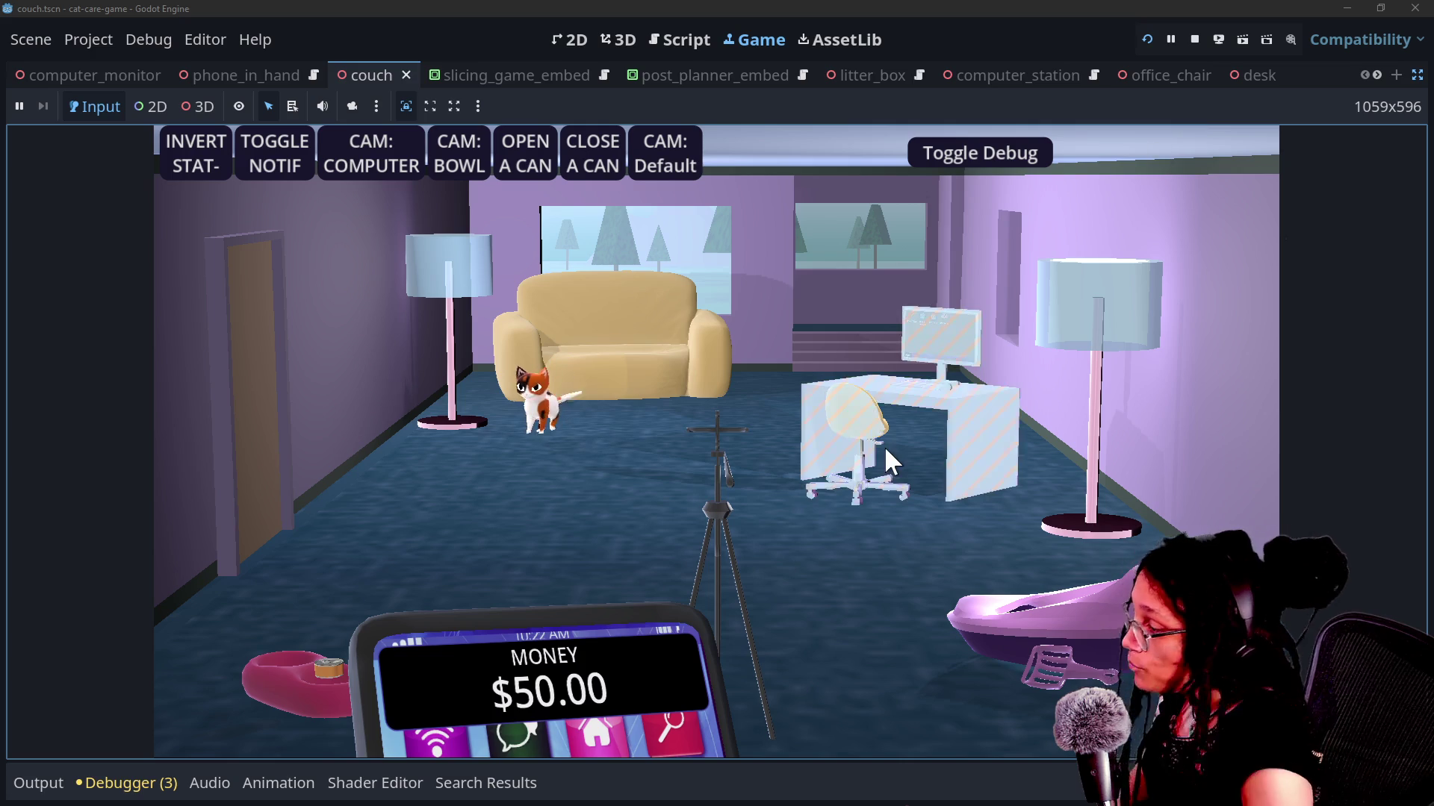
# Show the Output log, then enter and leave the tripod minigame in the running game.
pyautogui.click(27, 793)
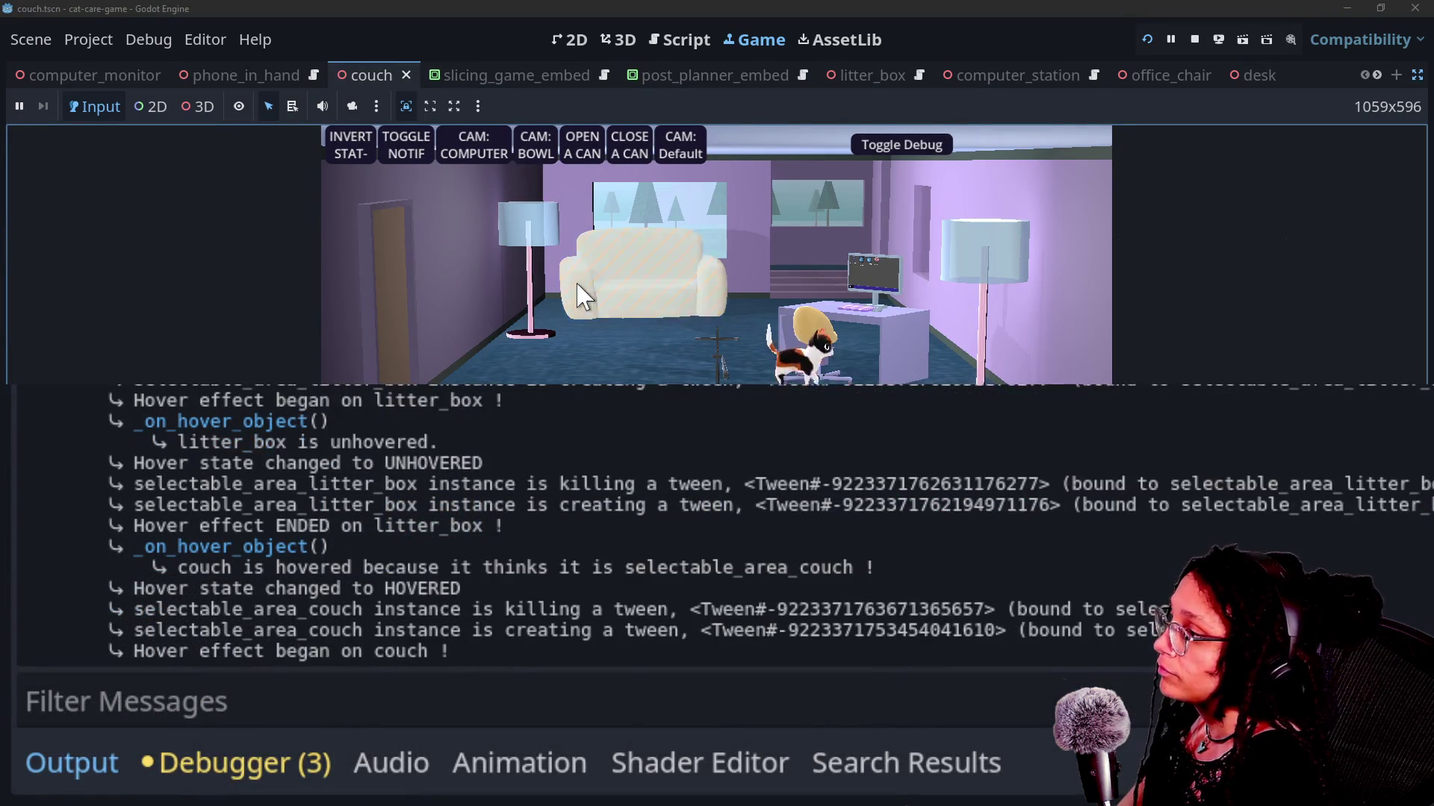
pyautogui.click(706, 379)
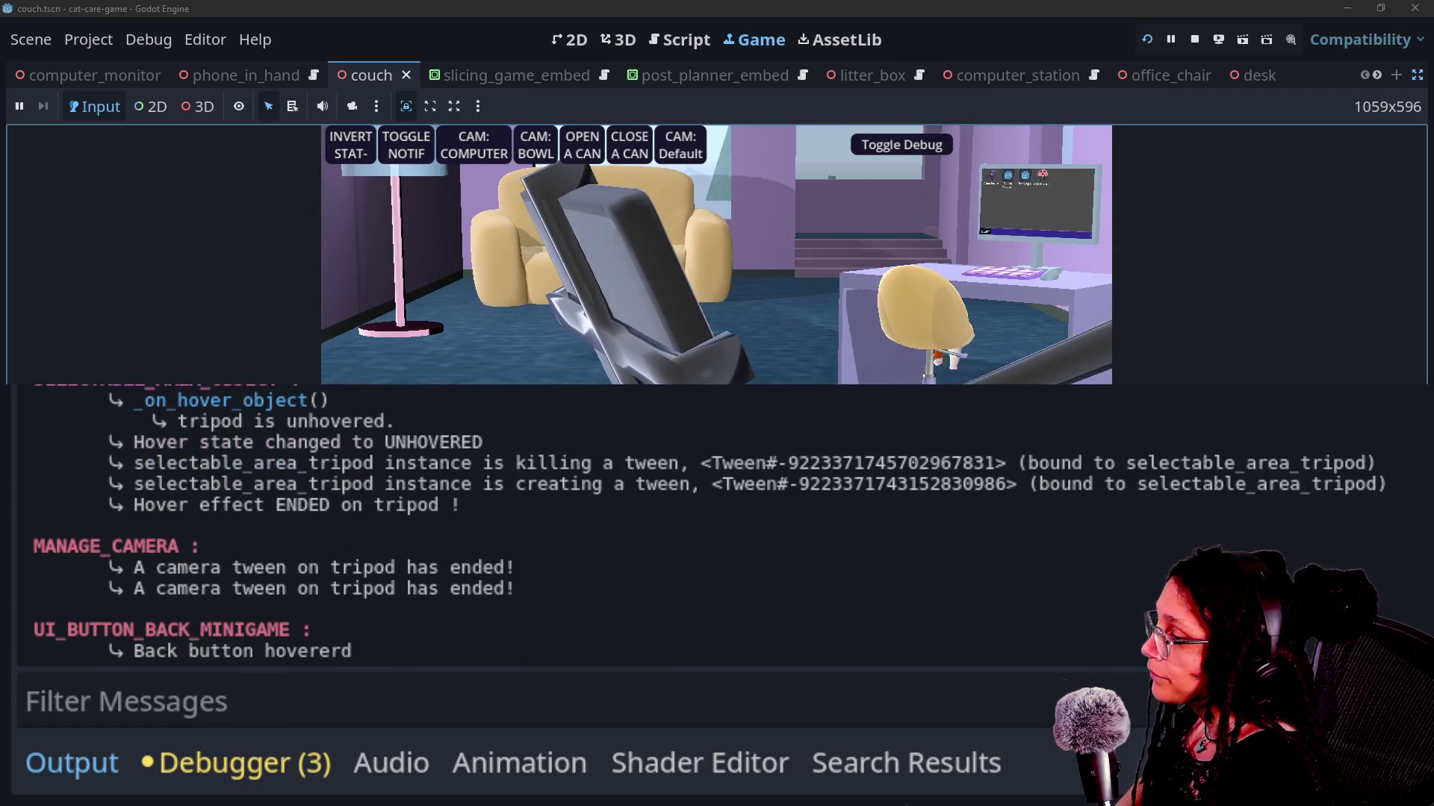
pyautogui.click(706, 380)
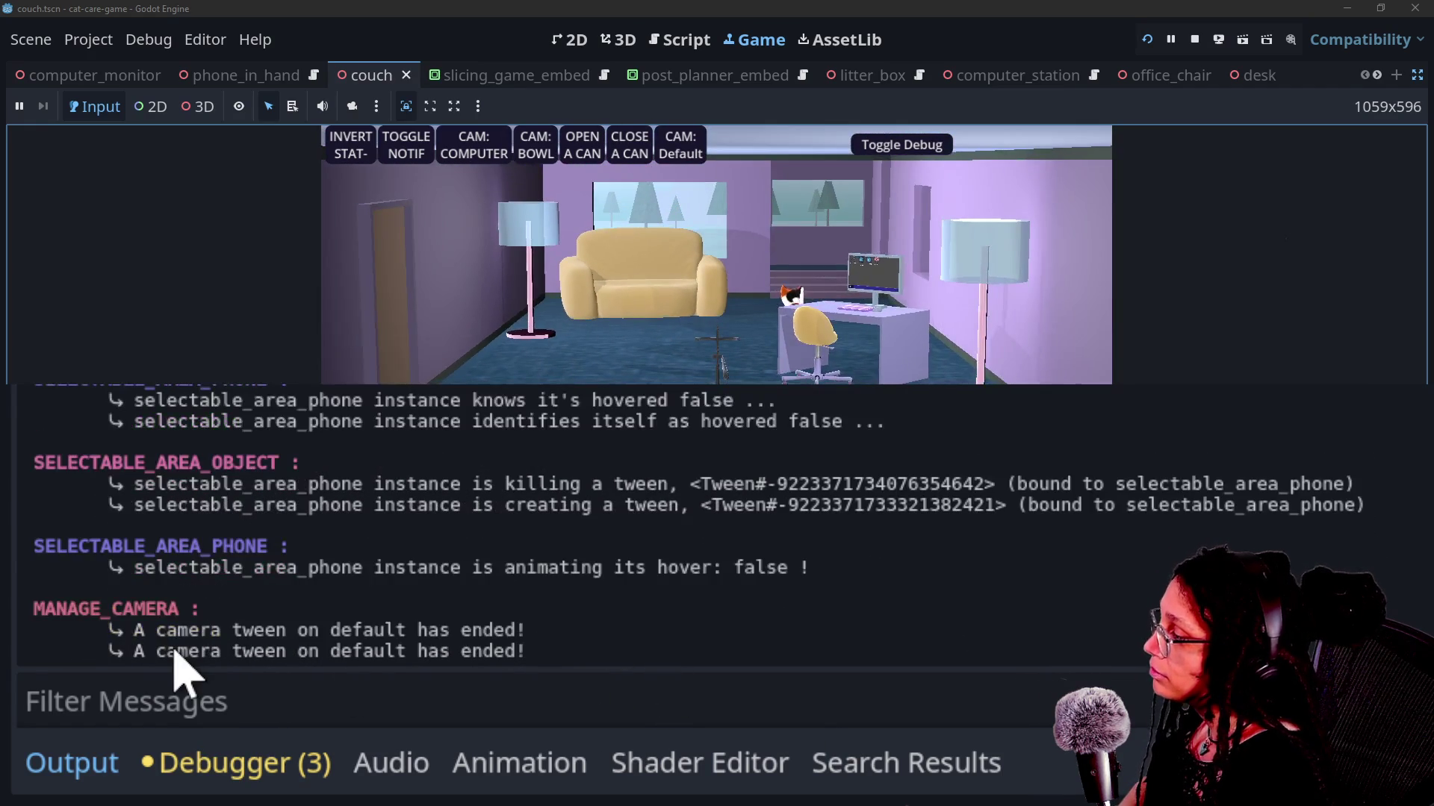
# Find the back-button messages in the Output log, then view the back button's script.
pyautogui.scroll(10, 175, 651)
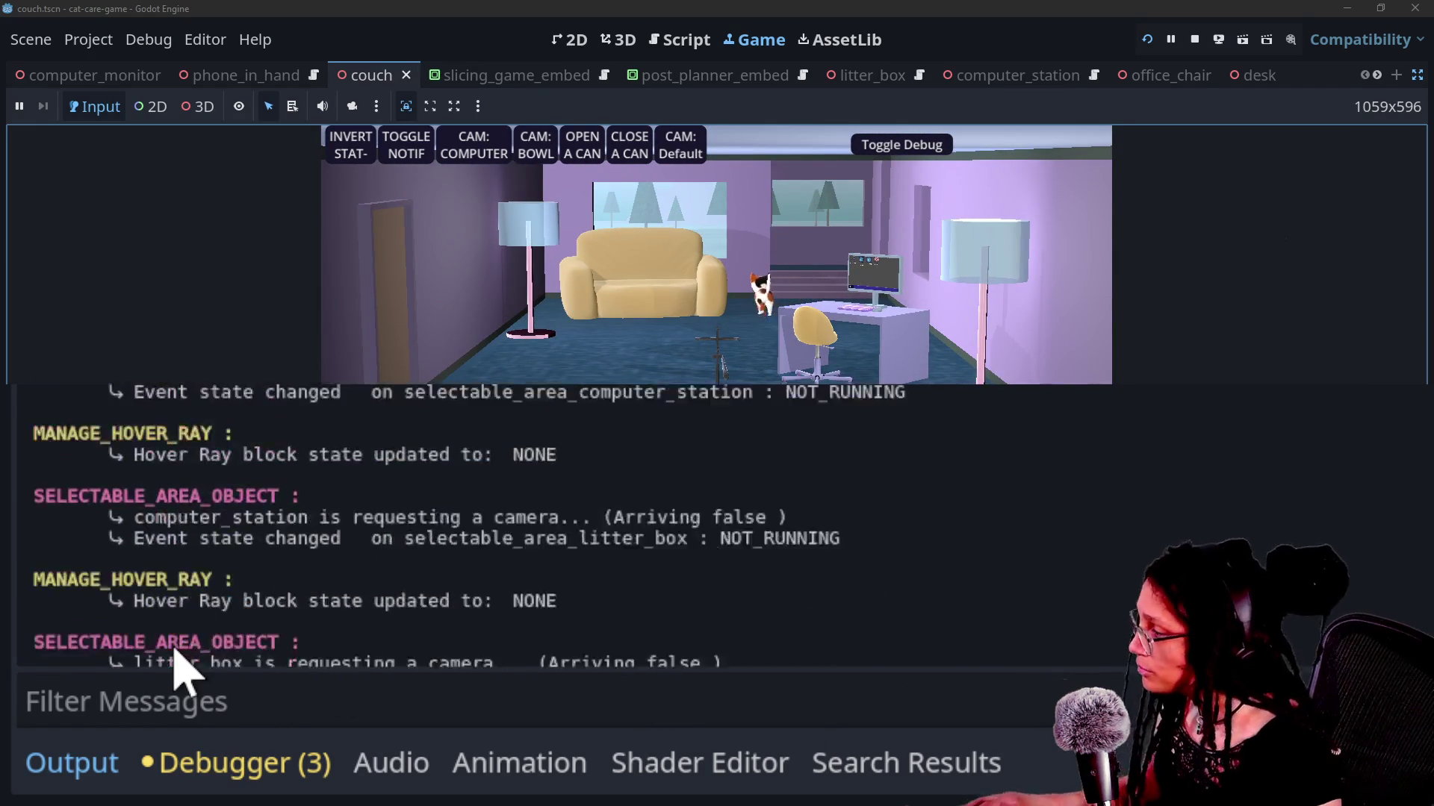
pyautogui.scroll(-10, 179, 672)
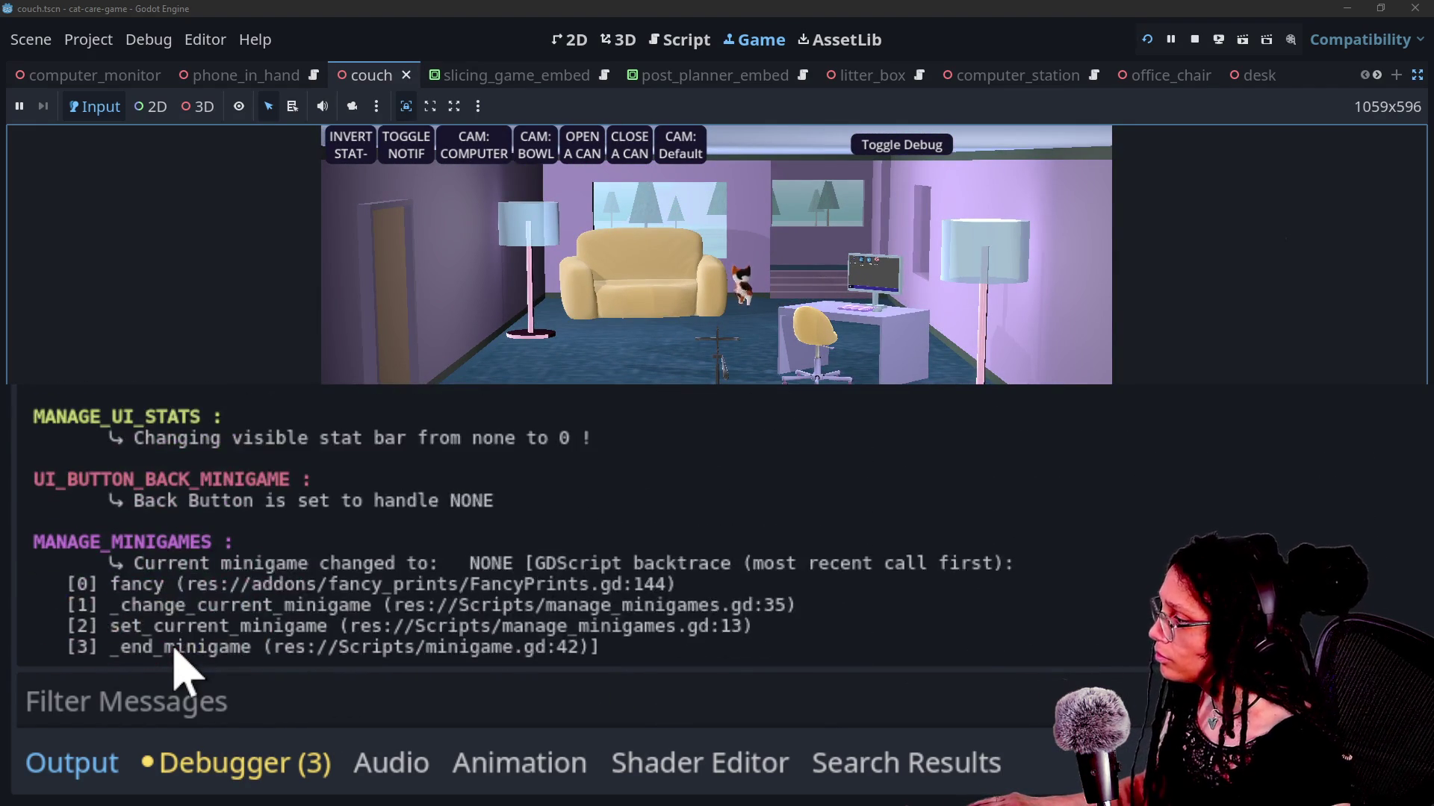
pyautogui.scroll(5, 180, 669)
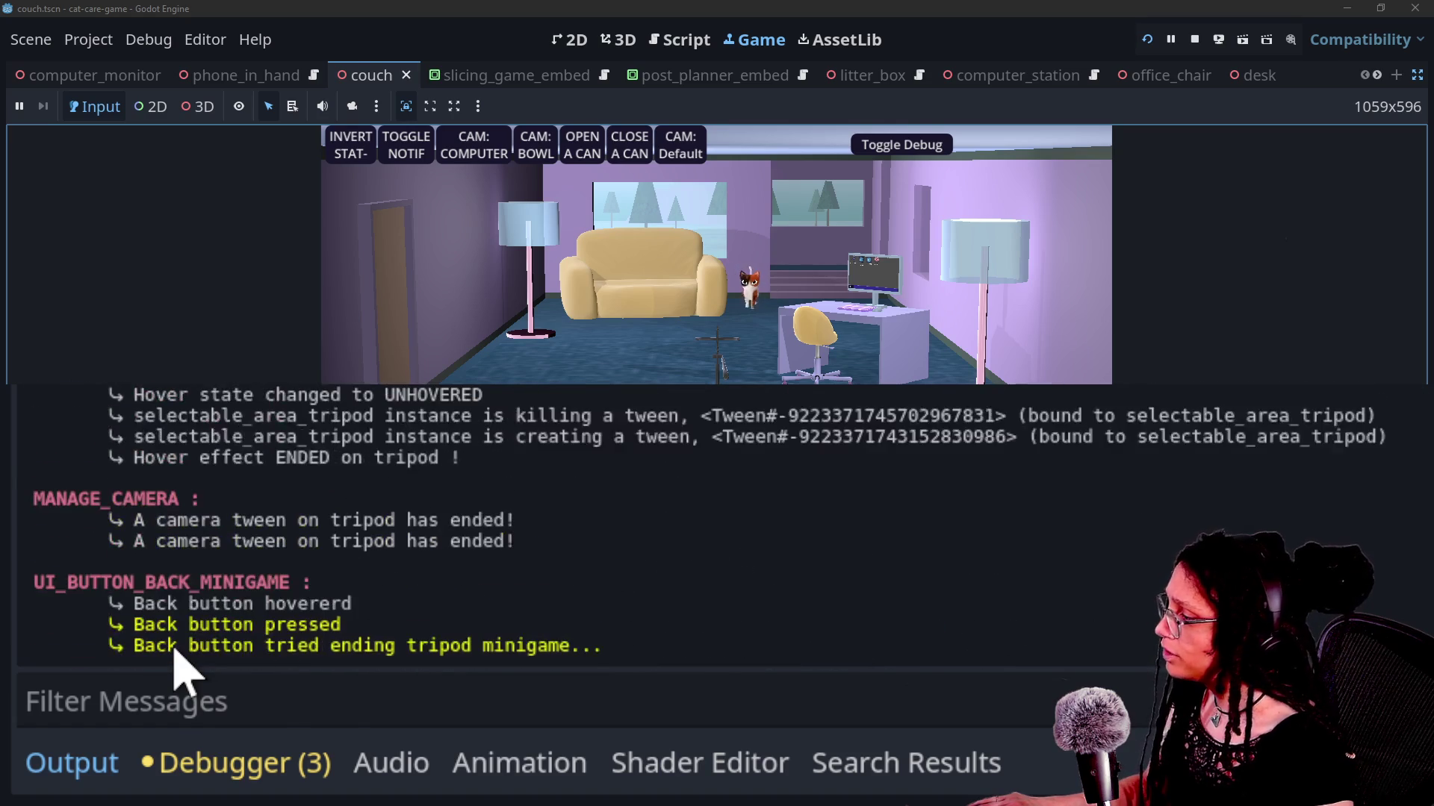
pyautogui.moveTo(124, 544); pyautogui.dragTo(333, 562)
pyautogui.click(144, 571)
pyautogui.moveTo(118, 576); pyautogui.dragTo(441, 576)
pyautogui.click(448, 586)
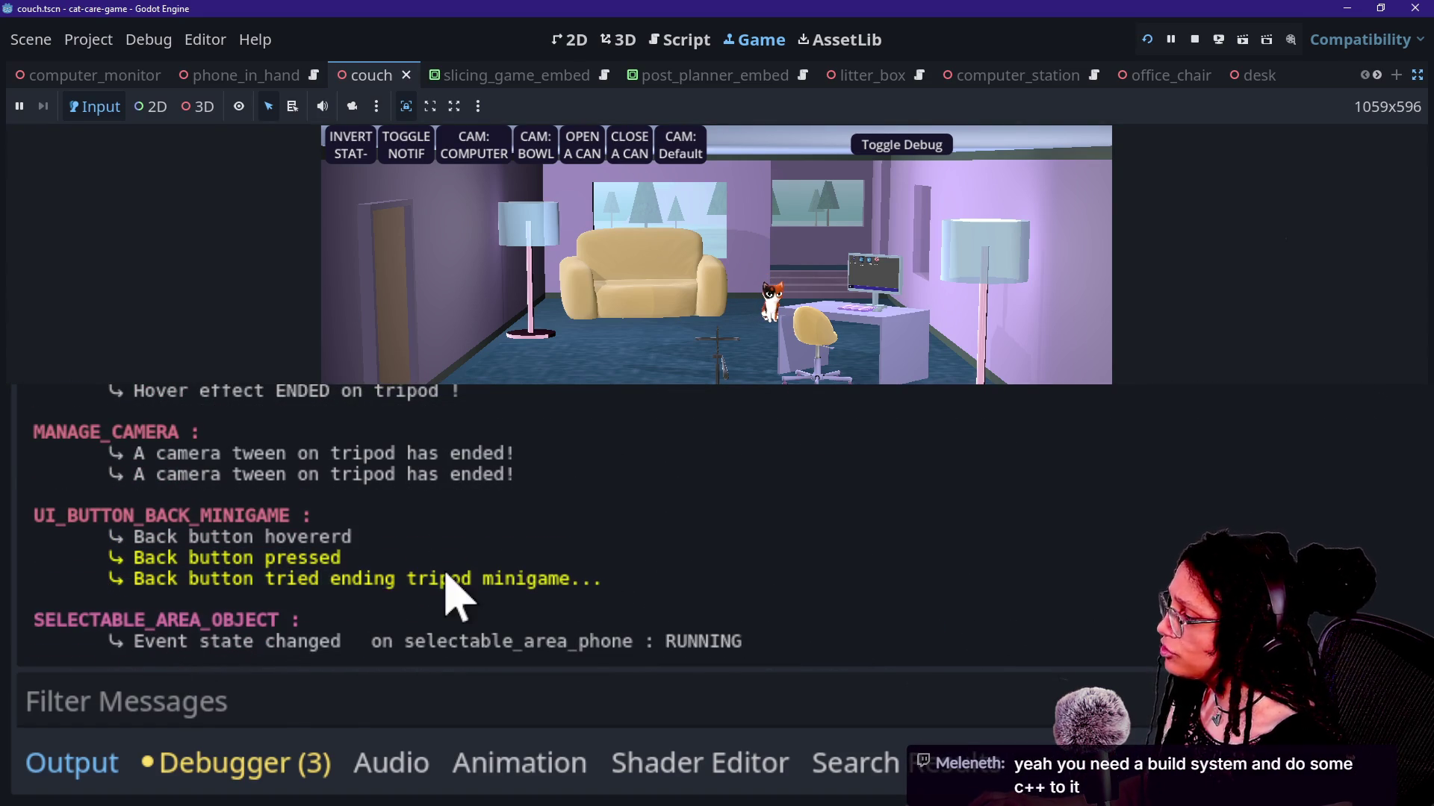
pyautogui.scroll(-3, 451, 592)
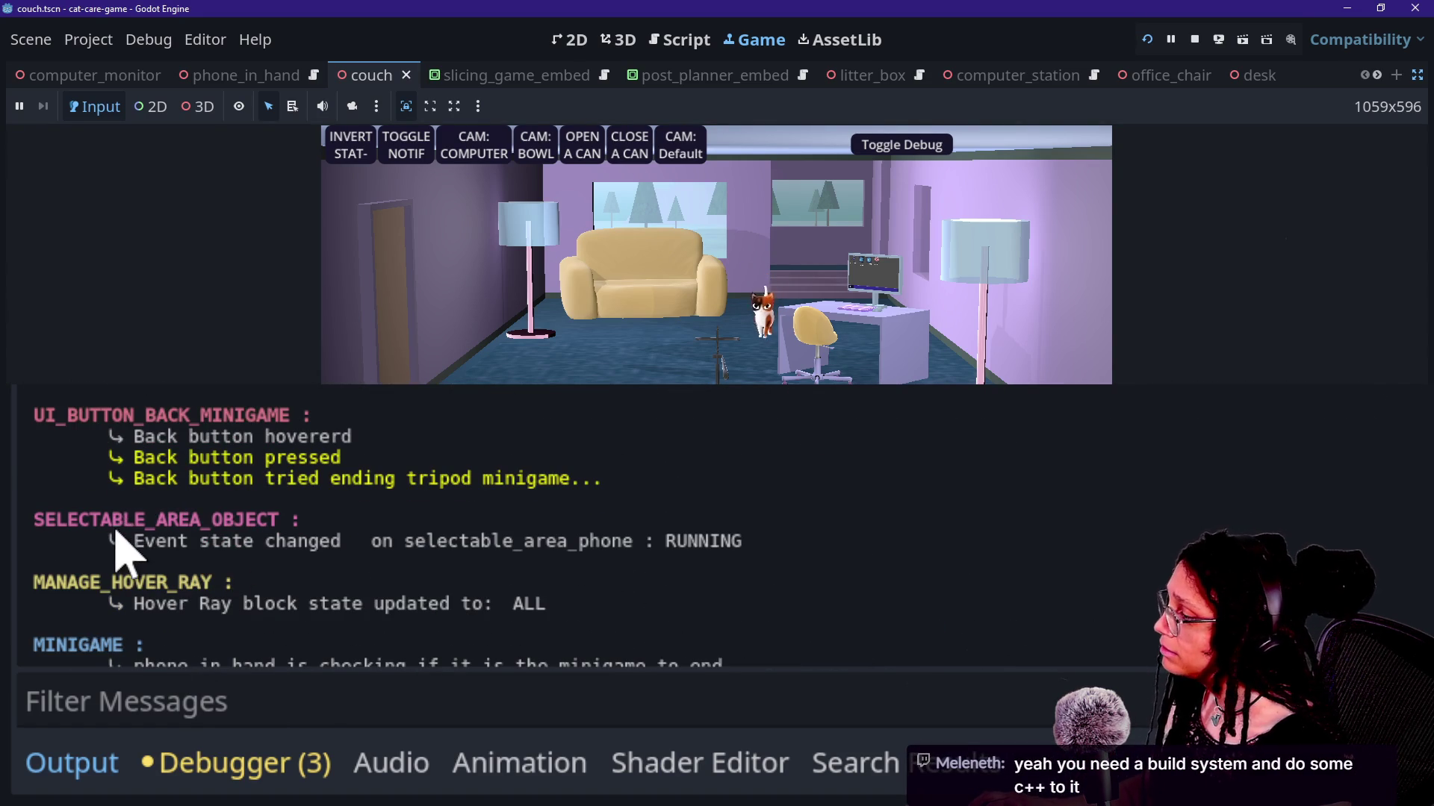
pyautogui.scroll(-6, 119, 553)
pyautogui.scroll(-8, 117, 558)
pyautogui.scroll(-10, 117, 558)
pyautogui.scroll(5, 118, 558)
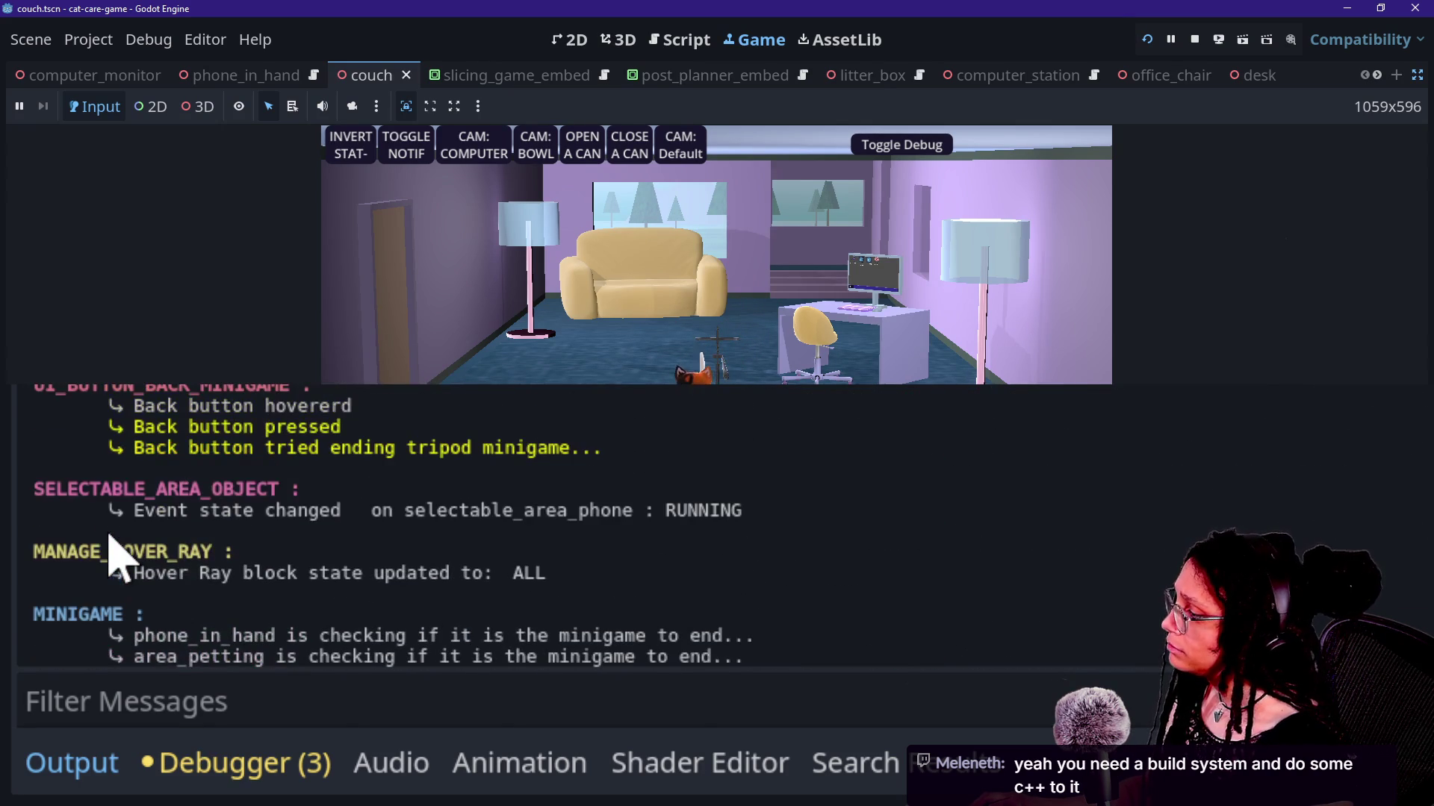
pyautogui.click(671, 39)
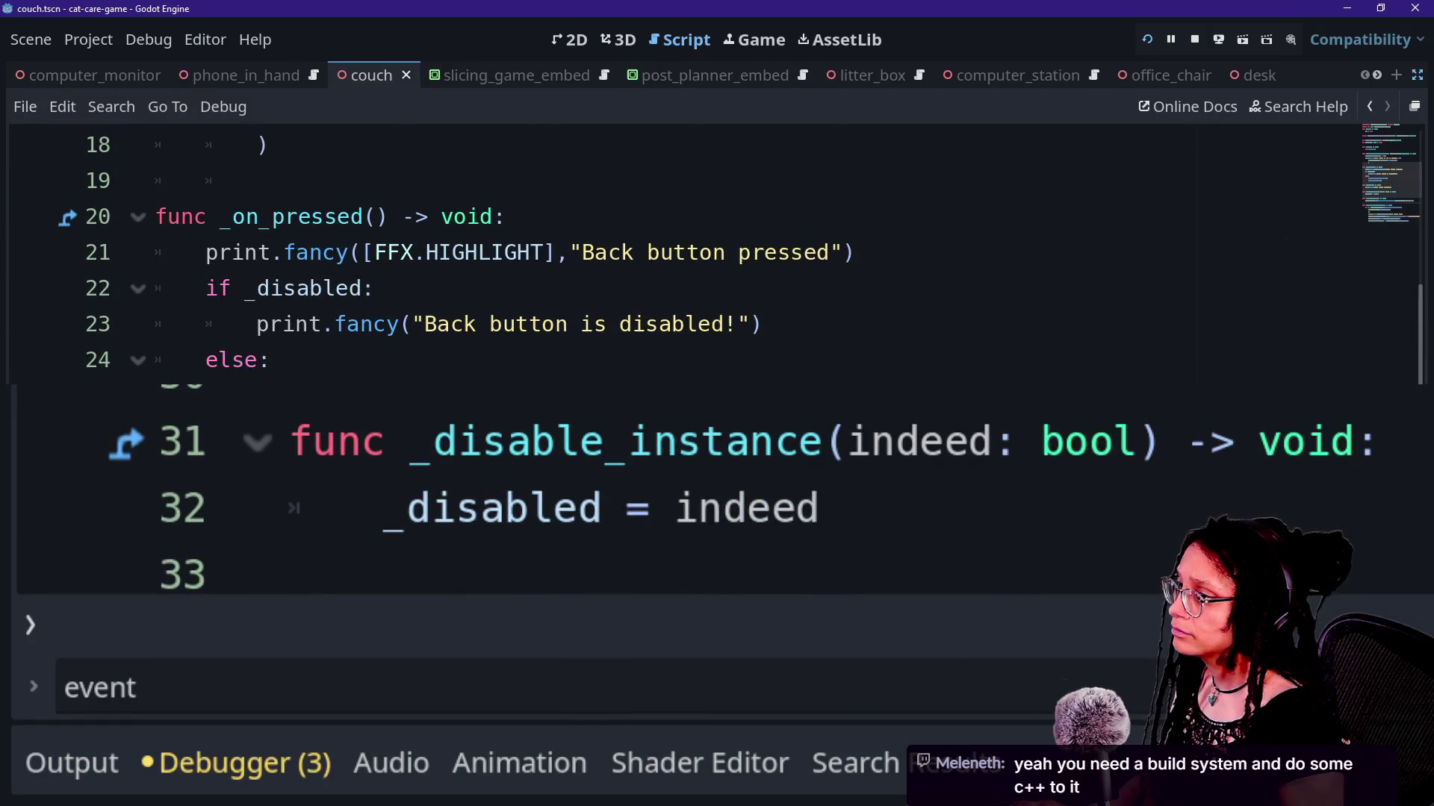
# Scroll up through the back-button script, then return to the running game view.
pyautogui.scroll(4, 672, 298)
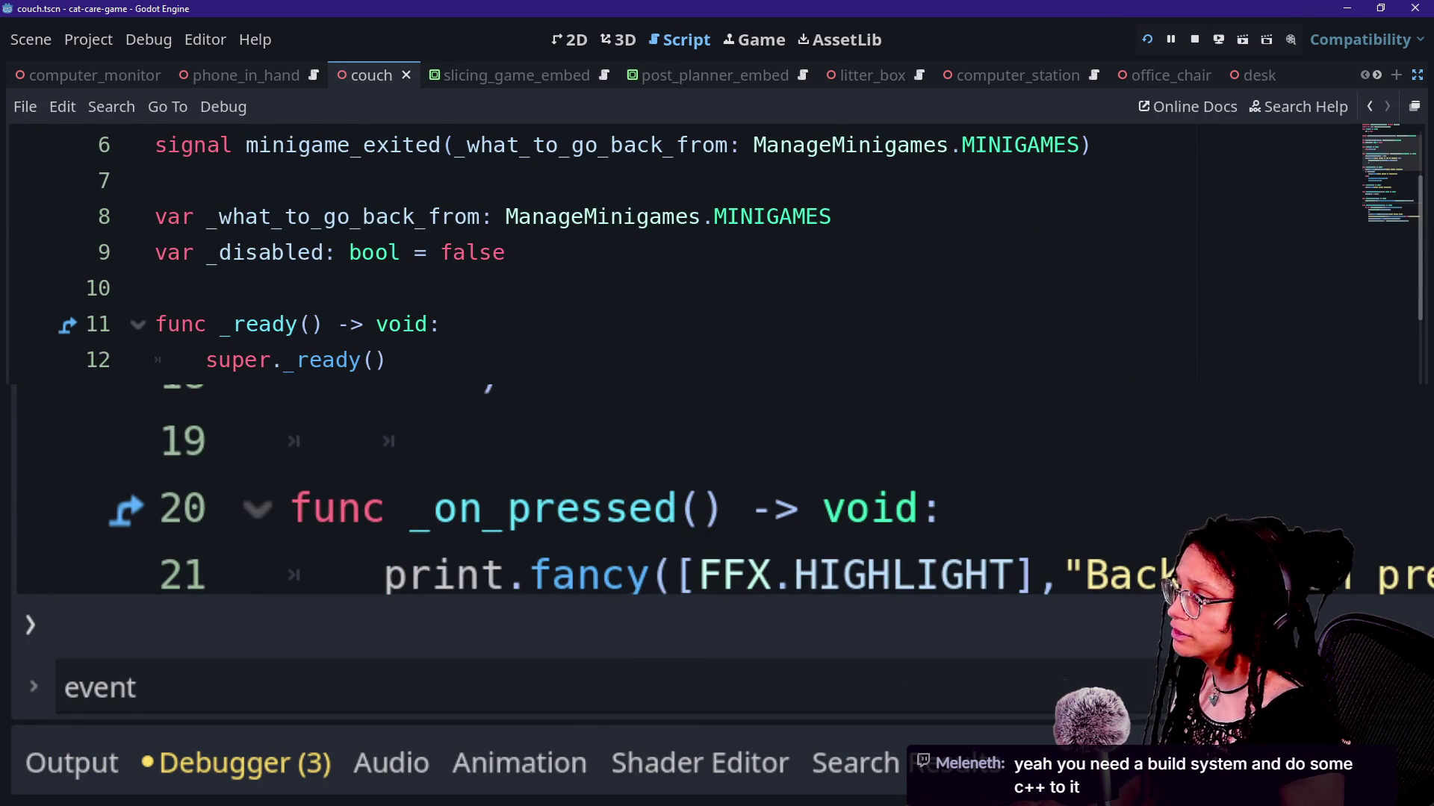
pyautogui.click(1149, 38)
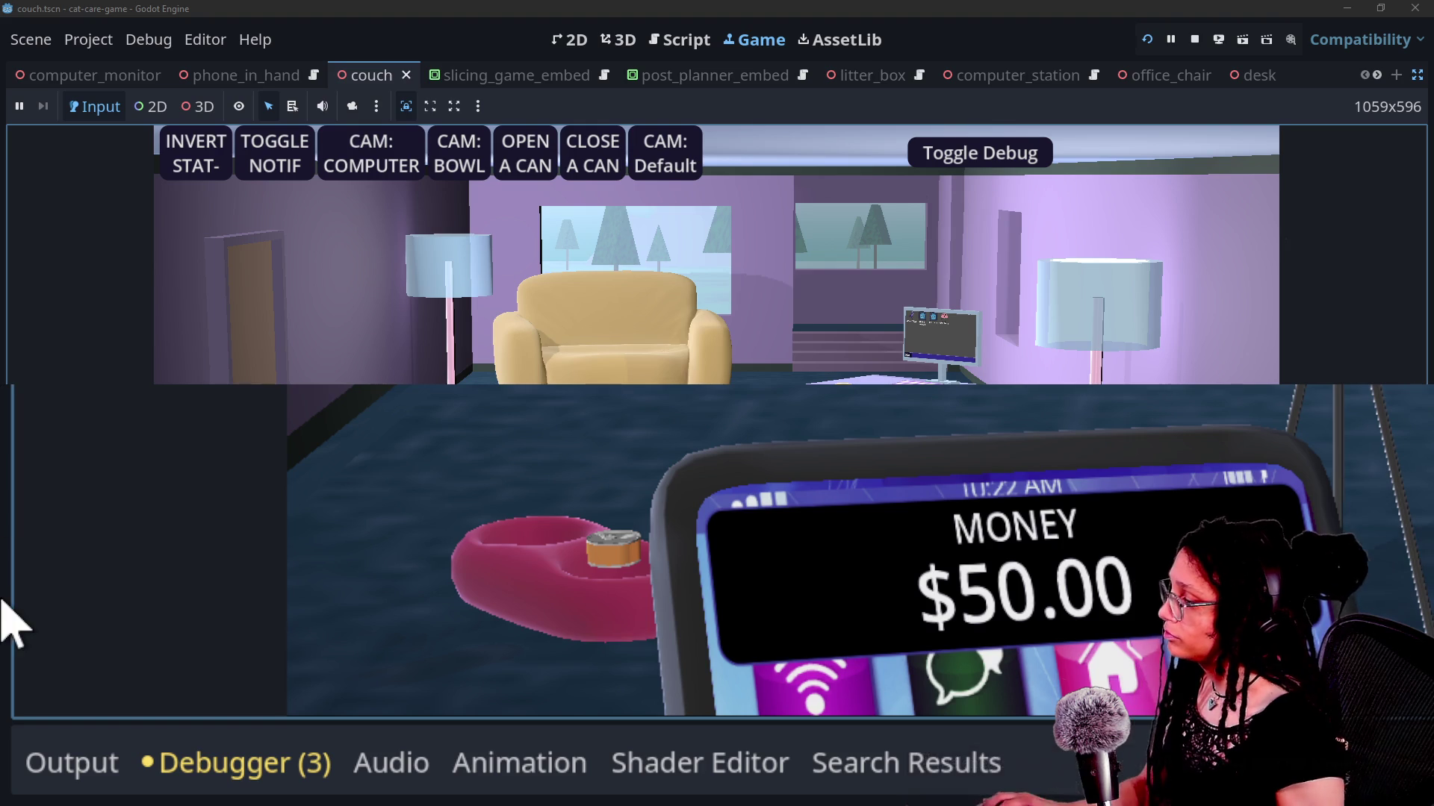
# Show the Output log again, then enter and leave the tripod minigame.
pyautogui.click(31, 728)
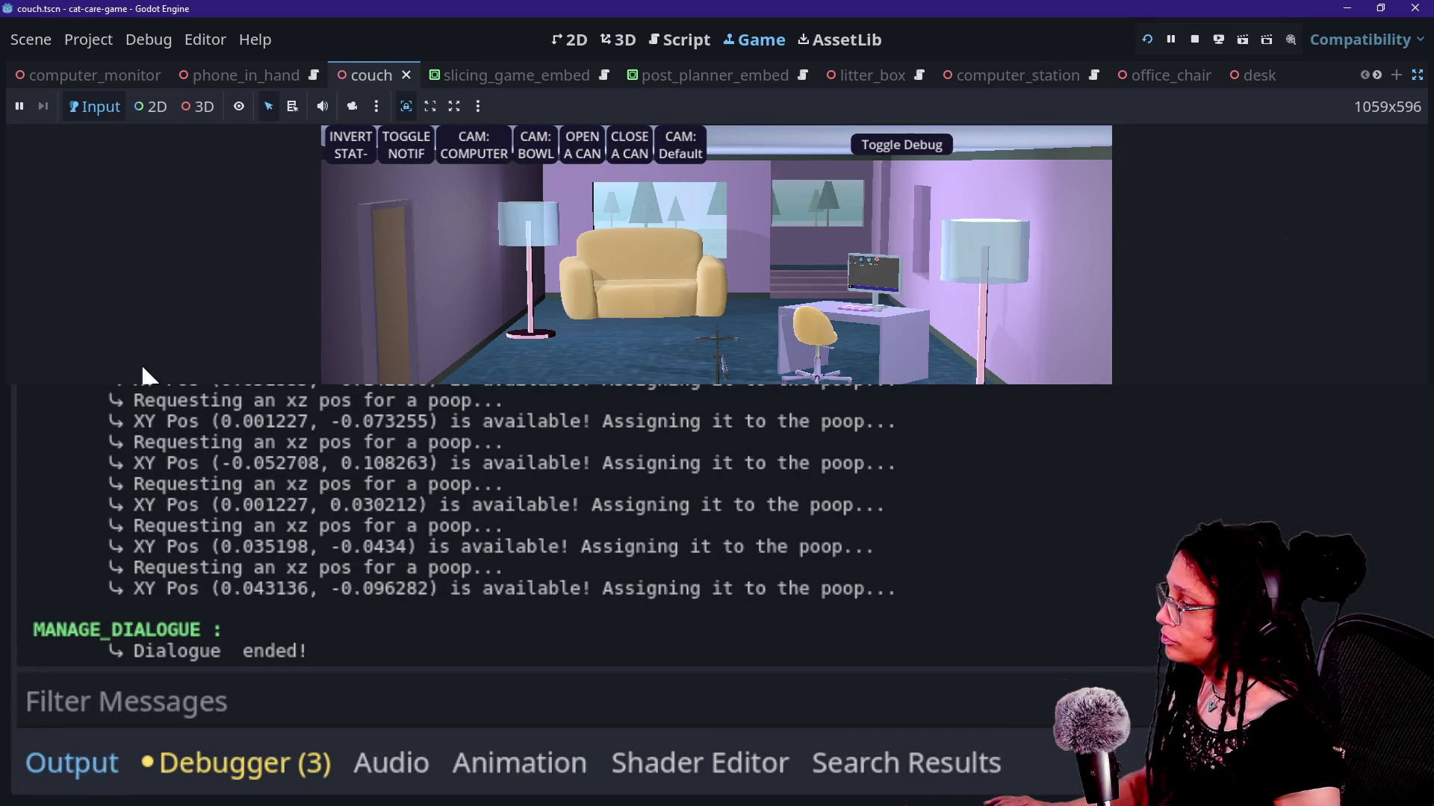
pyautogui.click(315, 309)
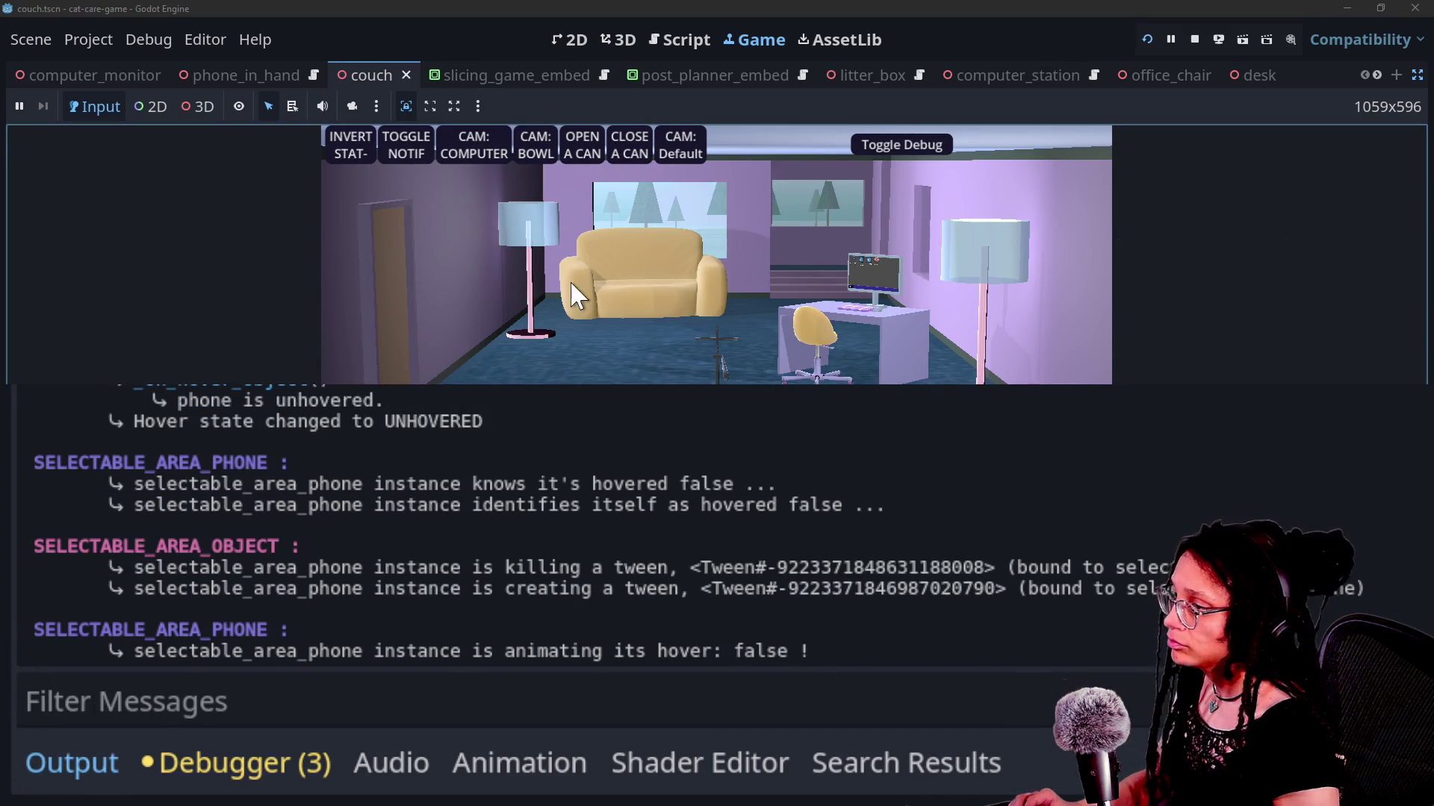
pyautogui.click(719, 351)
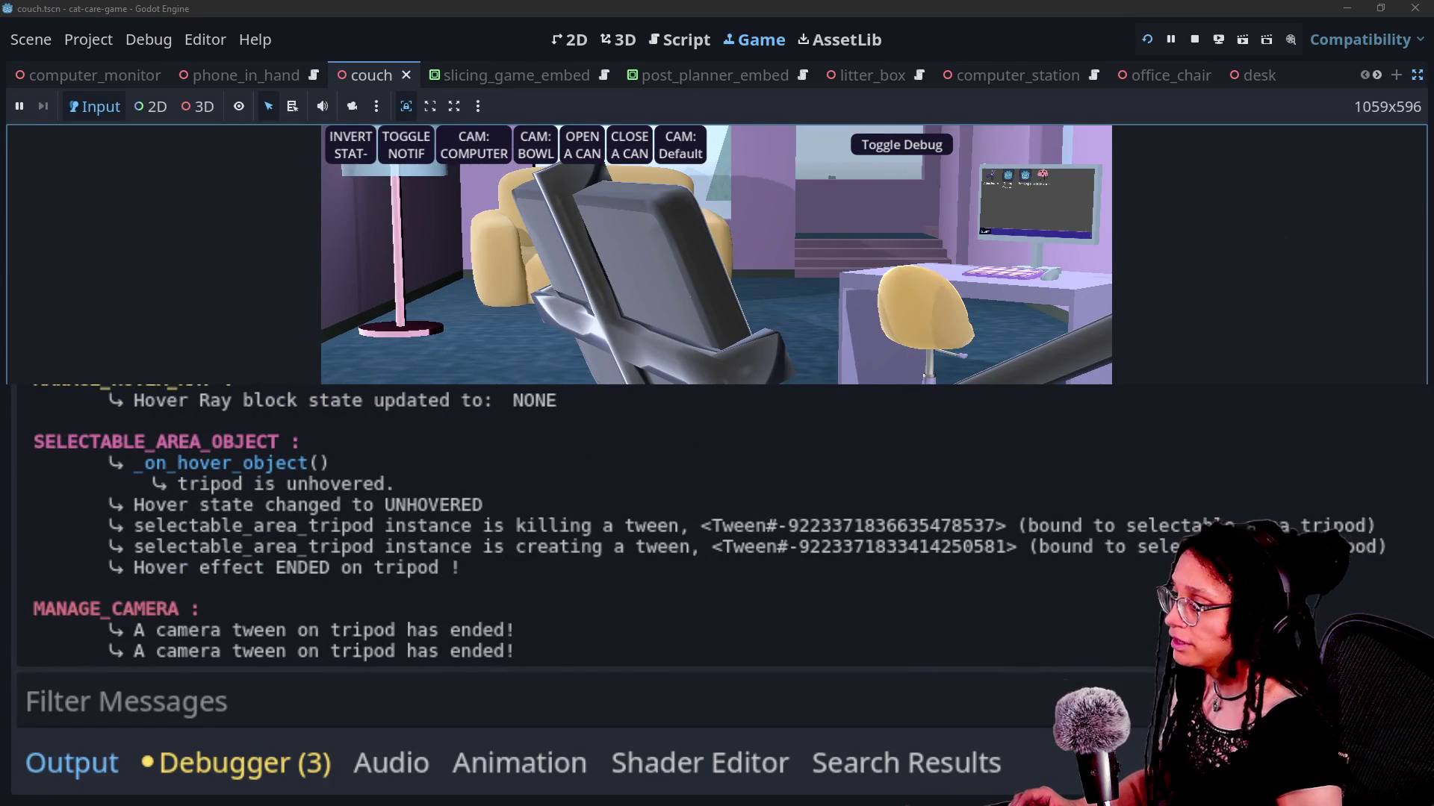
pyautogui.click(970, 359)
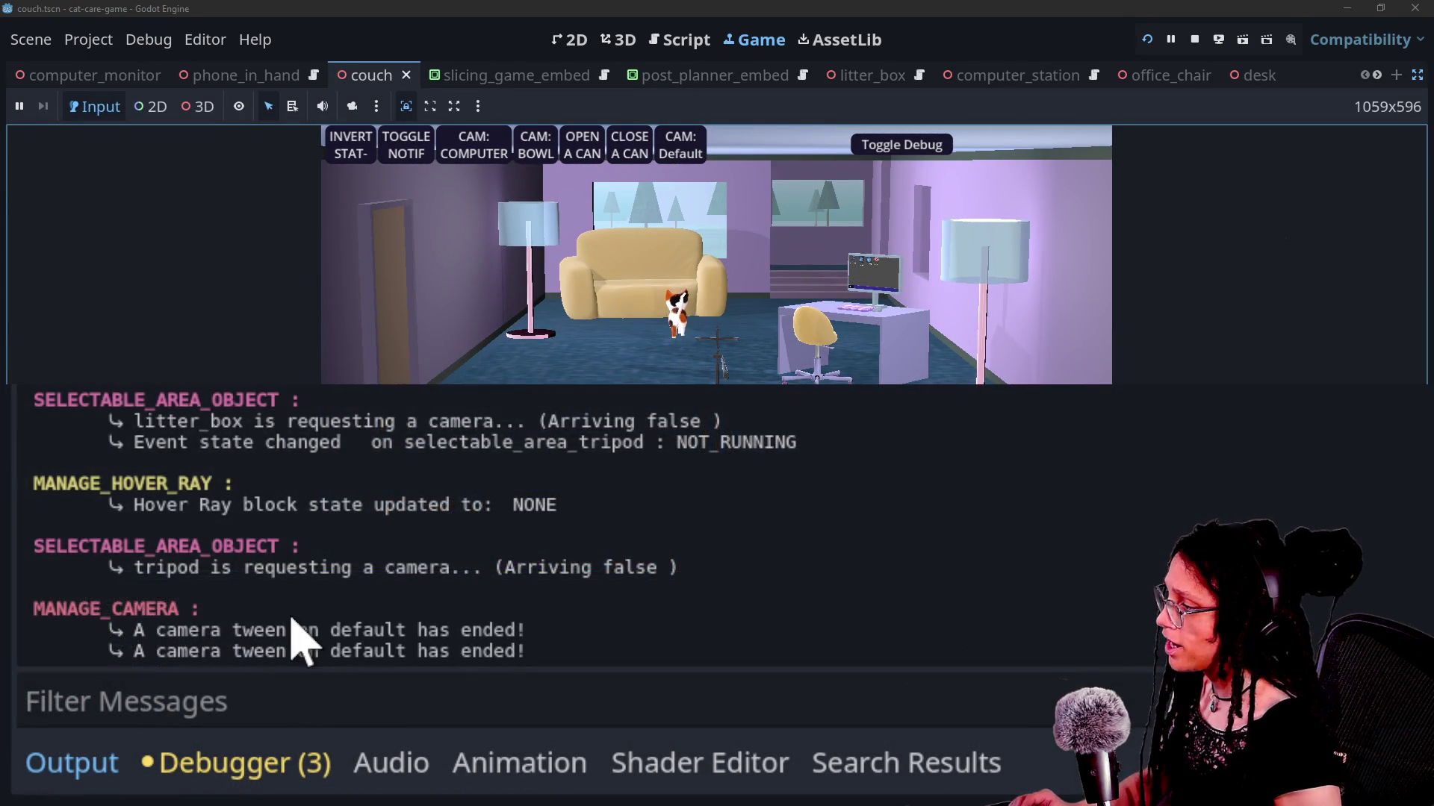
# Highlight the back button handle NONE, pressed and ending lines and the MANAGE_HOVER_RAY header in the log.
pyautogui.scroll(10, 302, 643)
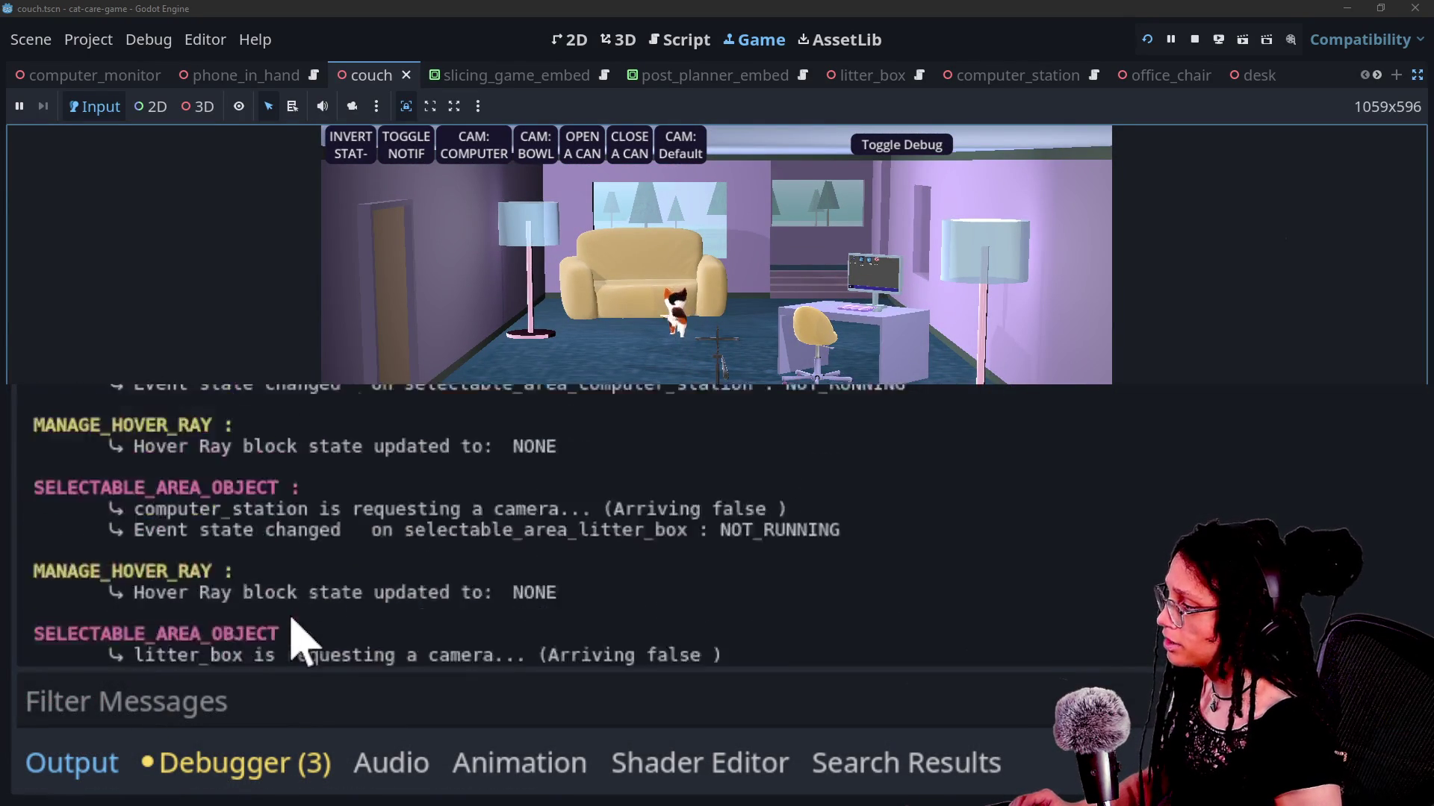
pyautogui.scroll(2, 303, 644)
pyautogui.scroll(-5, 302, 643)
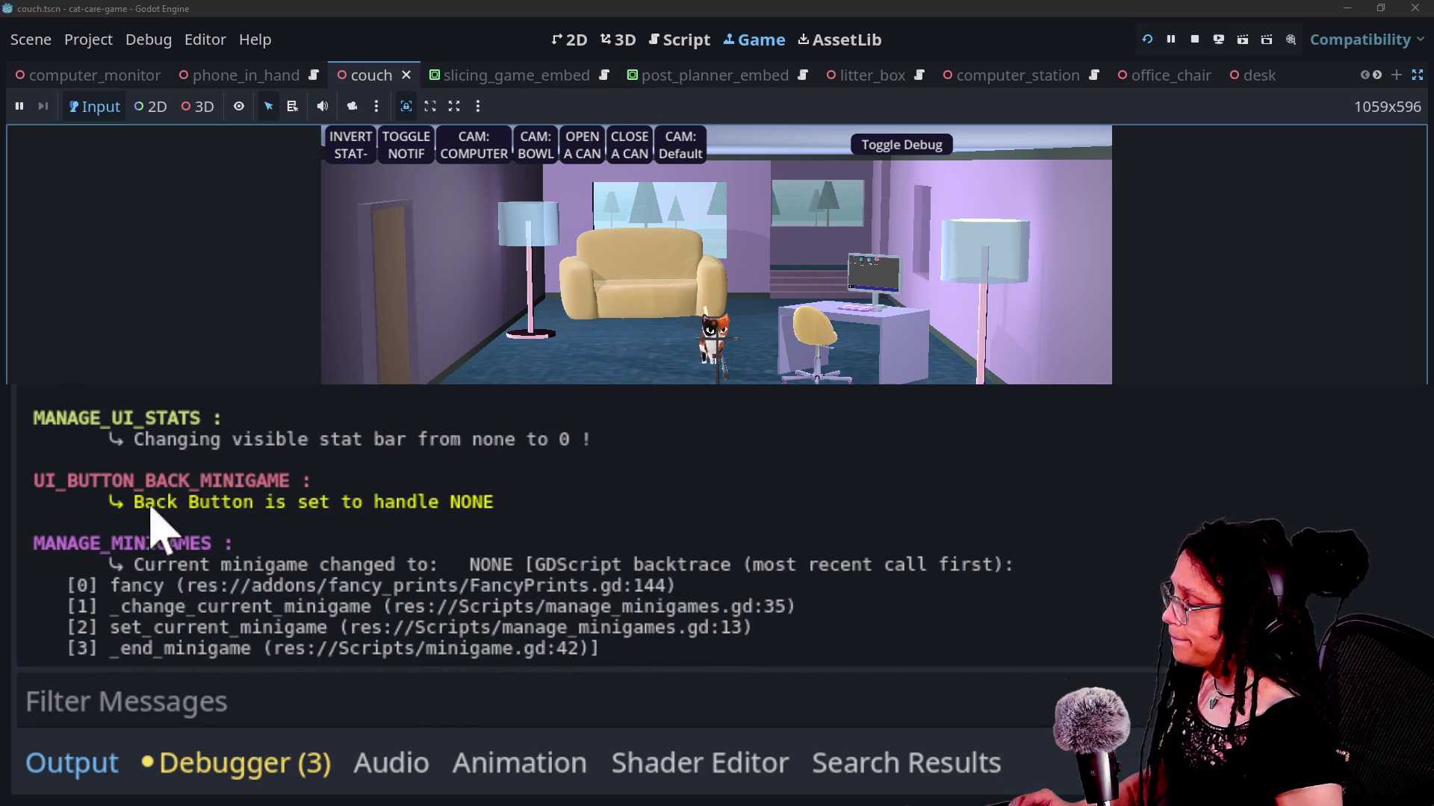
pyautogui.moveTo(149, 509); pyautogui.dragTo(394, 515)
pyautogui.scroll(10, 393, 510)
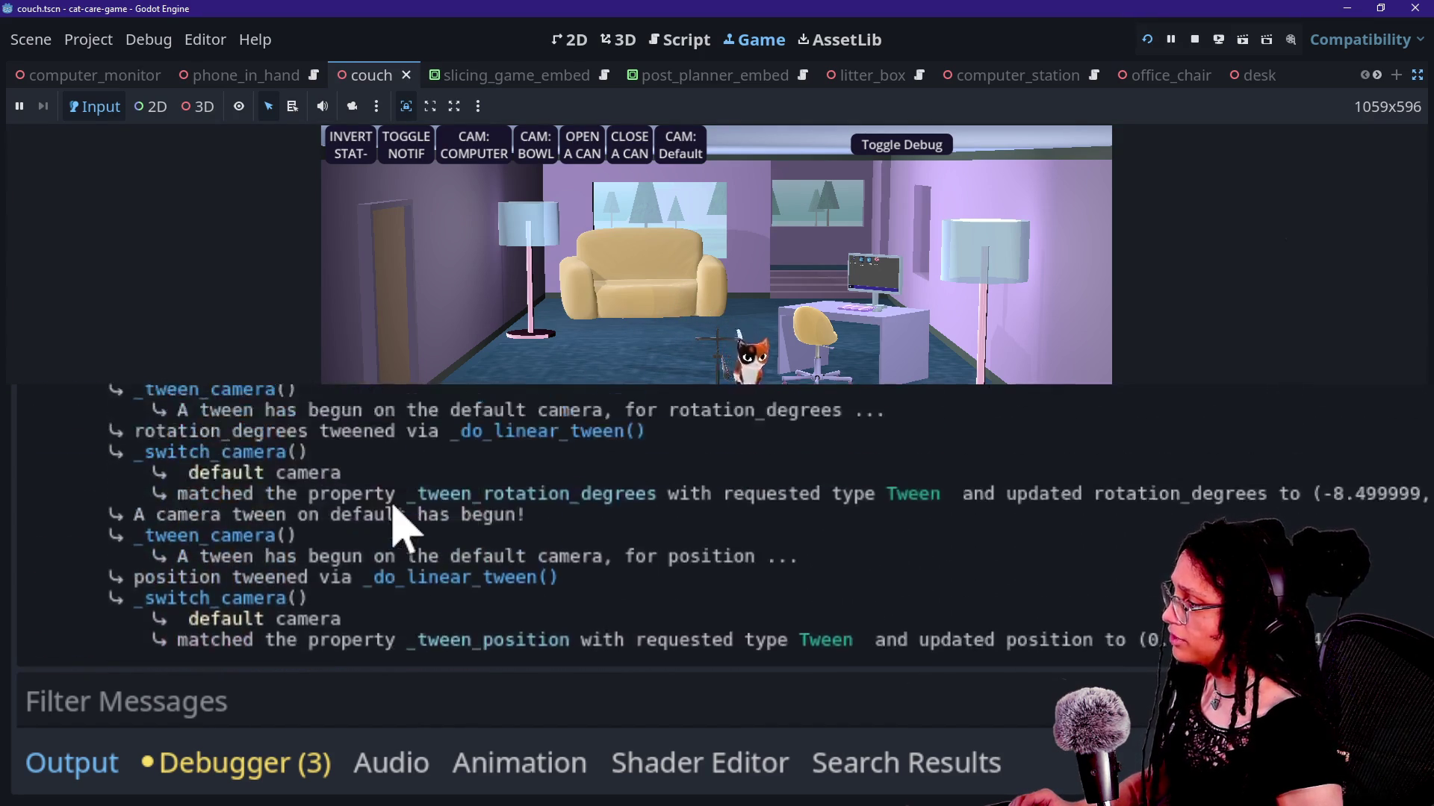
pyautogui.scroll(10, 393, 515)
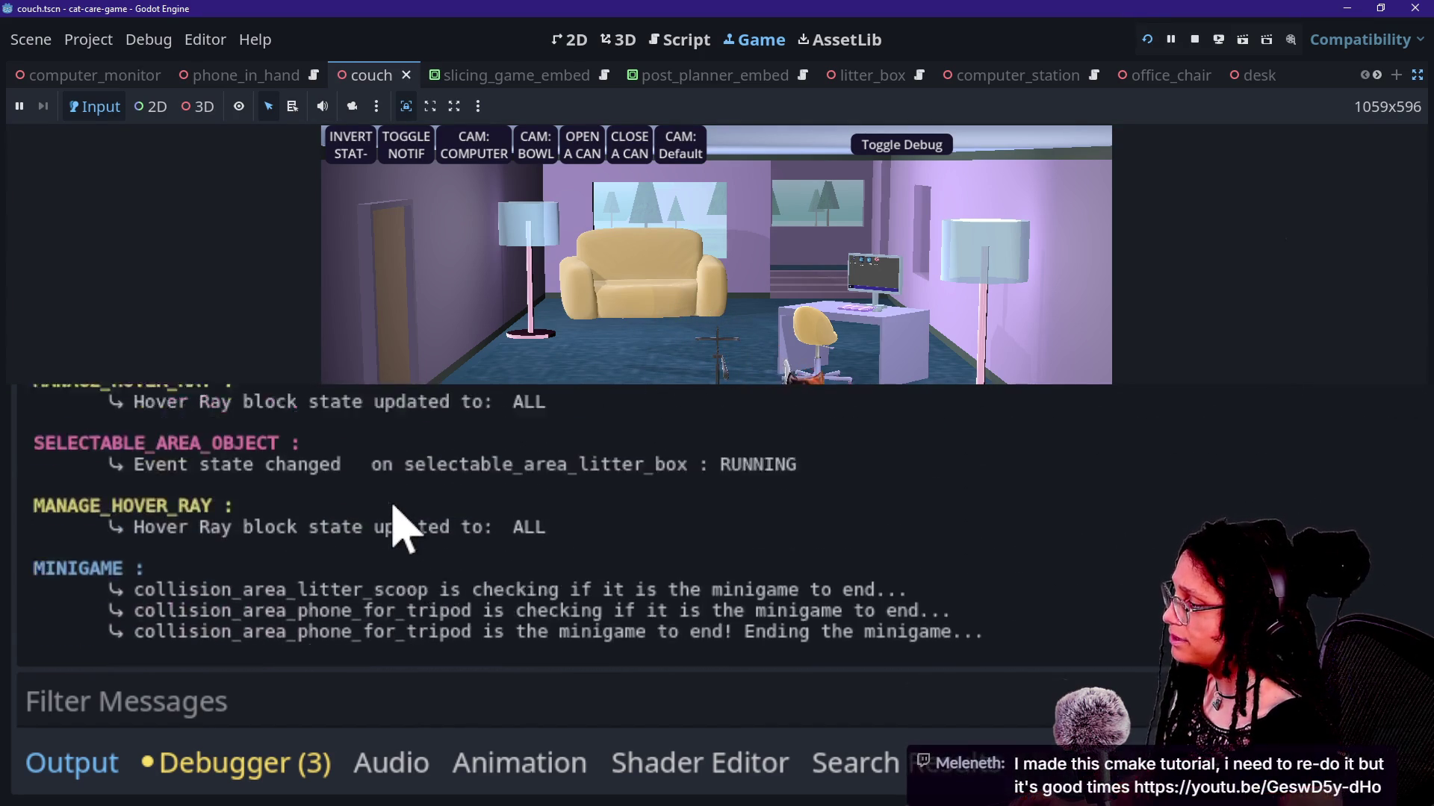
pyautogui.scroll(5, 394, 515)
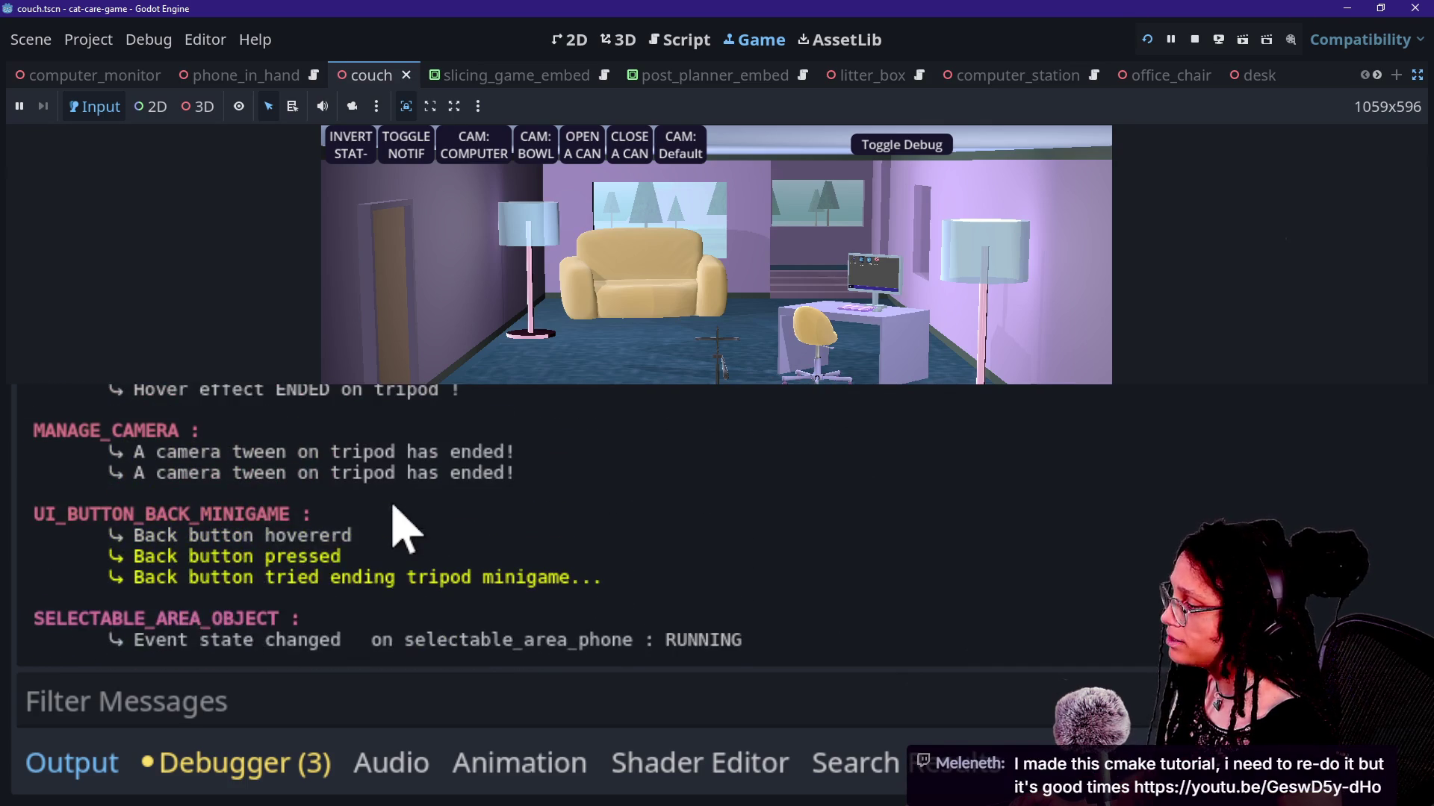
pyautogui.moveTo(150, 560); pyautogui.dragTo(520, 579)
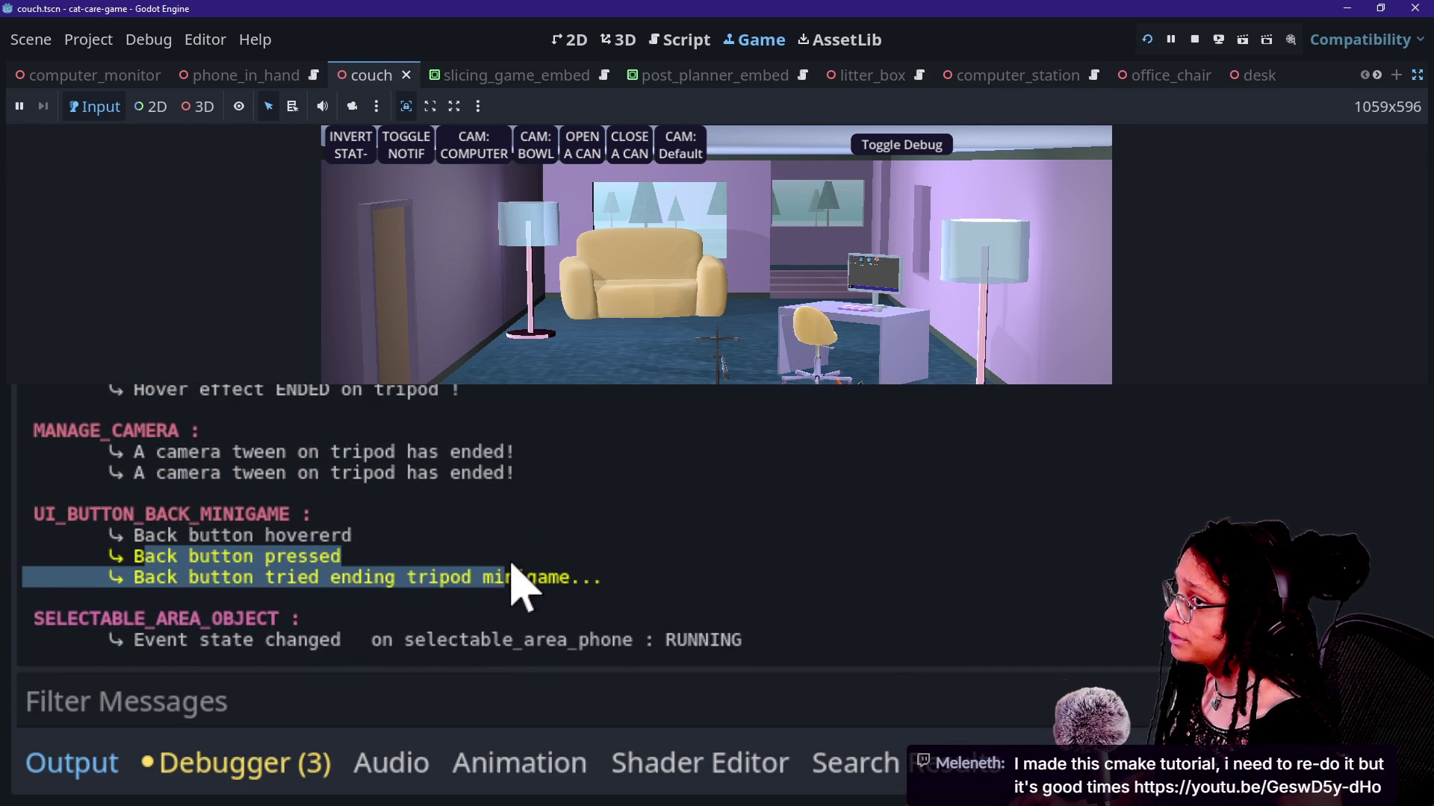
pyautogui.scroll(-5, 520, 579)
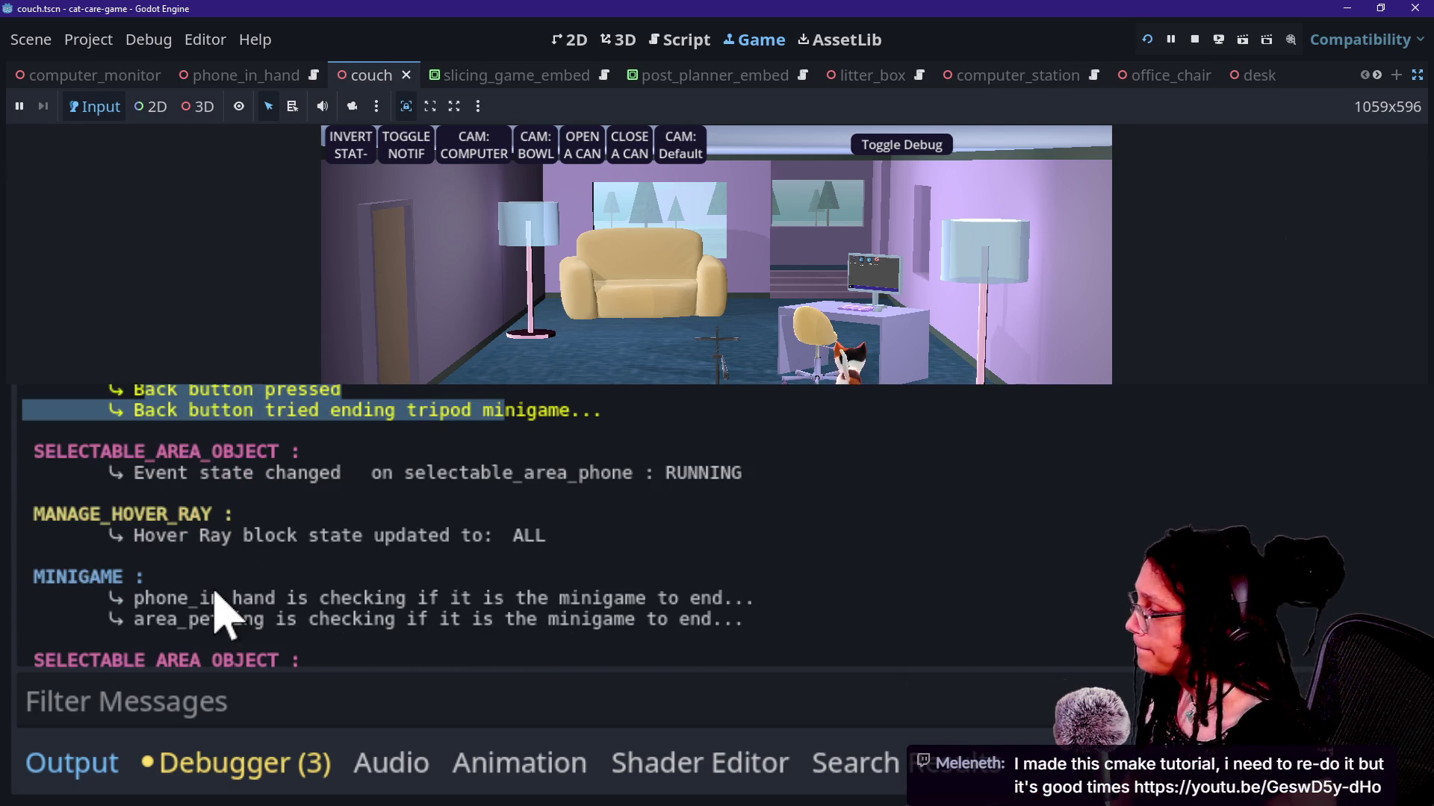
pyautogui.click(215, 591)
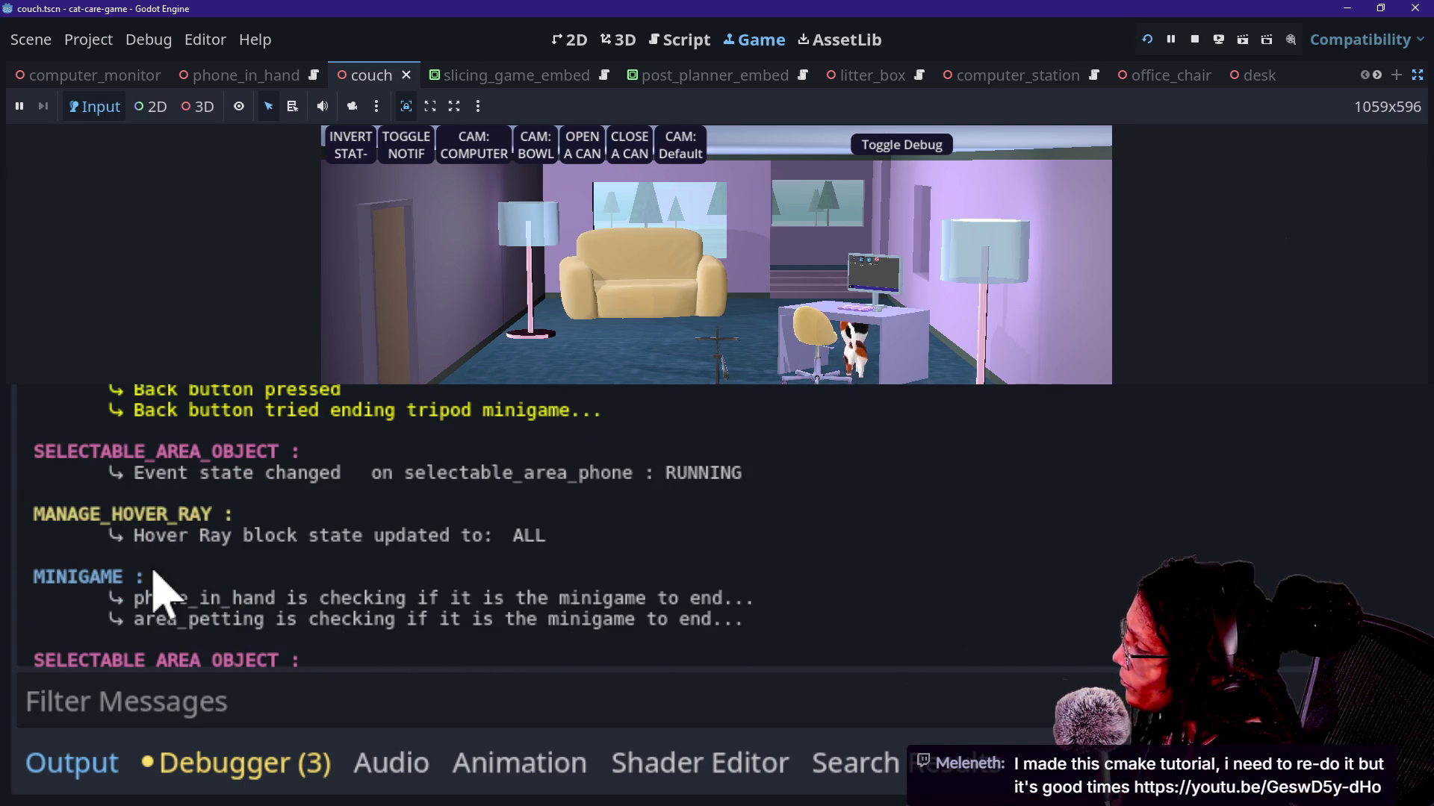
pyautogui.doubleClick(216, 513)
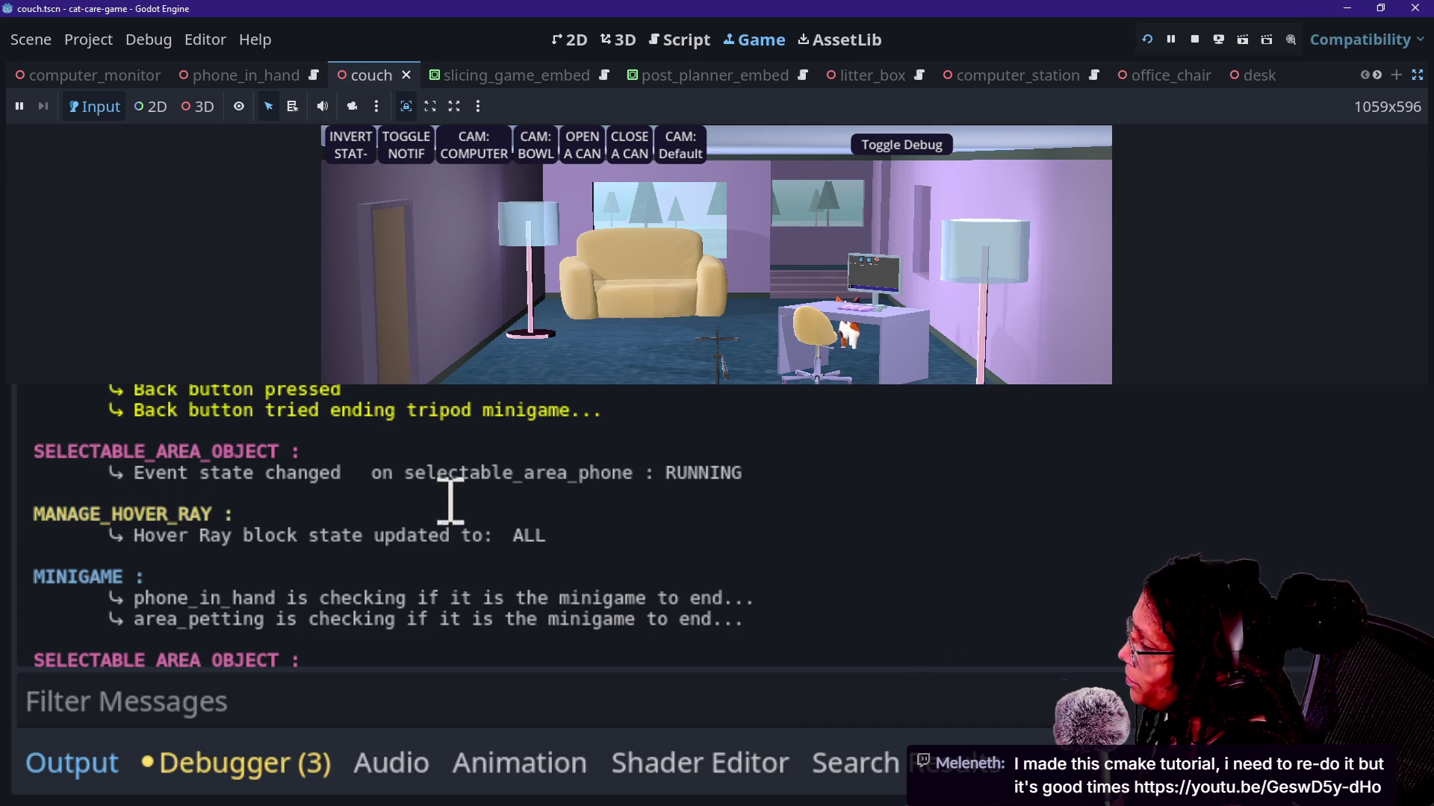
# Highlight the hover ray block state line and the two MINIGAME check lines in the log.
pyautogui.click(451, 496)
pyautogui.scroll(-1, 80, 542)
pyautogui.scroll(-1, 80, 549)
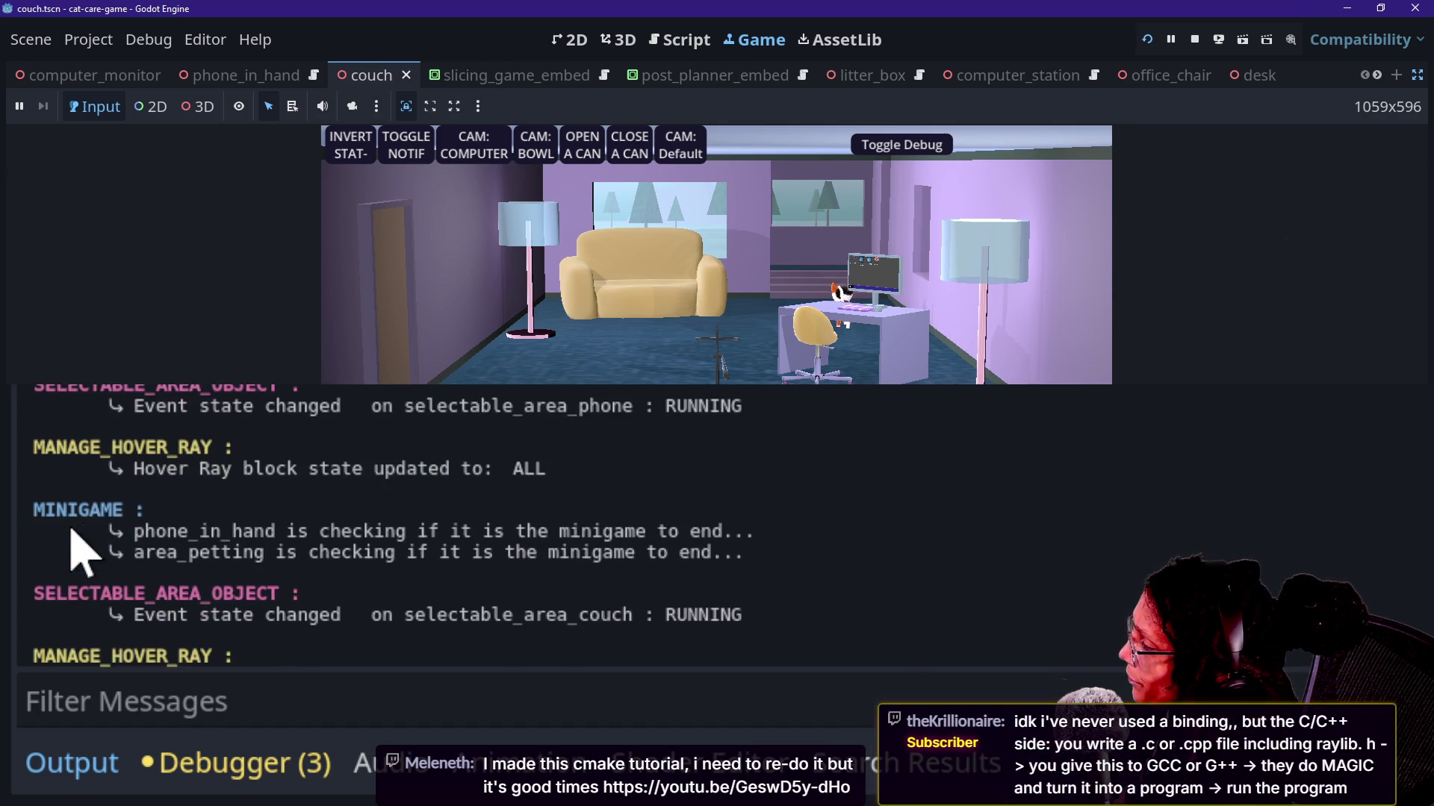
pyautogui.moveTo(138, 468); pyautogui.dragTo(419, 473)
pyautogui.click(398, 485)
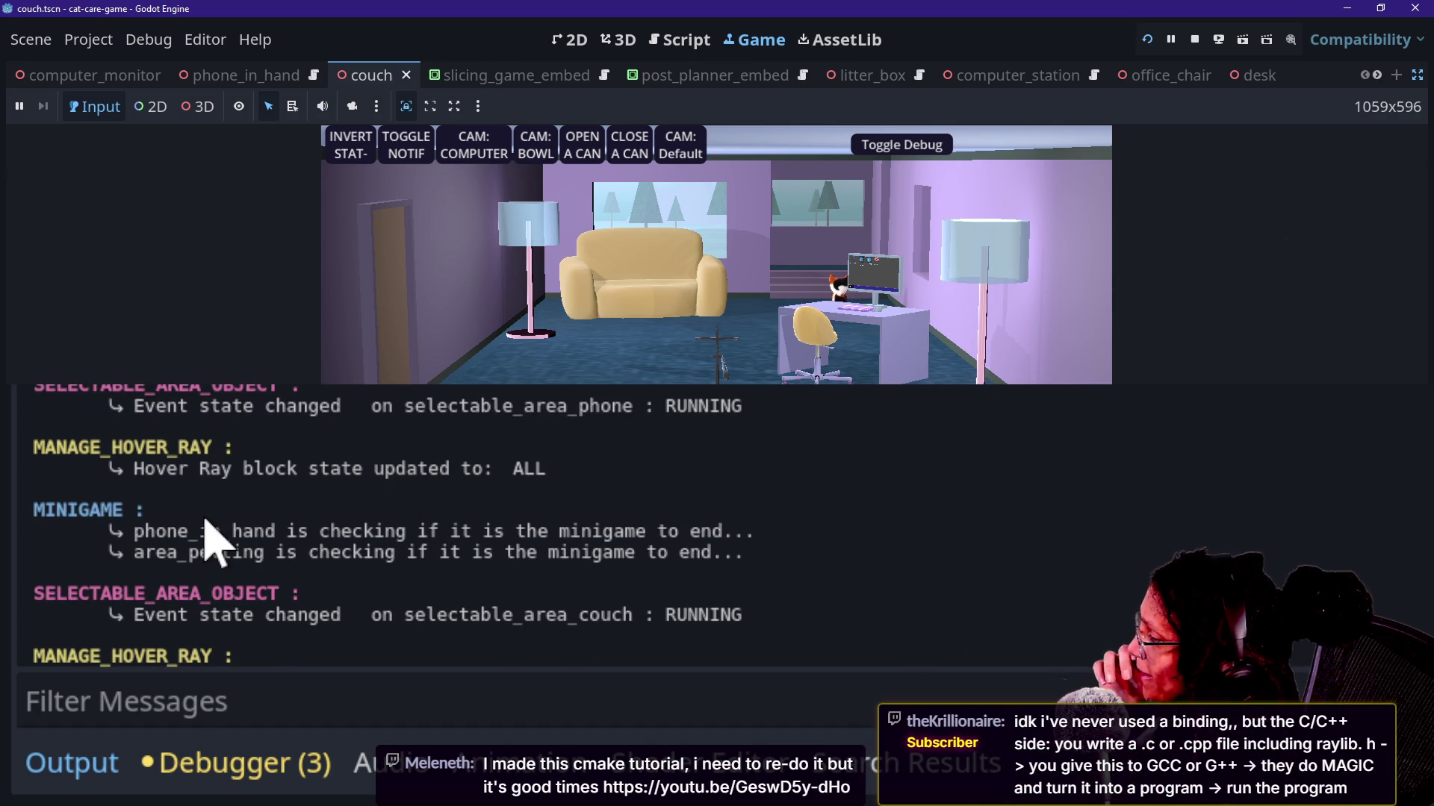
pyautogui.moveTo(125, 545); pyautogui.dragTo(275, 531)
pyautogui.click(153, 556)
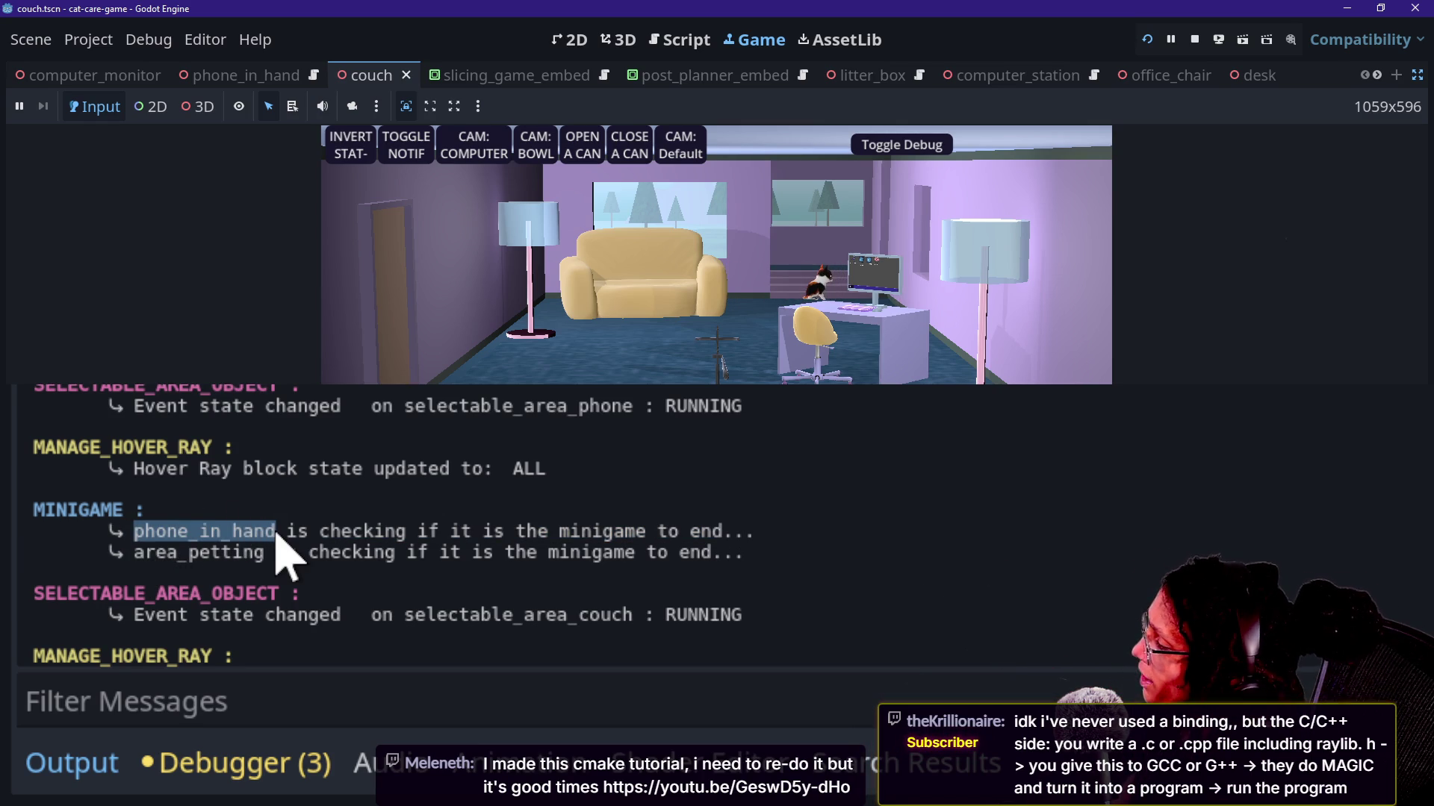
# Highlight the phone_in_hand and area_petting lines checking whether their minigame should end.
pyautogui.click(290, 534)
pyautogui.moveTo(191, 554); pyautogui.dragTo(265, 554)
pyautogui.click(292, 569)
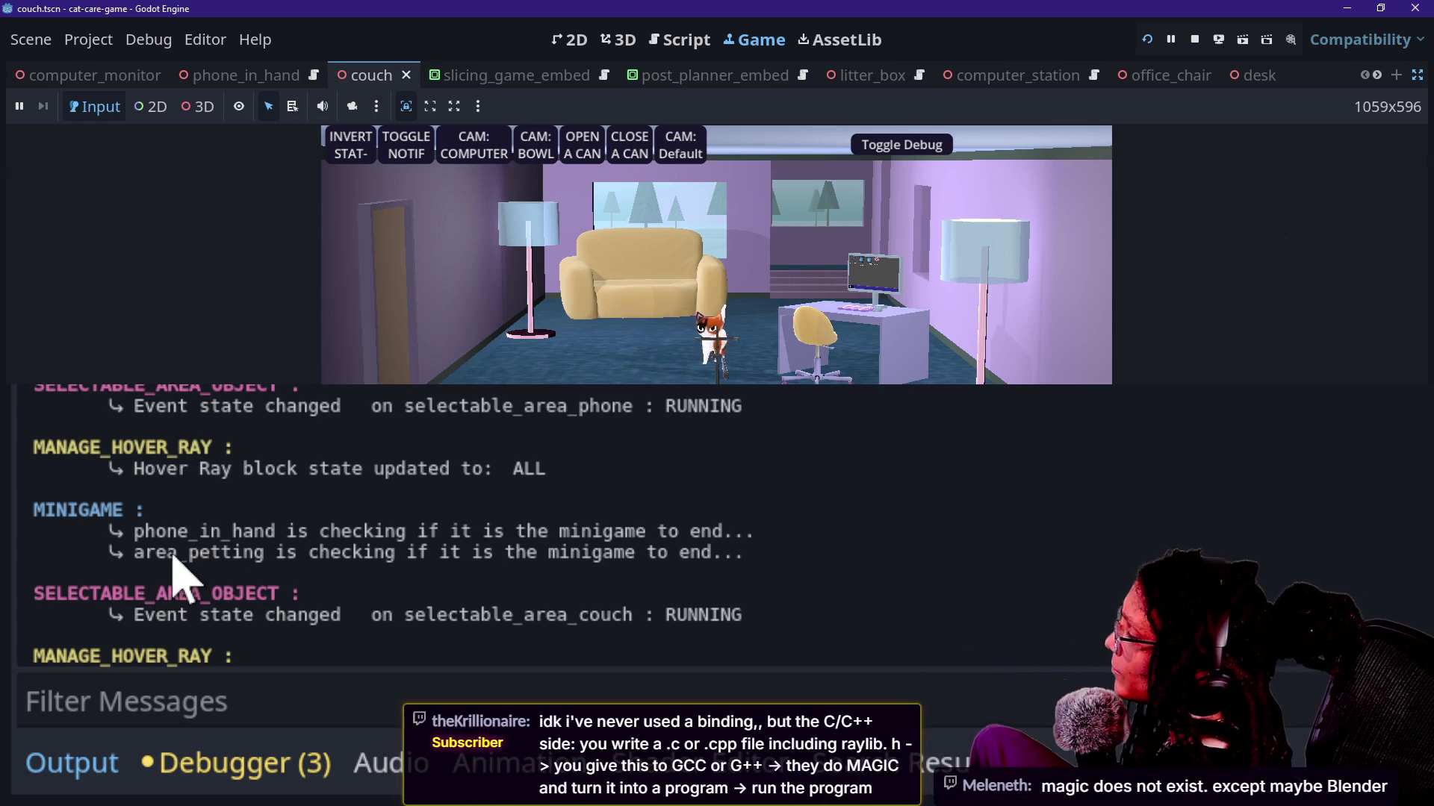
pyautogui.moveTo(139, 532); pyautogui.dragTo(340, 526)
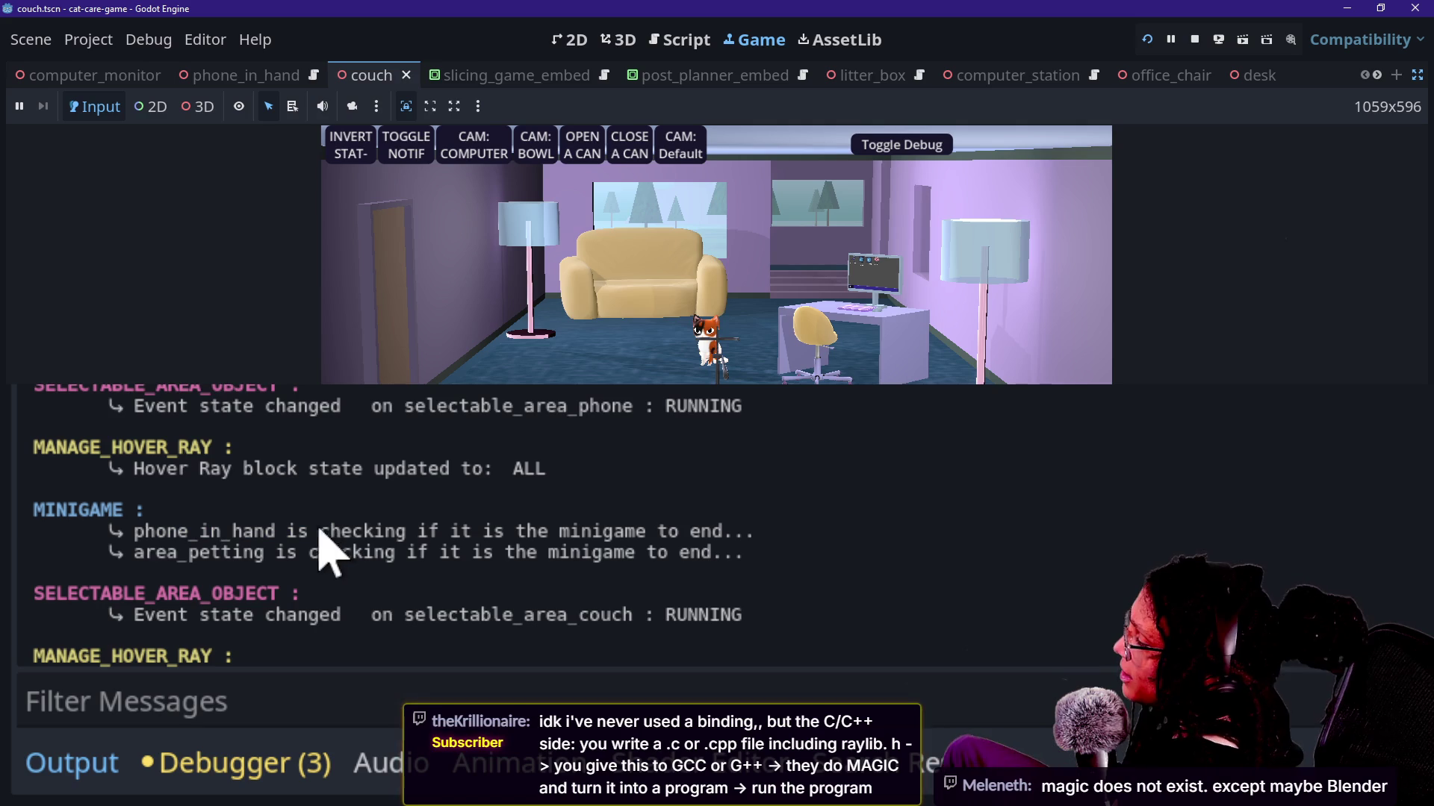
pyautogui.moveTo(131, 554); pyautogui.dragTo(209, 566)
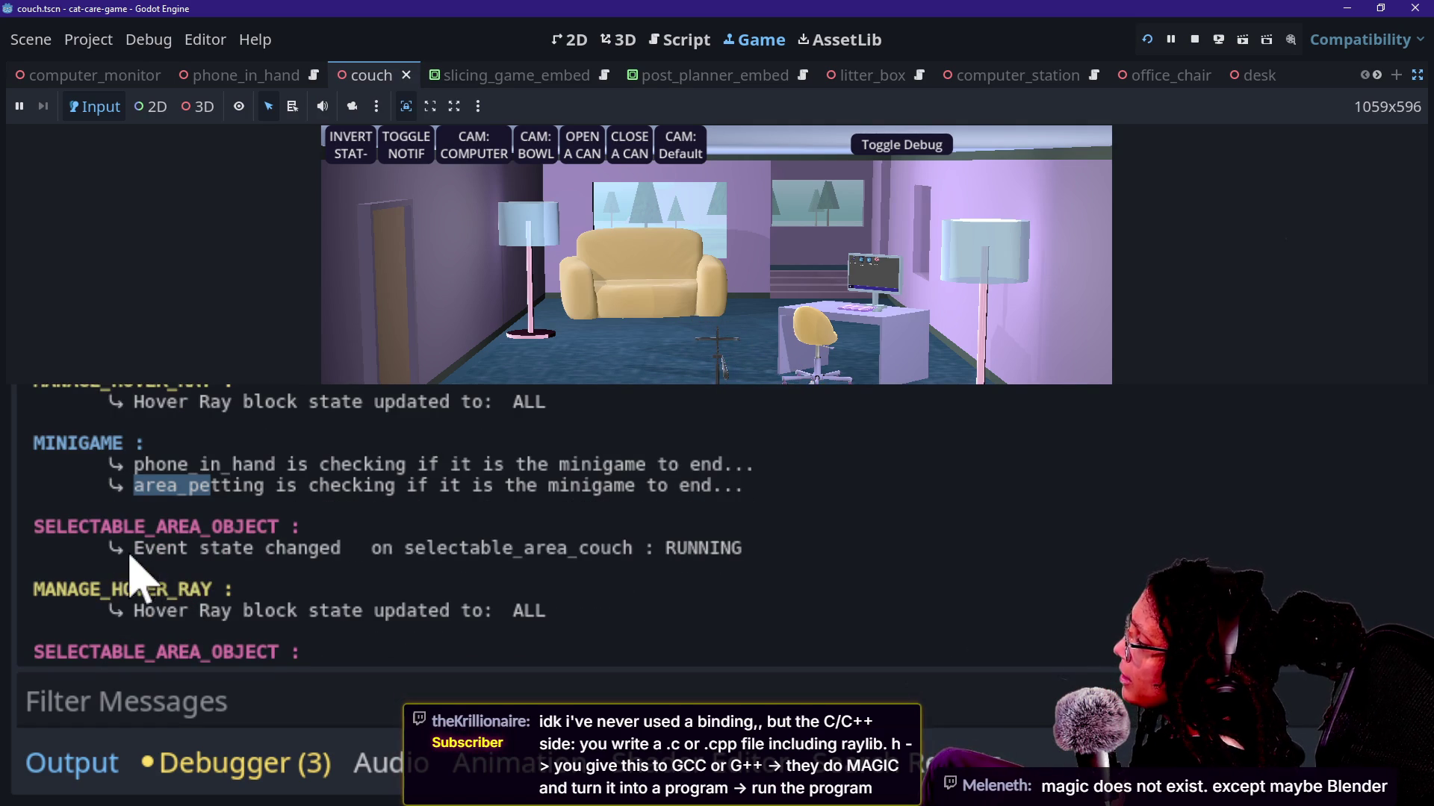
pyautogui.click(131, 548)
pyautogui.moveTo(132, 548); pyautogui.dragTo(579, 583)
pyautogui.click(586, 592)
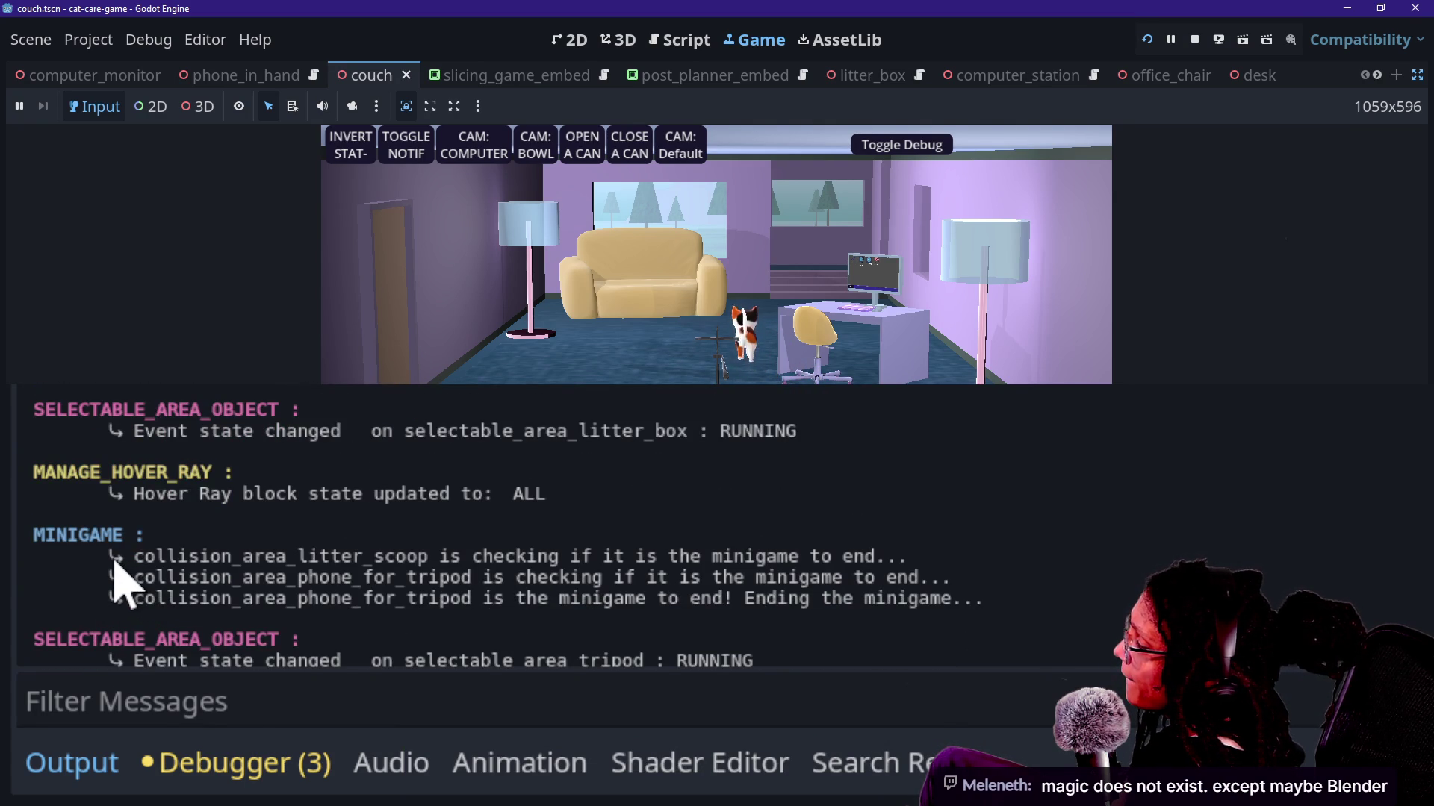
# Highlight the collision_area_litter_scoop line, 'is the minigame' ending message and Hover Ray entries in the log.
pyautogui.moveTo(113, 566); pyautogui.dragTo(390, 563)
pyautogui.click(351, 601)
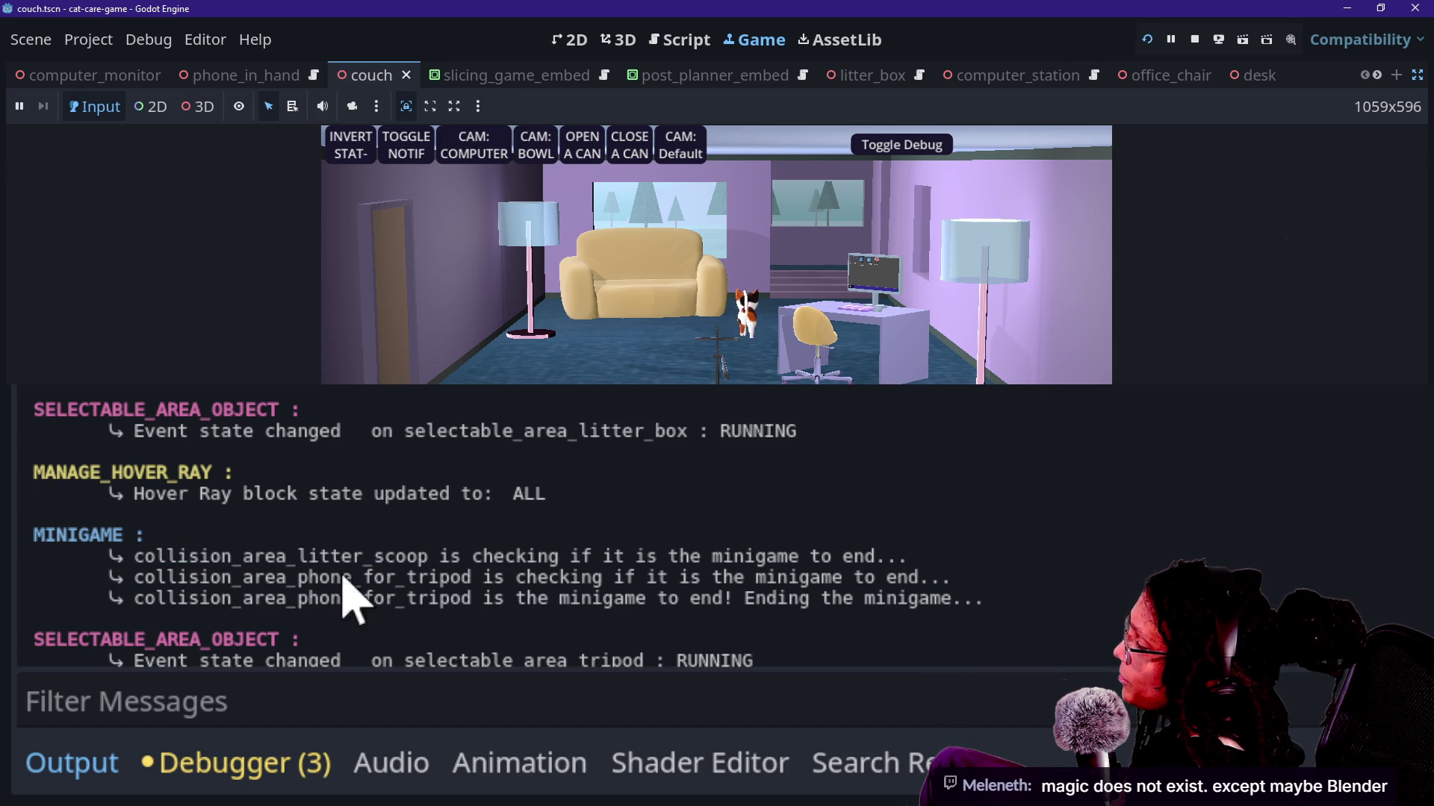
pyautogui.moveTo(490, 598); pyautogui.dragTo(620, 603)
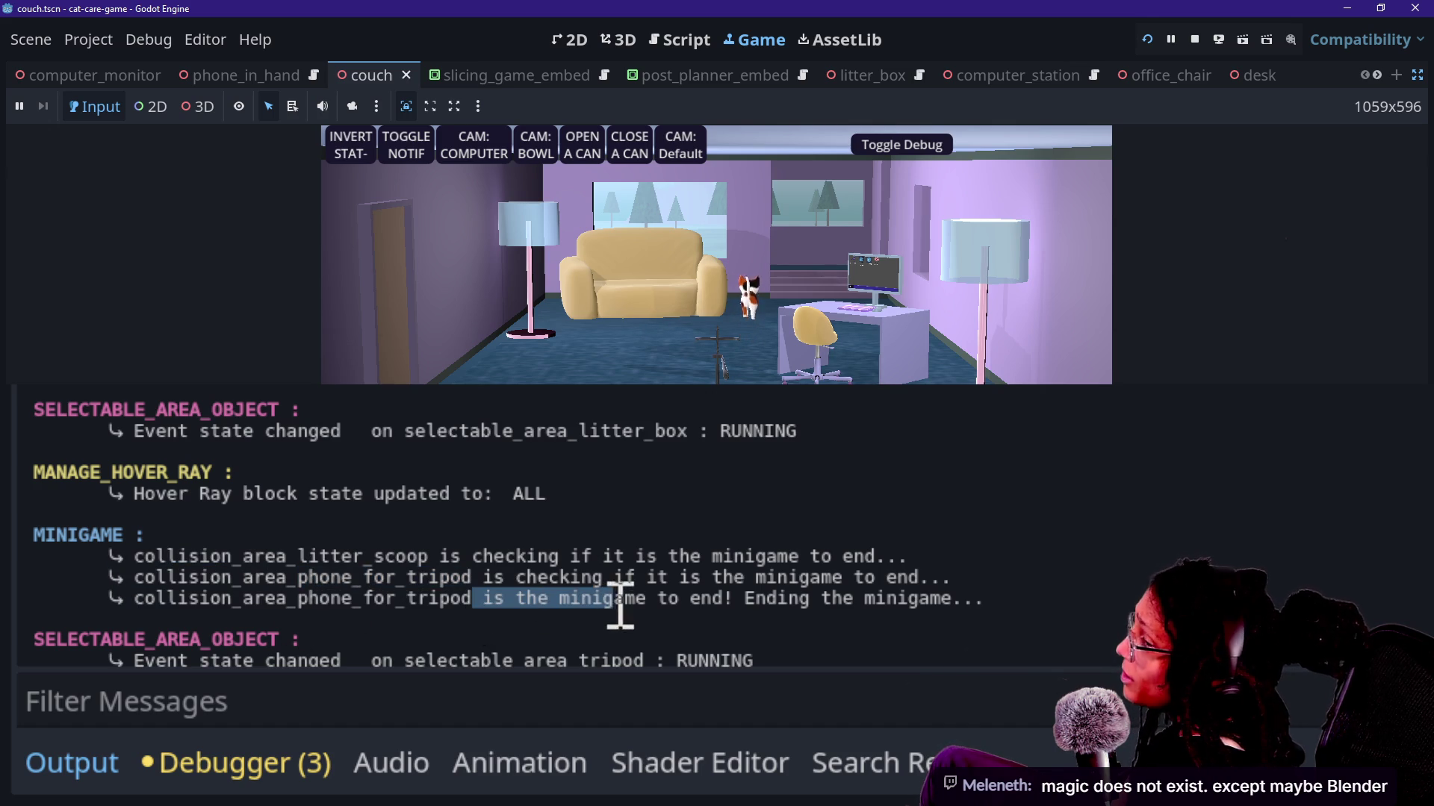
pyautogui.click(502, 597)
pyautogui.scroll(-2, 510, 616)
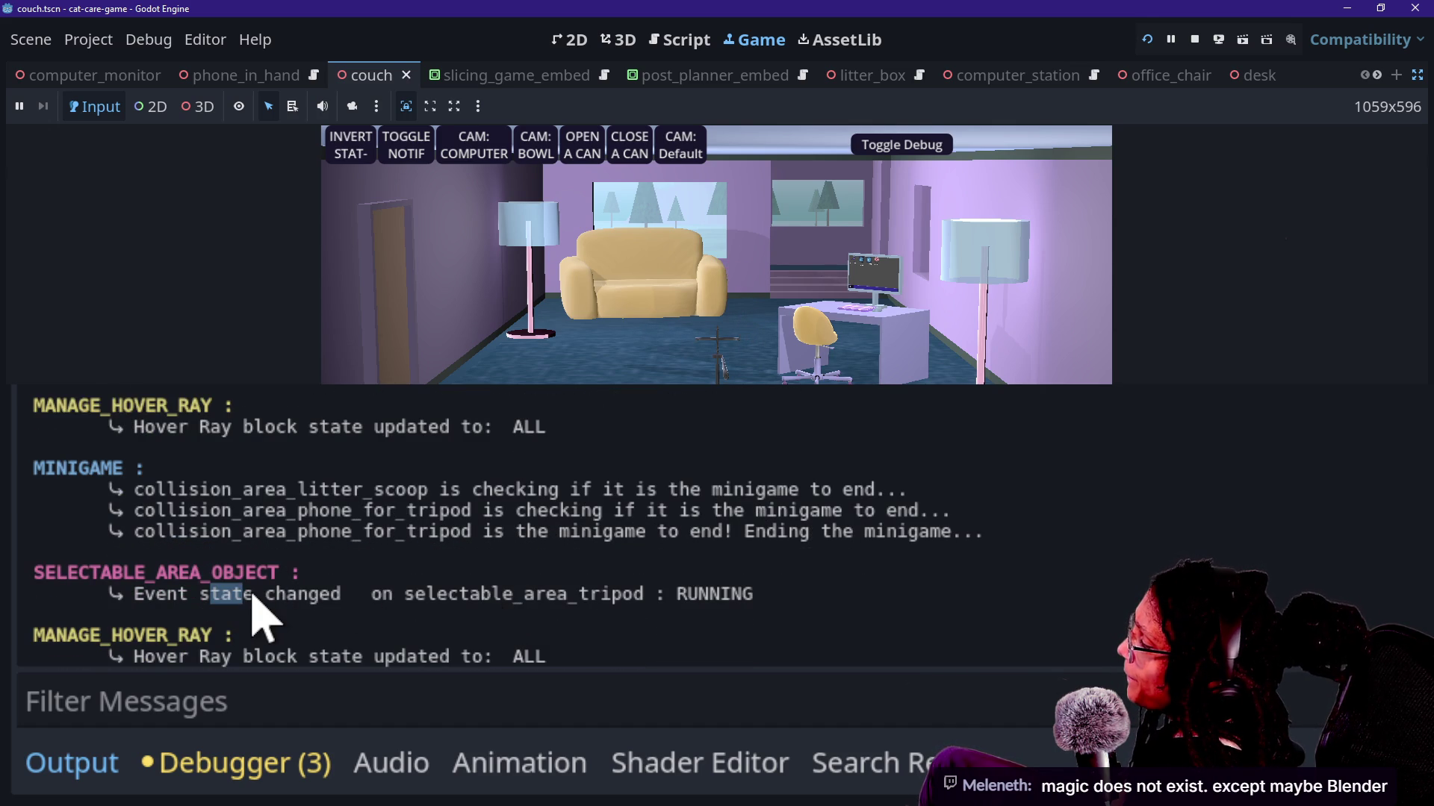
pyautogui.scroll(-1, 261, 617)
pyautogui.scroll(-1, 262, 617)
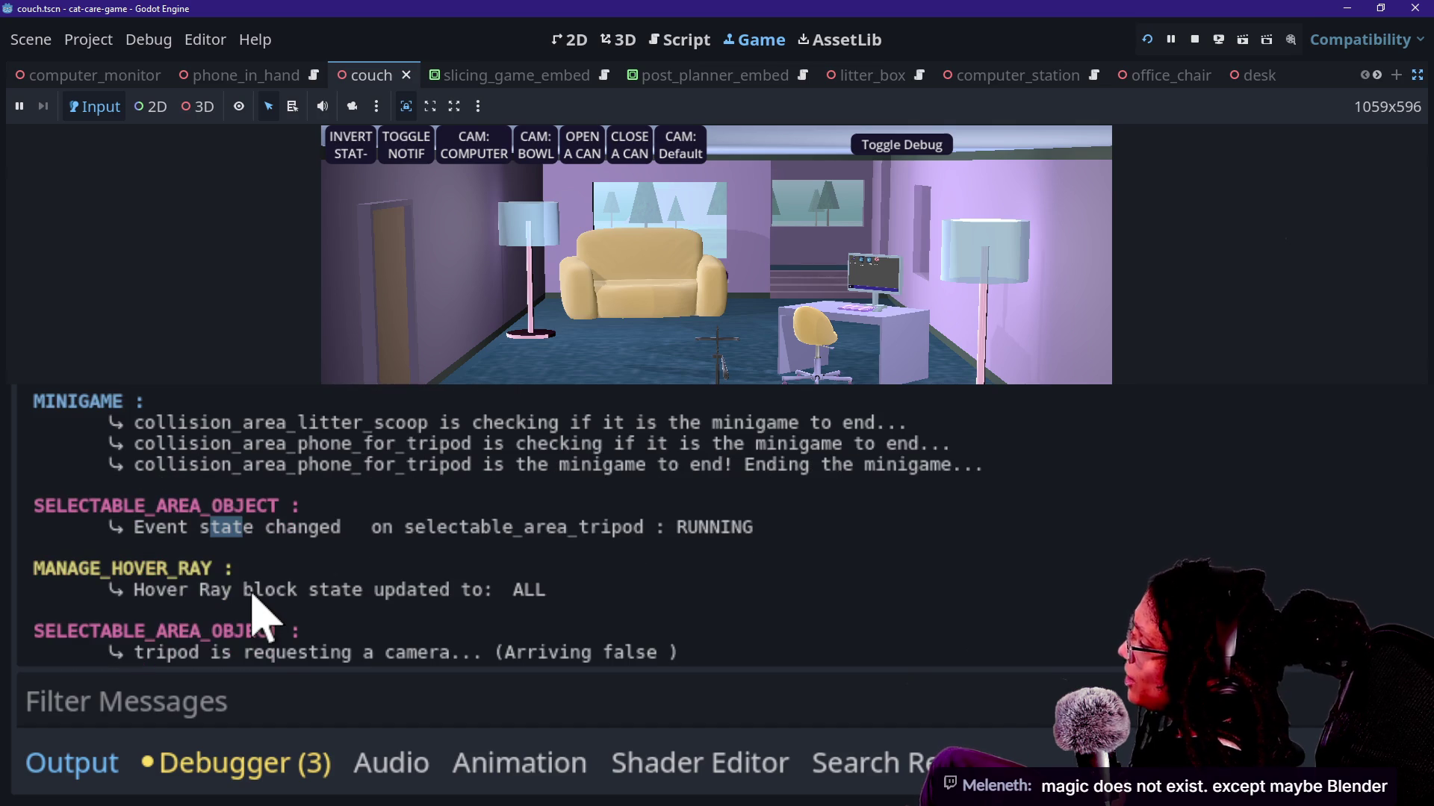
pyautogui.scroll(-2, 262, 617)
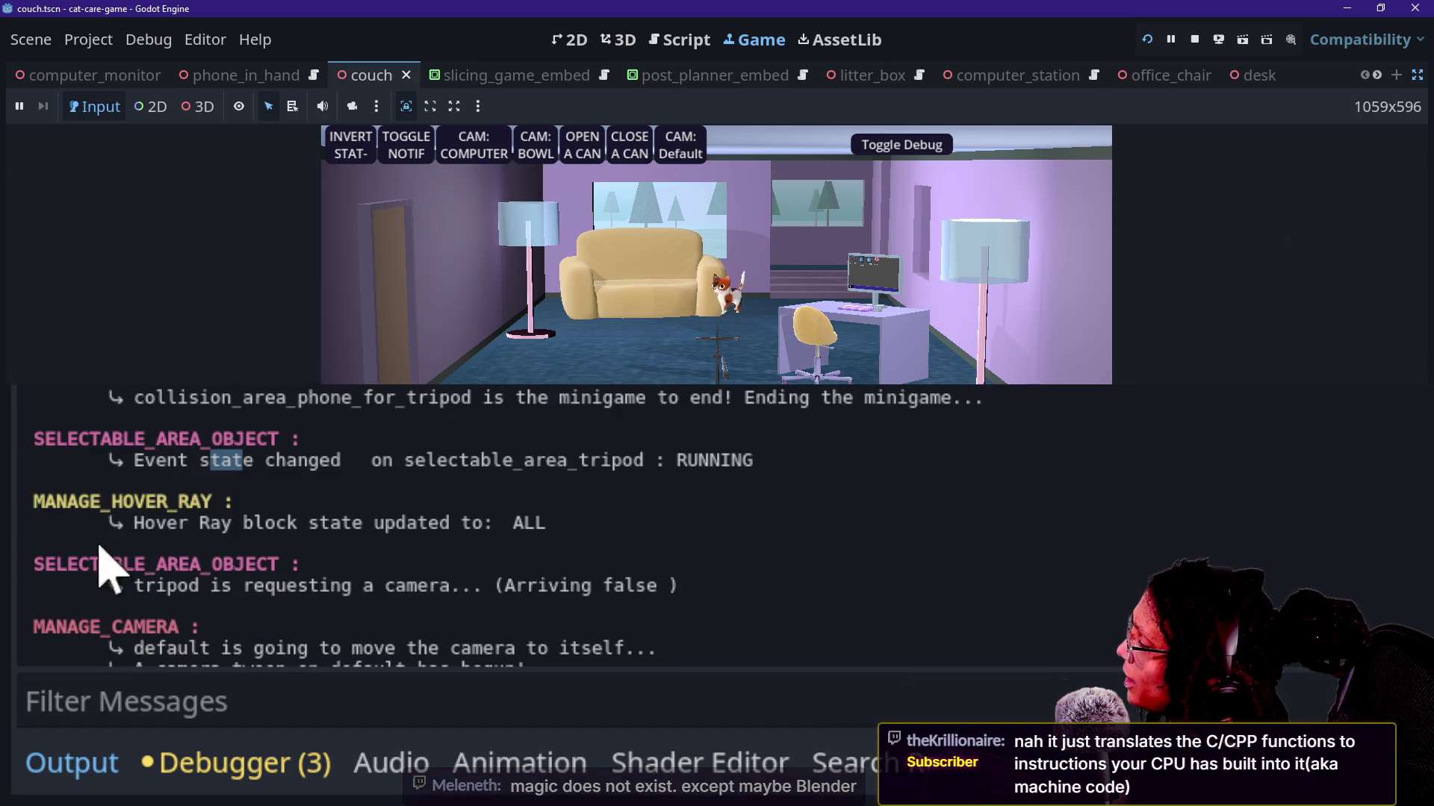
pyautogui.moveTo(133, 523); pyautogui.dragTo(230, 537)
pyautogui.click(247, 552)
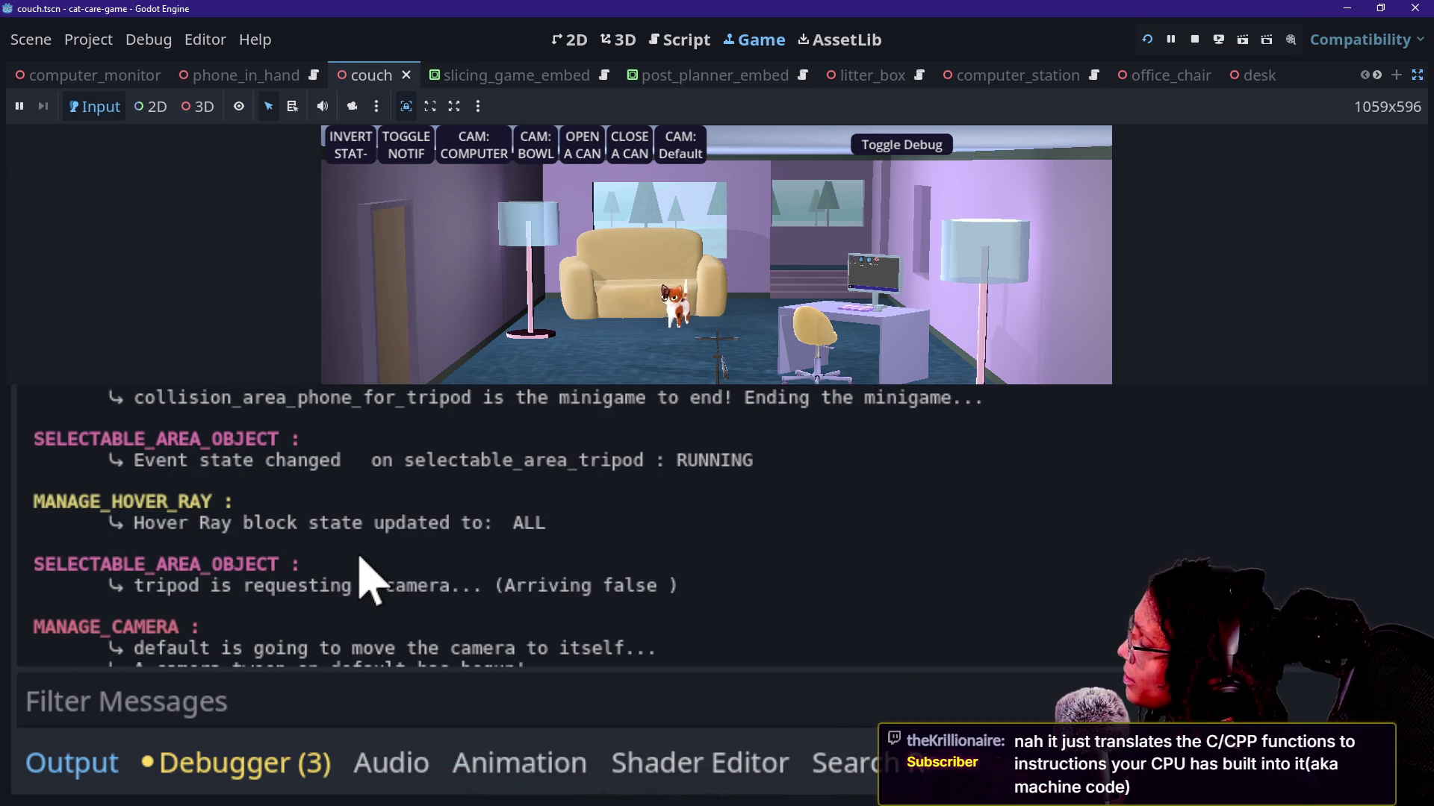
pyautogui.scroll(-2, 366, 577)
pyautogui.moveTo(201, 519); pyautogui.dragTo(211, 526)
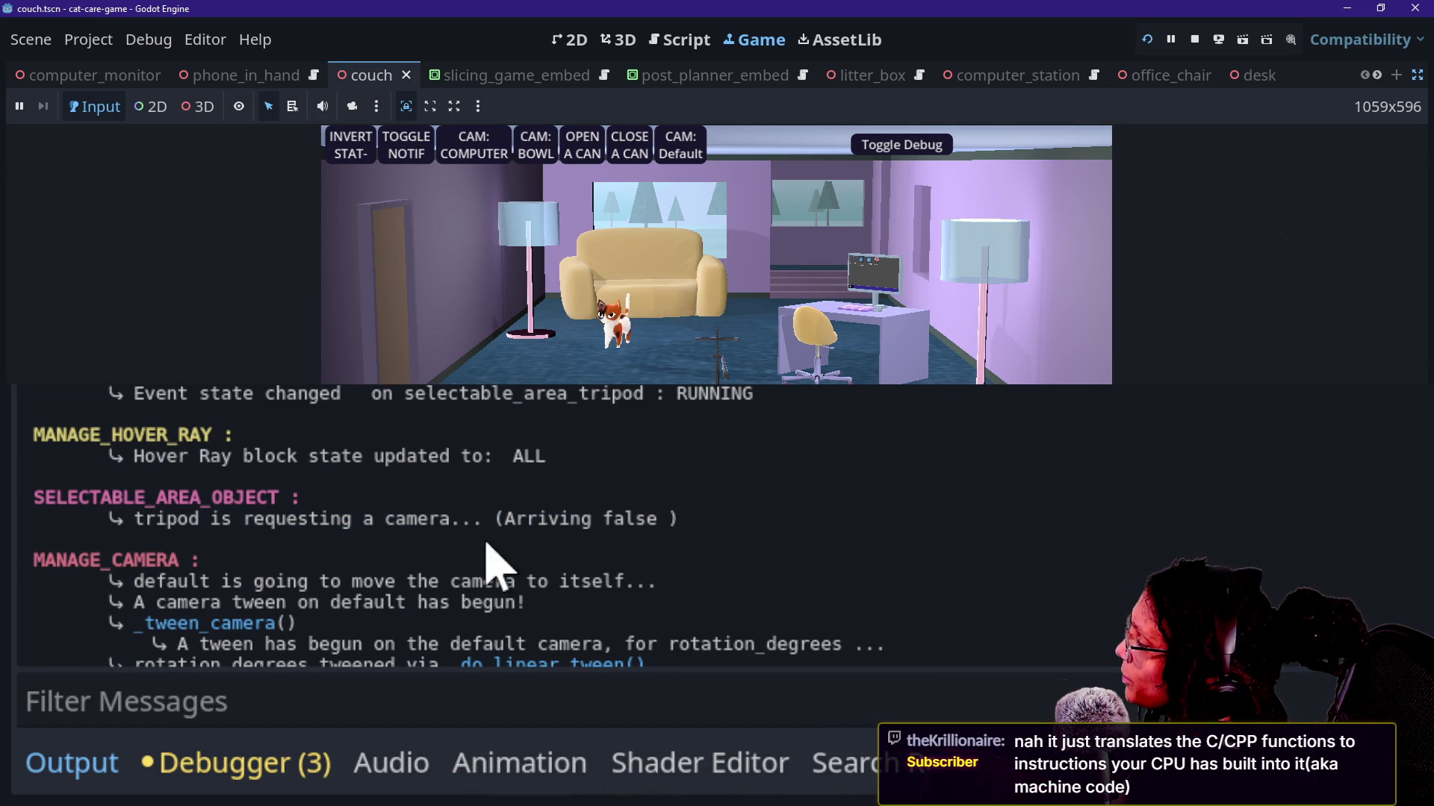
pyautogui.scroll(-4, 352, 584)
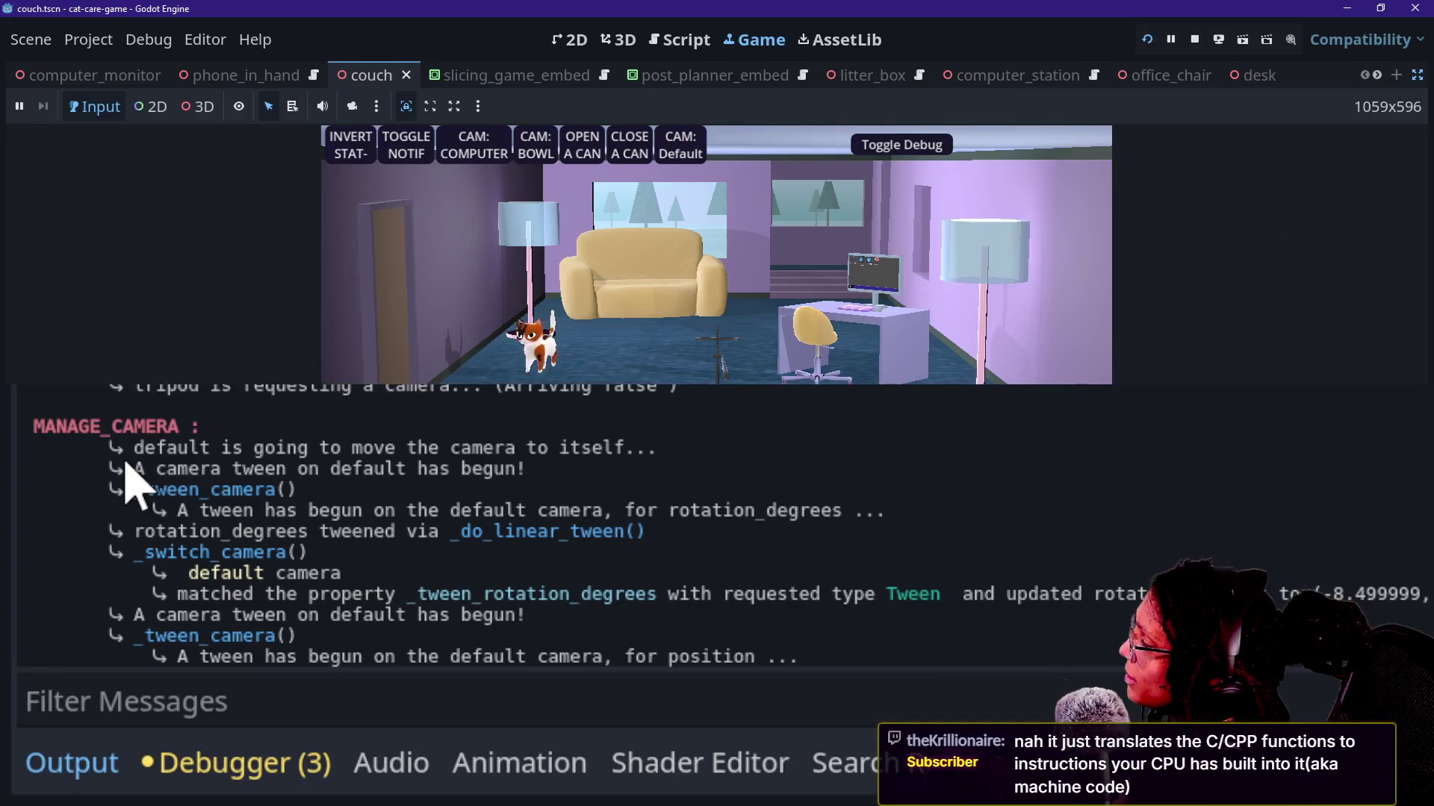
pyautogui.scroll(-7, 131, 482)
pyautogui.scroll(-2, 134, 484)
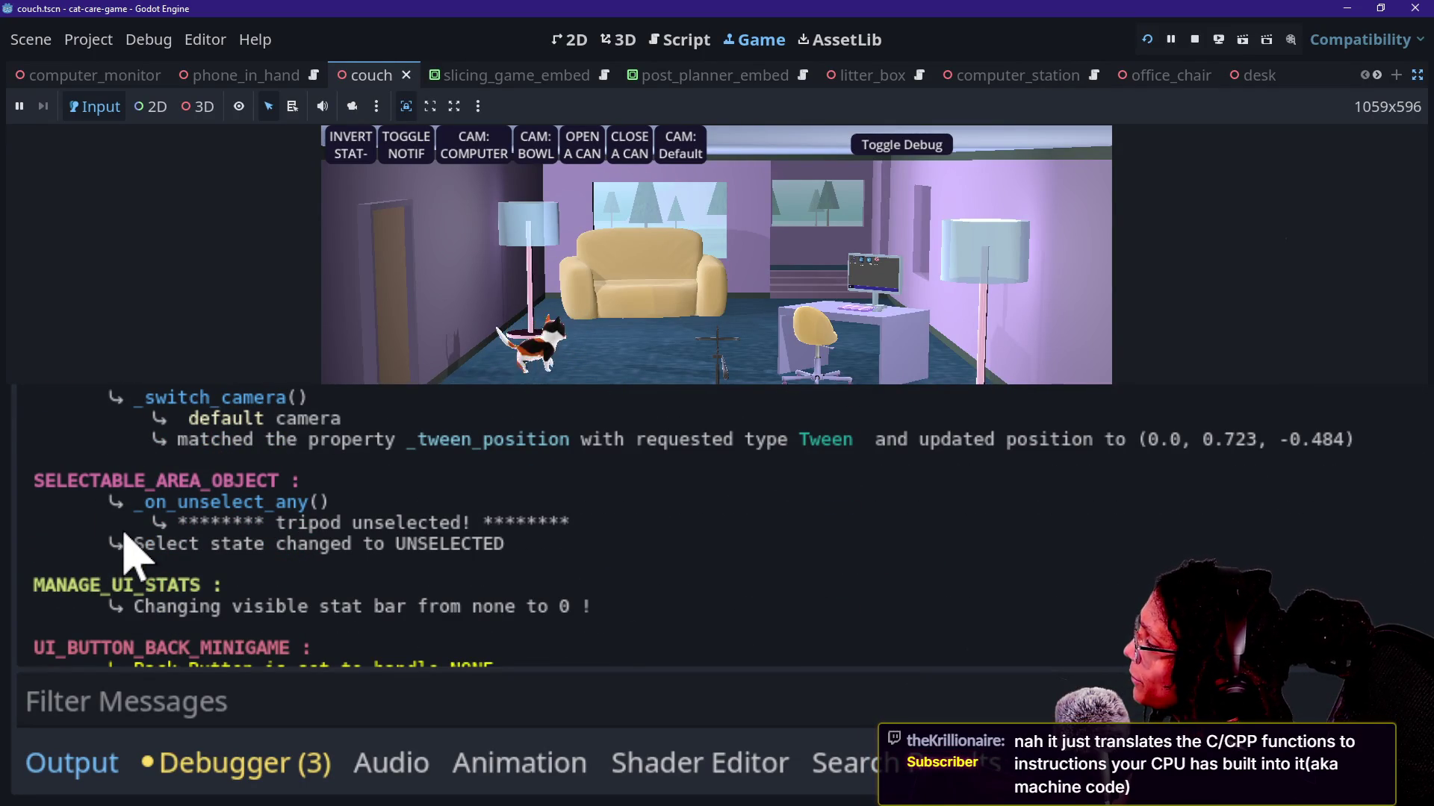
# Highlight the tripod unselected, Select state, stat bar change and 'Back Button is set to handle NONE' lines.
pyautogui.moveTo(177, 522); pyautogui.dragTo(358, 519)
pyautogui.moveTo(128, 552); pyautogui.dragTo(346, 551)
pyautogui.click(217, 571)
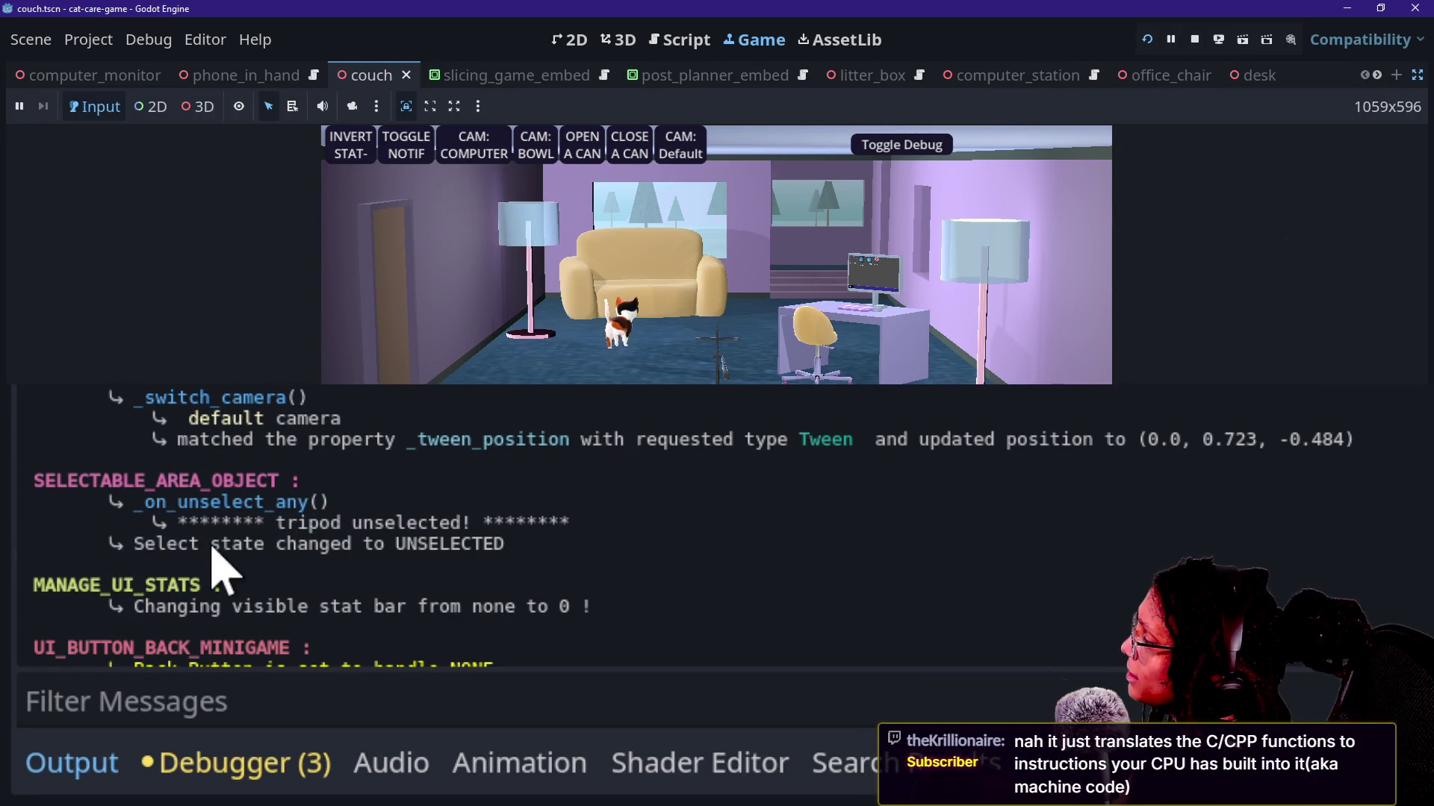
pyautogui.scroll(-3, 217, 571)
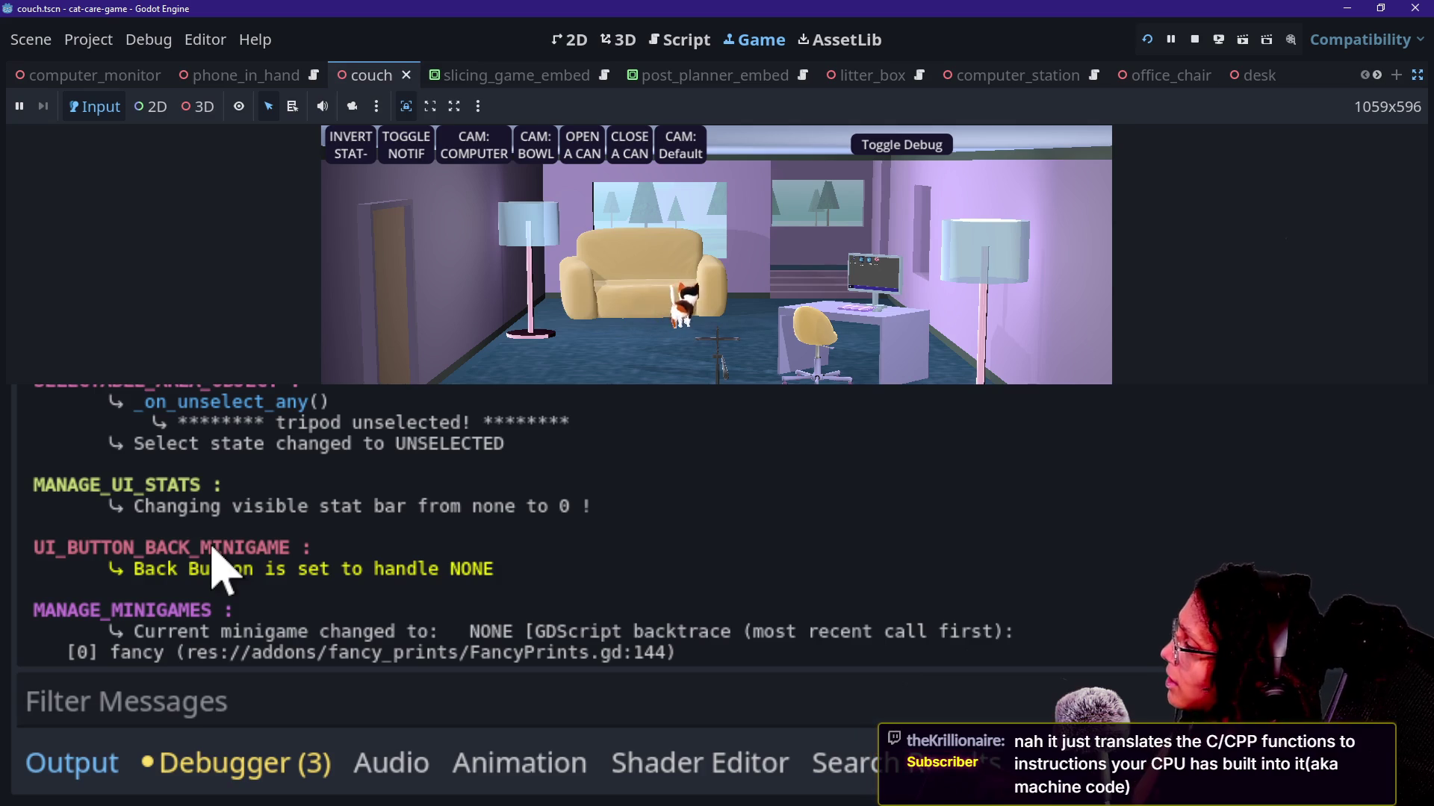
pyautogui.moveTo(246, 493); pyautogui.dragTo(409, 506)
pyautogui.click(407, 511)
pyautogui.moveTo(110, 569); pyautogui.dragTo(504, 569)
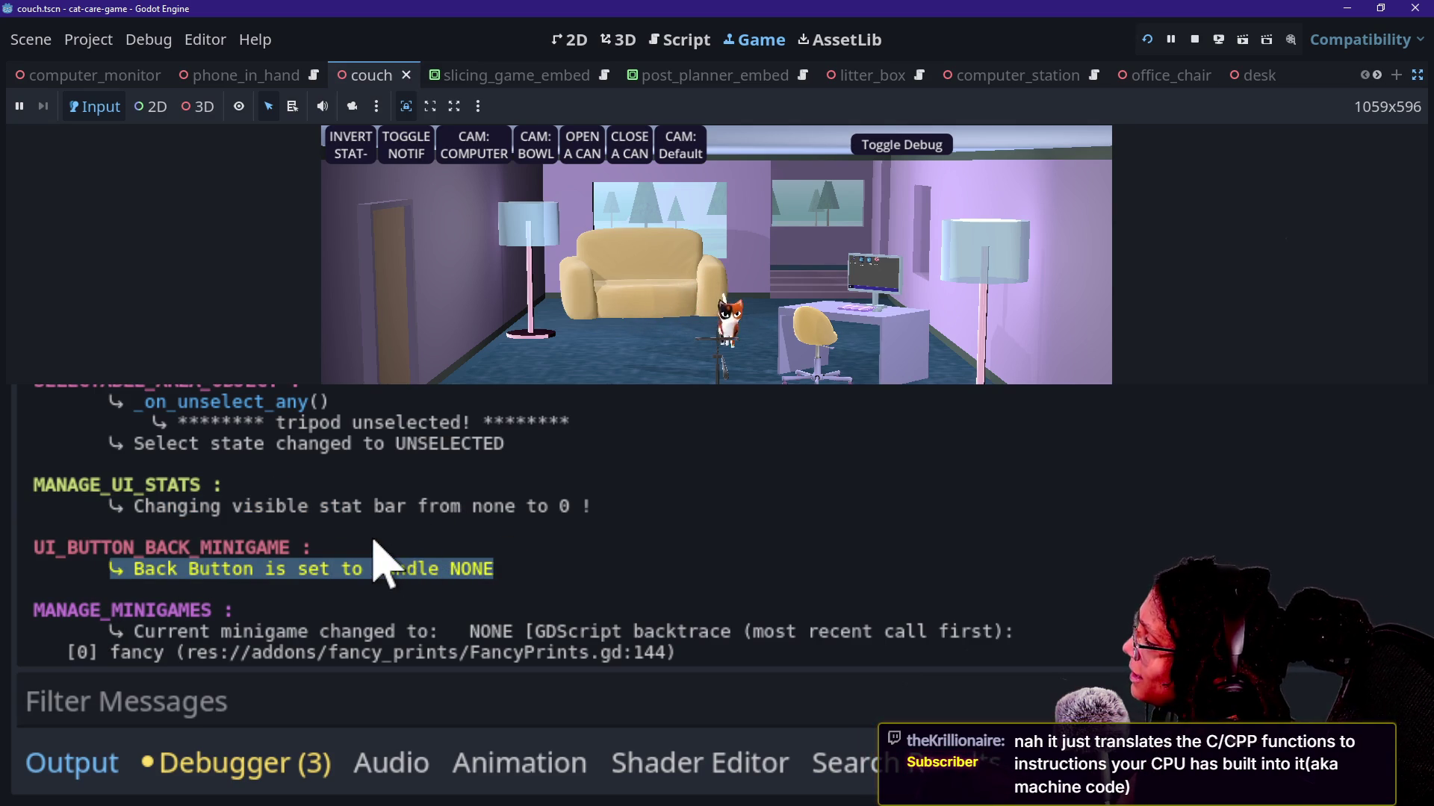
pyautogui.scroll(-1, 381, 564)
pyautogui.scroll(-1, 336, 552)
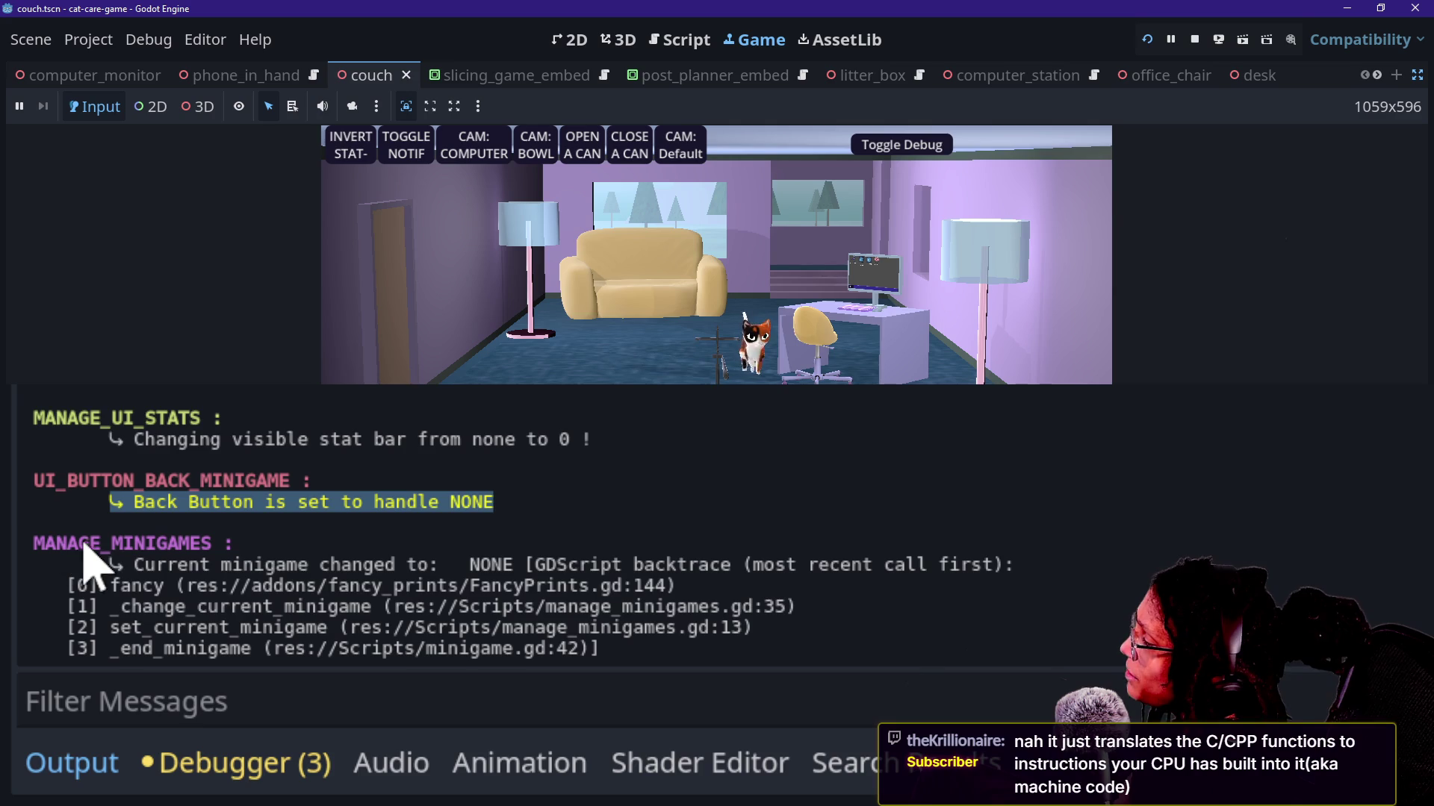
pyautogui.click(118, 566)
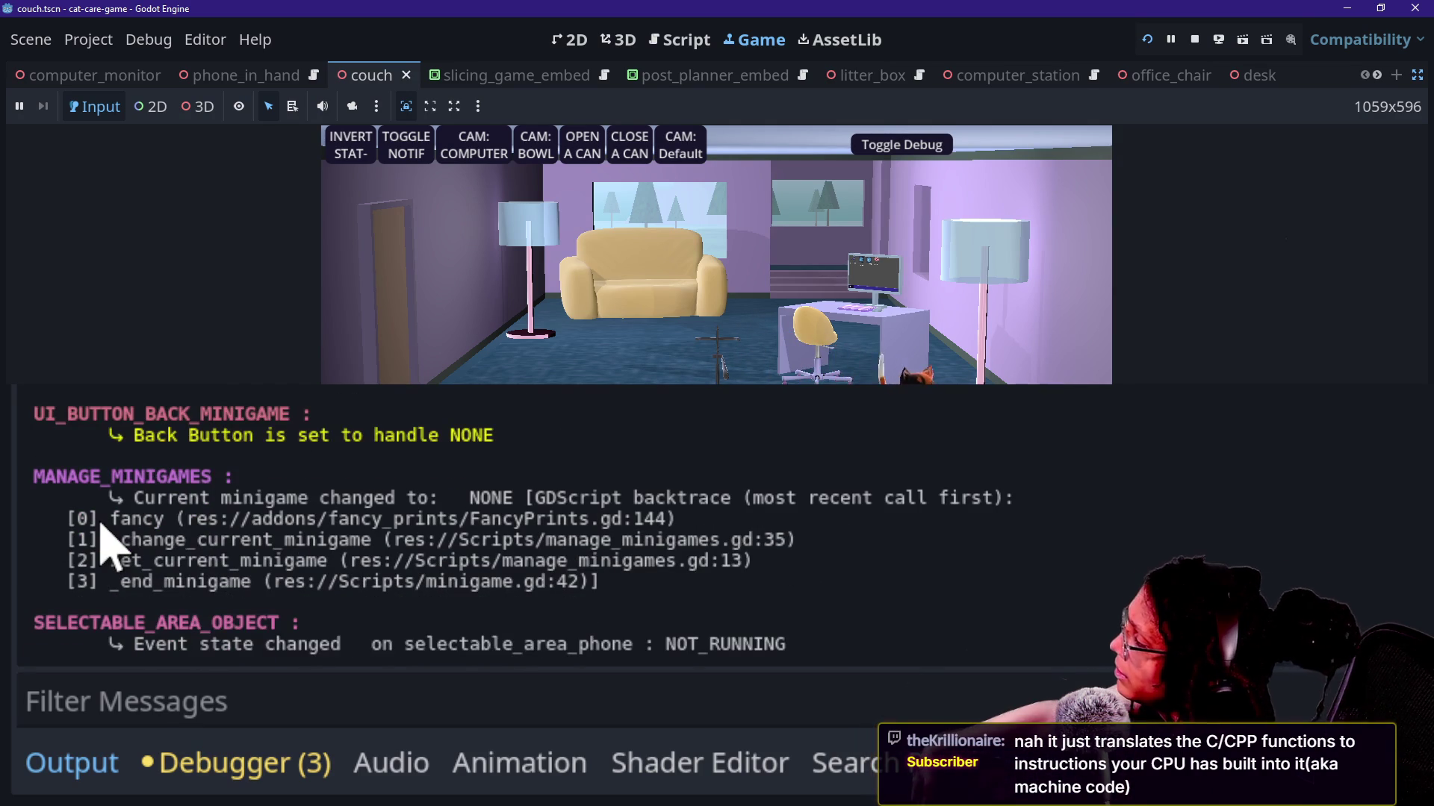
# Trace the backtrace to _end_minigame in minigame.gd, then open the desk computer minigame.
pyautogui.moveTo(122, 582)
pyautogui.mouseDown()
pyautogui.moveTo(168, 562)
pyautogui.moveTo(245, 584)
pyautogui.mouseUp()
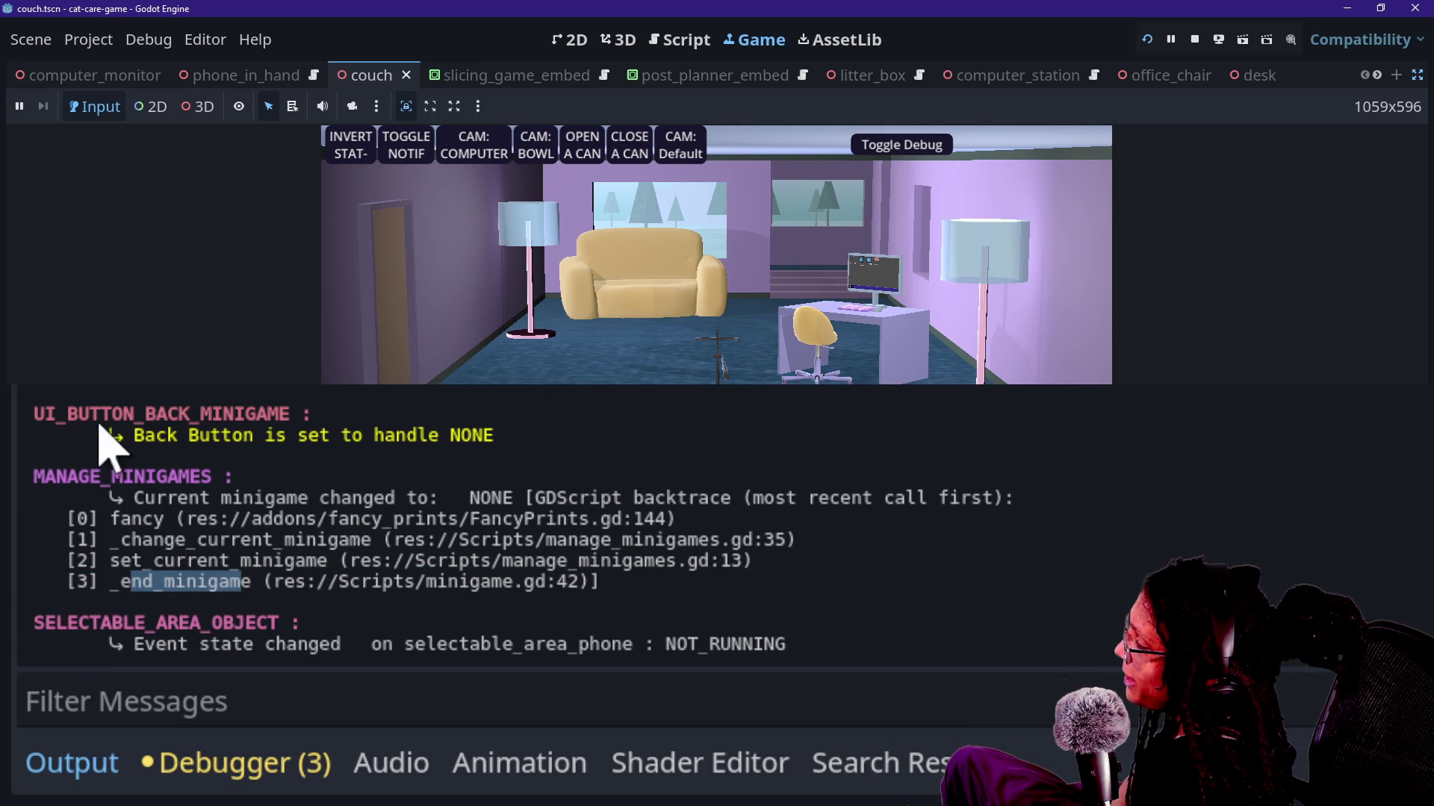
pyautogui.moveTo(121, 562); pyautogui.dragTo(239, 566)
pyautogui.click(278, 565)
pyautogui.moveTo(137, 530); pyautogui.dragTo(288, 551)
pyautogui.click(224, 550)
pyautogui.moveTo(153, 522); pyautogui.dragTo(254, 523)
pyautogui.click(255, 521)
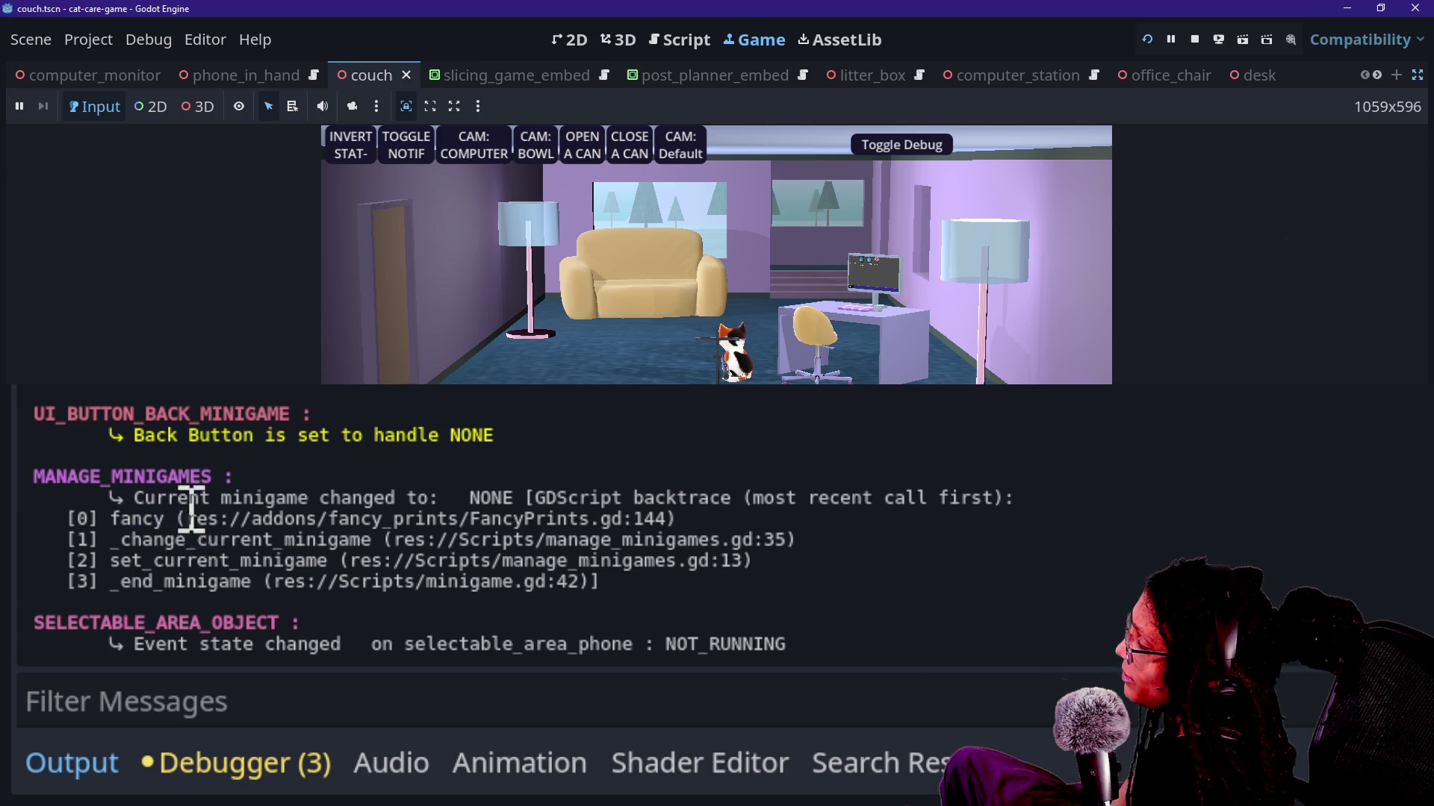
pyautogui.moveTo(203, 497); pyautogui.dragTo(368, 480)
pyautogui.click(366, 499)
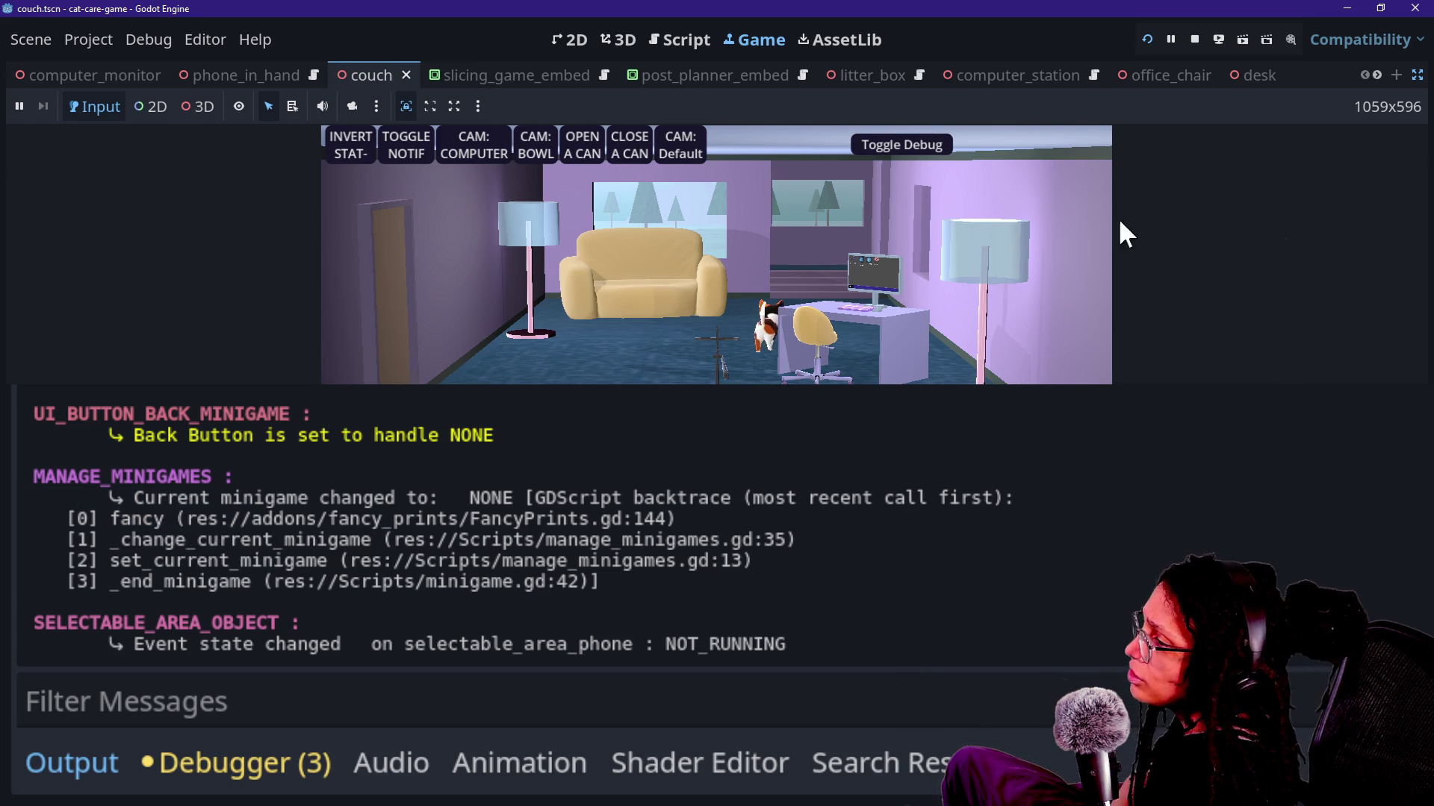
pyautogui.click(830, 307)
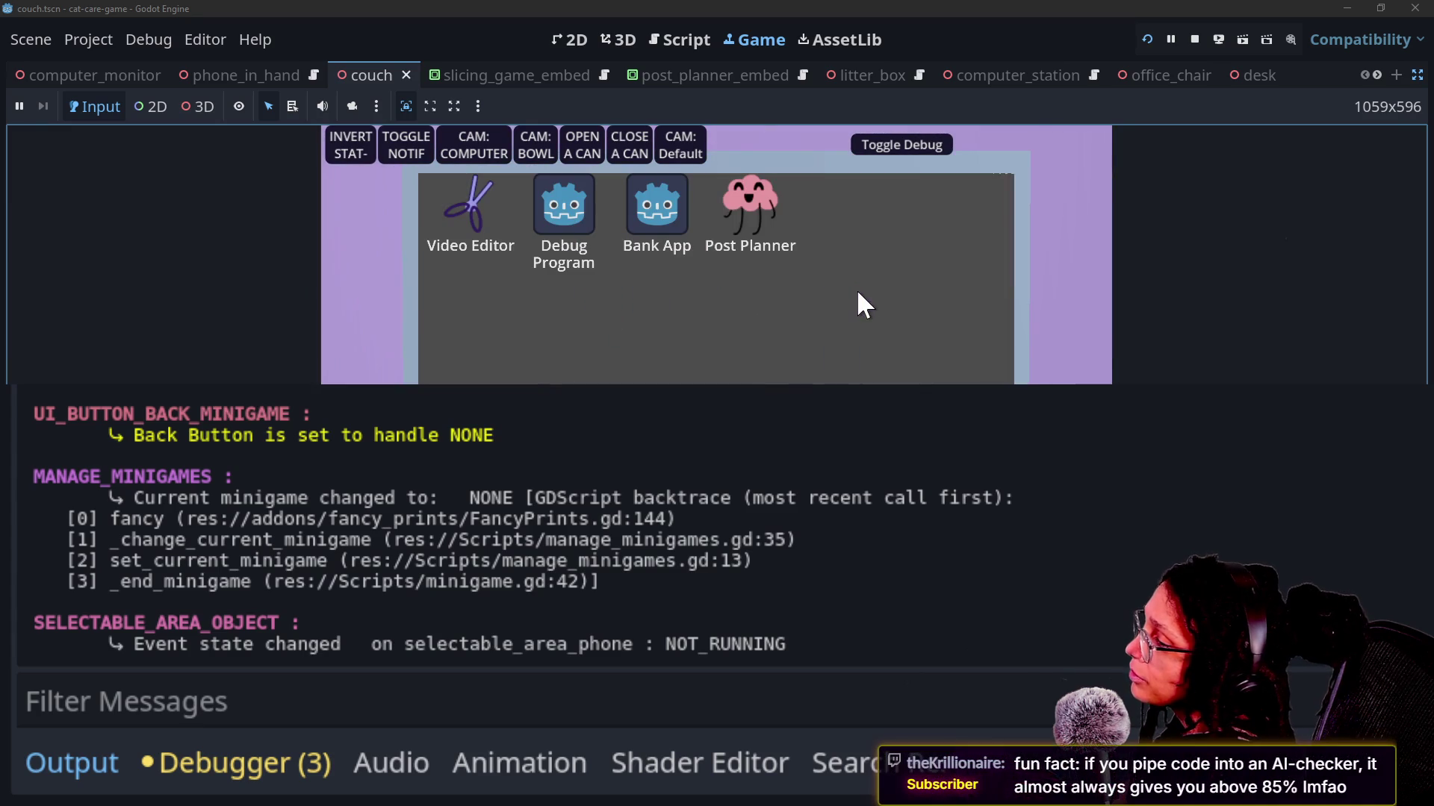
# Exit the computer minigame with Escape and highlight the 'Back button tried ending' log messages.
pyautogui.press('Escape')
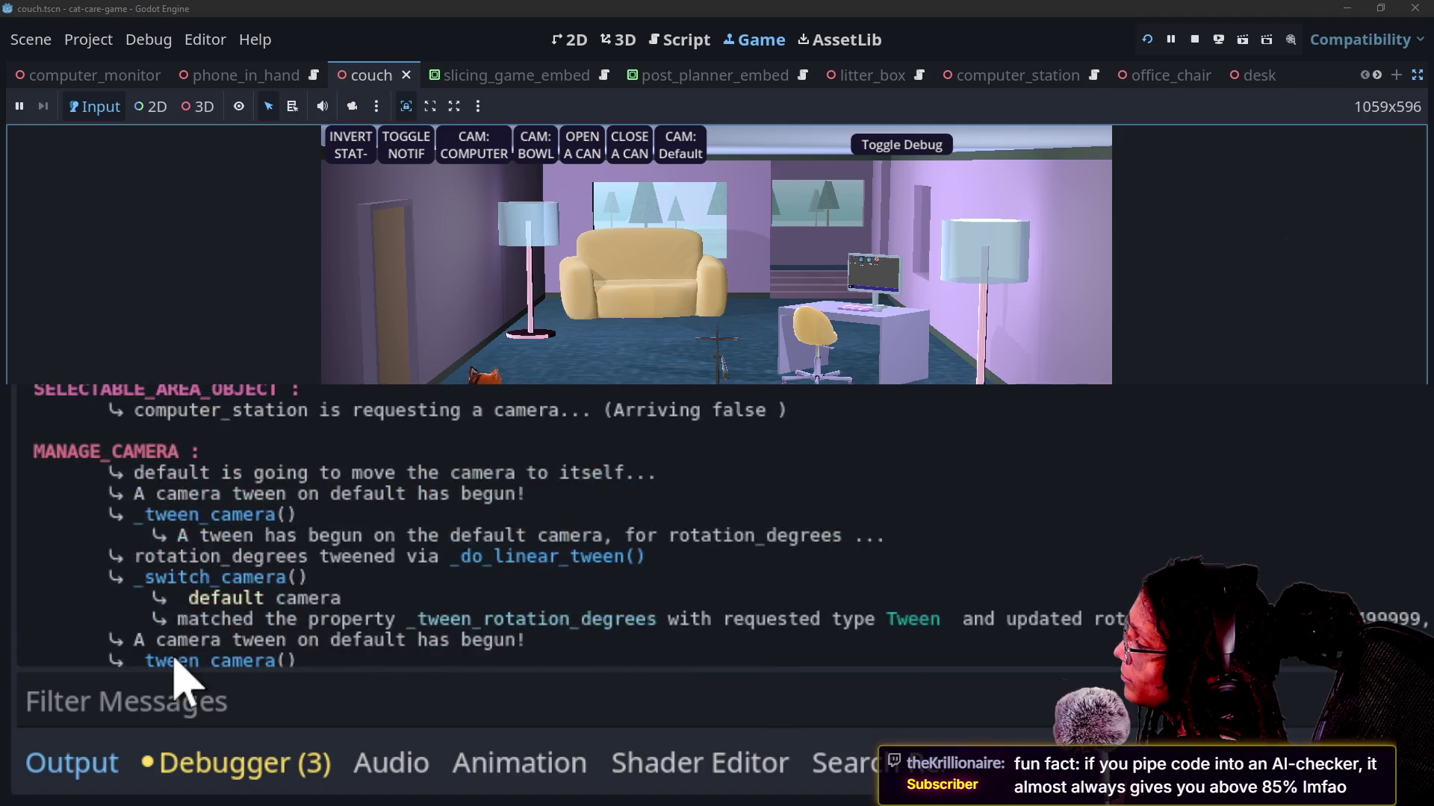
pyautogui.moveTo(99, 544); pyautogui.dragTo(377, 618)
pyautogui.click(185, 570)
pyautogui.moveTo(167, 557); pyautogui.dragTo(400, 593)
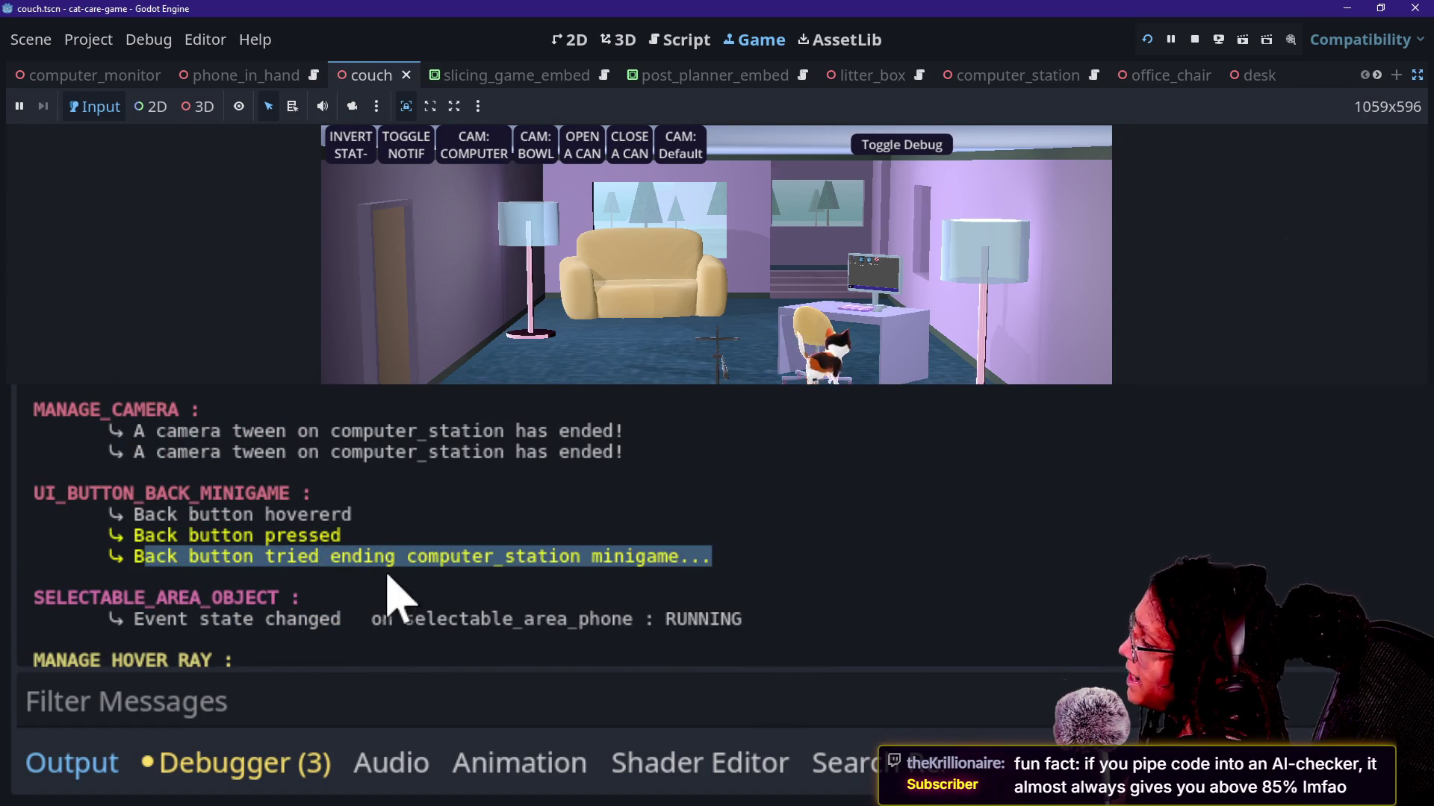
pyautogui.click(311, 592)
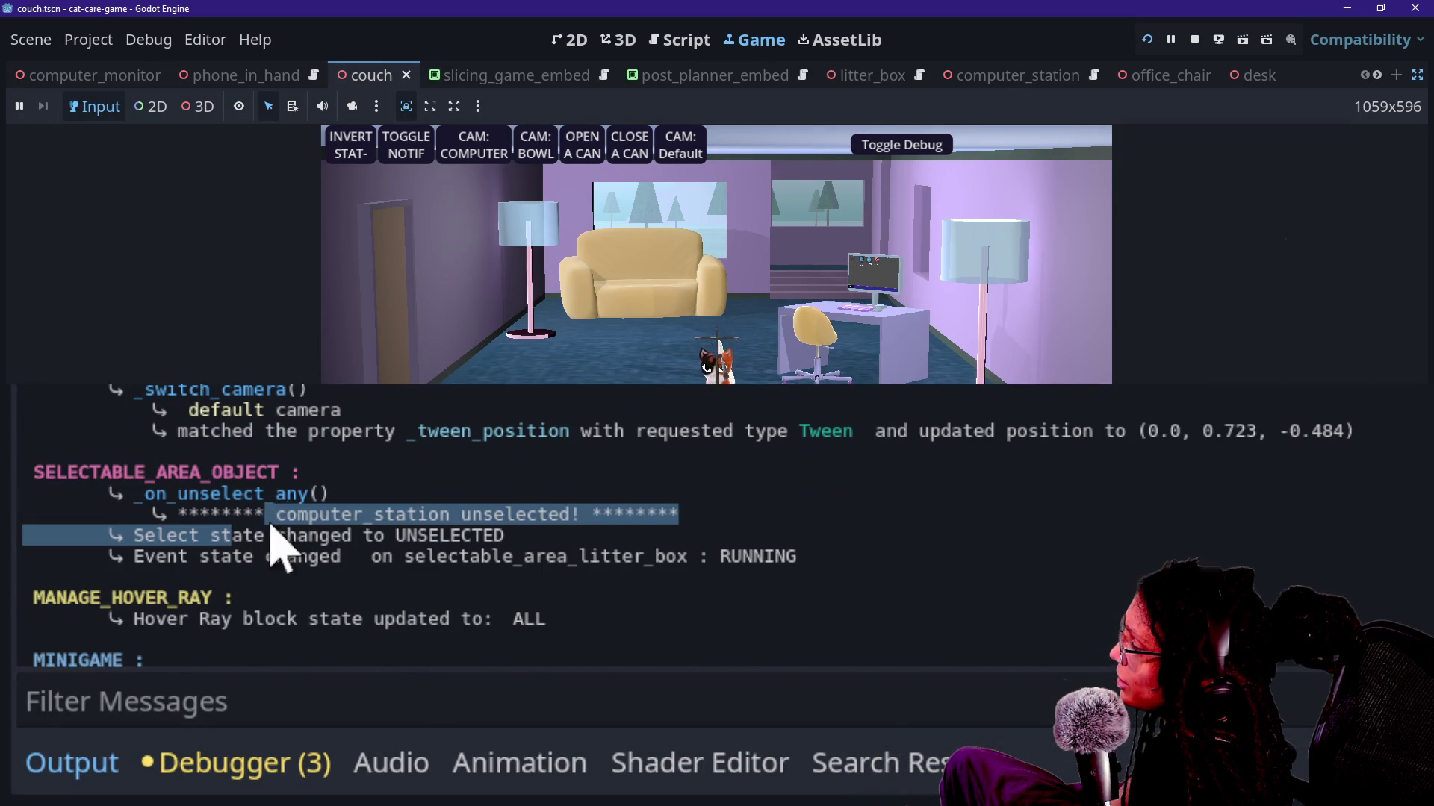
pyautogui.scroll(2, 209, 564)
pyautogui.scroll(5, 144, 544)
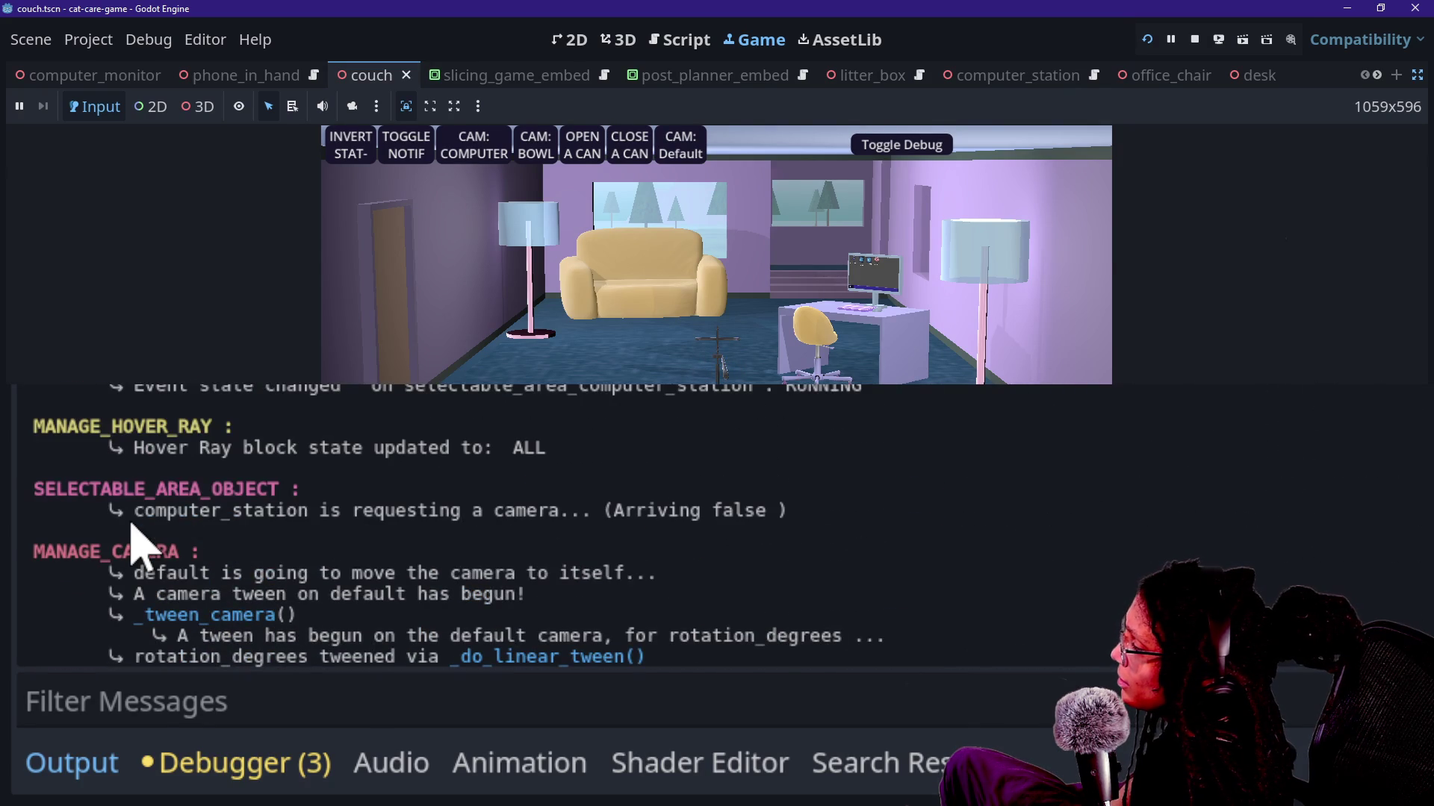
pyautogui.scroll(-8, 135, 552)
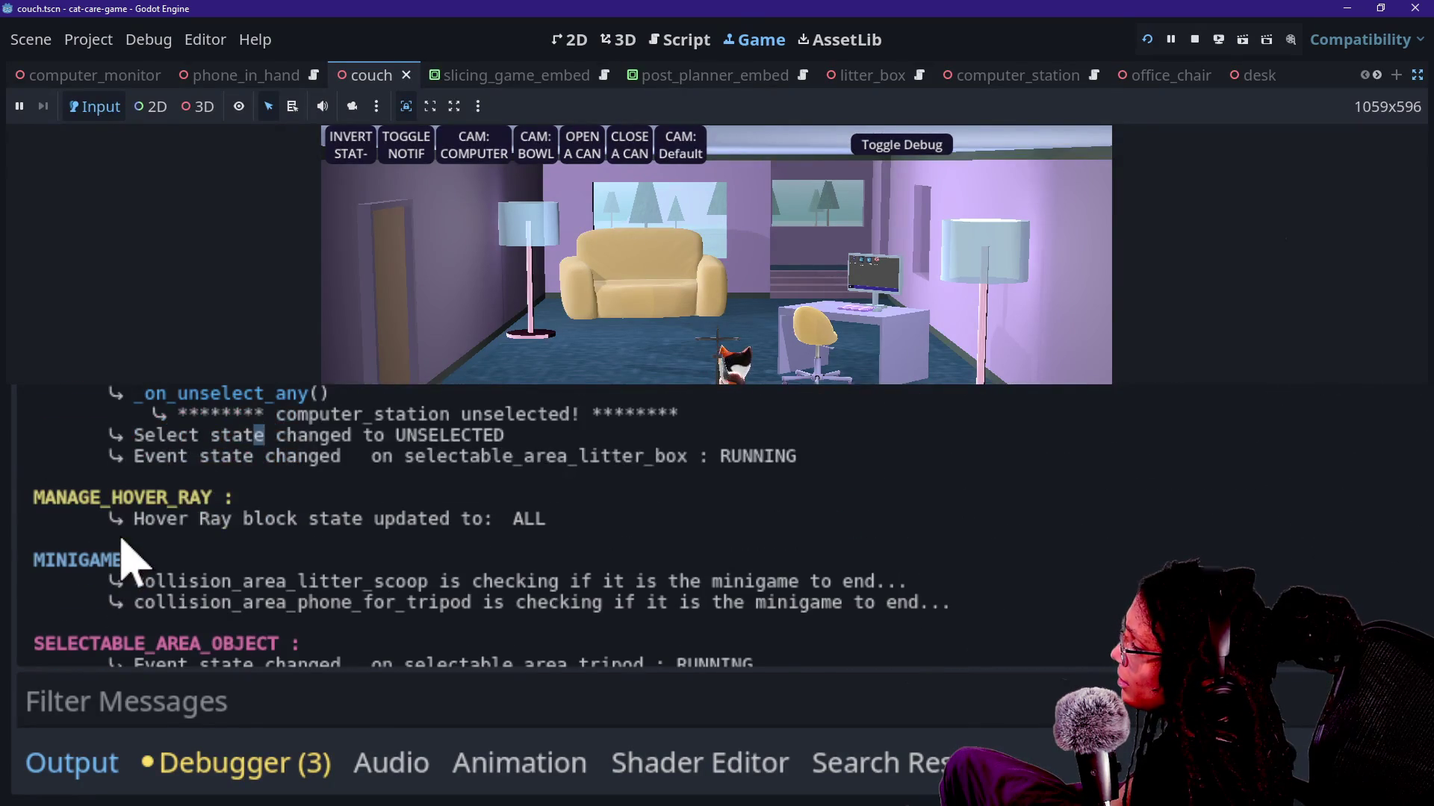
pyautogui.scroll(-1, 123, 549)
pyautogui.moveTo(155, 515)
pyautogui.mouseDown()
pyautogui.moveTo(231, 515)
pyautogui.moveTo(256, 576)
pyautogui.mouseUp()
pyautogui.scroll(-3, 250, 575)
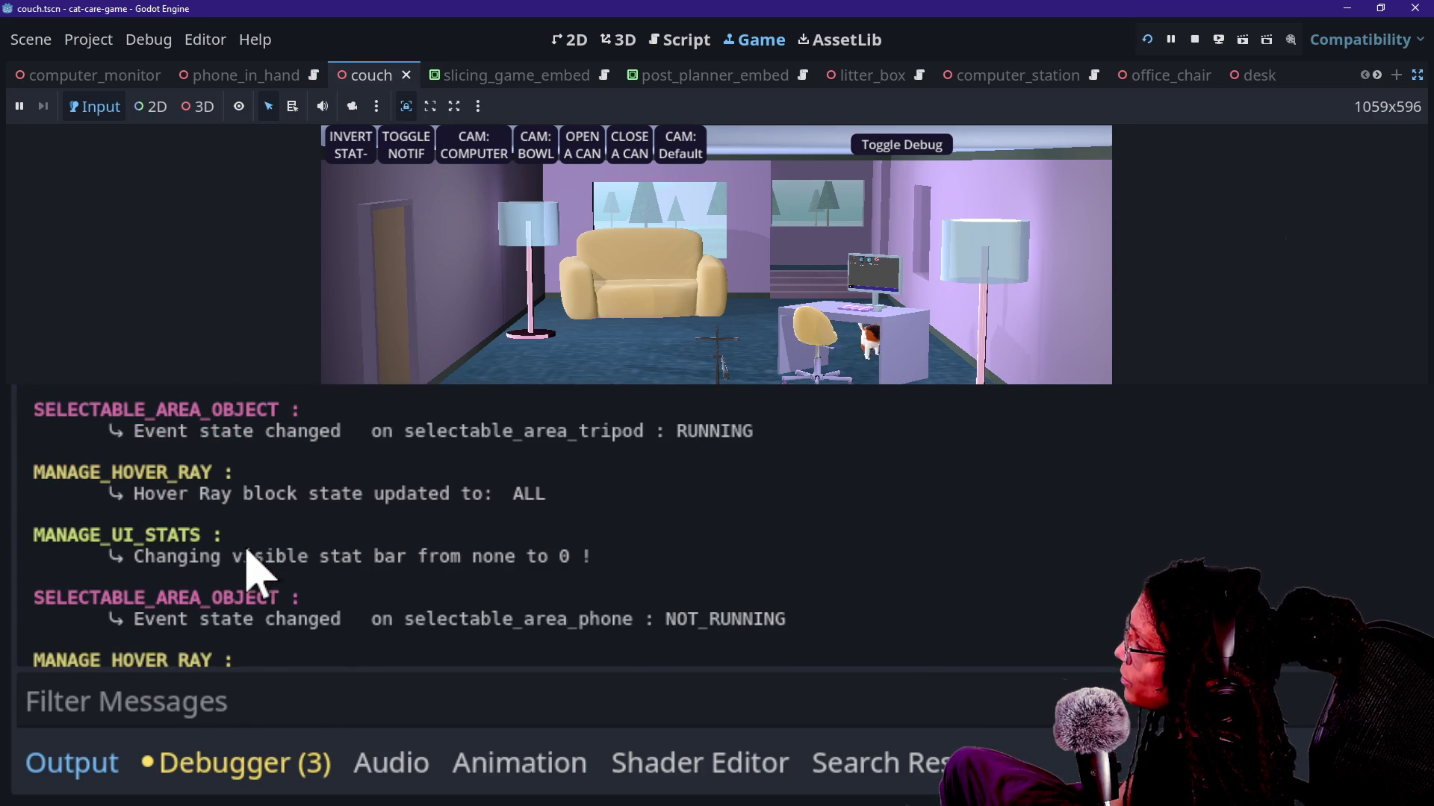
pyautogui.scroll(-4, 224, 590)
pyautogui.scroll(-3, 224, 590)
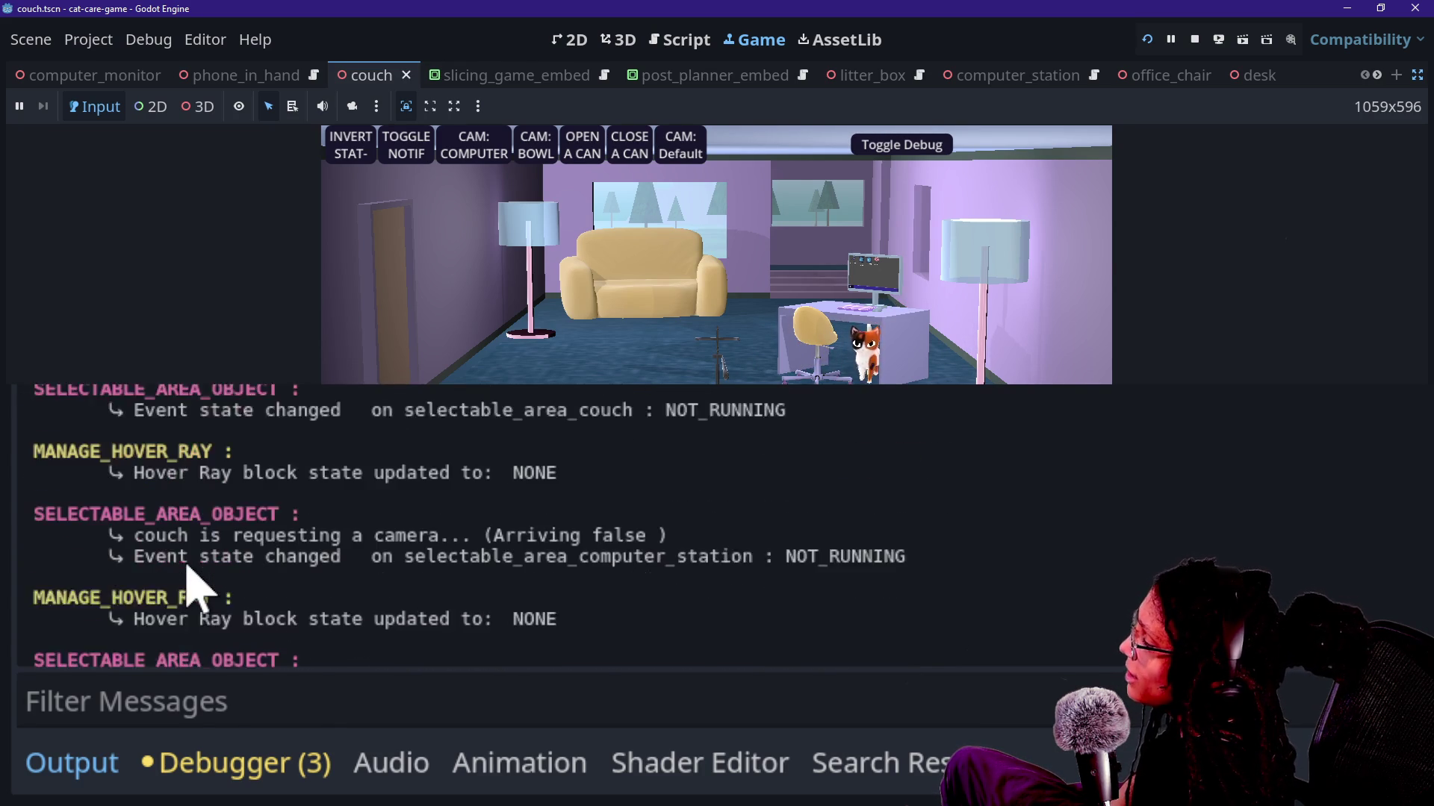
pyautogui.scroll(-2, 187, 568)
pyautogui.scroll(-1, 187, 568)
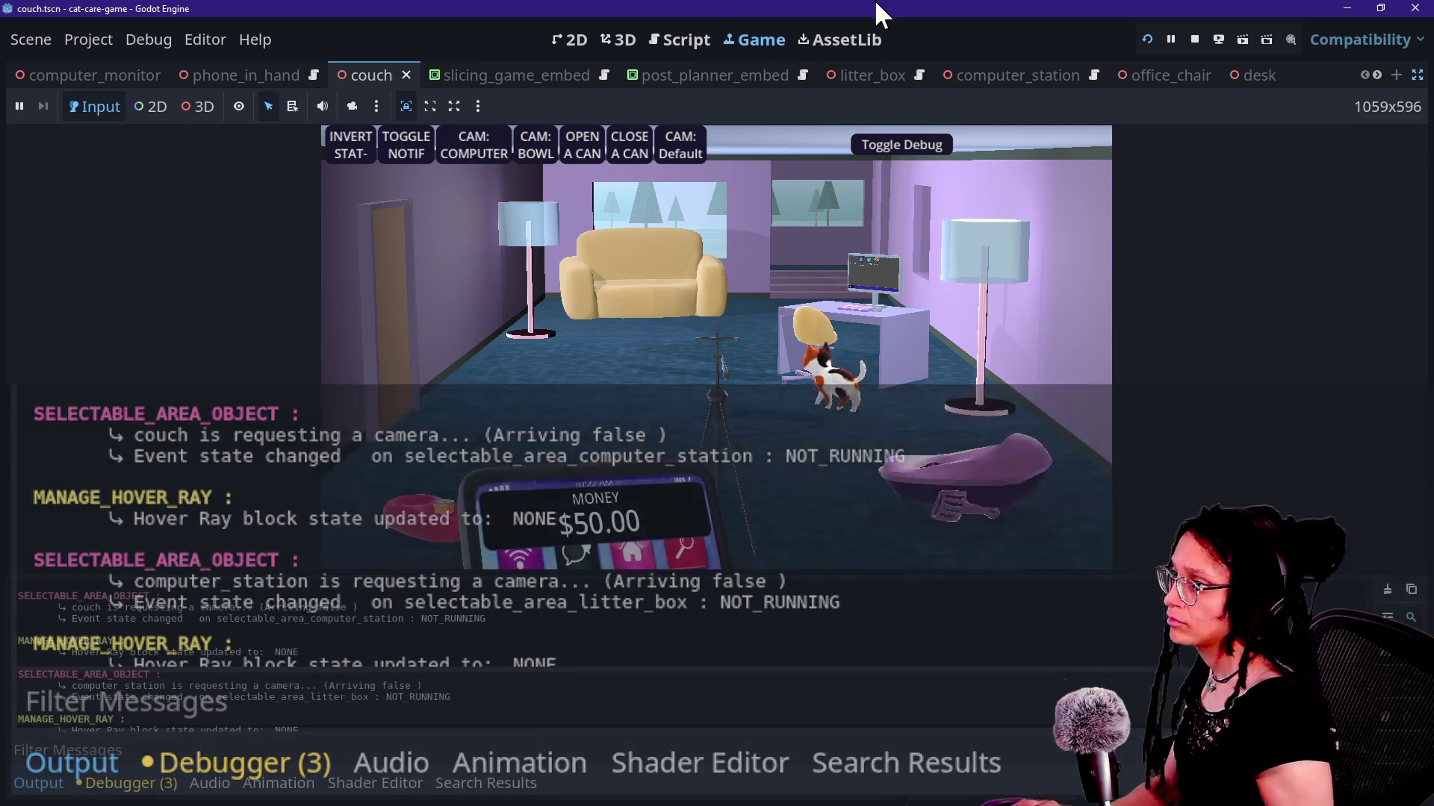
pyautogui.click(676, 40)
# Search all project files for 'is checking' and open the minigame.gd line 33 match, hiding the bottom panel.
pyautogui.hotkey('shift', 'alt', 'o')
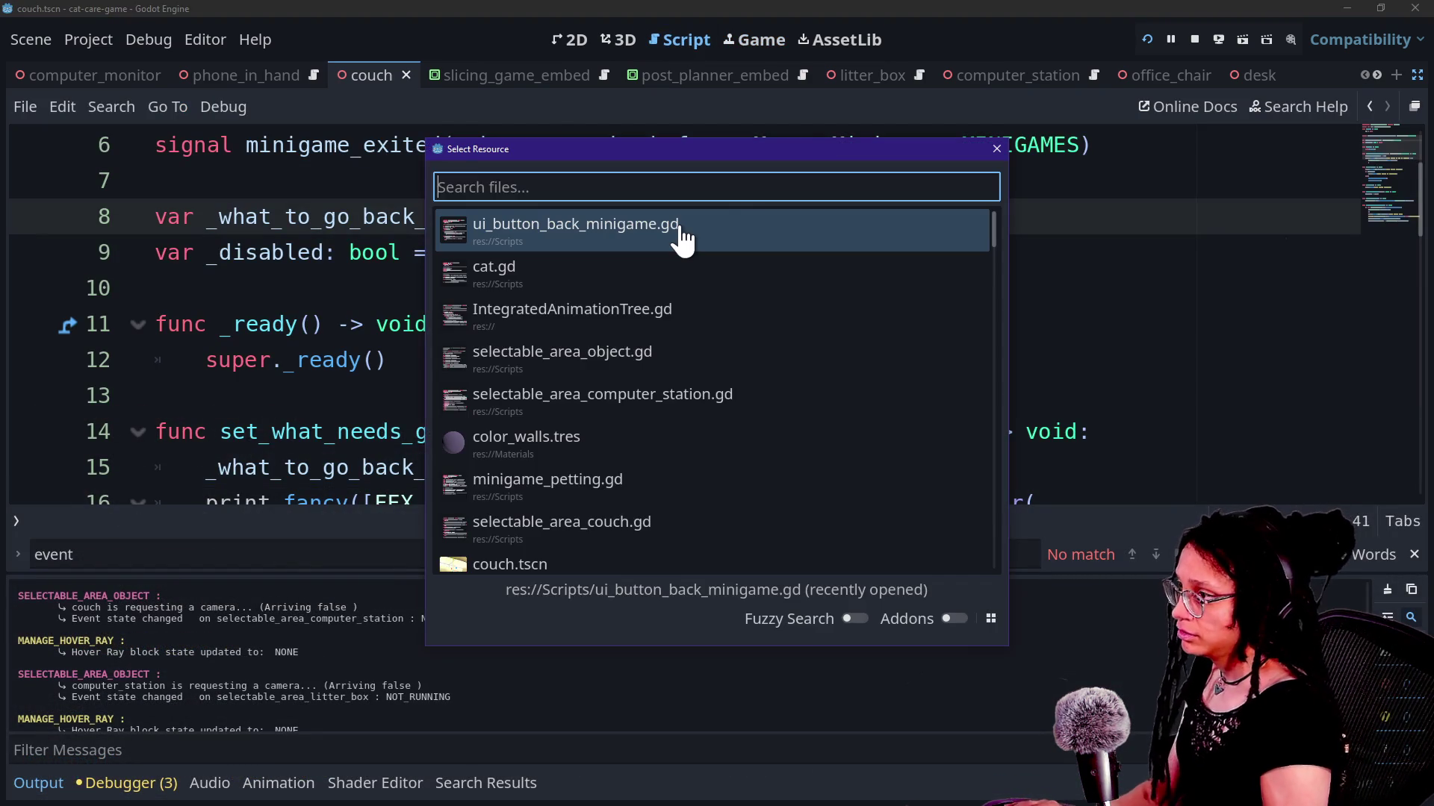
pyautogui.press('Escape')
pyautogui.hotkey('ctrl', 'shift', 'f')
pyautogui.write('is checki')
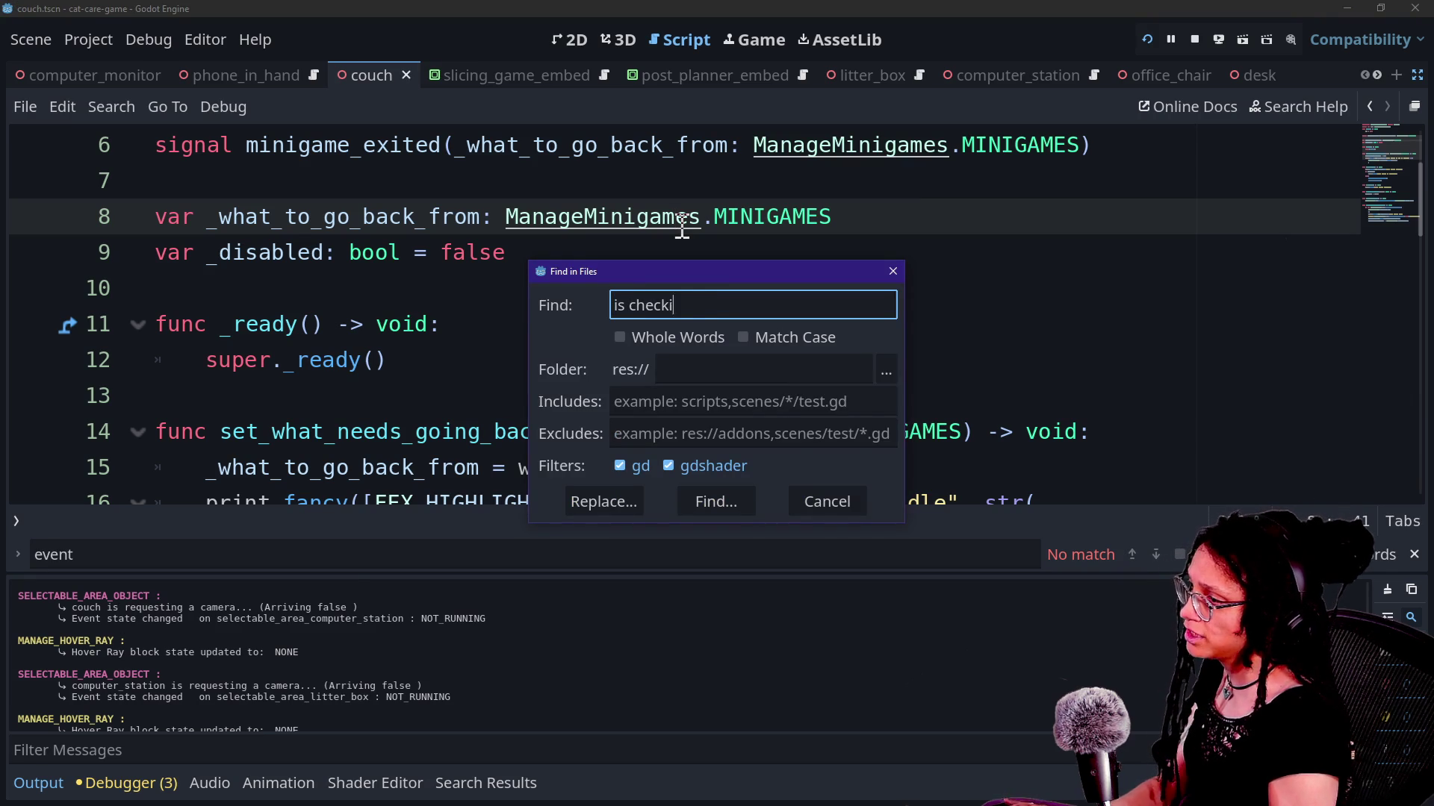
pyautogui.press('Escape')
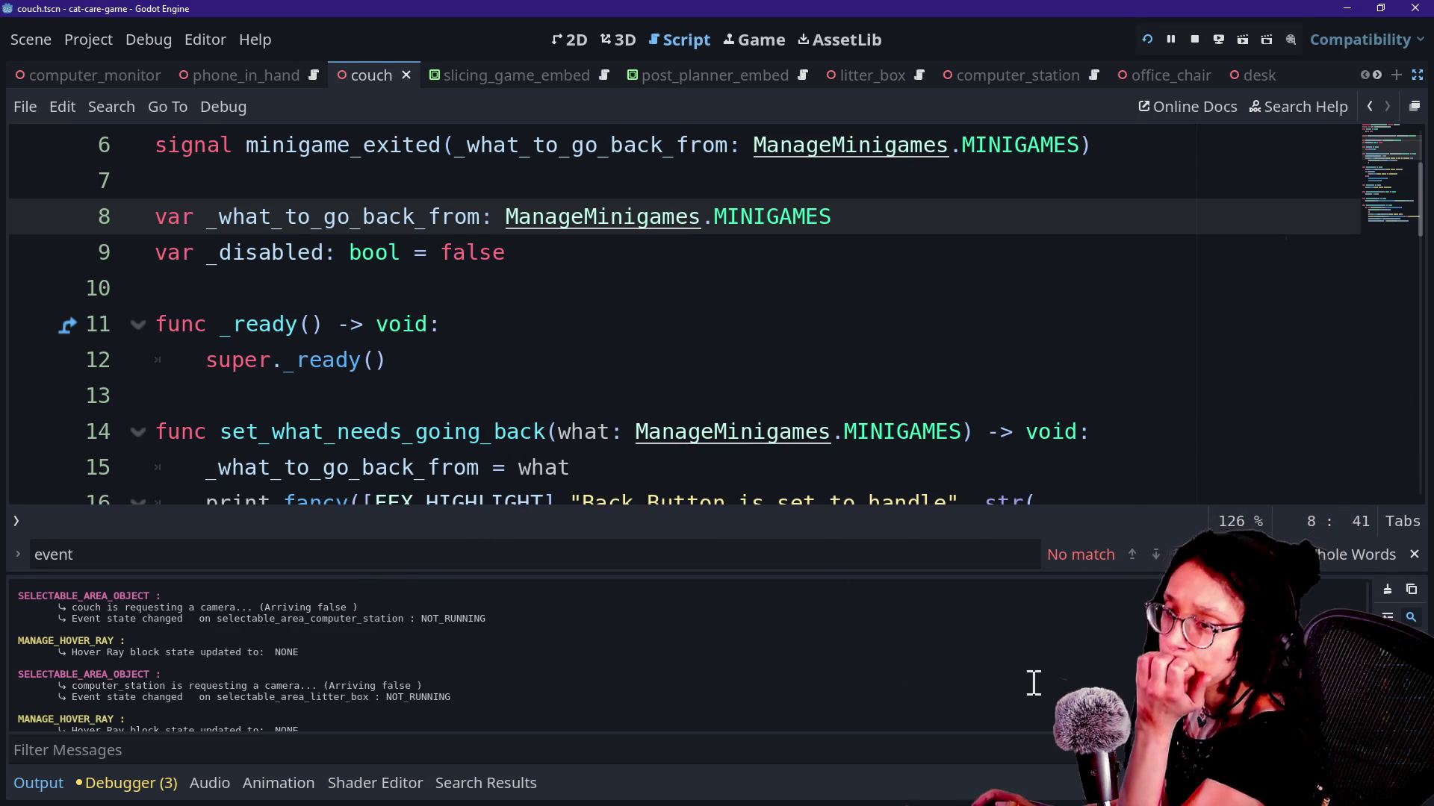
pyautogui.hotkey('ctrl', 'shift', 'f')
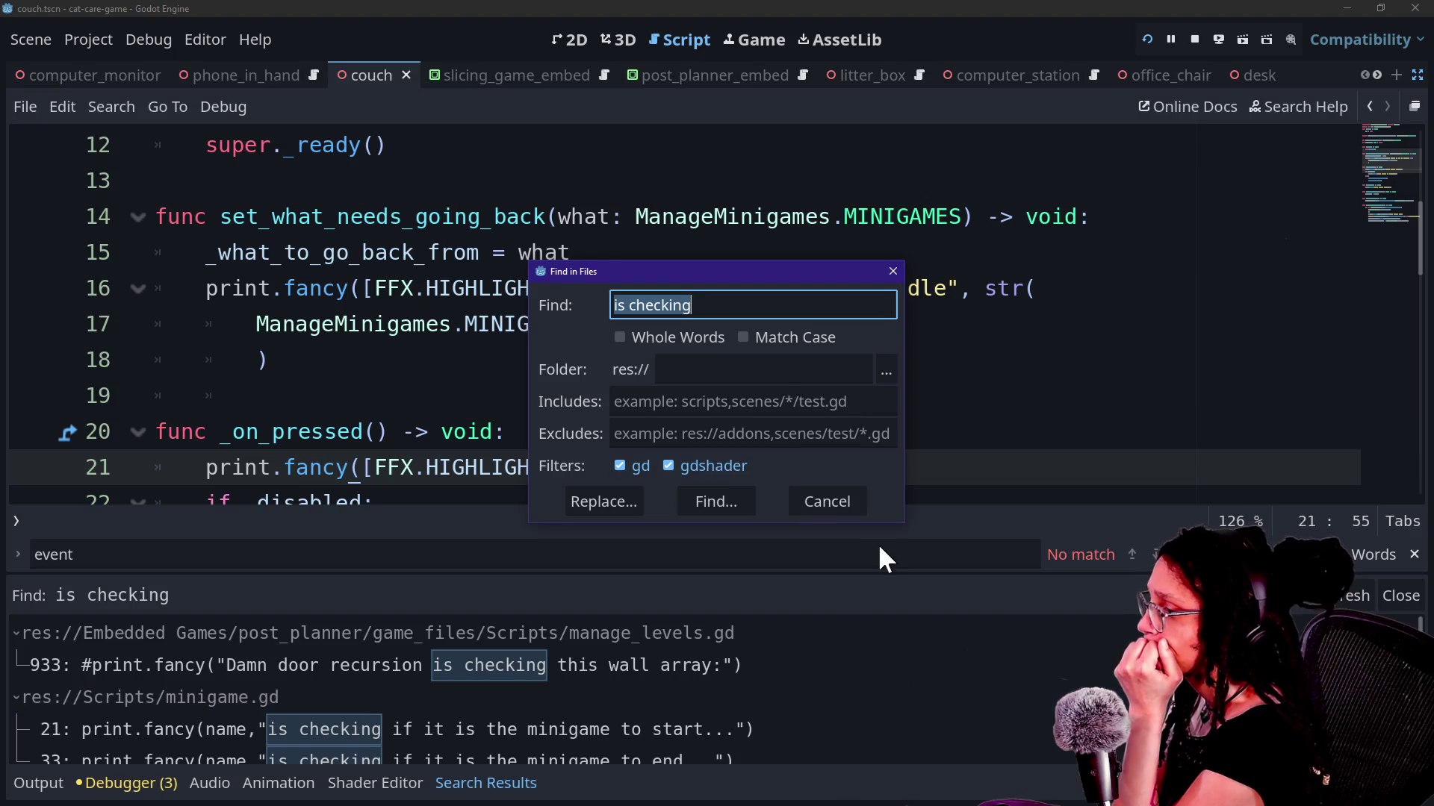
pyautogui.click(831, 501)
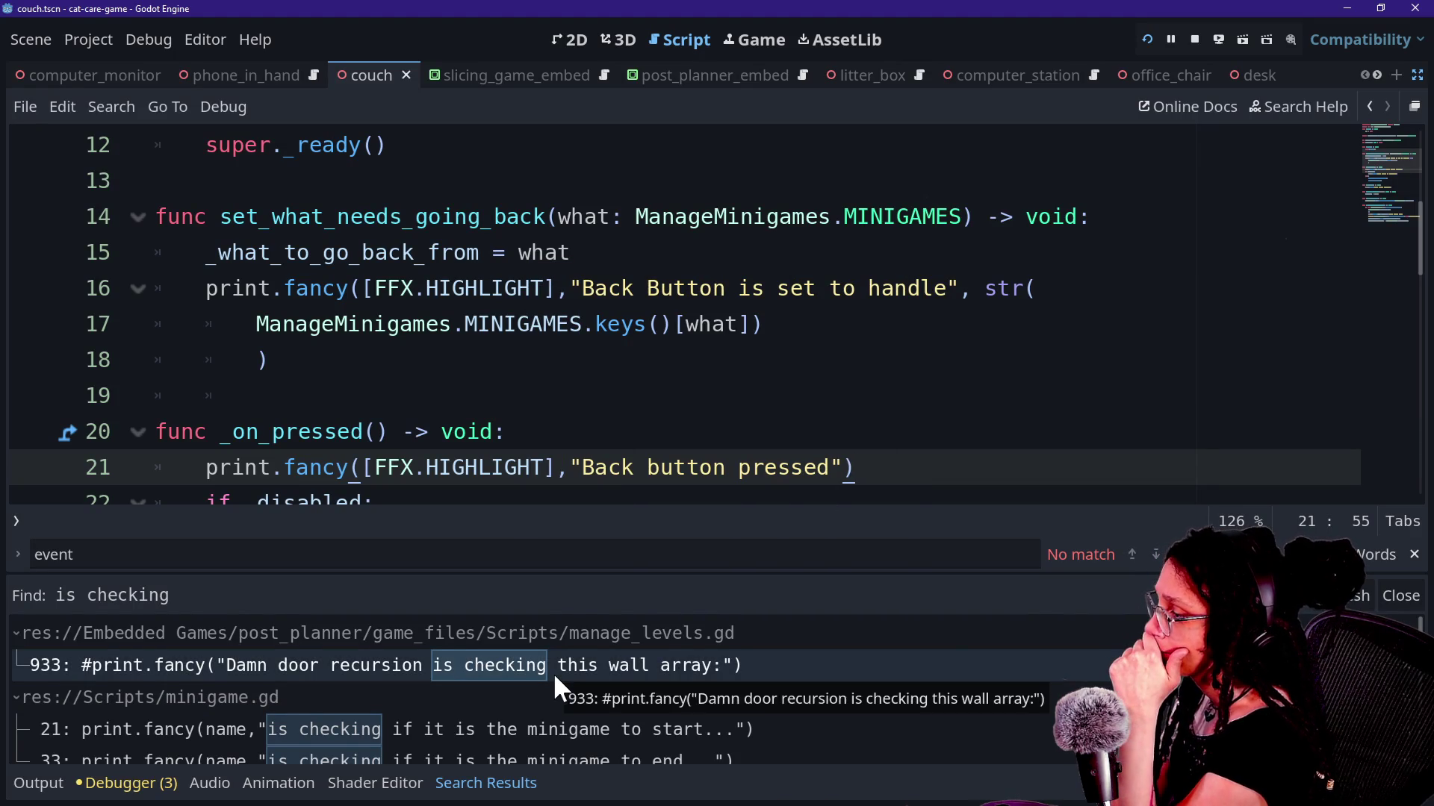
pyautogui.click(509, 736)
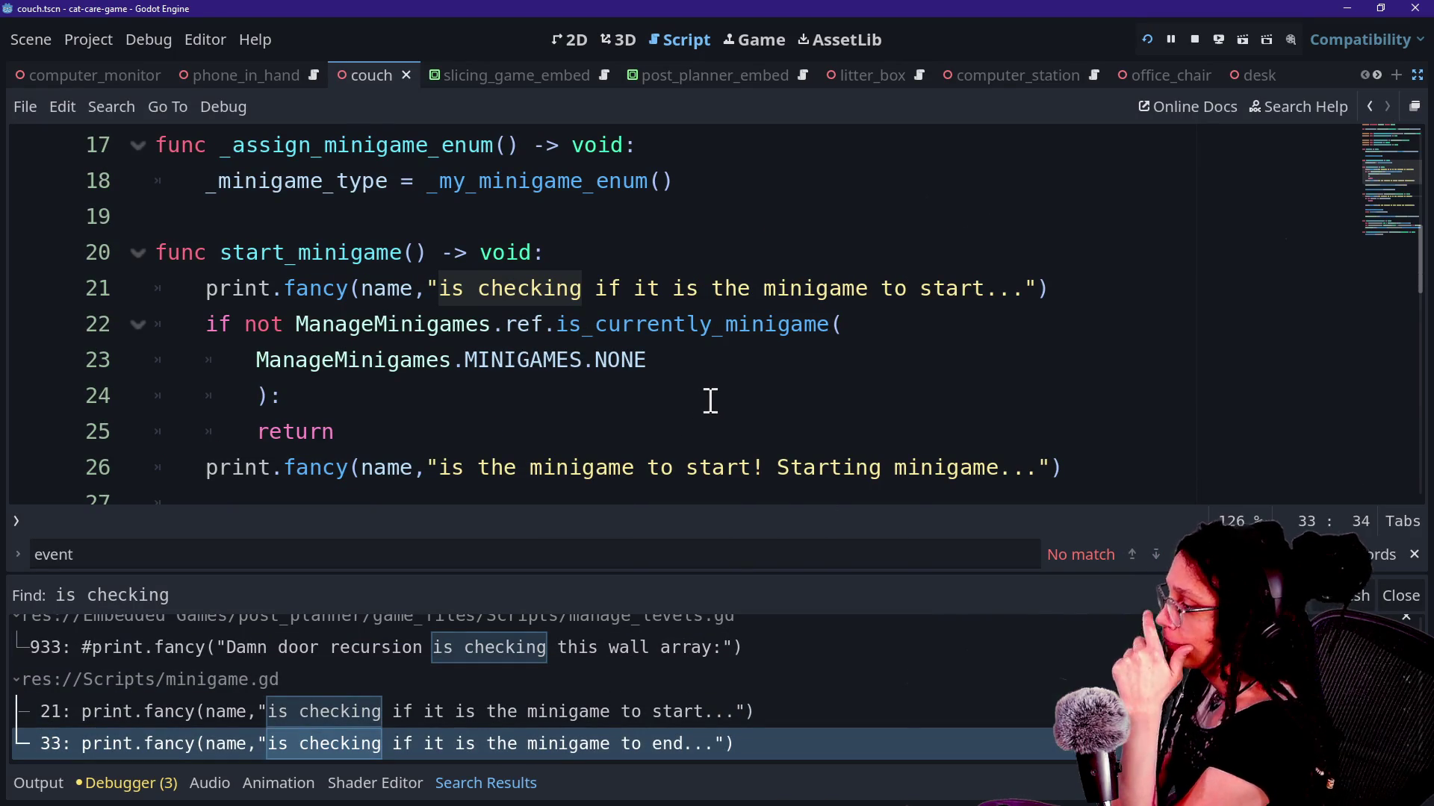
pyautogui.hotkey('ctrl', 'j')
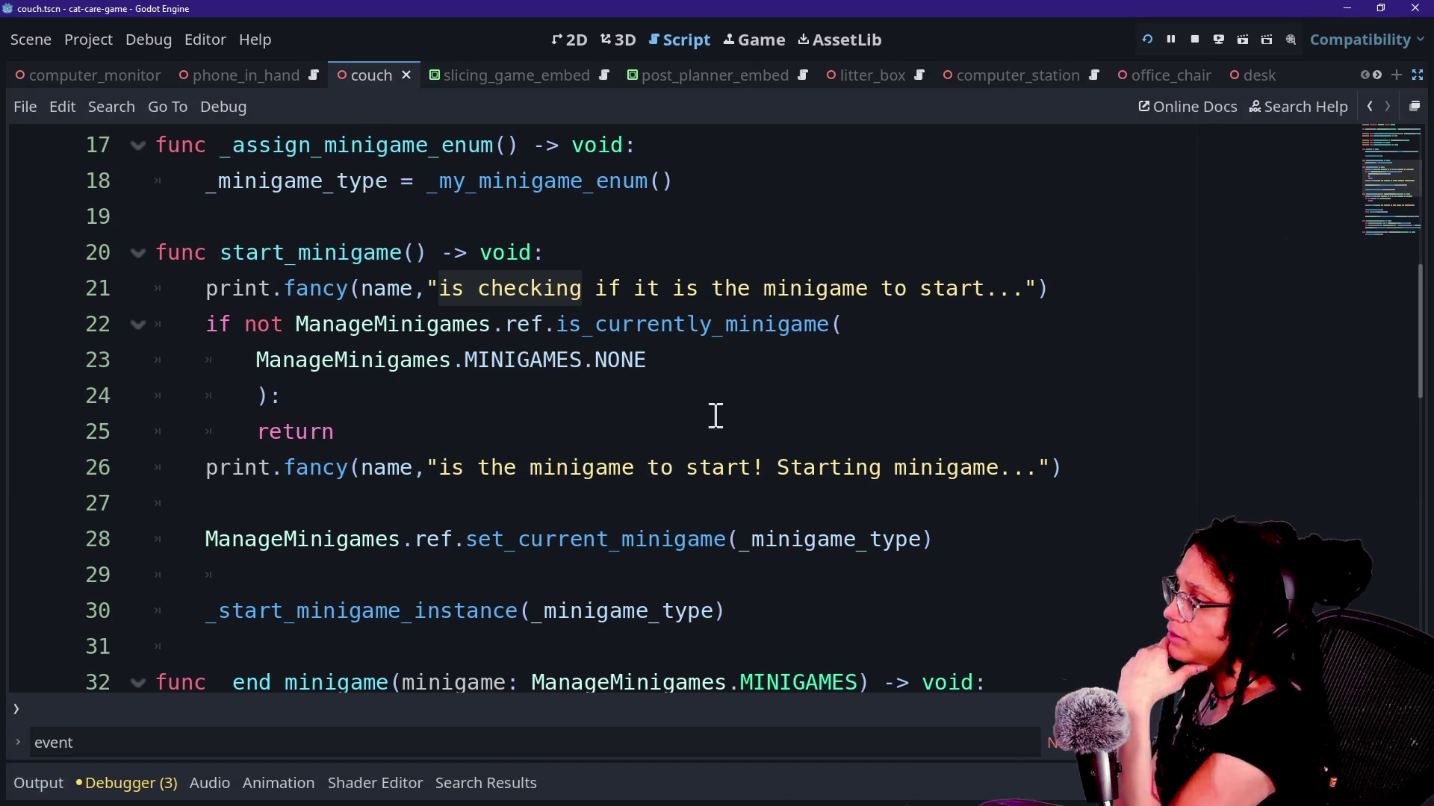
# Examine the start of the _end_minigame function and its end check with early return.
pyautogui.scroll(-8, 410, 410)
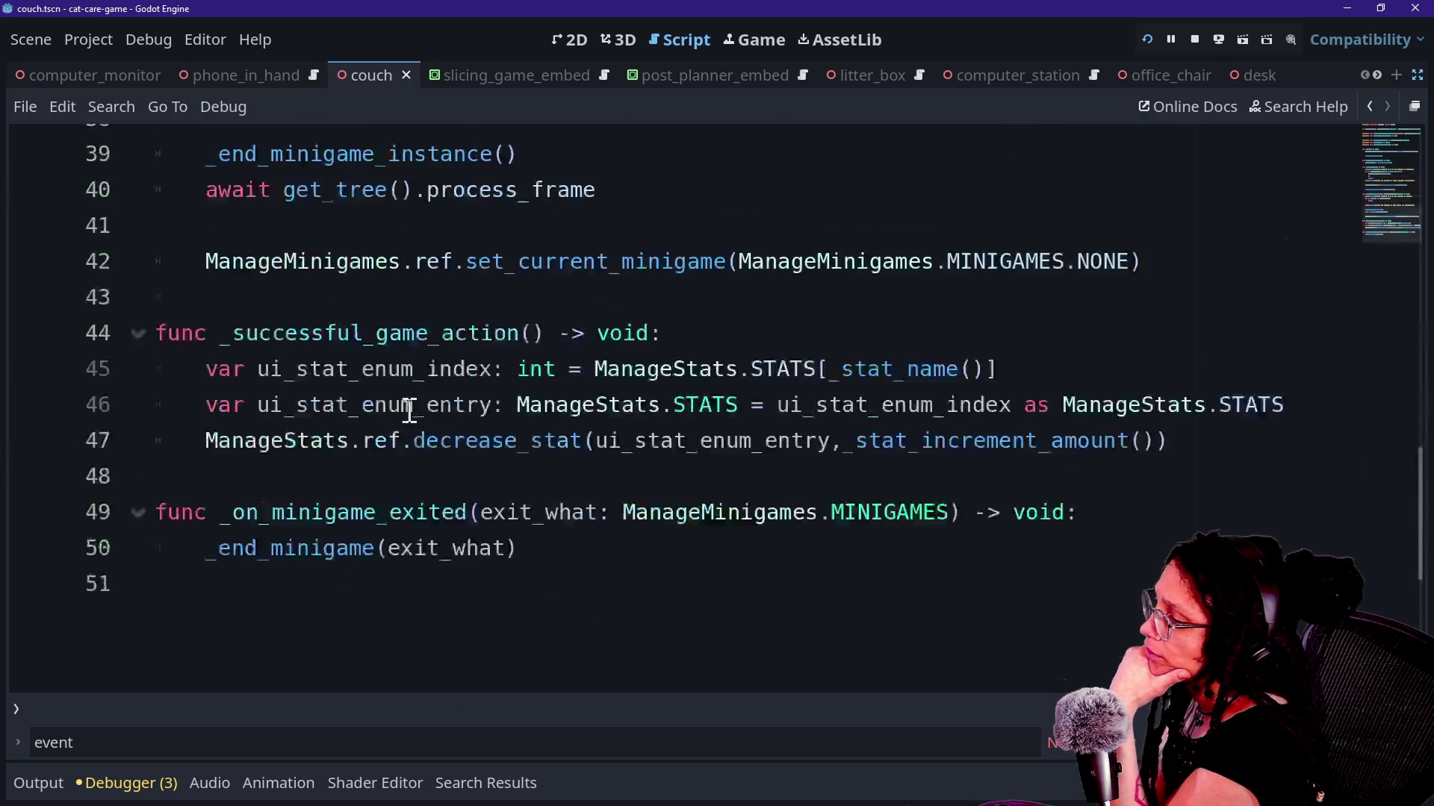
pyautogui.scroll(4, 410, 410)
pyautogui.click(368, 288)
pyautogui.moveTo(295, 289); pyautogui.dragTo(570, 289)
pyautogui.moveTo(258, 216)
pyautogui.mouseDown()
pyautogui.moveTo(253, 233)
pyautogui.moveTo(437, 276)
pyautogui.mouseUp()
pyautogui.click(433, 283)
pyautogui.click(376, 242)
pyautogui.click(527, 308)
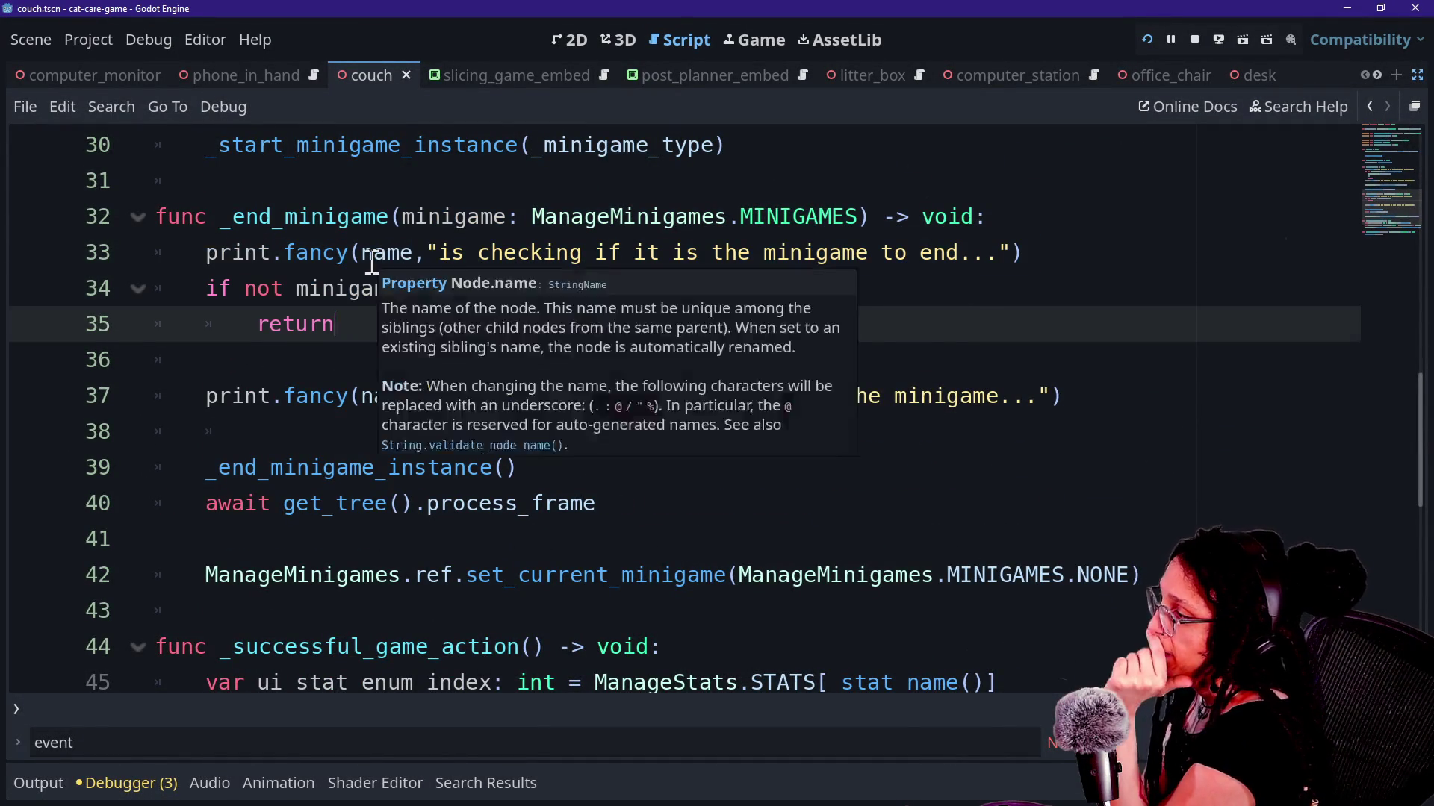
pyautogui.scroll(2, 371, 262)
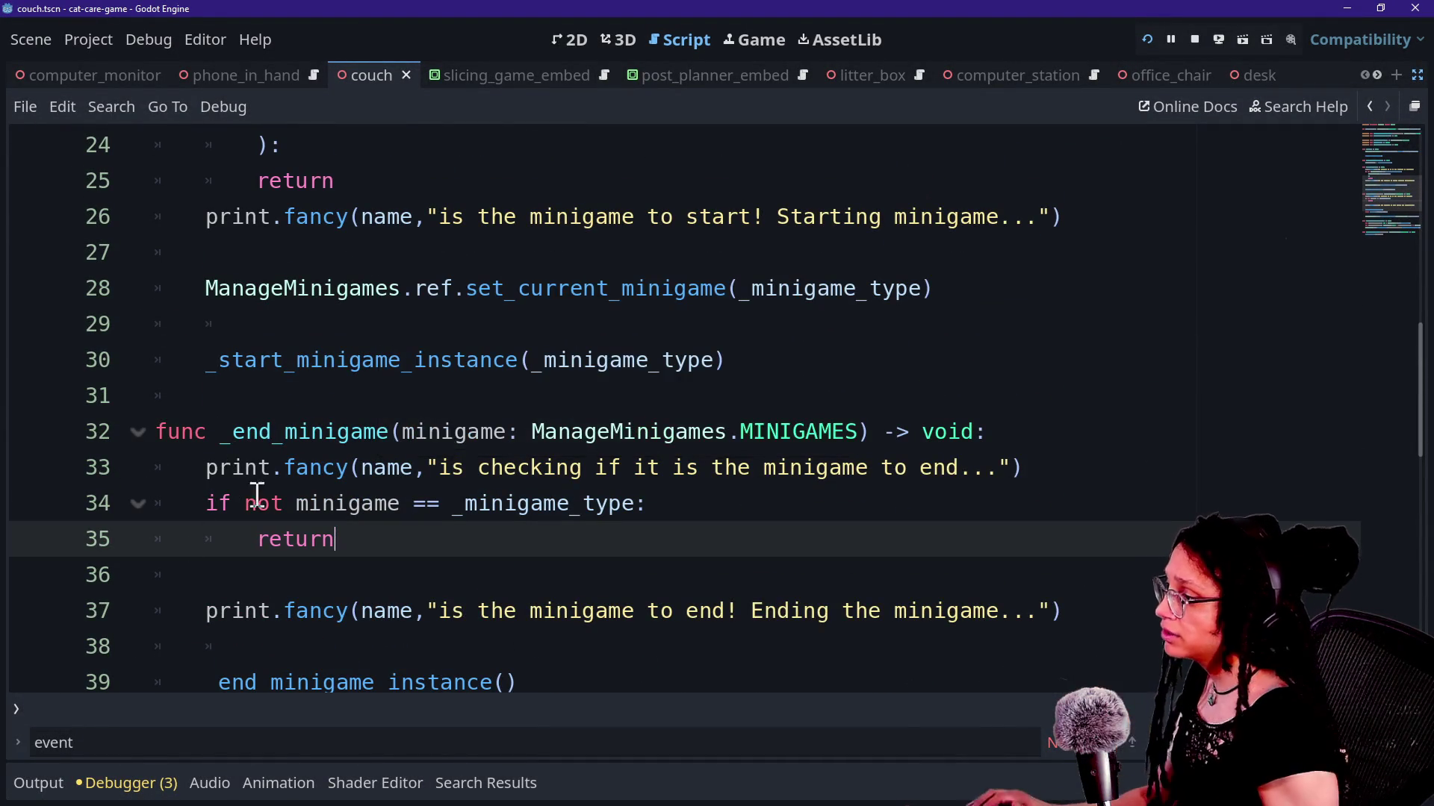
# Step through _end_minigame occurrences to its line 50 call, then find where _on_minigame_exited is connected.
pyautogui.moveTo(222, 431); pyautogui.dragTo(389, 432)
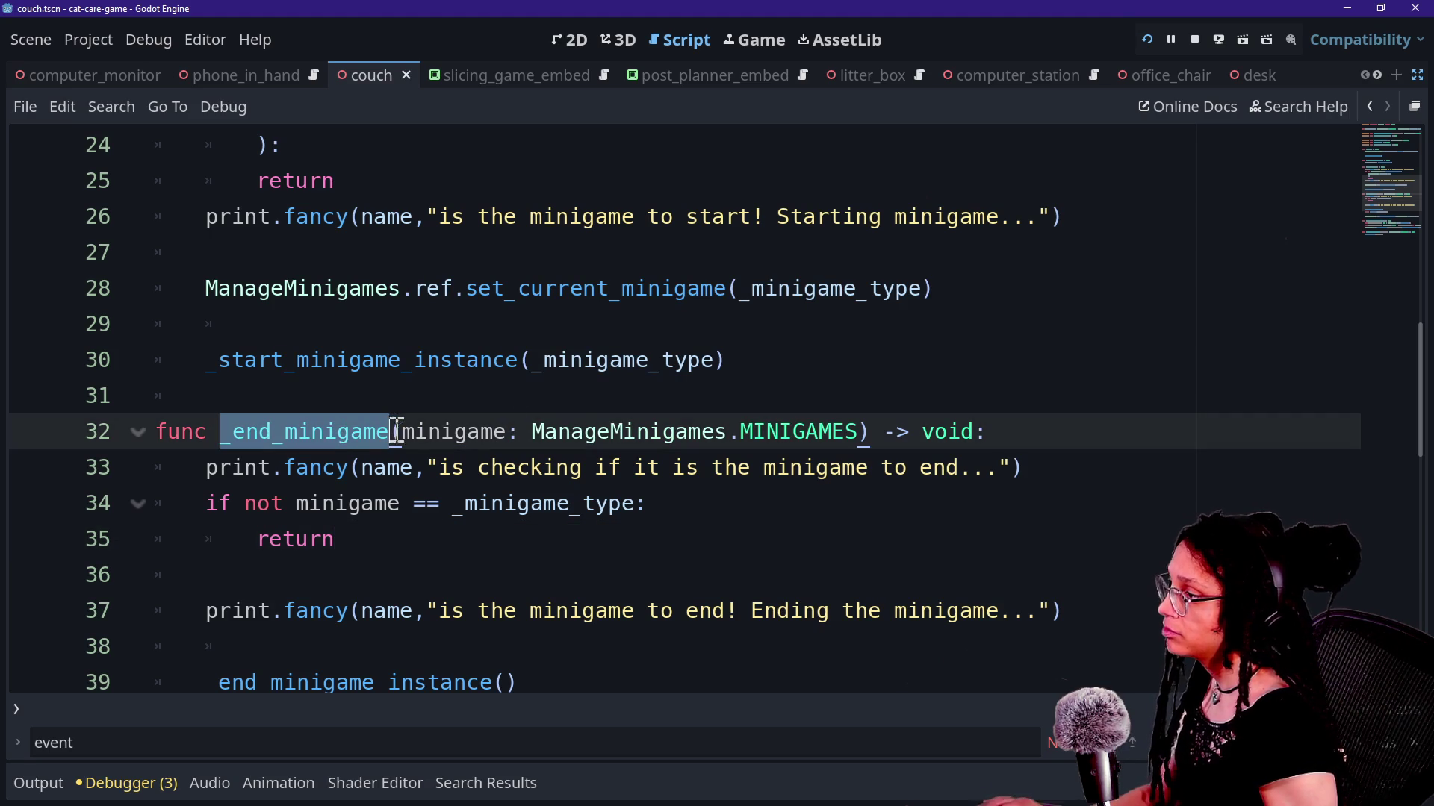
pyautogui.hotkey('shift', 'F3')
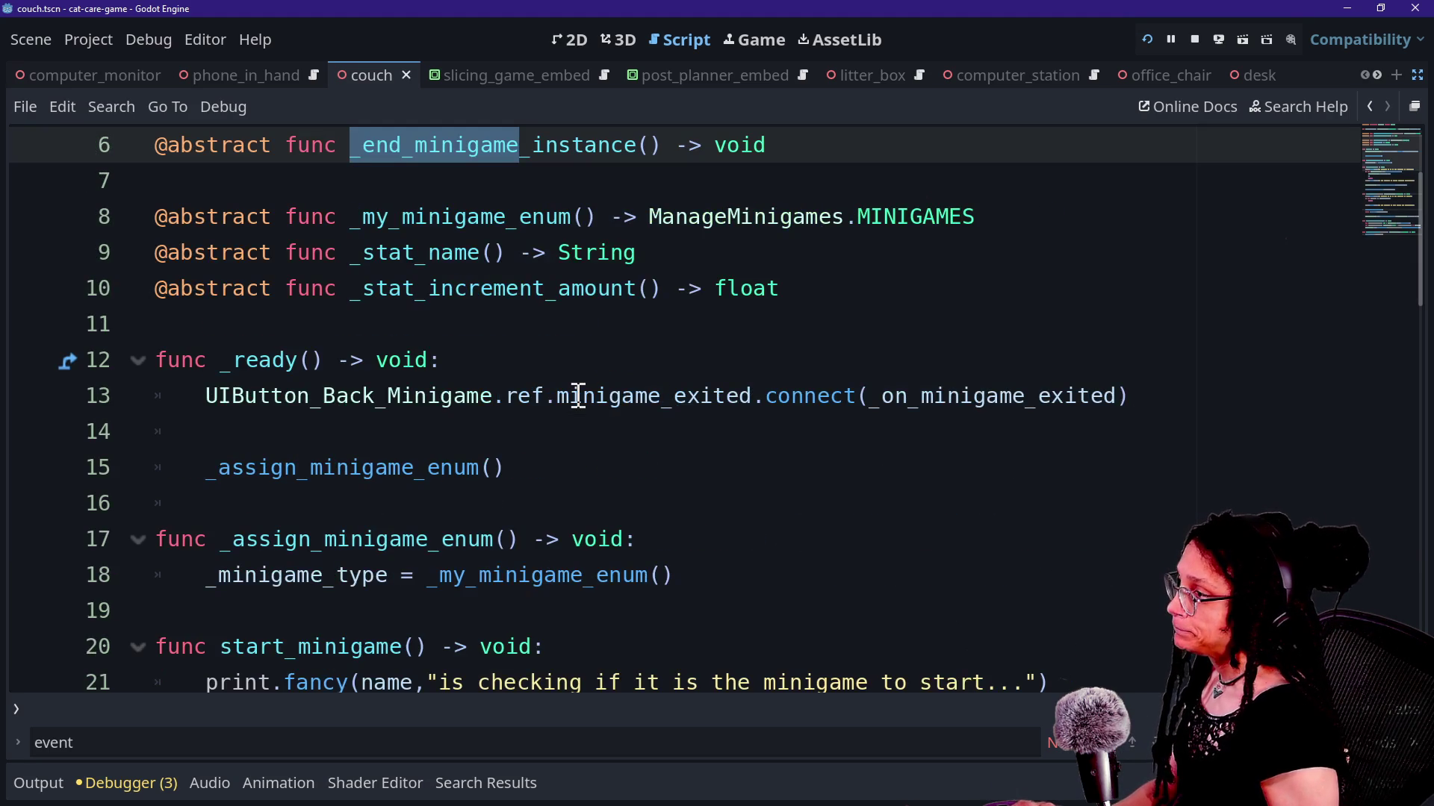
pyautogui.press('F3')
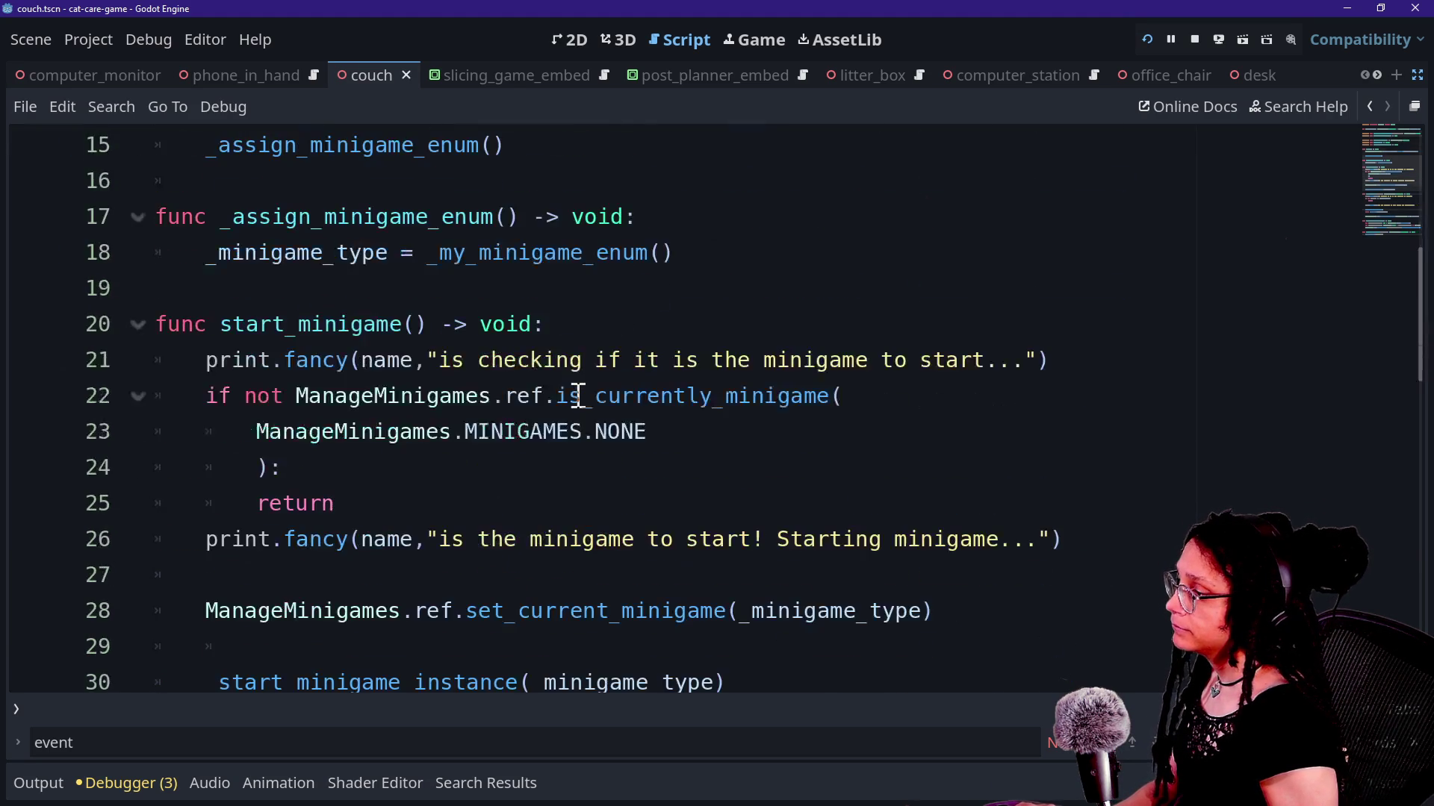
pyautogui.press('F3')
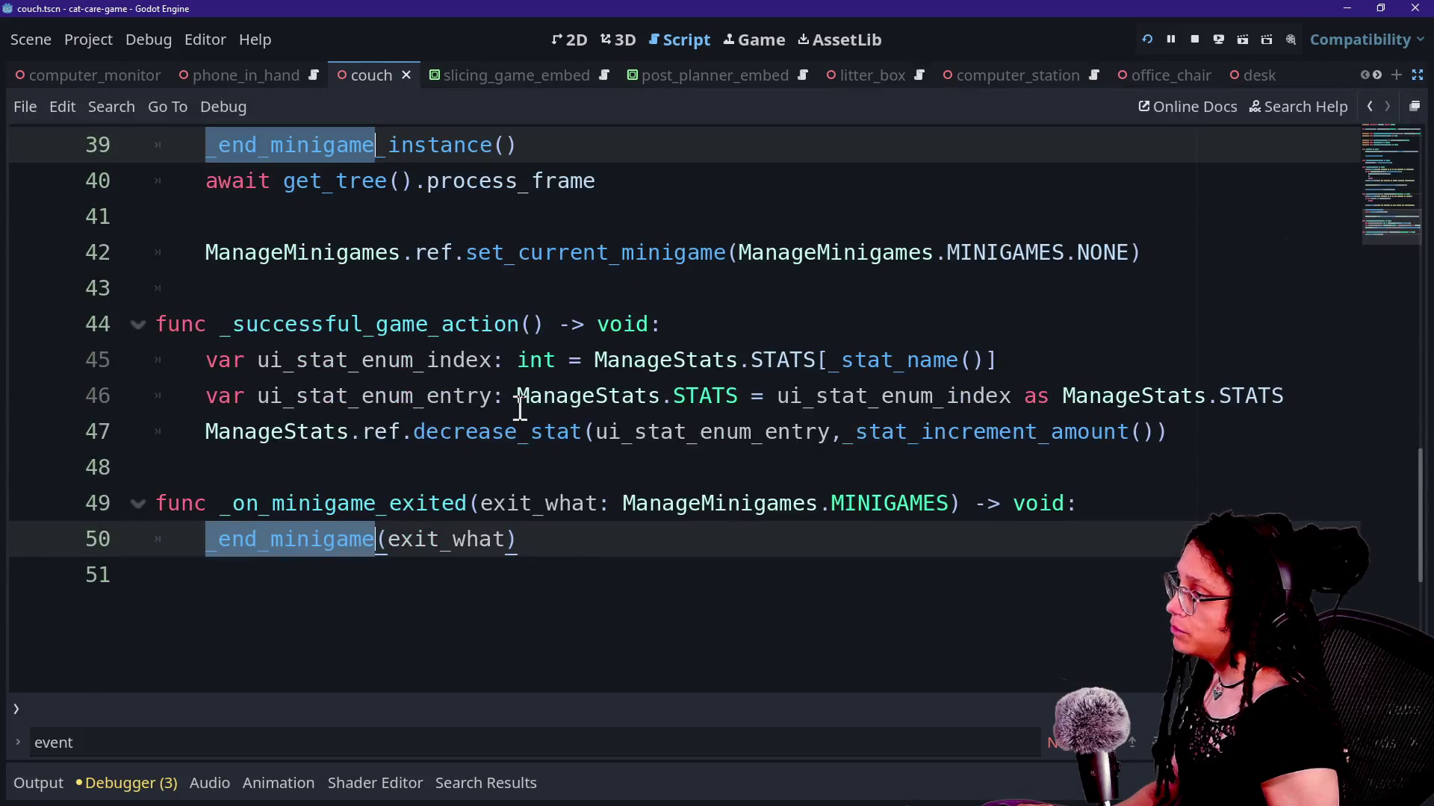
pyautogui.click(253, 502)
pyautogui.moveTo(221, 503); pyautogui.dragTo(469, 503)
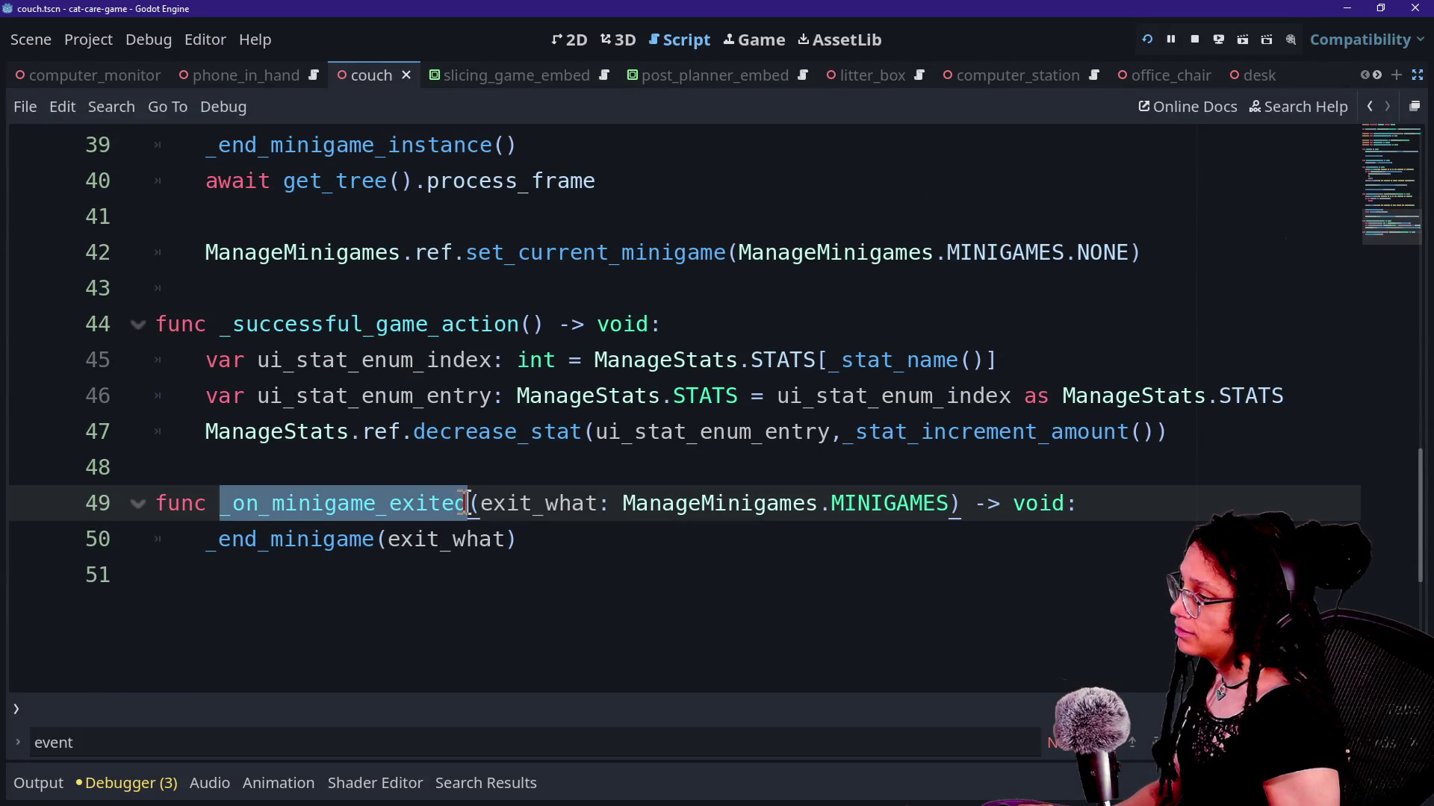
pyautogui.press('F3')
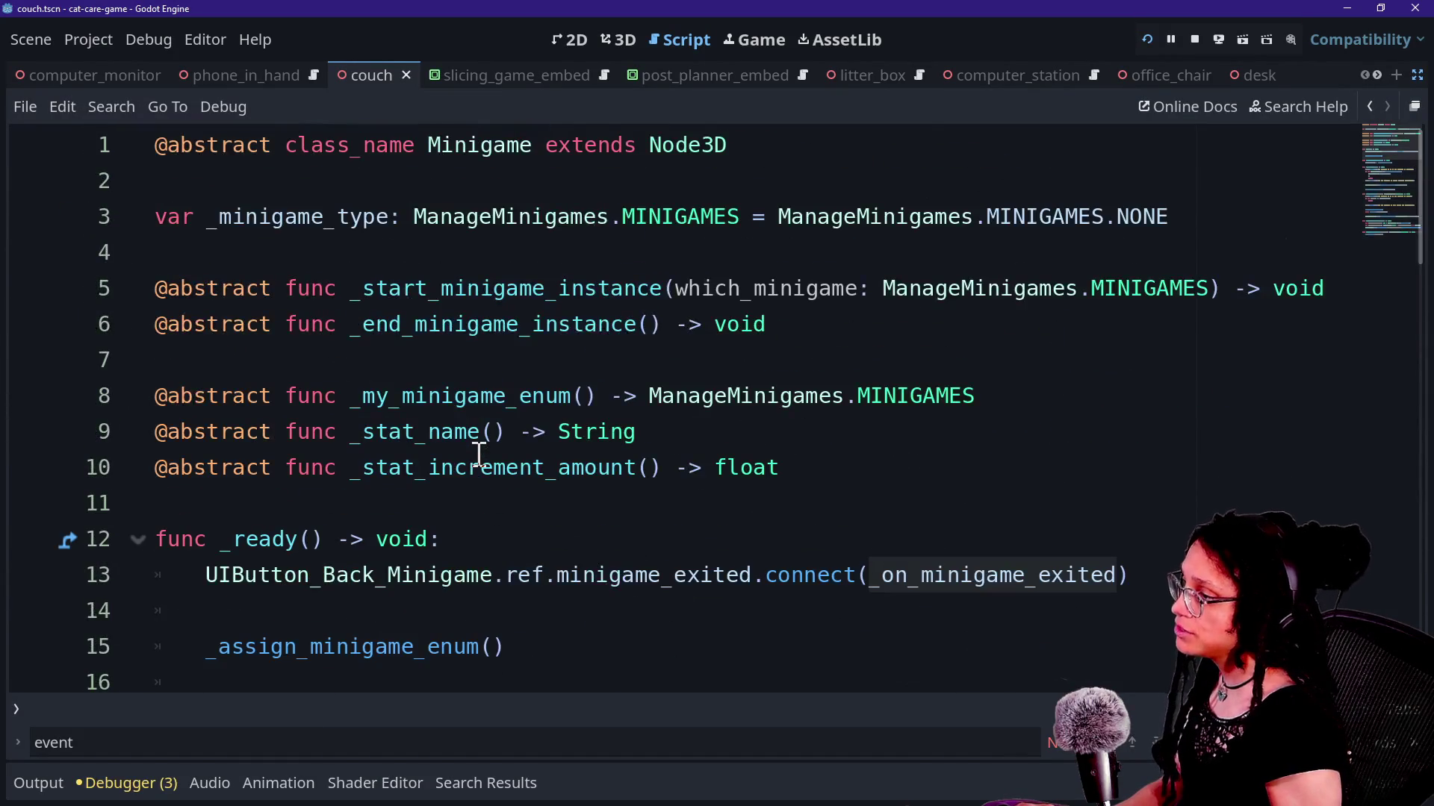
# Open the UIButton_Back_Minigame script from the minigame_exited connection line.
pyautogui.scroll(-1, 479, 454)
pyautogui.scroll(1, 306, 459)
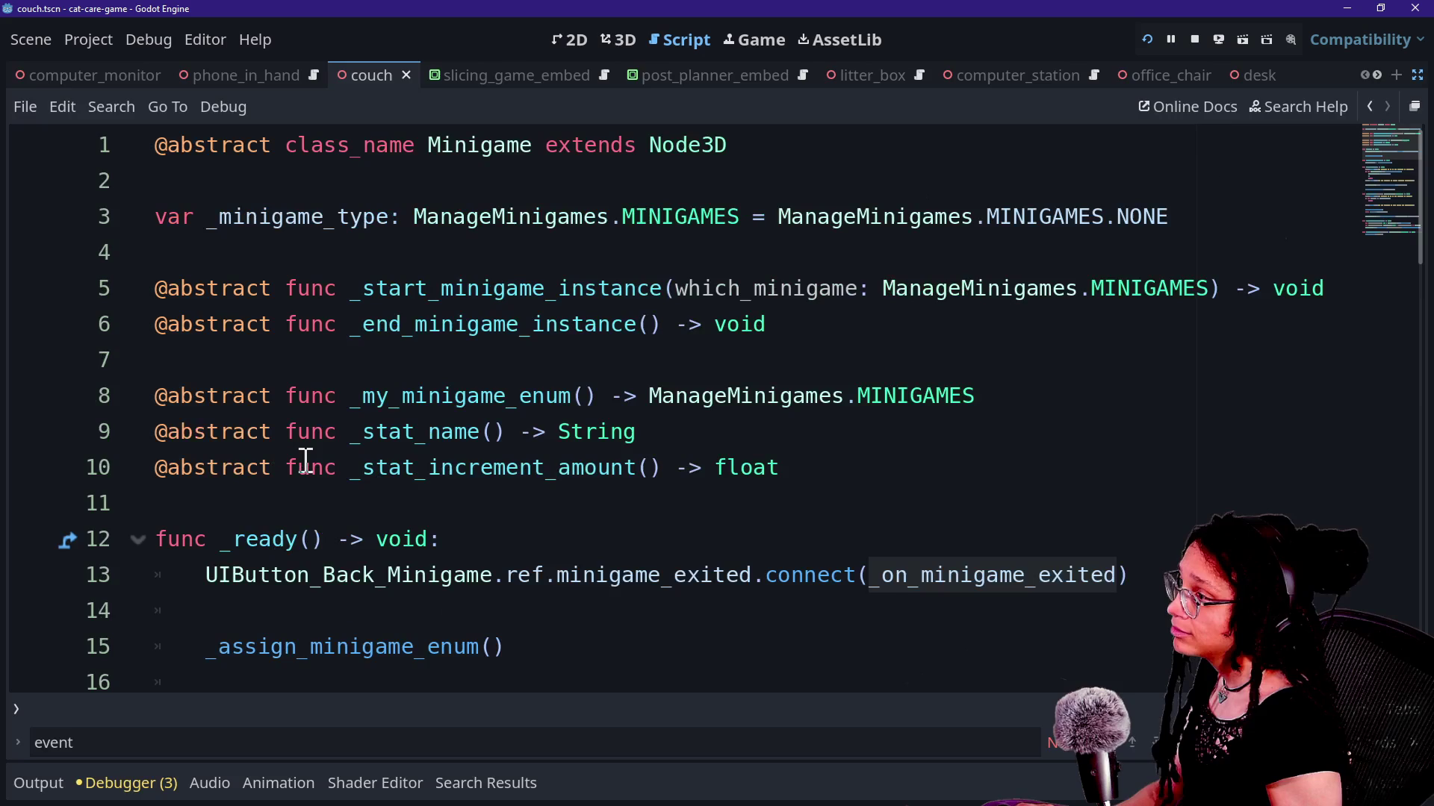
pyautogui.scroll(-4, 290, 254)
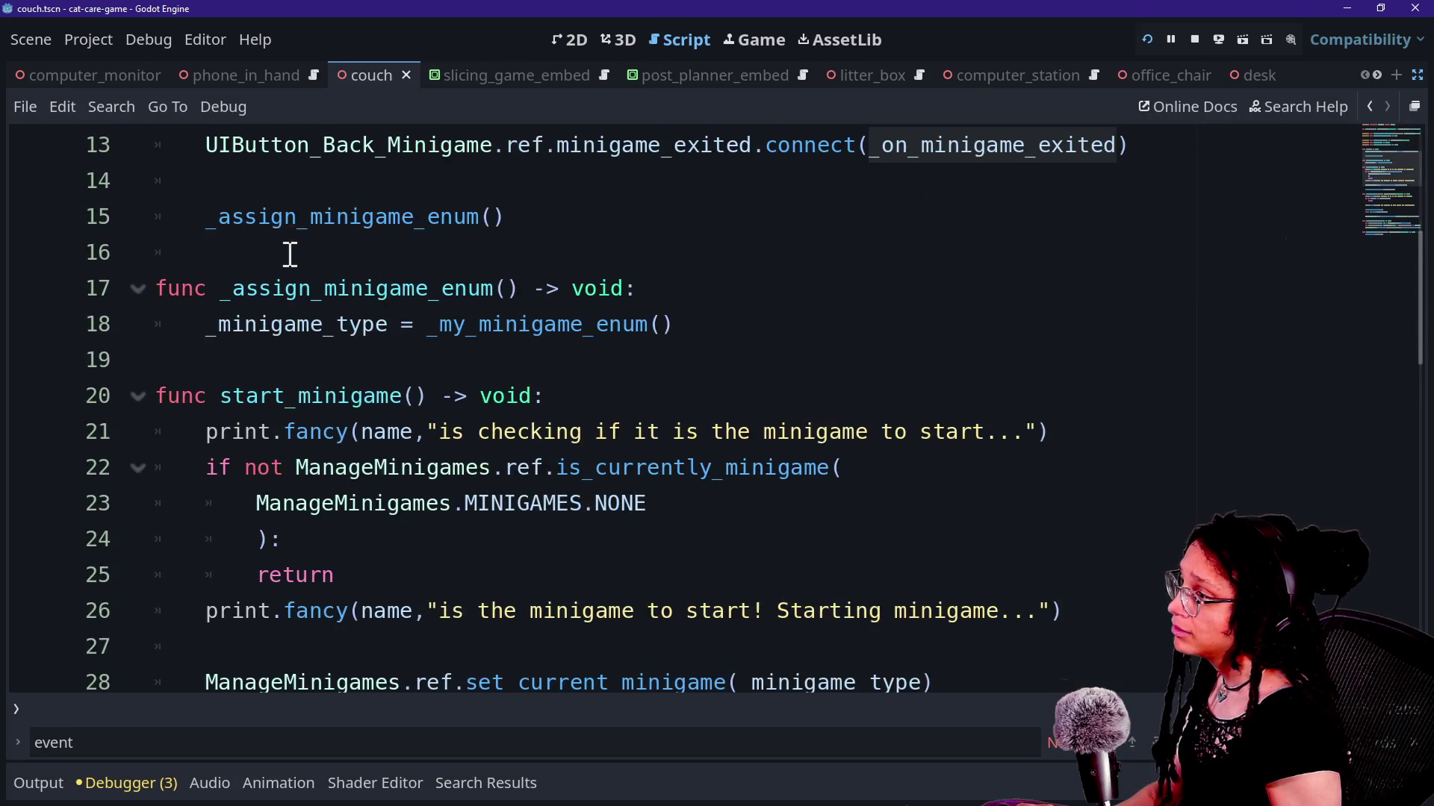
pyautogui.scroll(1, 289, 253)
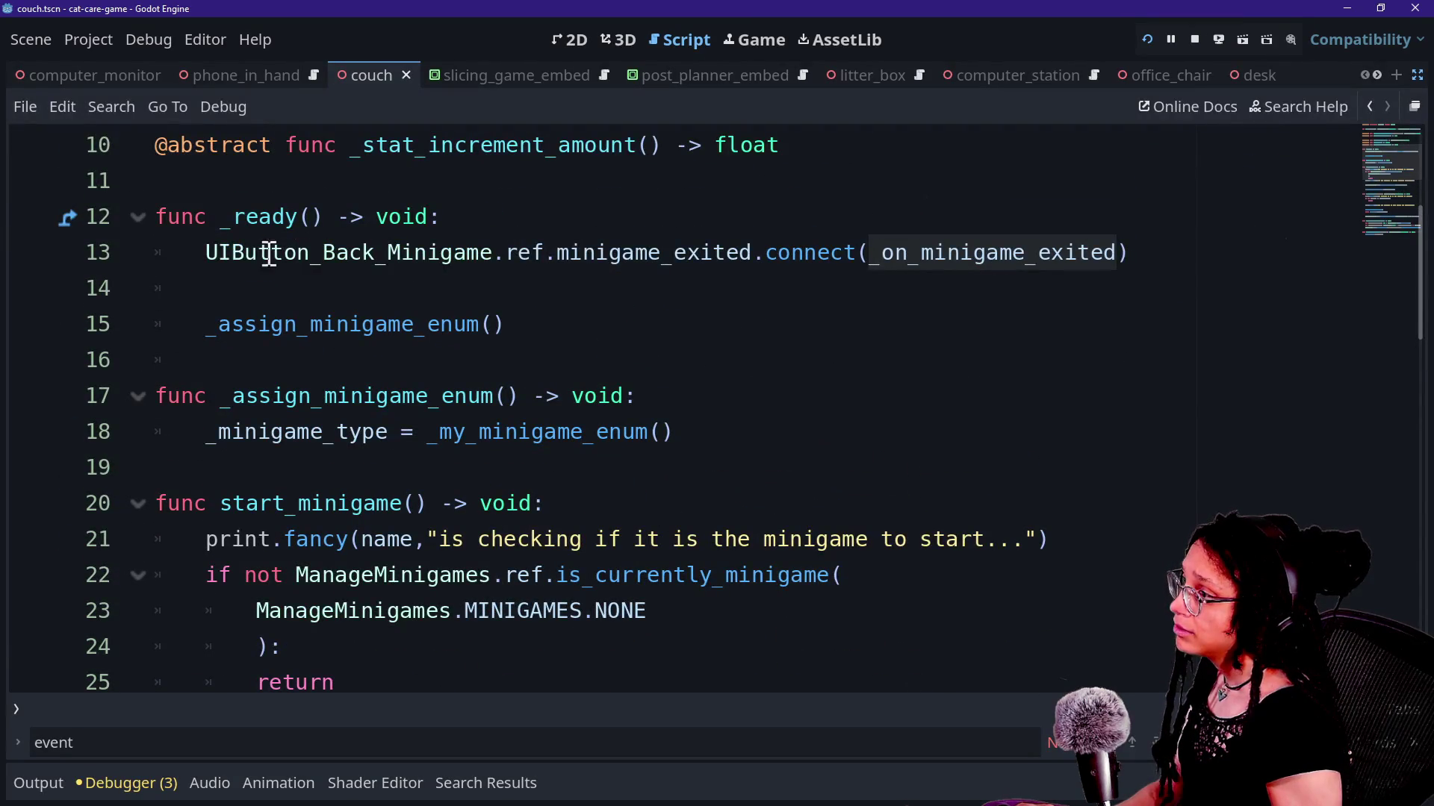
pyautogui.click(224, 252)
pyautogui.click(714, 252)
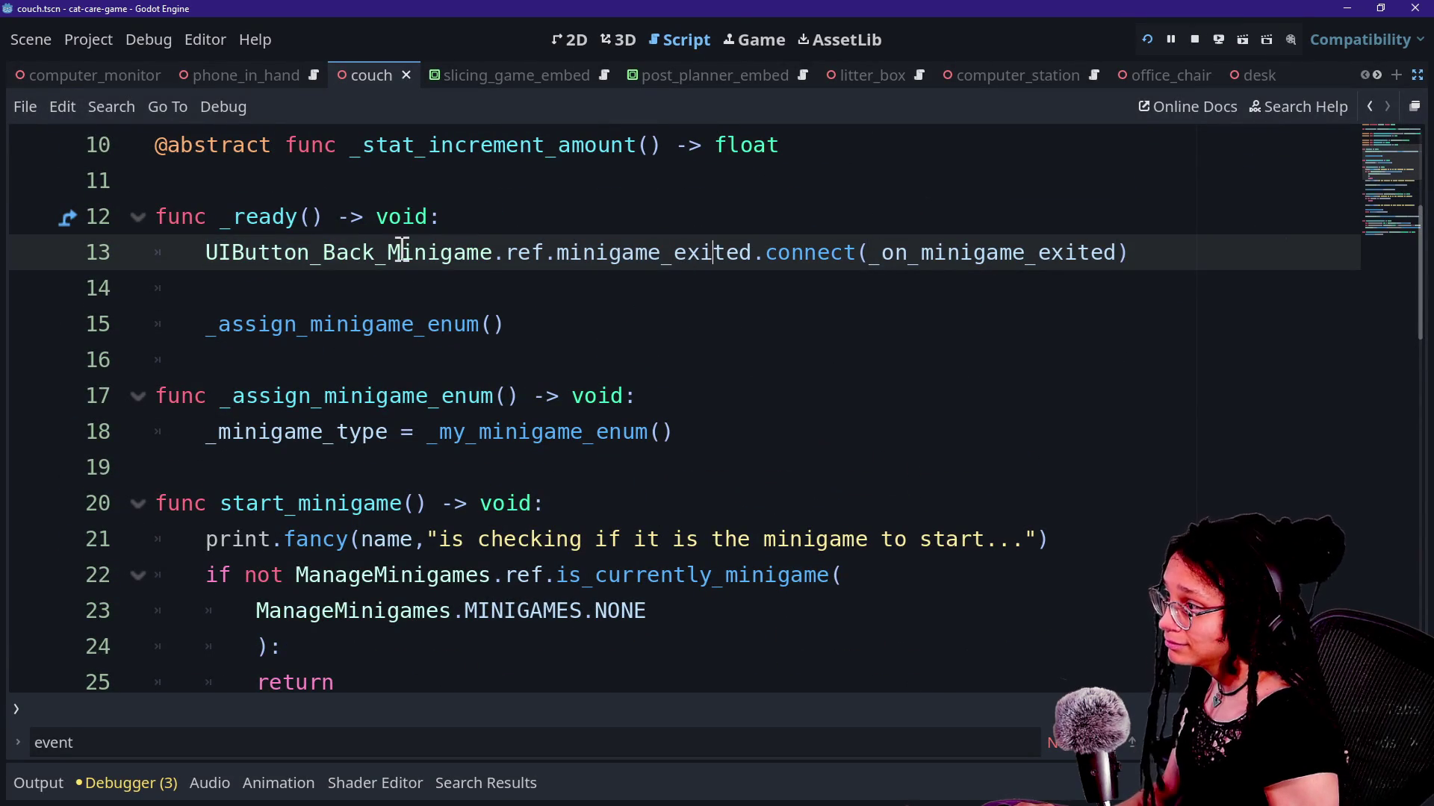
pyautogui.keyDown('ctrl'); pyautogui.click(458, 257); pyautogui.keyUp('ctrl')
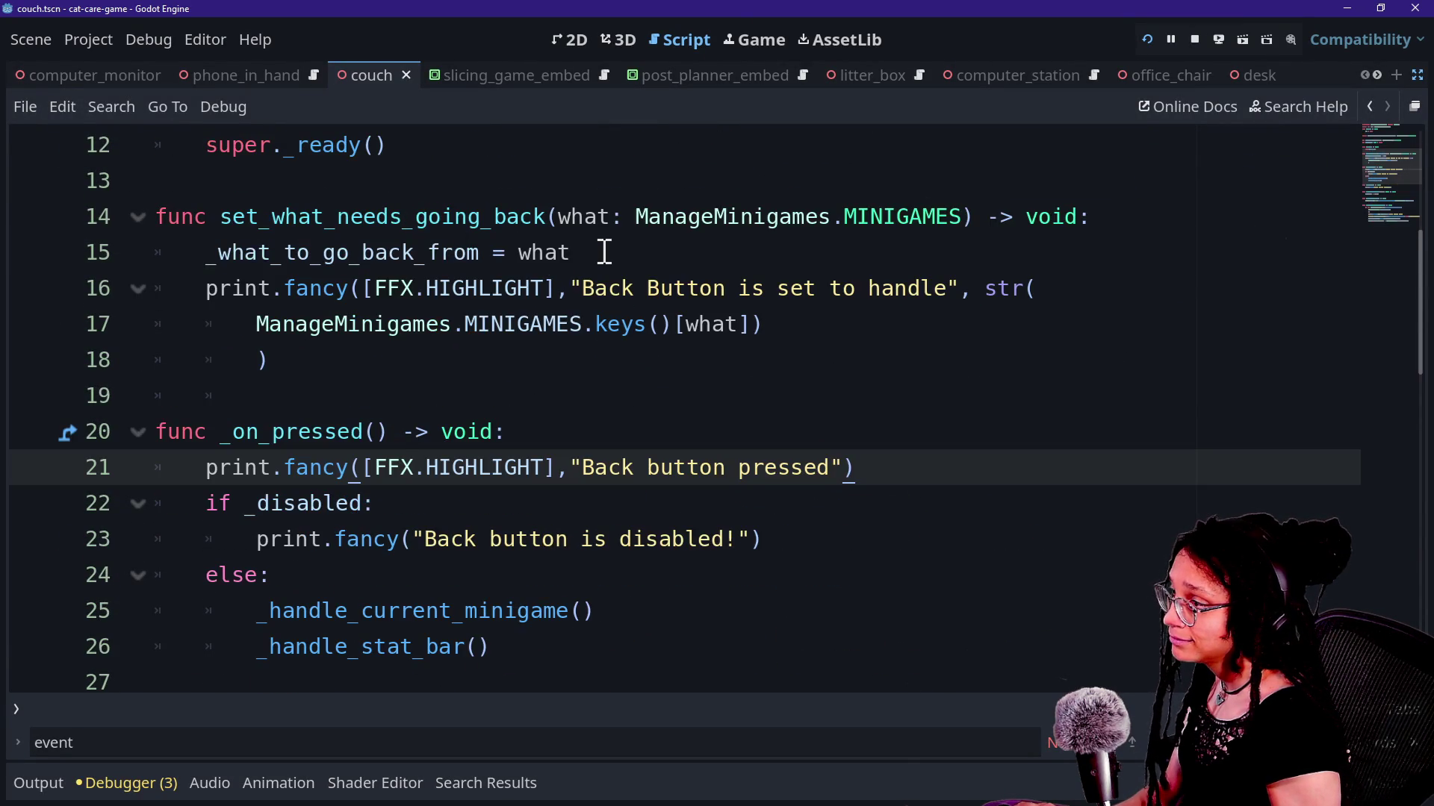
pyautogui.scroll(-2, 604, 252)
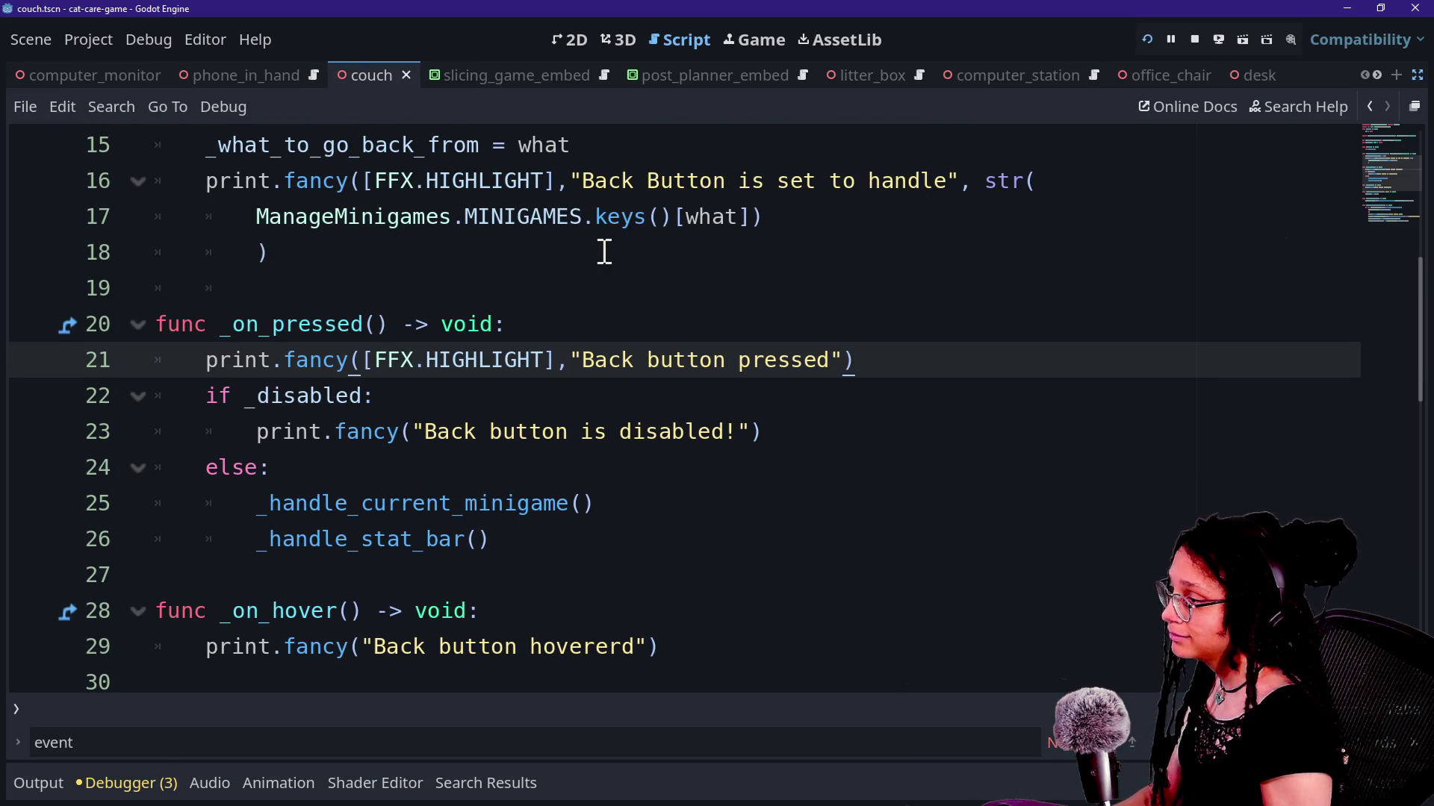
pyautogui.click(643, 396)
# Search the back-button script for '.emit' and locate the line 42 minigame_exited emit.
pyautogui.hotkey('ctrl', 'f')
pyautogui.write('.emit(')
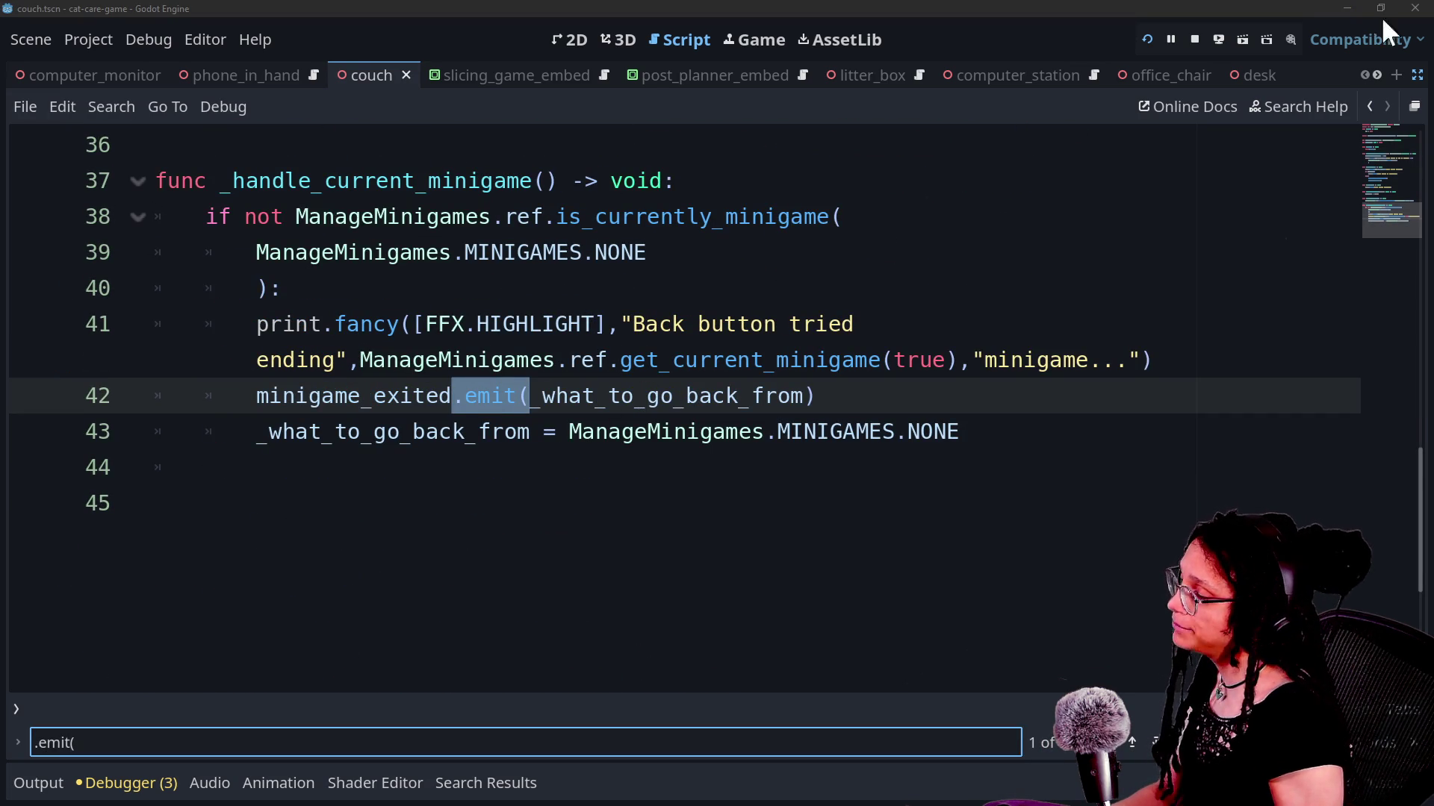
pyautogui.click(628, 241)
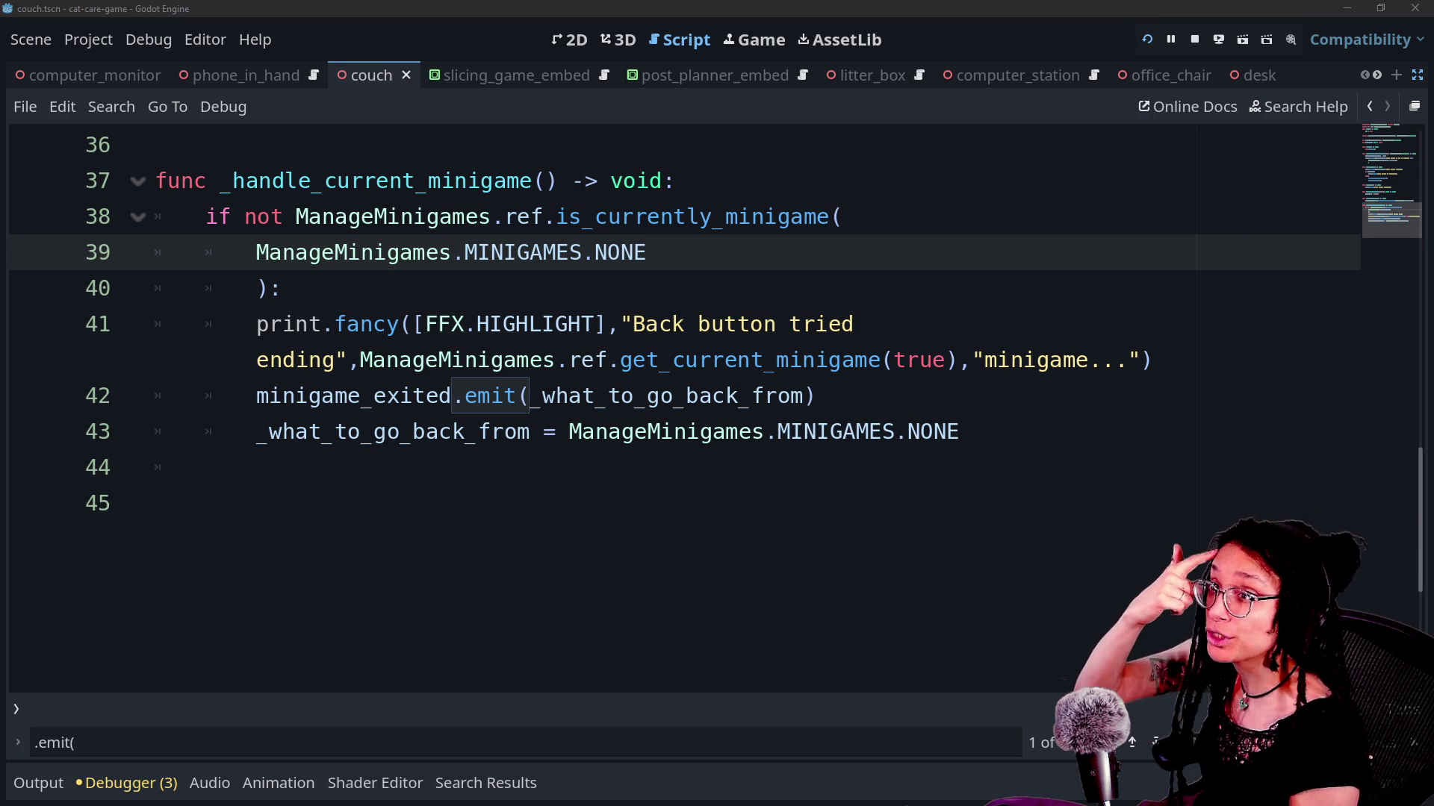
pyautogui.click(711, 396)
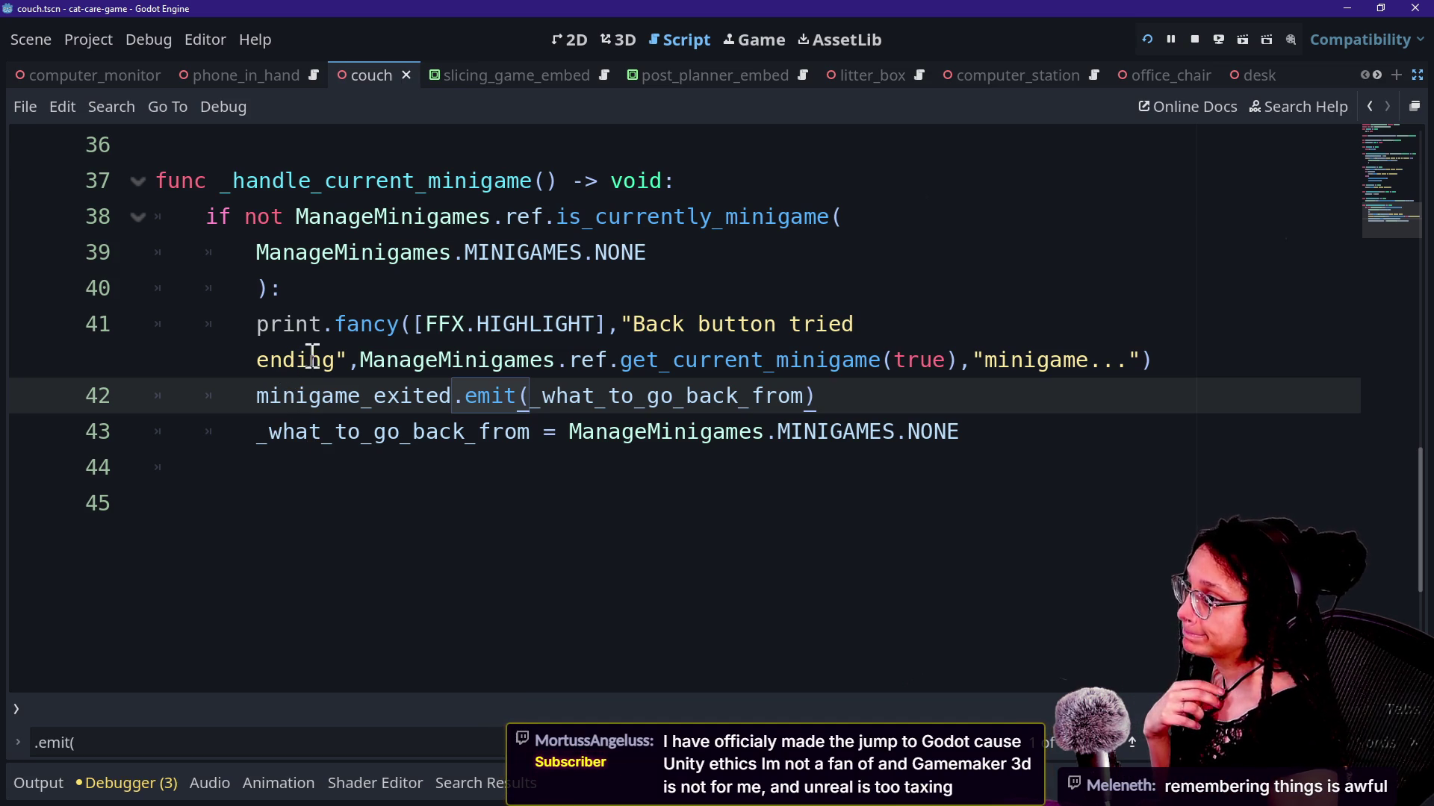
pyautogui.moveTo(425, 324)
pyautogui.mouseDown()
pyautogui.moveTo(464, 359)
pyautogui.moveTo(556, 360)
pyautogui.mouseUp()
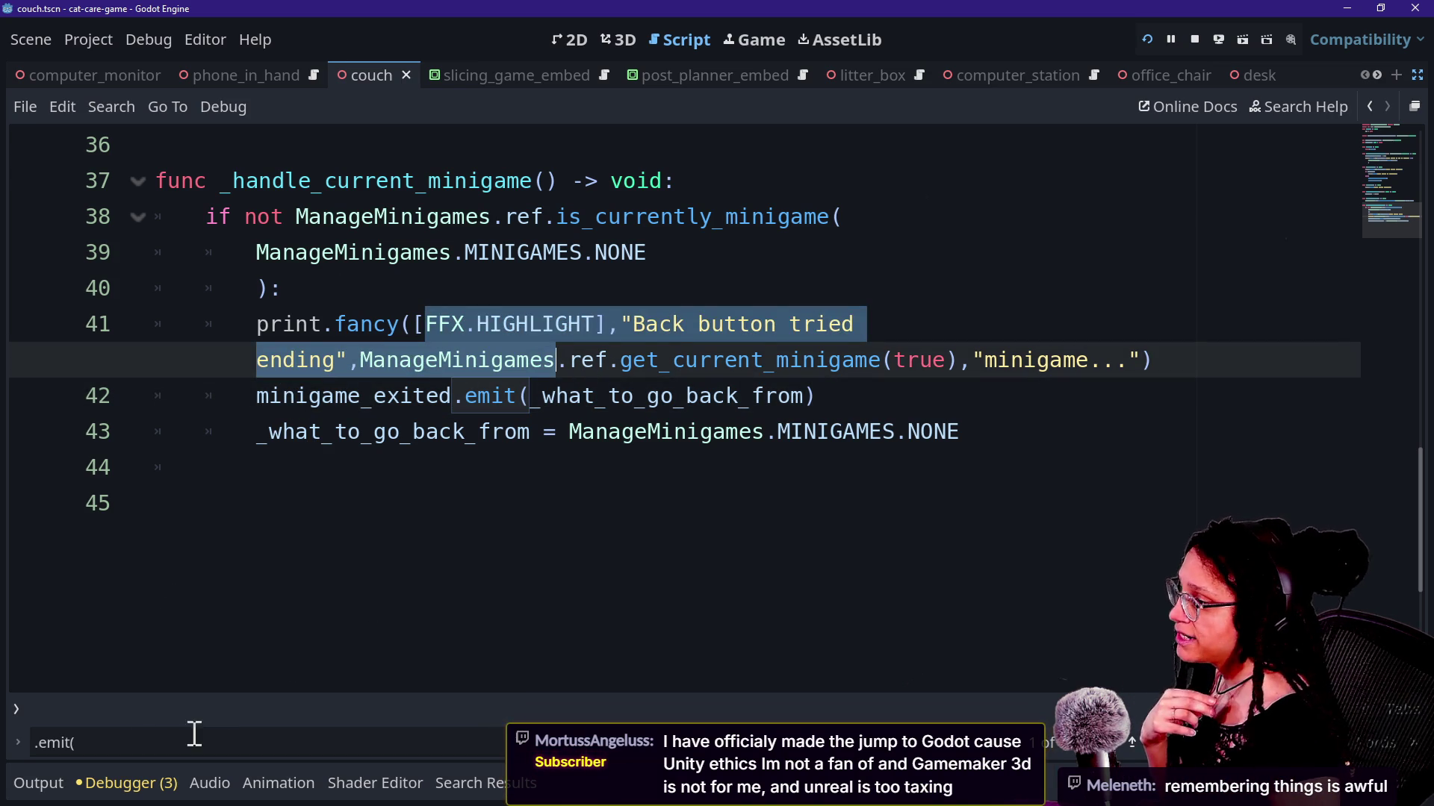
# Filter the Output log by 'tried end' and select the two Back button tried ending lines.
pyautogui.click(65, 781)
pyautogui.click(84, 750)
pyautogui.write('tried en')
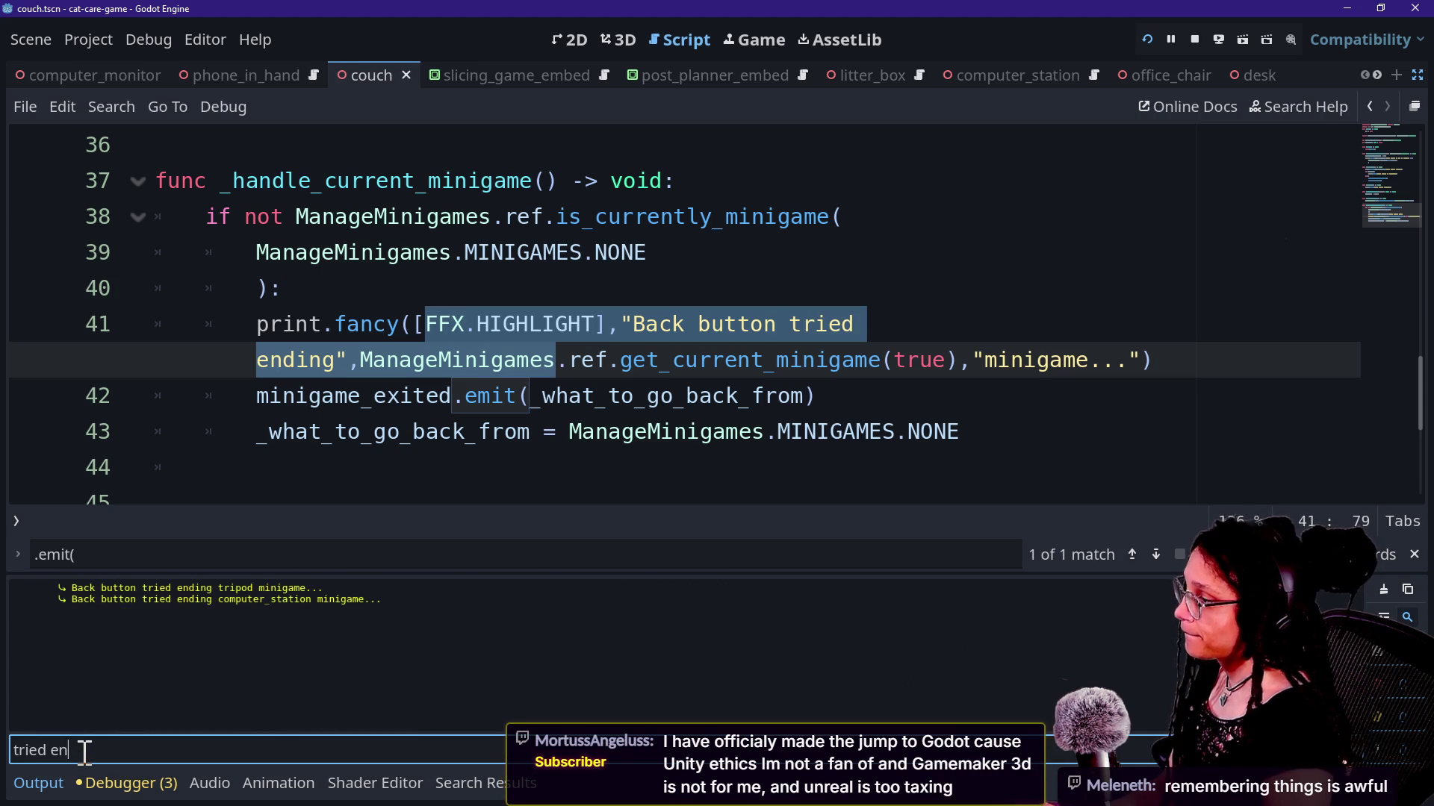
pyautogui.write('d')
pyautogui.moveTo(22, 587); pyautogui.dragTo(123, 600)
# Inspect the line 42 minigame_exited emit and line 43 reset of _what_to_go_back_from.
pyautogui.moveTo(282, 396); pyautogui.dragTo(413, 396)
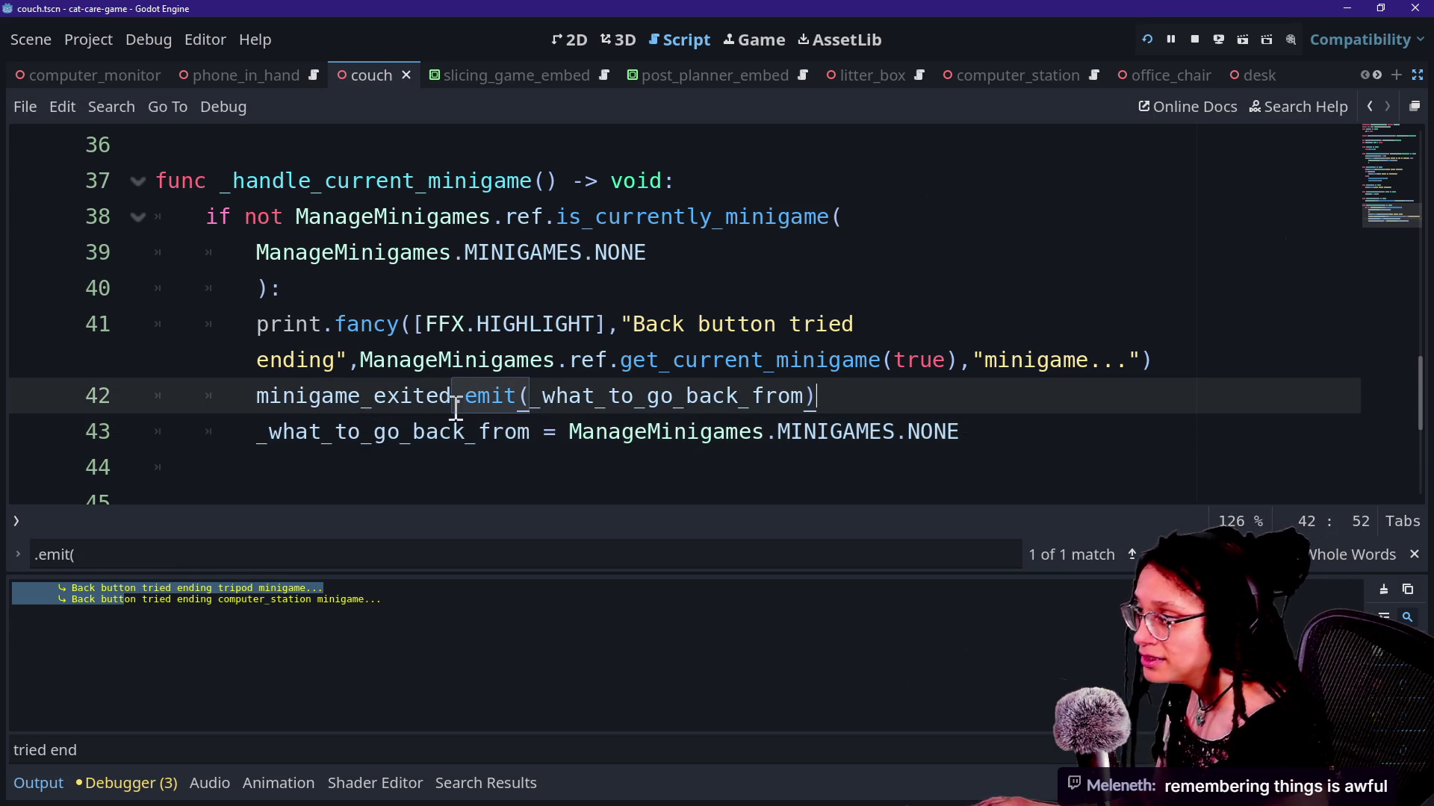
pyautogui.moveTo(491, 431); pyautogui.dragTo(728, 432)
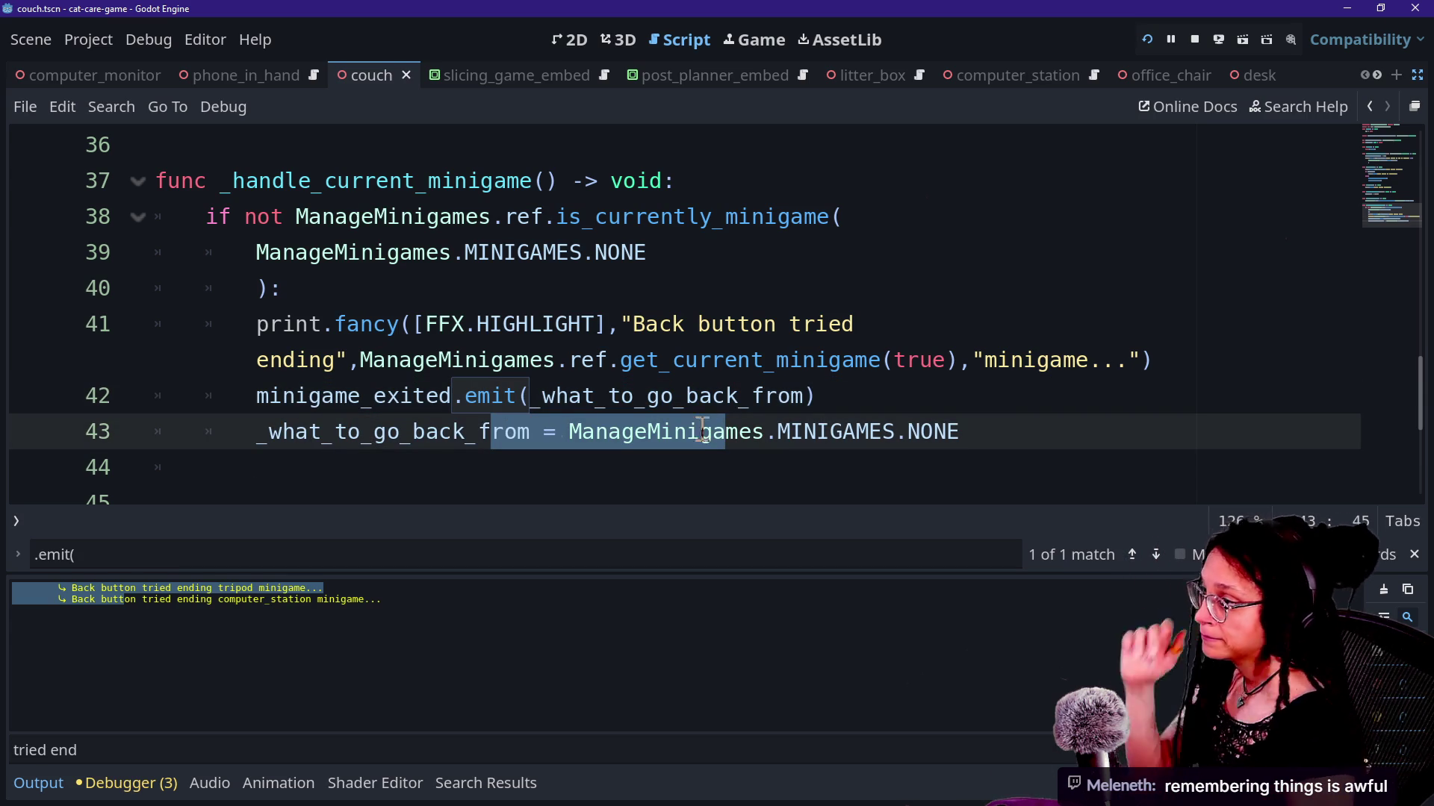
pyautogui.click(286, 422)
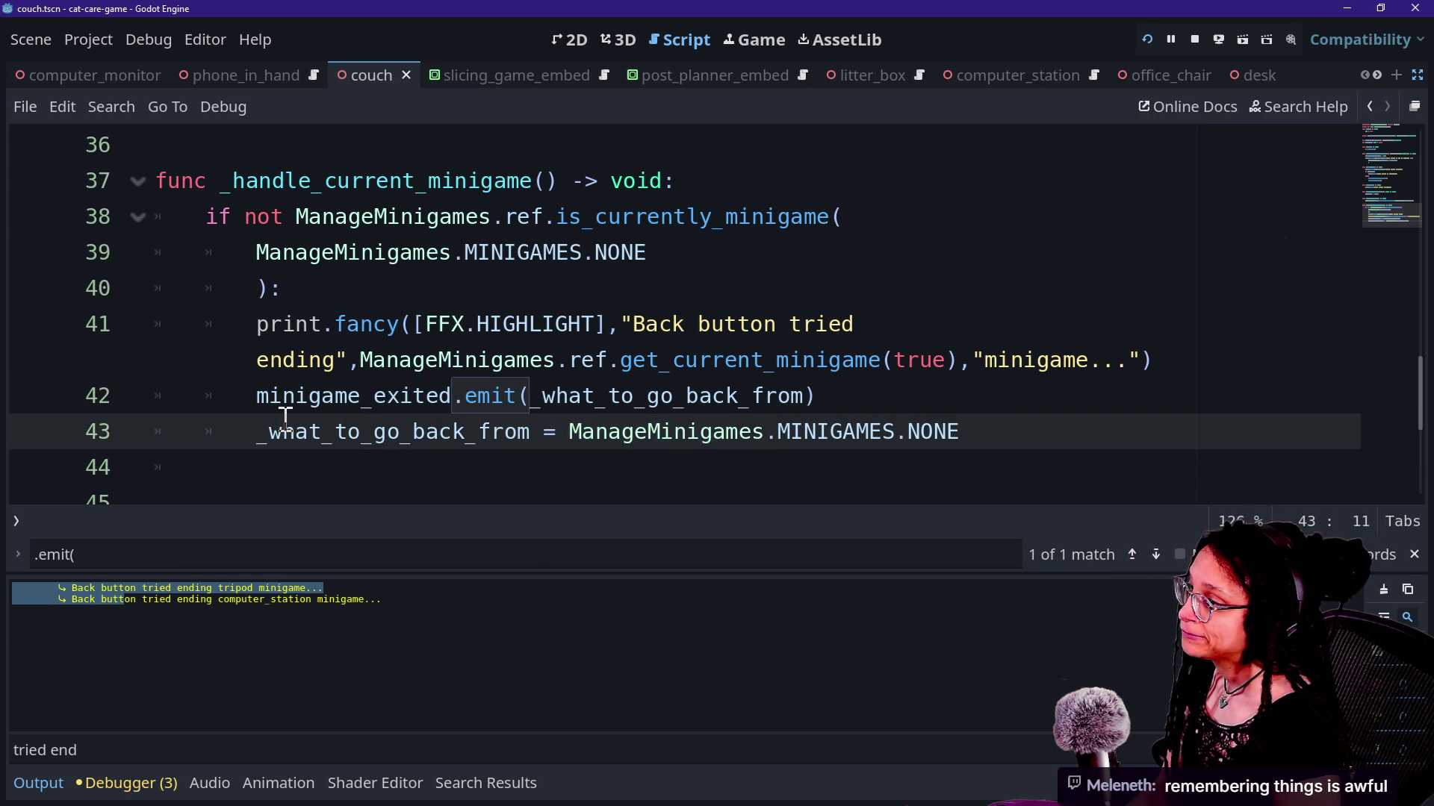
pyautogui.click(570, 407)
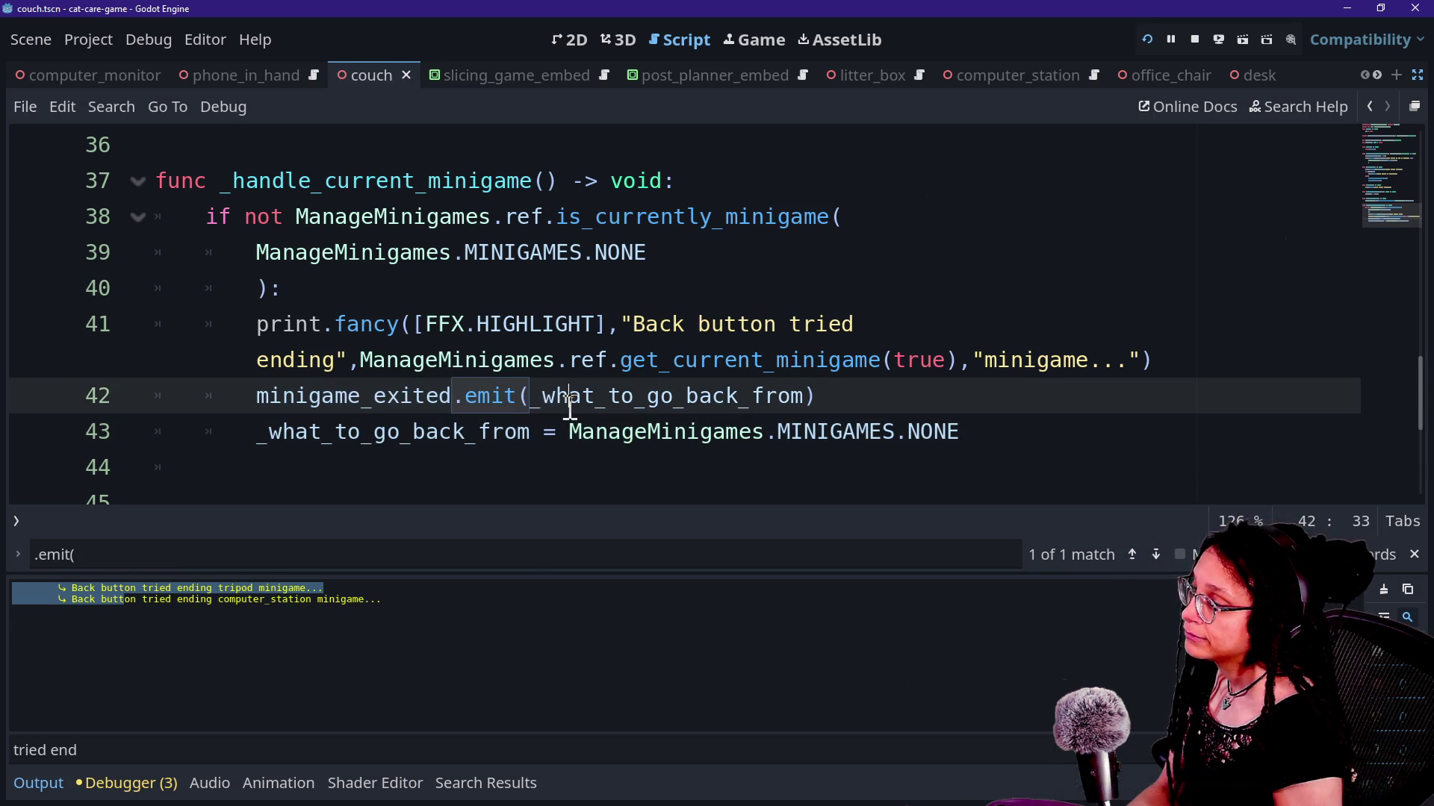
pyautogui.click(416, 456)
pyautogui.click(627, 446)
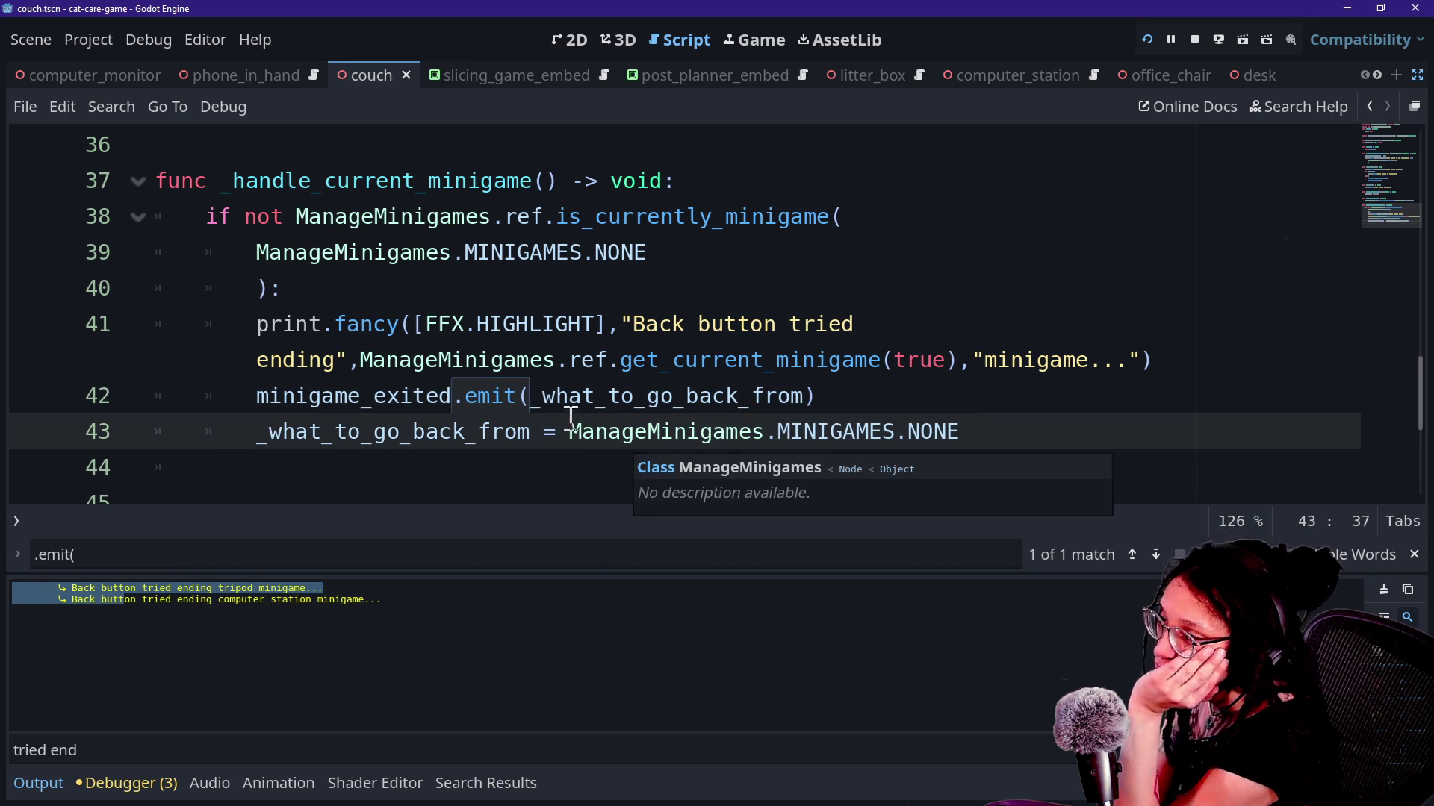
pyautogui.click(544, 401)
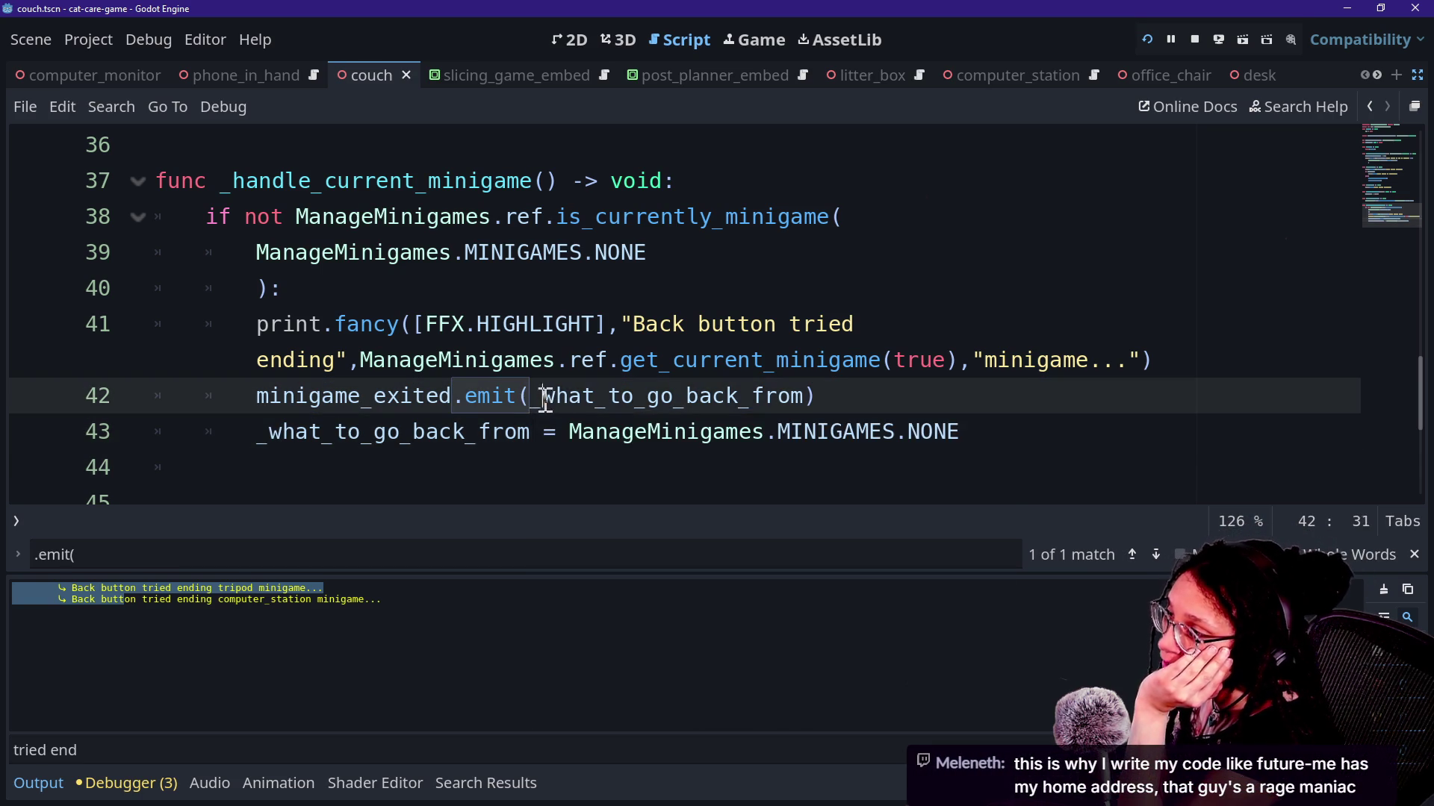
pyautogui.moveTo(544, 401); pyautogui.dragTo(979, 412)
pyautogui.click(631, 401)
pyautogui.moveTo(361, 431); pyautogui.dragTo(570, 438)
pyautogui.click(591, 441)
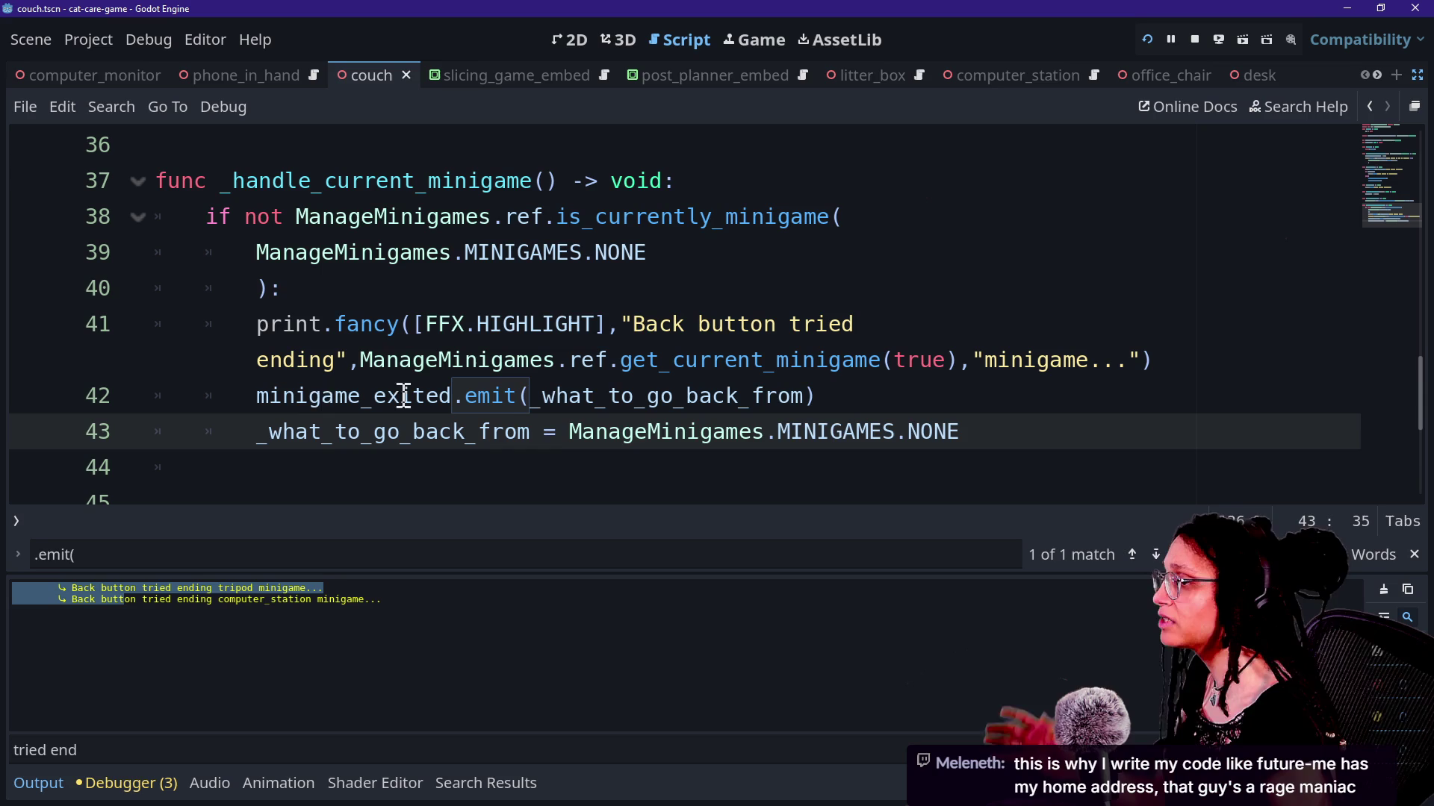
pyautogui.hotkey('shift', 'alt', 'o')
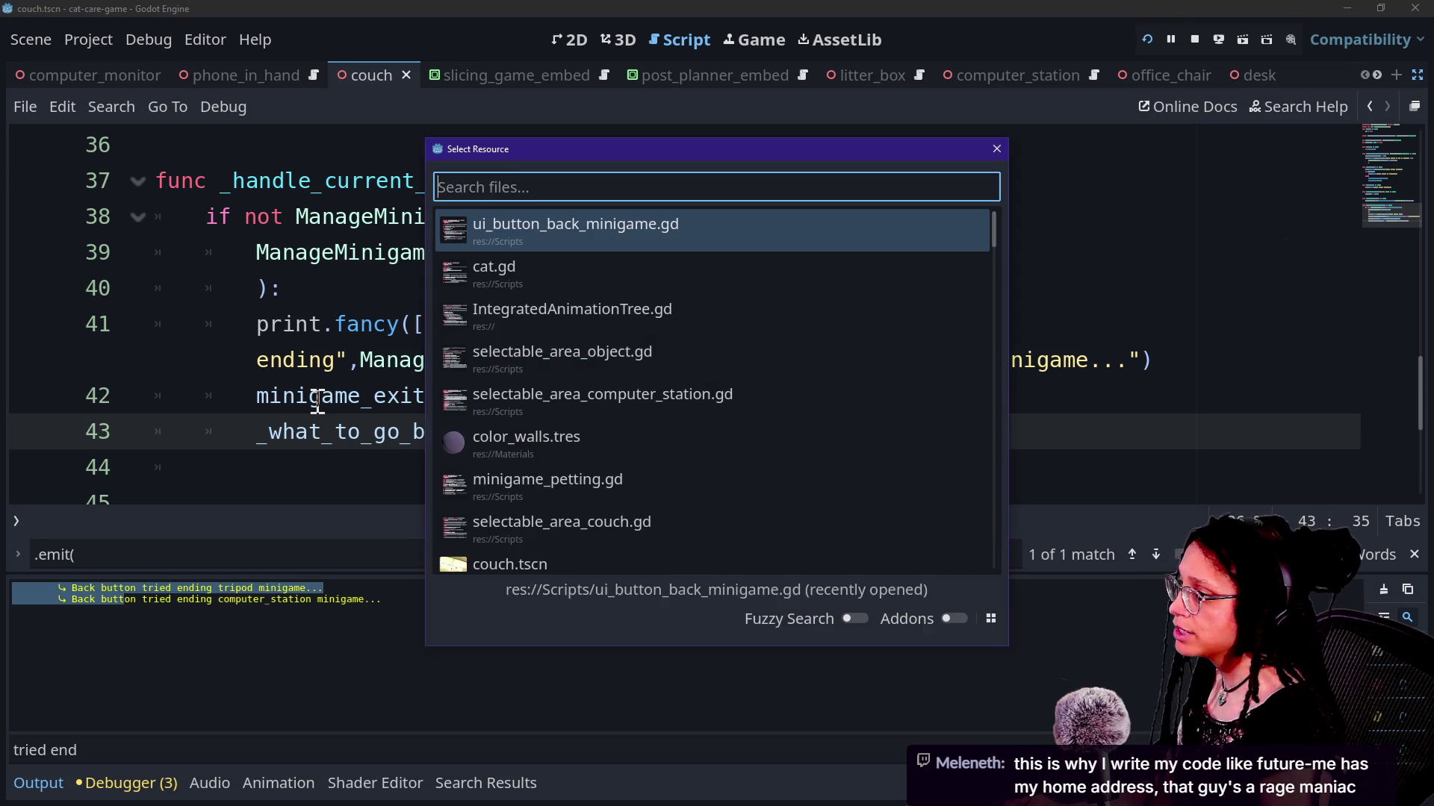
pyautogui.write('minig')
pyautogui.press('Escape')
pyautogui.hotkey('alt', 'Left')
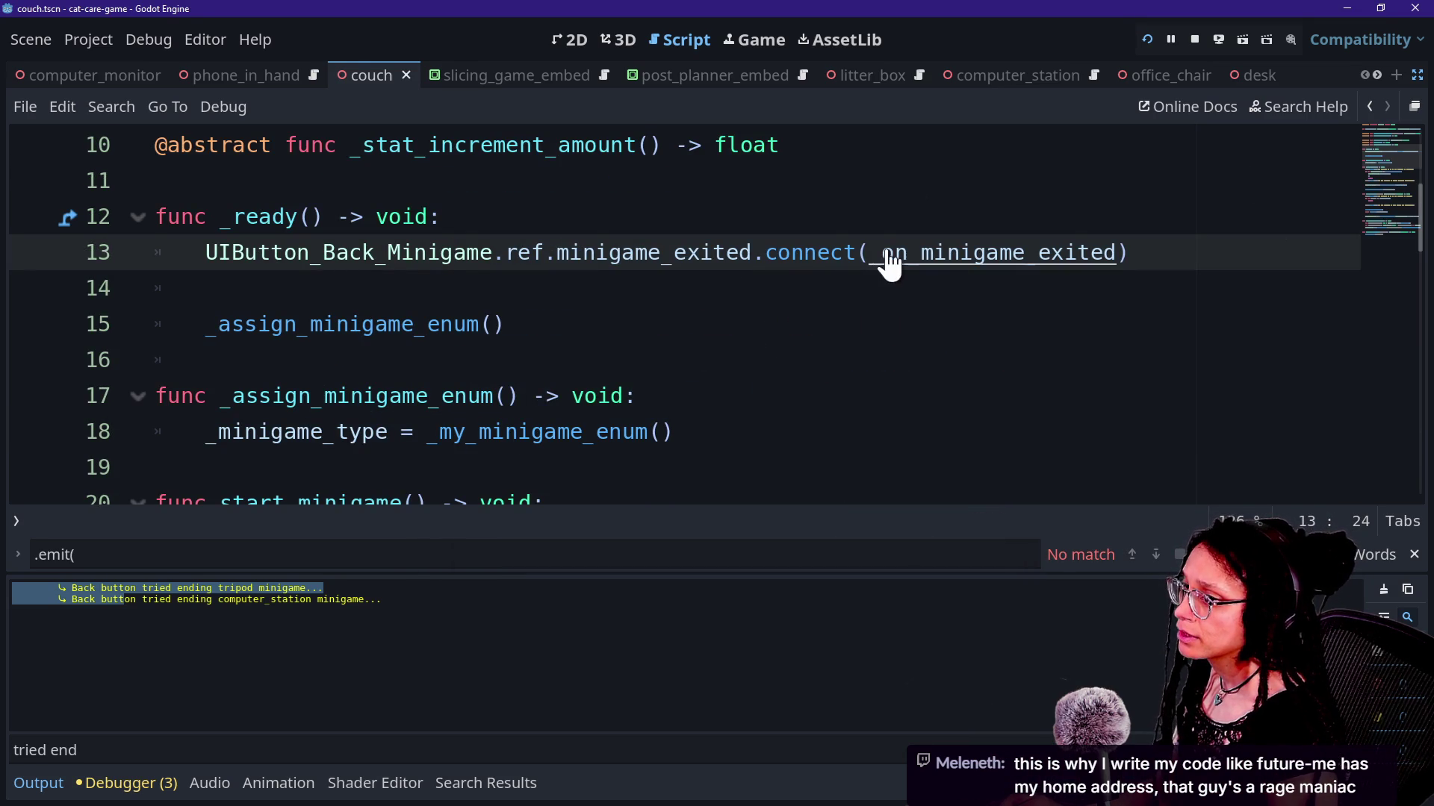
pyautogui.click(1365, 107)
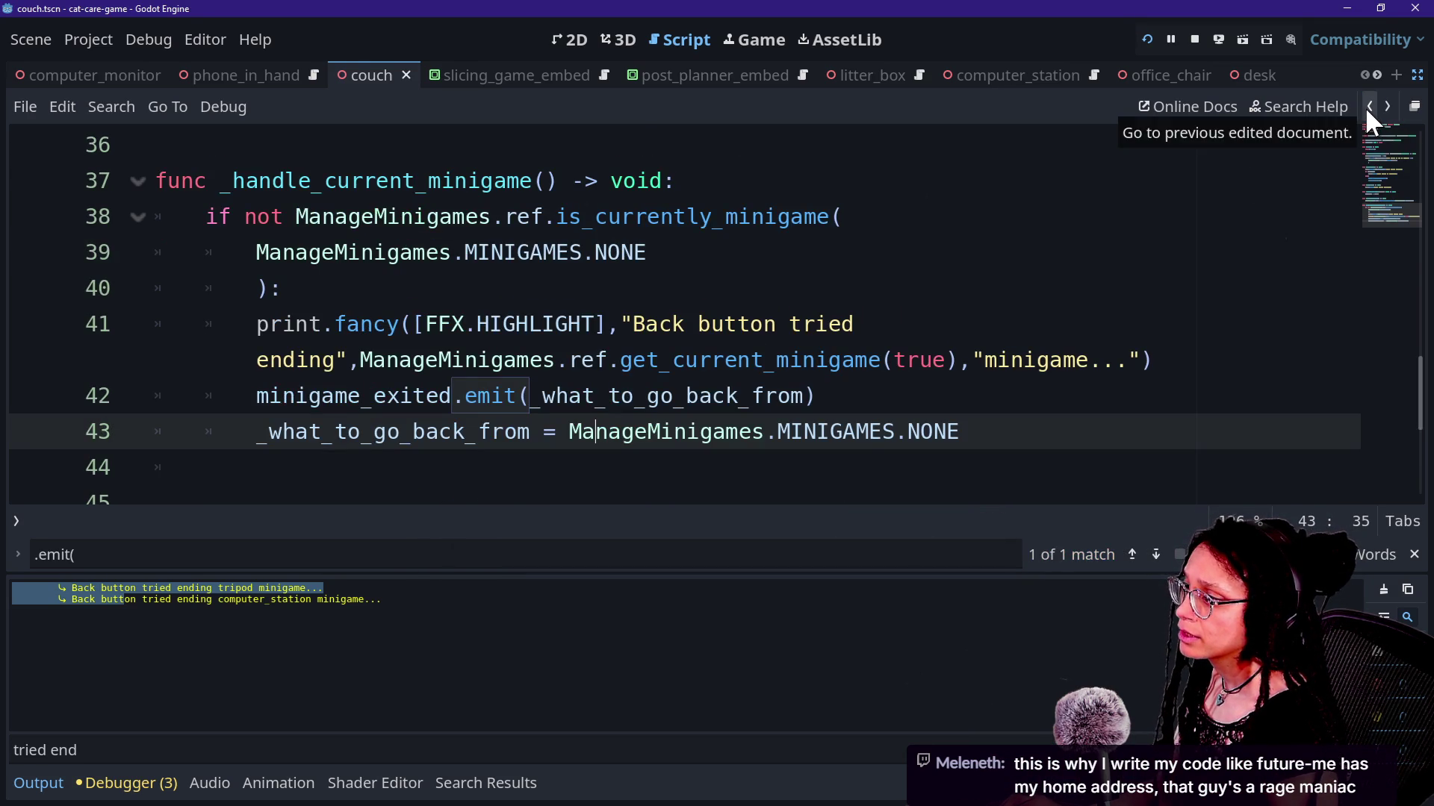
pyautogui.click(1386, 107)
pyautogui.keyDown('ctrl'); pyautogui.click(967, 266); pyautogui.keyUp('ctrl')
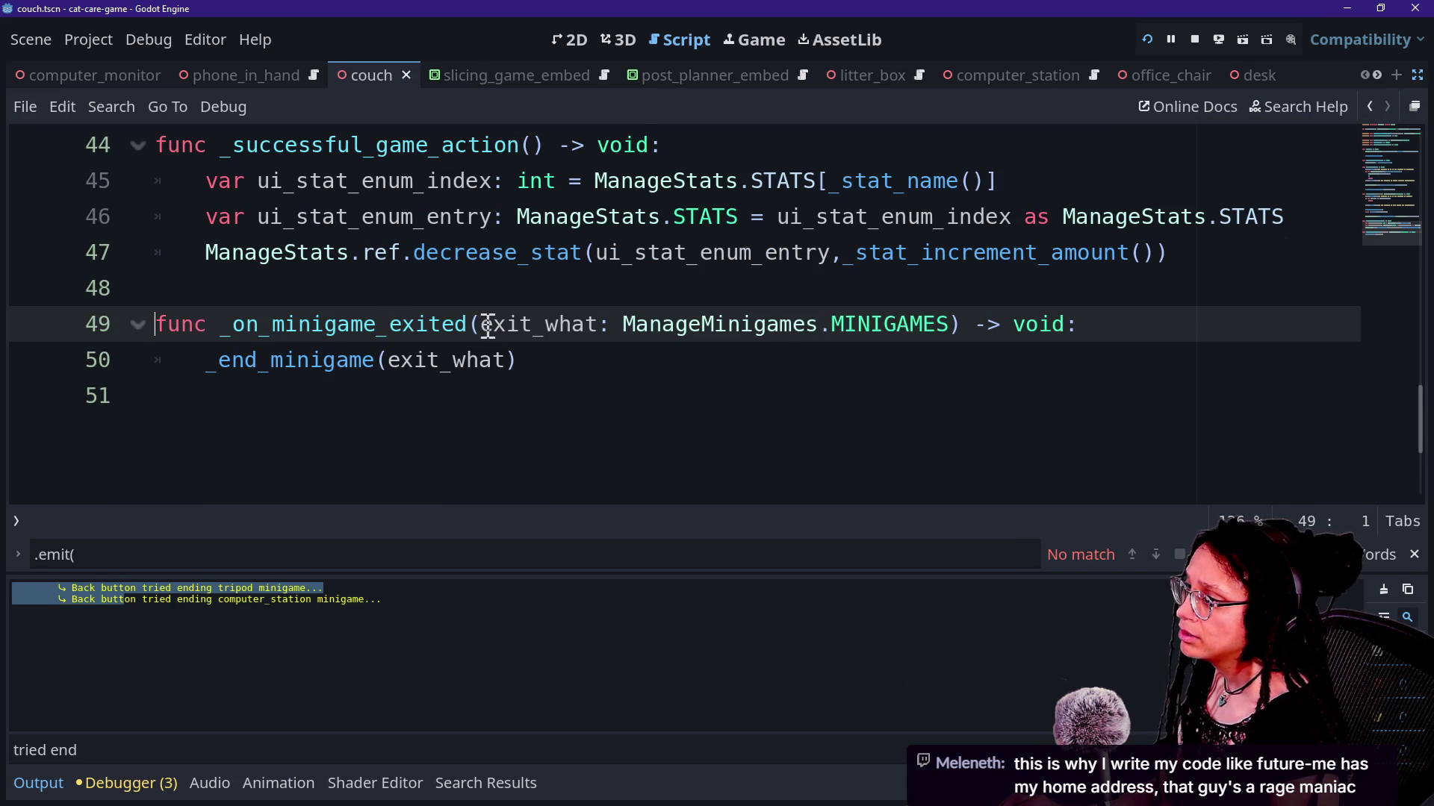
pyautogui.click(484, 361)
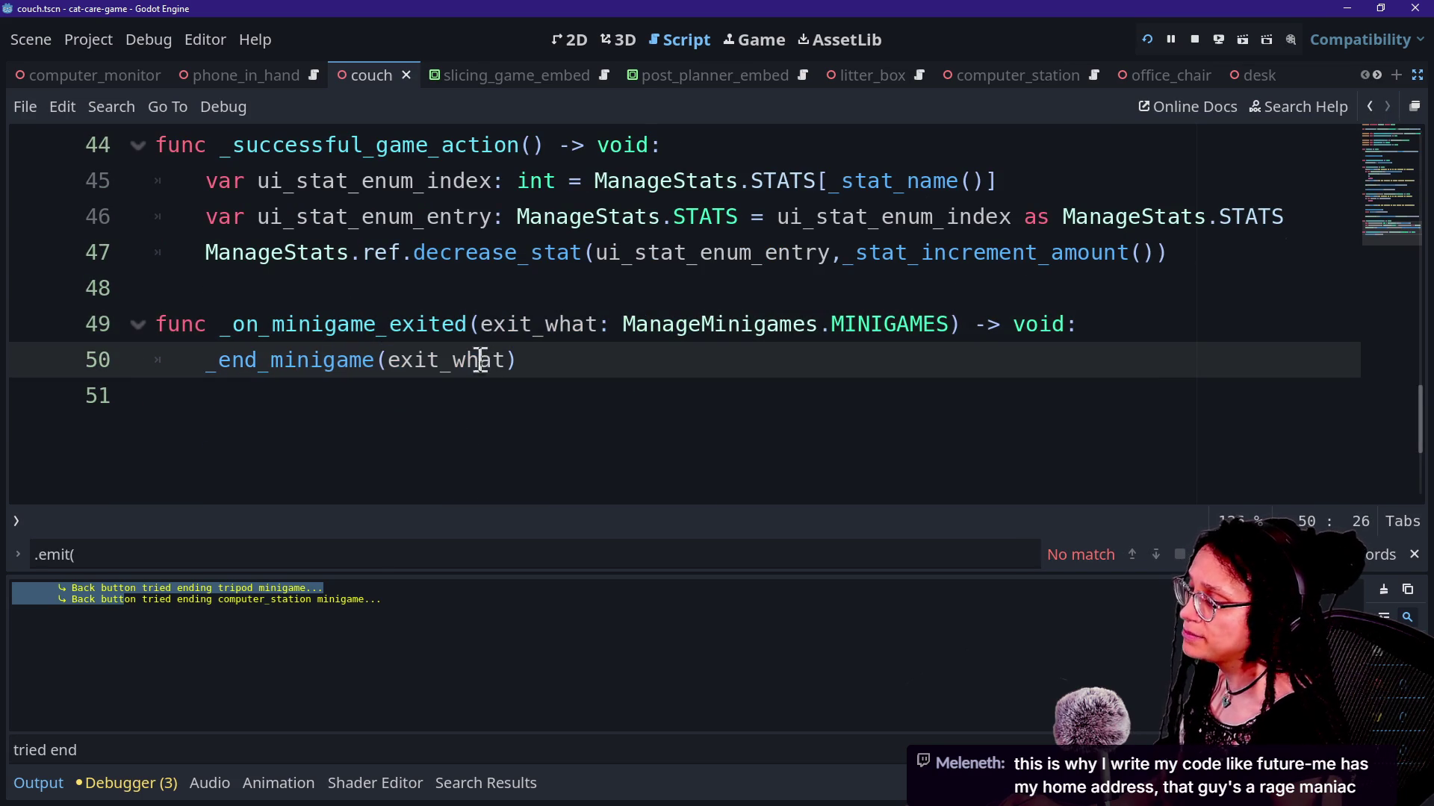
pyautogui.keyDown('ctrl'); pyautogui.click(336, 366); pyautogui.keyUp('ctrl')
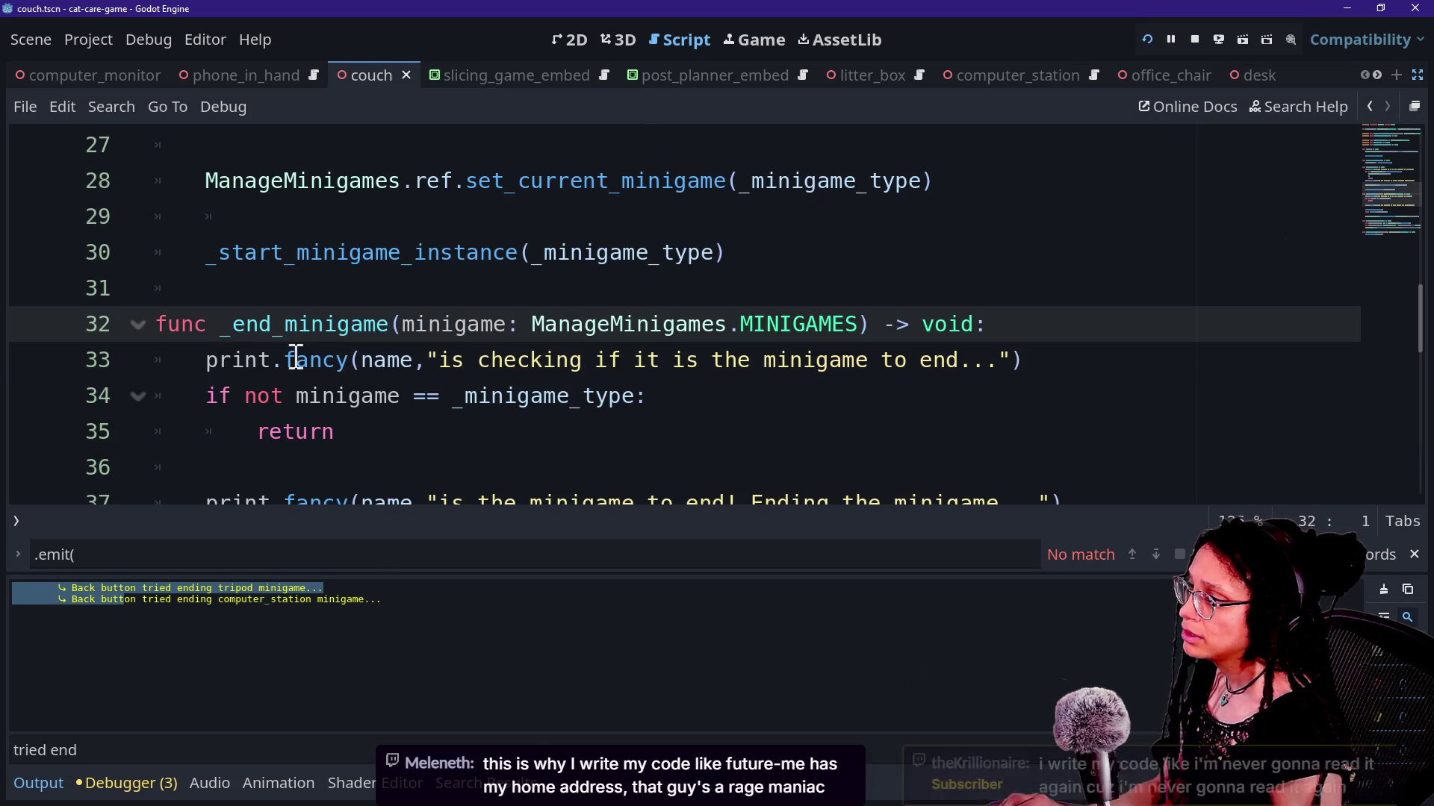
pyautogui.click(362, 361)
pyautogui.click(719, 360)
pyautogui.doubleClick(368, 364)
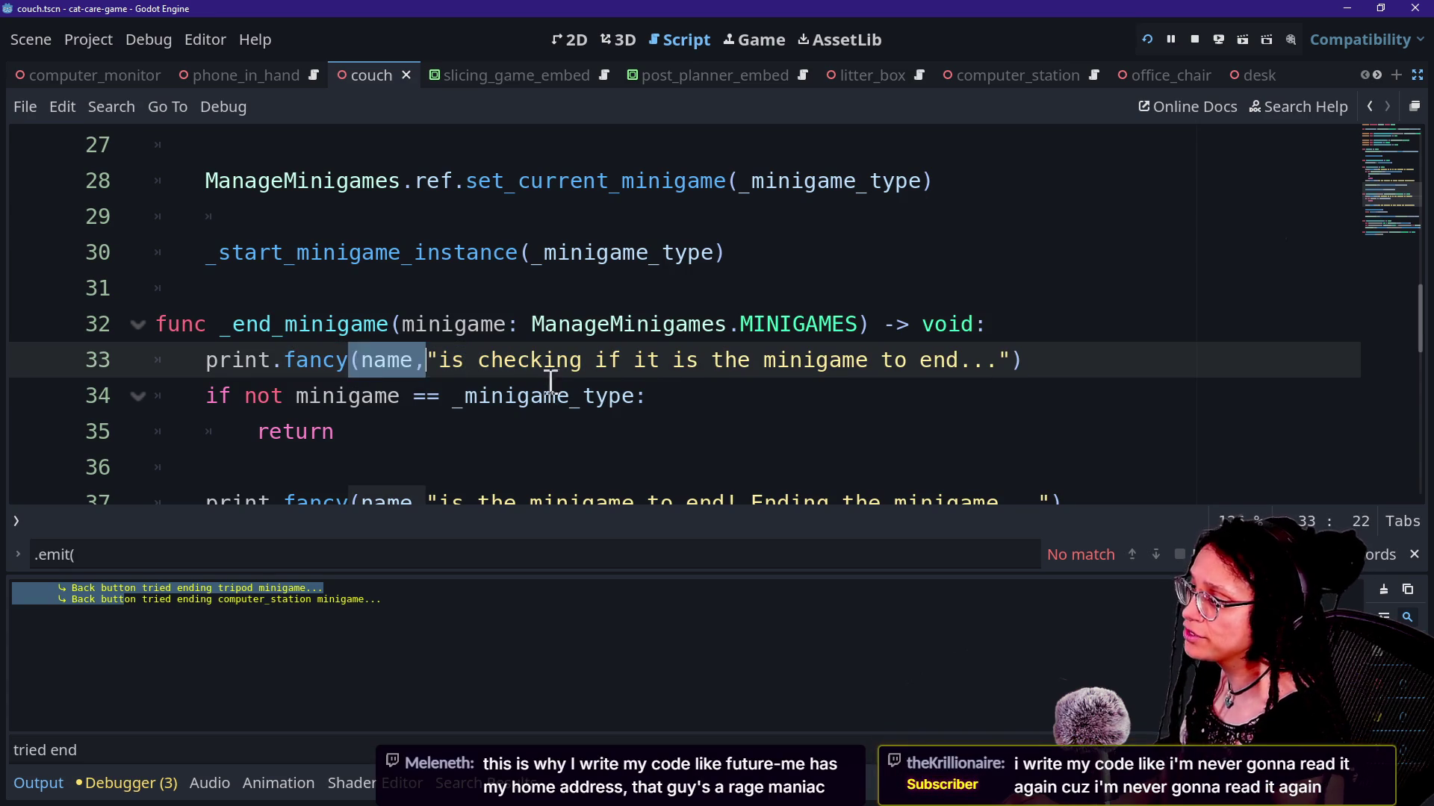
pyautogui.click(561, 382)
pyautogui.scroll(-8, 561, 382)
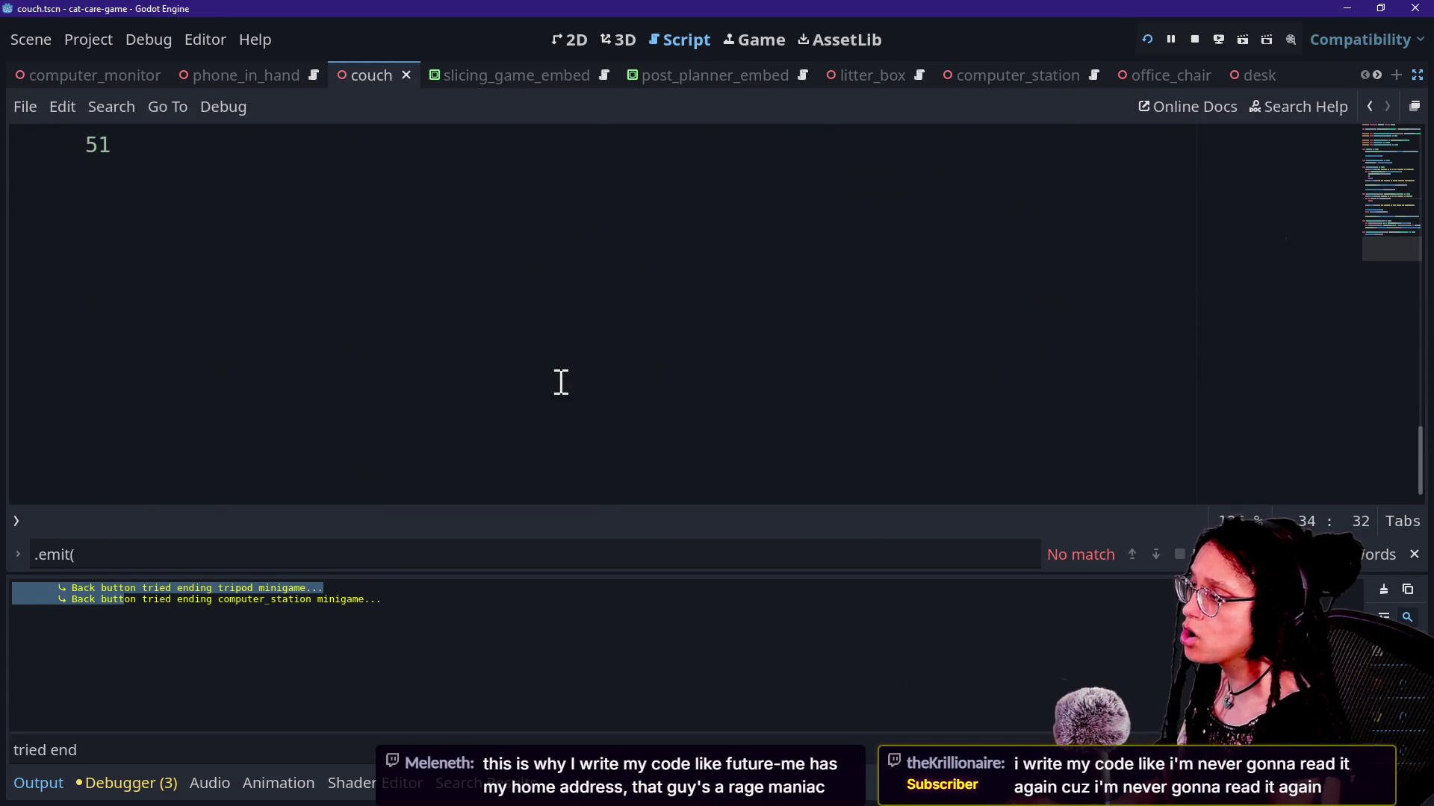
pyautogui.hotkey('ctrl', 'alt', 'o')
pyautogui.press('Escape')
pyautogui.press('F3')
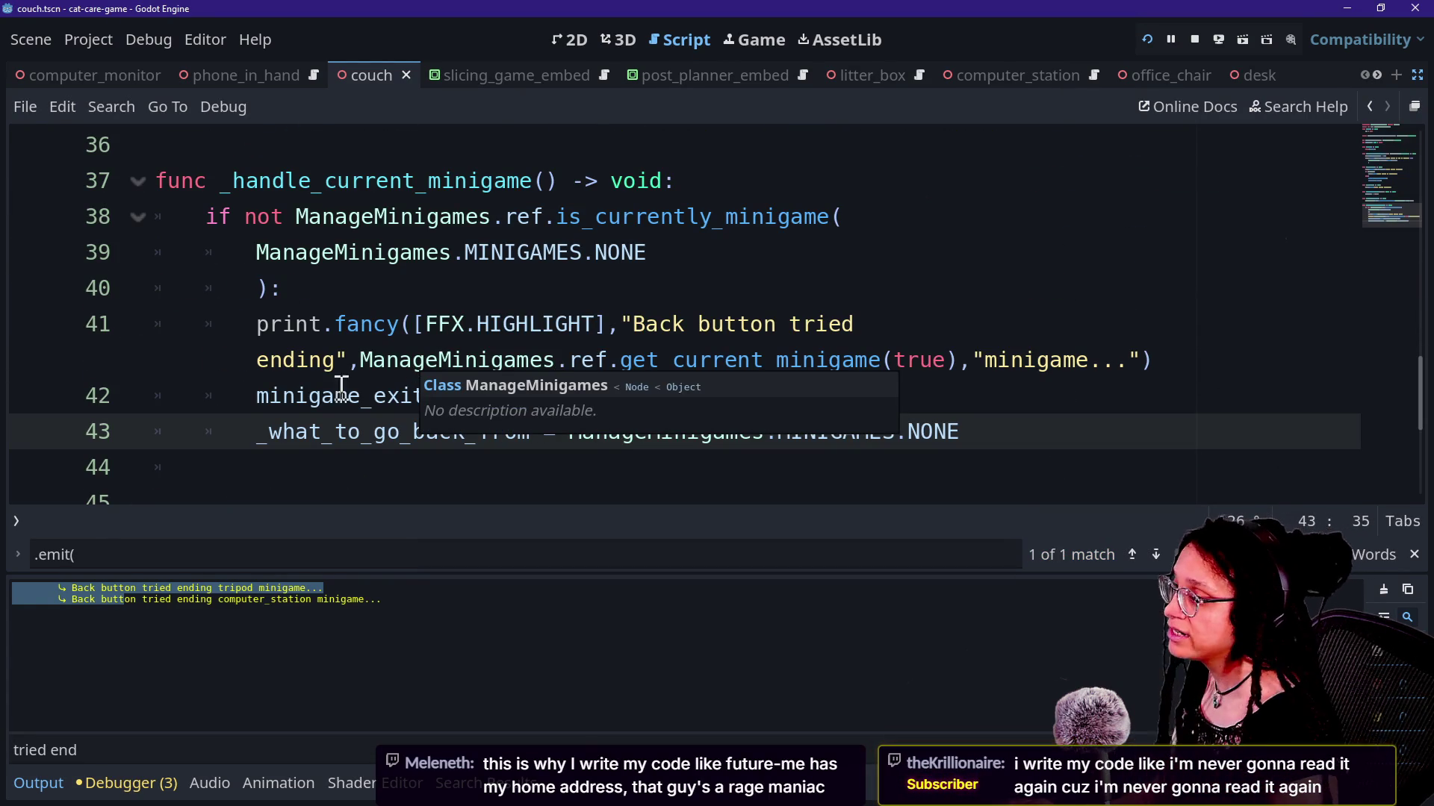
pyautogui.scroll(10, 239, 352)
pyautogui.hotkey('ctrl', 'f')
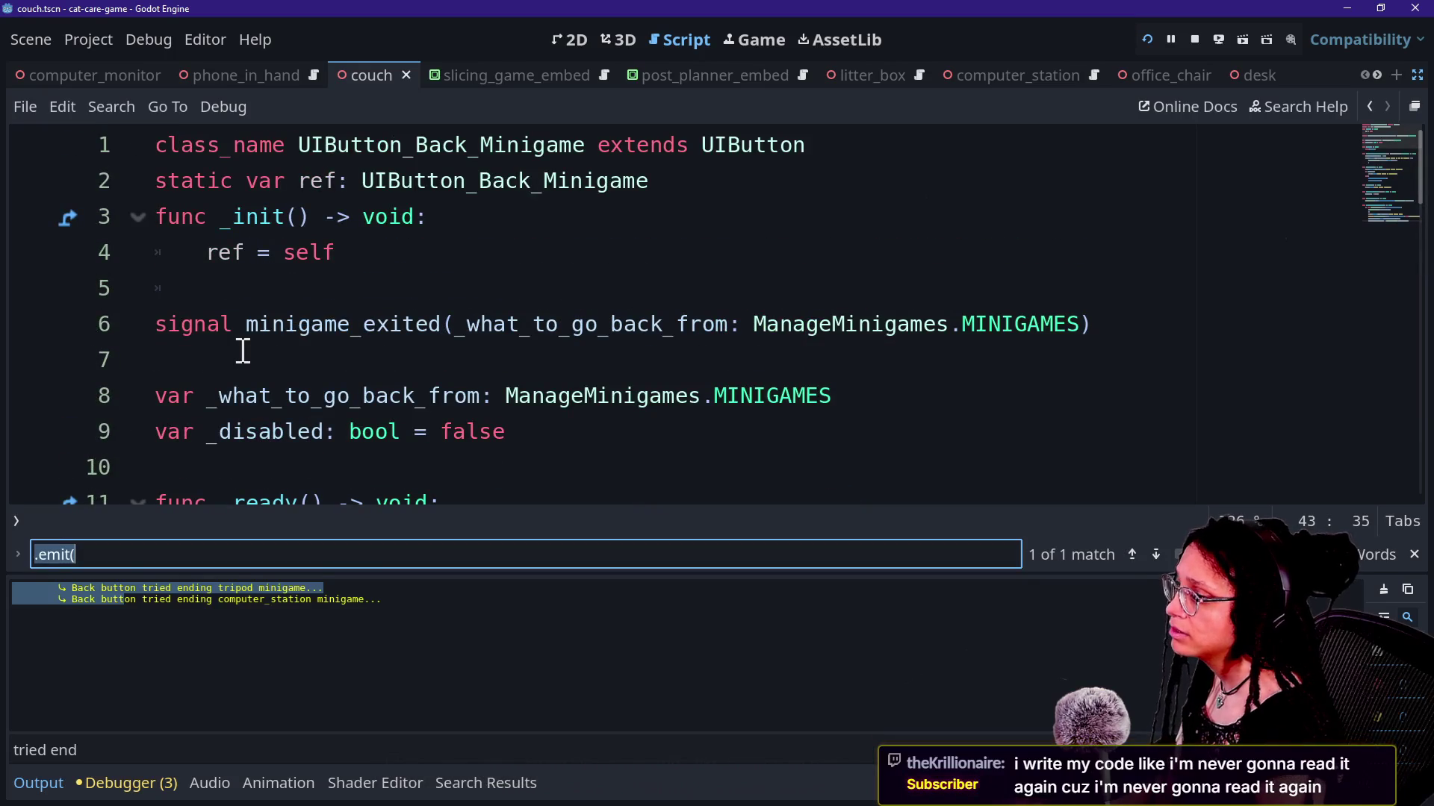
# Search the script for _what_to_go_Back_from to reach its setter function.
pyautogui.write('_what_to_g')
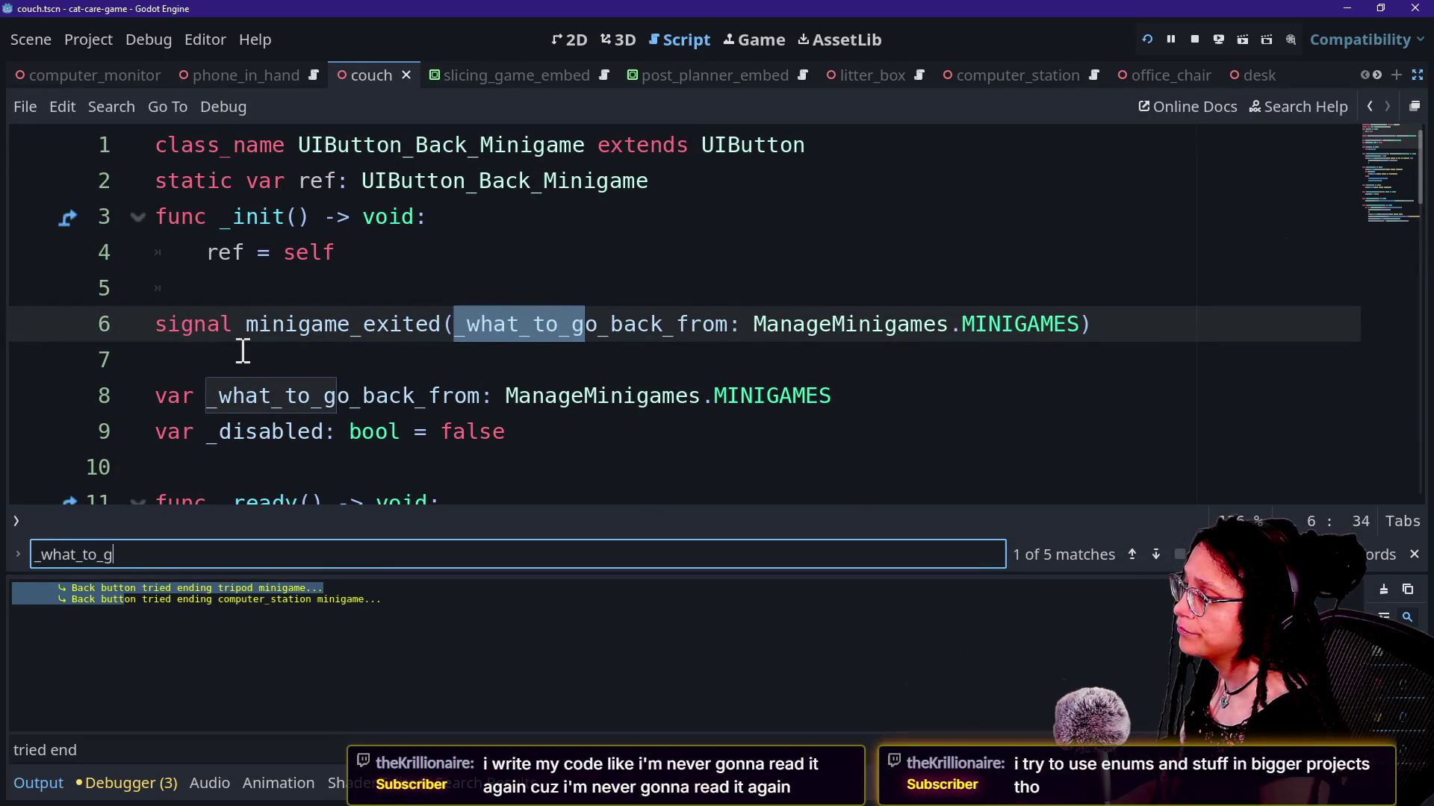
pyautogui.write('o_Back')
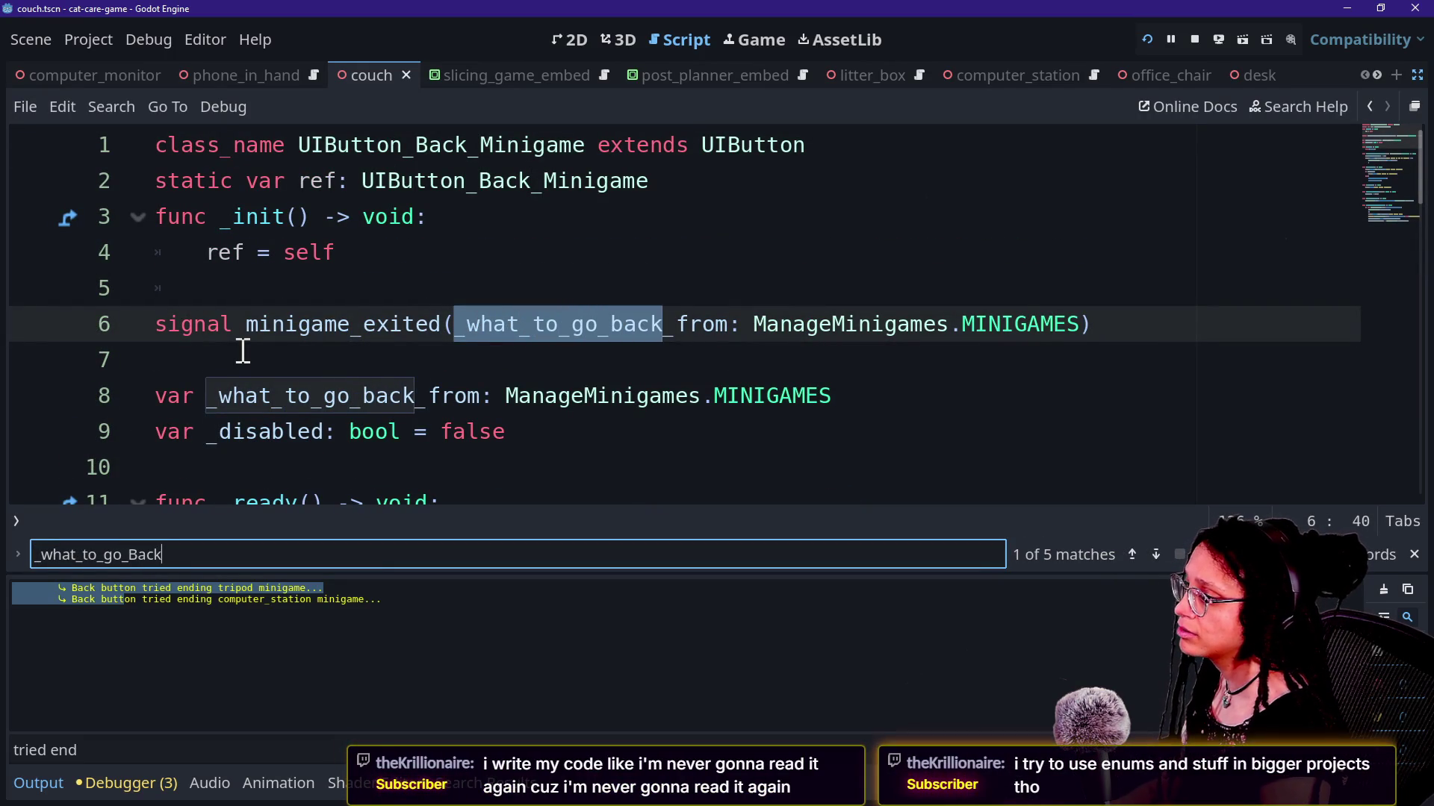
pyautogui.write('_from')
pyautogui.press('Return')
pyautogui.press('Return')
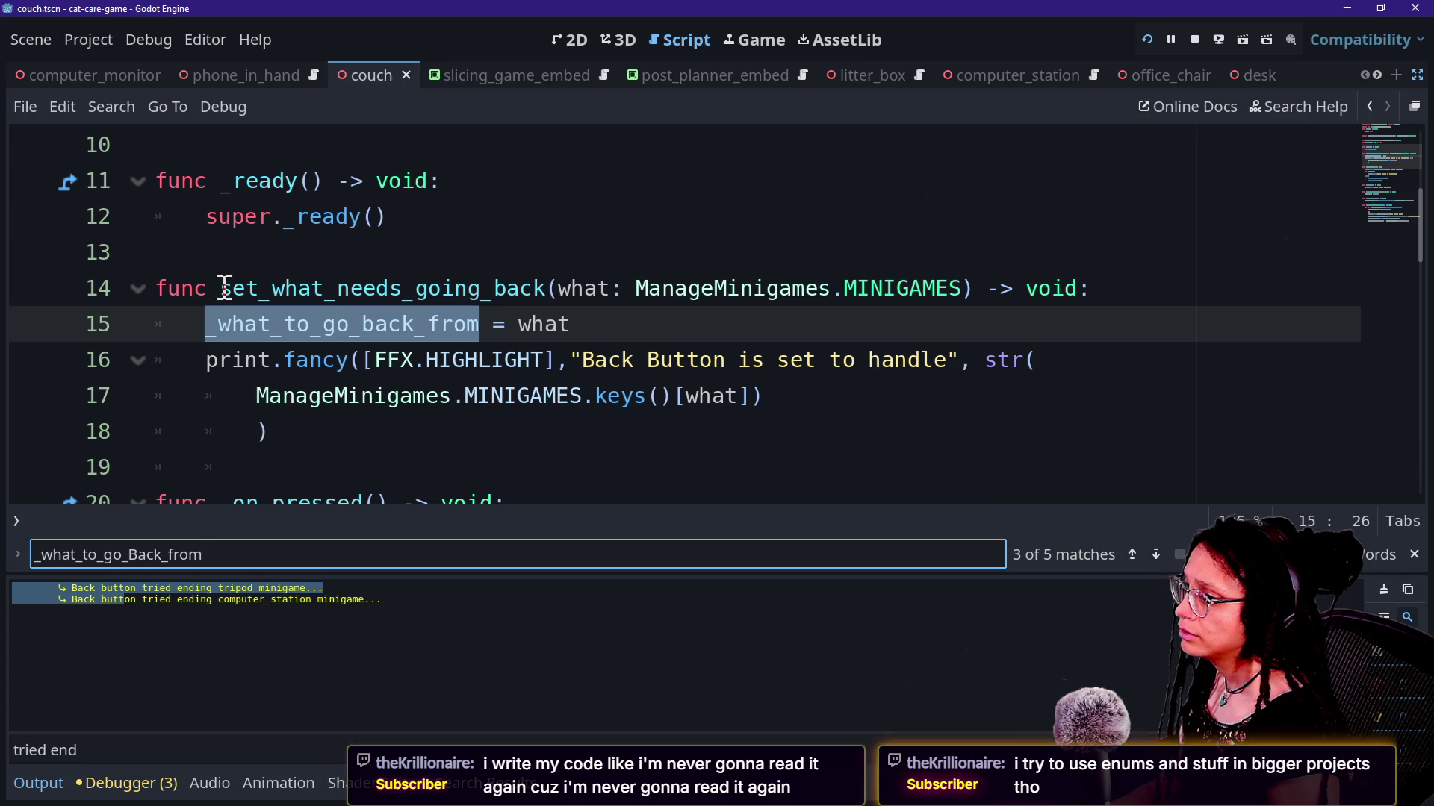
pyautogui.click(237, 590)
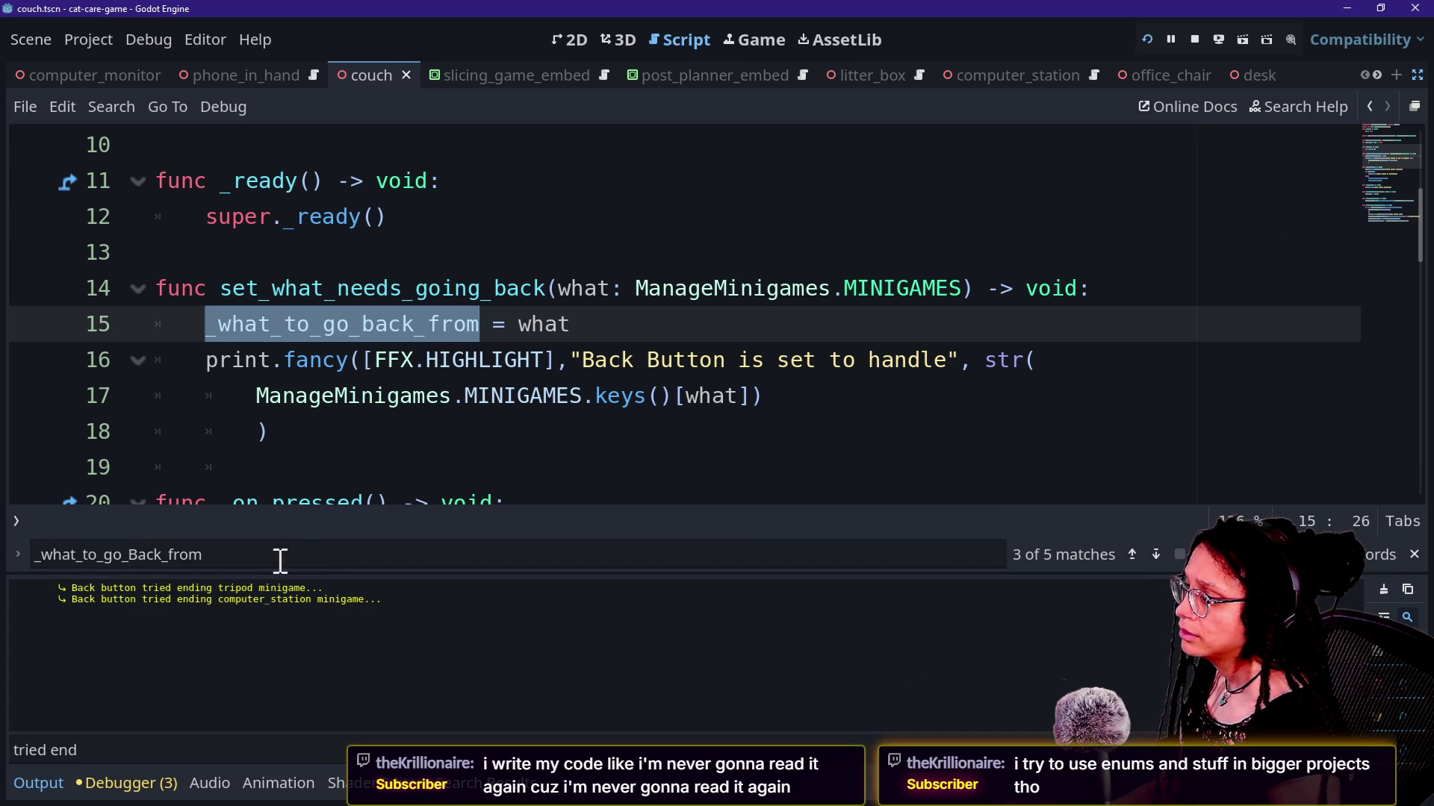
# Filter the Output log to 'back button is set to' messages, then show the Game view.
pyautogui.click(133, 748)
pyautogui.write('back butt')
pyautogui.click(68, 679)
pyautogui.click(236, 750)
pyautogui.write('on is set to')
pyautogui.click(142, 627)
pyautogui.click(317, 627)
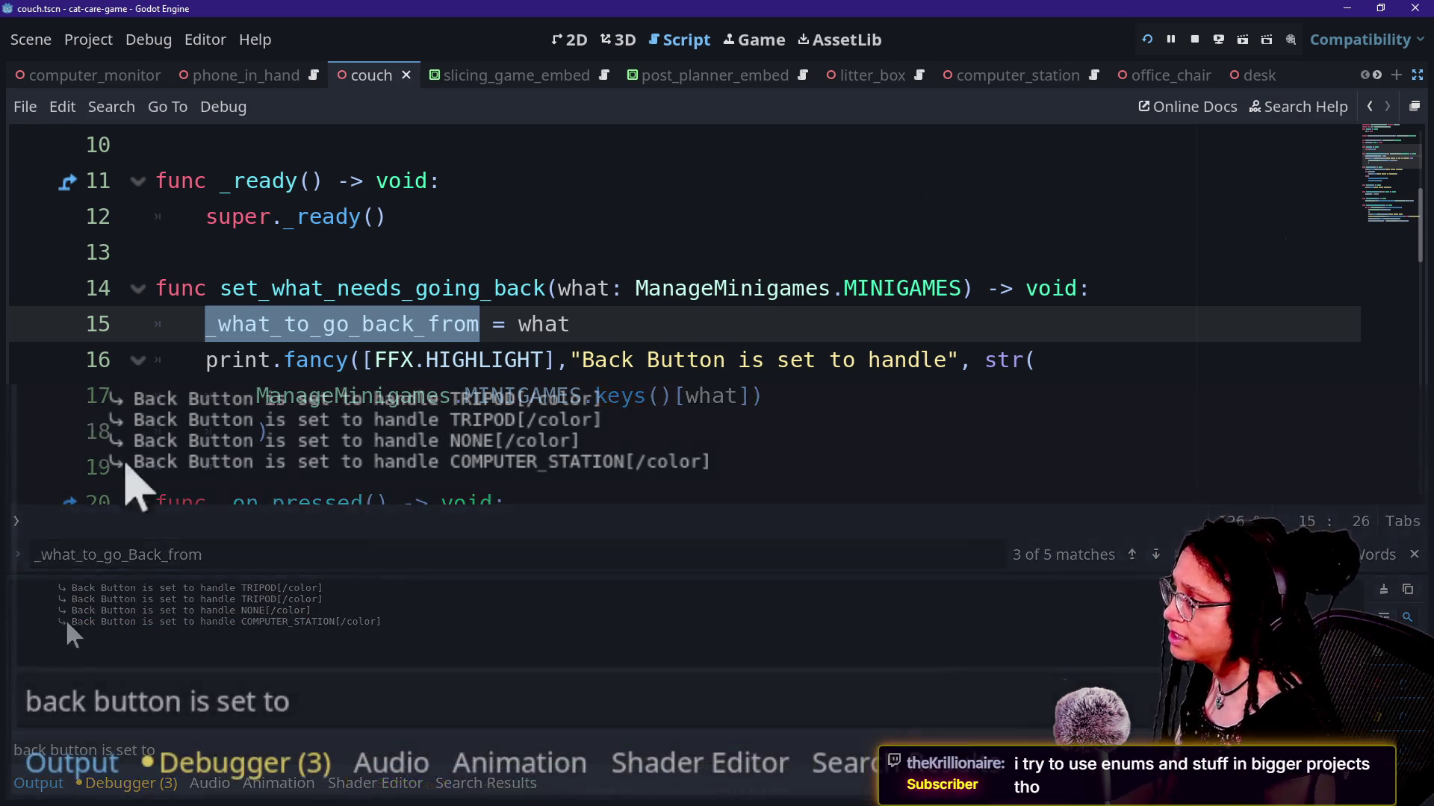
pyautogui.moveTo(62, 622); pyautogui.dragTo(380, 628)
pyautogui.click(373, 633)
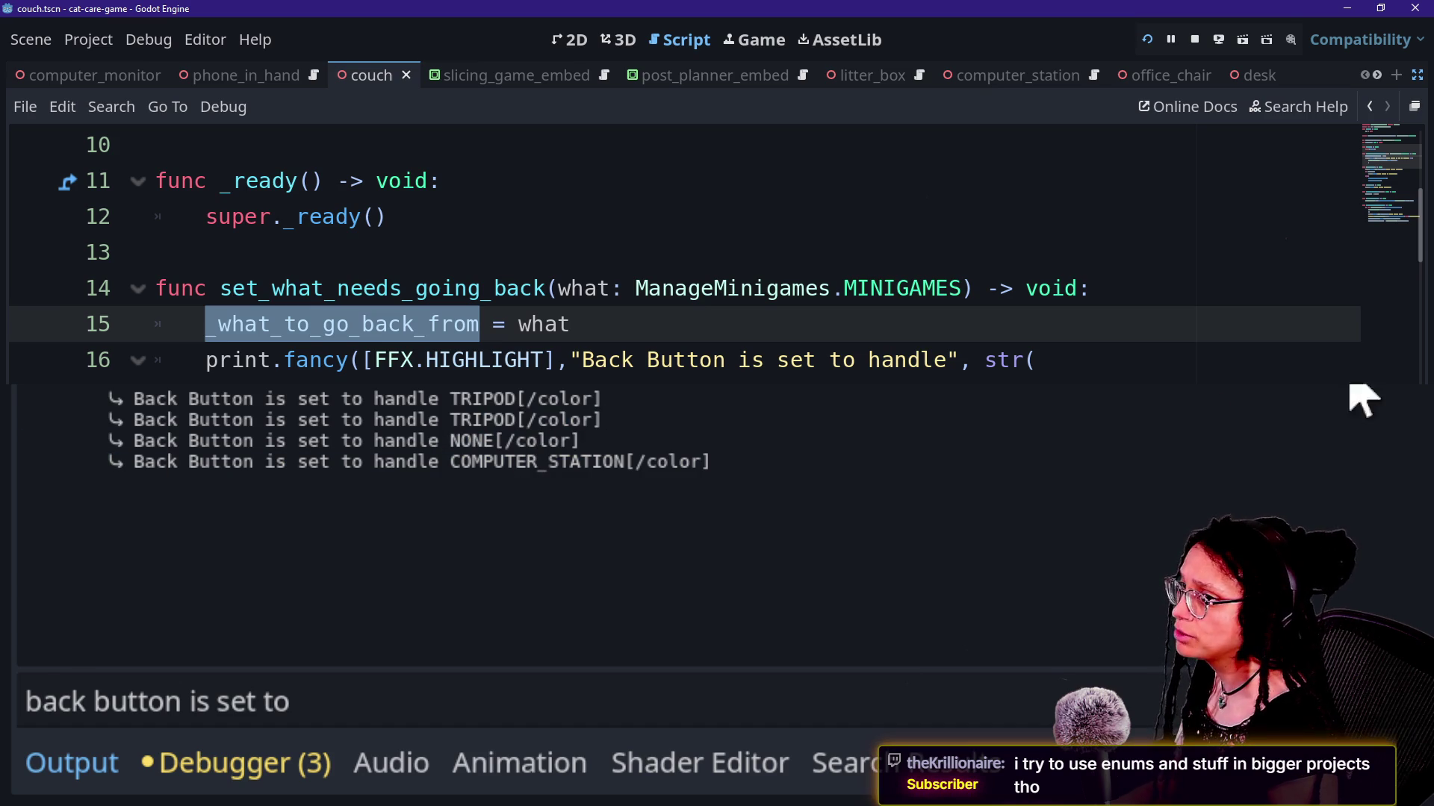
pyautogui.click(756, 44)
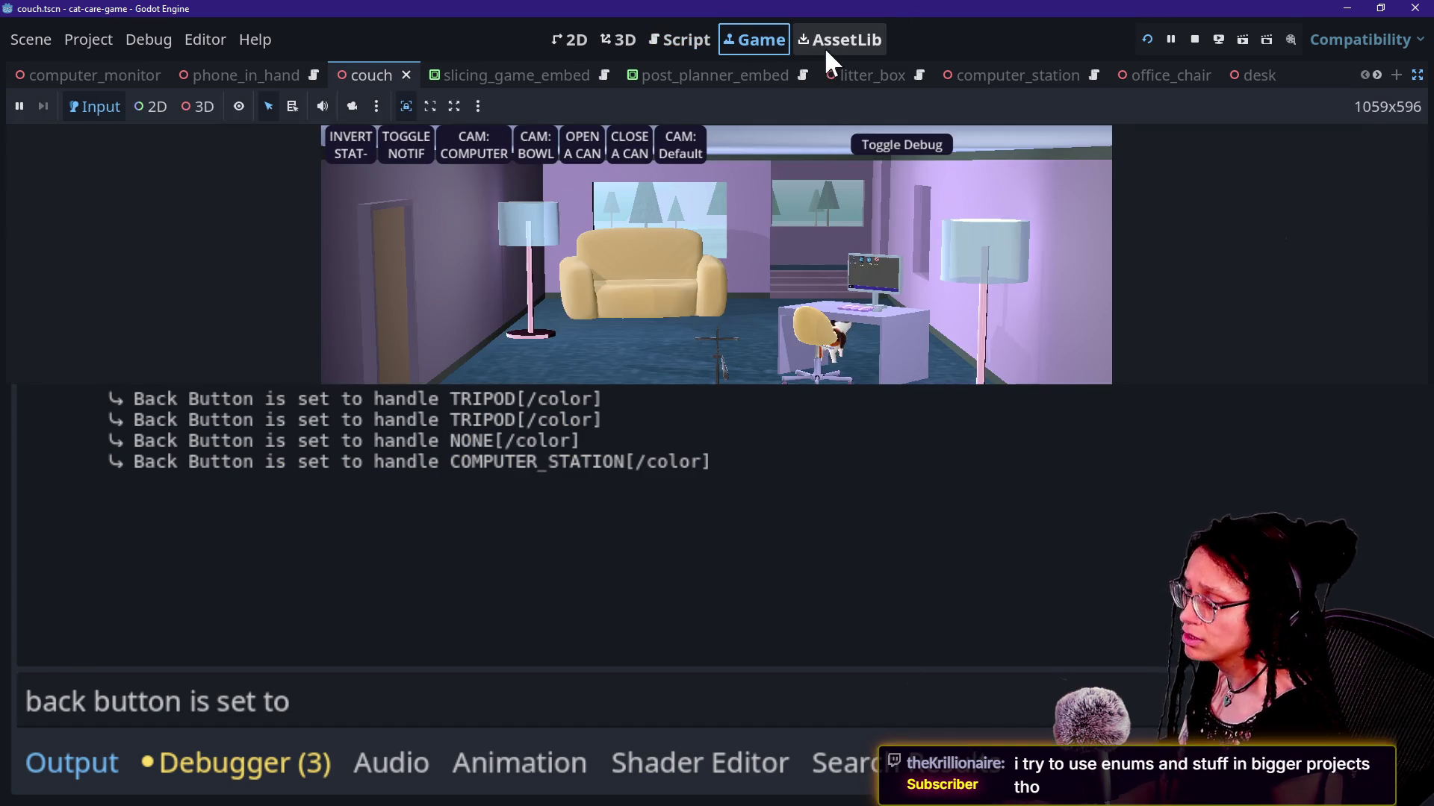
# Restore the docks, view the Remote scene tree, expand main and scroll through its children.
pyautogui.click(1416, 75)
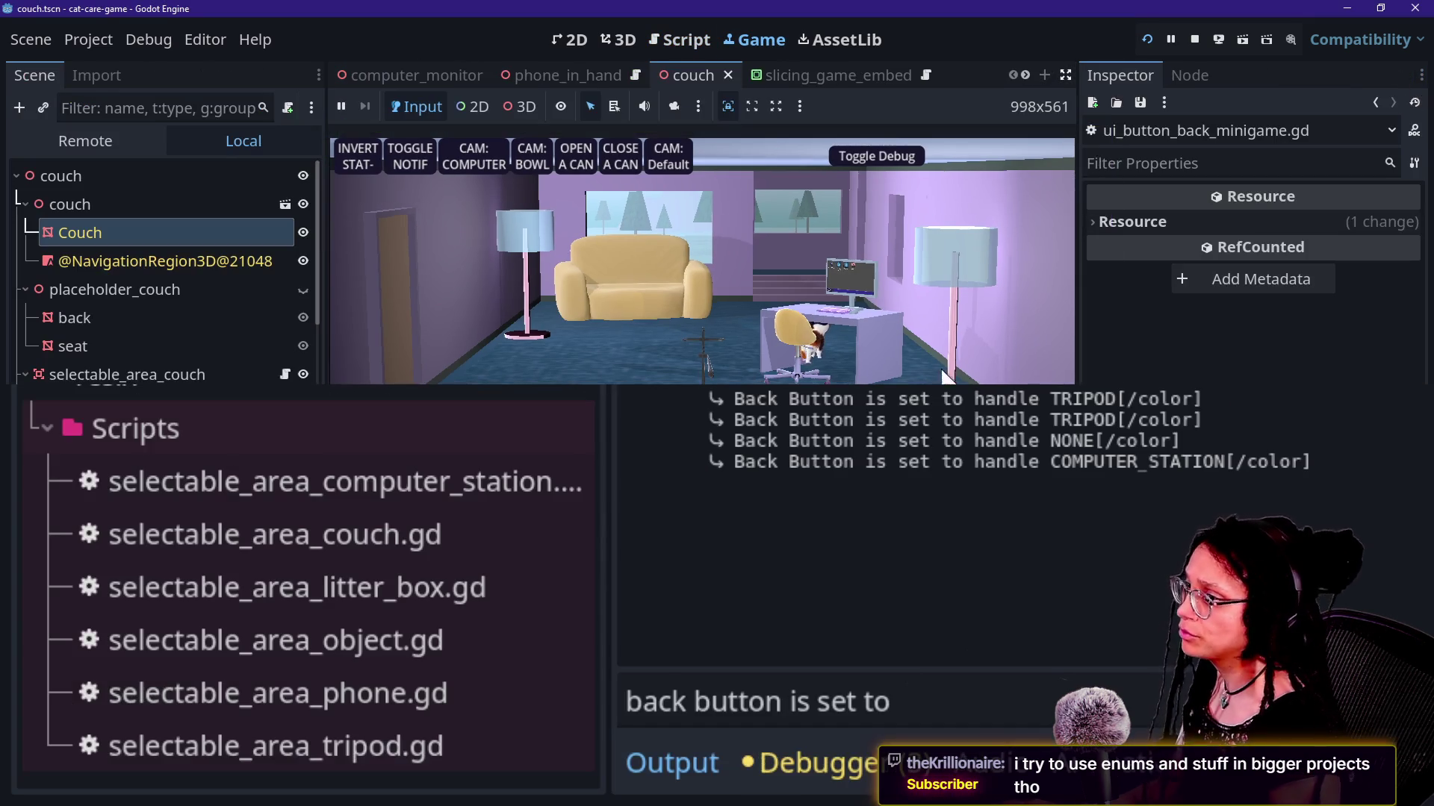
pyautogui.click(95, 139)
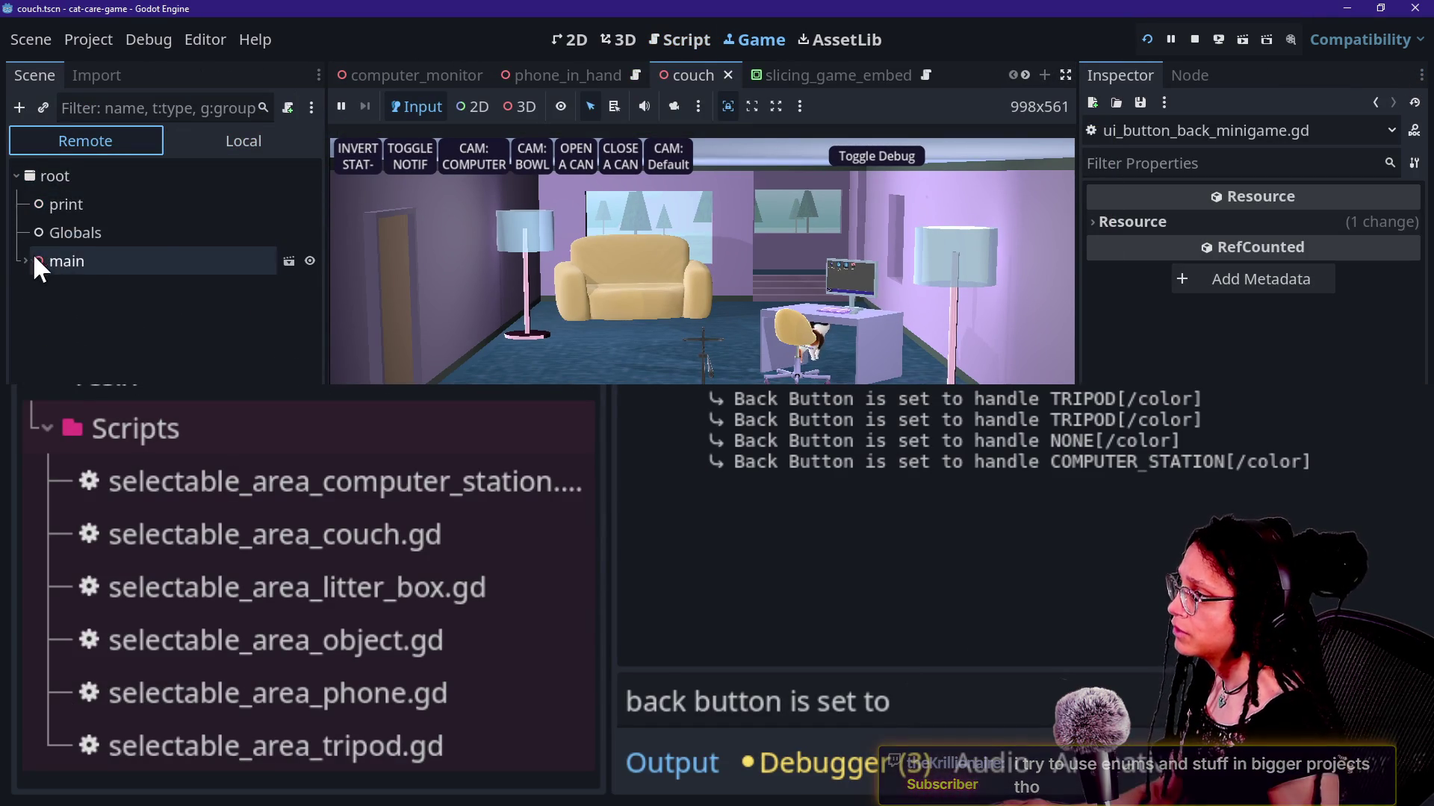
pyautogui.click(25, 261)
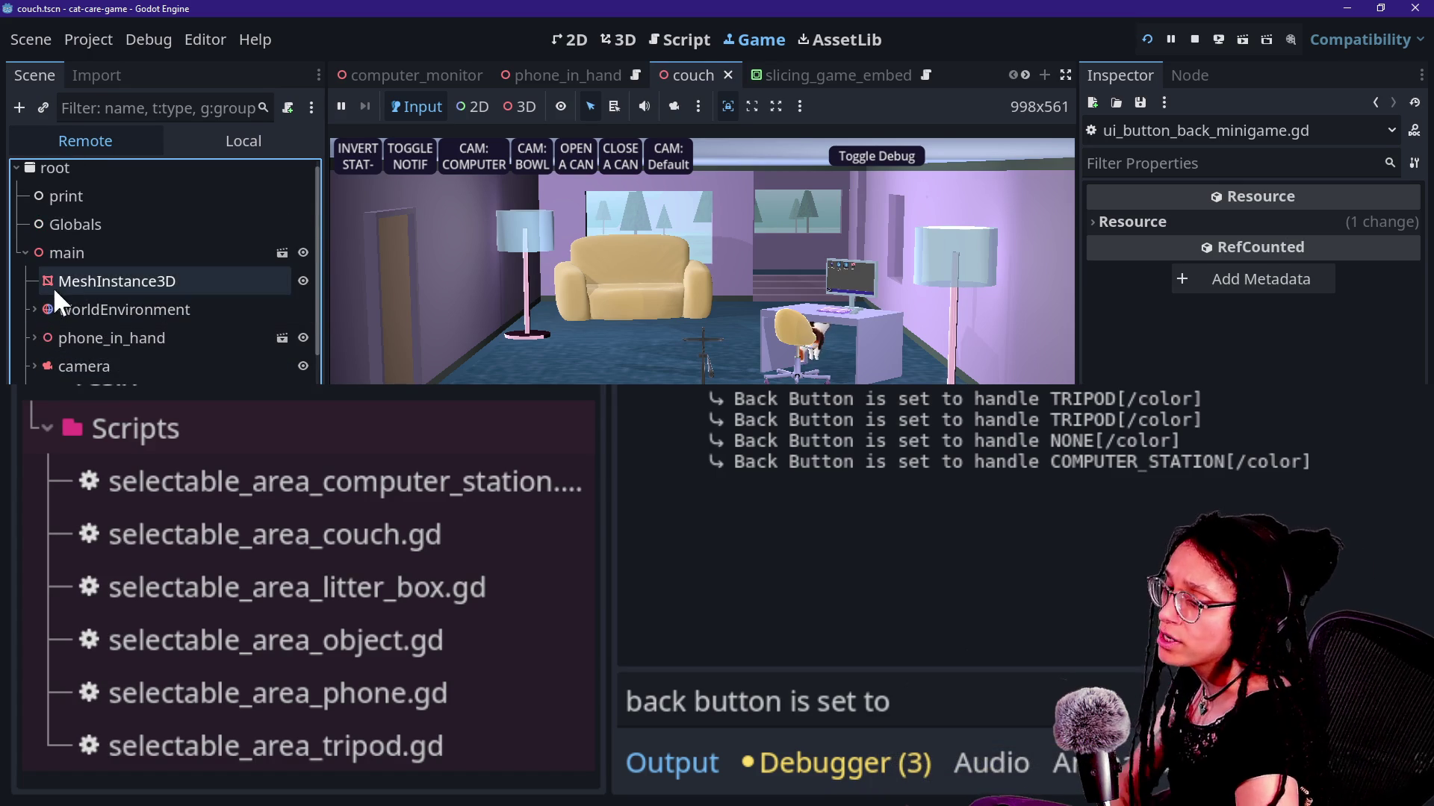
pyautogui.scroll(-3, 192, 337)
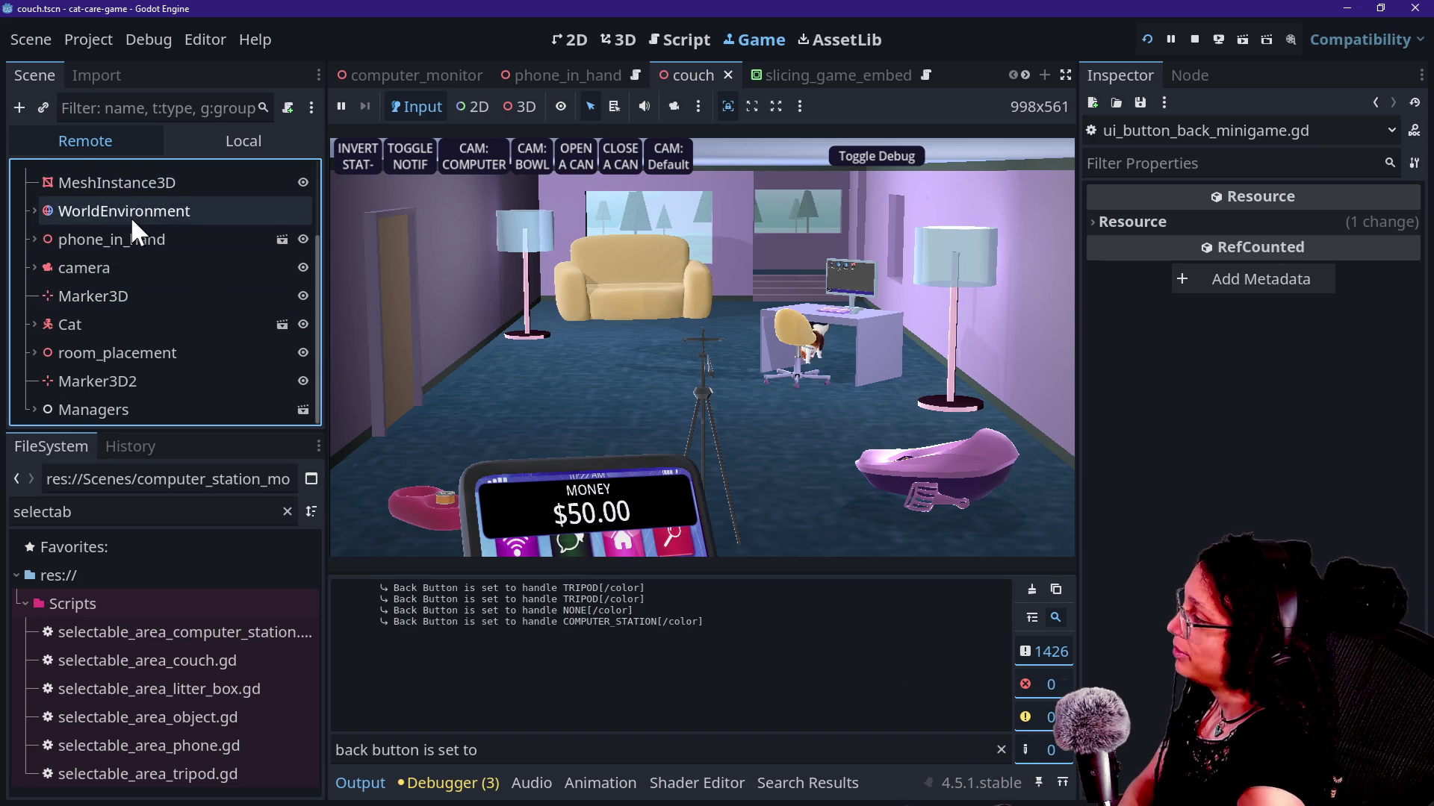
pyautogui.scroll(3, 131, 217)
pyautogui.scroll(-3, 132, 216)
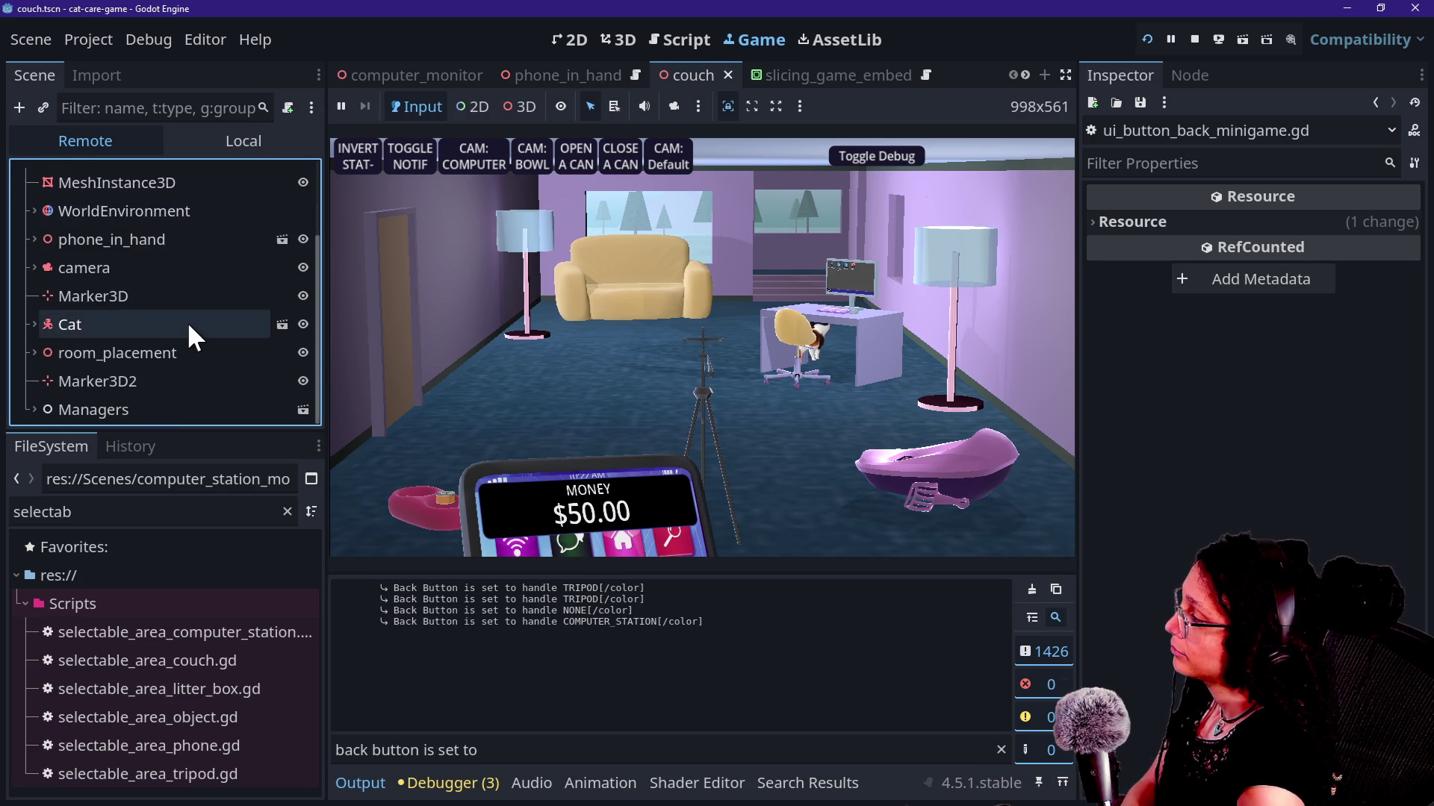
pyautogui.scroll(1, 187, 321)
pyautogui.scroll(1, 187, 336)
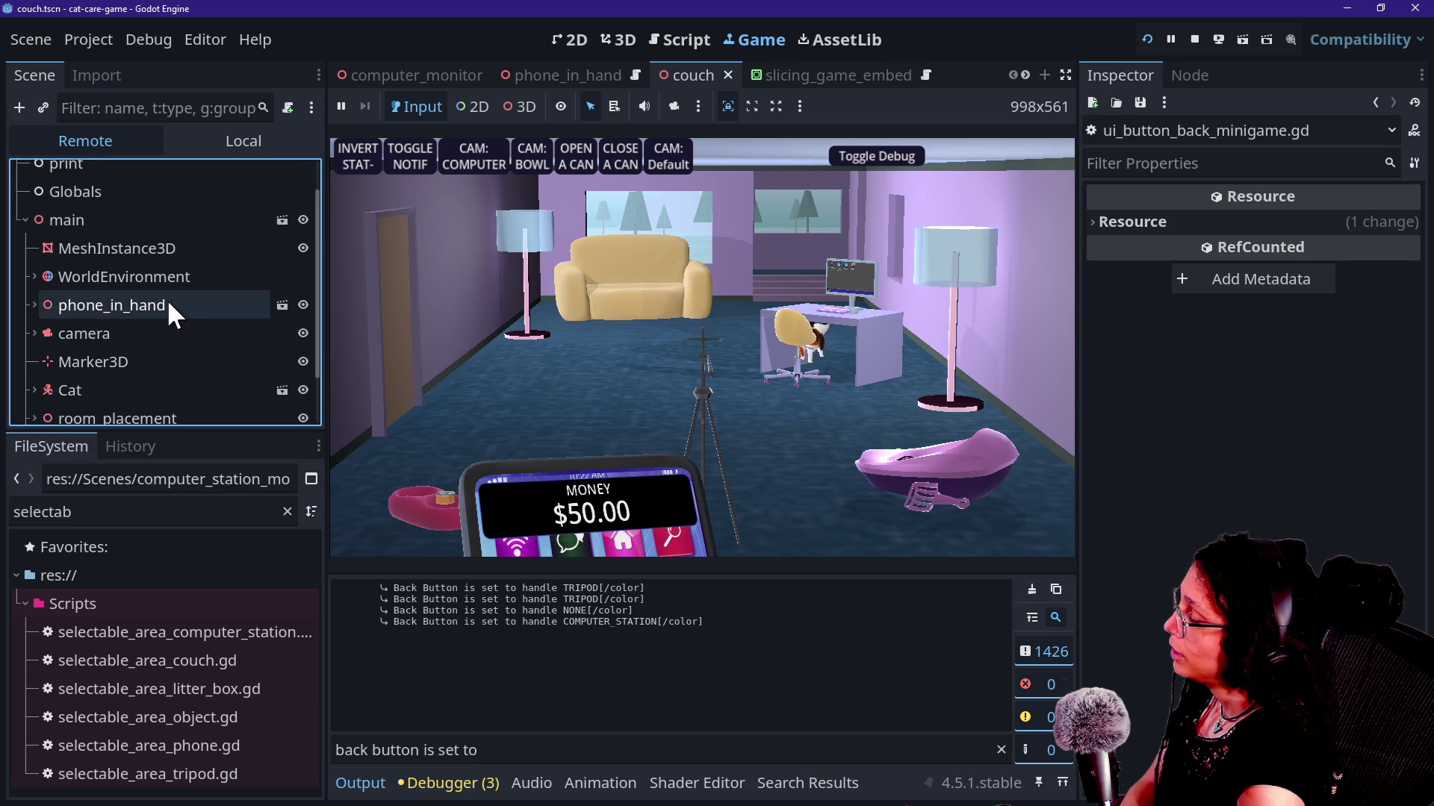
pyautogui.scroll(-2, 168, 314)
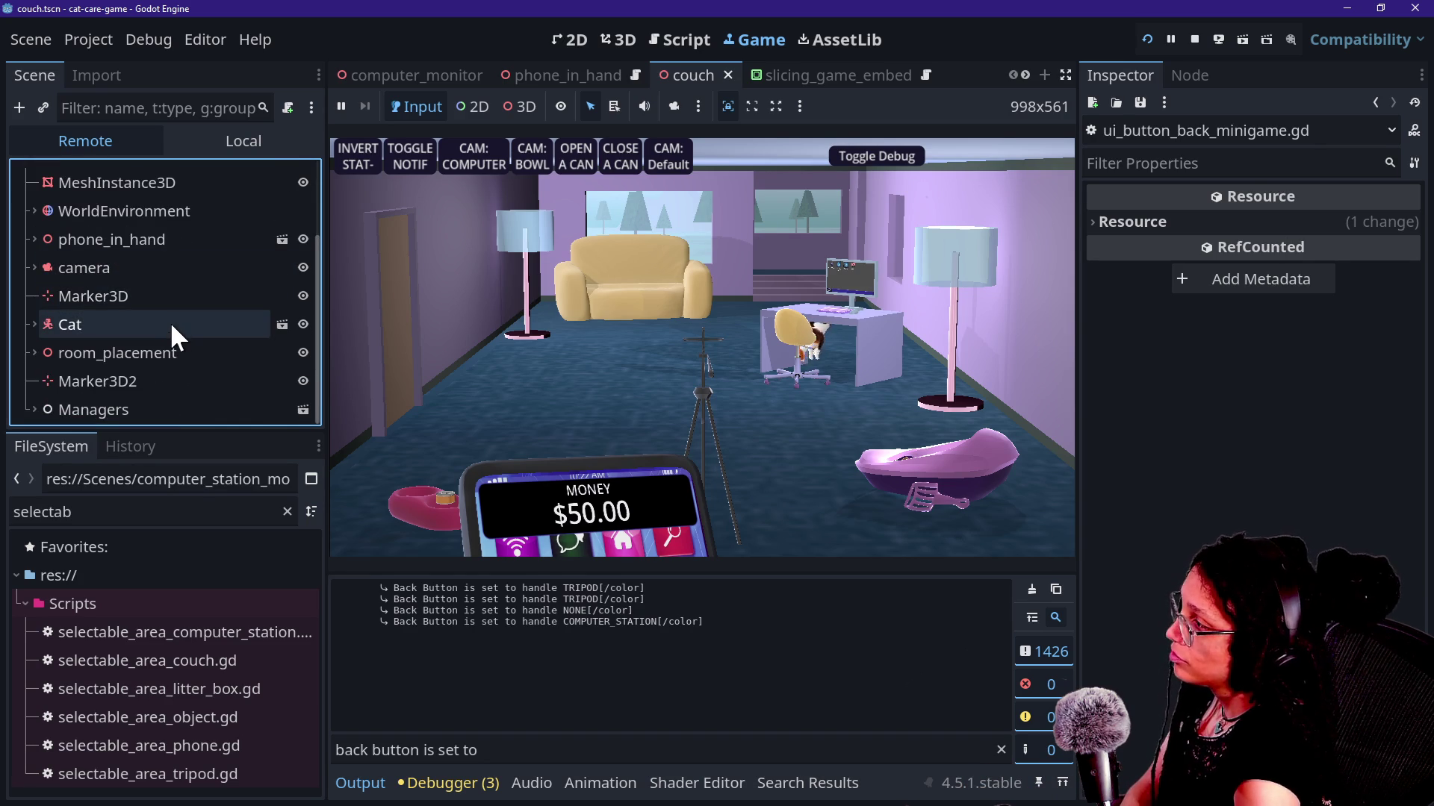
pyautogui.scroll(3, 155, 363)
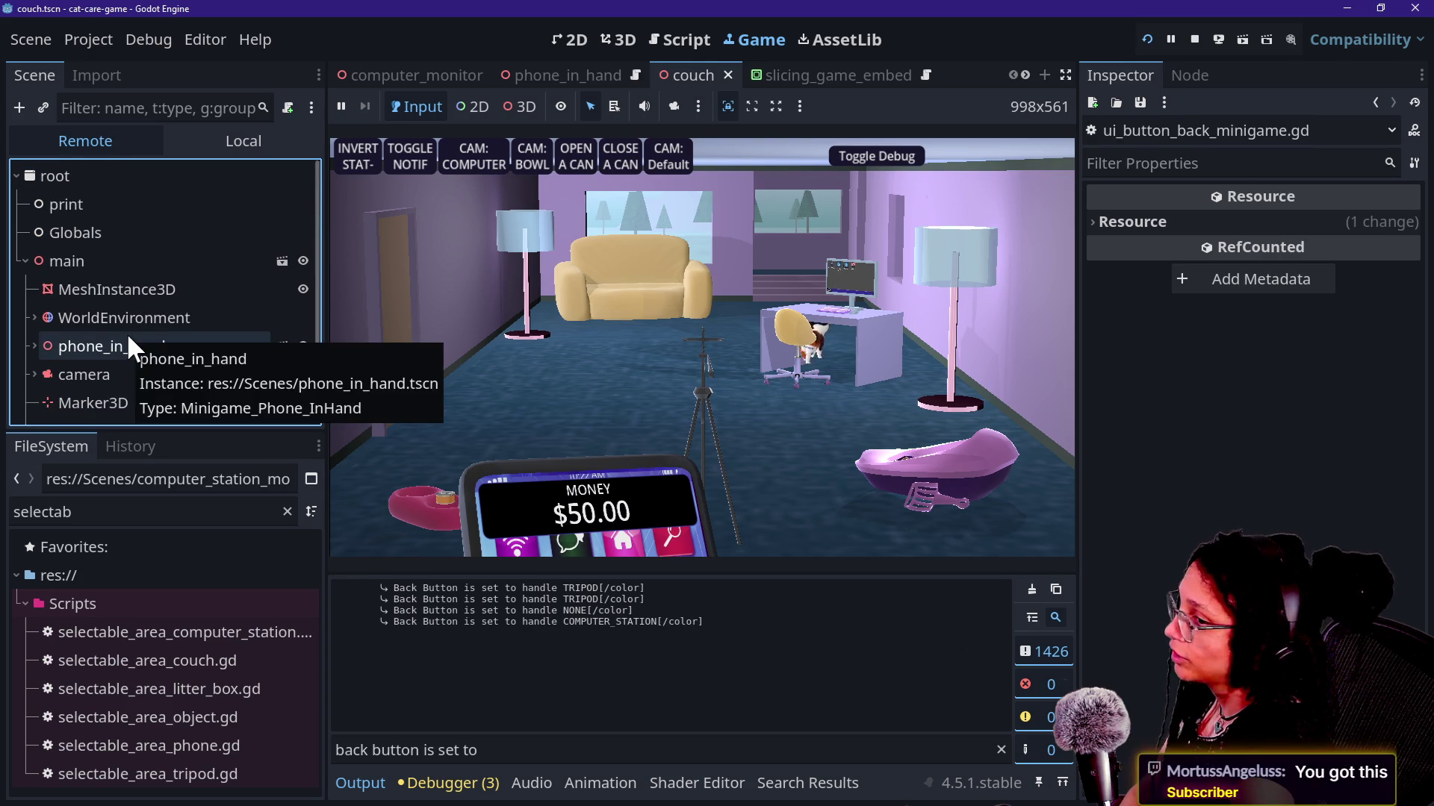
pyautogui.scroll(-1, 129, 337)
pyautogui.scroll(-2, 128, 340)
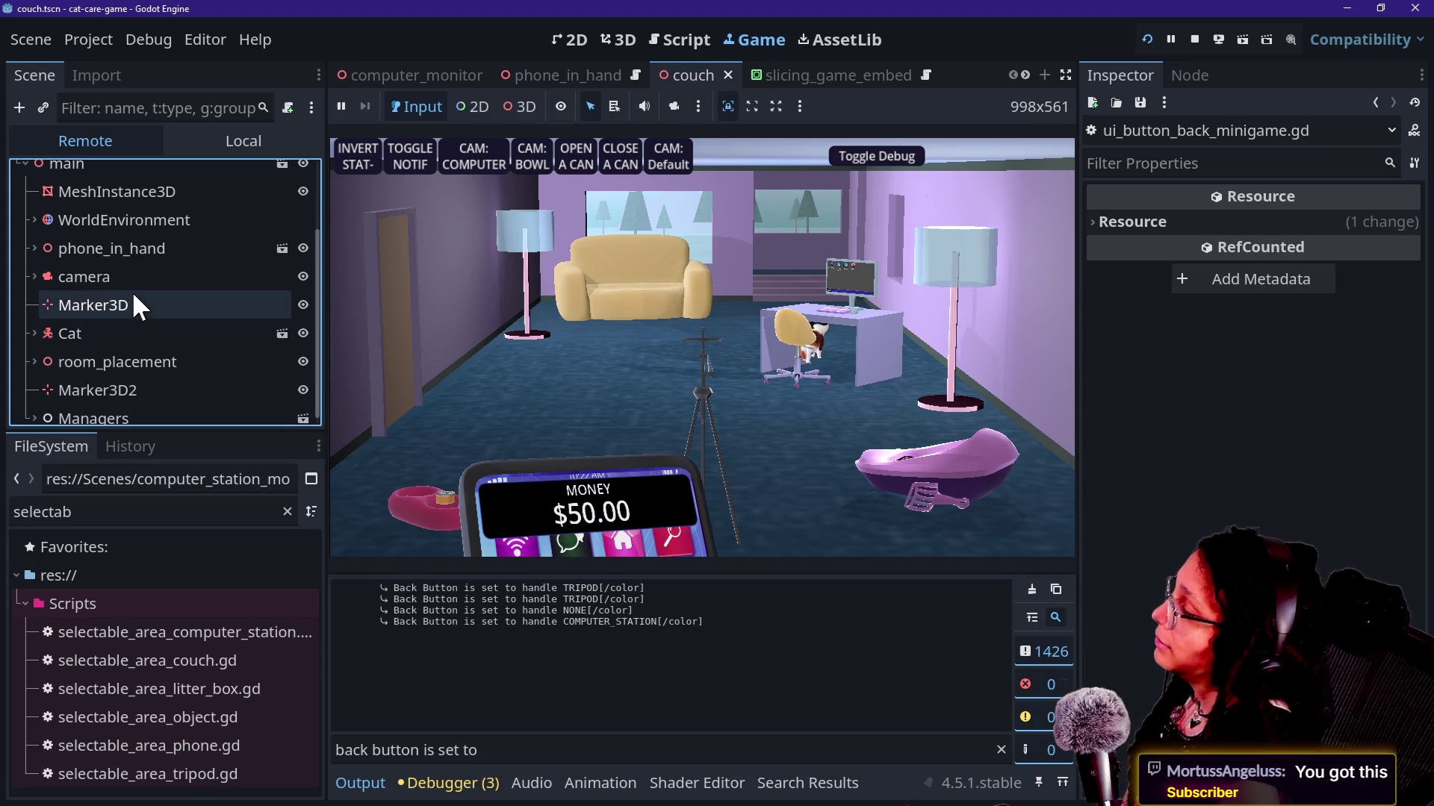
pyautogui.scroll(-1, 79, 366)
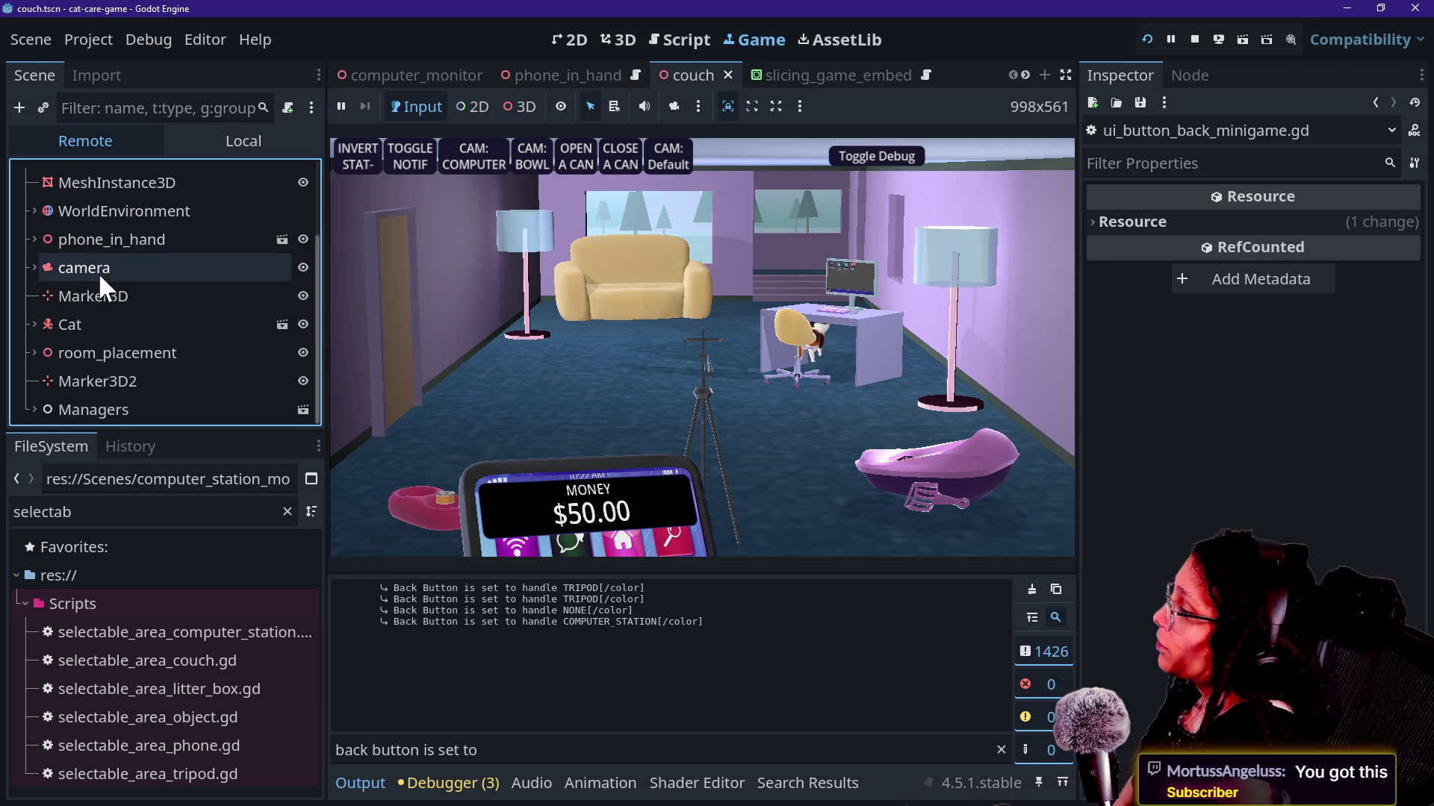
pyautogui.scroll(4, 97, 272)
# Filter the remote tree for 'back', inspect UI_Back_Button, and restart the game.
pyautogui.click(125, 109)
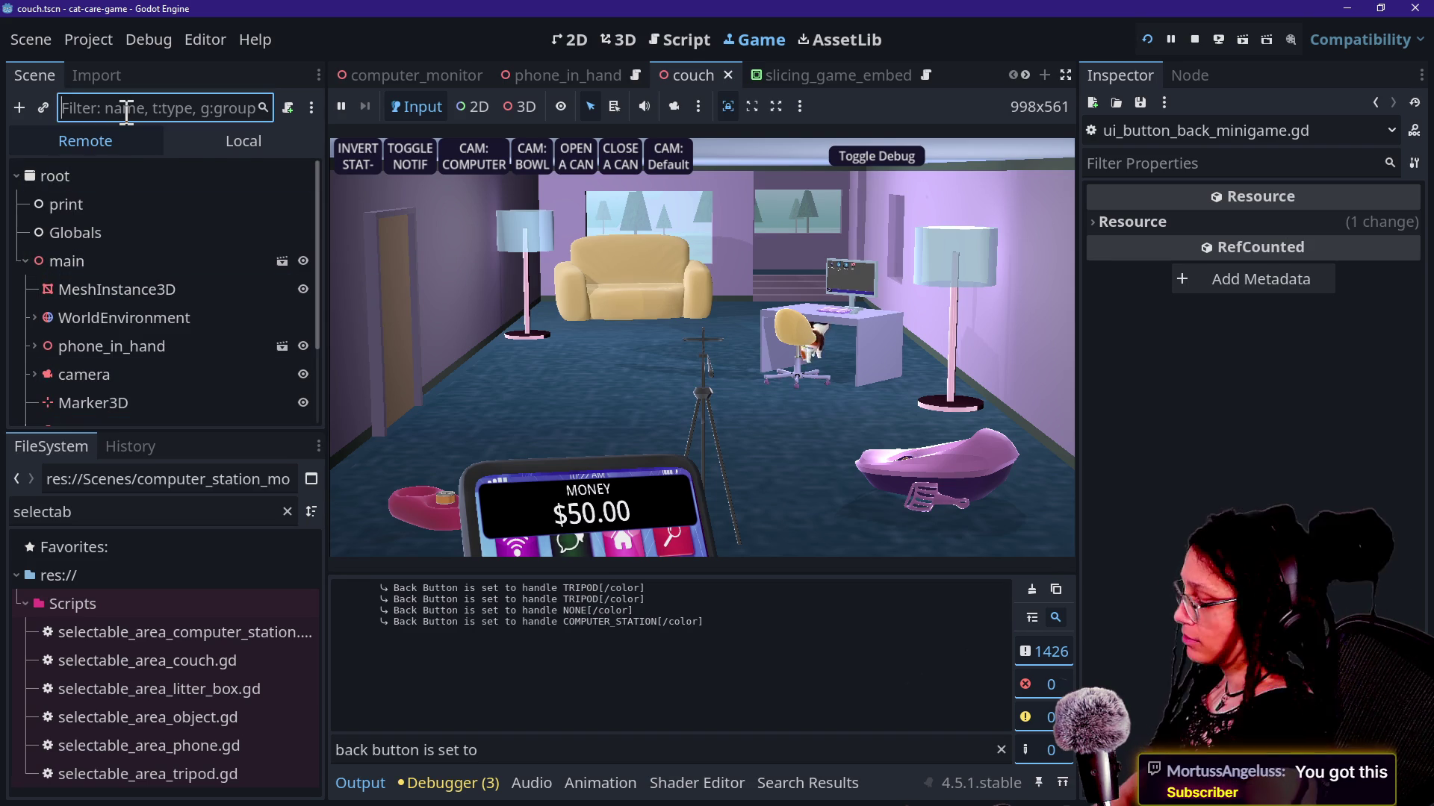
pyautogui.write('back')
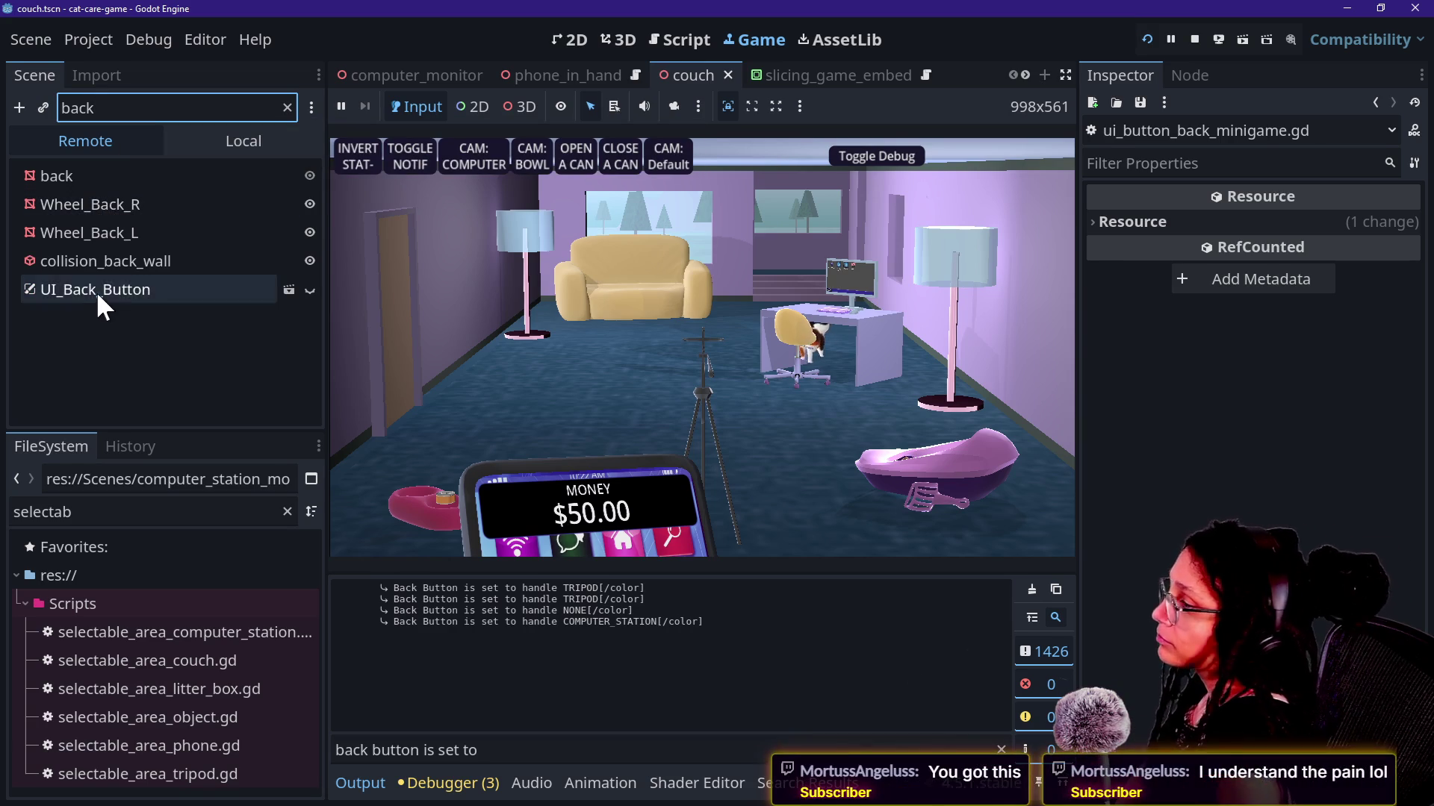
pyautogui.click(96, 291)
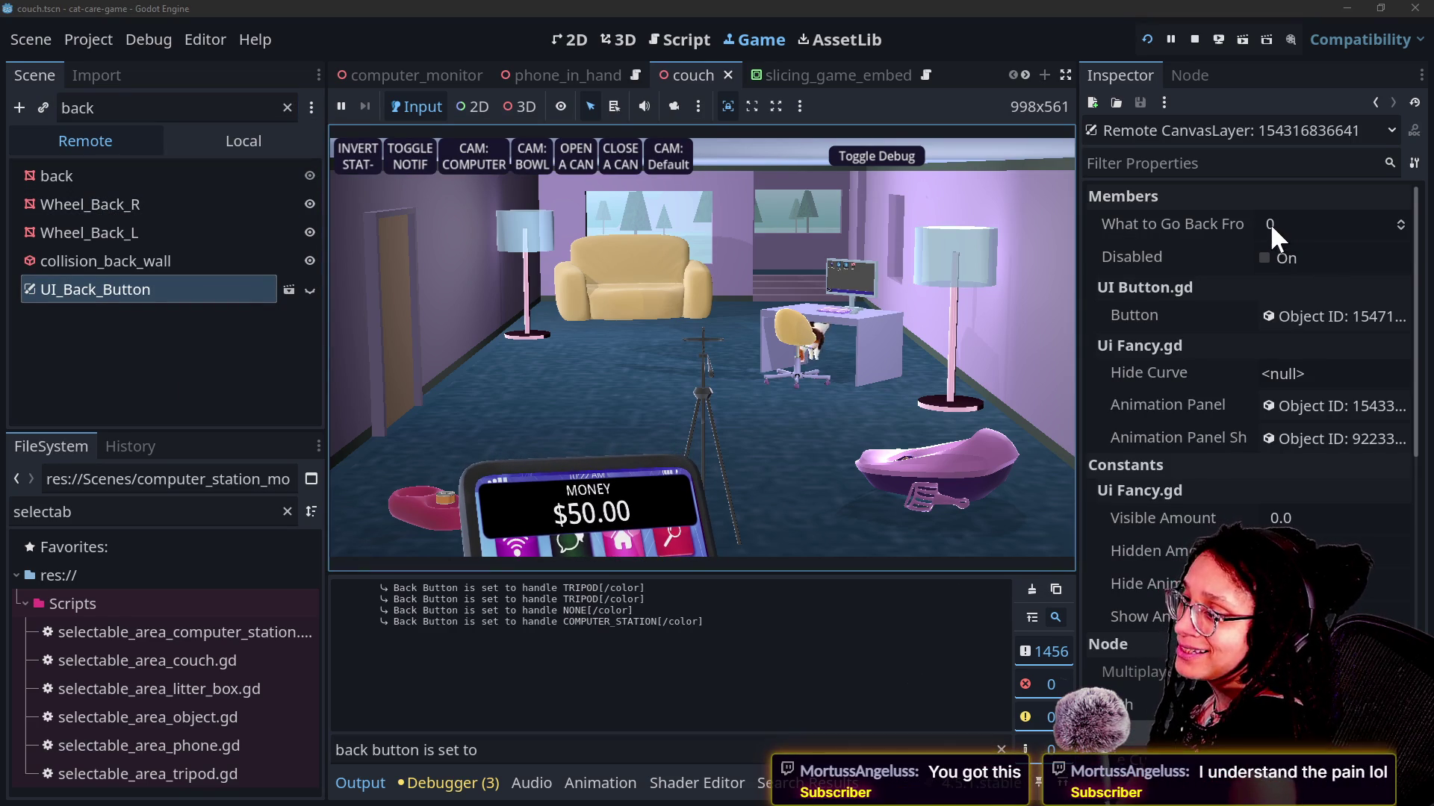
pyautogui.click(1147, 38)
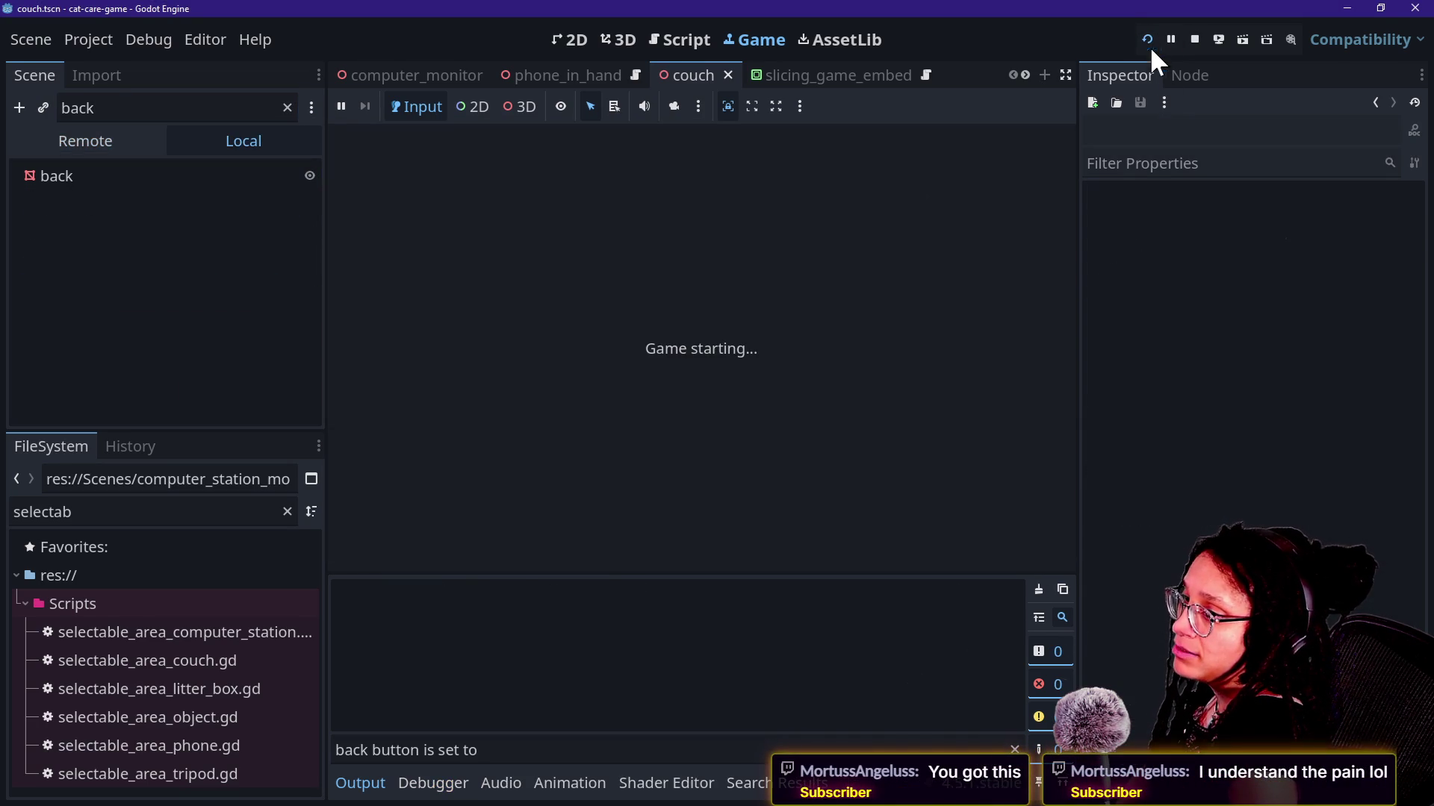
pyautogui.click(122, 105)
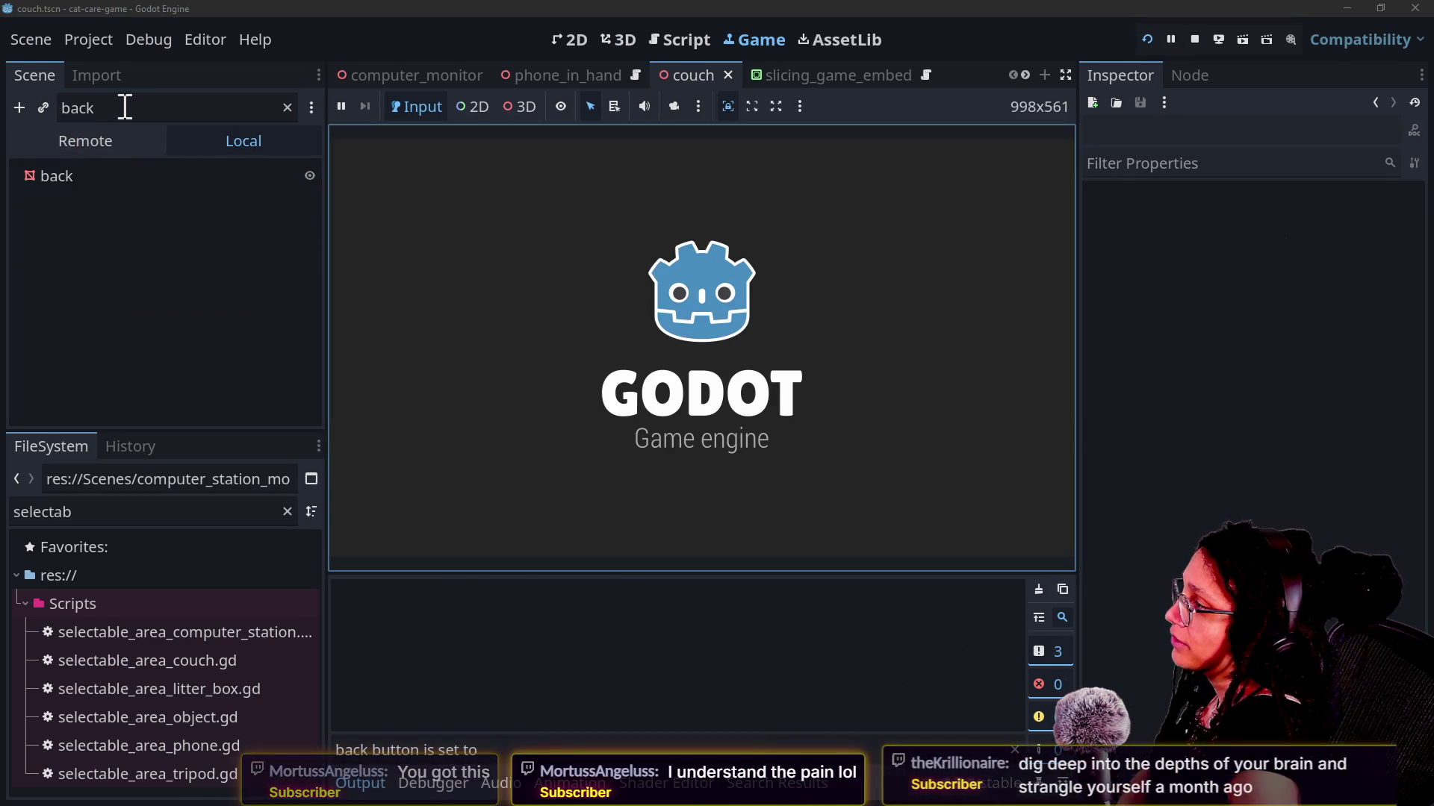
pyautogui.click(159, 289)
# Enter and Go Back from the couch, litter box, tripod, phone and computer minigames.
pyautogui.click(381, 515)
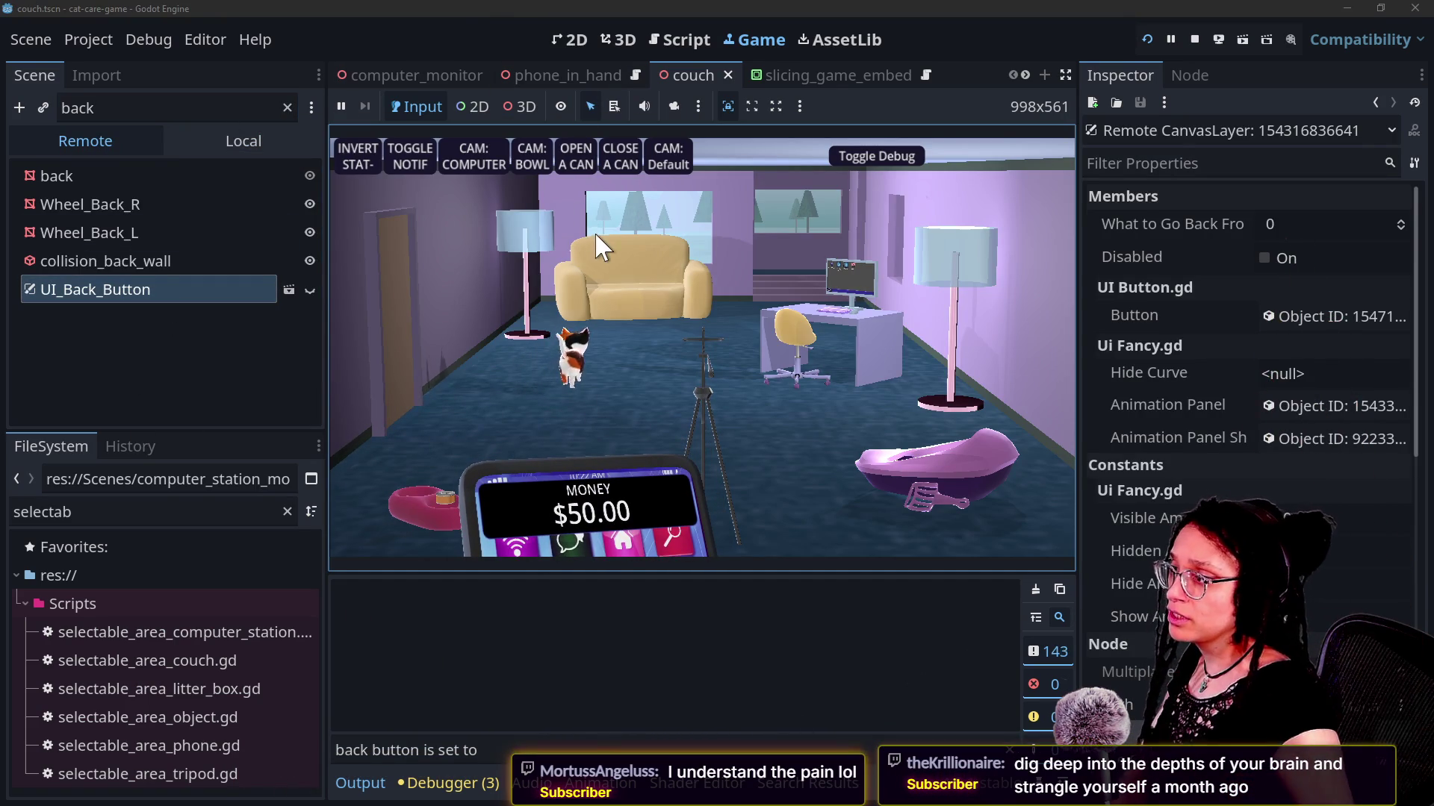
pyautogui.click(615, 261)
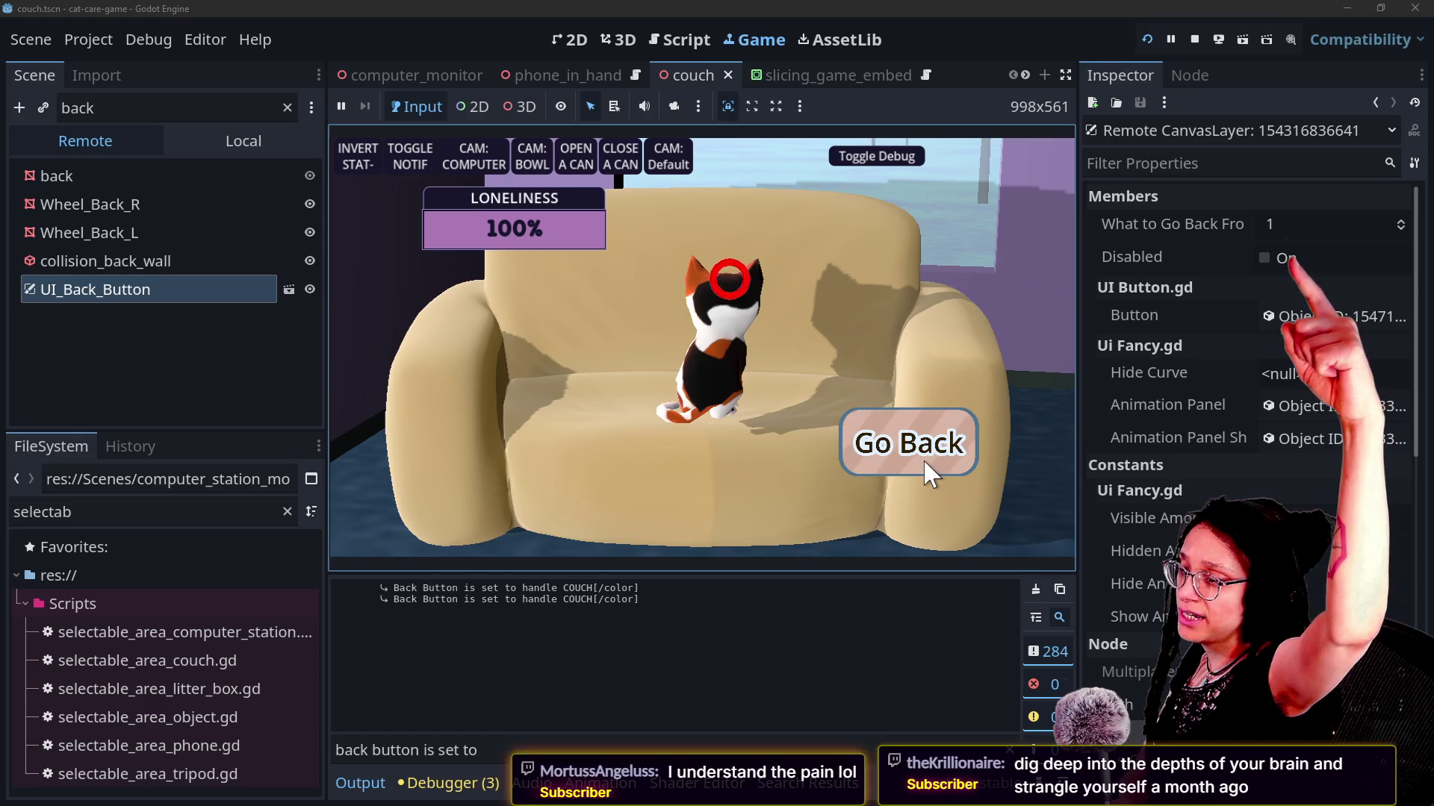
pyautogui.click(926, 459)
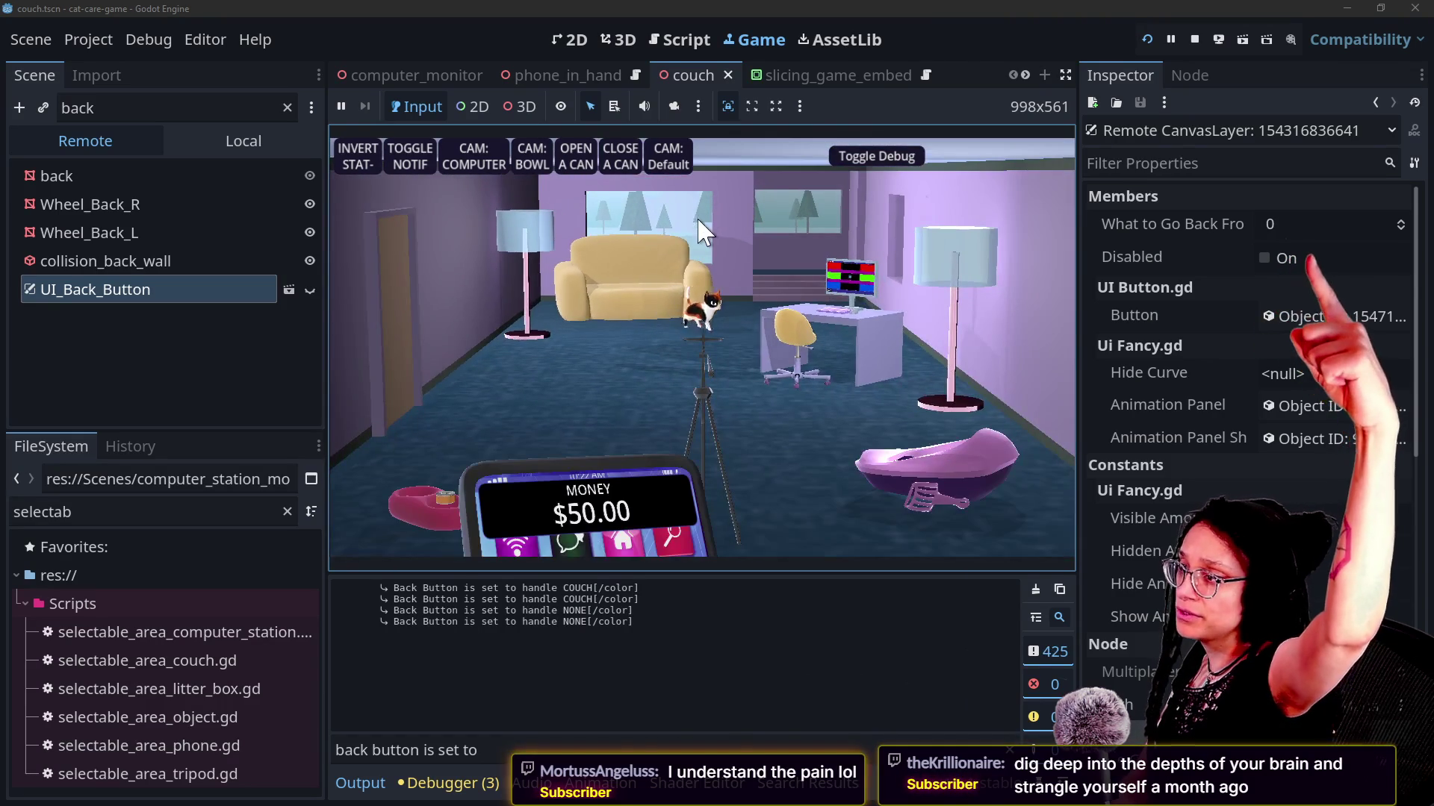
pyautogui.click(967, 497)
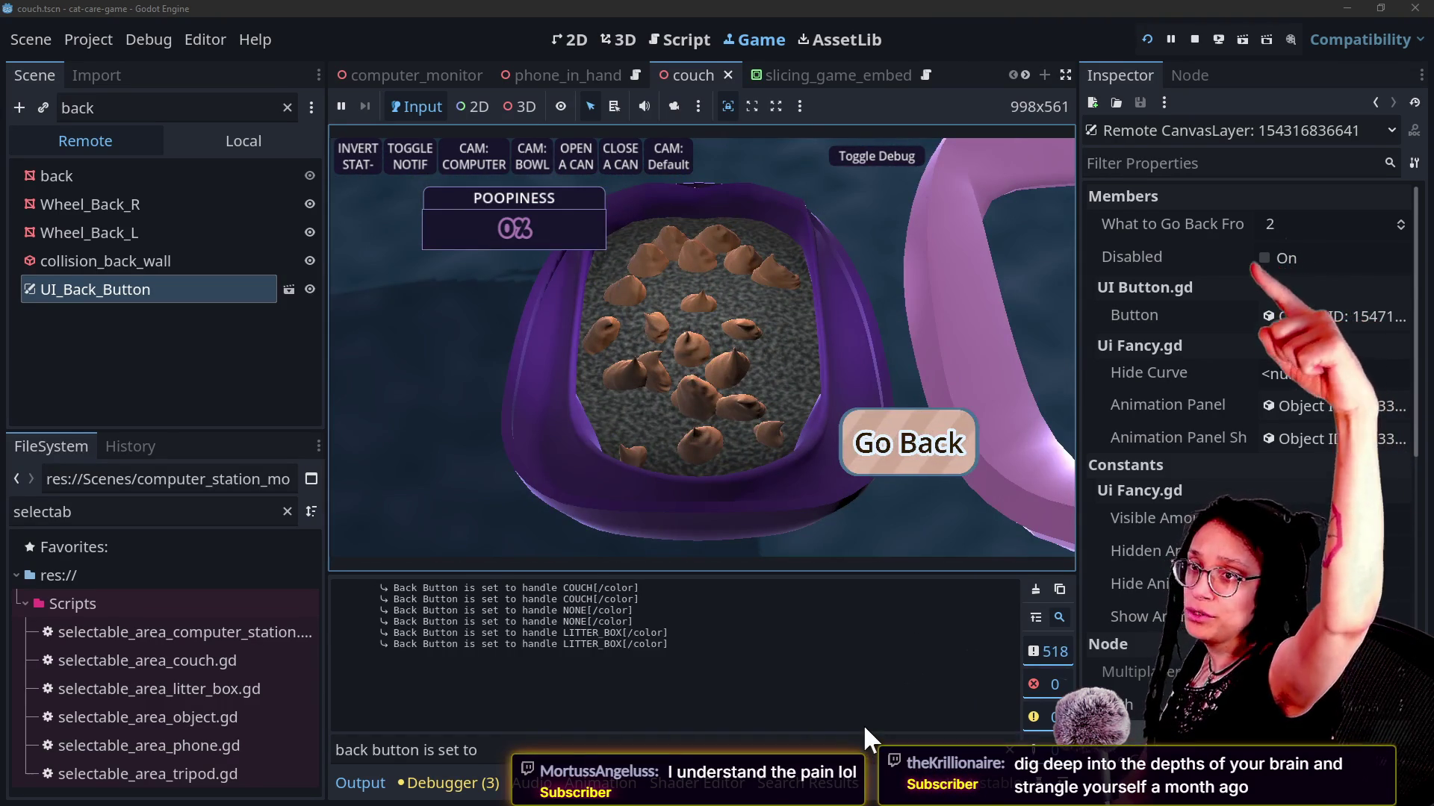
pyautogui.click(905, 463)
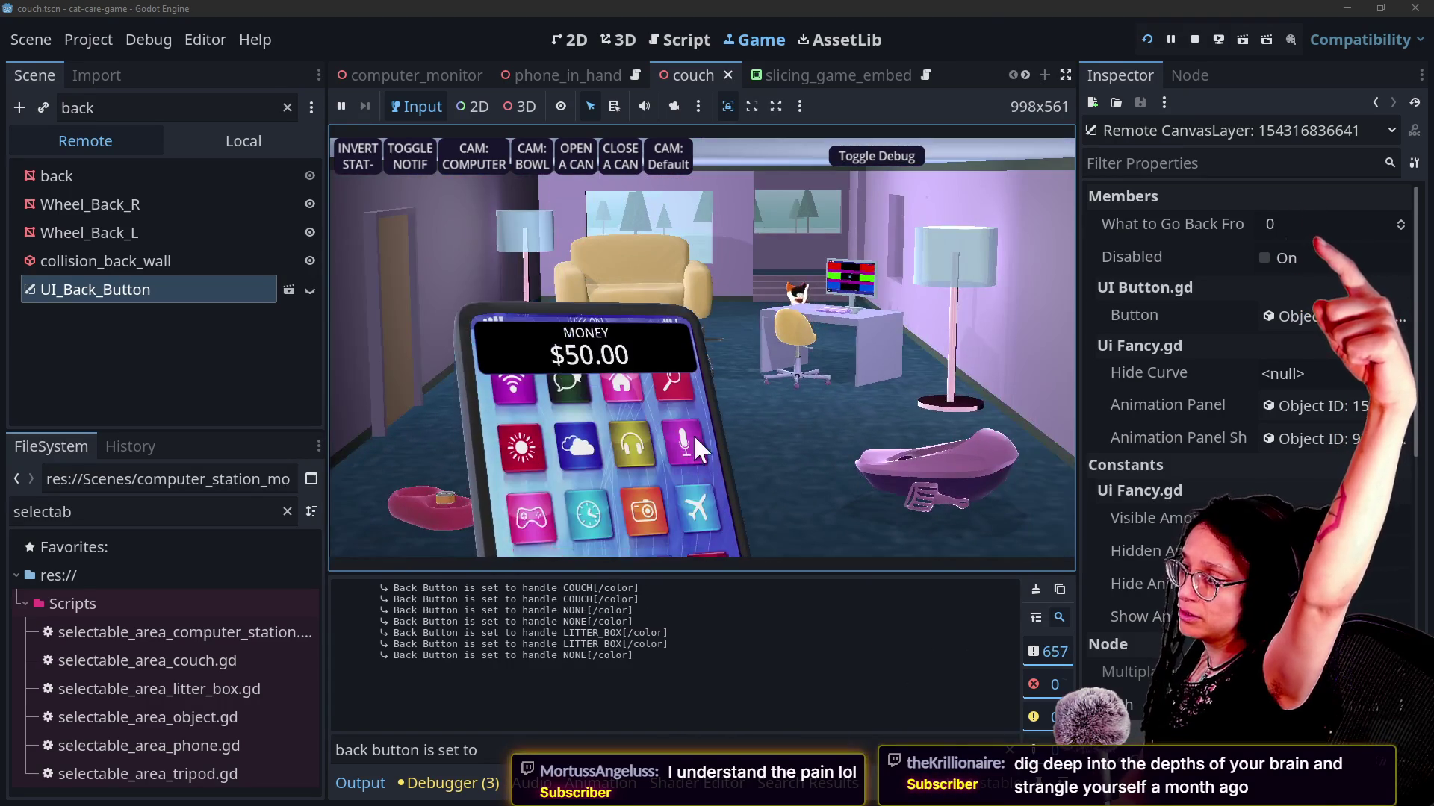
pyautogui.click(711, 421)
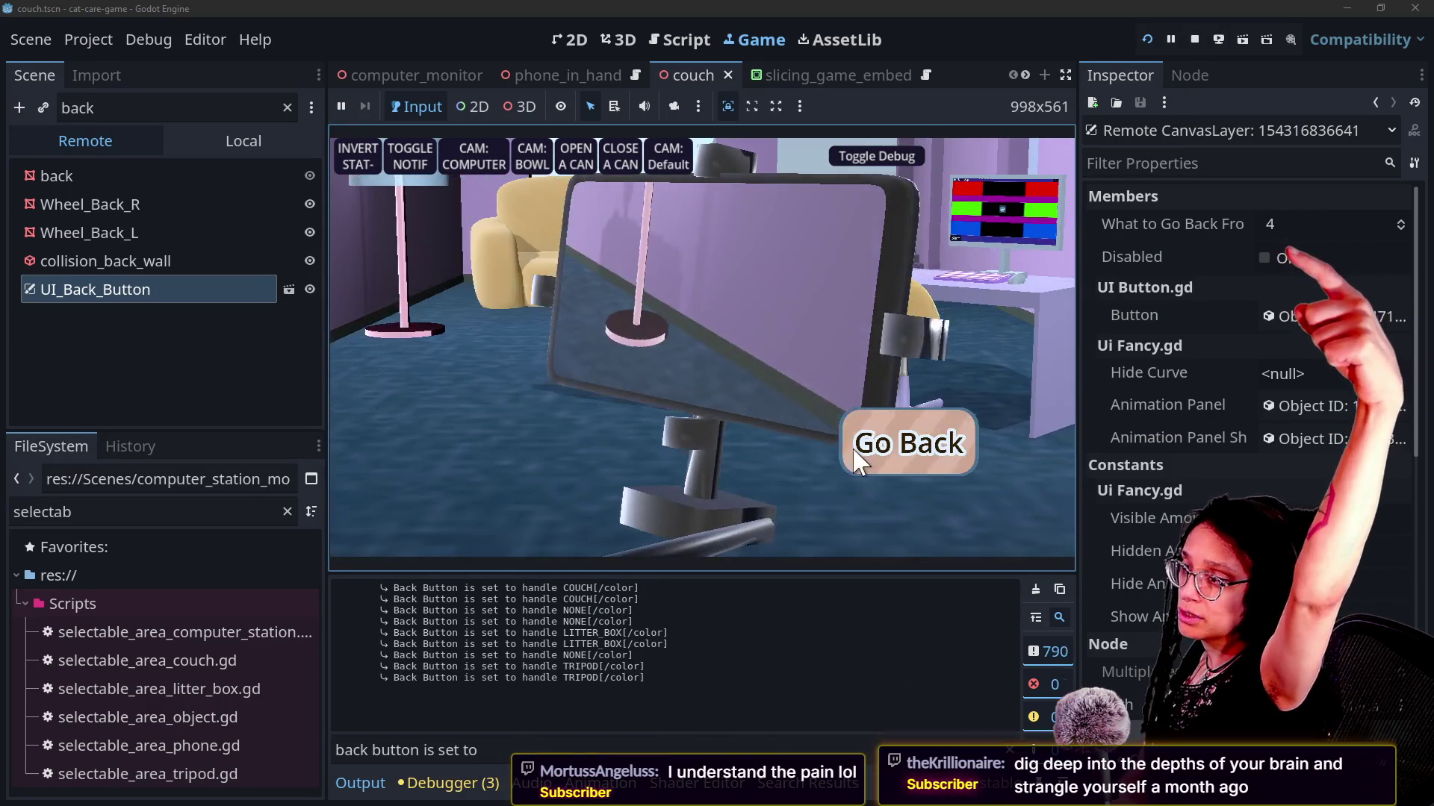
pyautogui.click(855, 454)
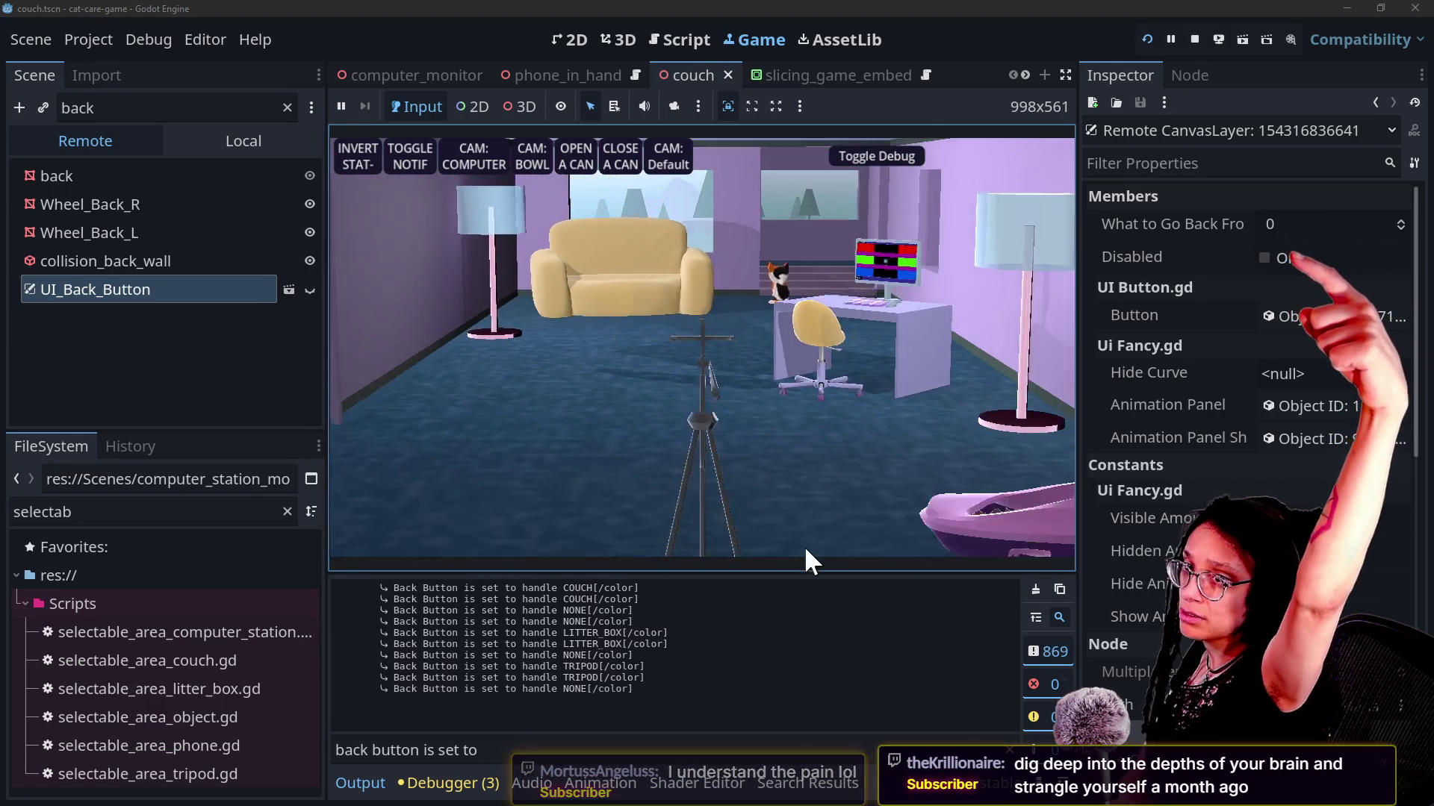
pyautogui.click(641, 539)
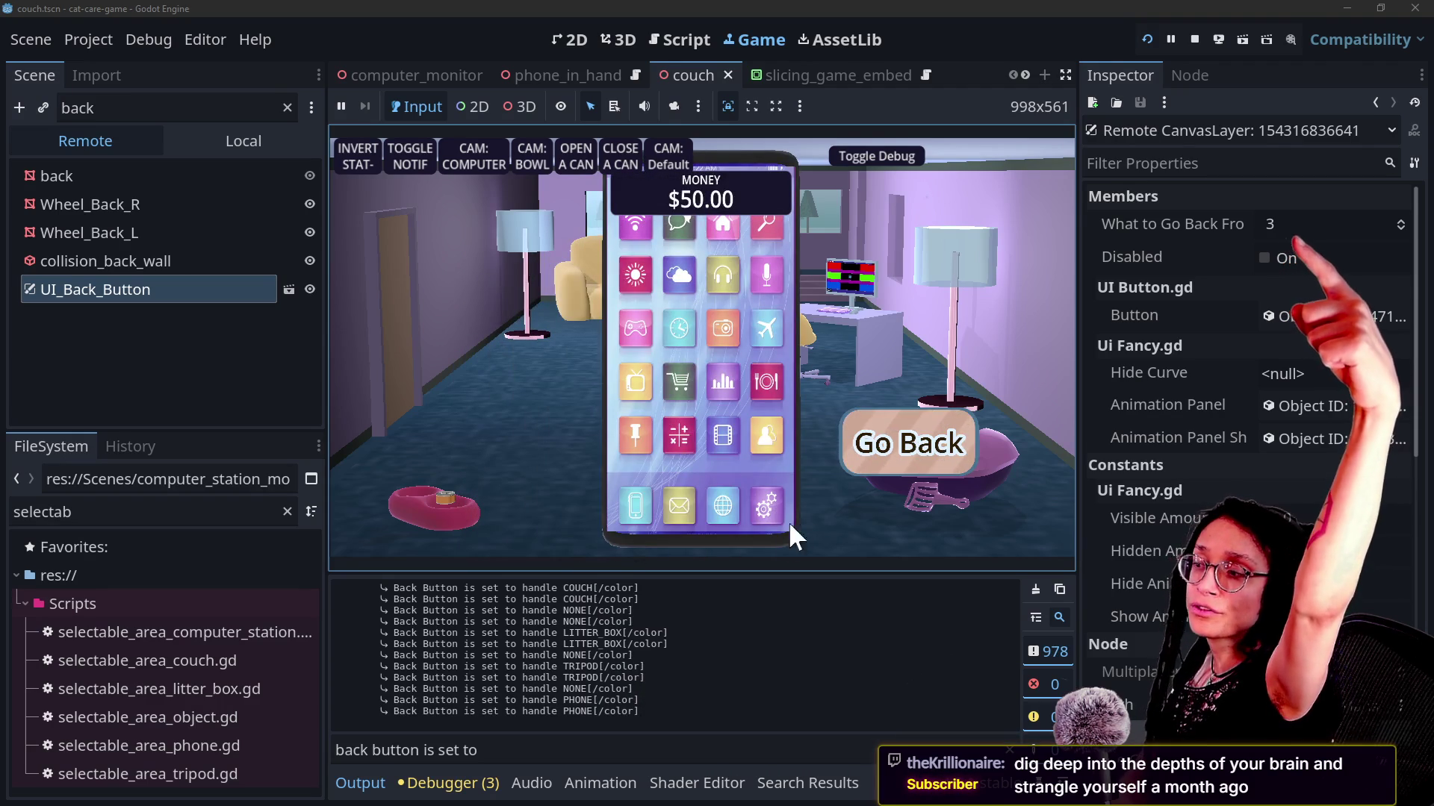
pyautogui.click(870, 465)
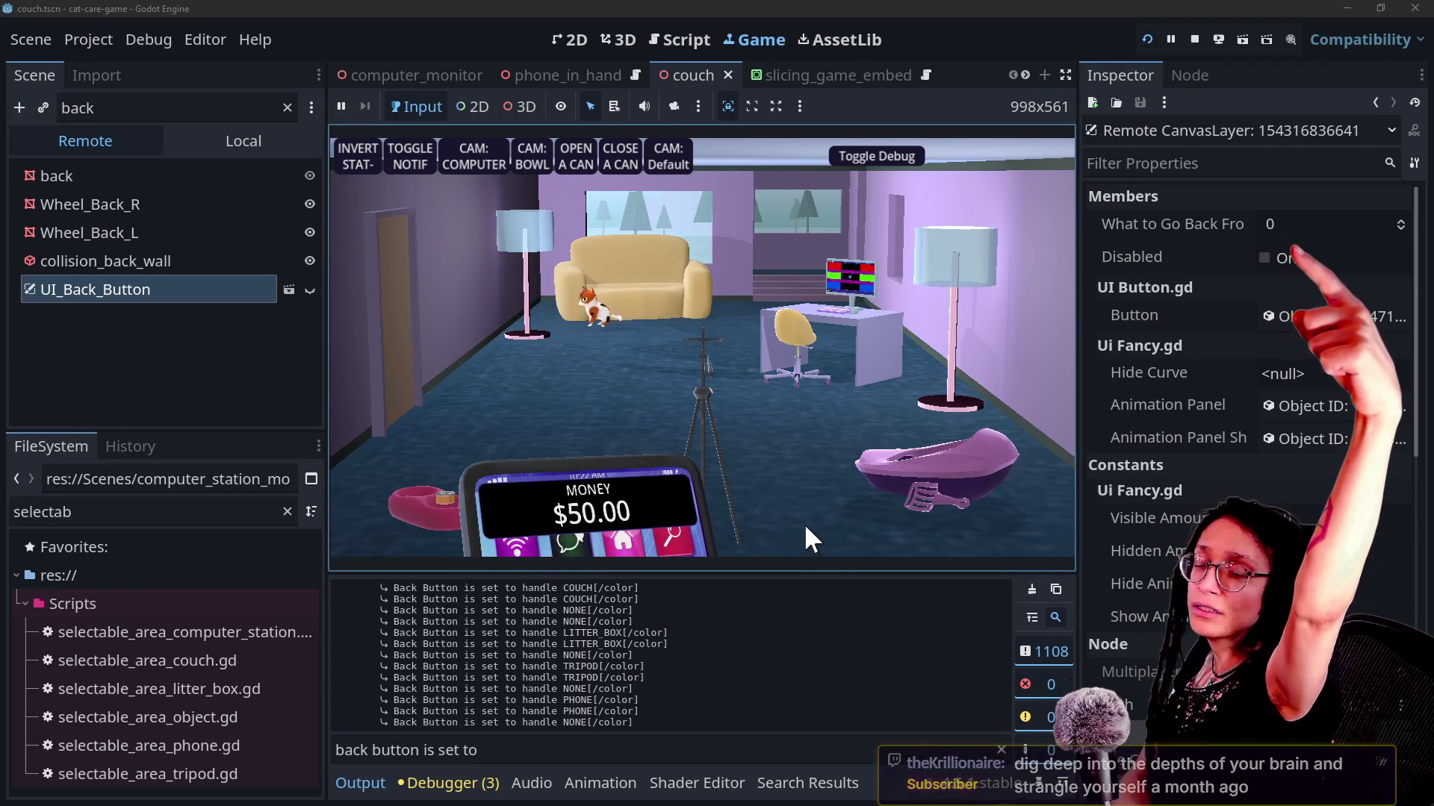
pyautogui.click(833, 325)
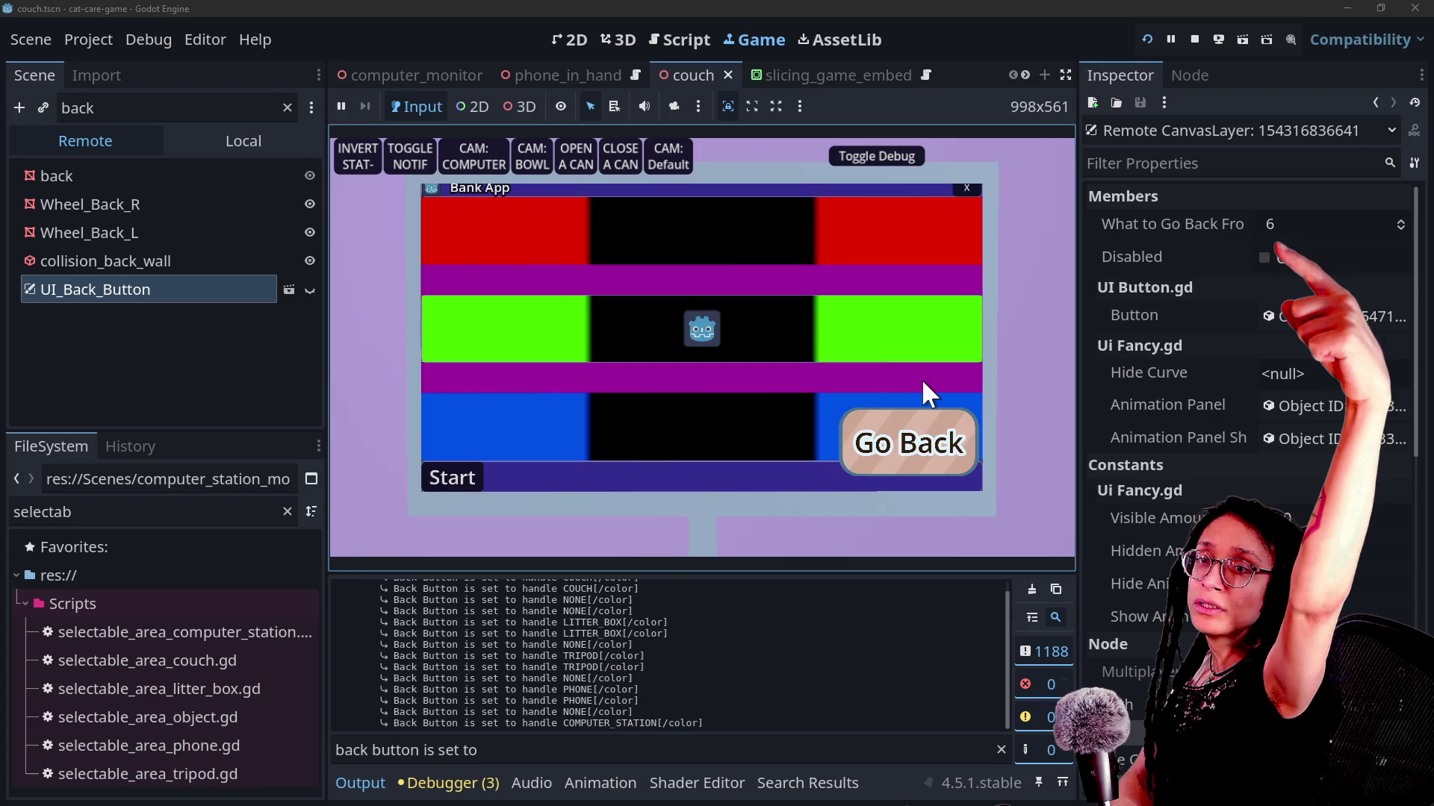
pyautogui.click(926, 427)
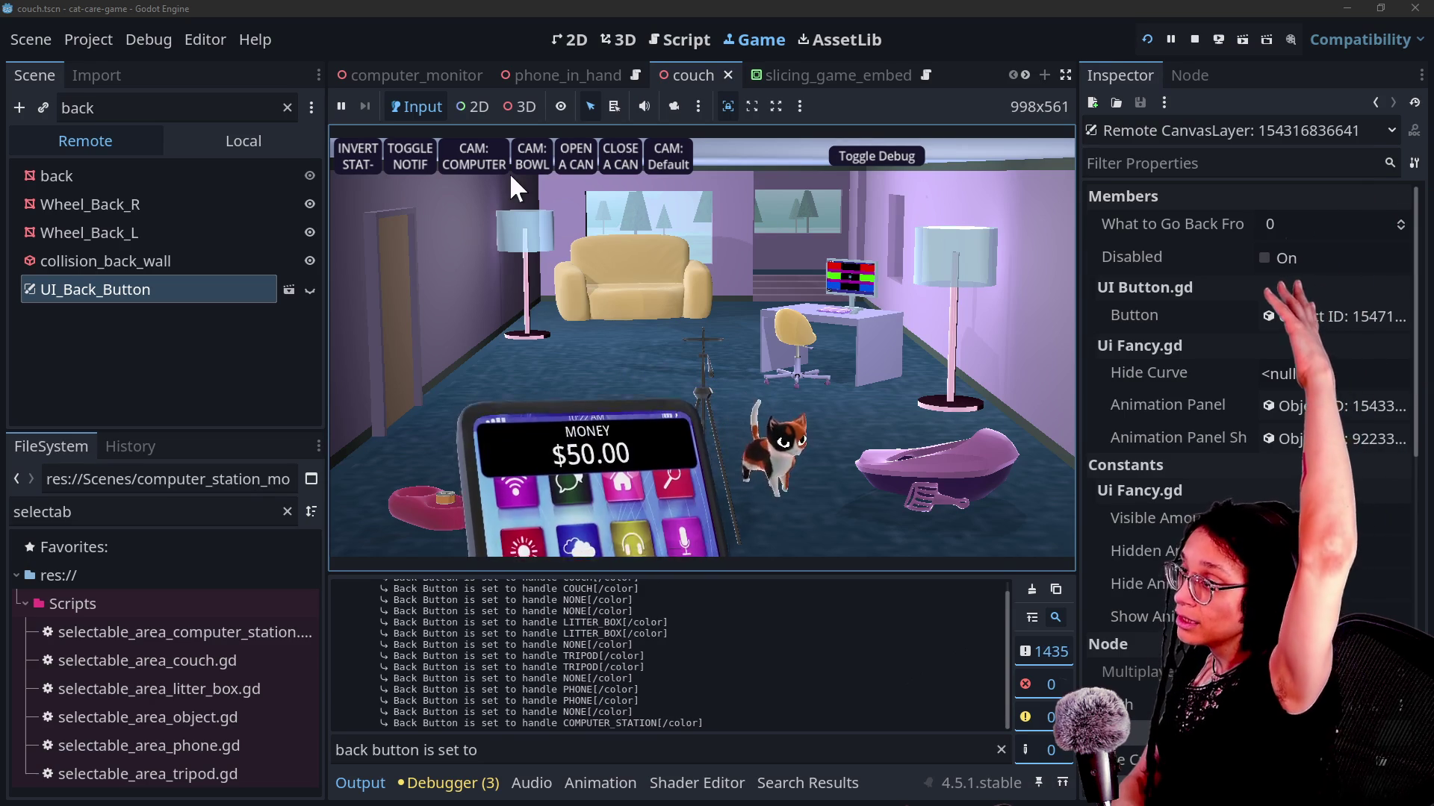
# In the Script workspace, filter Output by 'to end' to check ending messages, then clear it.
pyautogui.click(680, 40)
pyautogui.write('is the mini')
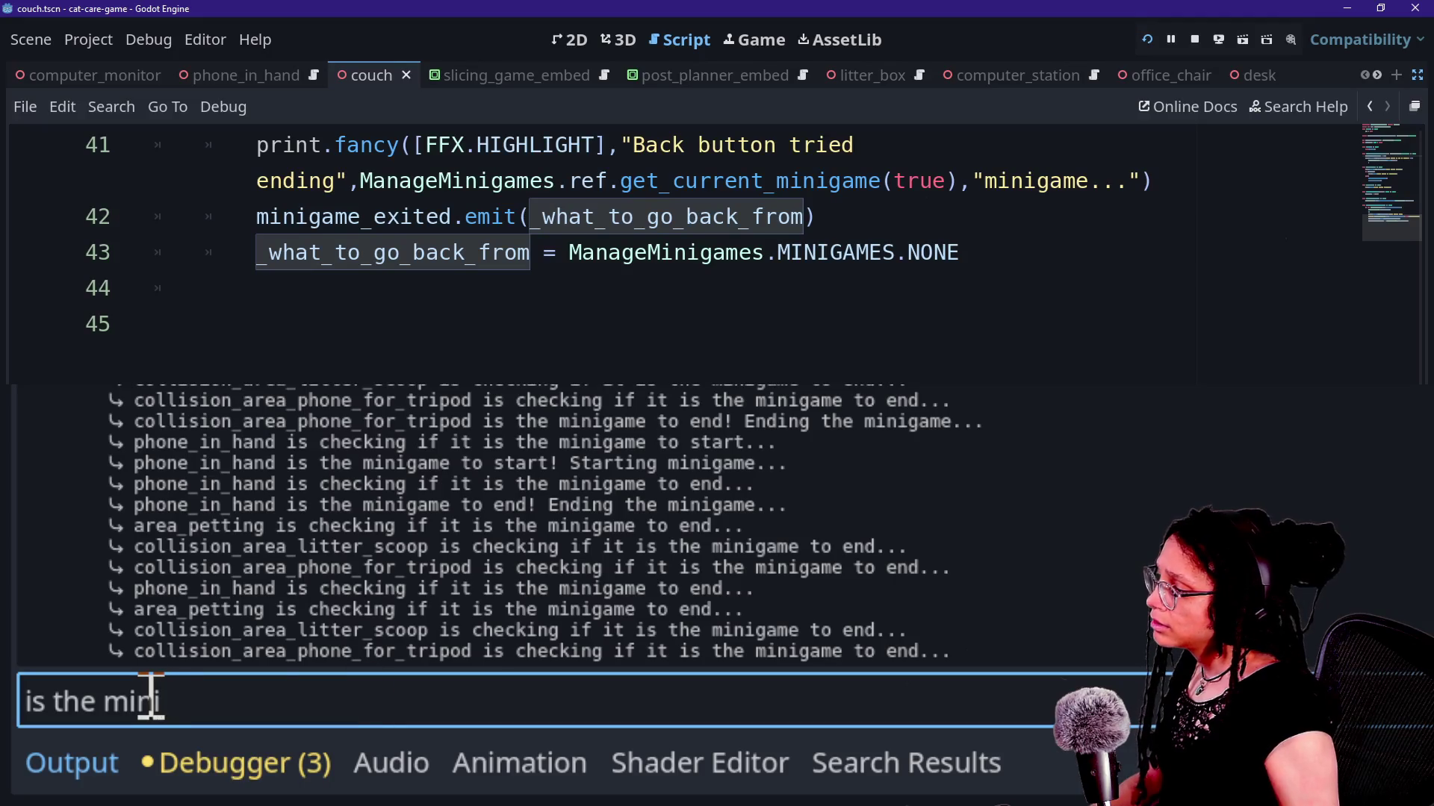
pyautogui.moveTo(127, 653); pyautogui.dragTo(200, 653)
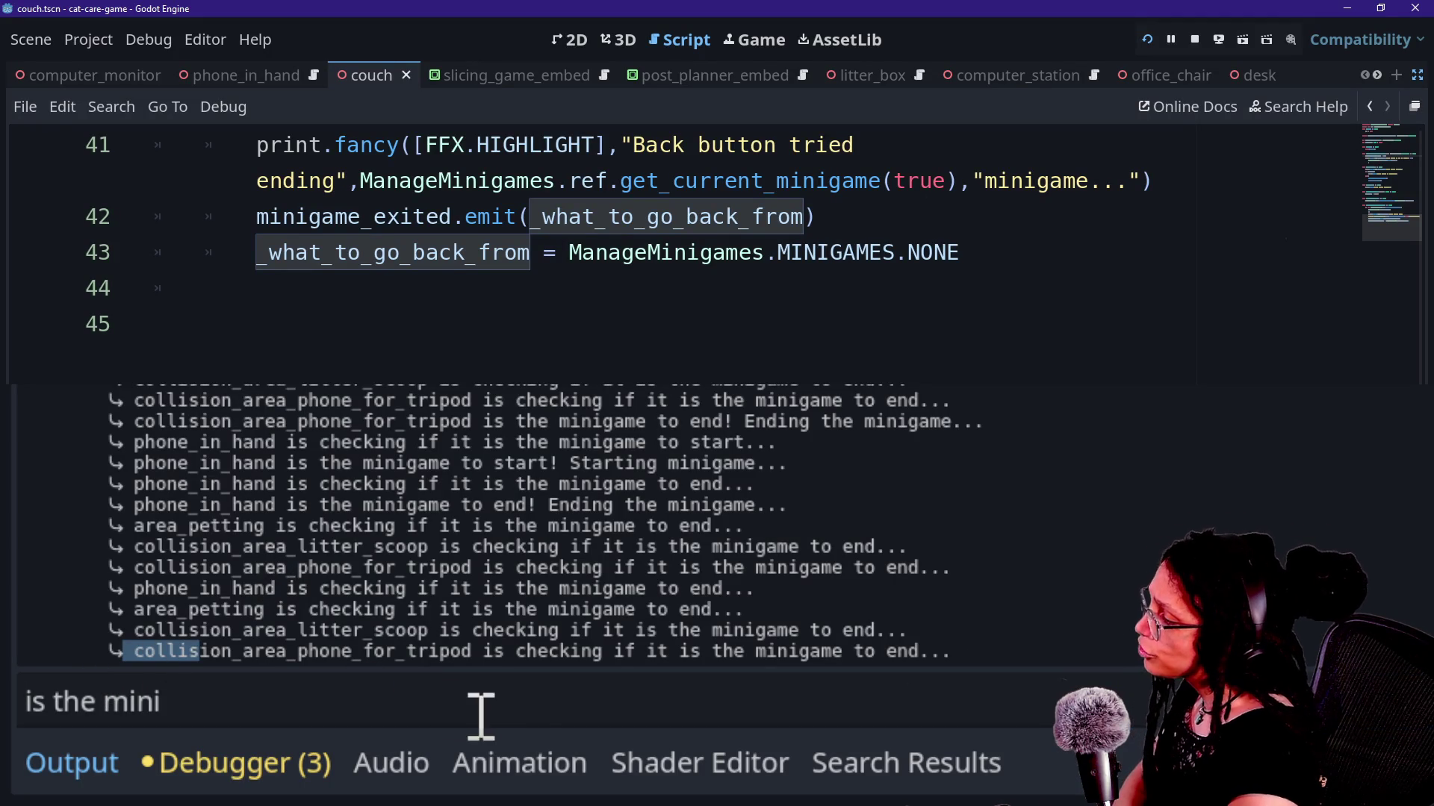
pyautogui.click(307, 623)
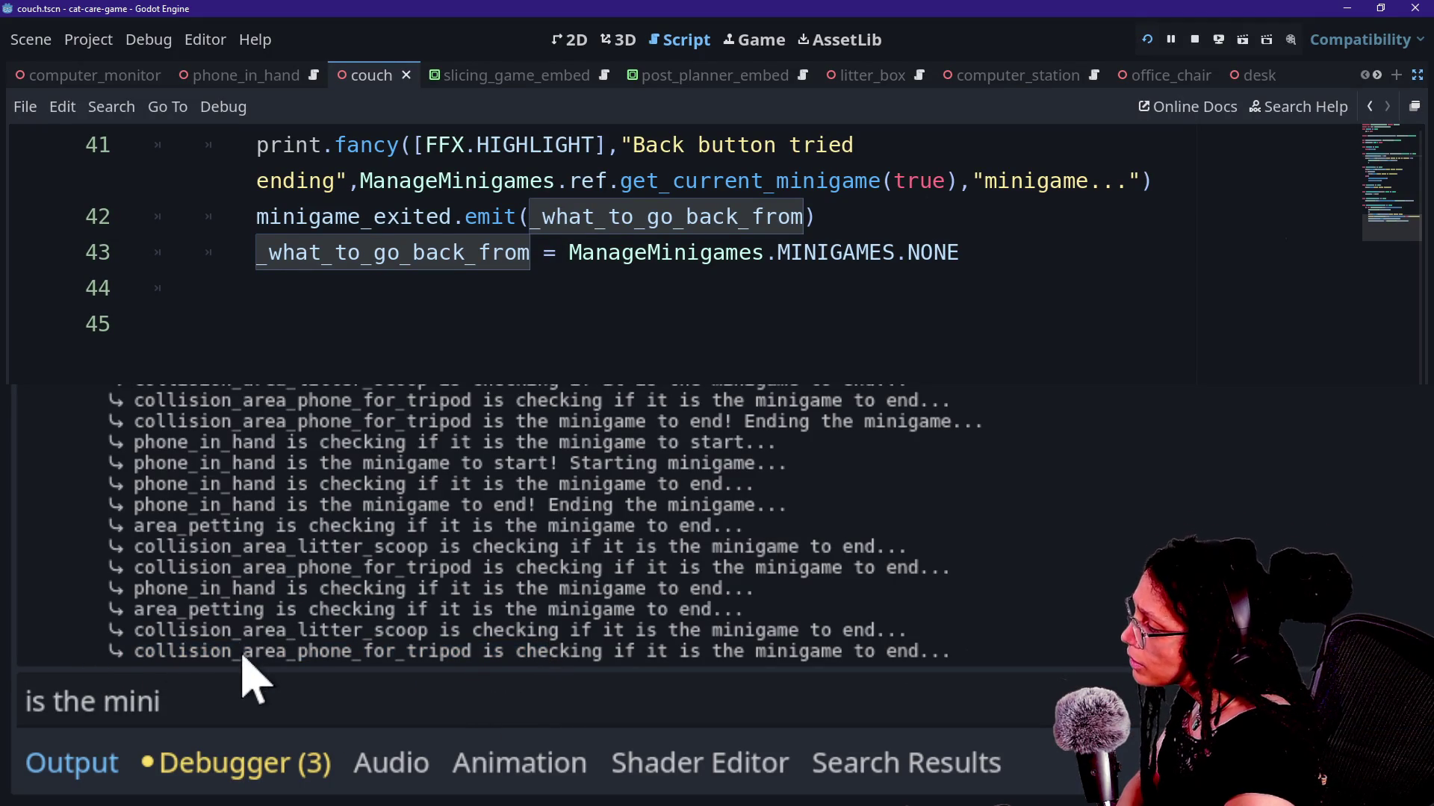
pyautogui.click(258, 700)
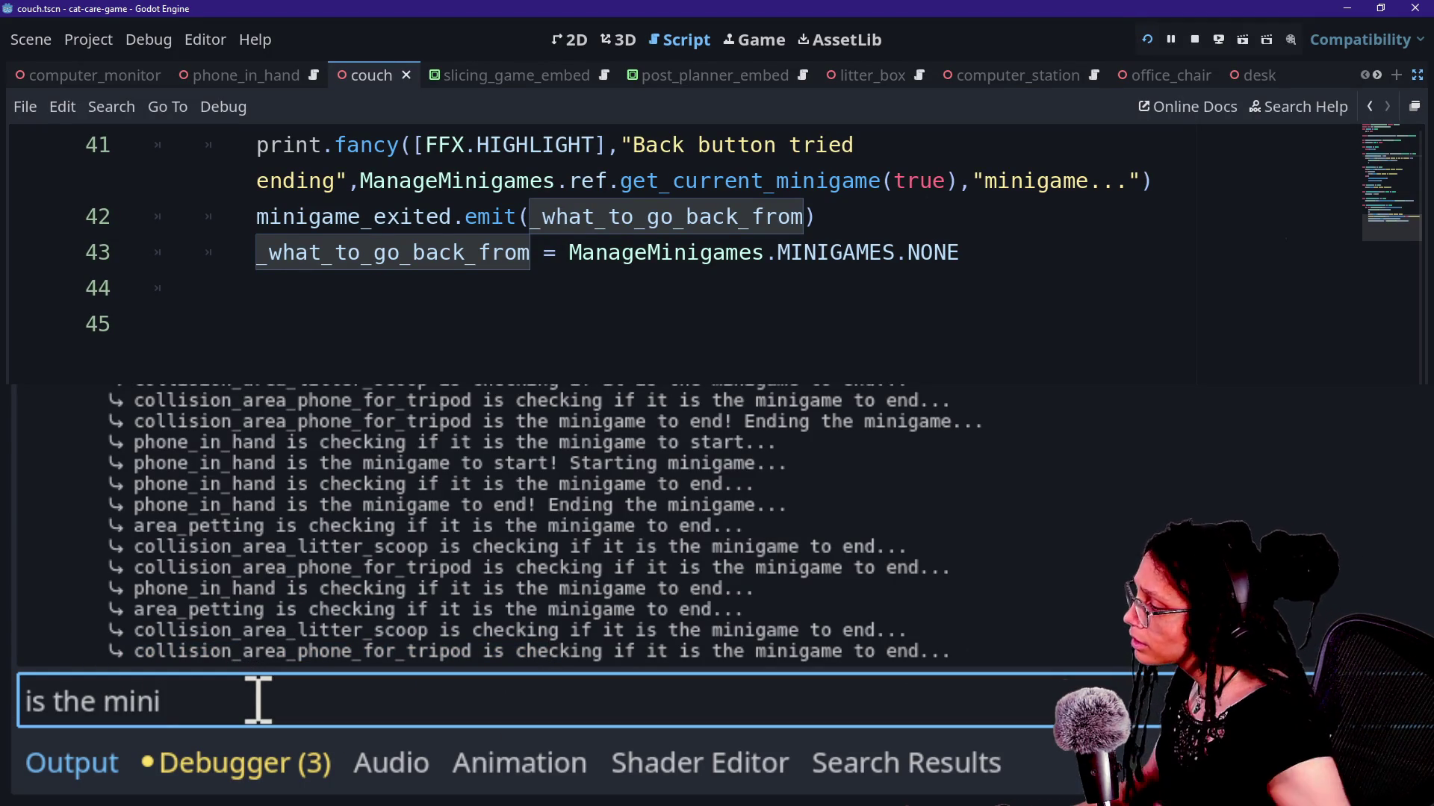
pyautogui.write('game to end')
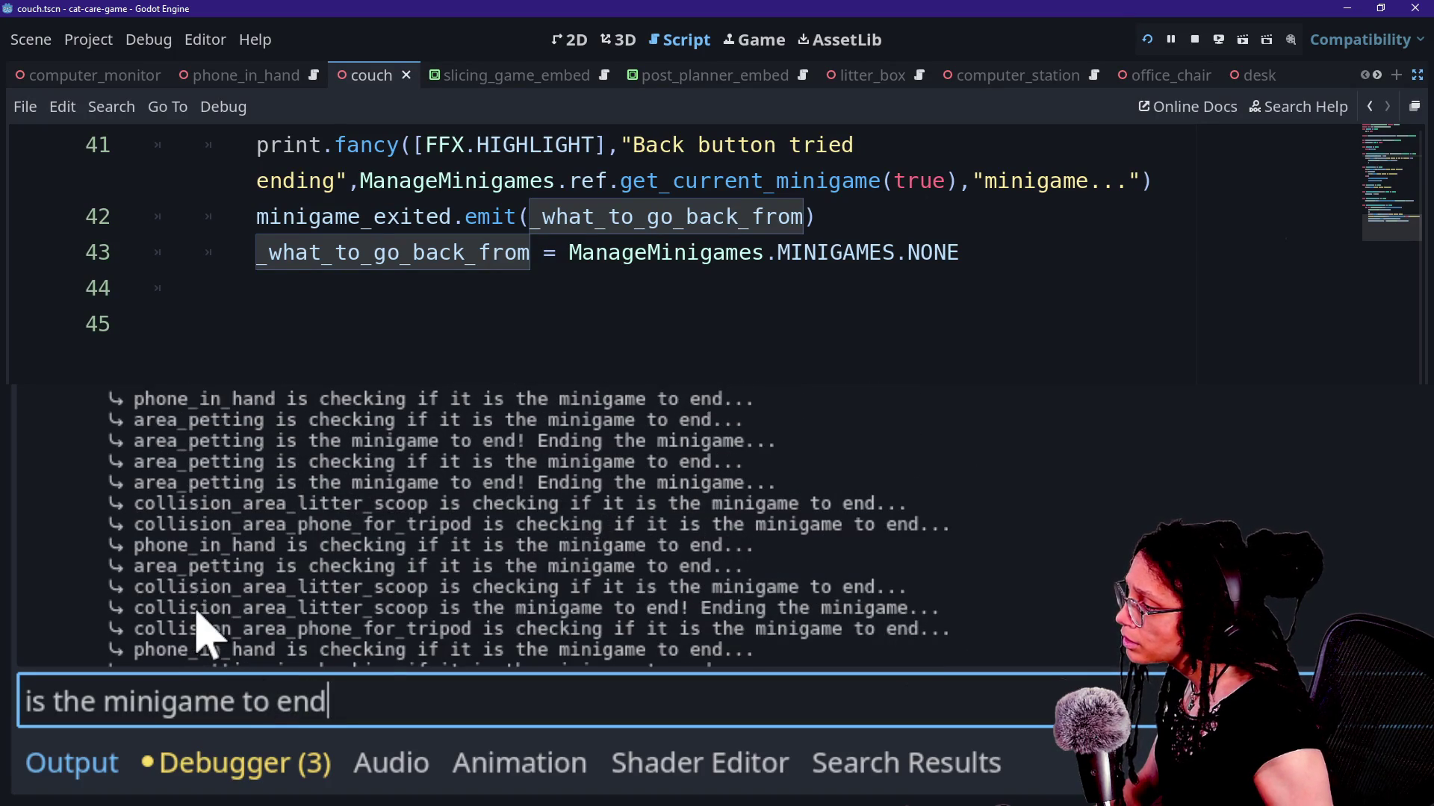
pyautogui.hotkey('ctrl', 'a')
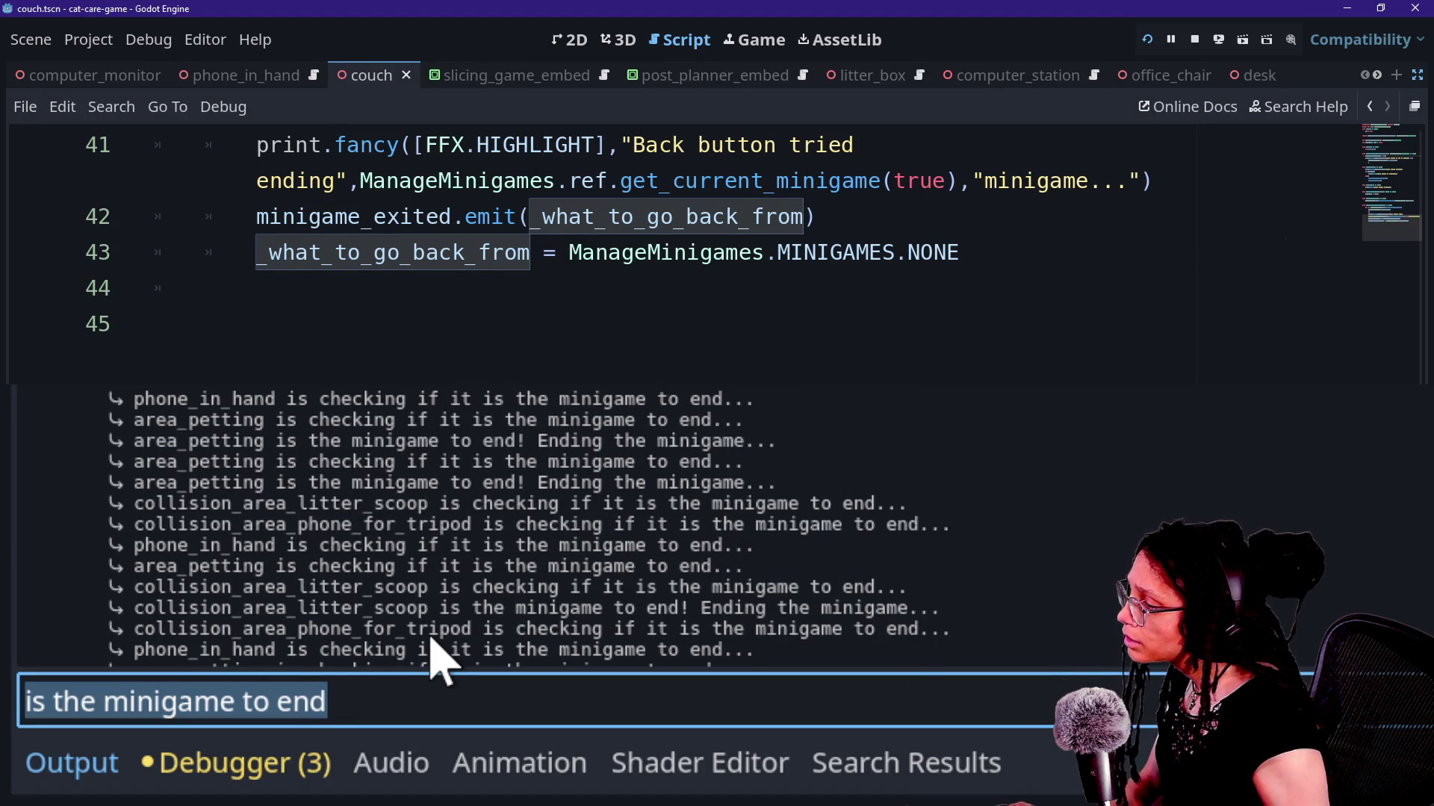
pyautogui.press('BackSpace')
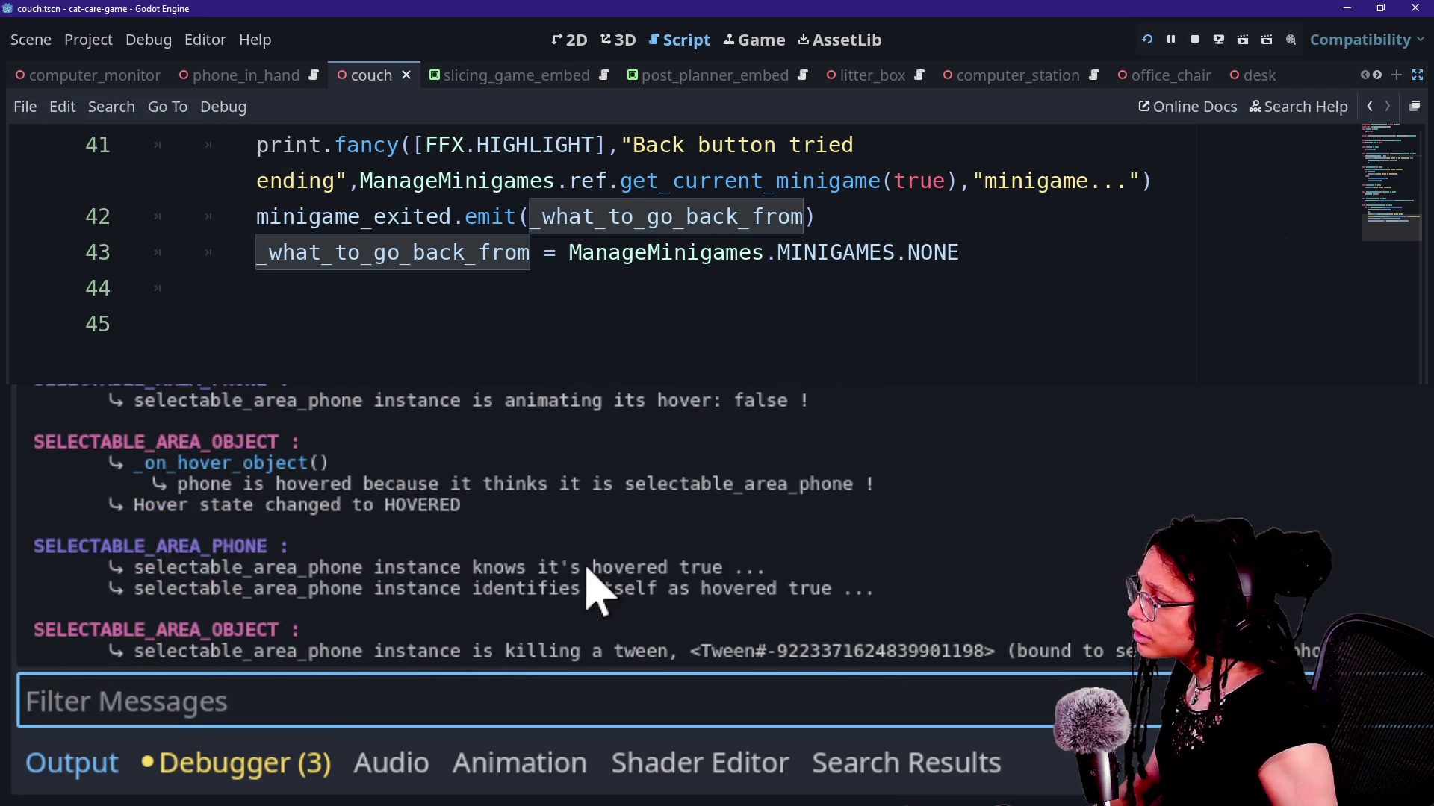
# Place the caret on script line 45, dismiss Find in Files, and return to the Game view.
pyautogui.click(154, 323)
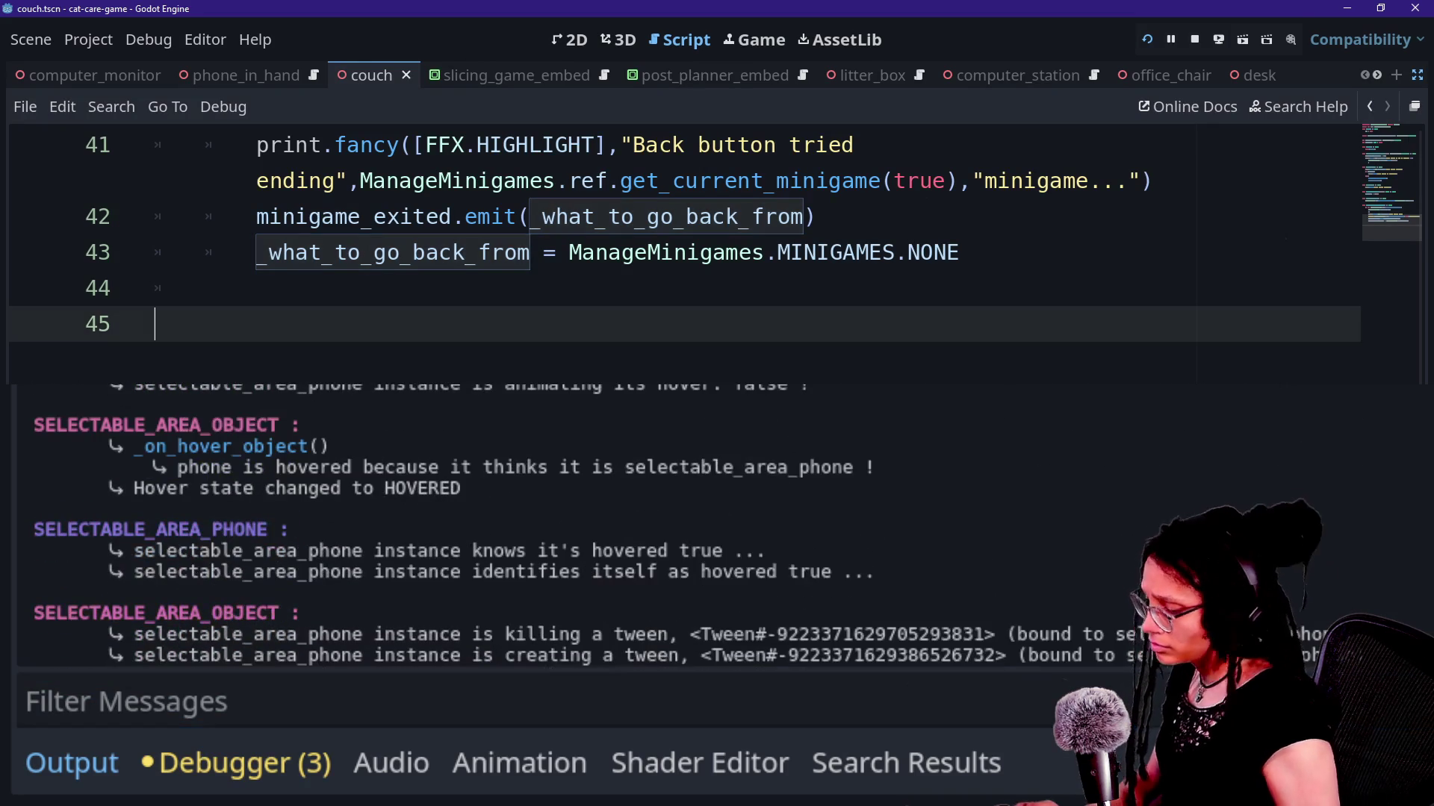
pyautogui.hotkey('ctrl', 'shift', 'f')
pyautogui.press('Escape')
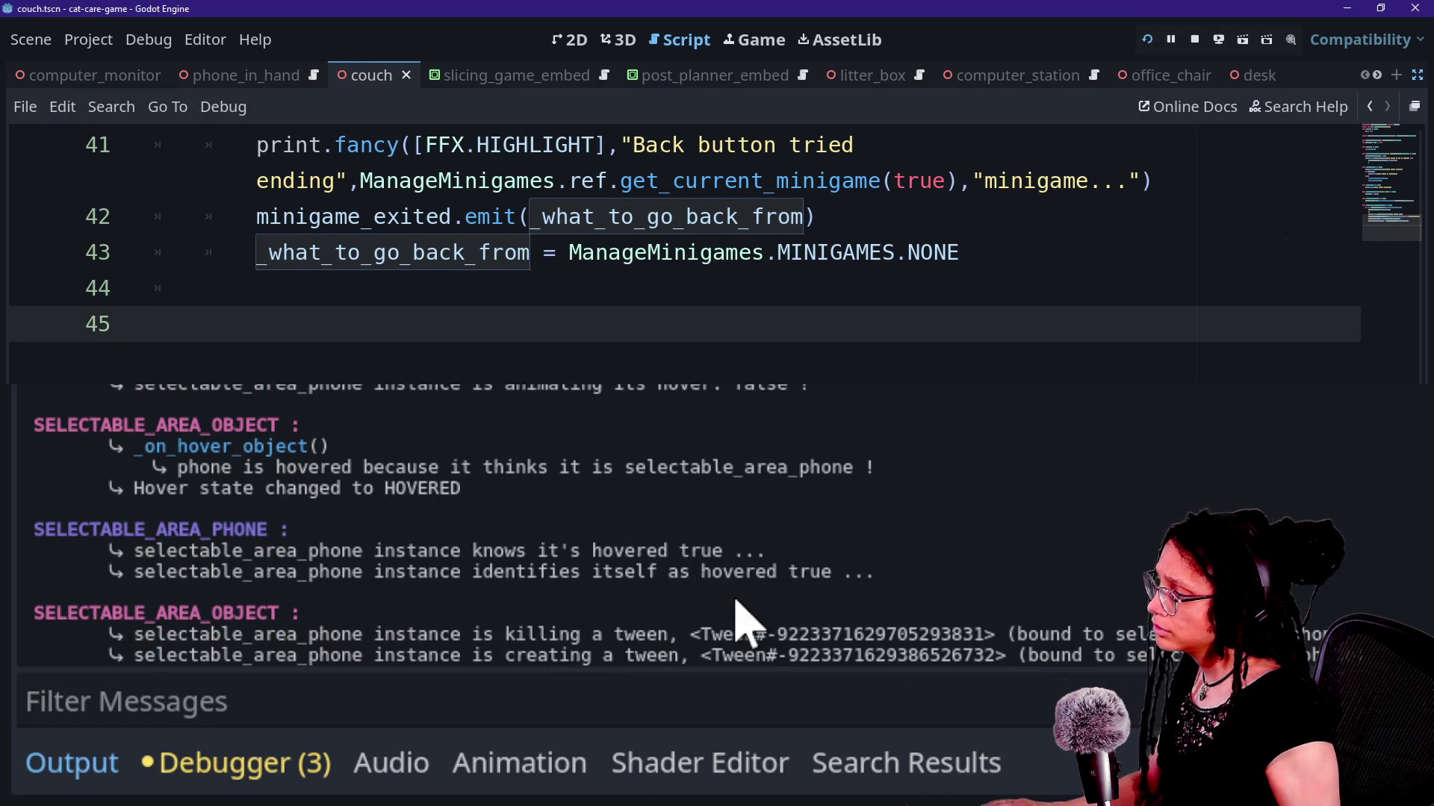
pyautogui.click(749, 22)
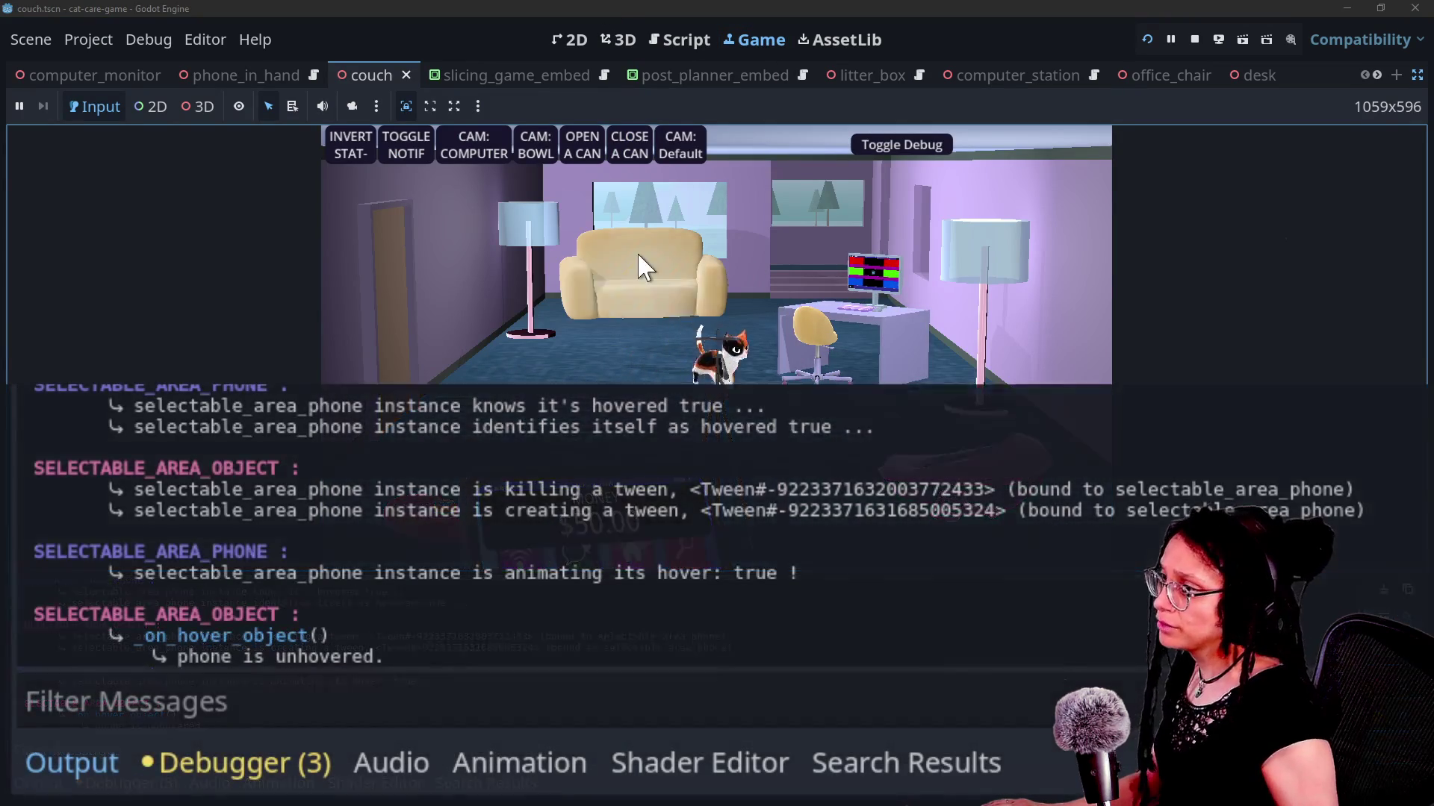
pyautogui.click(640, 268)
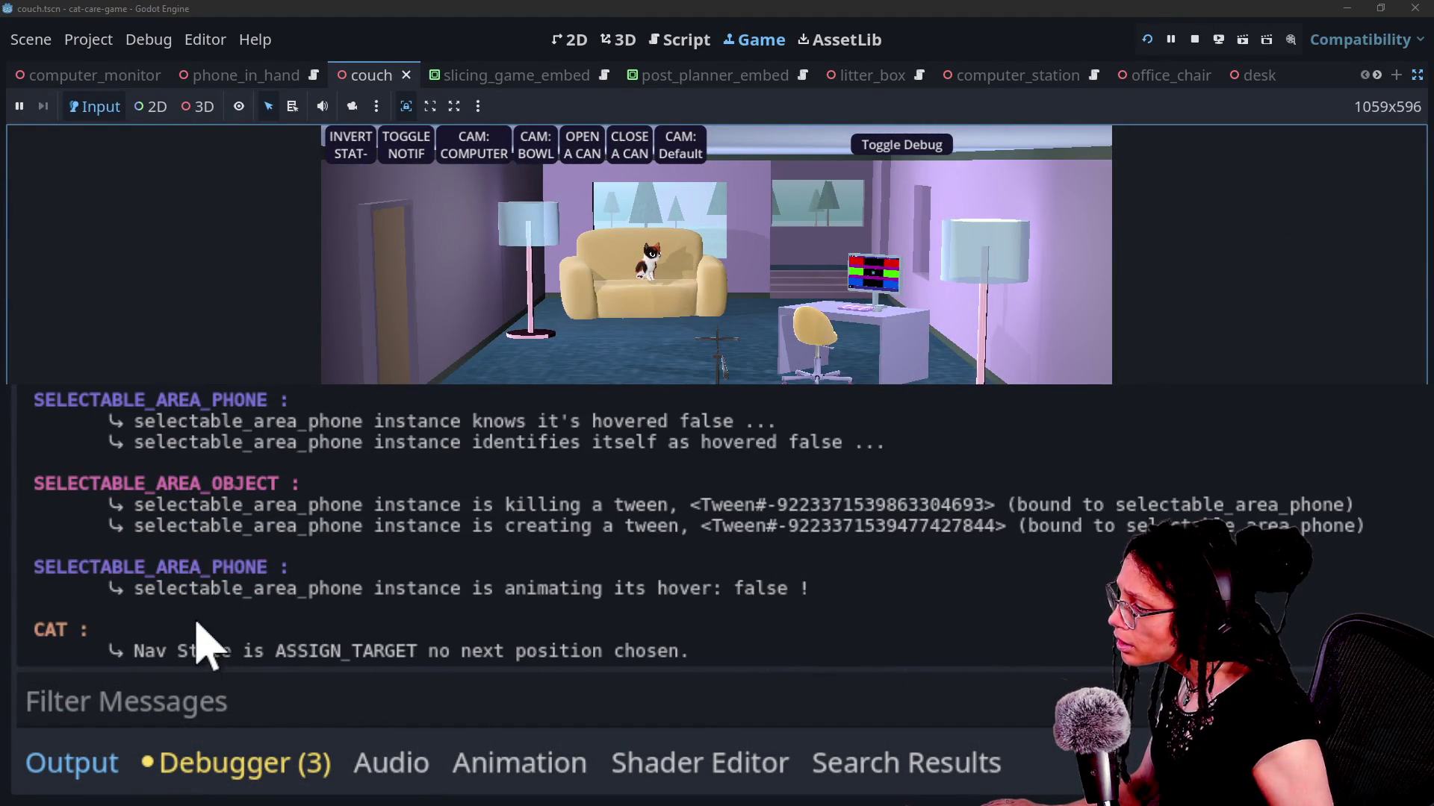
pyautogui.scroll(6, 202, 646)
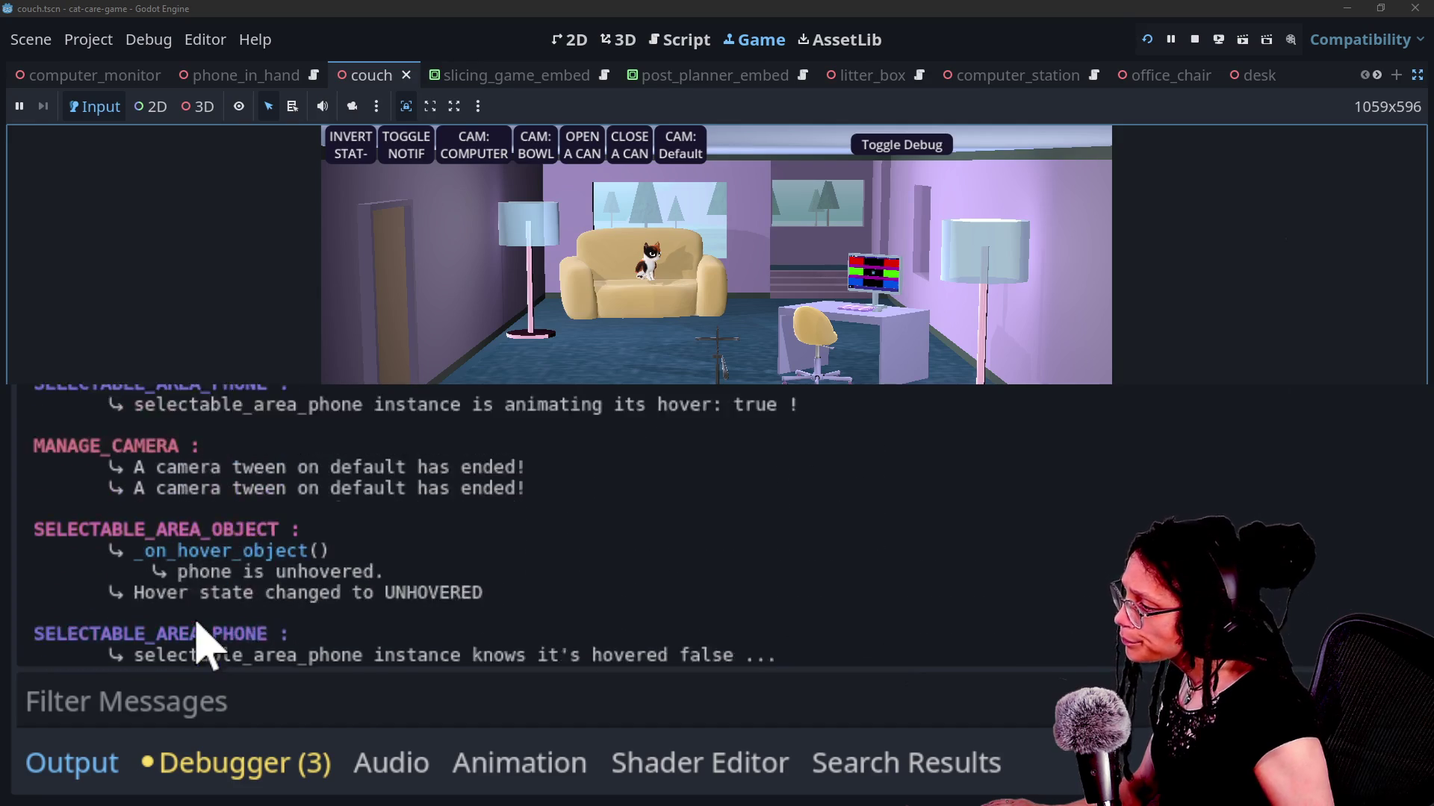
pyautogui.scroll(5, 202, 646)
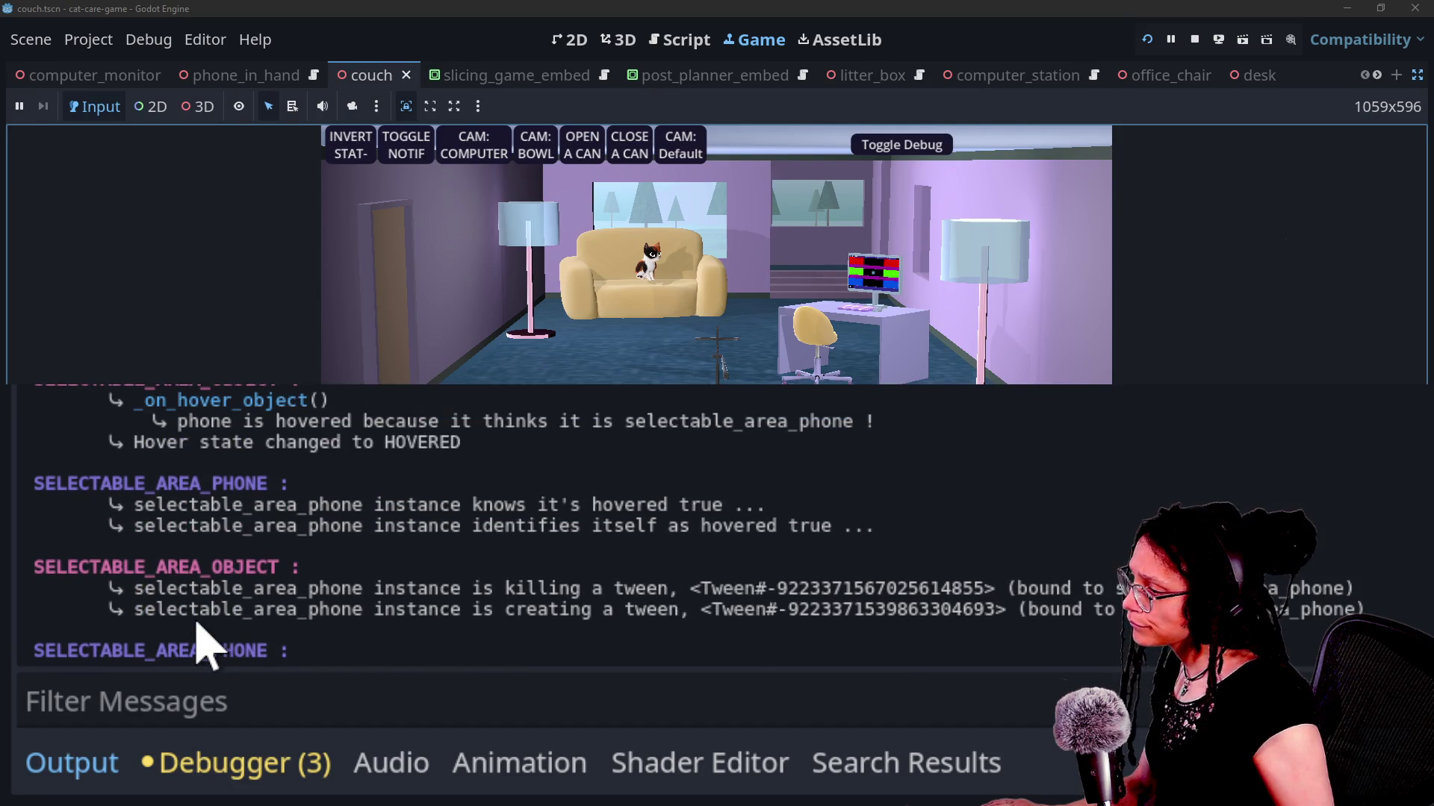
pyautogui.scroll(1, 303, 635)
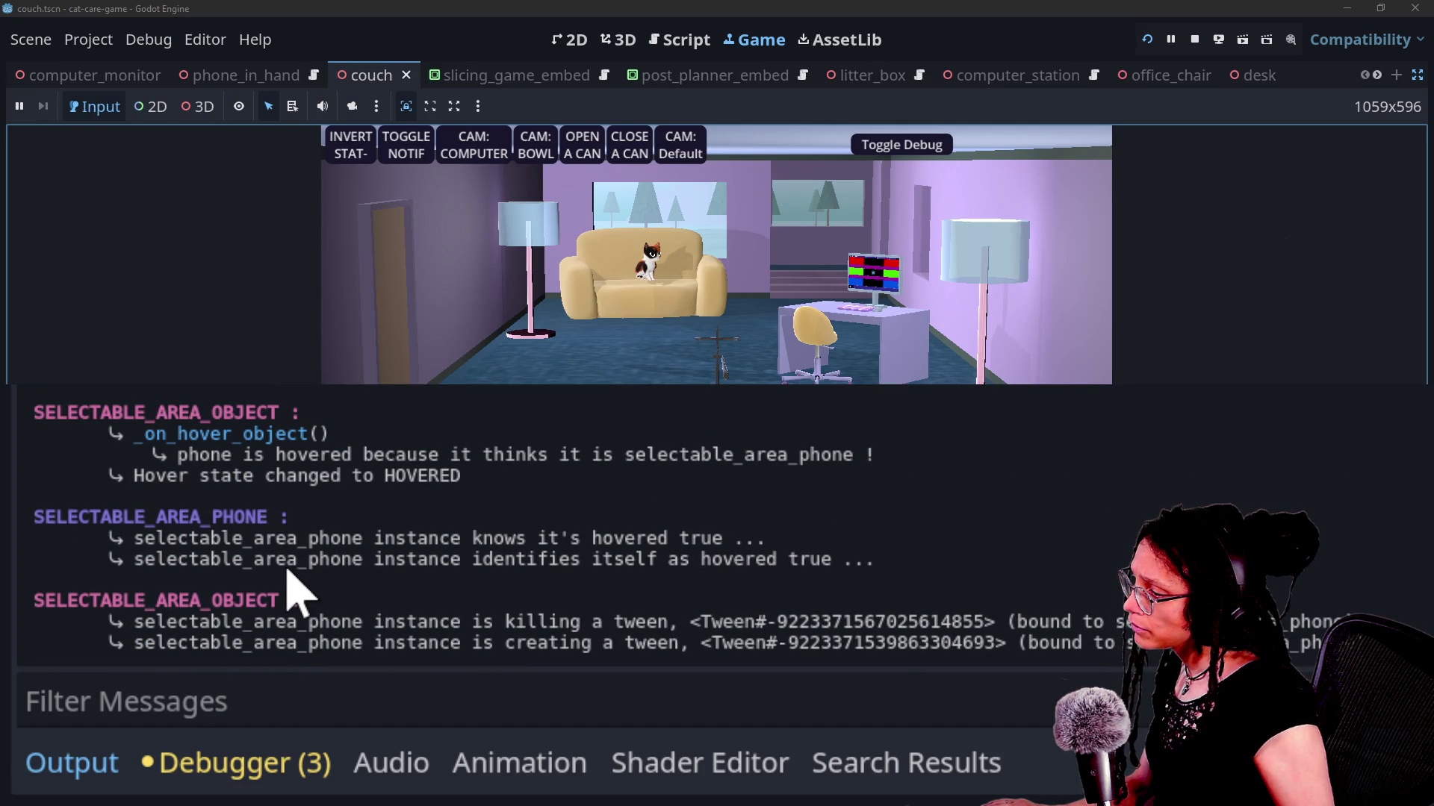
pyautogui.click(419, 721)
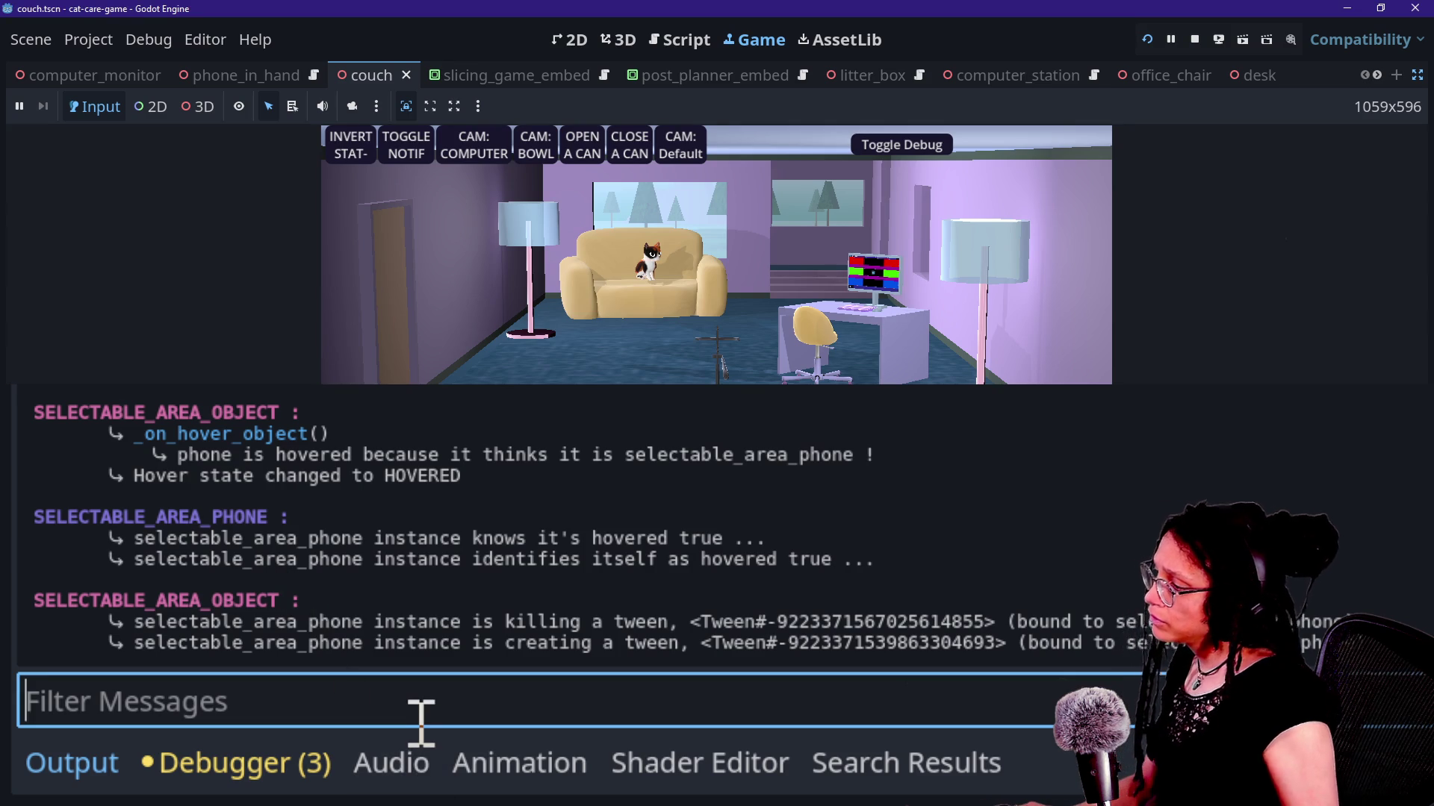
pyautogui.write('knows')
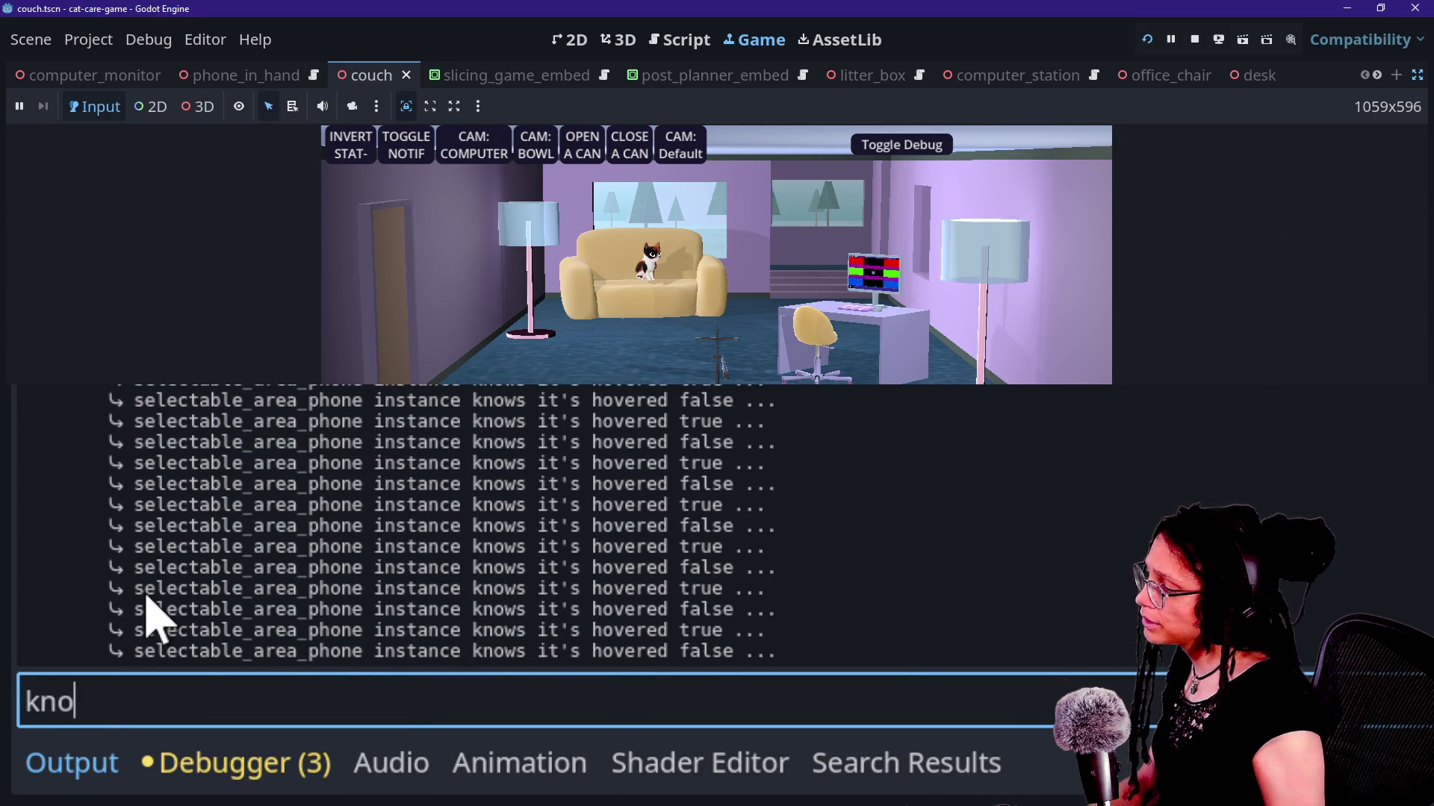
pyautogui.press('BackSpace')
pyautogui.press('BackSpace')
pyautogui.press('BackSpace')
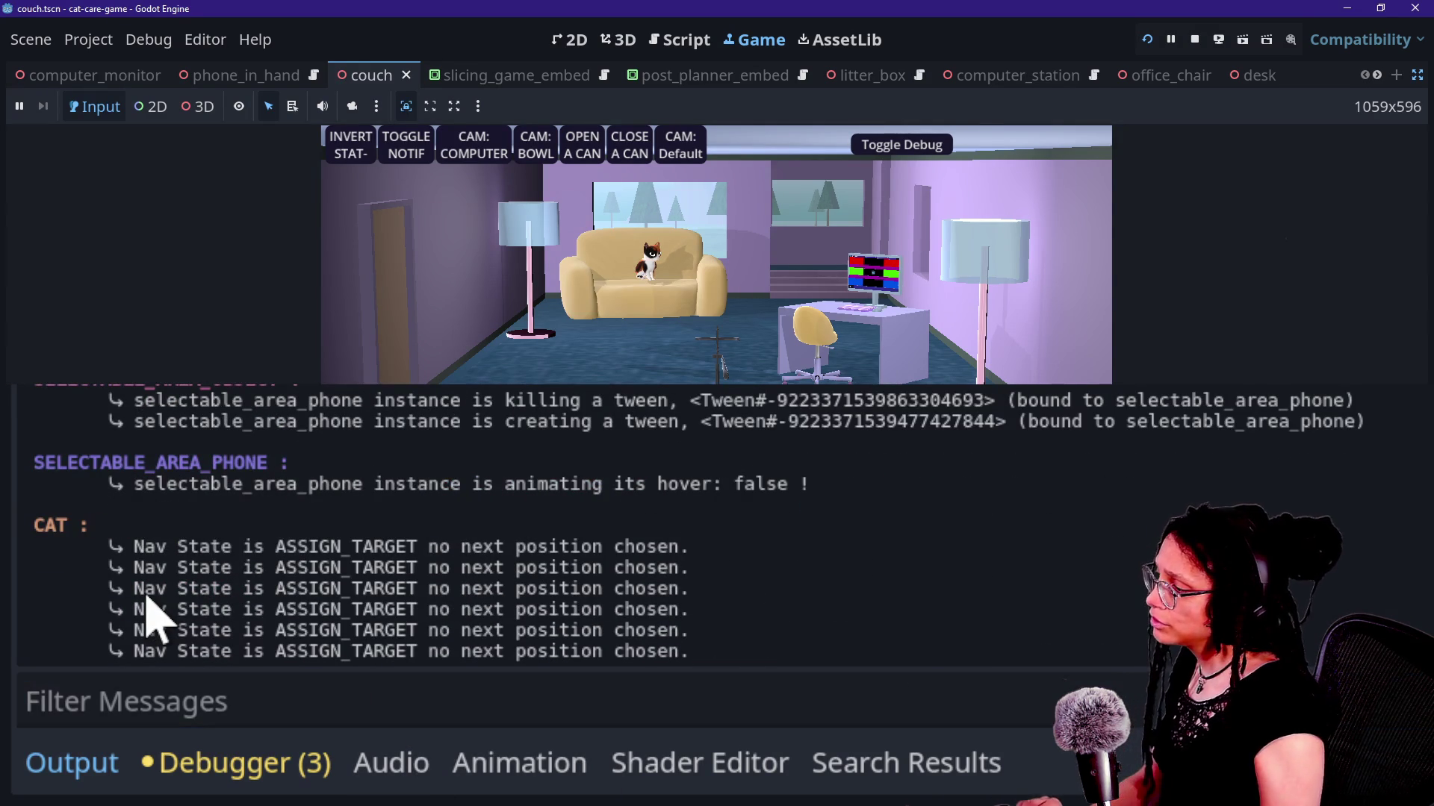
pyautogui.click(172, 687)
pyautogui.write('cu')
# Fix the typo in the 'couch' filter and scroll up through the filtered couch messages.
pyautogui.press('BackSpace')
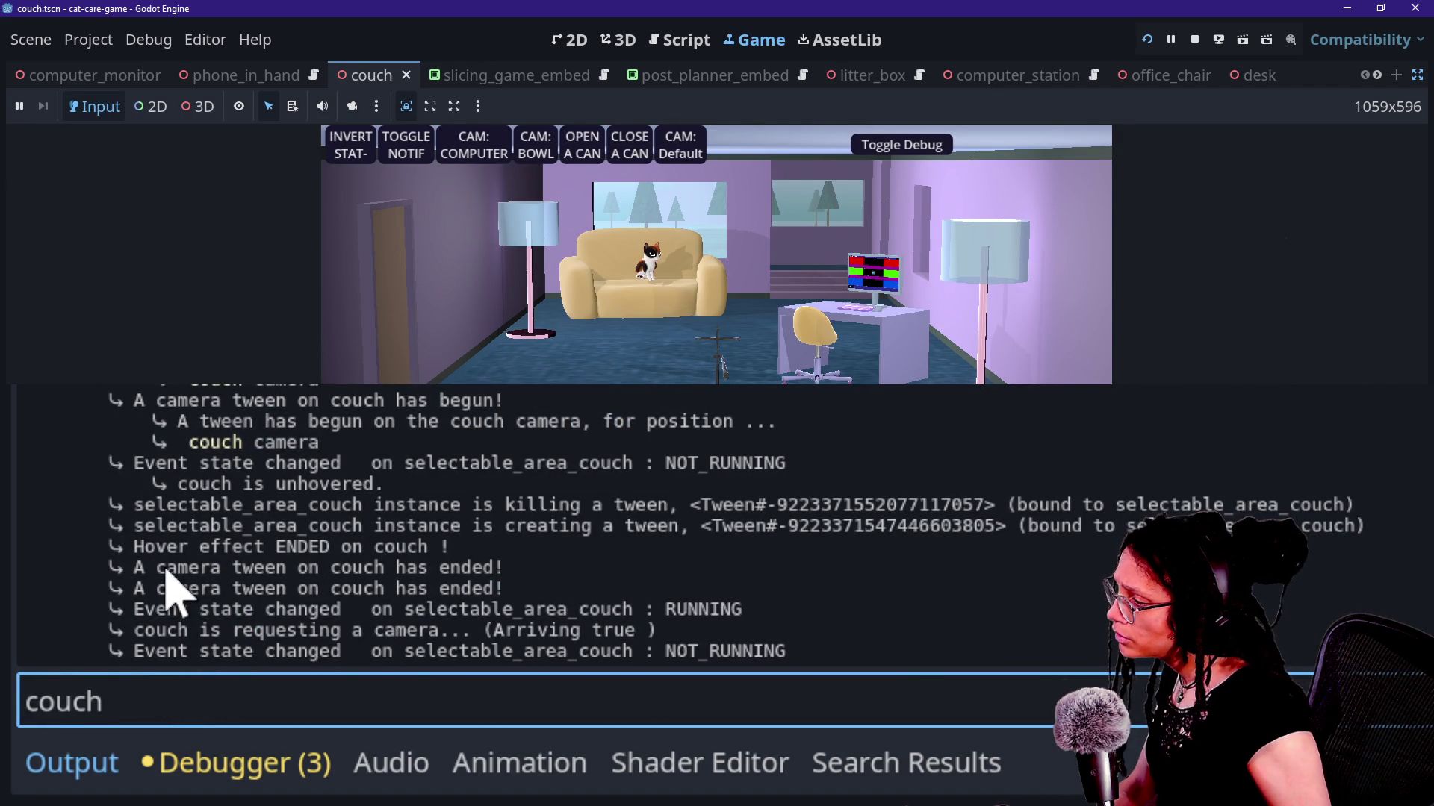
pyautogui.scroll(5, 171, 589)
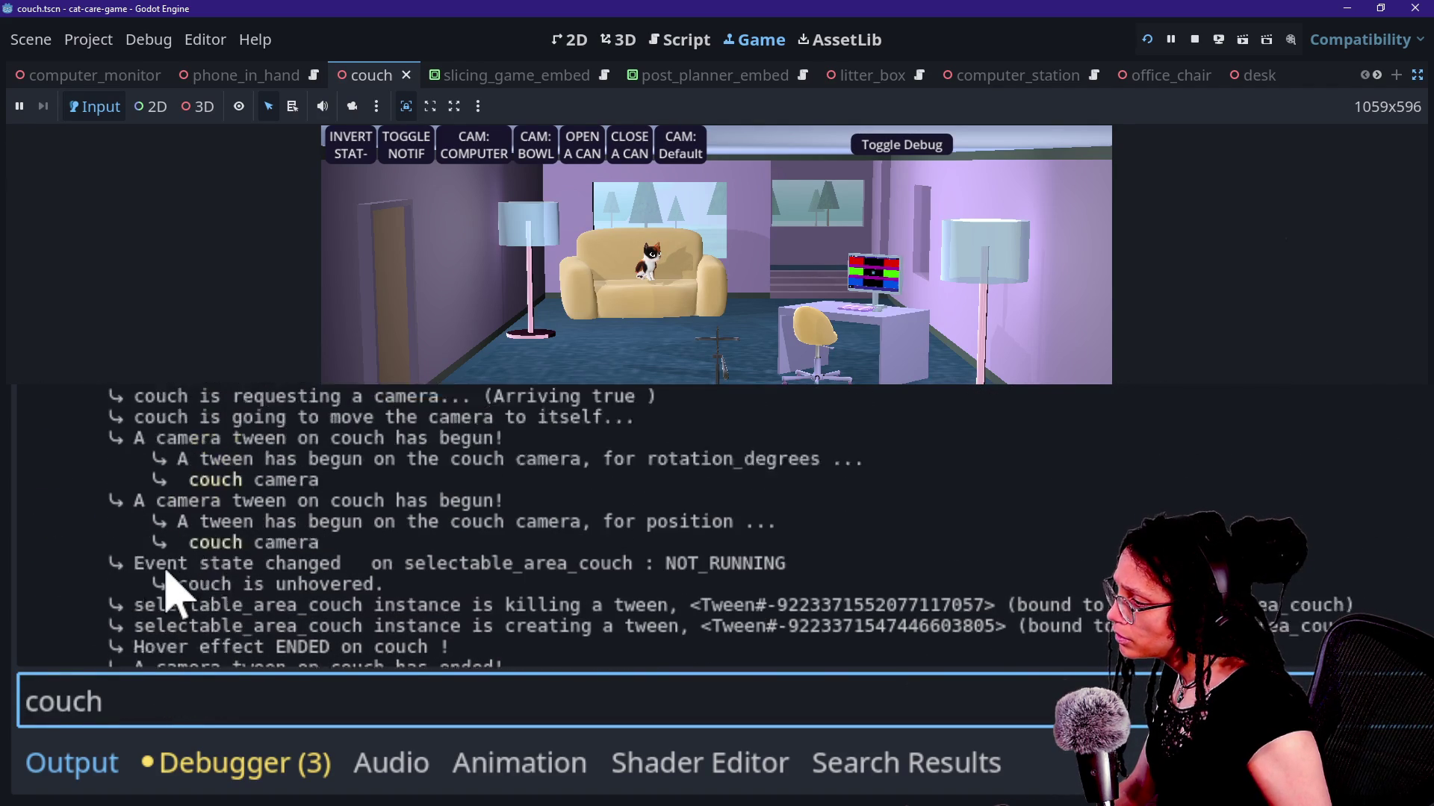
pyautogui.scroll(3, 170, 590)
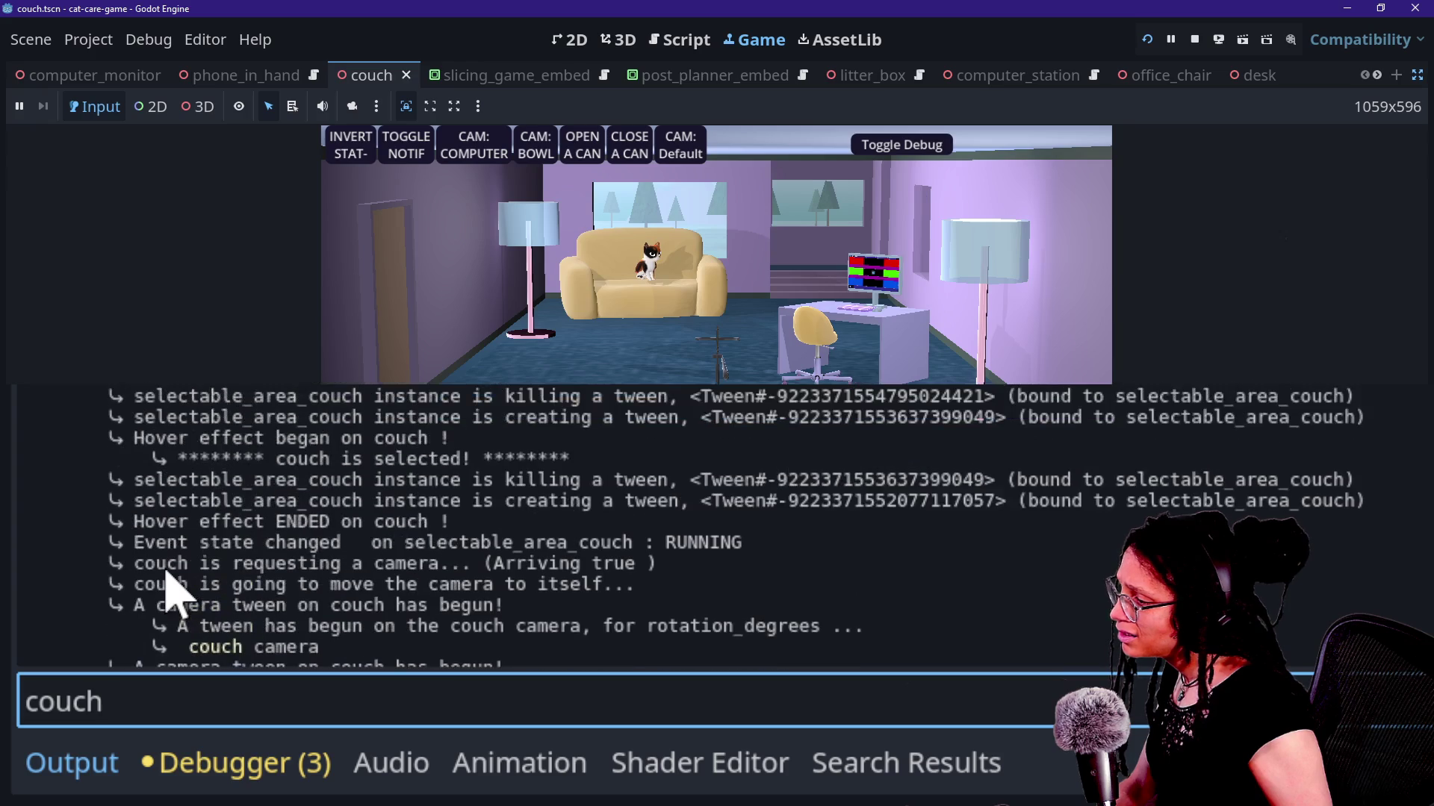
pyautogui.scroll(2, 170, 590)
pyautogui.scroll(3, 166, 574)
pyautogui.scroll(5, 166, 590)
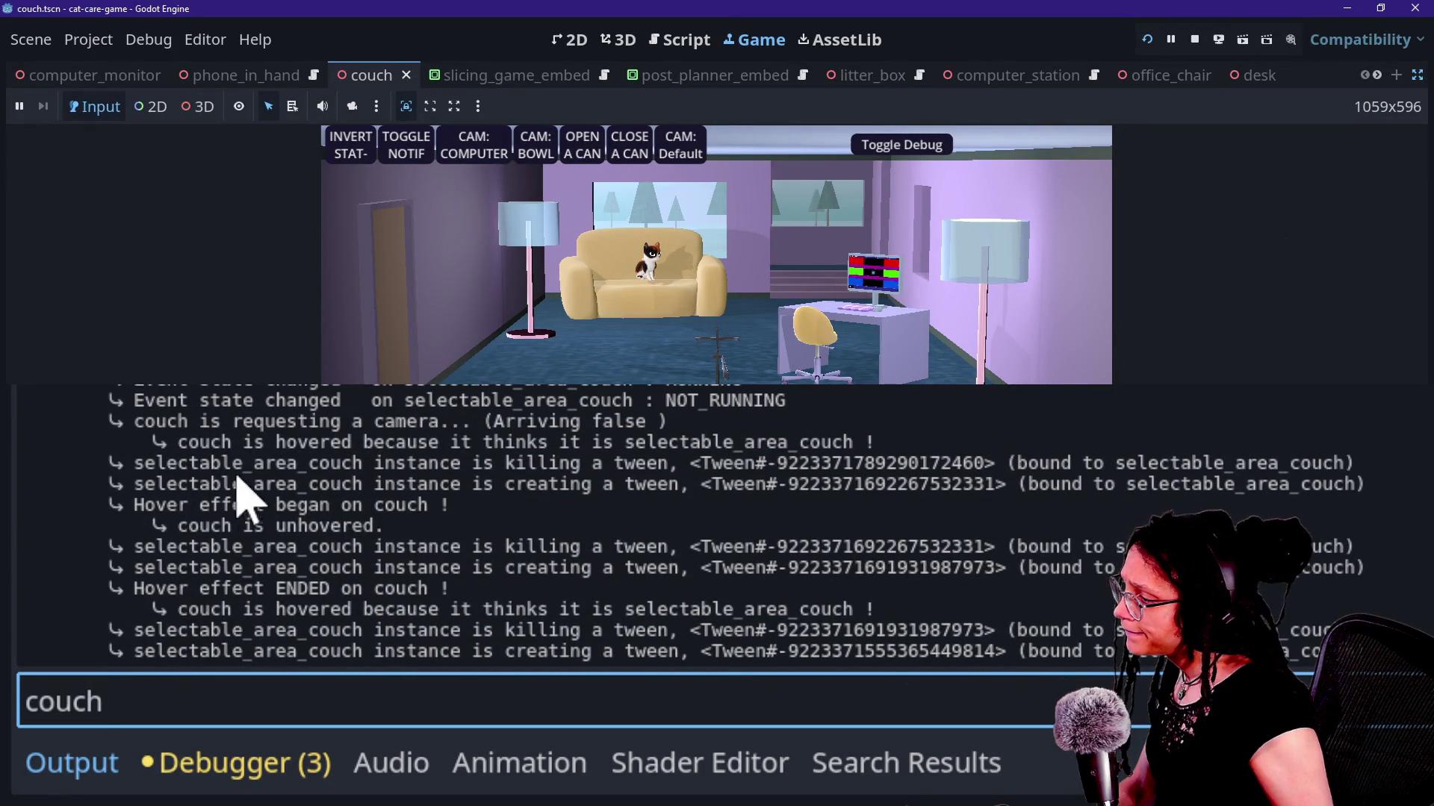
pyautogui.scroll(6, 247, 515)
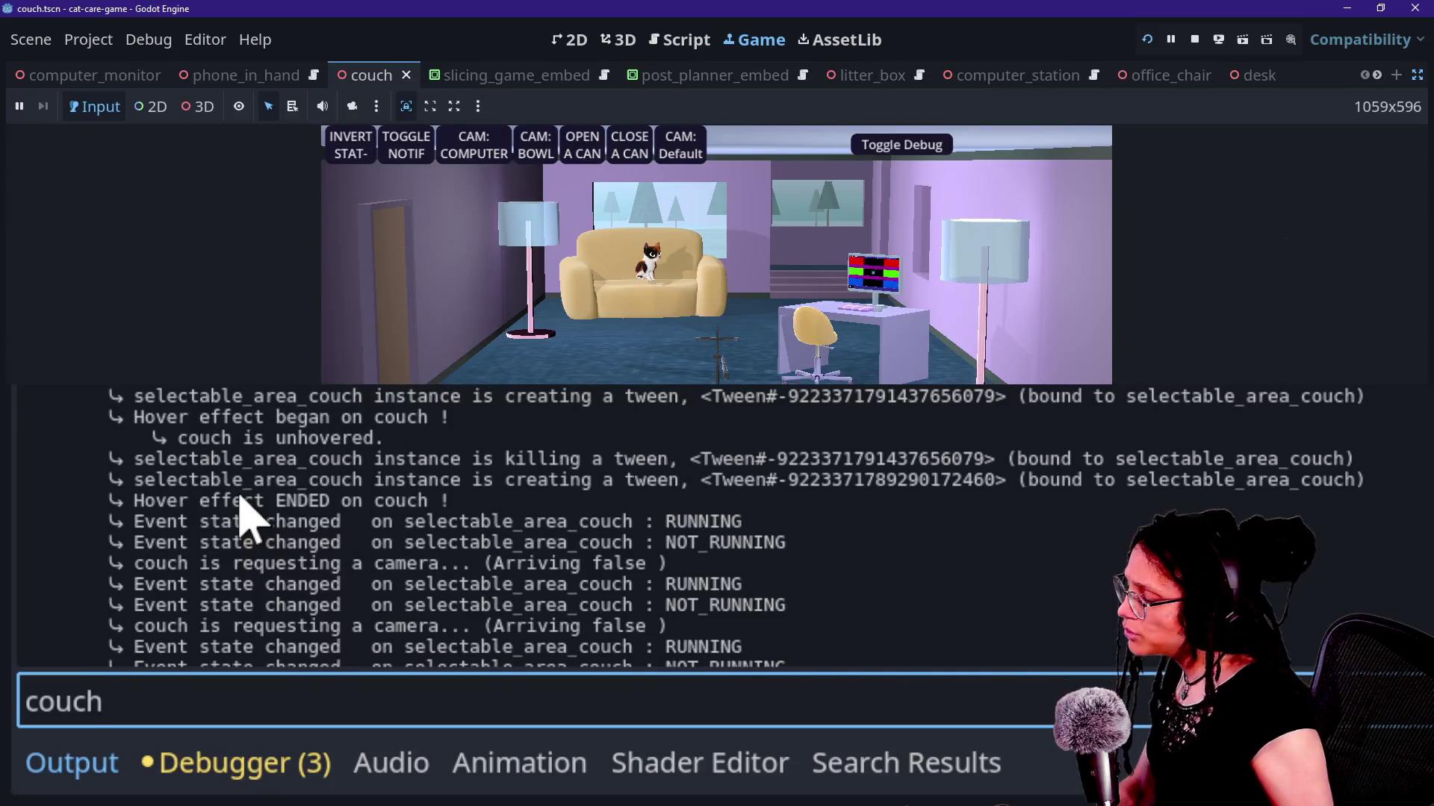
# Scroll down through the couch entries, including the Back button's end attempt, then clear the filter.
pyautogui.scroll(-10, 243, 514)
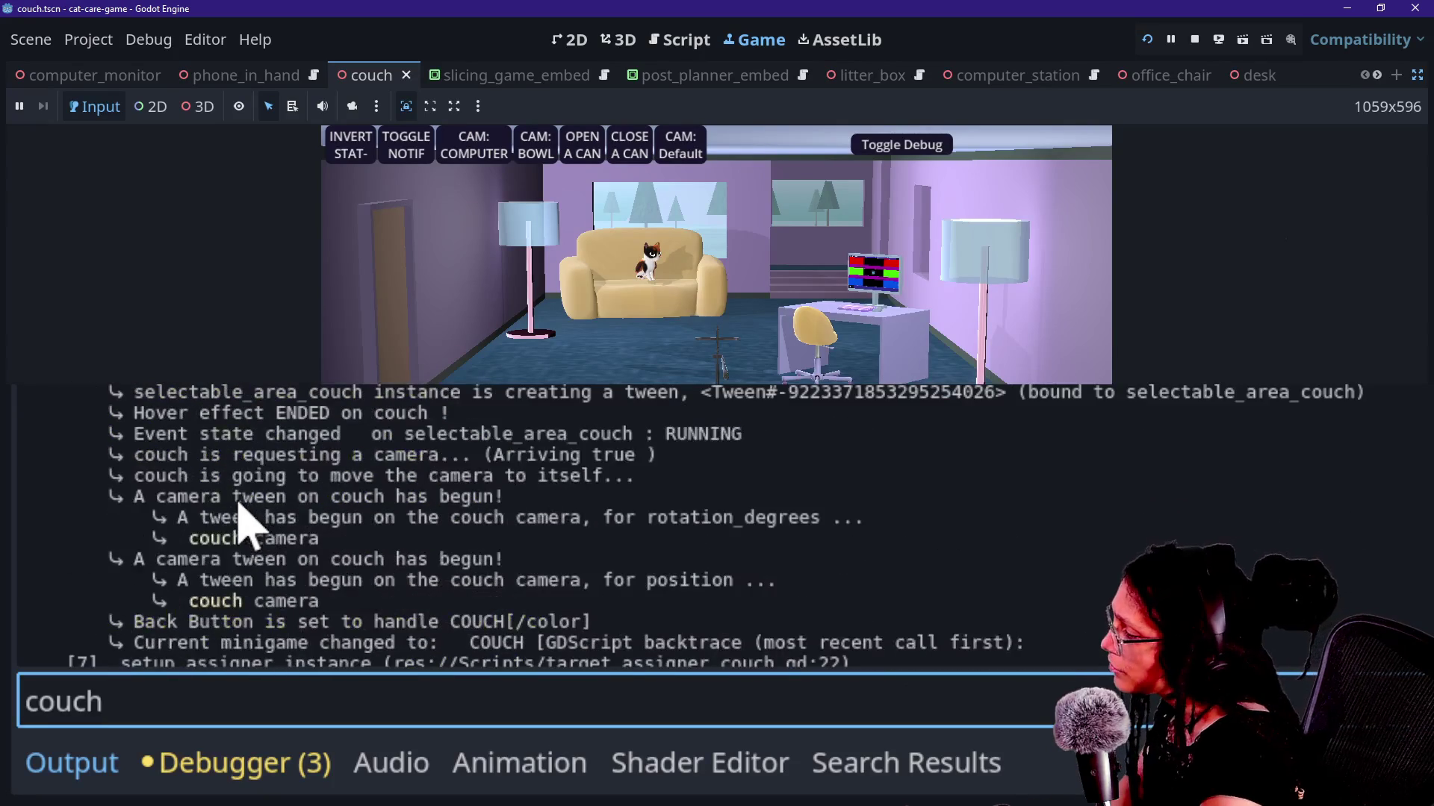
pyautogui.scroll(-5, 209, 526)
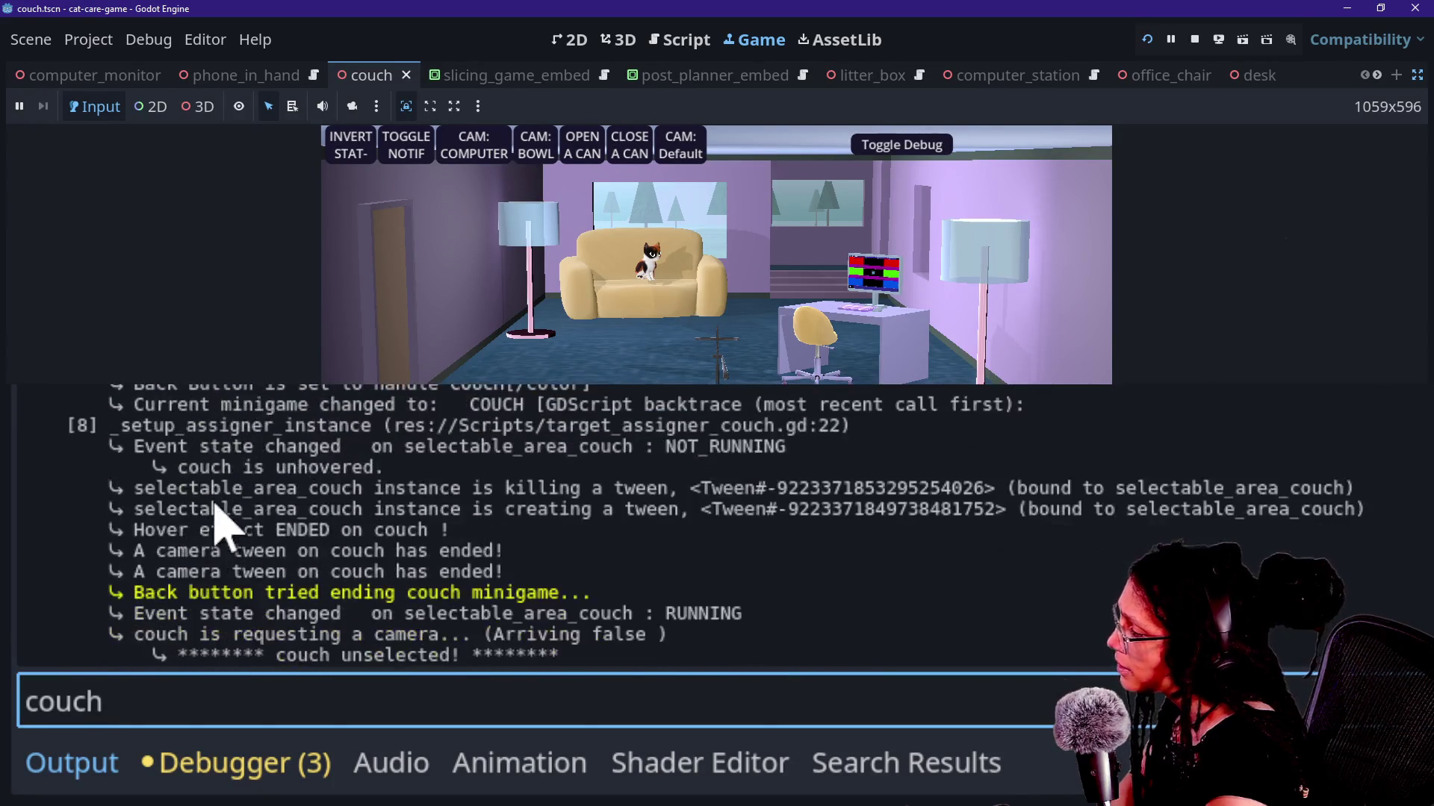
pyautogui.scroll(-3, 158, 609)
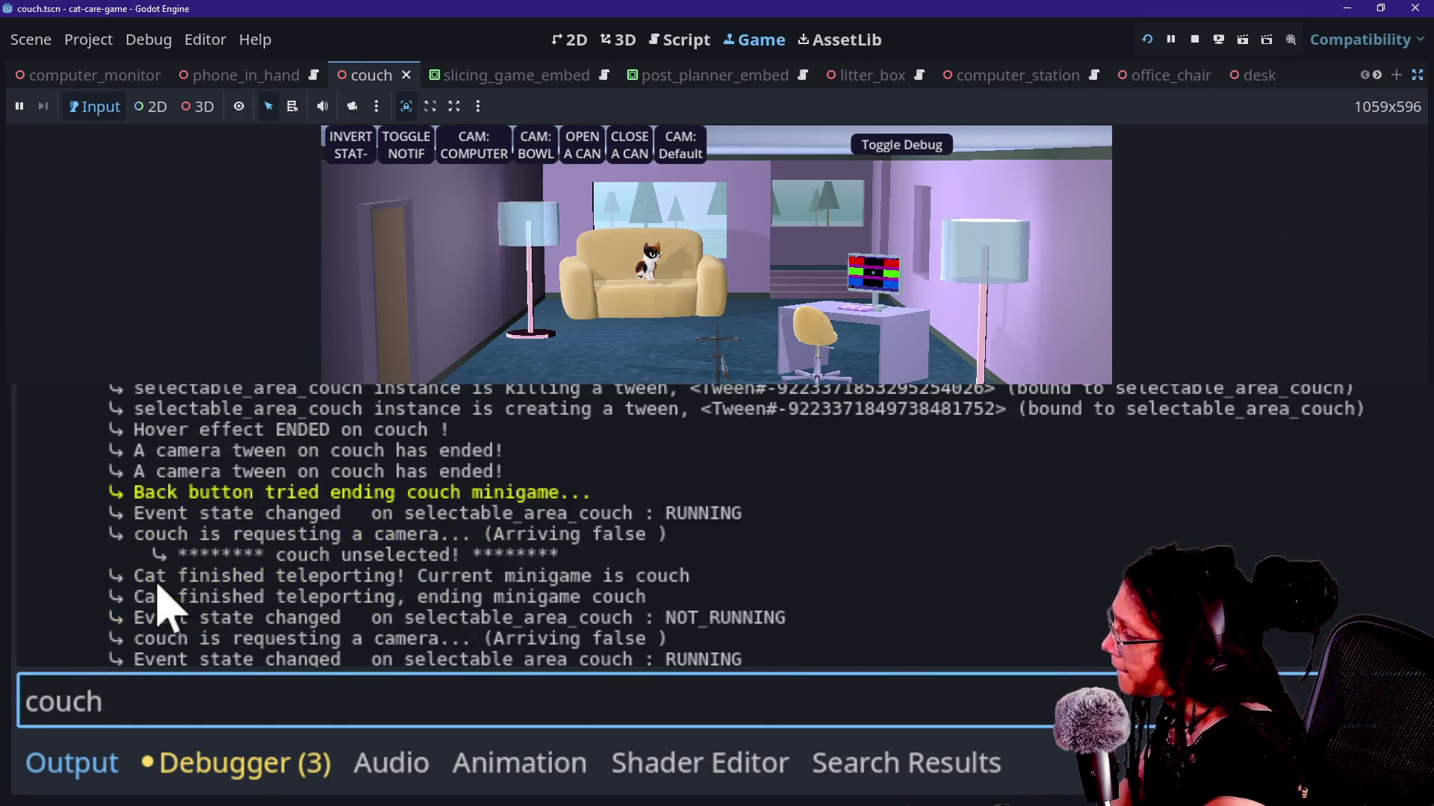
pyautogui.scroll(-3, 250, 642)
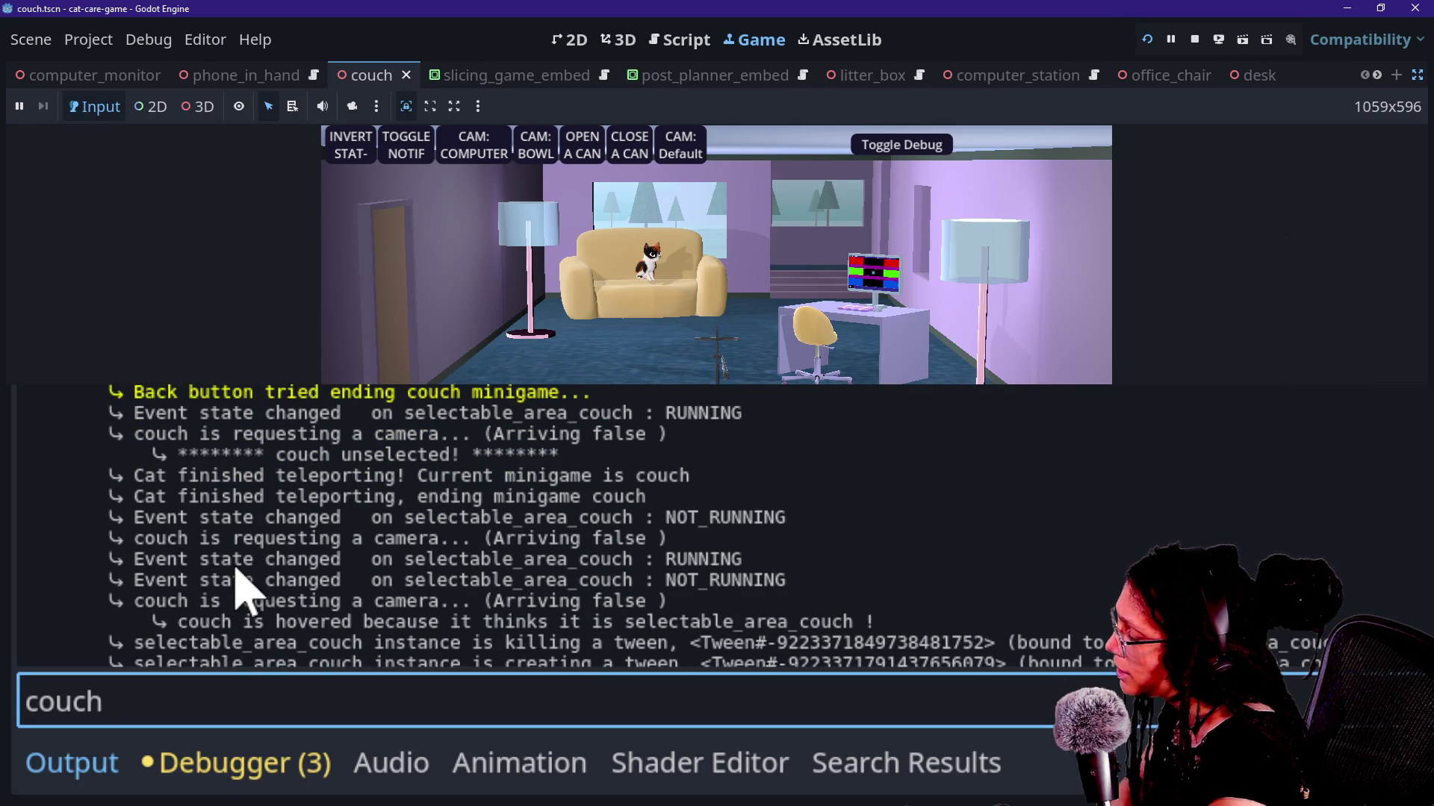
pyautogui.scroll(-3, 295, 560)
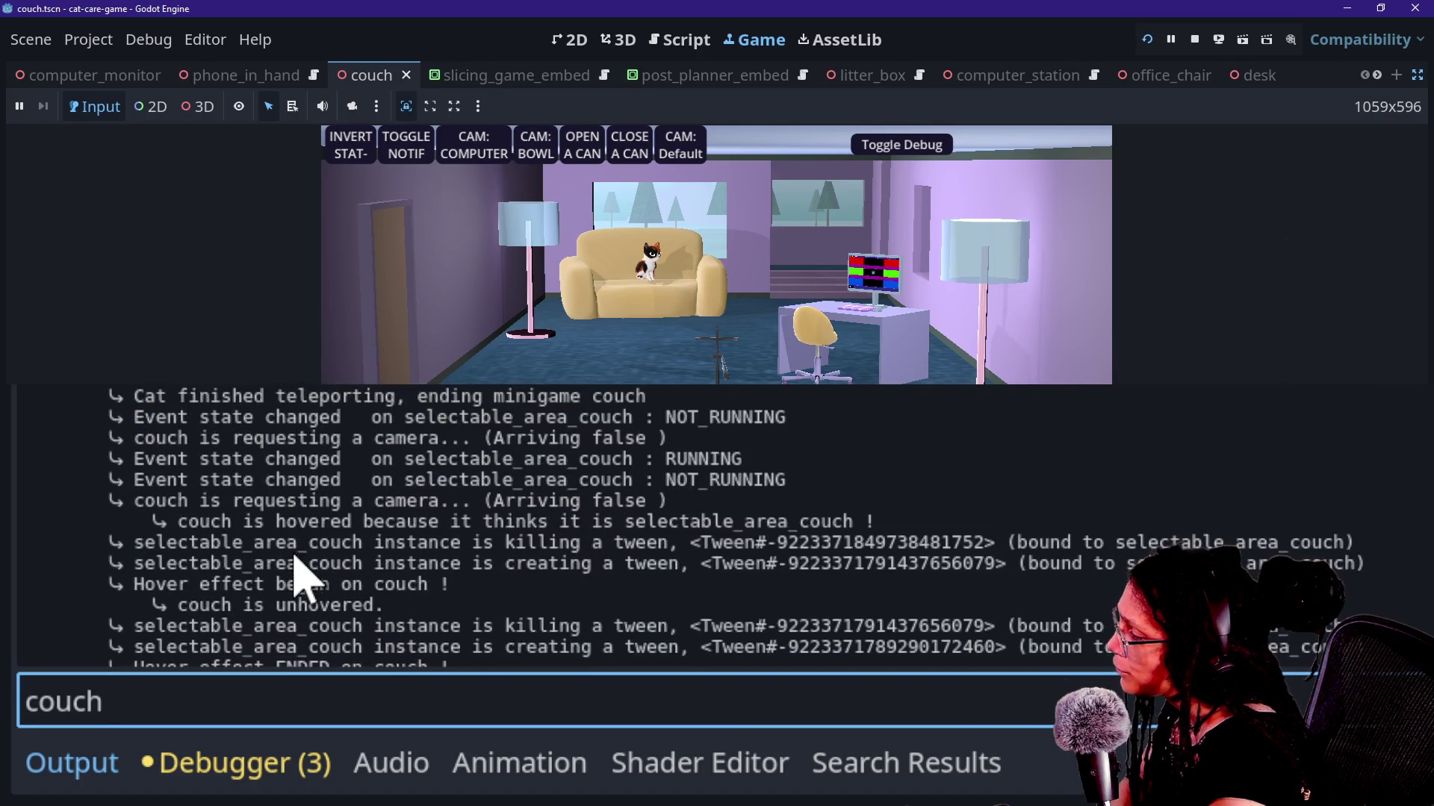
pyautogui.scroll(-3, 328, 571)
pyautogui.scroll(-2, 327, 560)
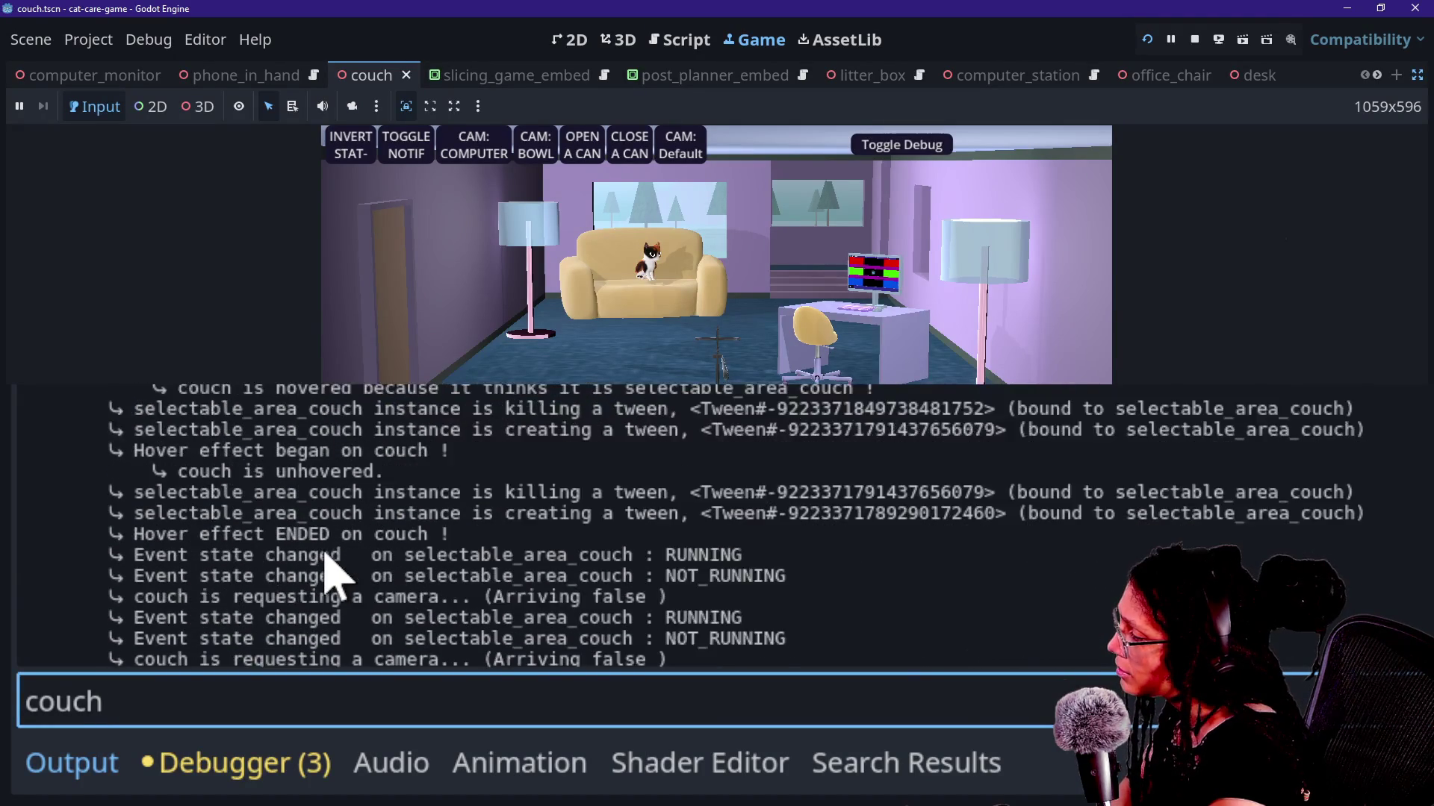
pyautogui.scroll(-5, 409, 660)
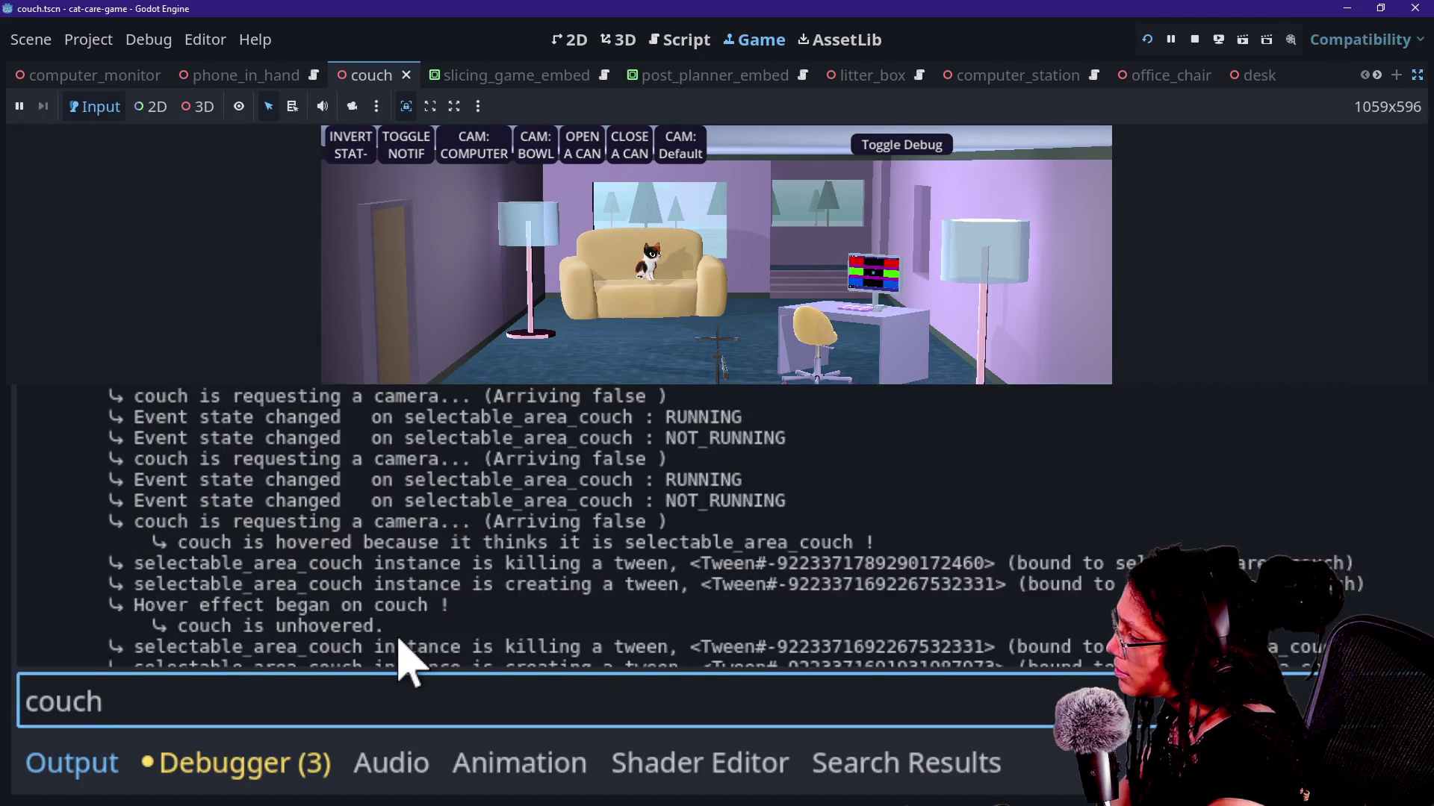
pyautogui.scroll(-2, 375, 609)
pyautogui.scroll(-2, 372, 605)
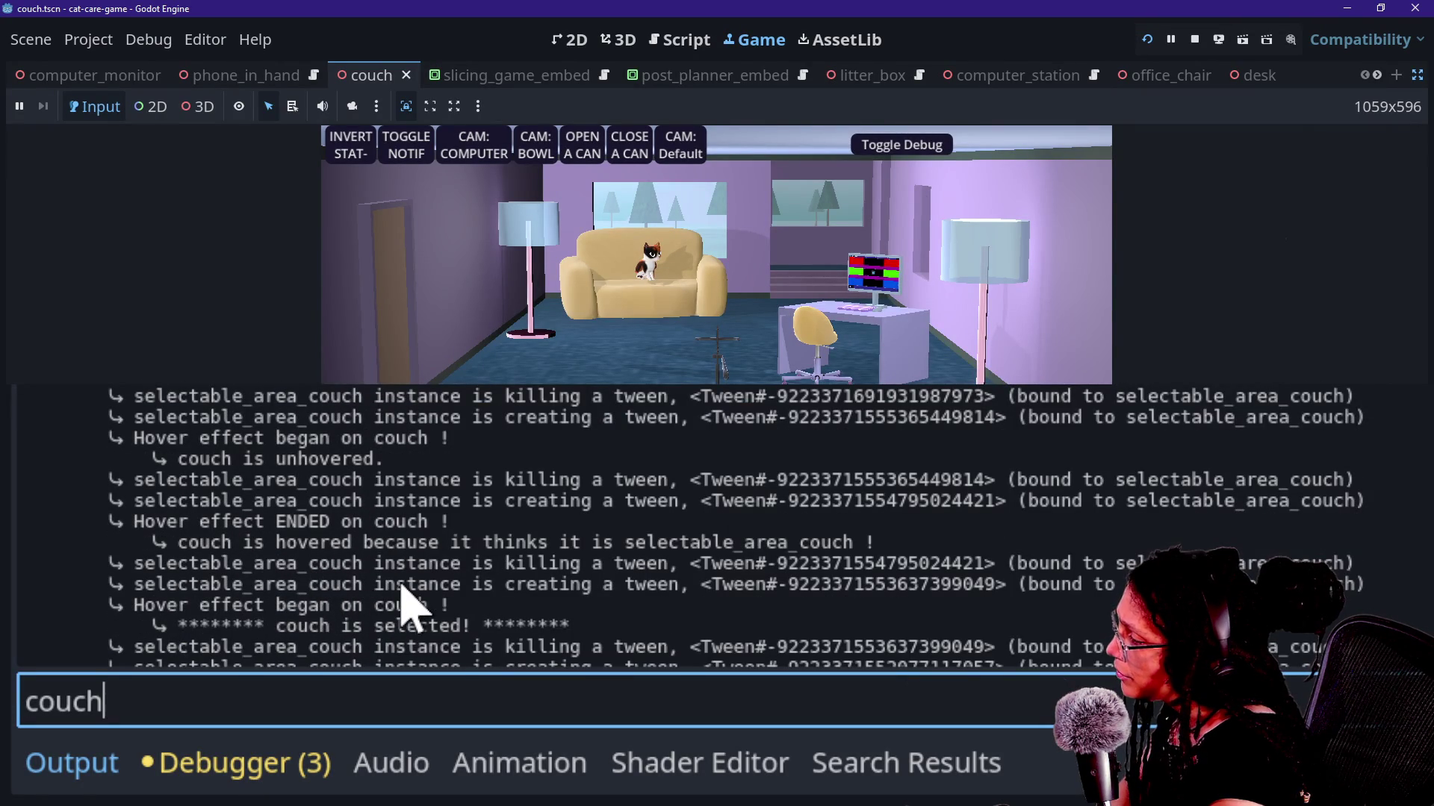
pyautogui.scroll(-3, 410, 606)
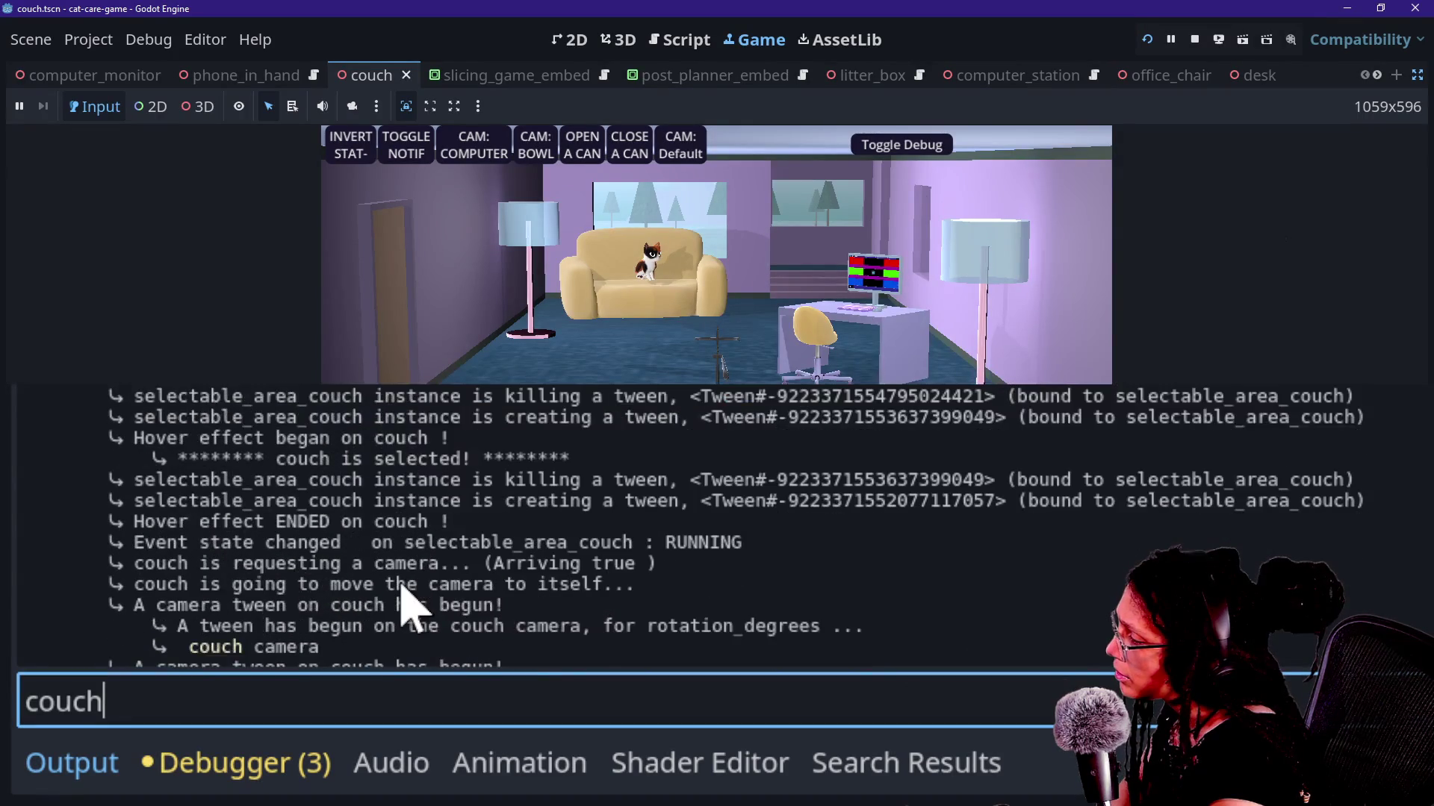
pyautogui.scroll(-1, 409, 607)
pyautogui.scroll(-4, 410, 606)
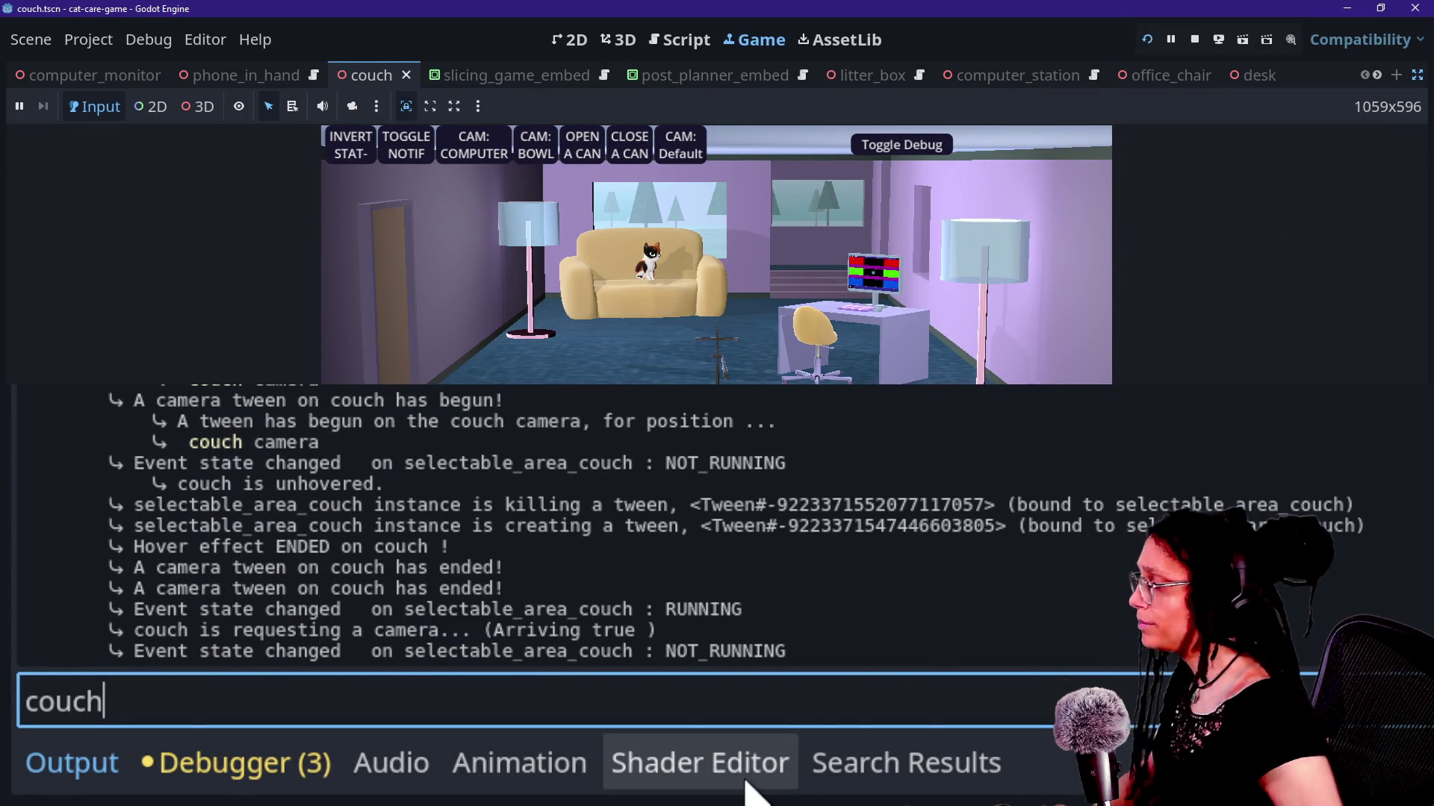
pyautogui.hotkey('ctrl', 'a')
pyautogui.press('BackSpace')
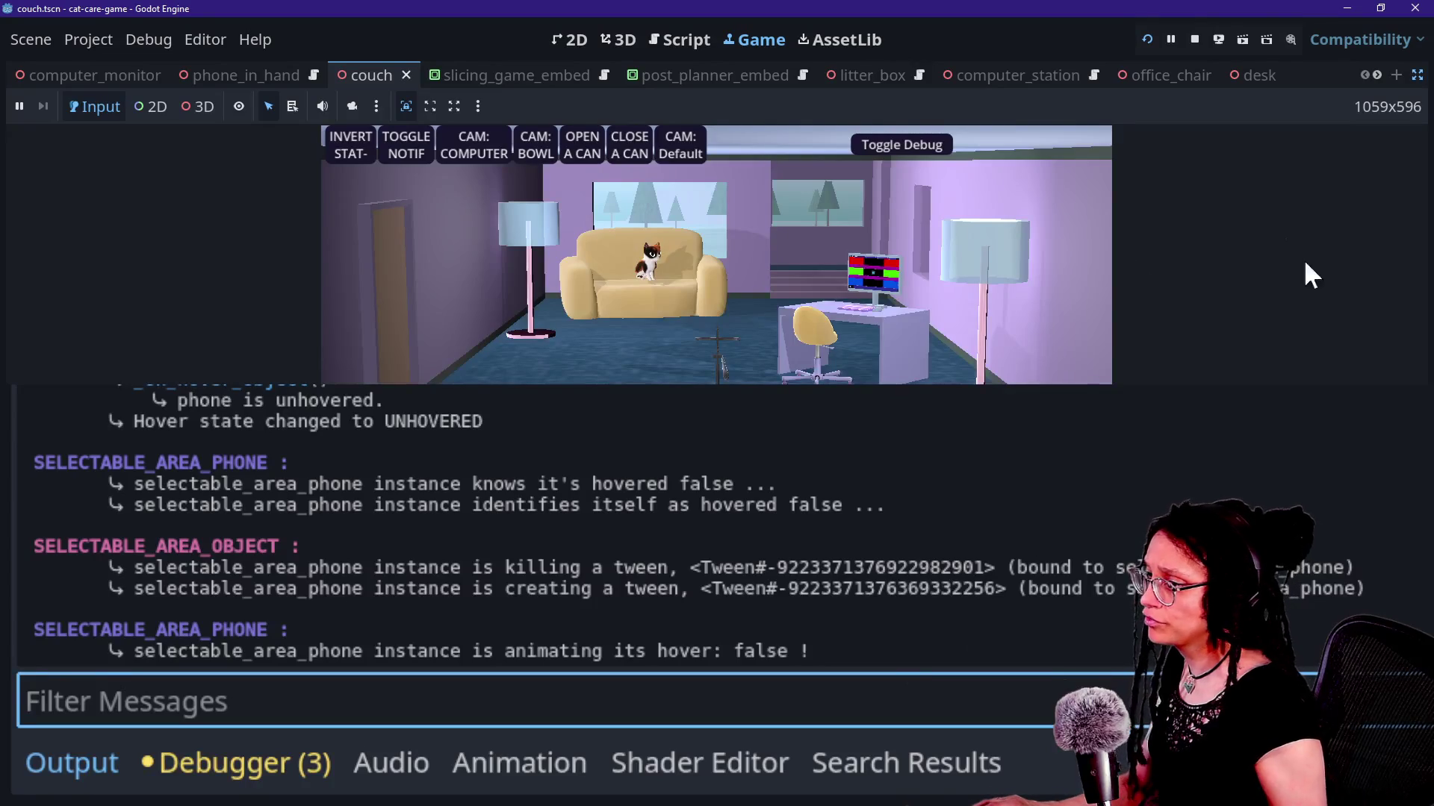
# Visit the tripod close-up, review the log, and reload the running project.
pyautogui.click(717, 353)
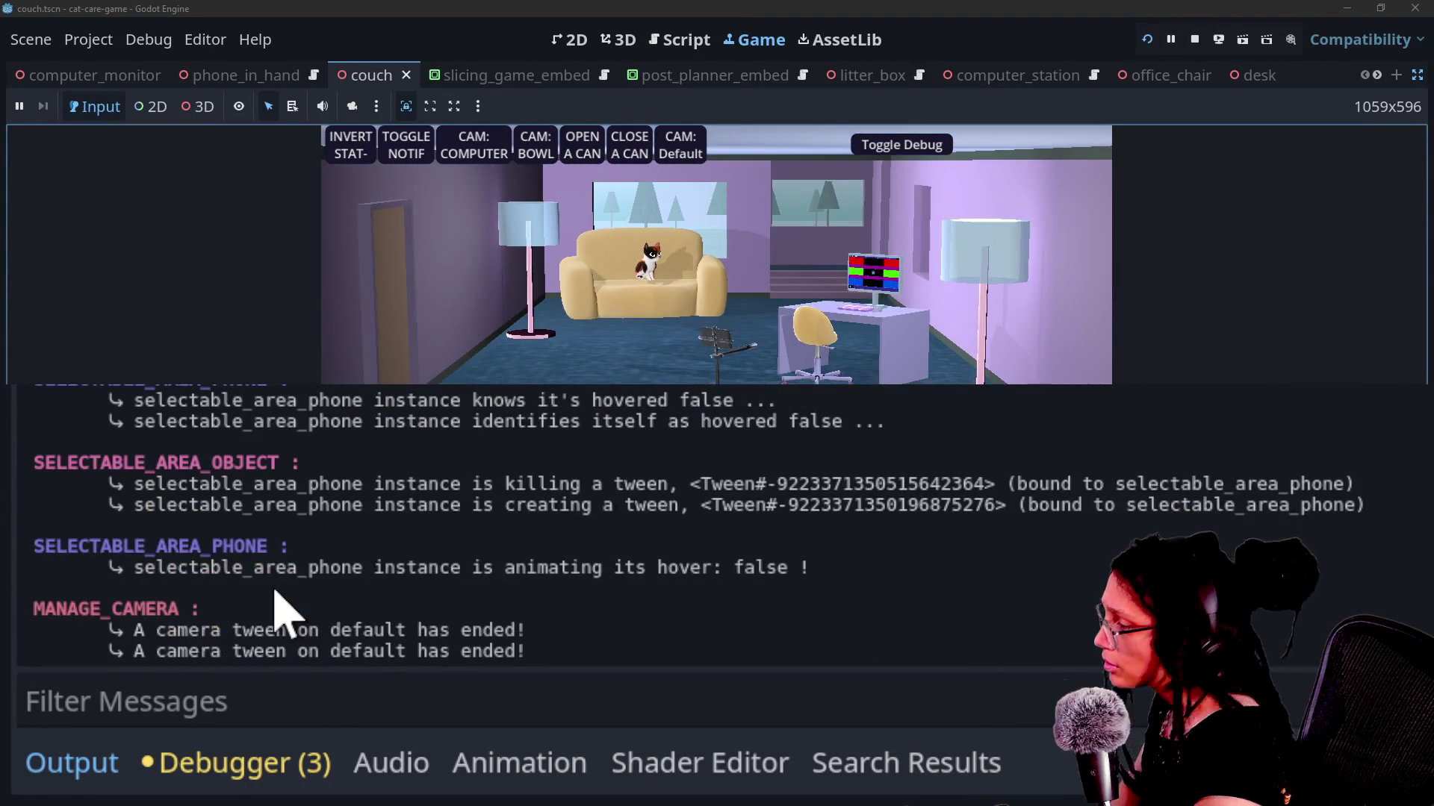
pyautogui.scroll(5, 280, 609)
pyautogui.scroll(10, 280, 608)
pyautogui.scroll(5, 276, 594)
pyautogui.scroll(10, 280, 609)
pyautogui.scroll(8, 276, 594)
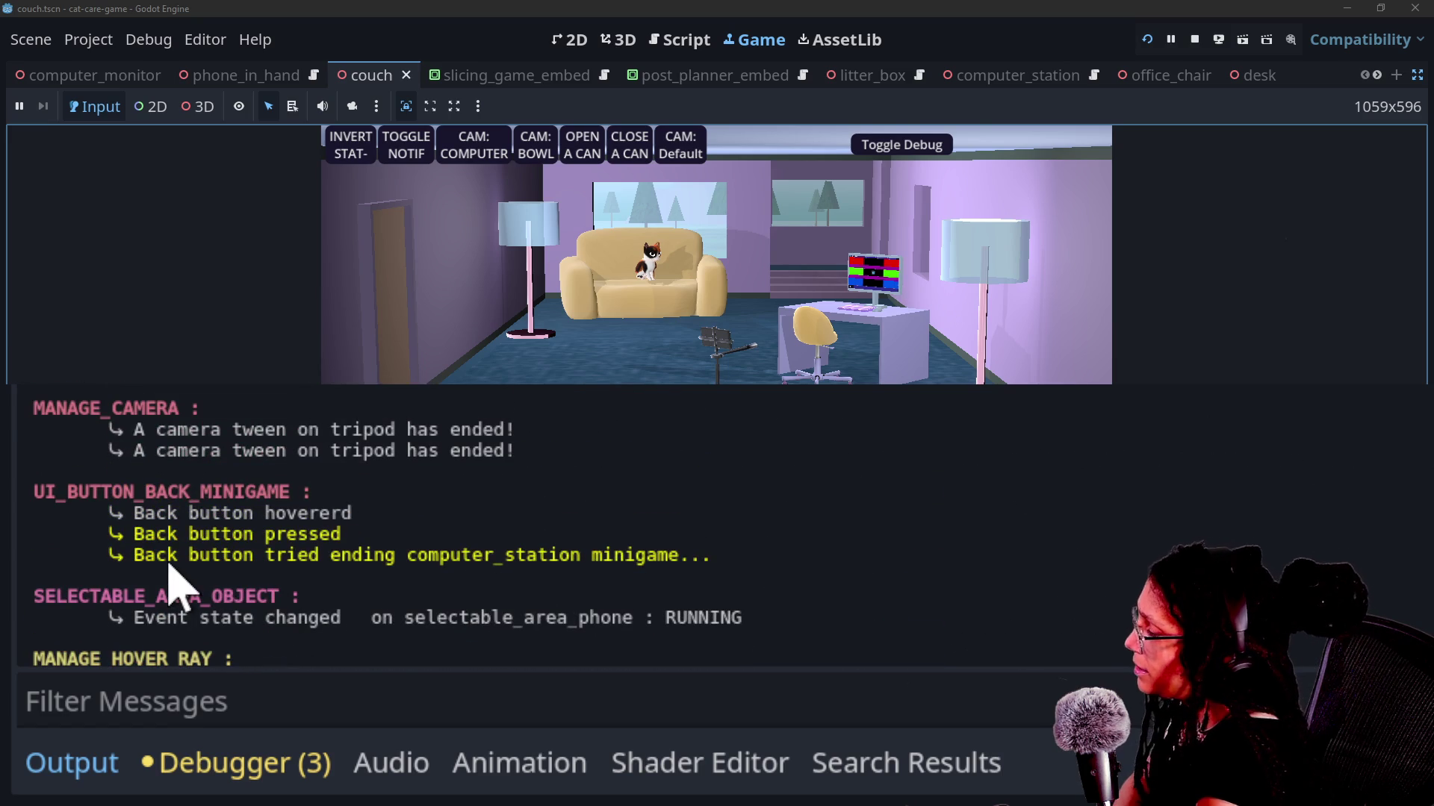
pyautogui.scroll(-3, 176, 583)
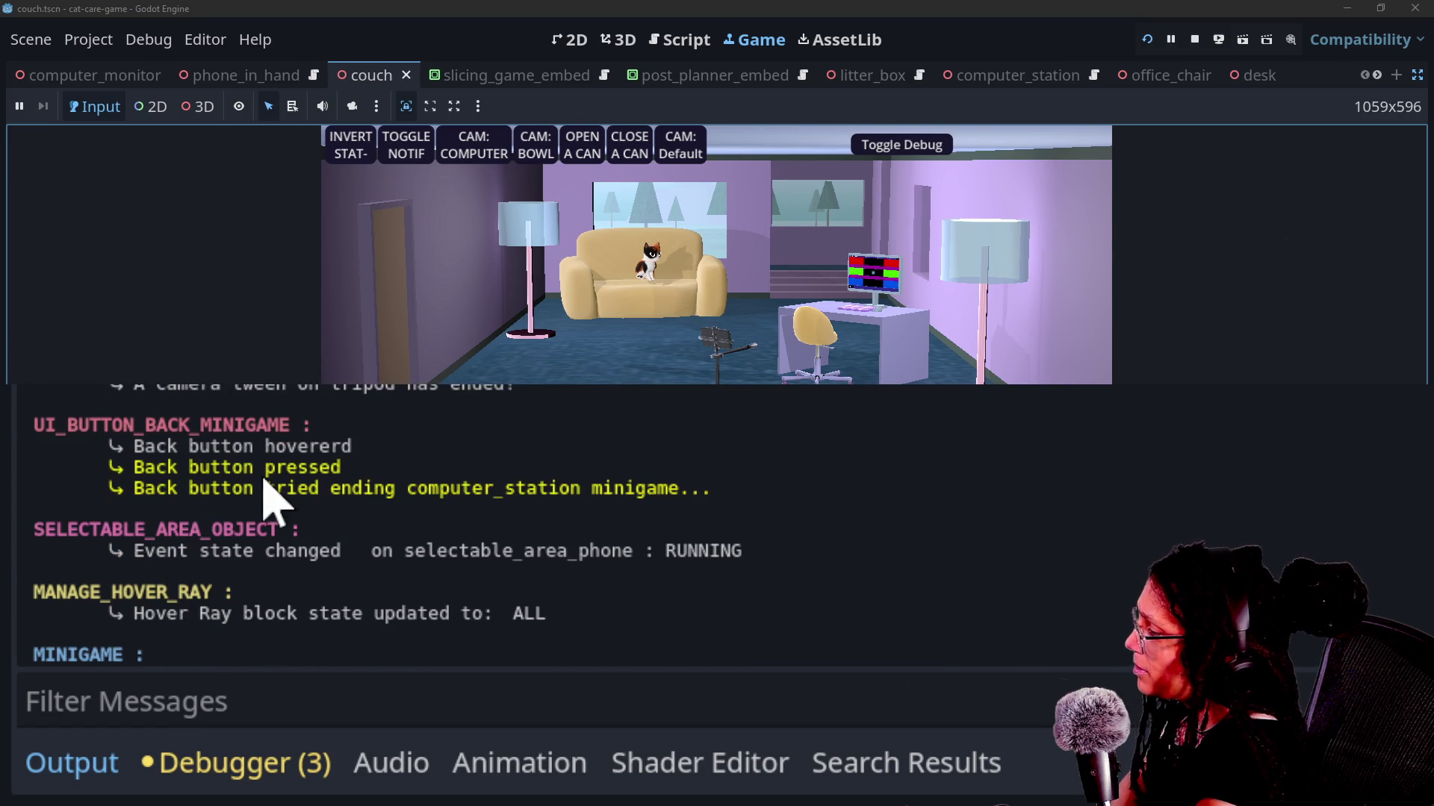
pyautogui.scroll(-2, 218, 527)
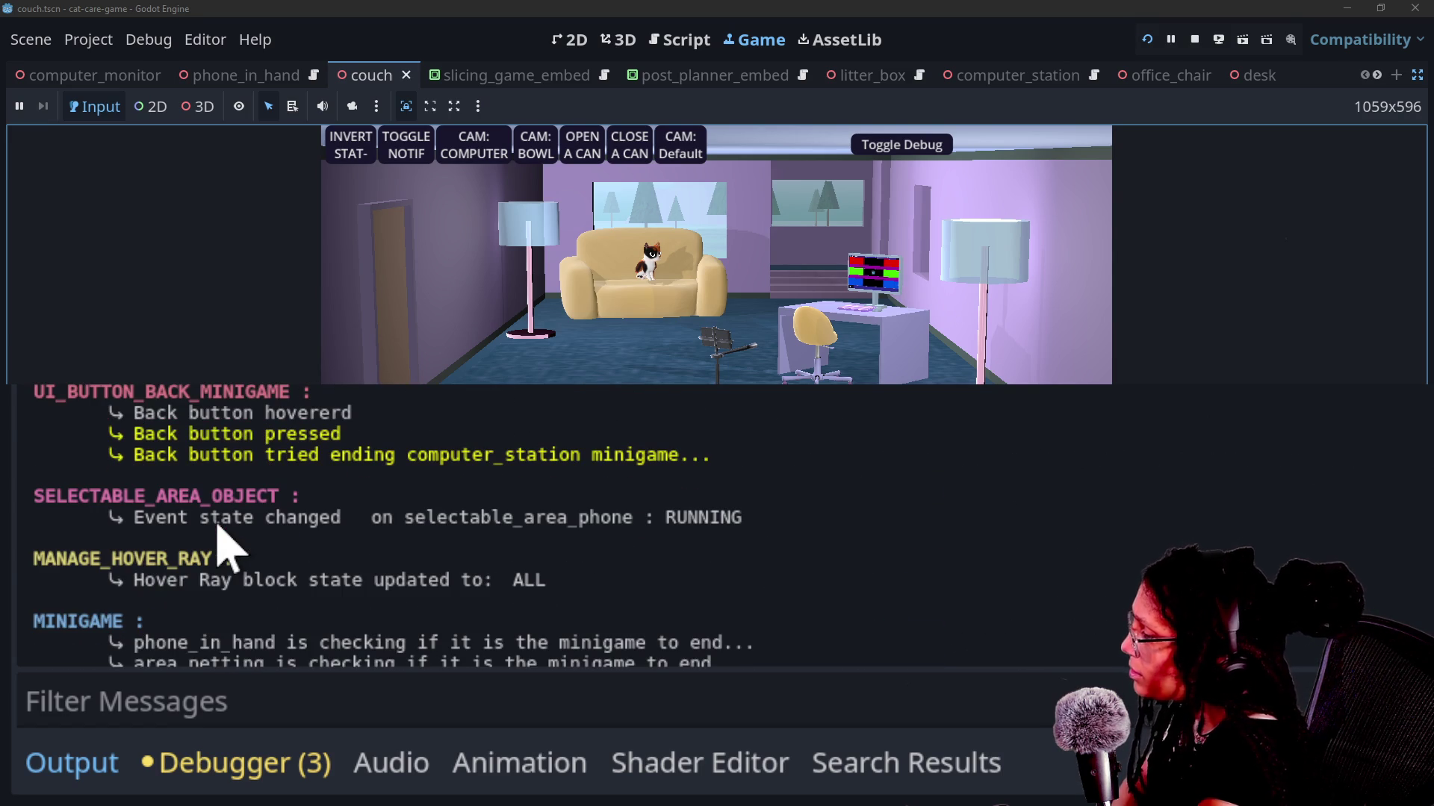
pyautogui.scroll(-15, 345, 586)
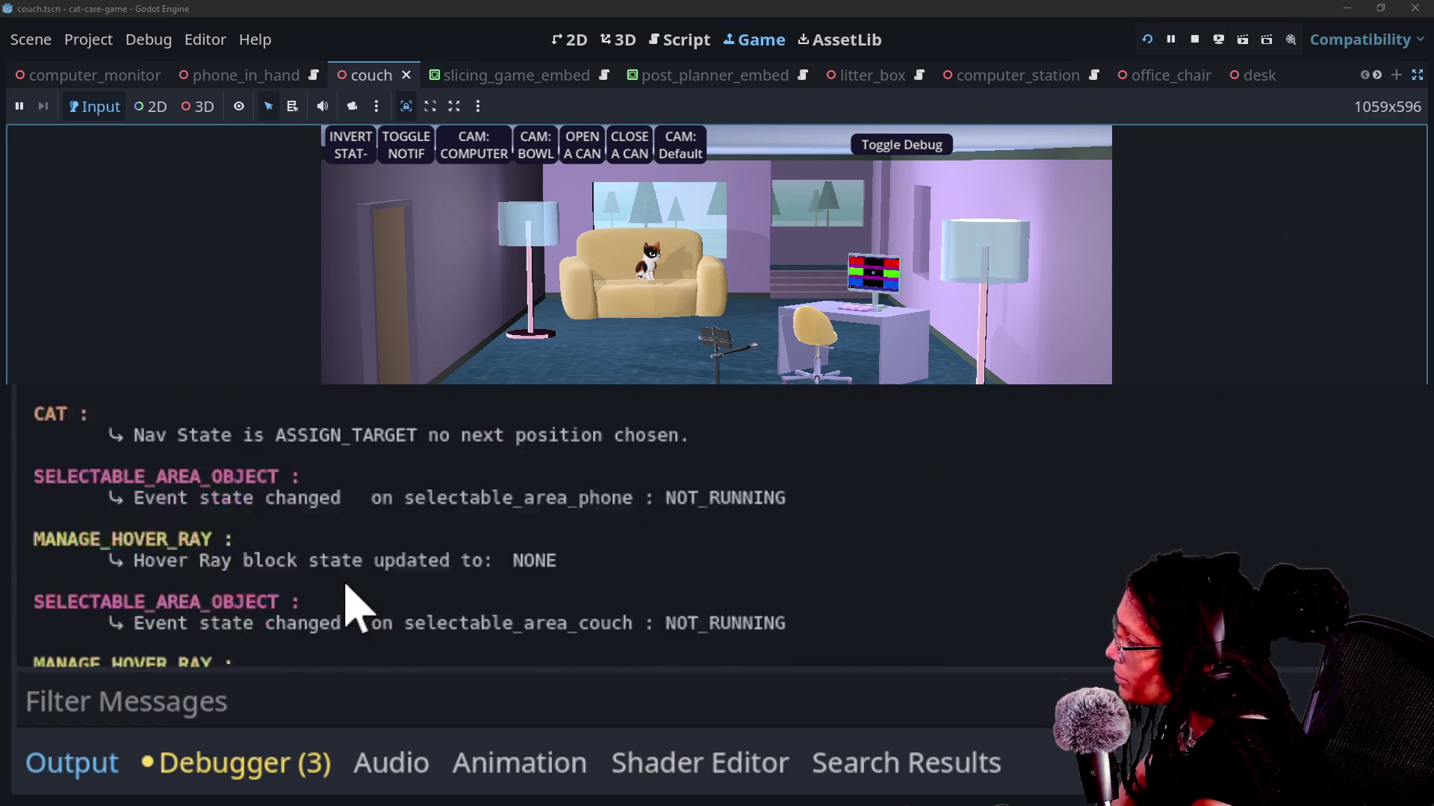
pyautogui.scroll(15, 345, 594)
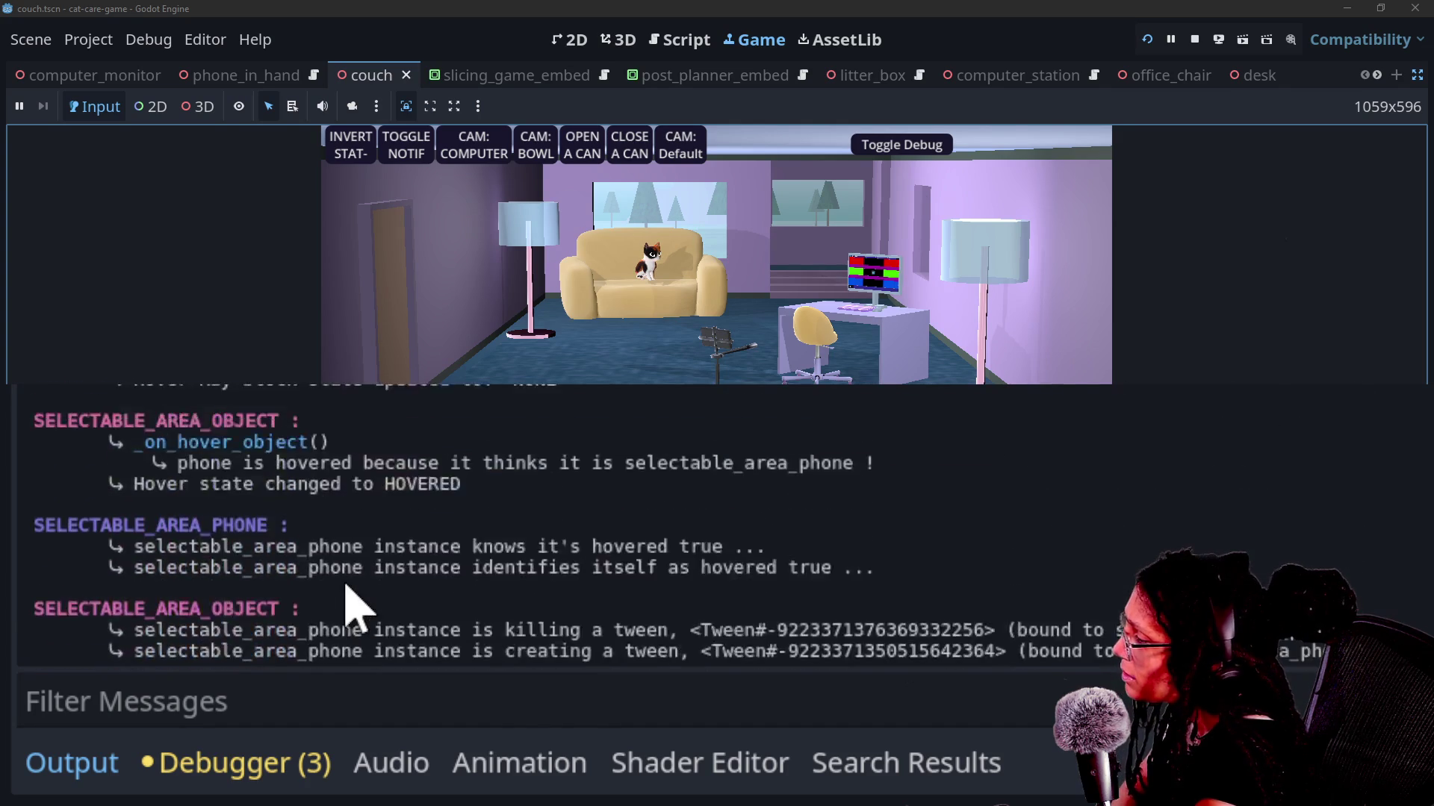
pyautogui.click(1147, 39)
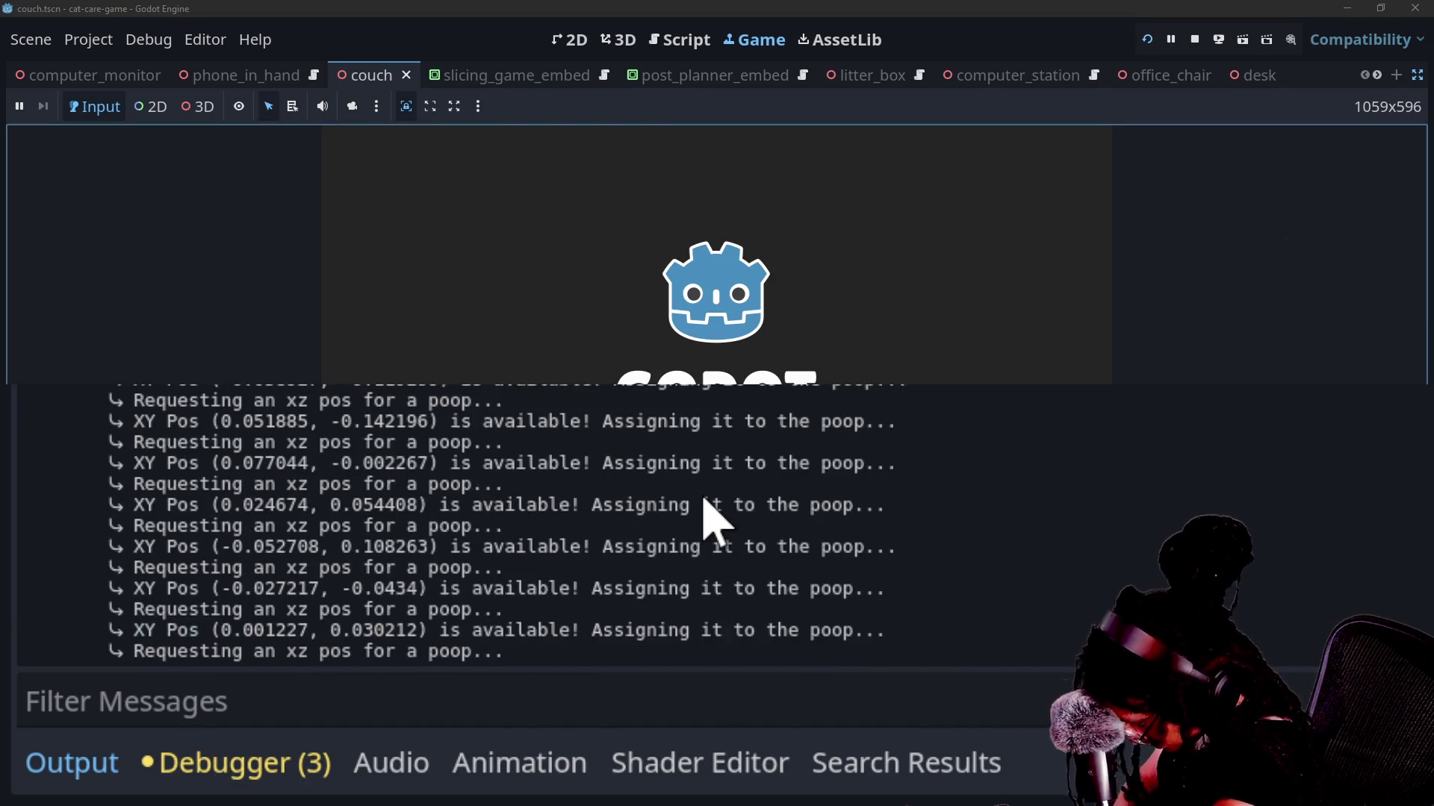
# Enter and leave the tripod minigame, then scroll back to earlier MINIGAME and SELECTABLE_AREA_OBJECT log messages.
pyautogui.click(720, 360)
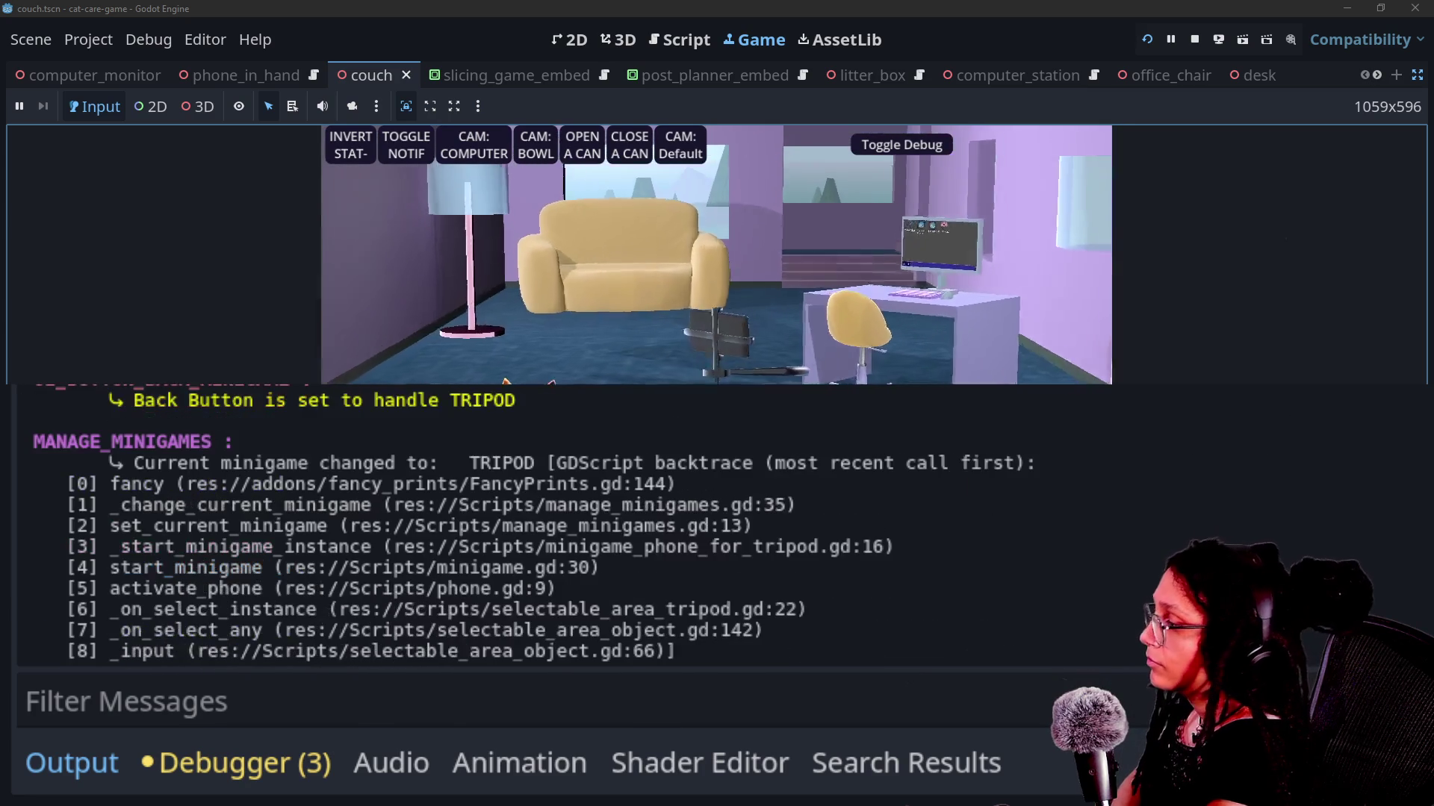
pyautogui.press('Escape')
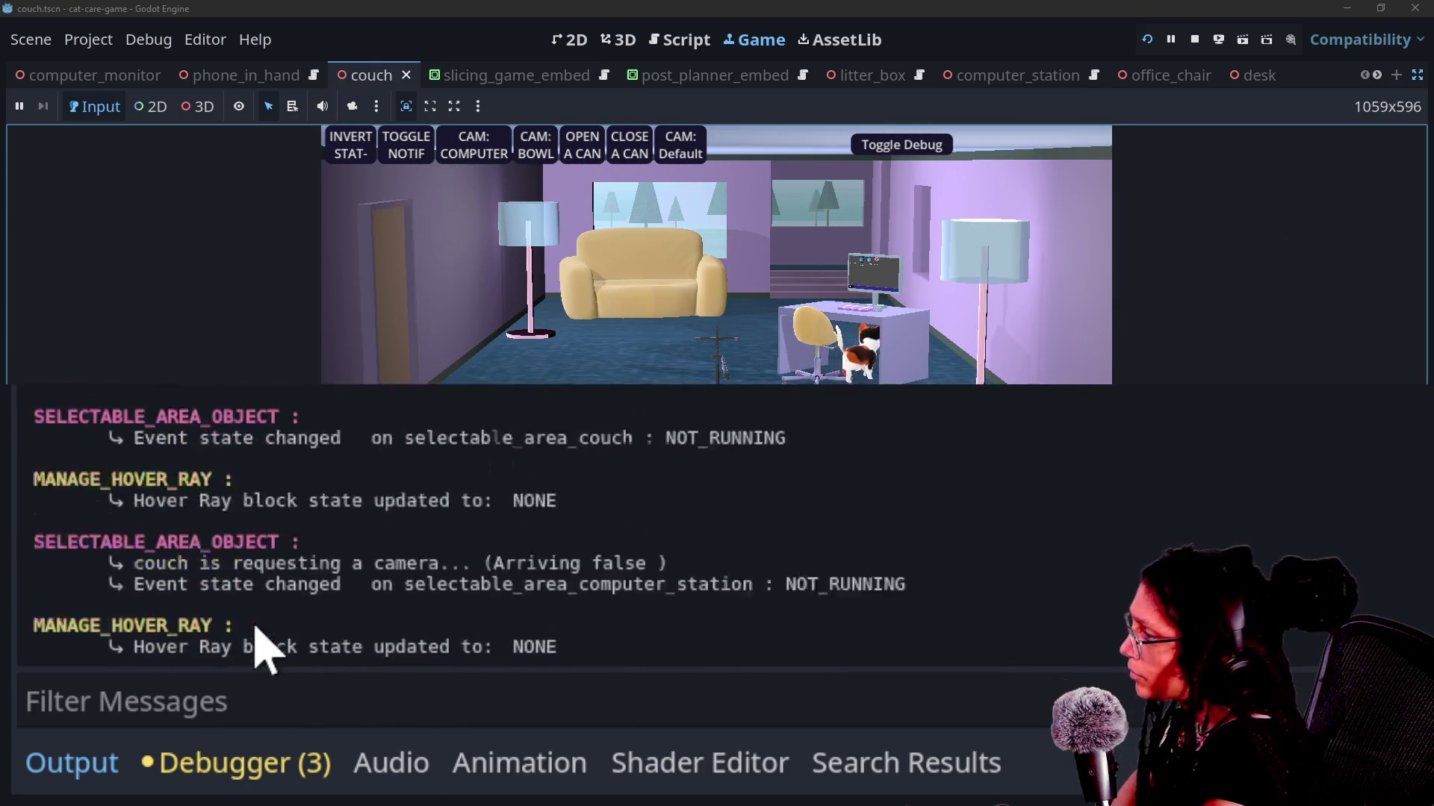
pyautogui.scroll(10, 256, 634)
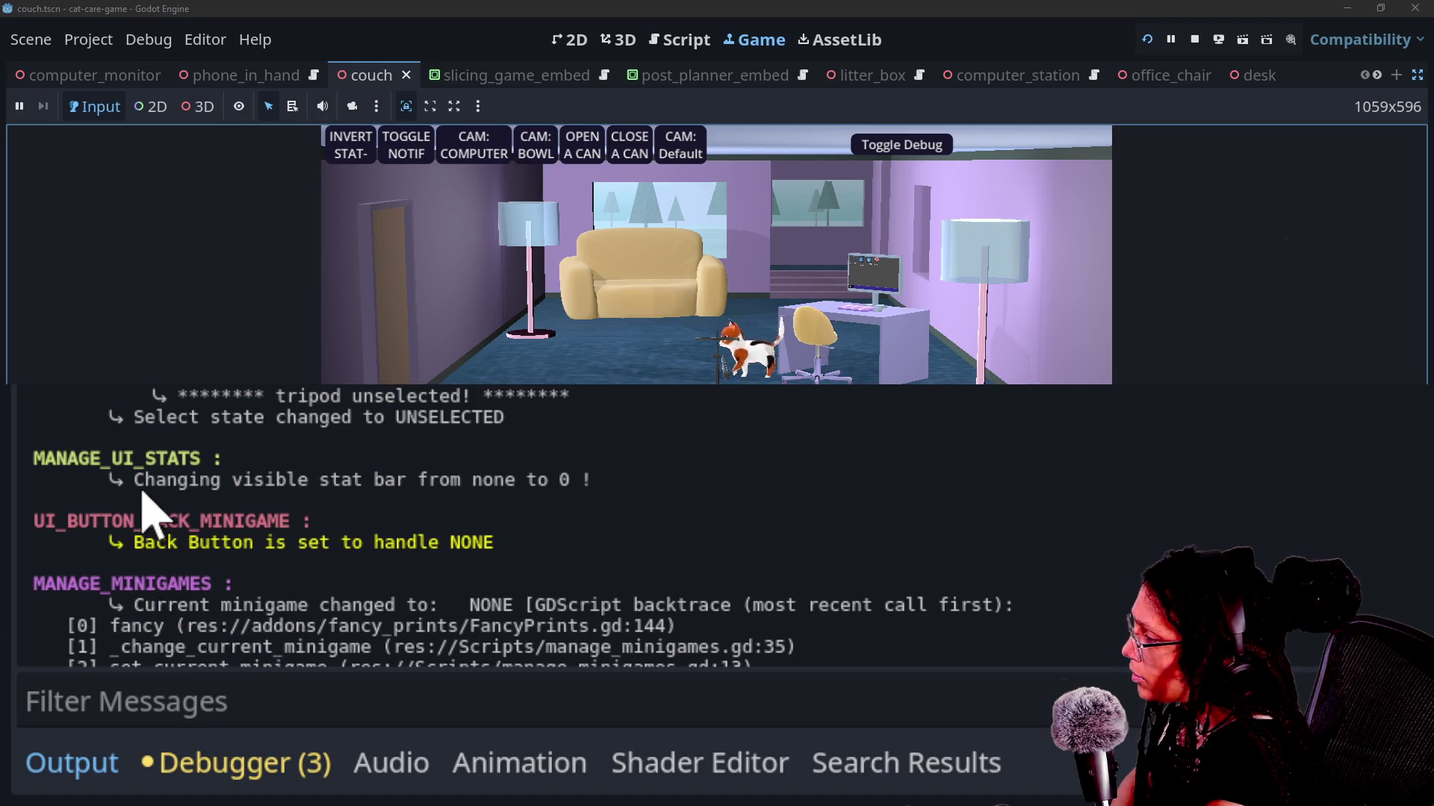
pyautogui.scroll(3, 145, 515)
pyautogui.scroll(4, 145, 515)
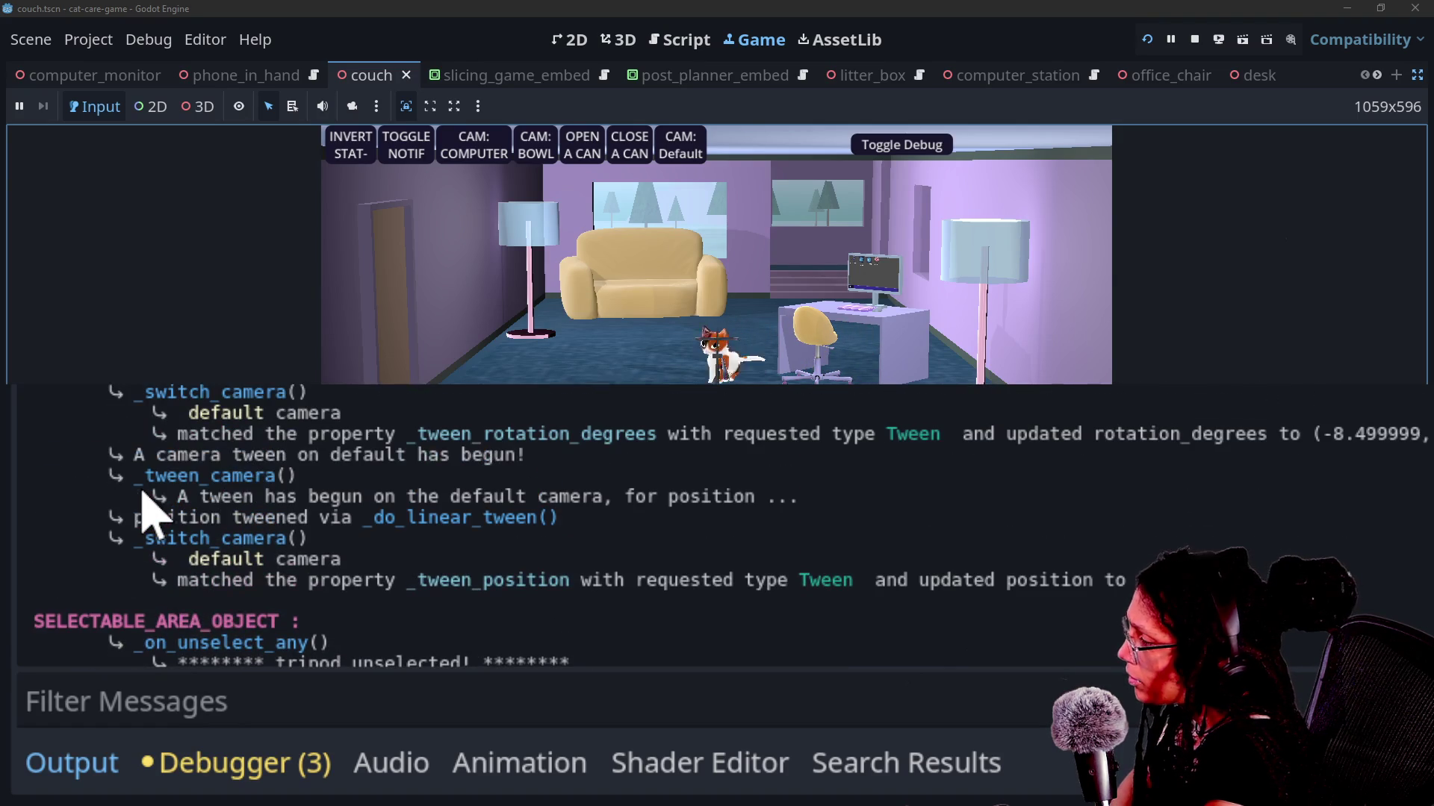
pyautogui.scroll(5, 142, 496)
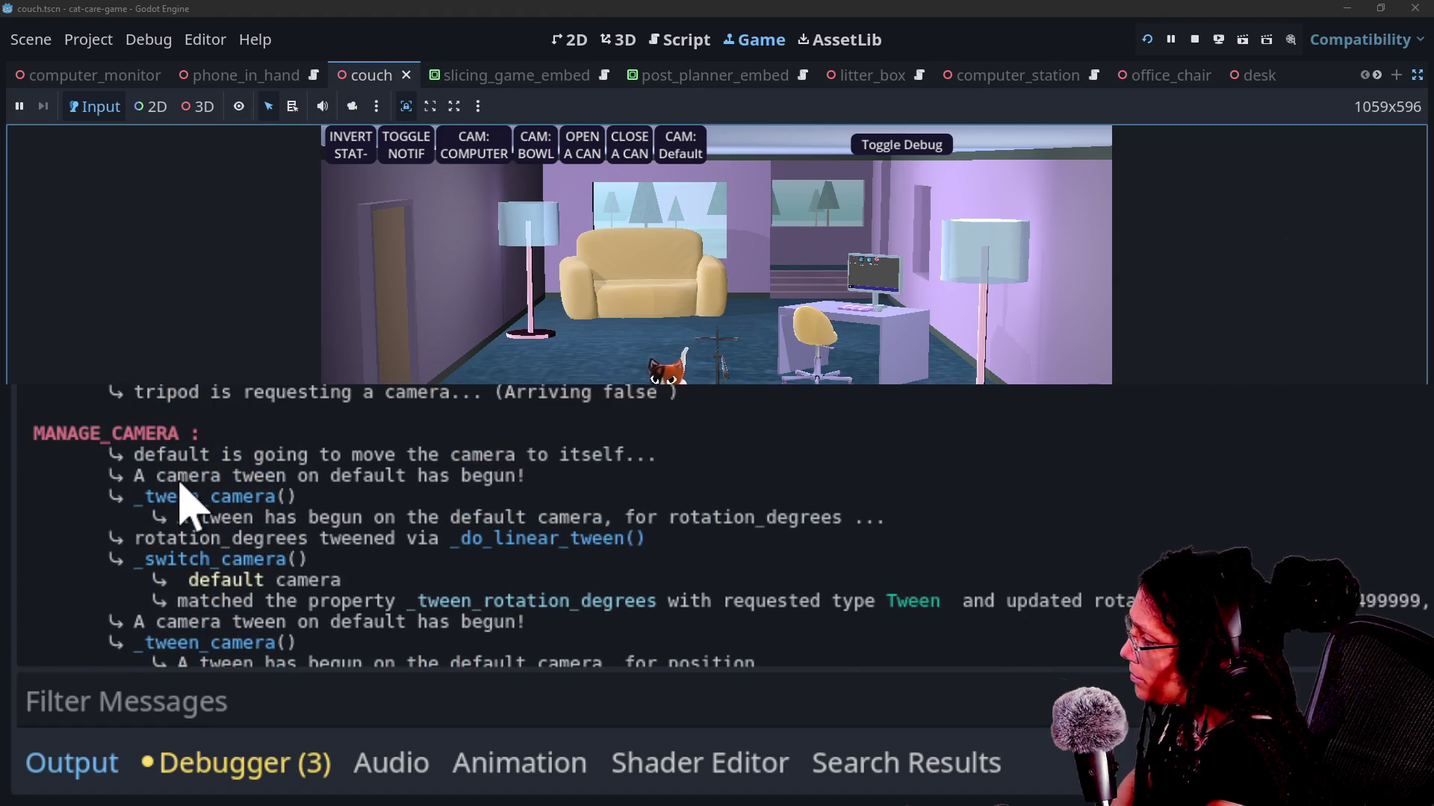
pyautogui.scroll(3, 102, 471)
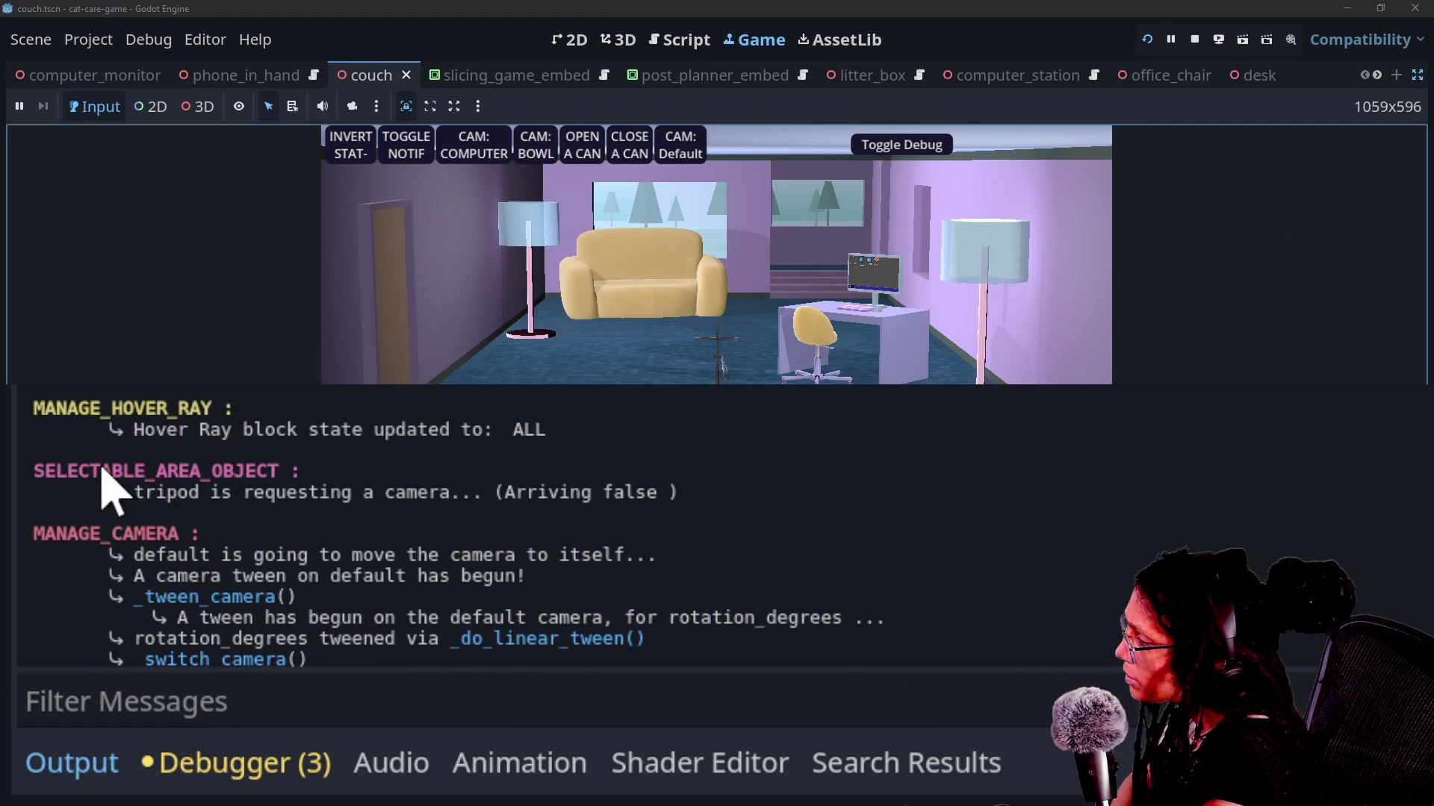
pyautogui.scroll(4, 164, 523)
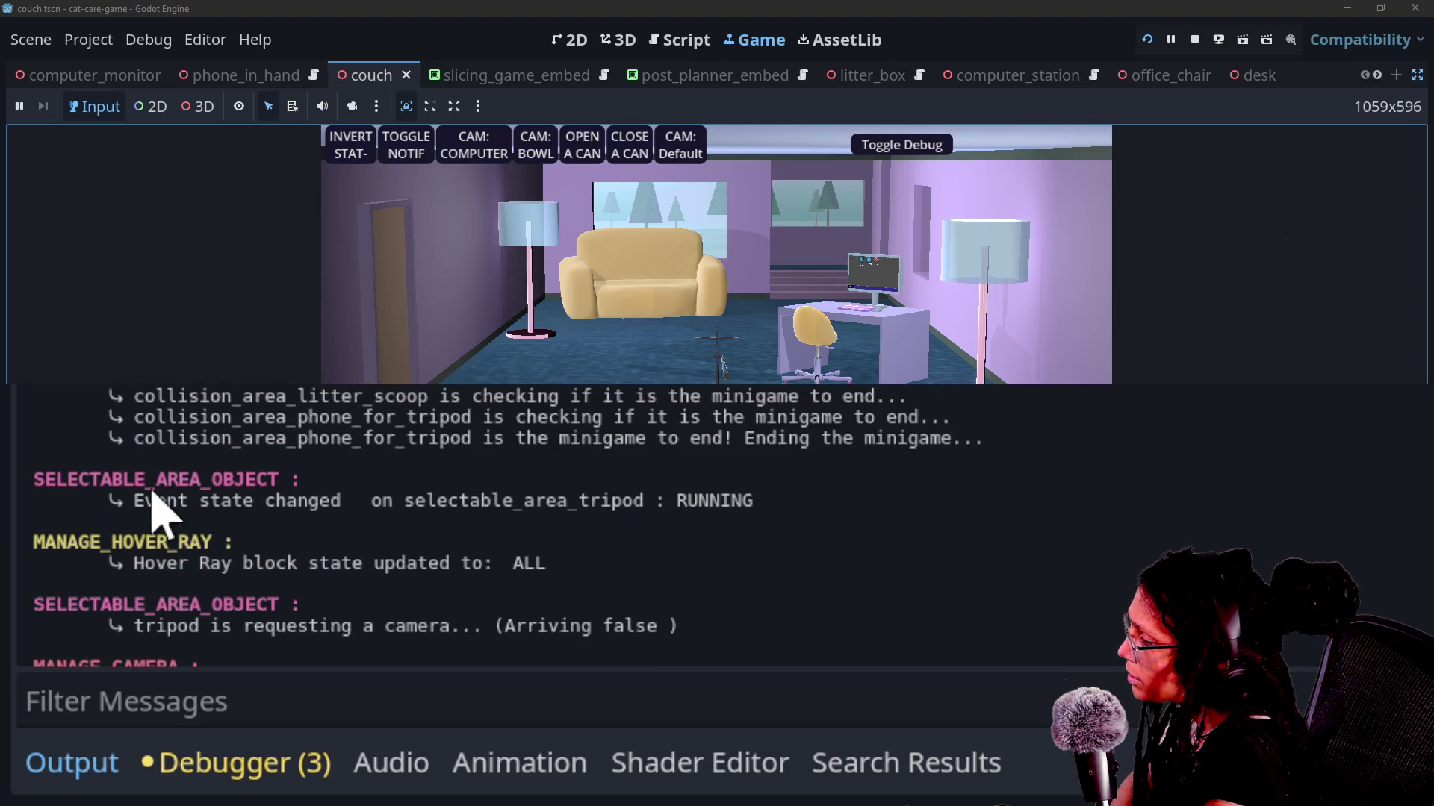
pyautogui.scroll(5, 156, 512)
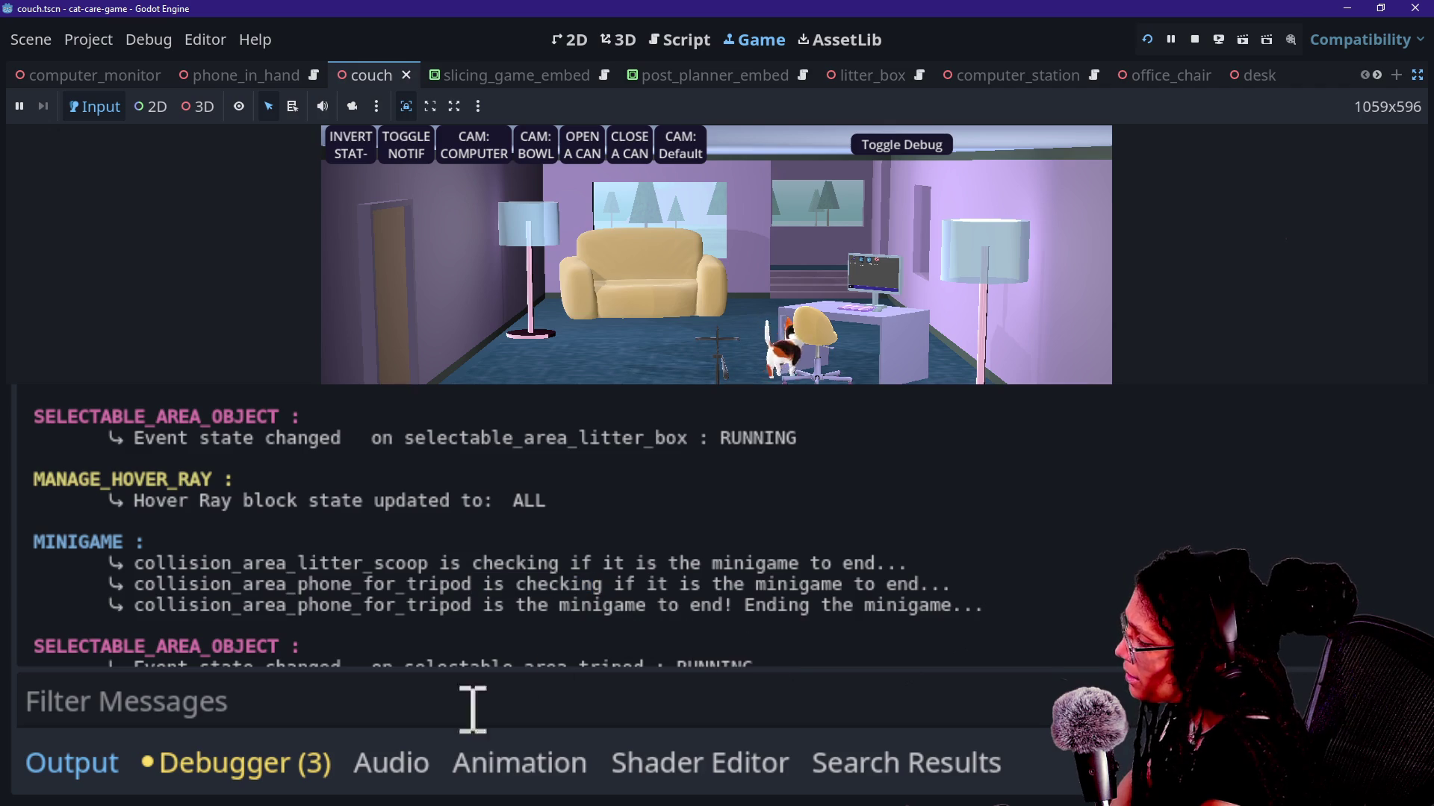
pyautogui.click(442, 709)
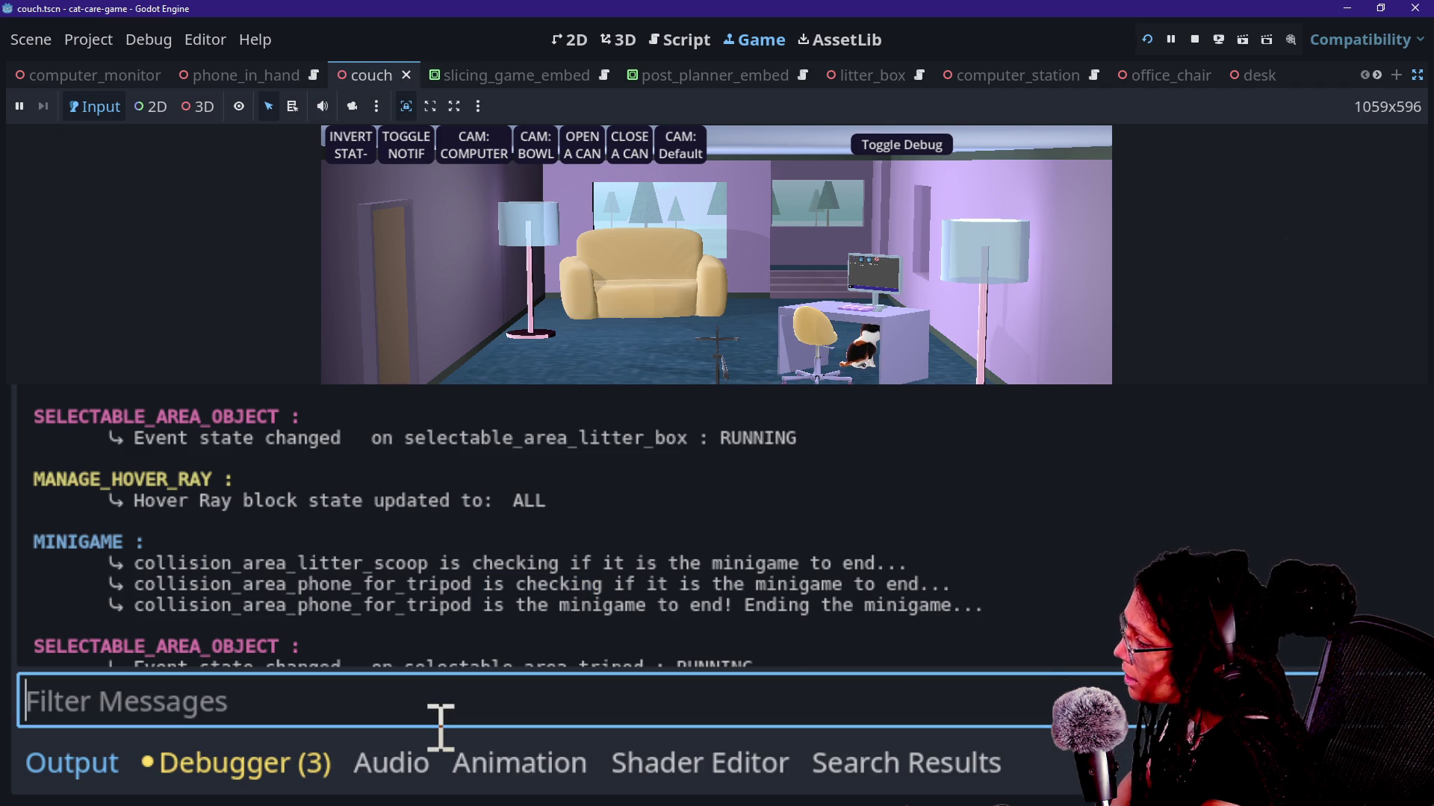
# Type 'Ending the minigame' into the Output filter, correcting typos, then refocus the running game.
pyautogui.write('Ending minigame')
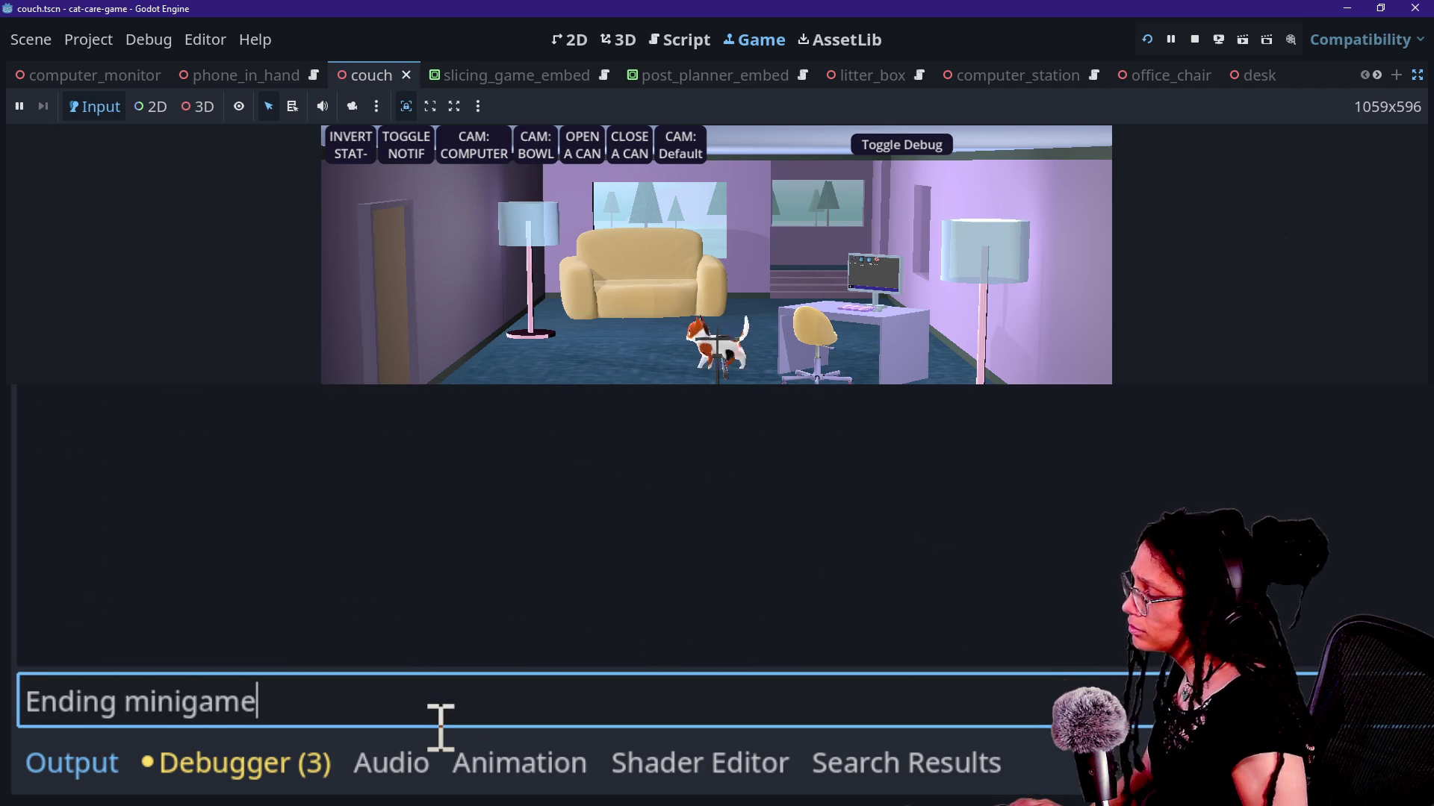
pyautogui.hotkey('ctrl', 'a')
pyautogui.press('BackSpace')
pyautogui.write('Endi')
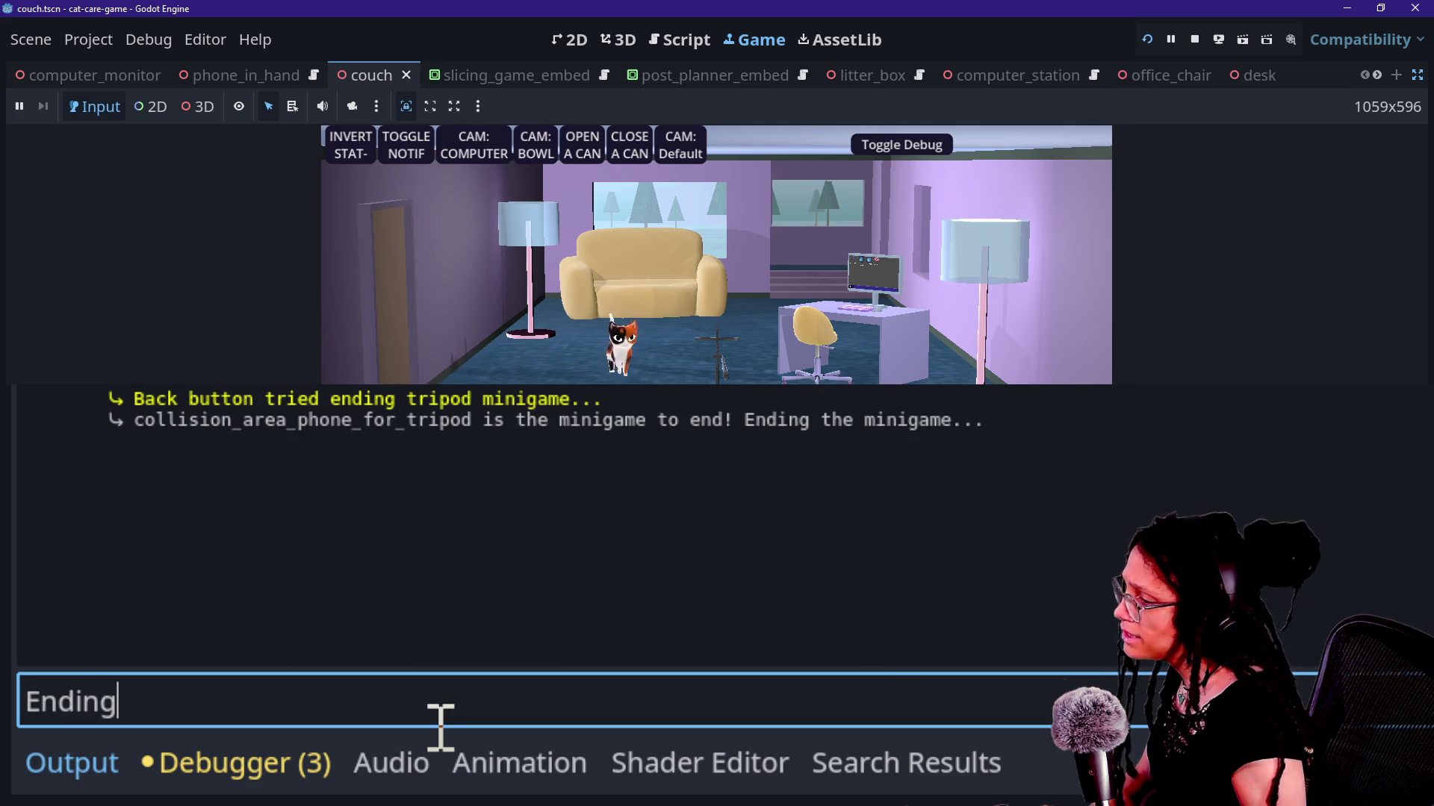
pyautogui.write(' themini')
pyautogui.press('BackSpace')
pyautogui.press('BackSpace')
pyautogui.press('BackSpace')
pyautogui.write('mi')
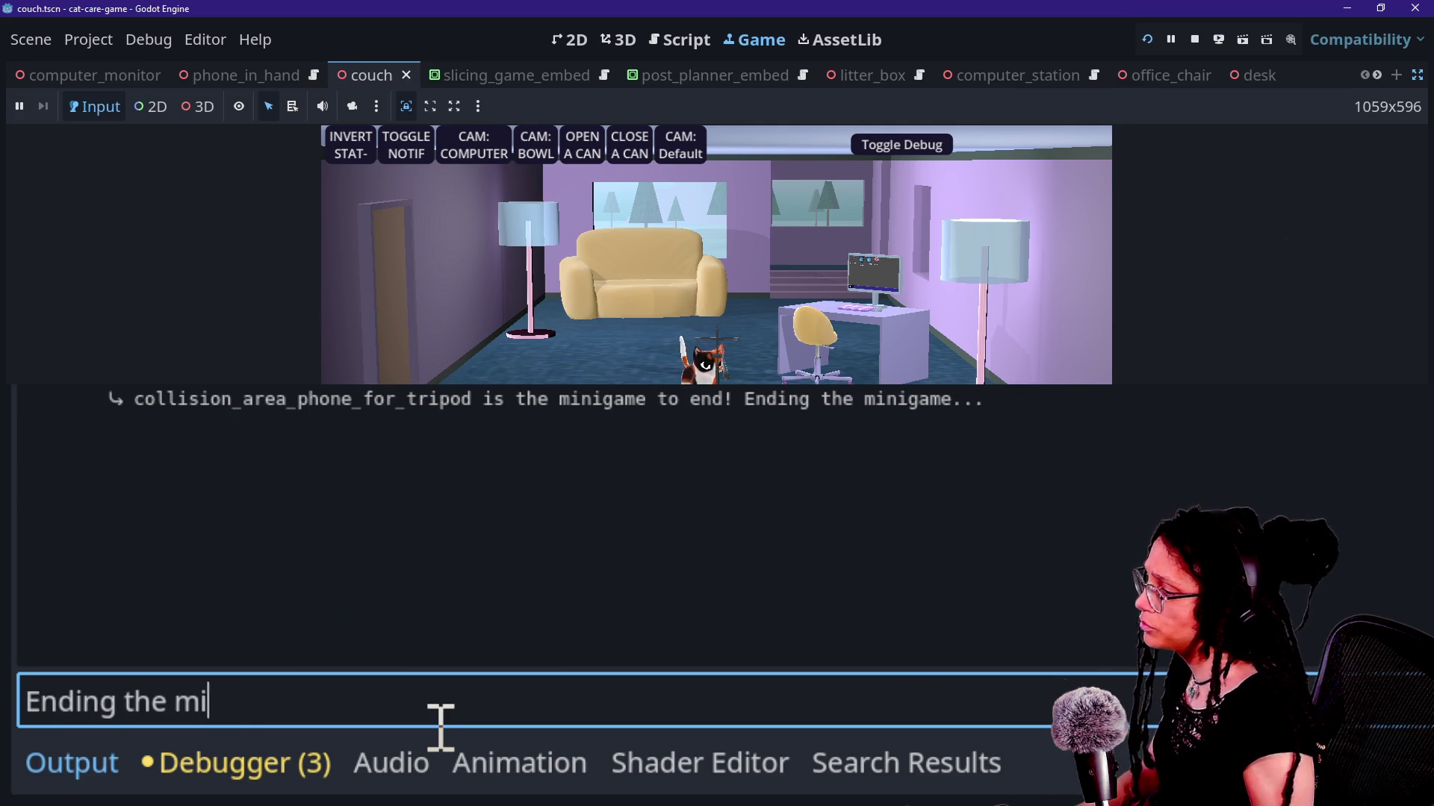
pyautogui.write('nigame')
pyautogui.click(329, 448)
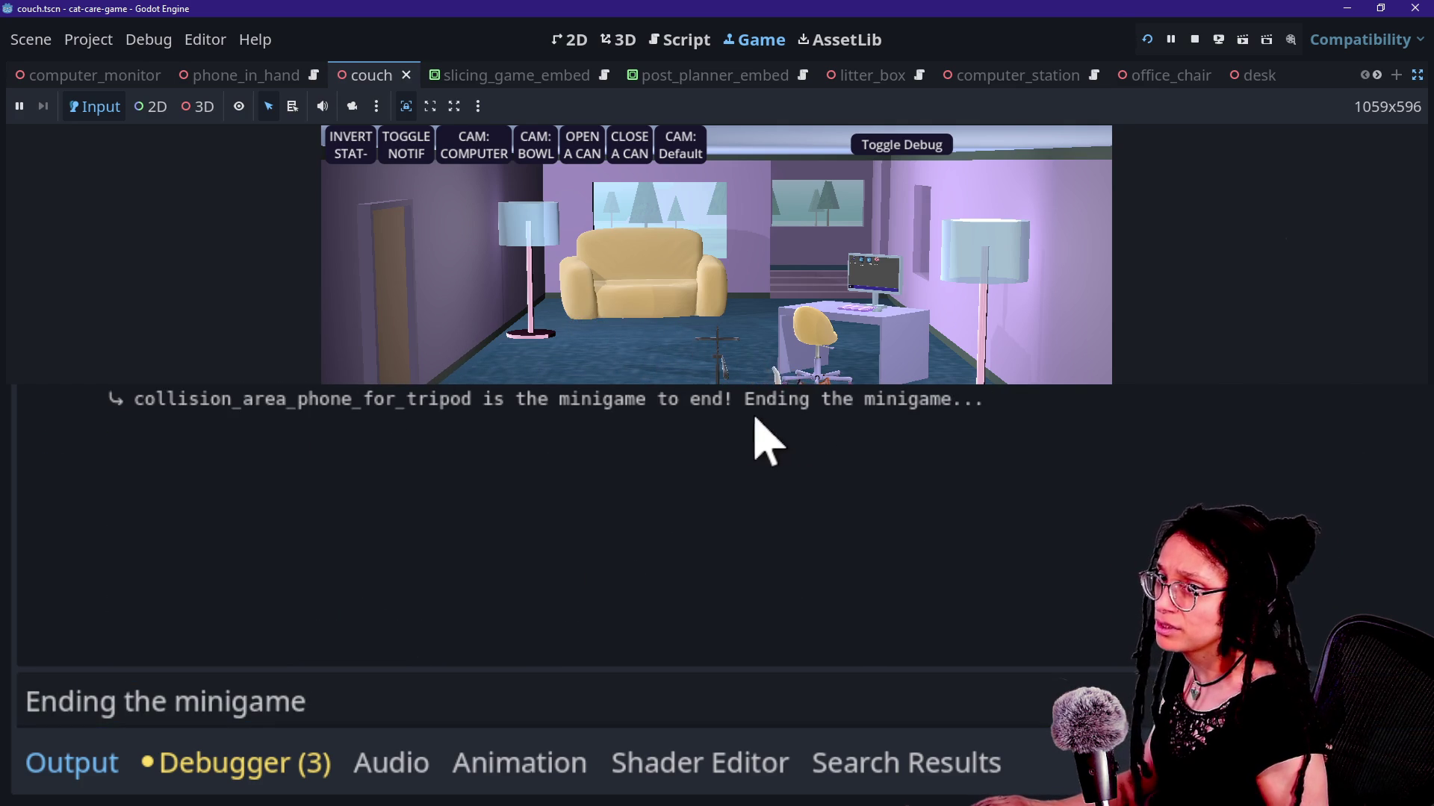
pyautogui.click(971, 359)
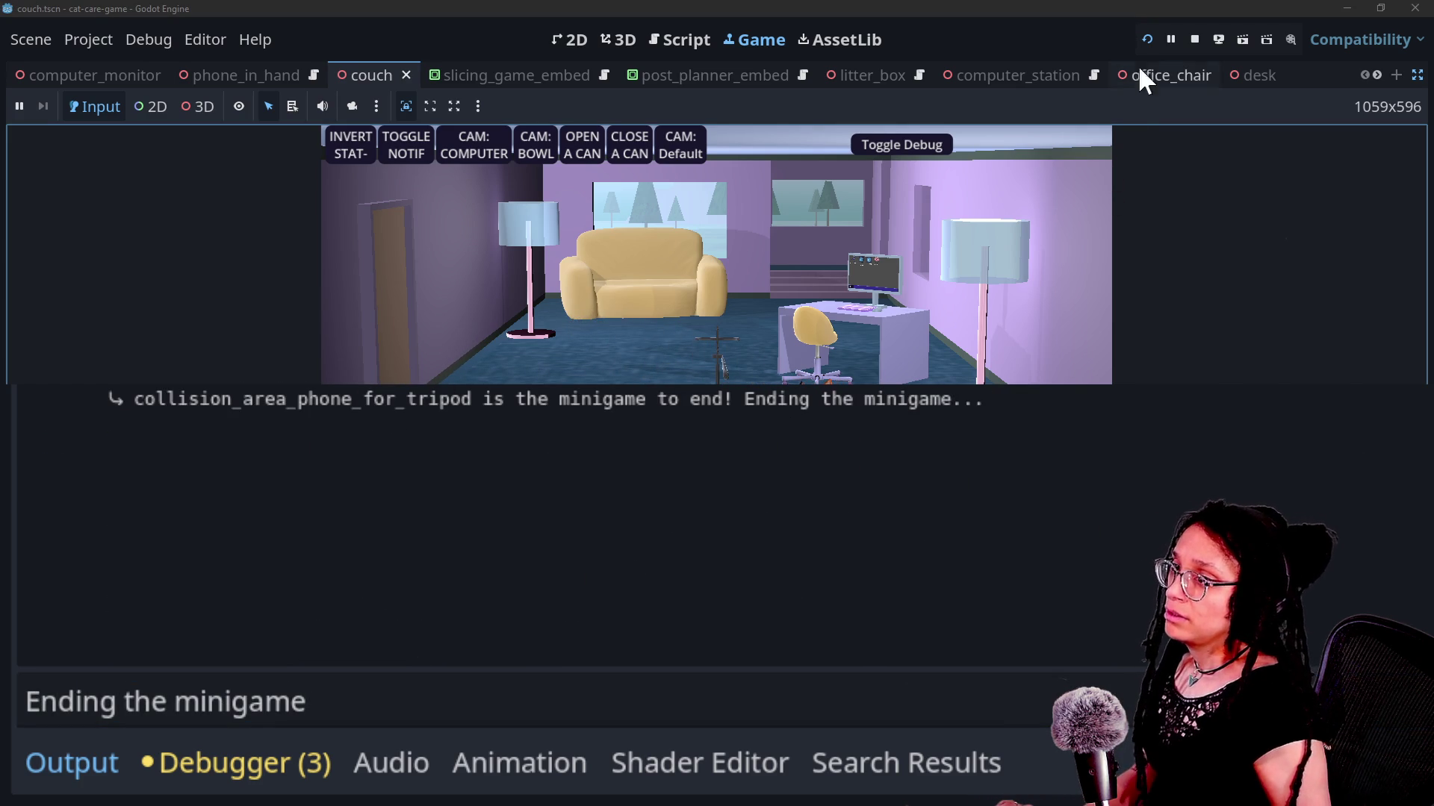
# Visit the desk computer and couch petting minigames, backing out of each with Escape.
pyautogui.click(899, 312)
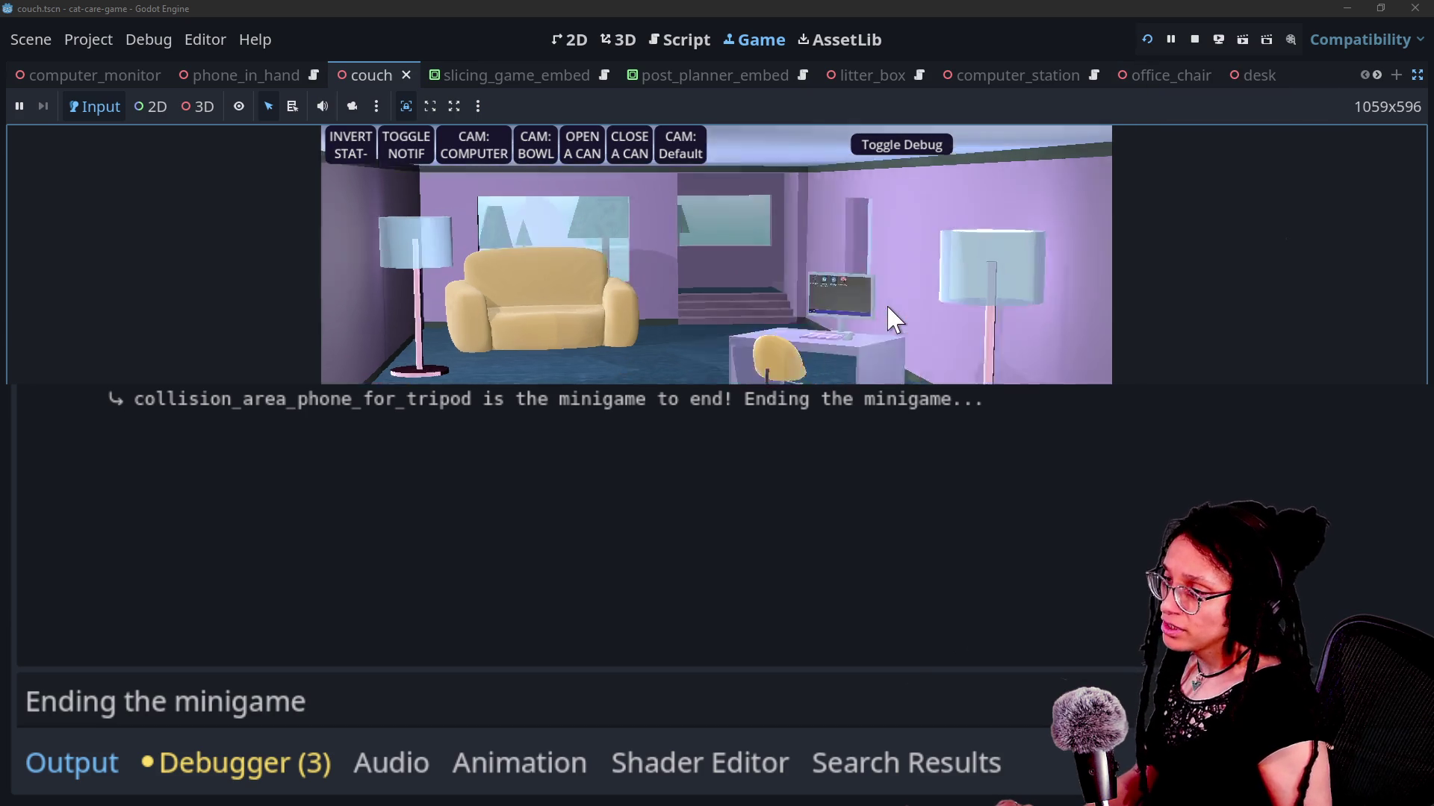
pyautogui.press('Escape')
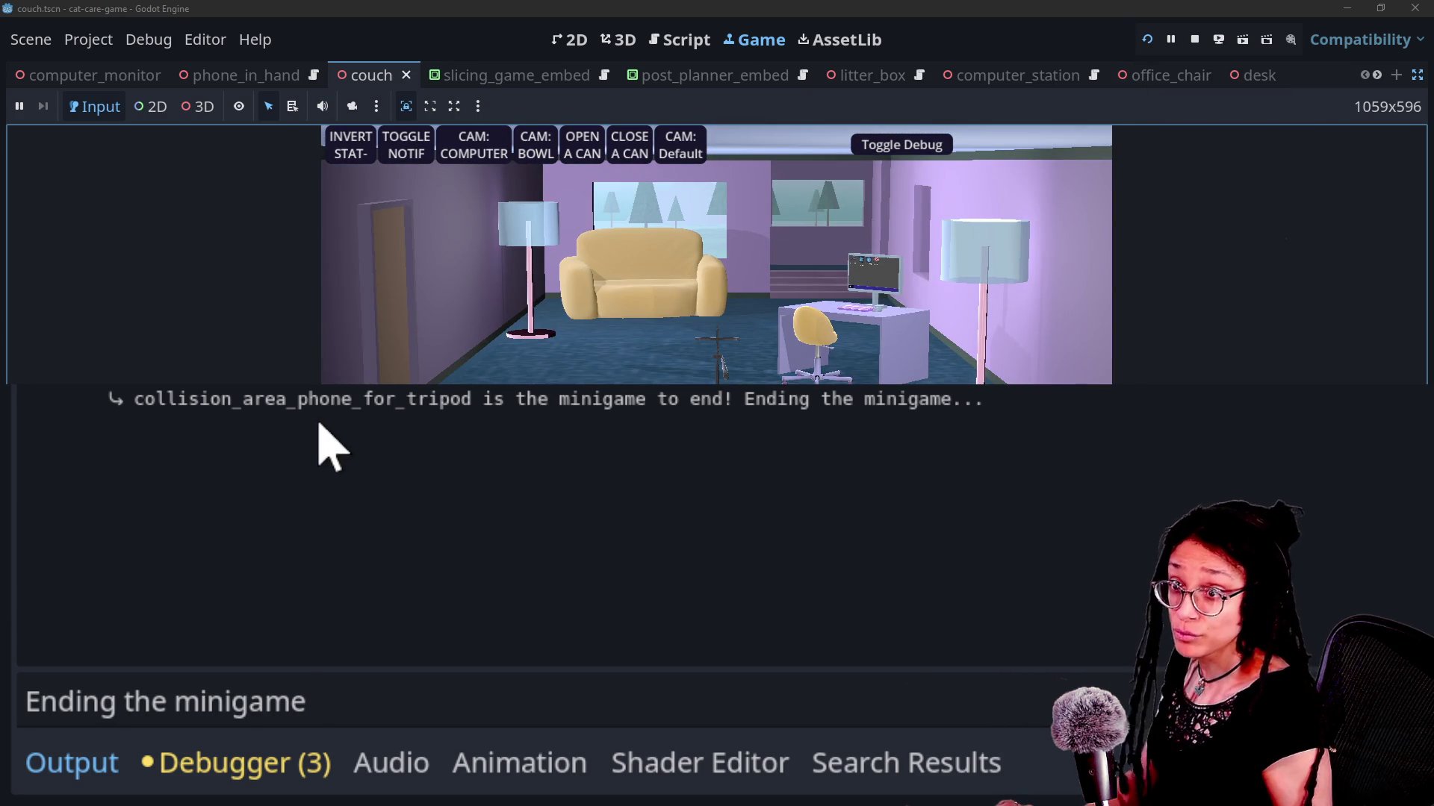
pyautogui.click(603, 303)
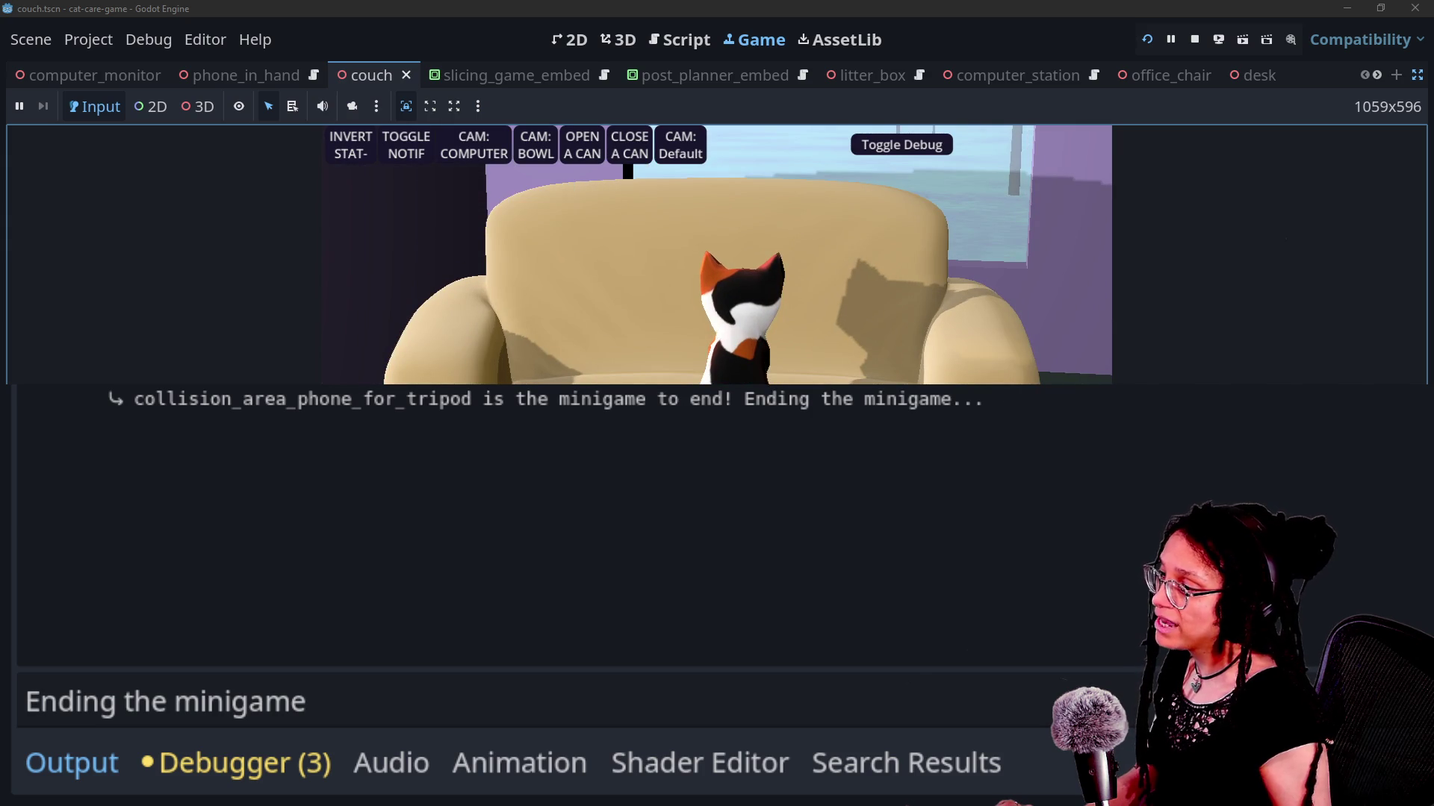
pyautogui.press('Escape')
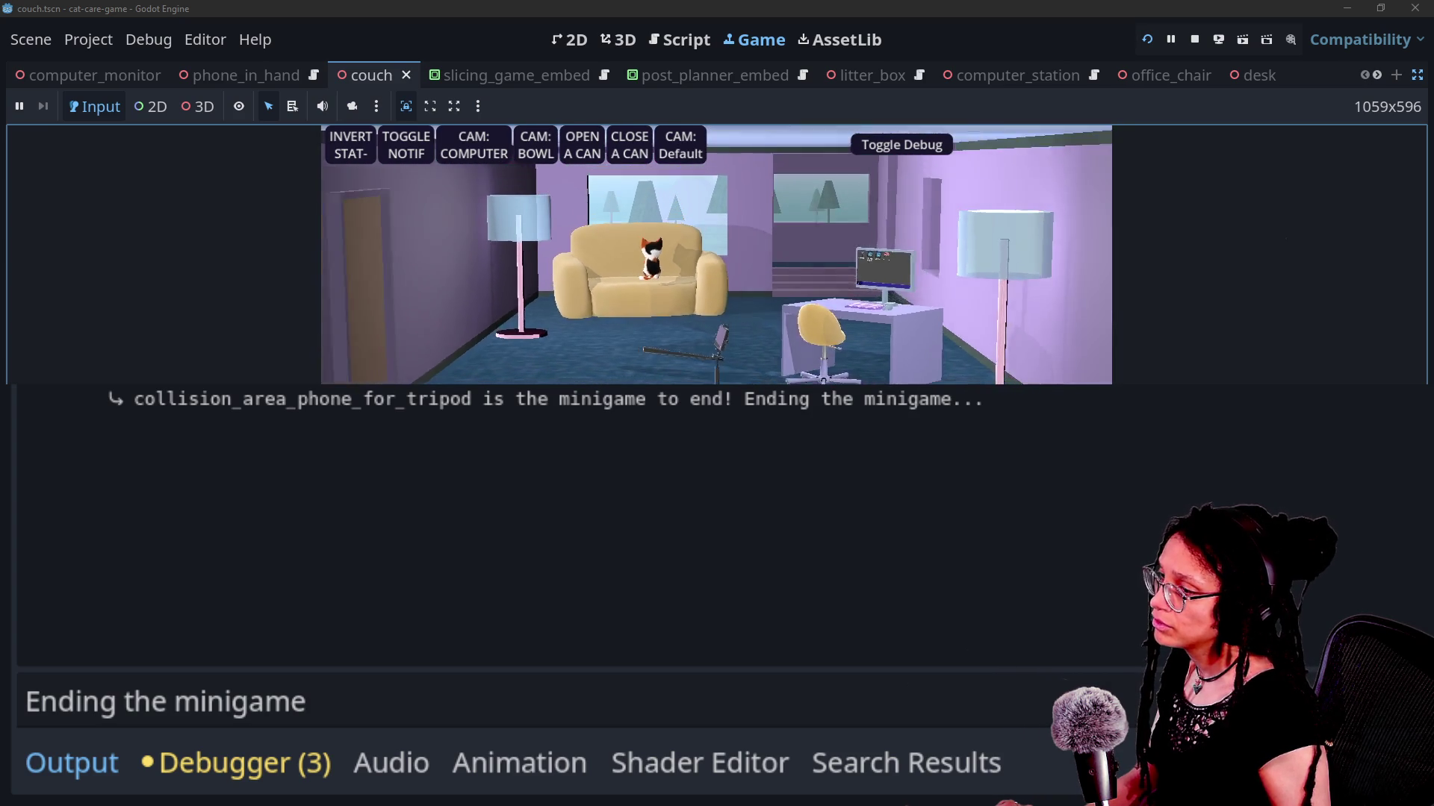
# Restart the game and replay the couch, phone and computer minigames, checking the new ending log lines.
pyautogui.click(1146, 39)
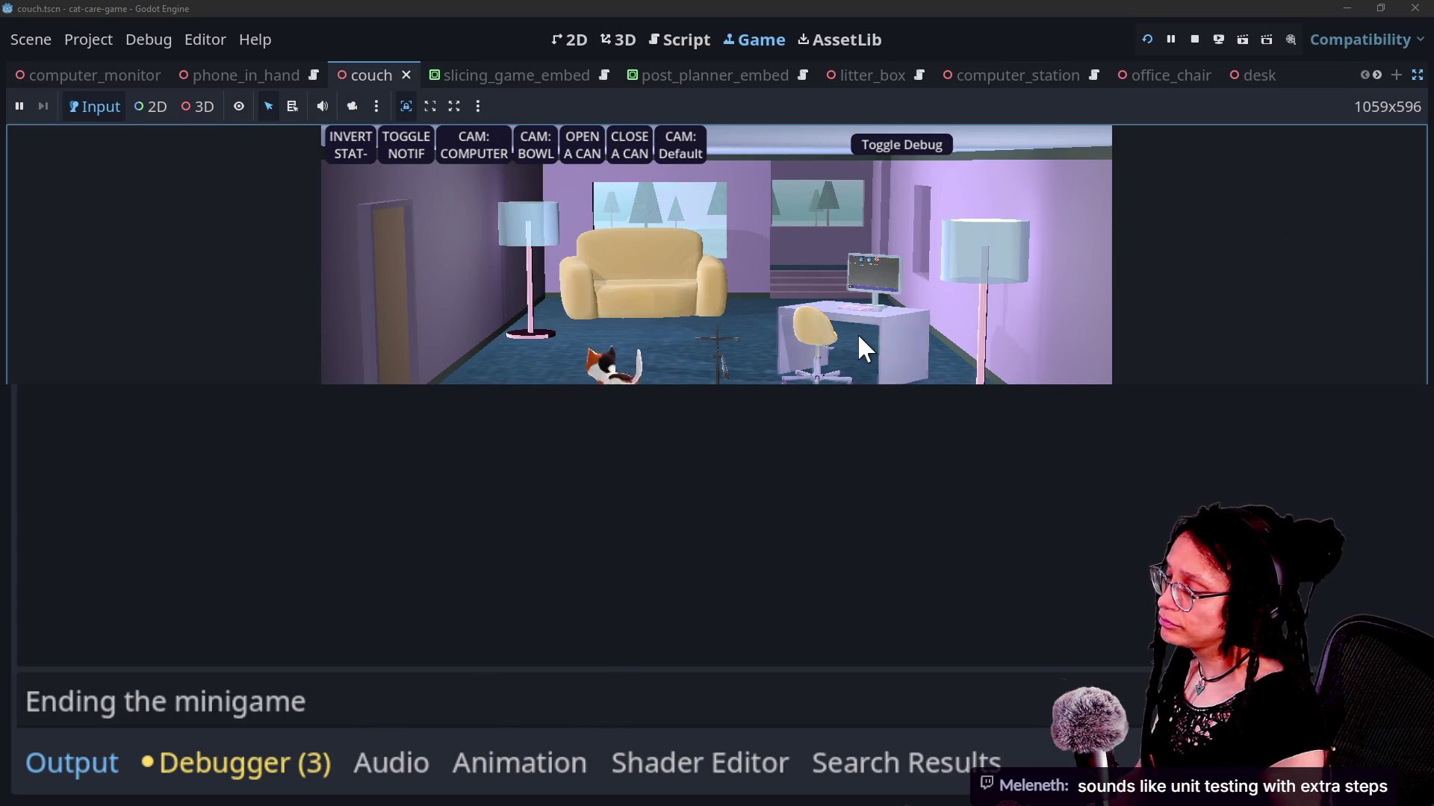
pyautogui.click(667, 267)
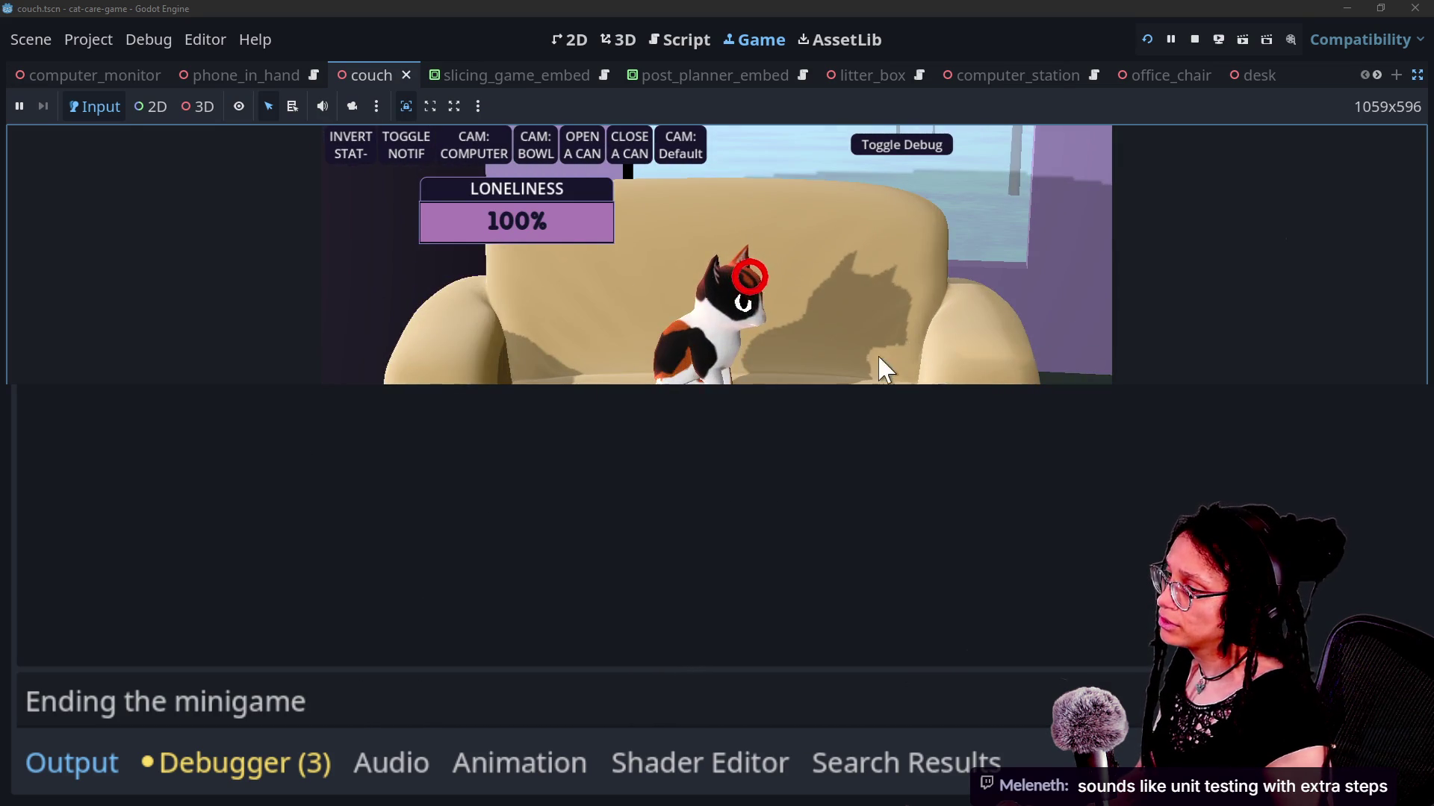
pyautogui.moveTo(138, 440); pyautogui.dragTo(278, 410)
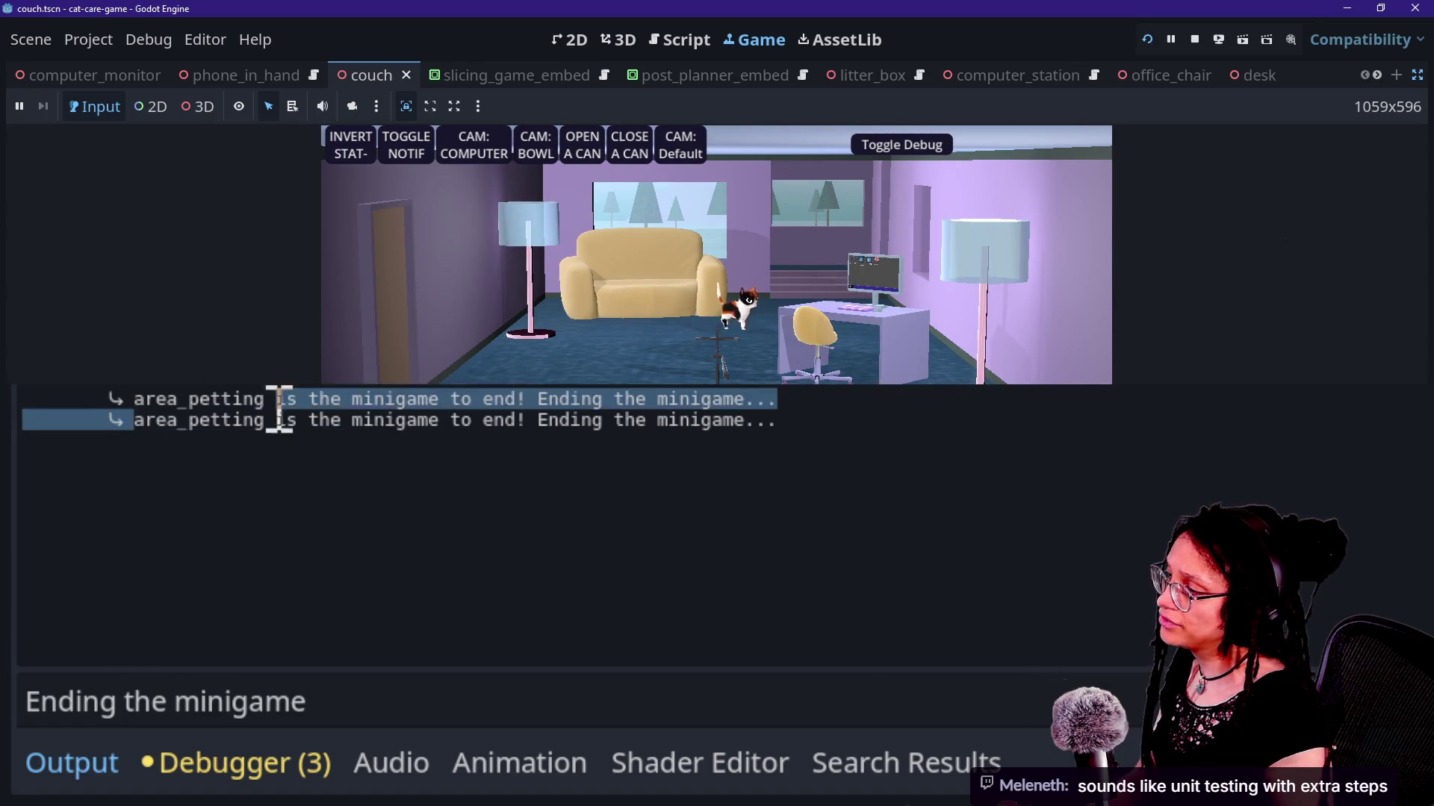
pyautogui.moveTo(585, 438); pyautogui.dragTo(275, 426)
pyautogui.click(224, 448)
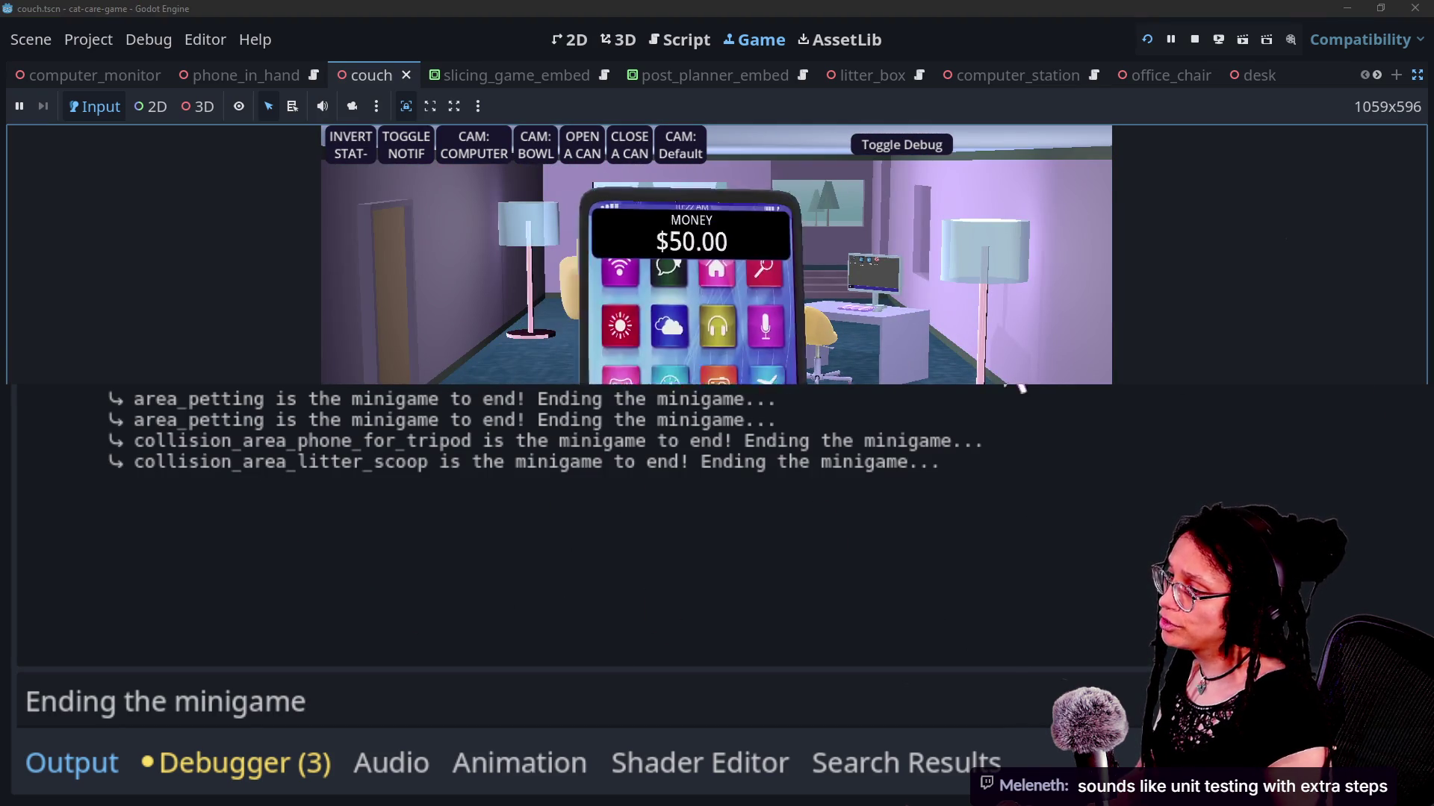
pyautogui.moveTo(212, 461); pyautogui.dragTo(742, 486)
pyautogui.click(755, 511)
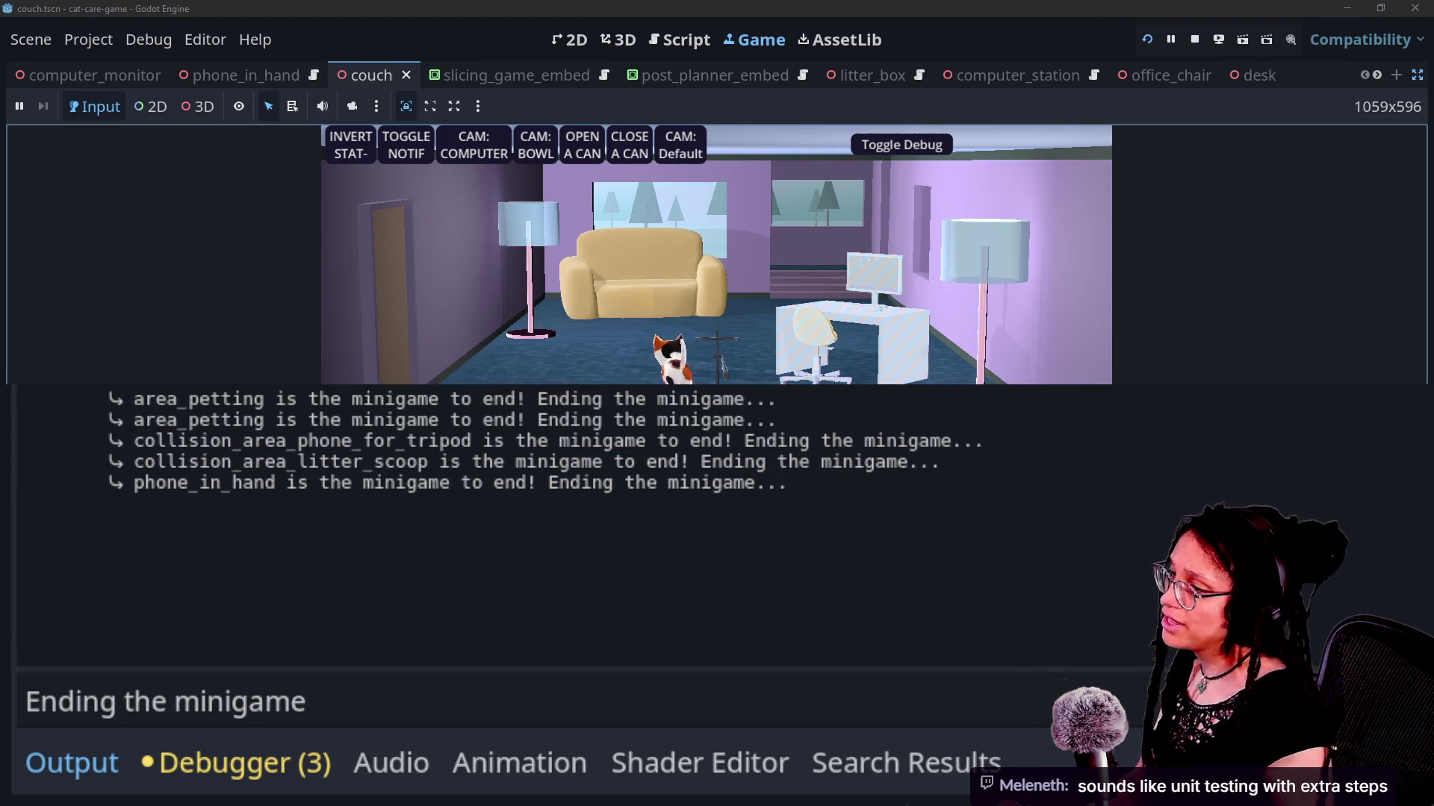
pyautogui.click(854, 306)
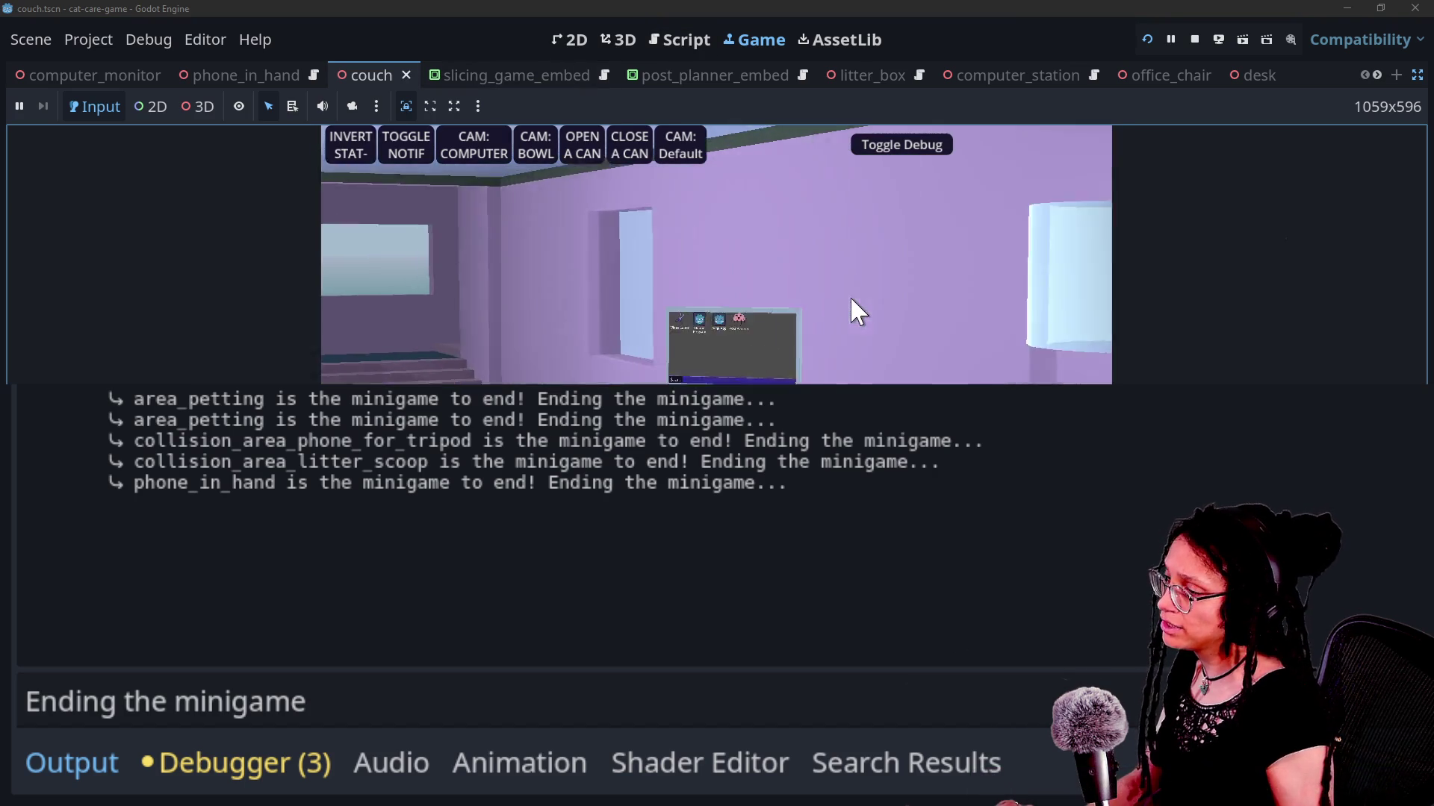
pyautogui.press('Escape')
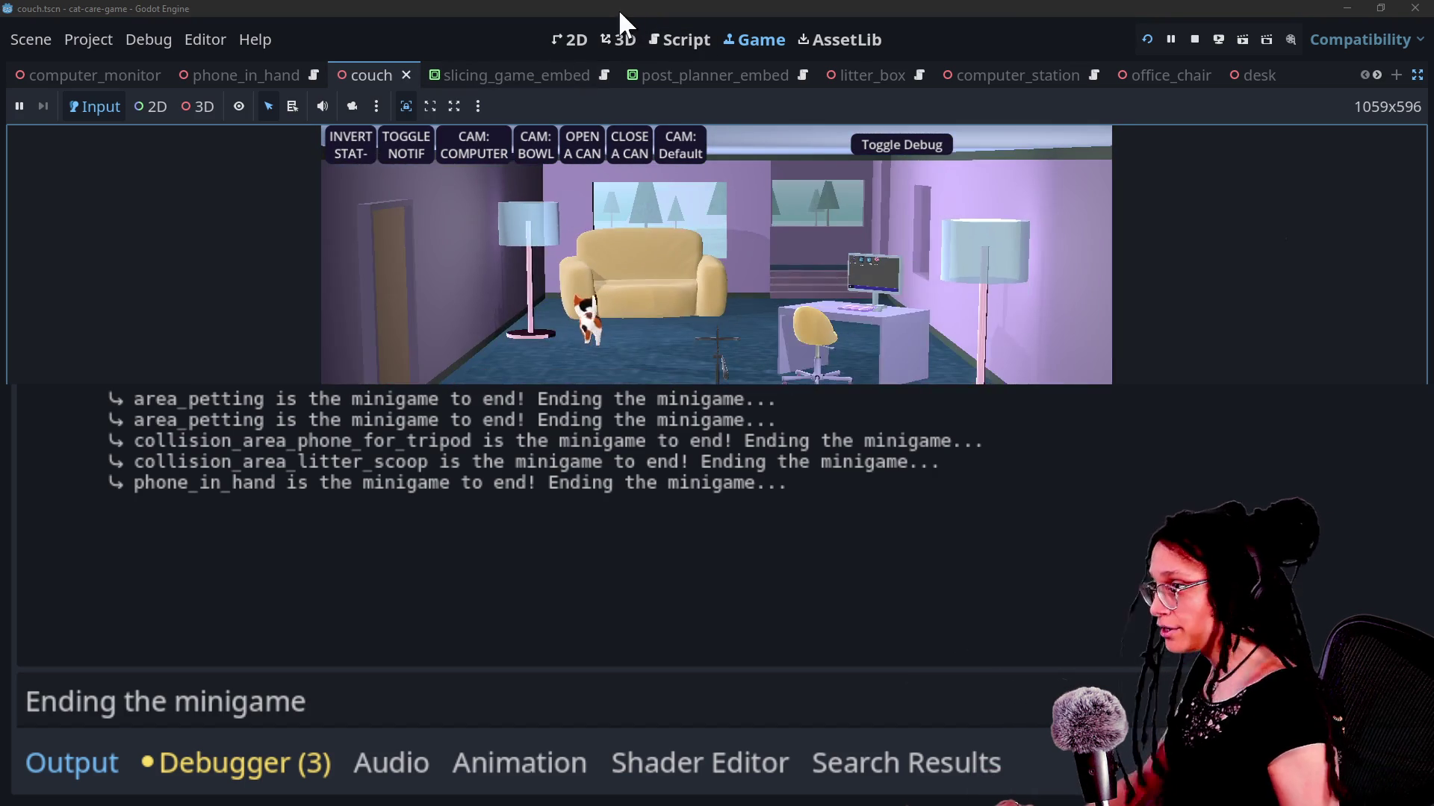
pyautogui.click(693, 37)
# Search the project for 'ending the minigame' and open the match in minigame.gd.
pyautogui.click(771, 273)
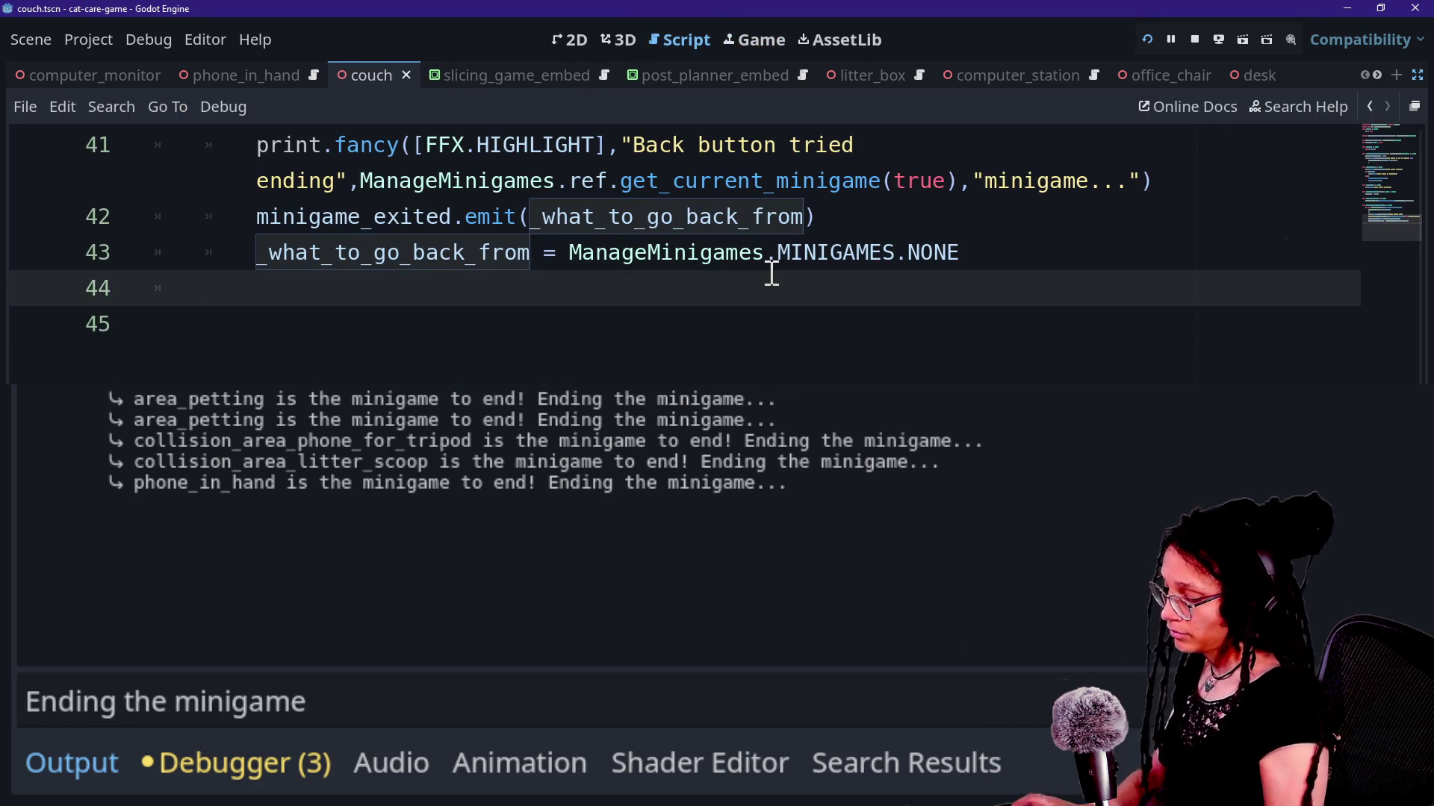
pyautogui.hotkey('ctrl', 'shift', 'f')
pyautogui.write('en')
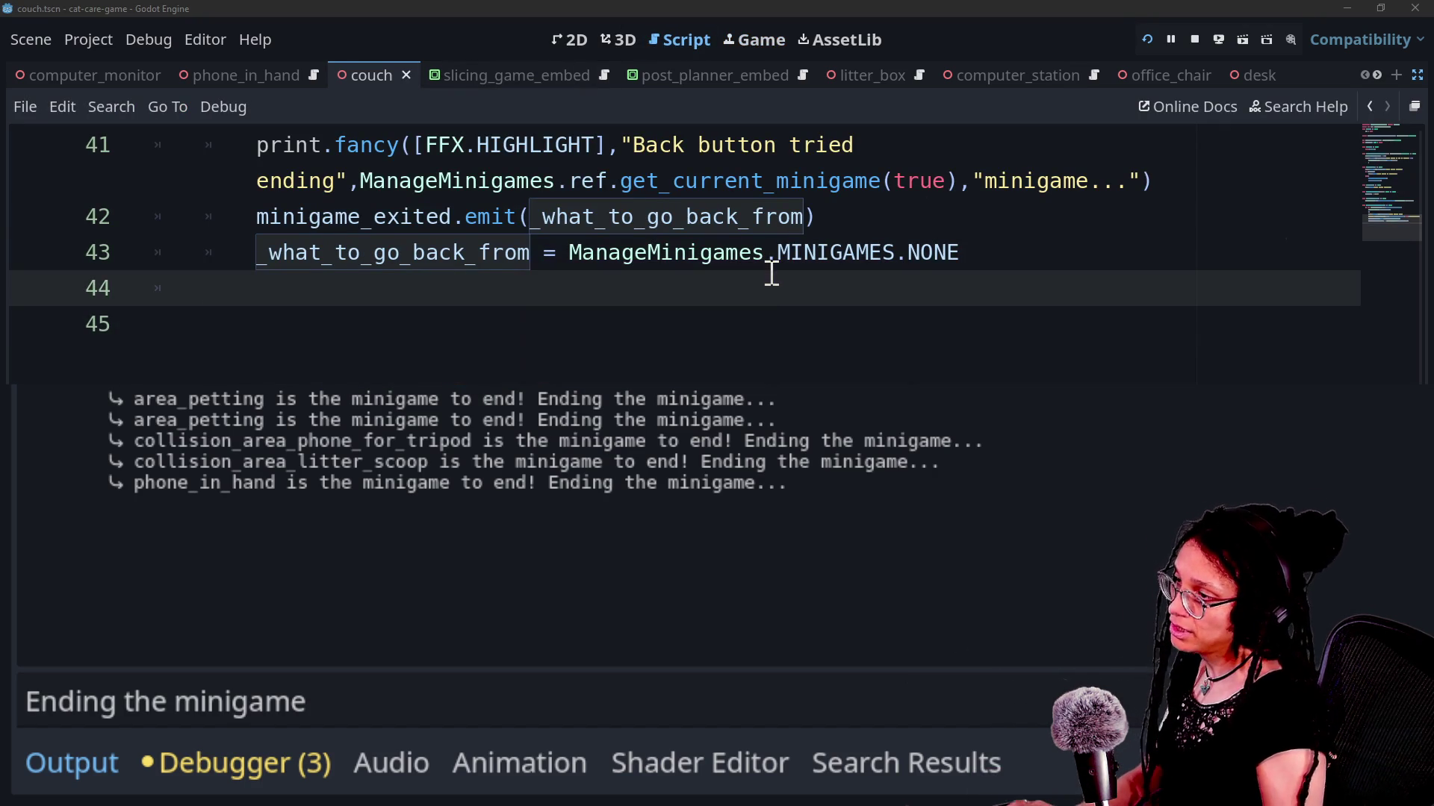
pyautogui.press('Return')
pyautogui.click(736, 549)
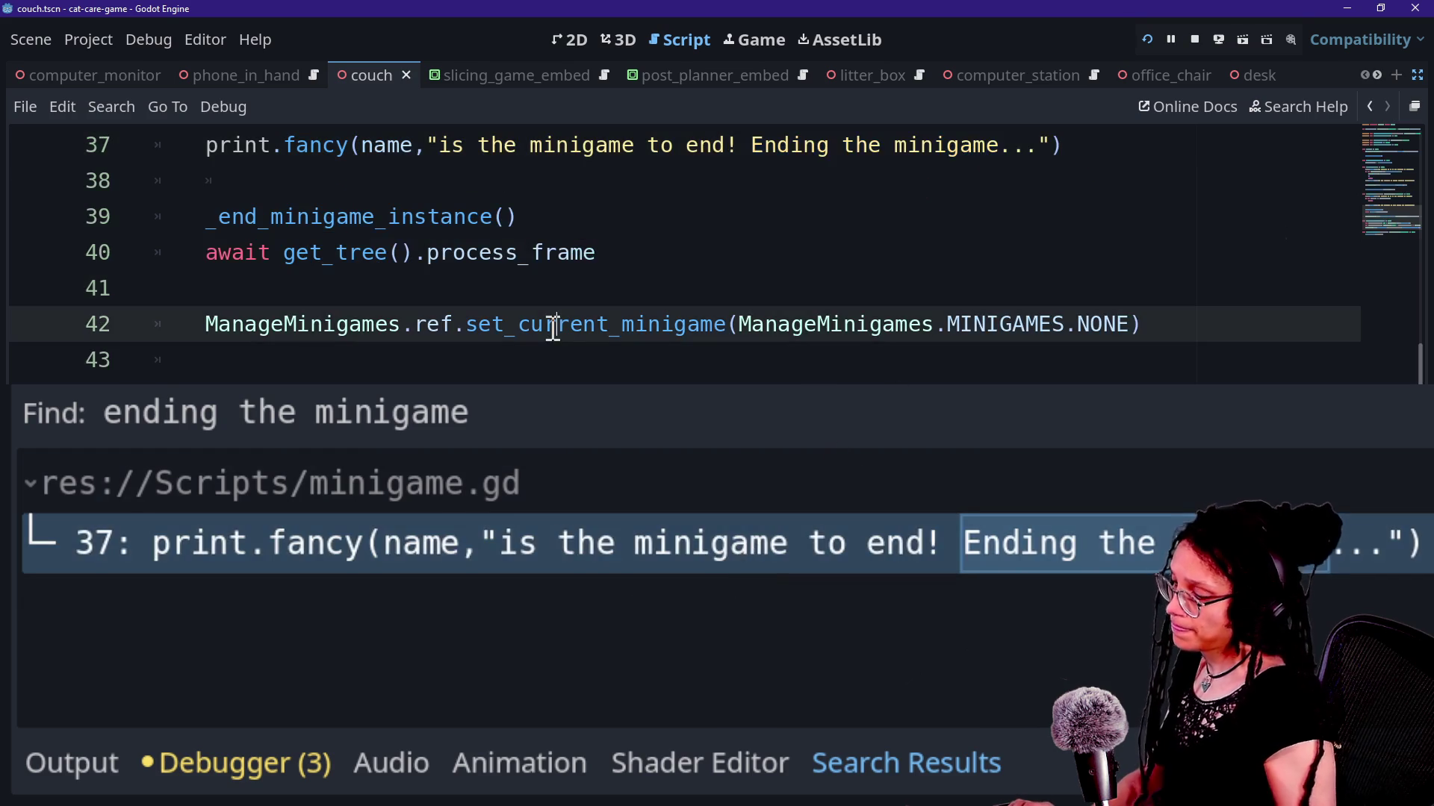
# Examine _end_minigame's early-return check and its 'is checking' print lines.
pyautogui.scroll(3, 672, 254)
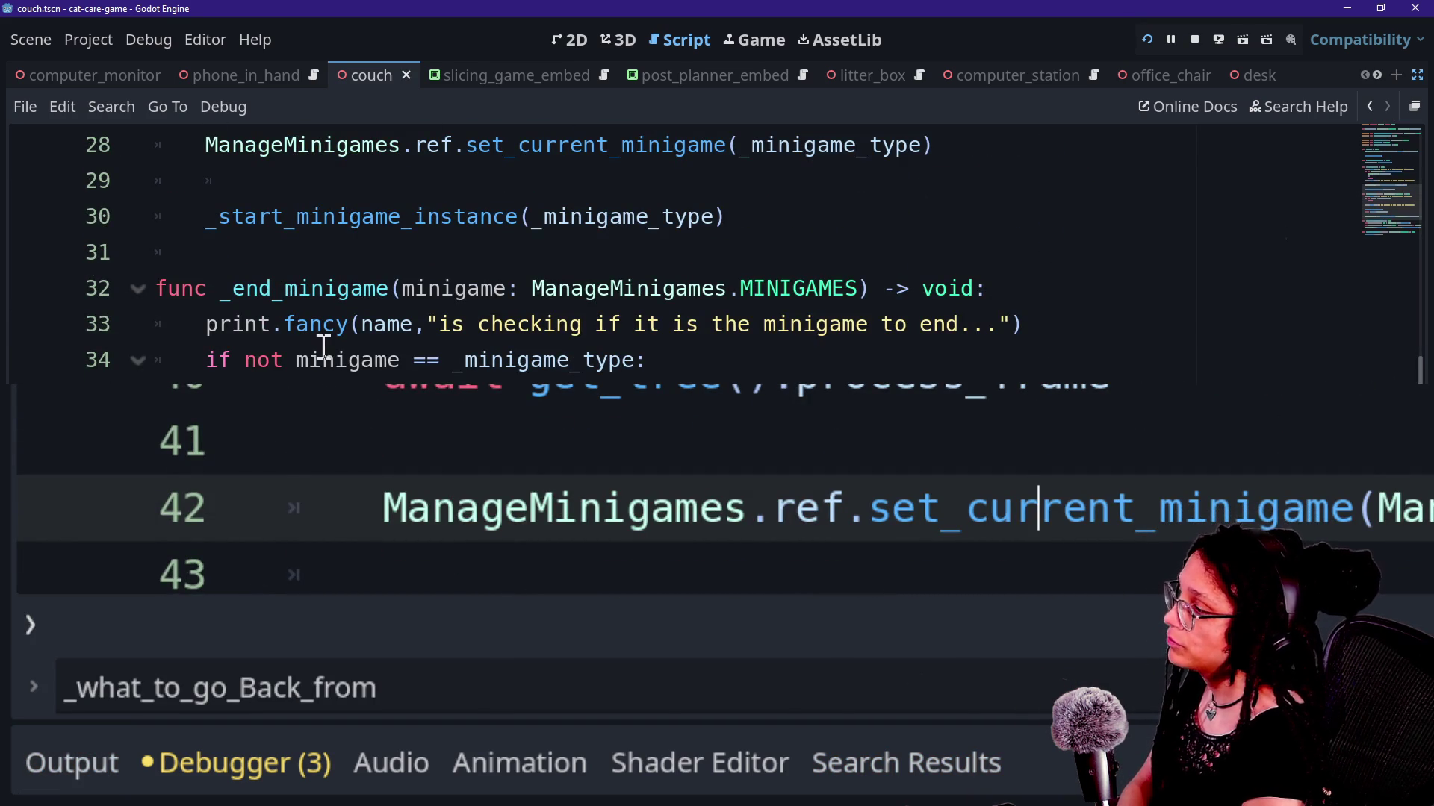
pyautogui.scroll(-3, 322, 346)
pyautogui.click(874, 430)
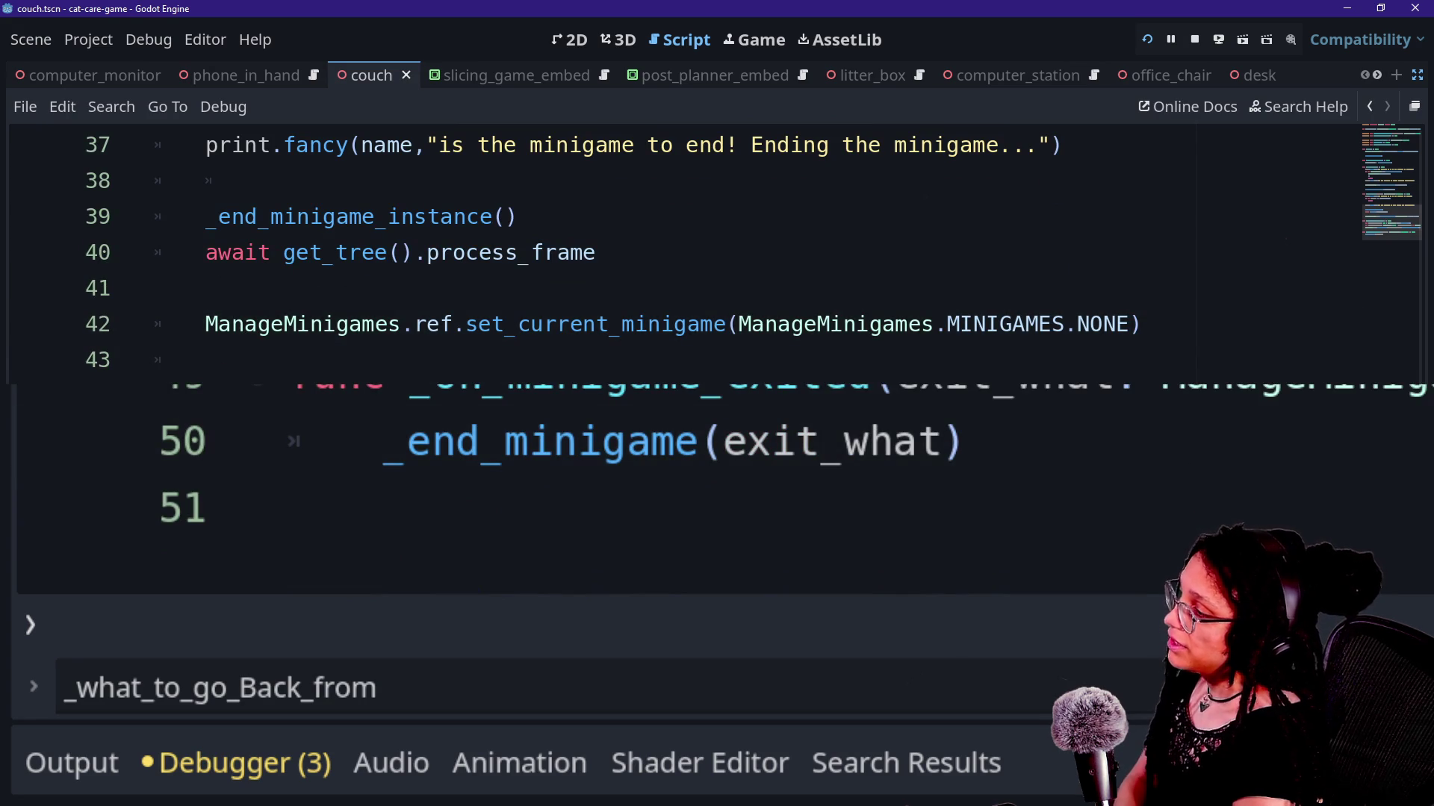
pyautogui.click(900, 407)
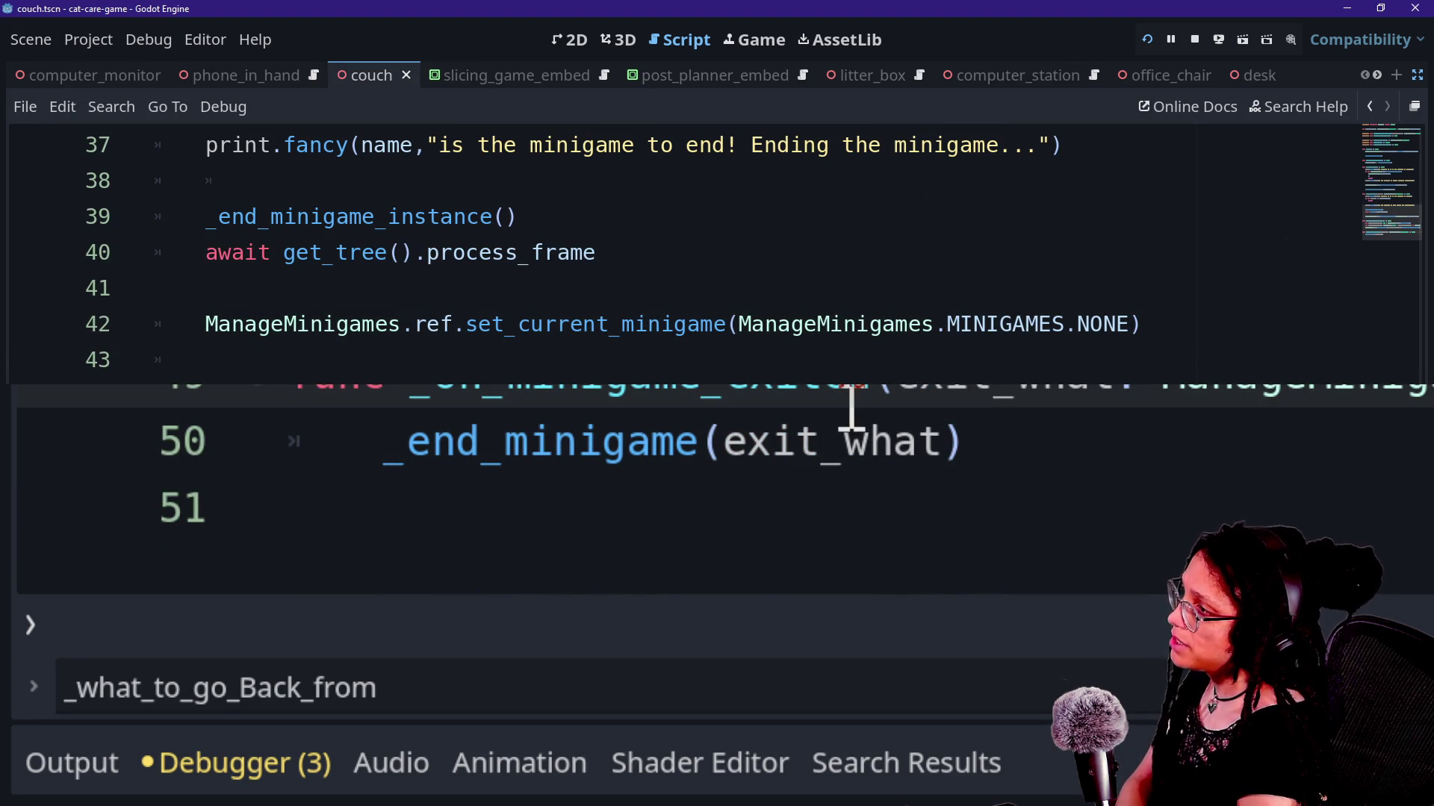
pyautogui.scroll(2, 856, 407)
pyautogui.moveTo(295, 217)
pyautogui.mouseDown()
pyautogui.moveTo(352, 268)
pyautogui.moveTo(134, 263)
pyautogui.mouseUp()
pyautogui.click(365, 269)
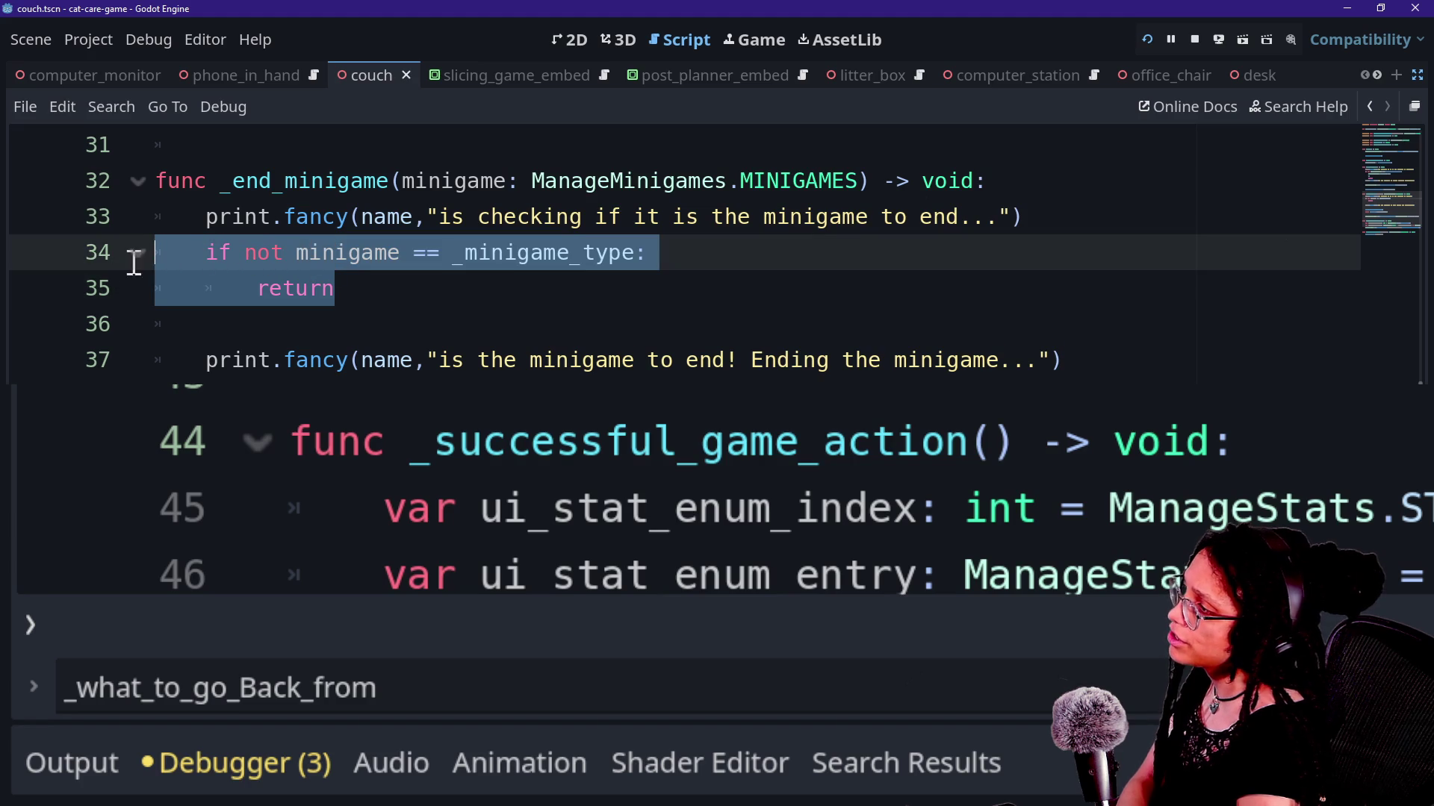
pyautogui.moveTo(211, 218); pyautogui.dragTo(368, 311)
pyautogui.click(373, 297)
pyautogui.click(355, 267)
pyautogui.click(556, 218)
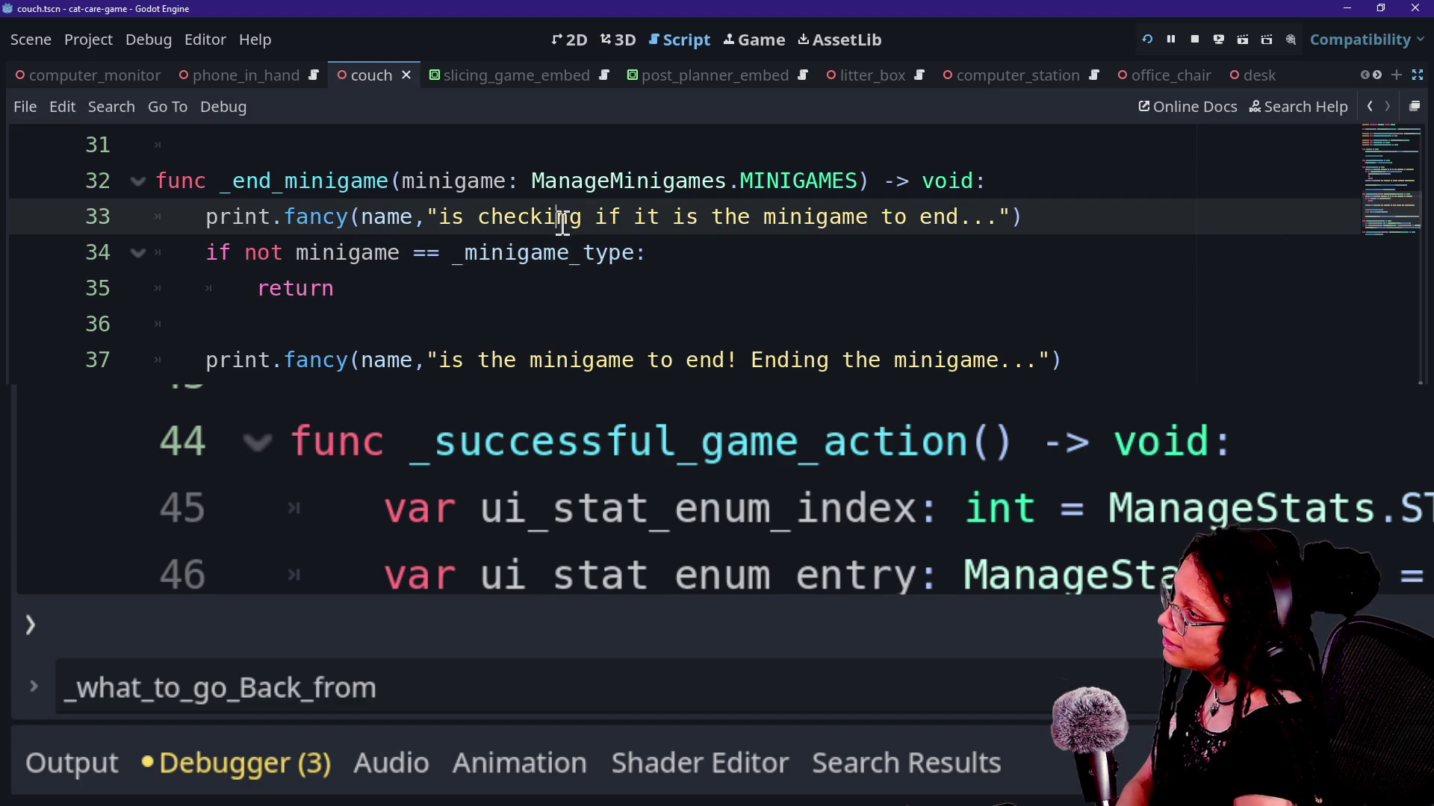
# Return to the Output log and select the existing filter text to replace it.
pyautogui.click(105, 765)
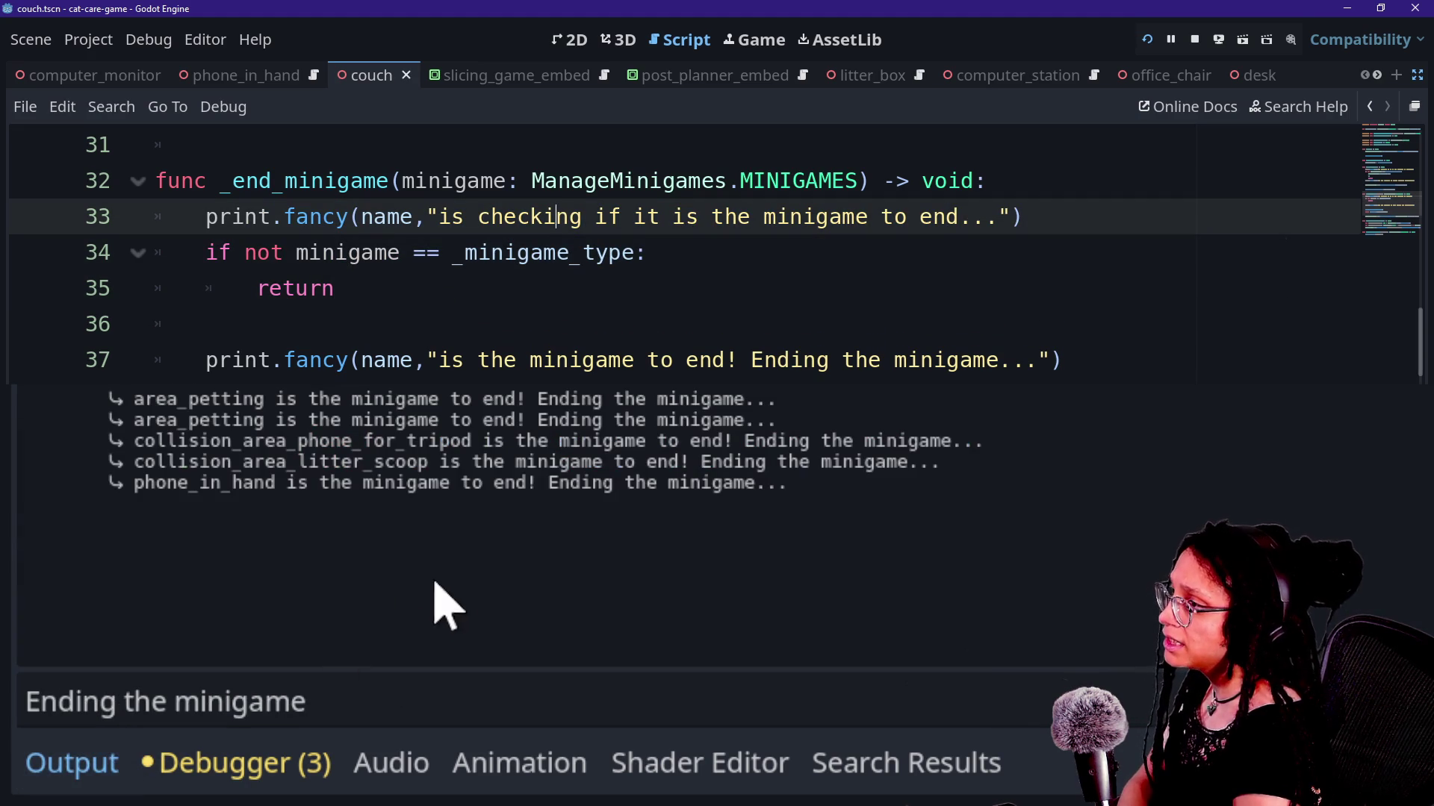
pyautogui.click(429, 690)
pyautogui.hotkey('ctrl', 'a')
# Filter the Output by 'is checking', then jump to _minigame_type's declaration in minigame.gd.
pyautogui.write('is checking')
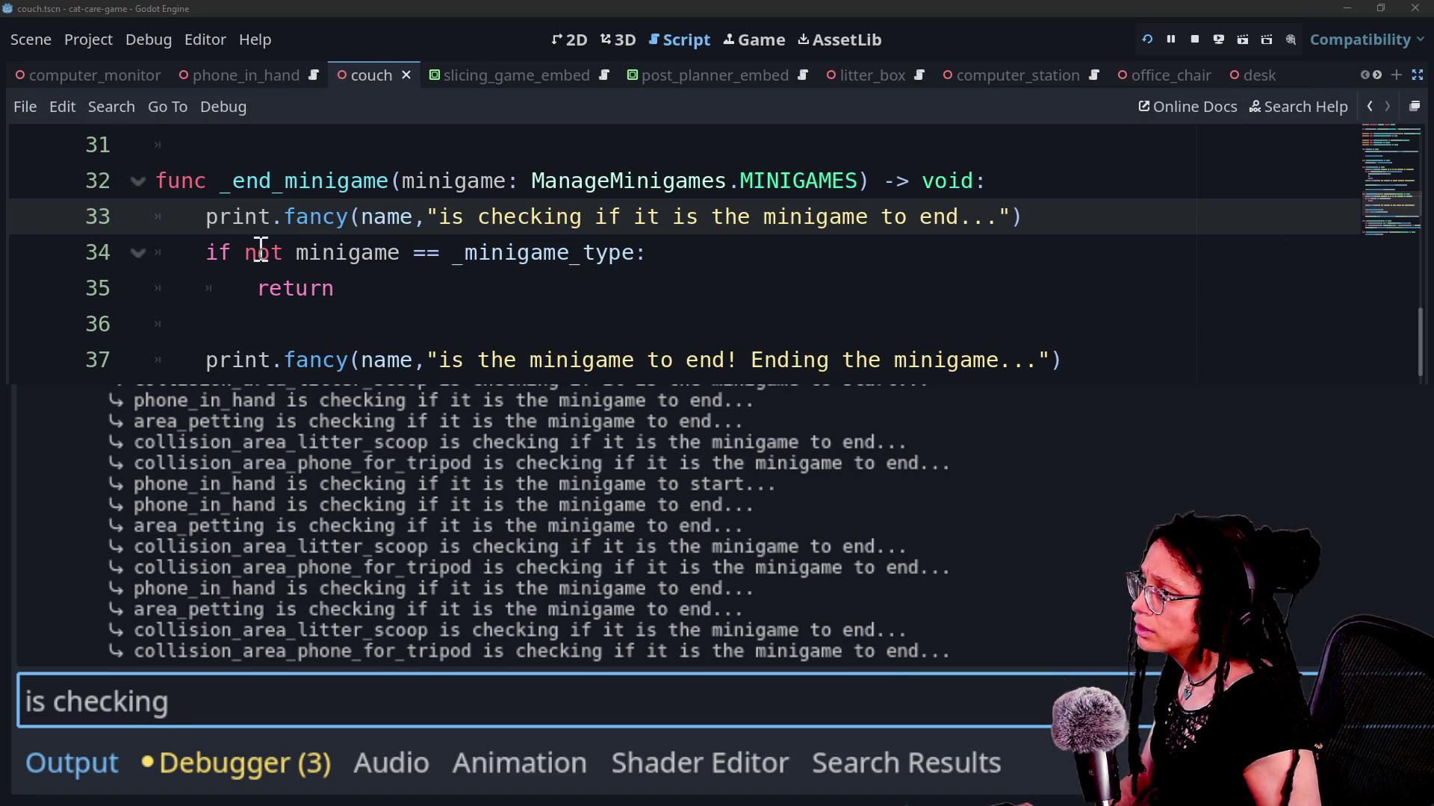
pyautogui.moveTo(538, 217)
pyautogui.mouseDown()
pyautogui.moveTo(378, 259)
pyautogui.moveTo(423, 260)
pyautogui.mouseUp()
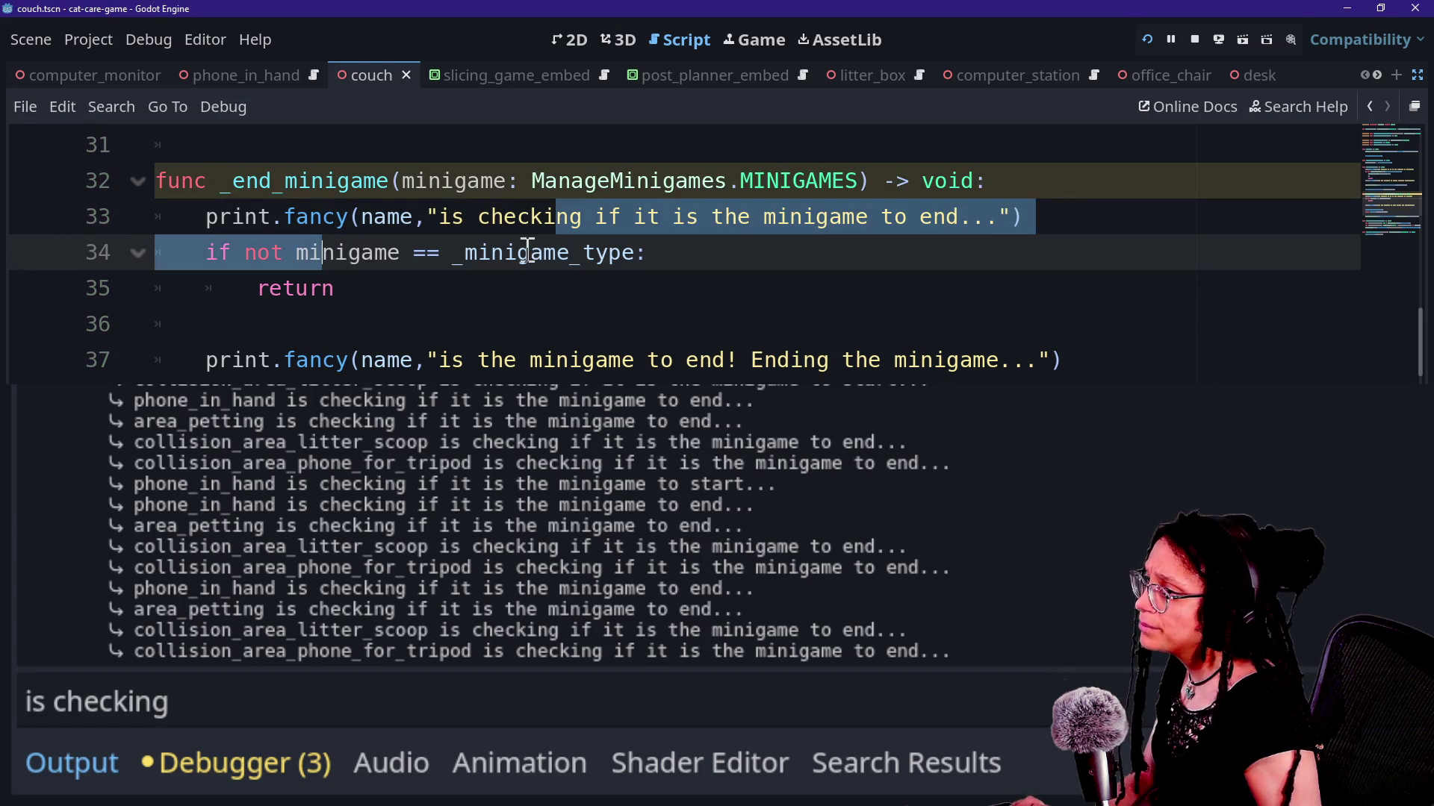
pyautogui.click(533, 251)
pyautogui.keyDown('ctrl'); pyautogui.click(534, 251); pyautogui.keyUp('ctrl')
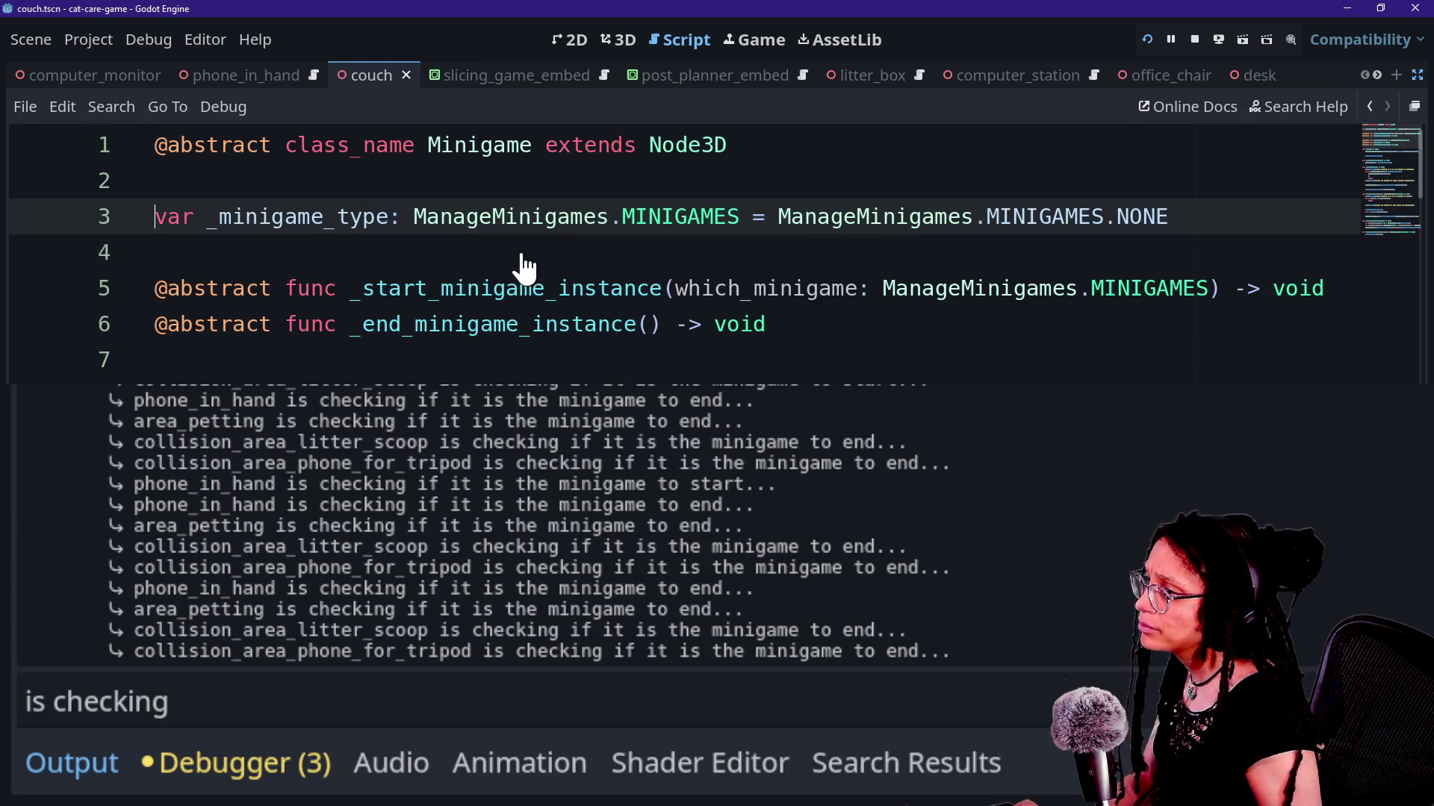
pyautogui.click(235, 679)
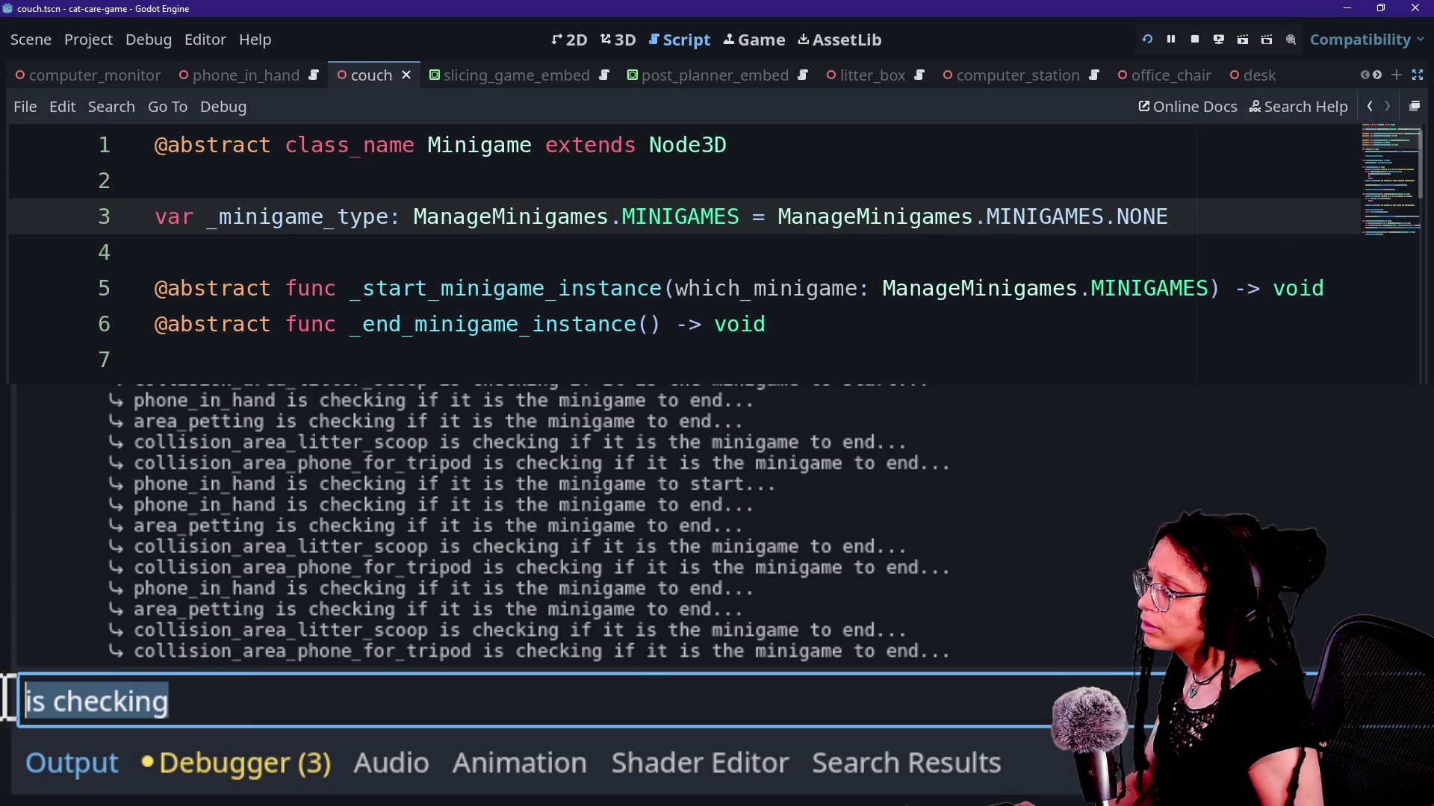
pyautogui.click(3, 694)
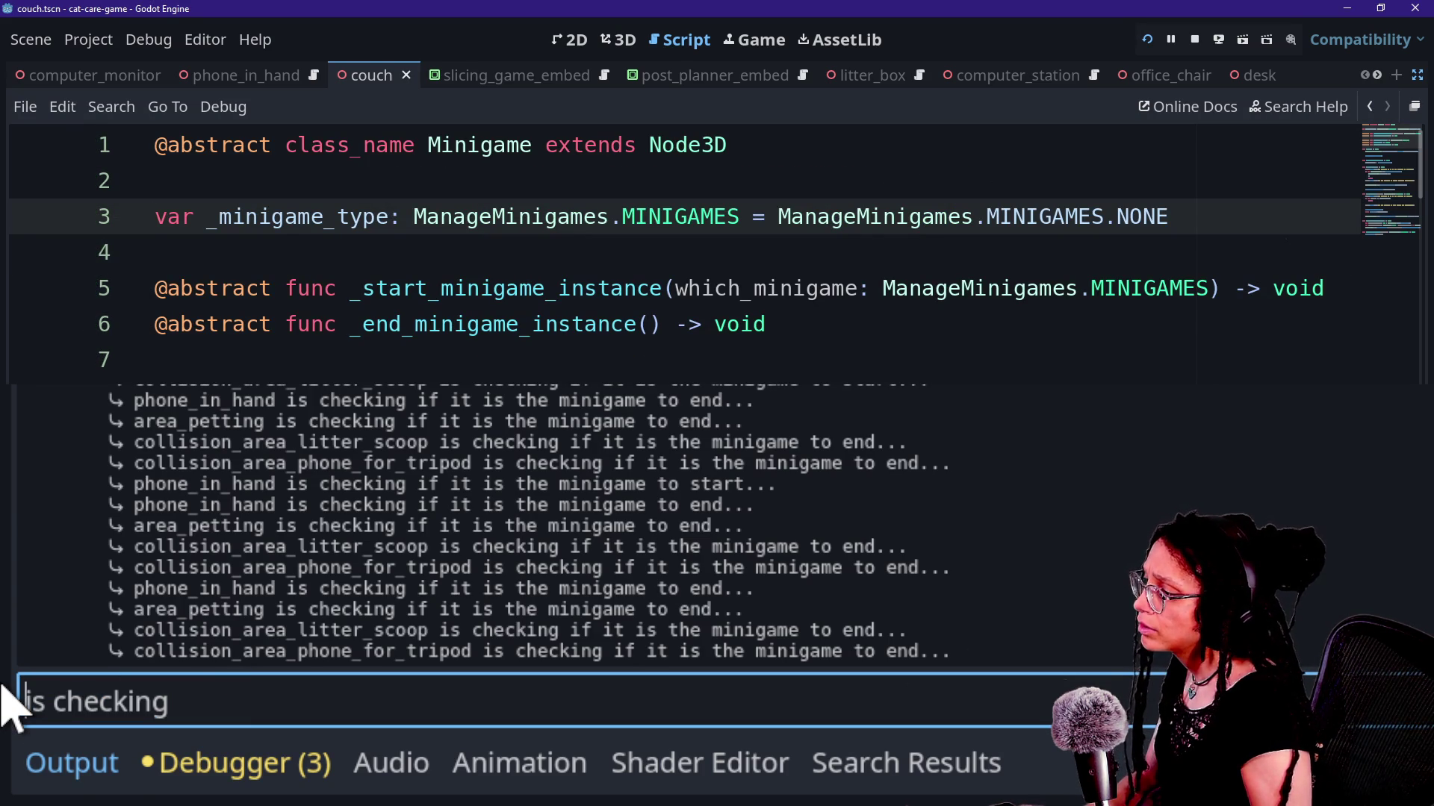
# Prefix the Output filter with 'tripod' so only collision_area_phone_for_tripod's checks remain.
pyautogui.write('tripod')
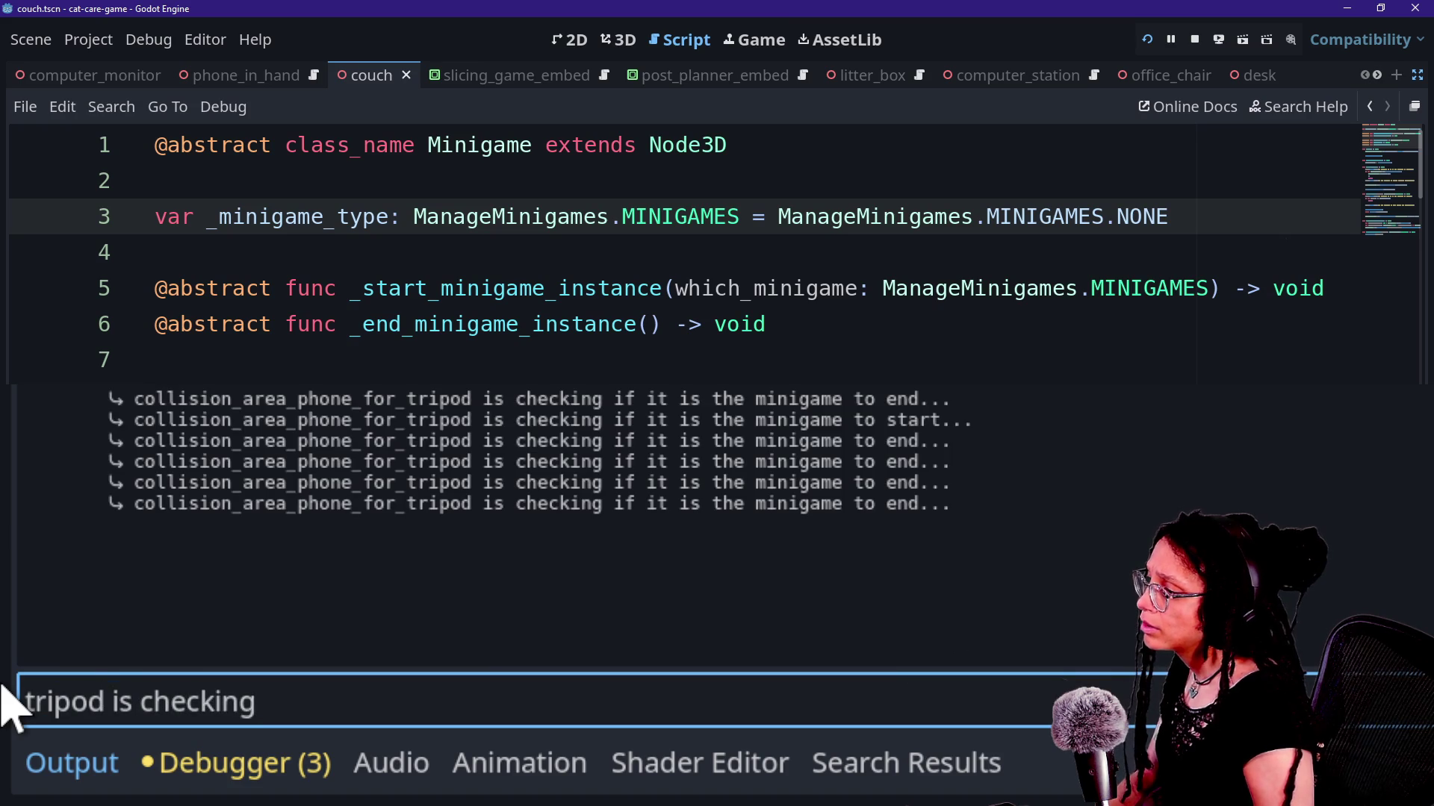
pyautogui.moveTo(135, 399); pyautogui.dragTo(469, 403)
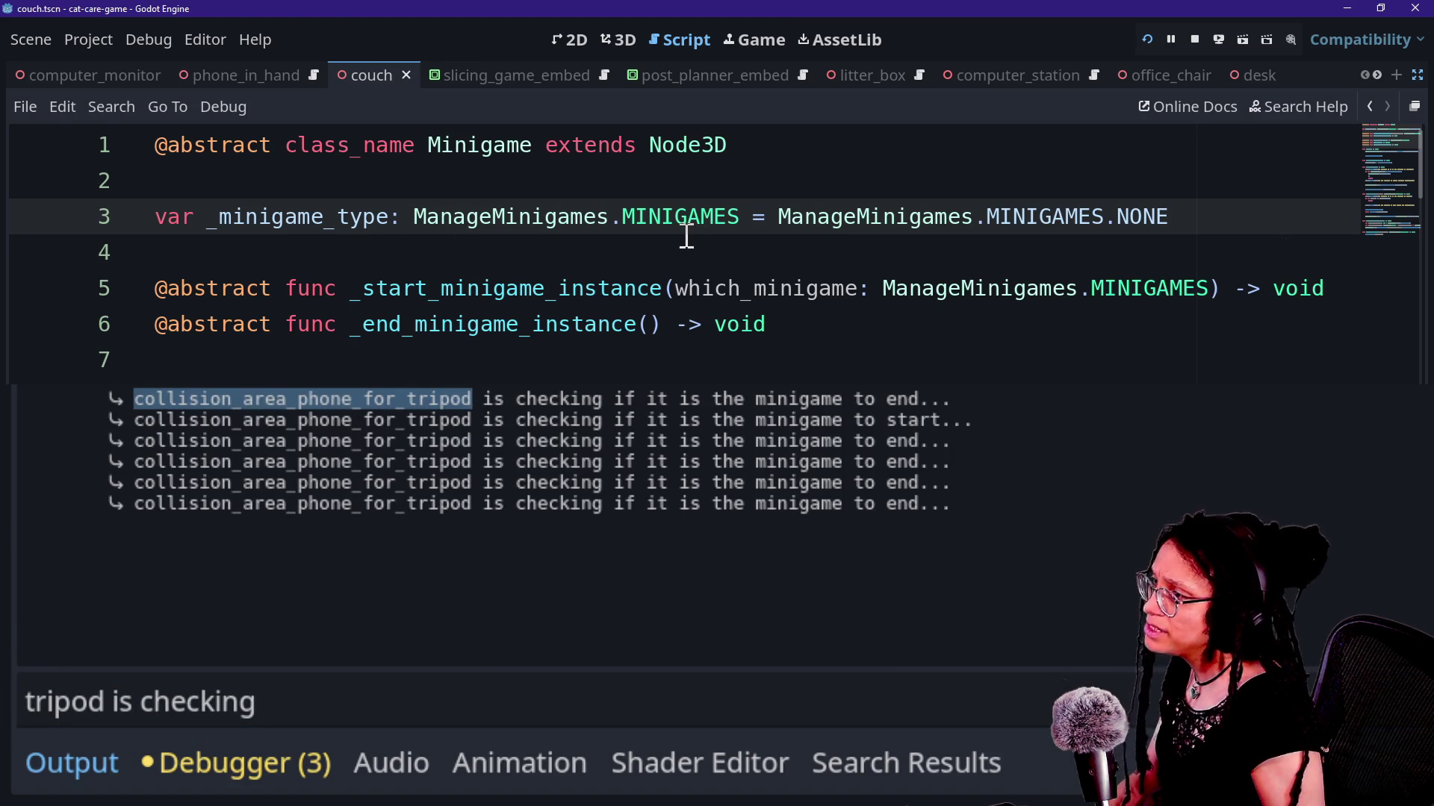
pyautogui.scroll(-4, 686, 236)
pyautogui.scroll(4, 686, 236)
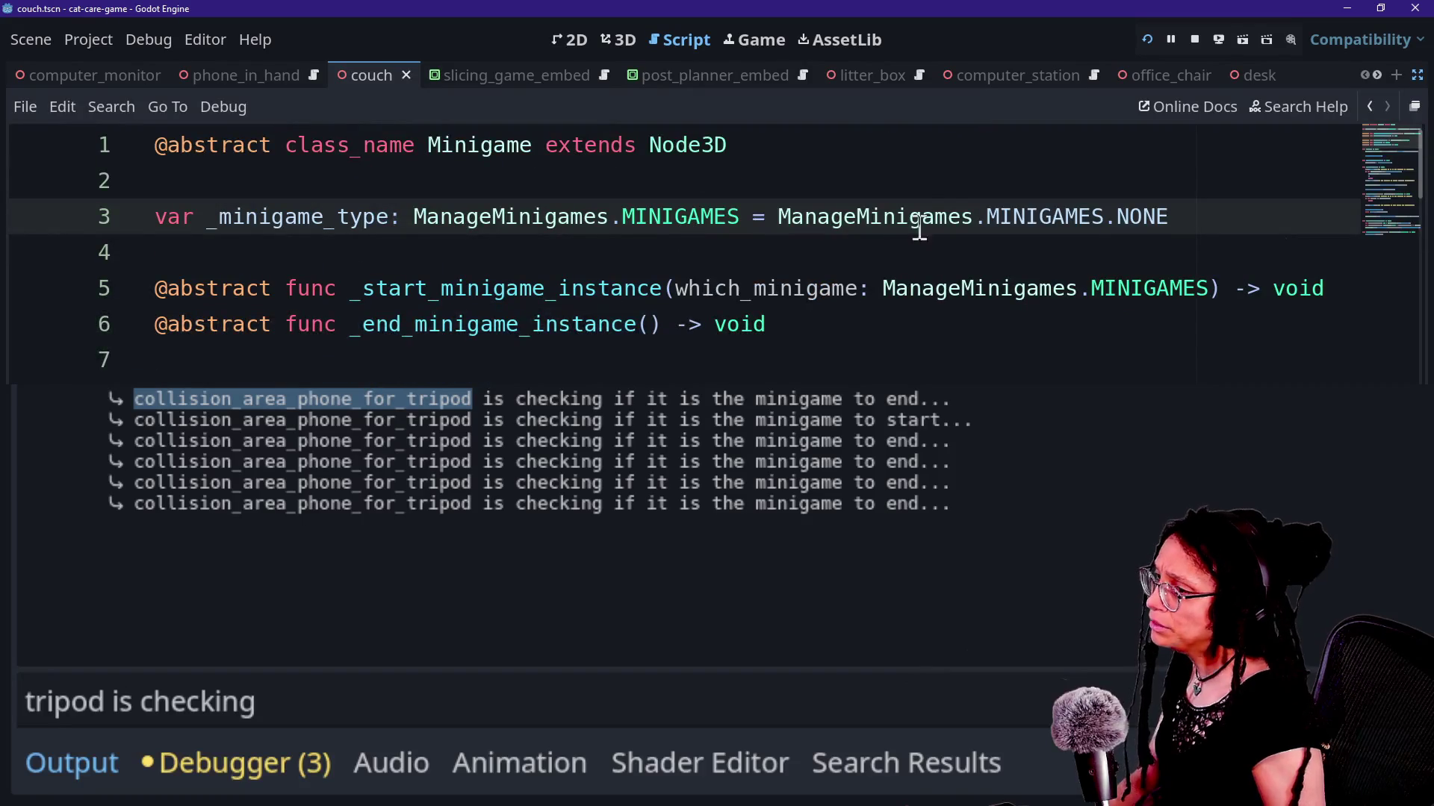
pyautogui.click(206, 410)
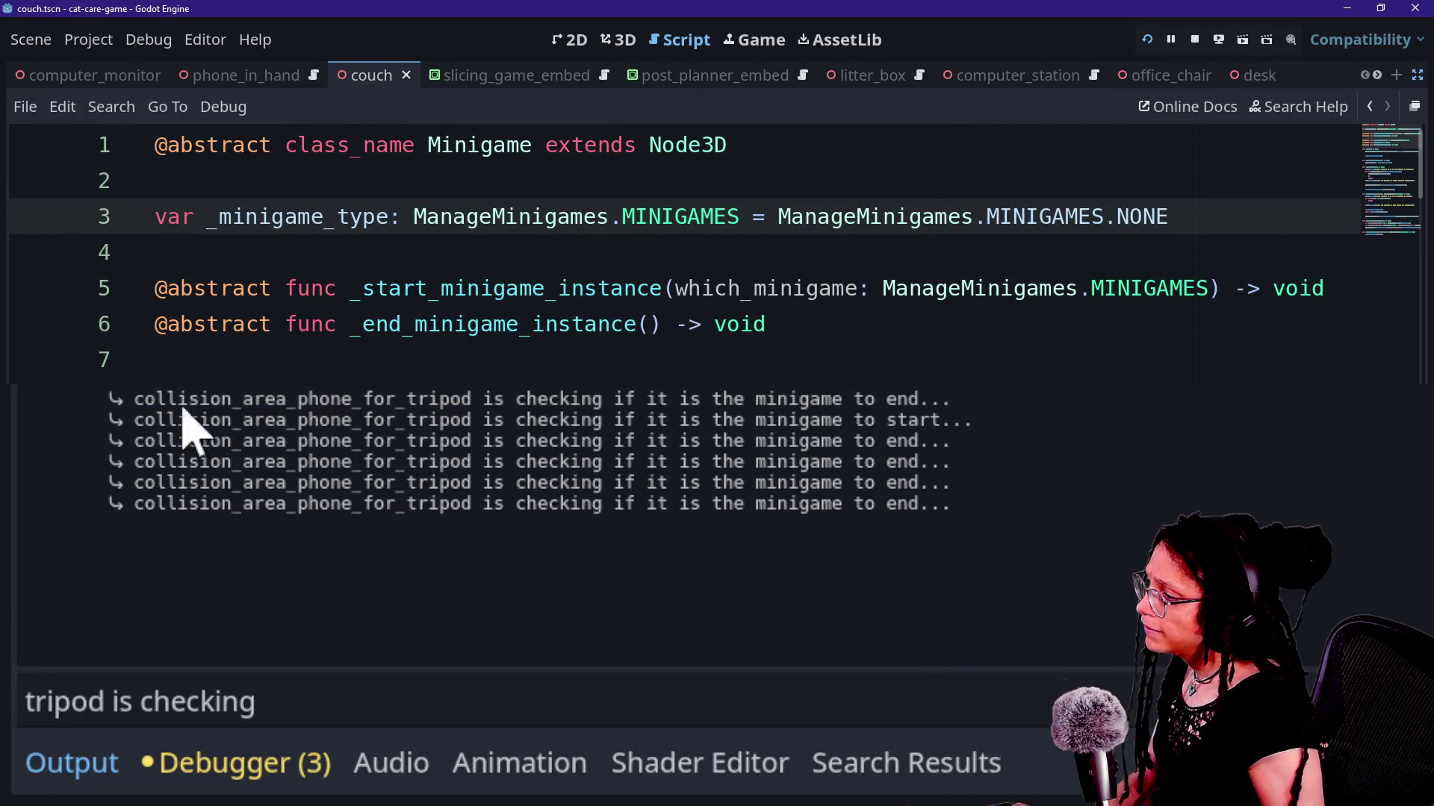
pyautogui.scroll(-6, 715, 247)
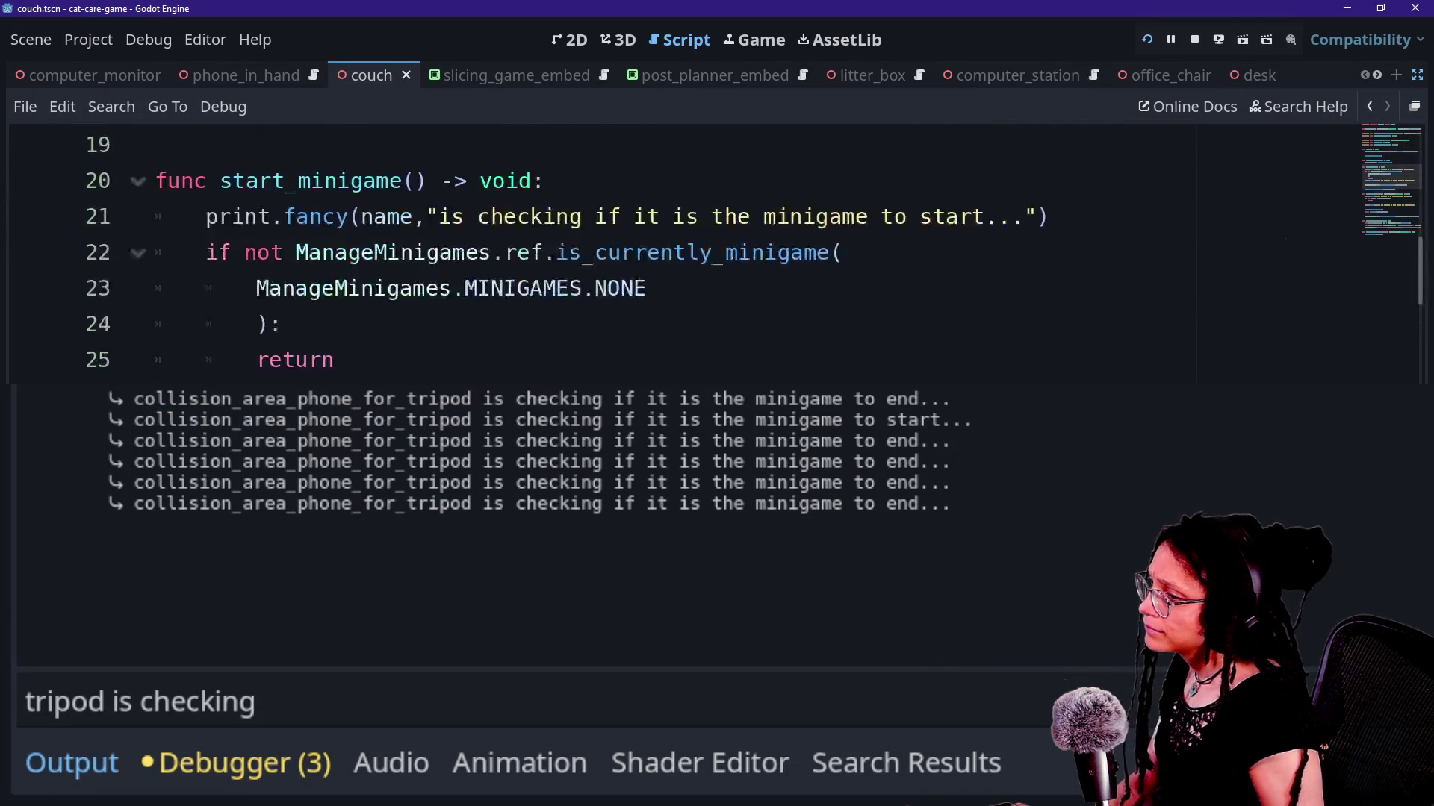
pyautogui.scroll(-1, 716, 253)
pyautogui.scroll(-4, 715, 254)
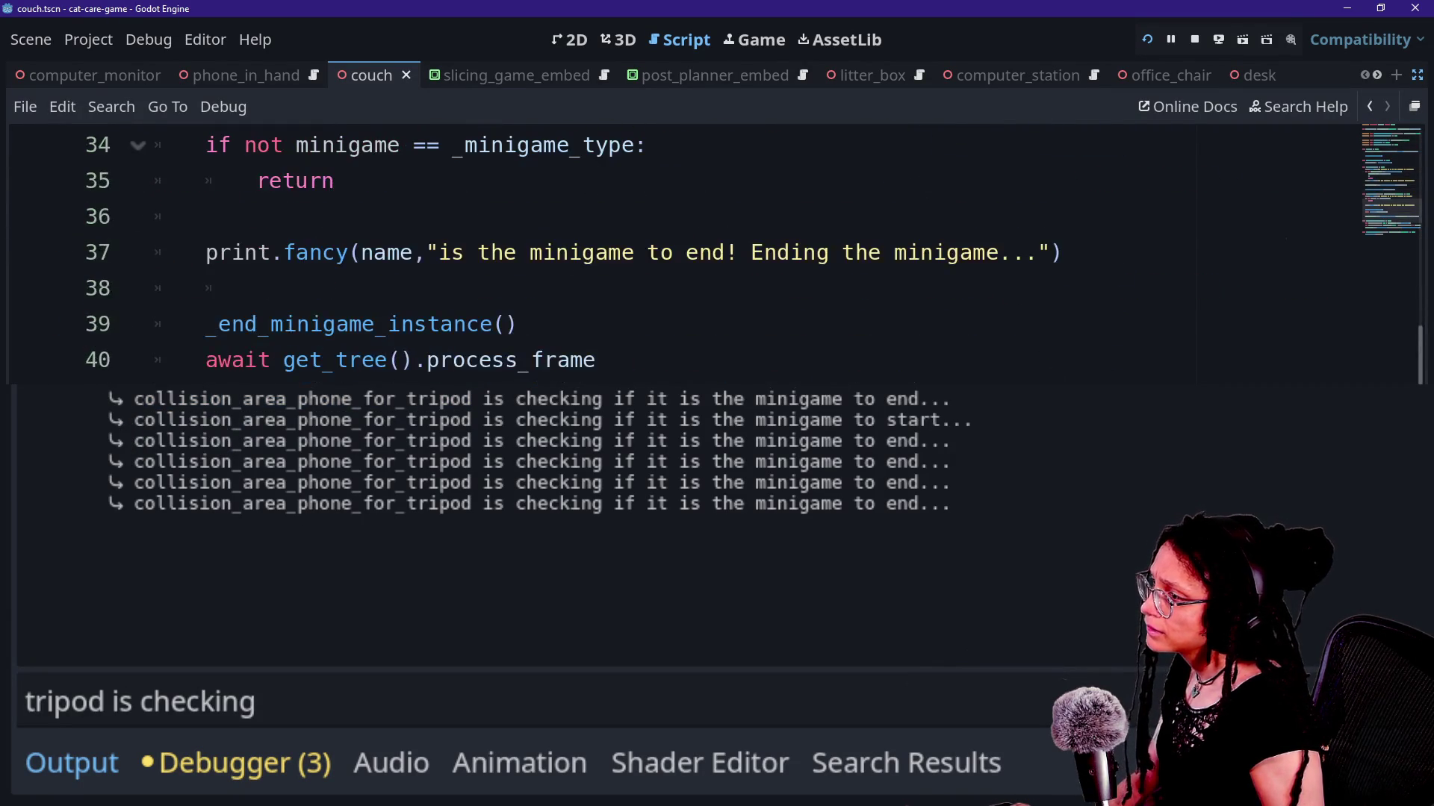
# Inspect _end_minigame's early return on line 35 and the print of name on line 37.
pyautogui.click(361, 252)
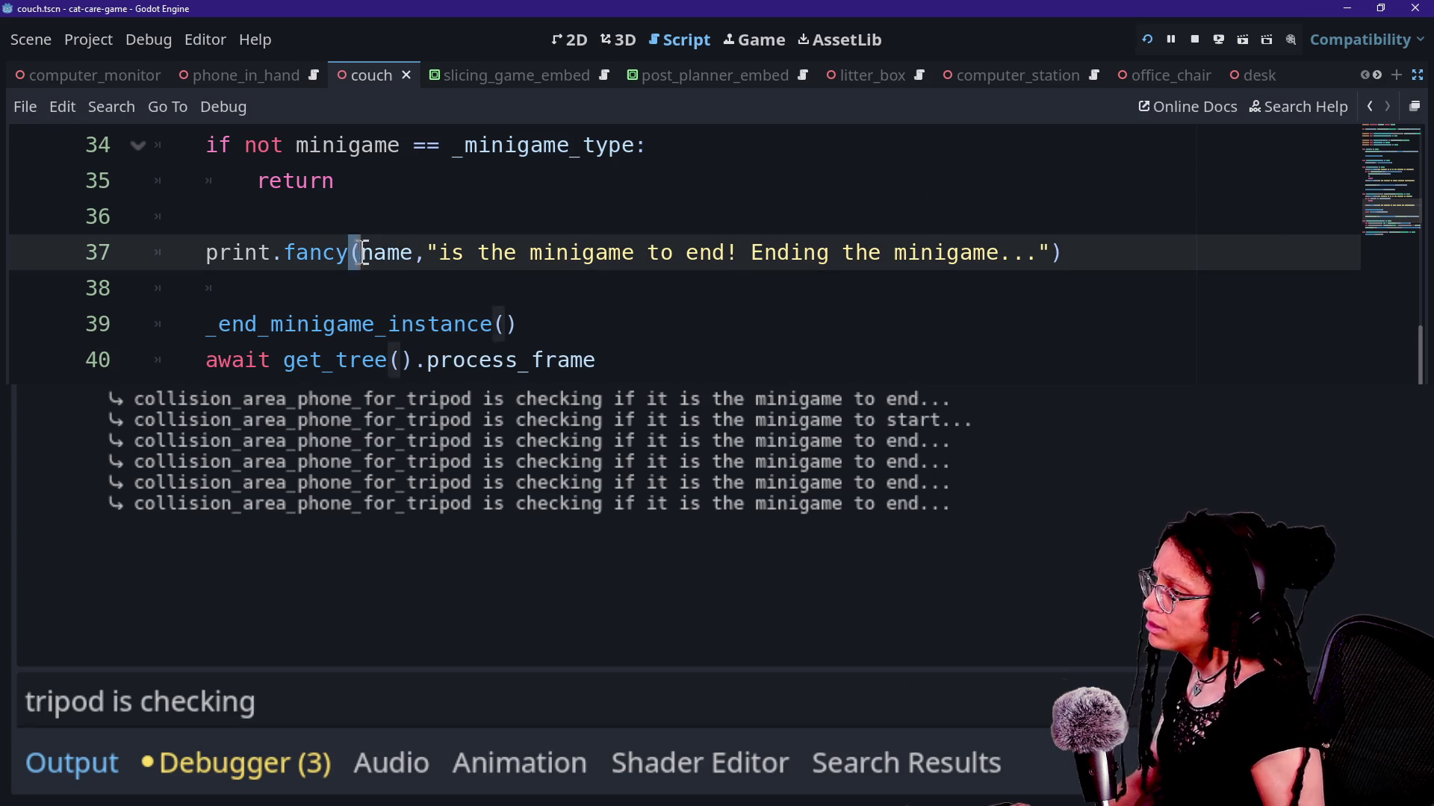
pyautogui.moveTo(412, 254); pyautogui.dragTo(373, 254)
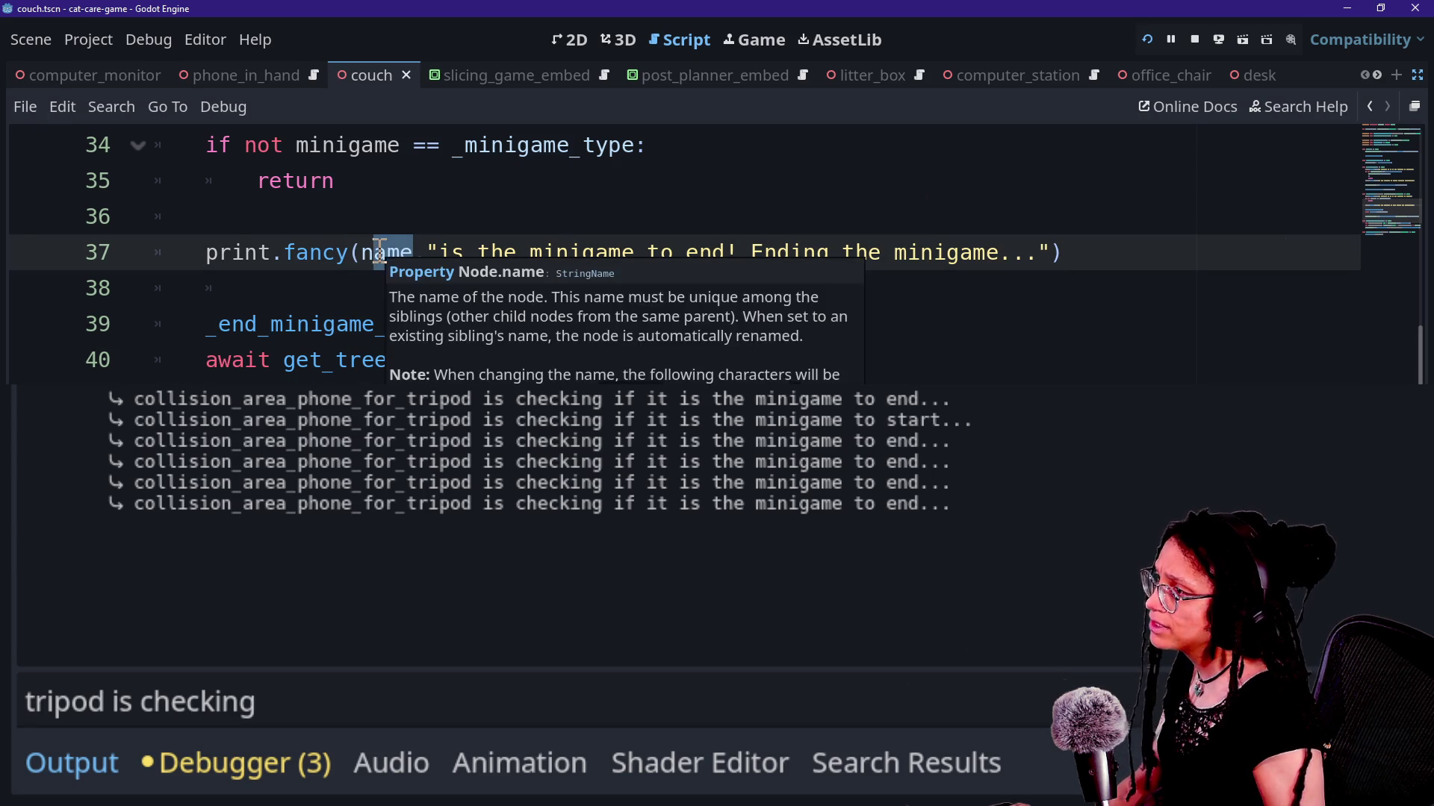
pyautogui.scroll(1, 239, 254)
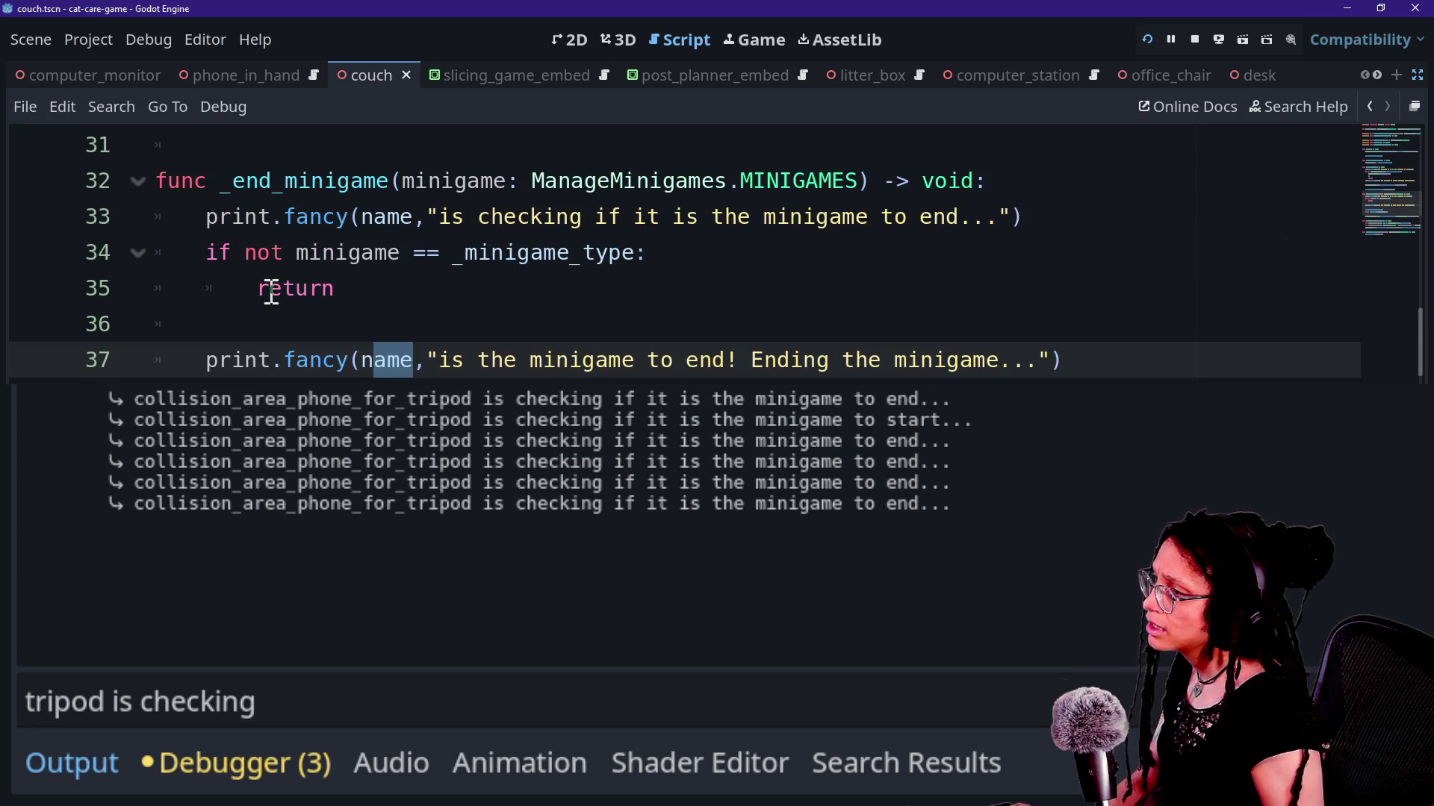
pyautogui.click(349, 287)
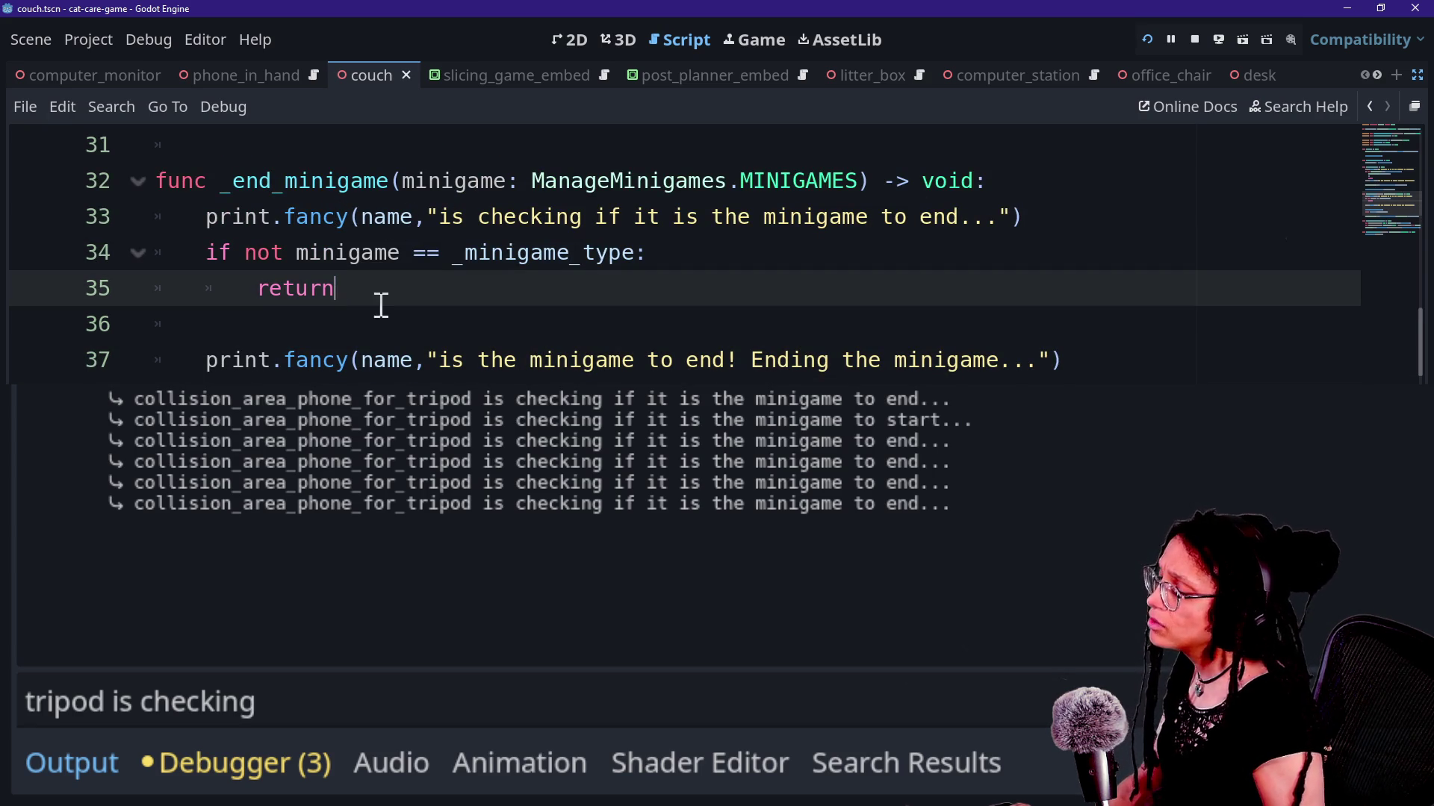
pyautogui.click(352, 702)
pyautogui.click(105, 702)
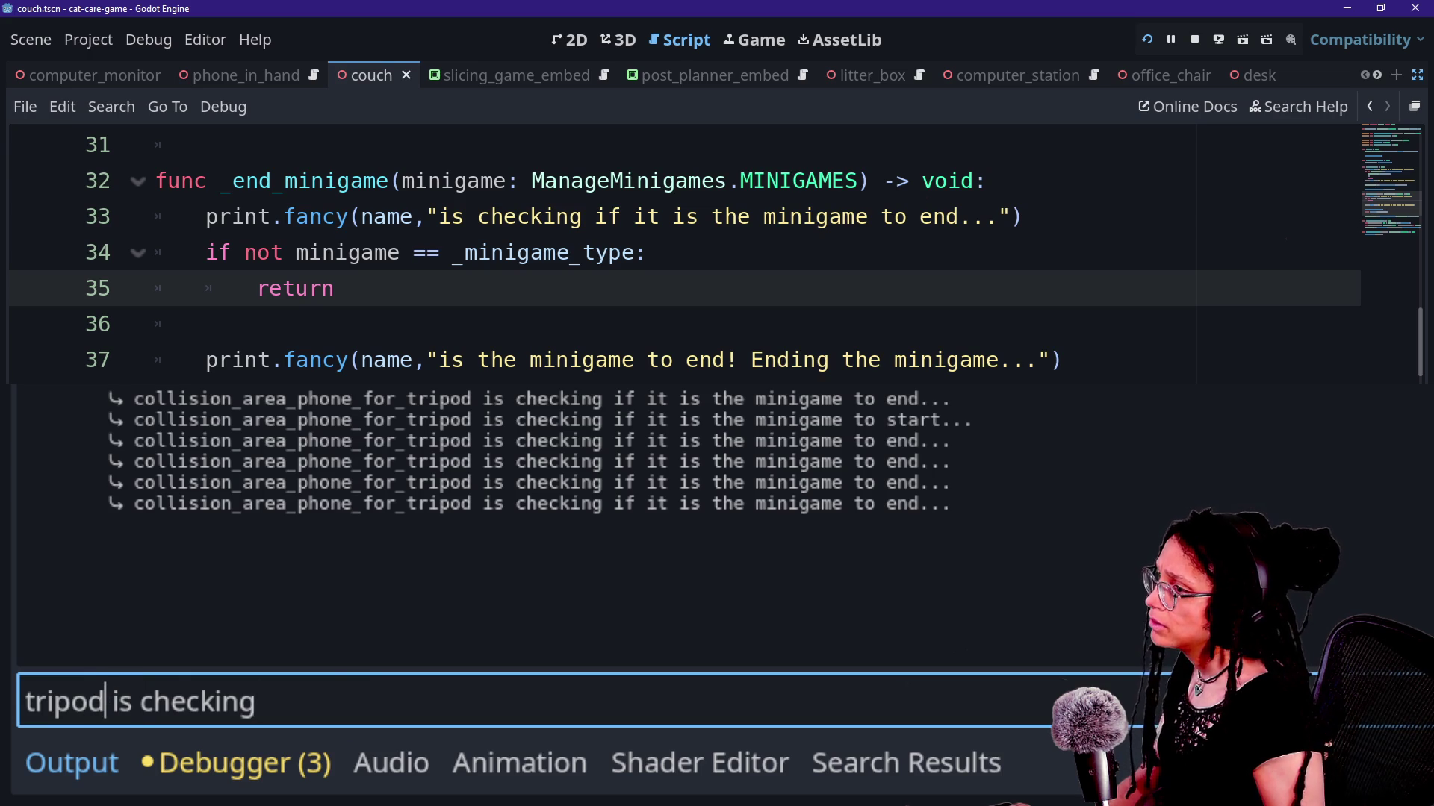
pyautogui.scroll(10, 672, 254)
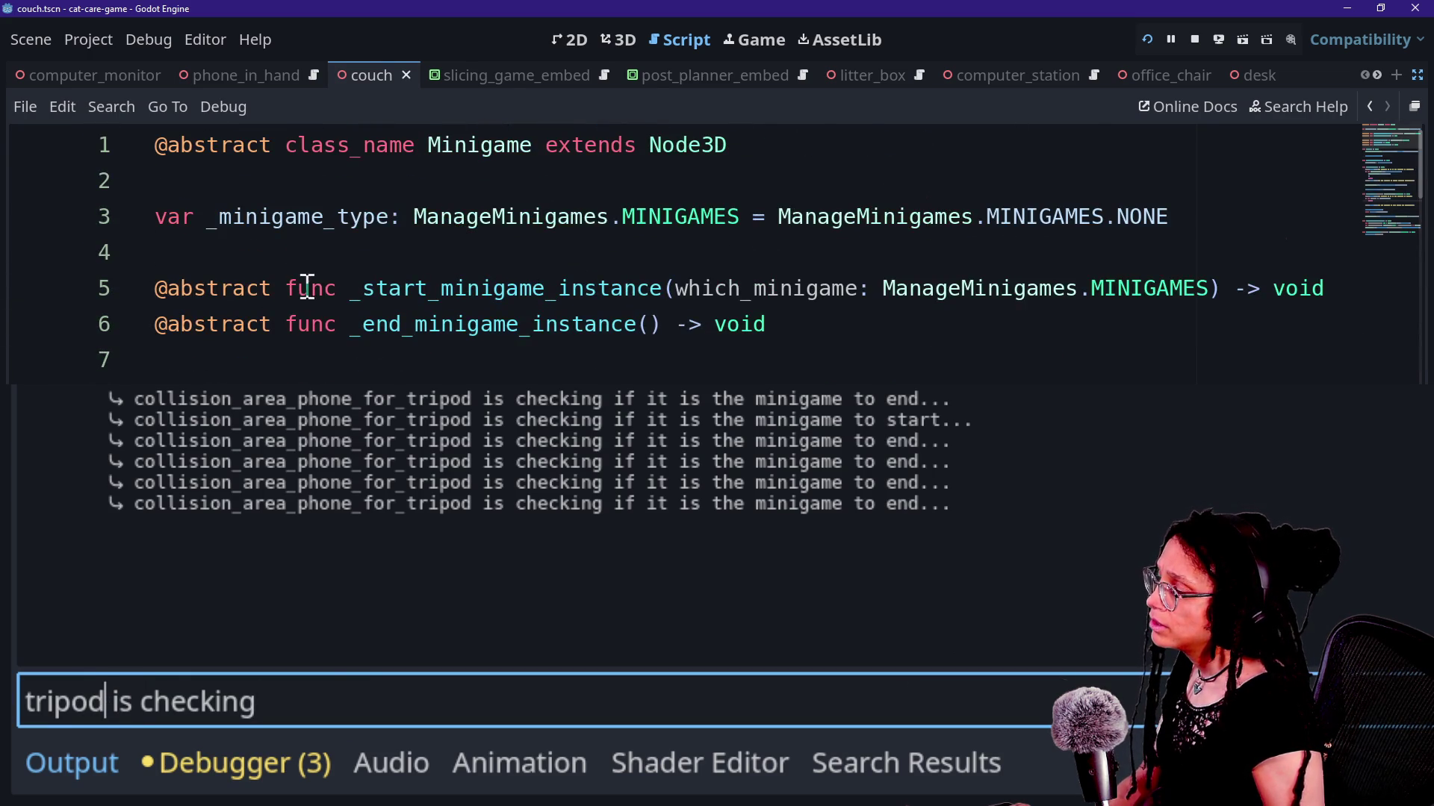
# Turn off distraction-free mode and highlight every ManageMinigames occurrence in minigame.gd.
pyautogui.scroll(-1, 346, 253)
pyautogui.scroll(1, 346, 253)
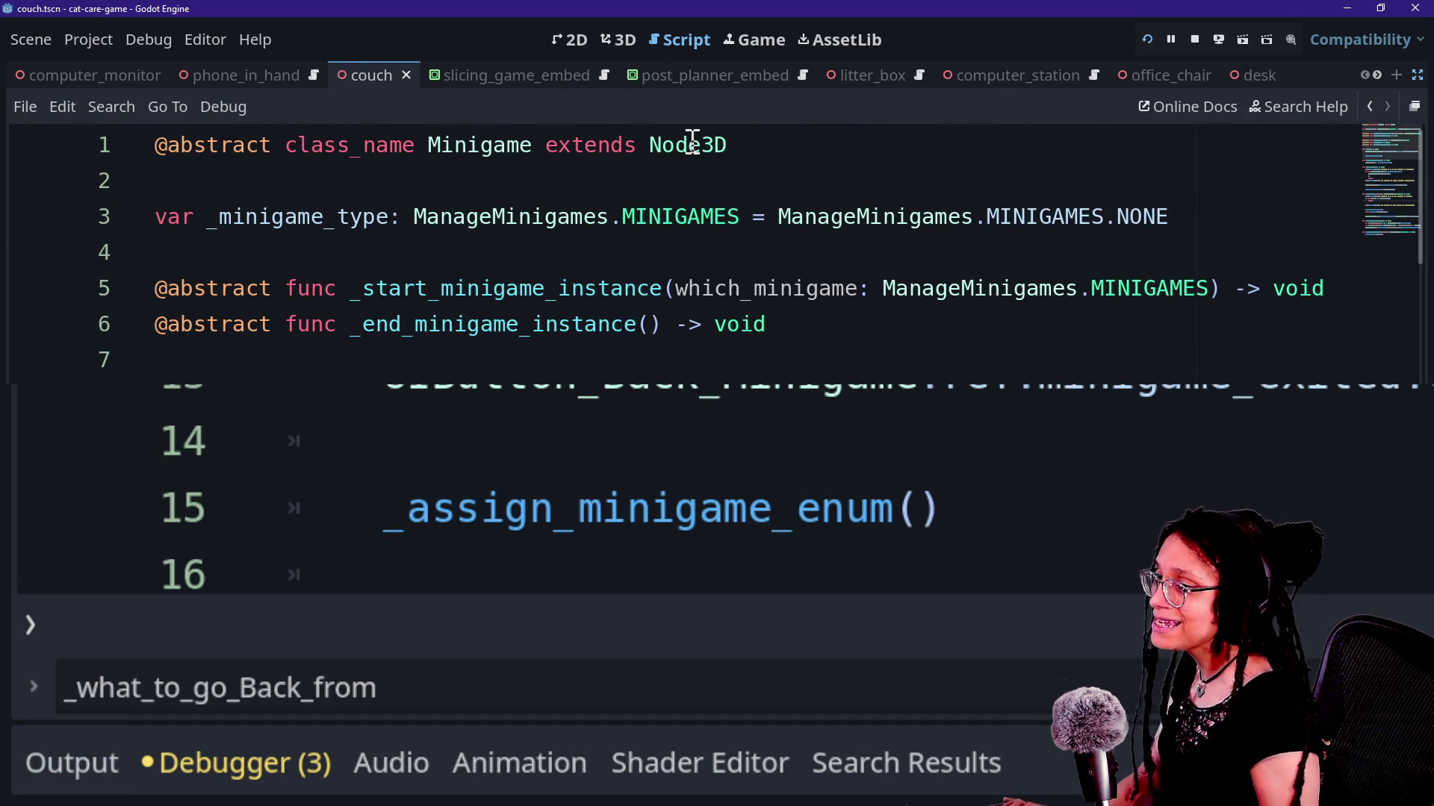
pyautogui.hotkey('ctrl', 'alt', 'o')
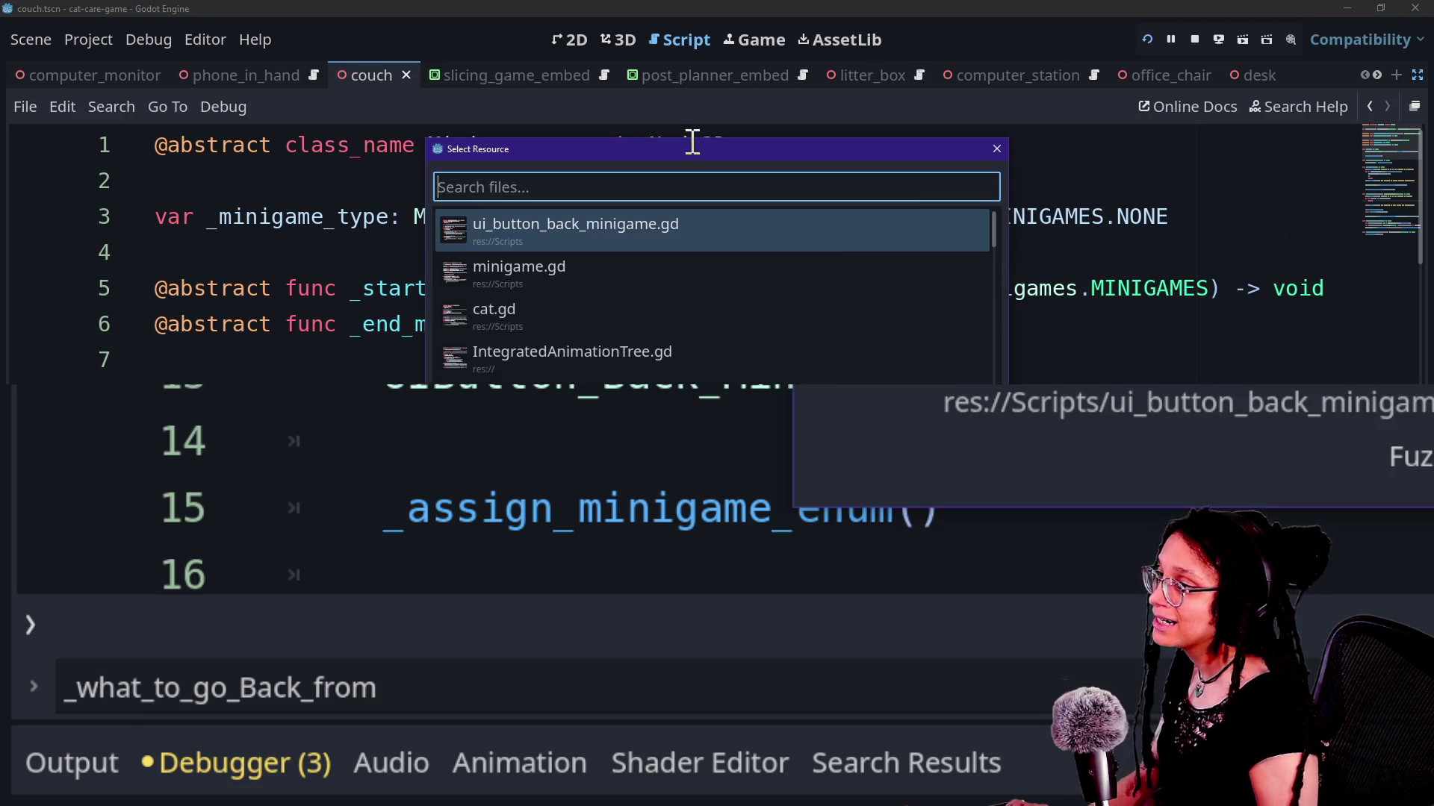
pyautogui.press('Escape')
pyautogui.click(1417, 74)
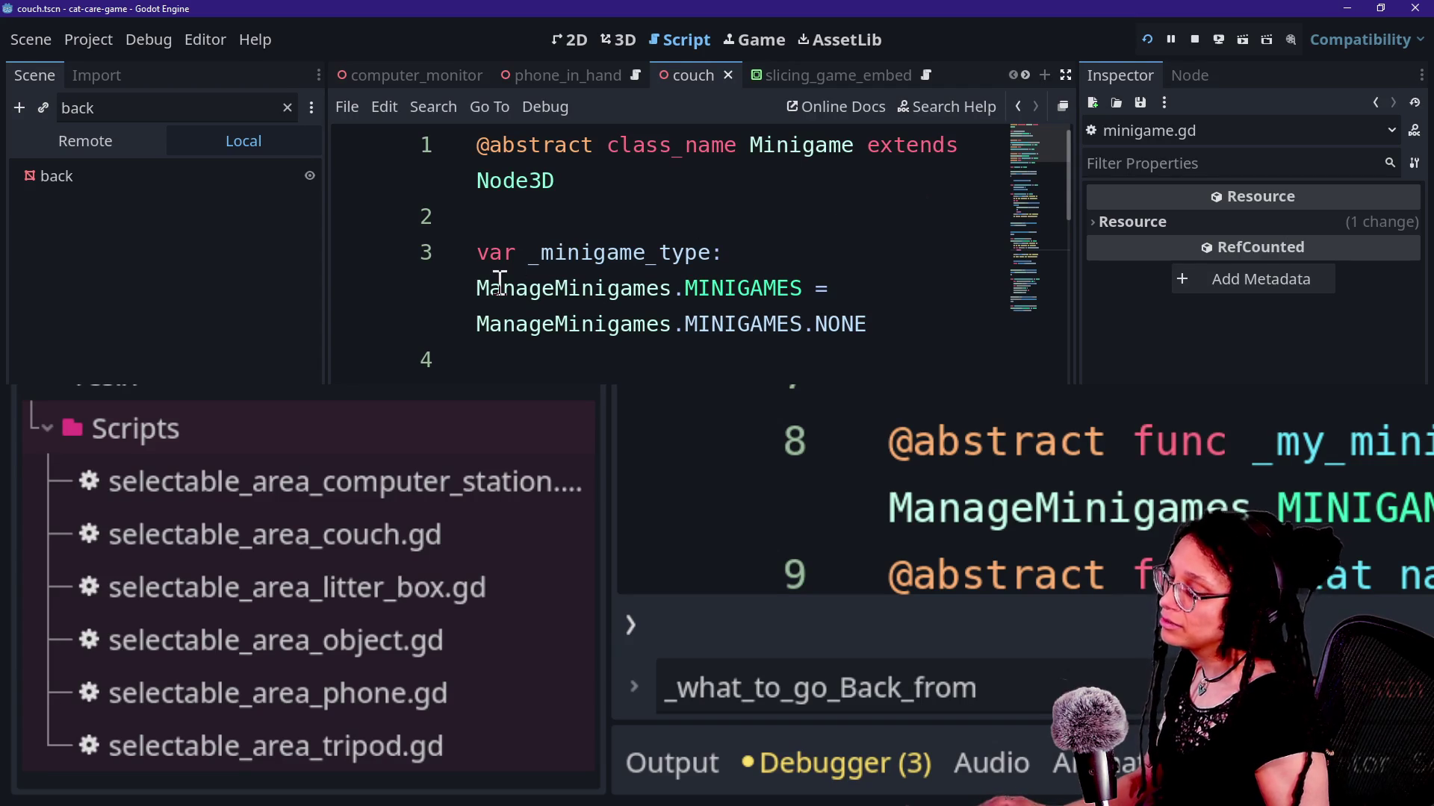
pyautogui.doubleClick(572, 284)
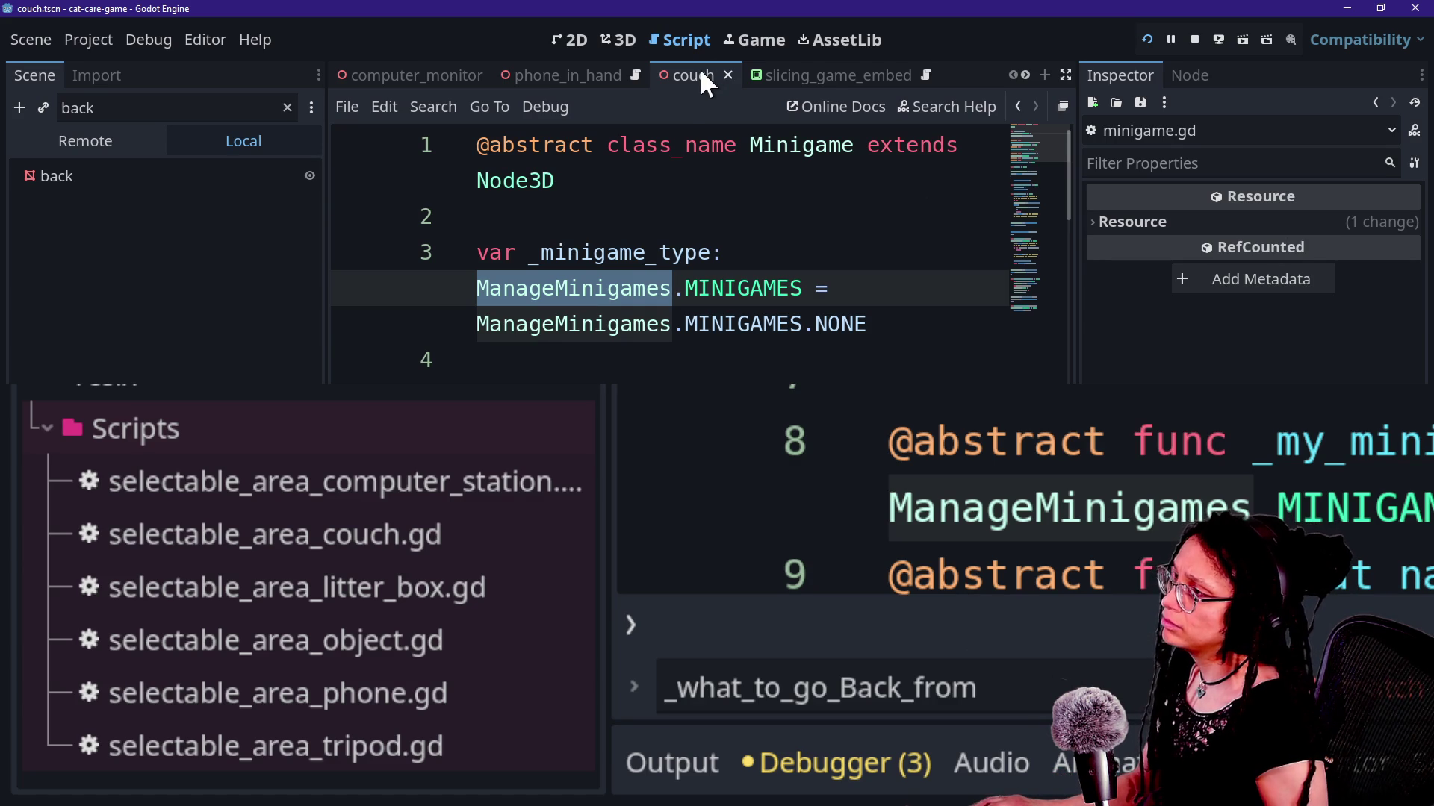
pyautogui.scroll(-3, 699, 67)
# Switch to the tripod_model scene, browse the open scene tabs, and search files for 'tripod'.
pyautogui.click(845, 74)
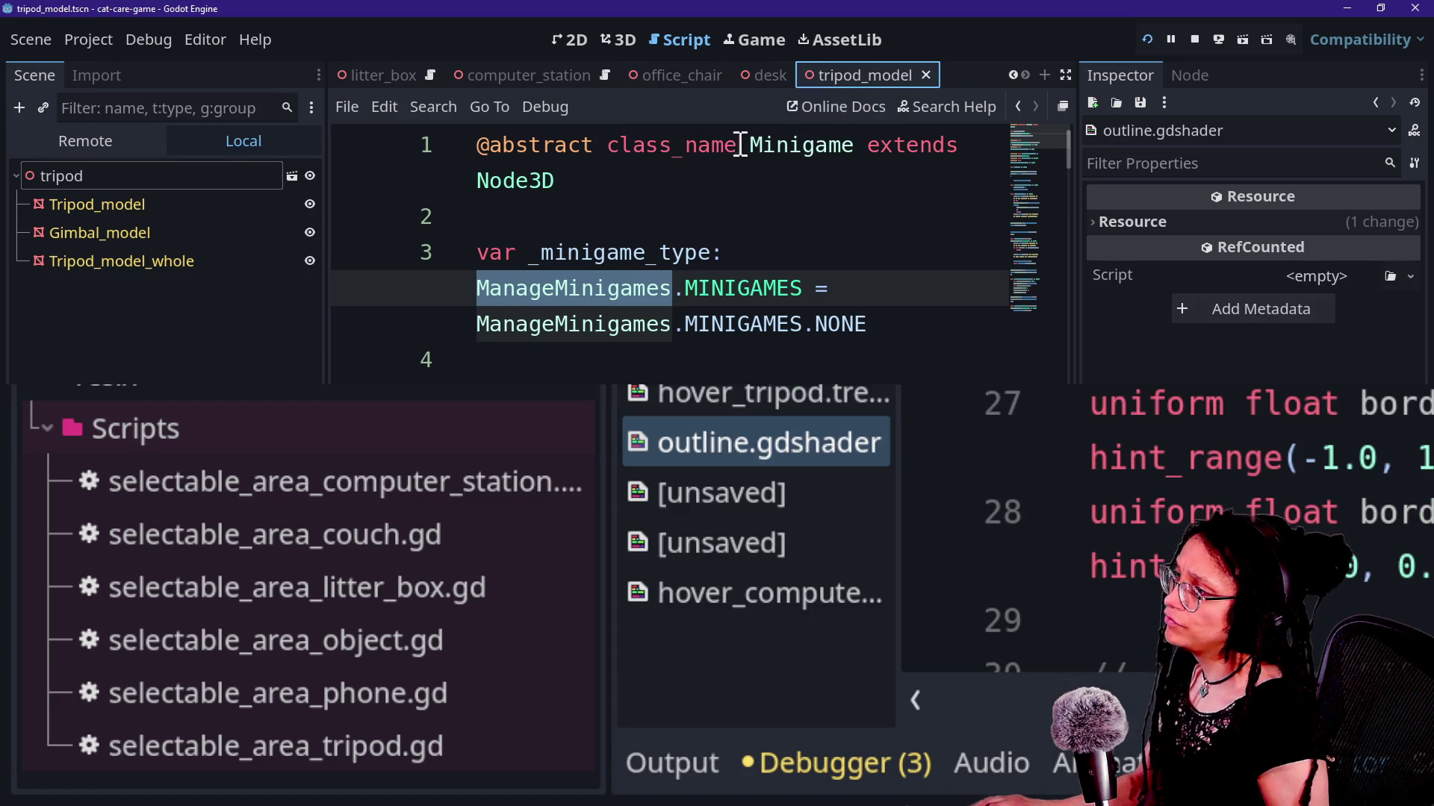
pyautogui.click(1014, 77)
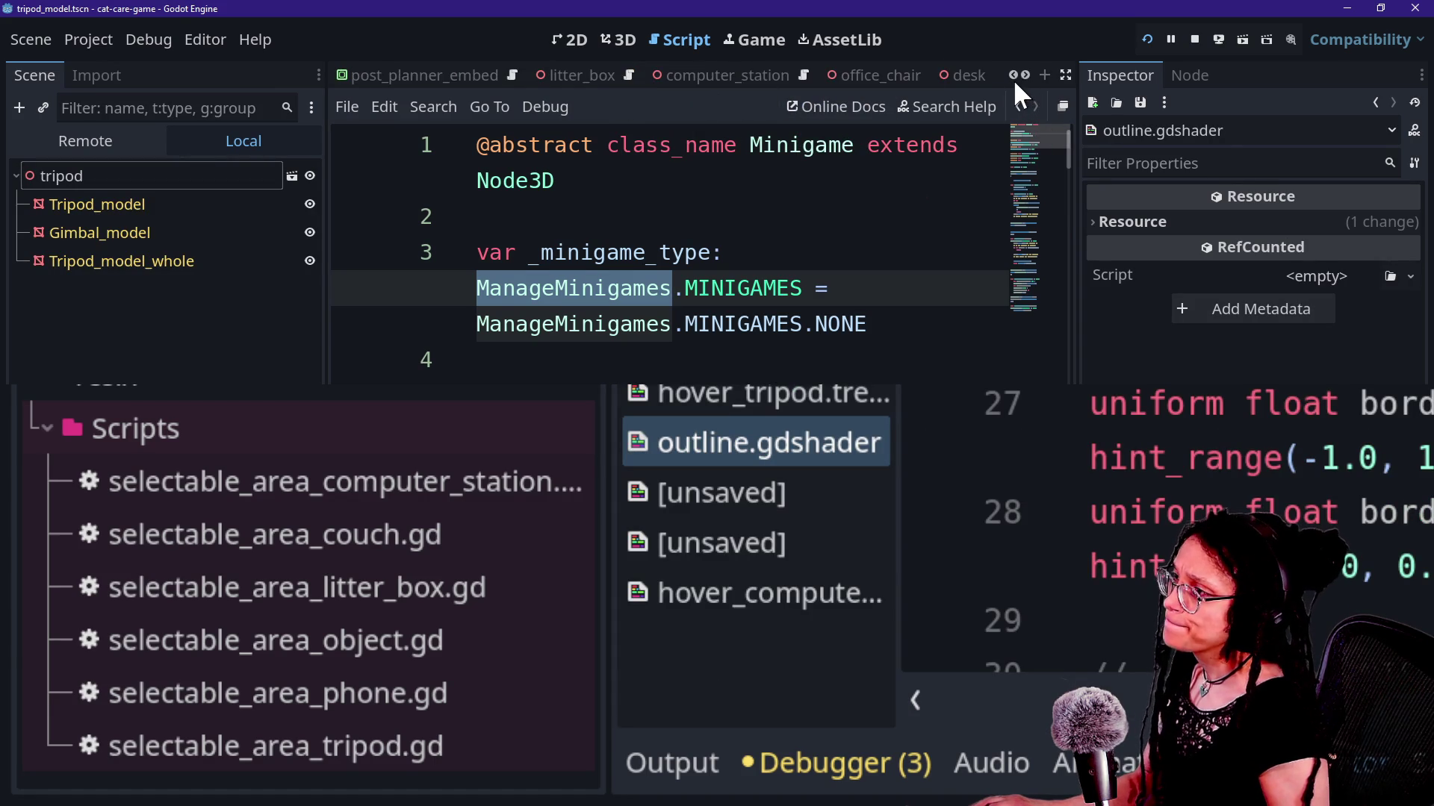
pyautogui.click(1014, 74)
pyautogui.click(1015, 74)
pyautogui.click(1014, 74)
pyautogui.click(1015, 74)
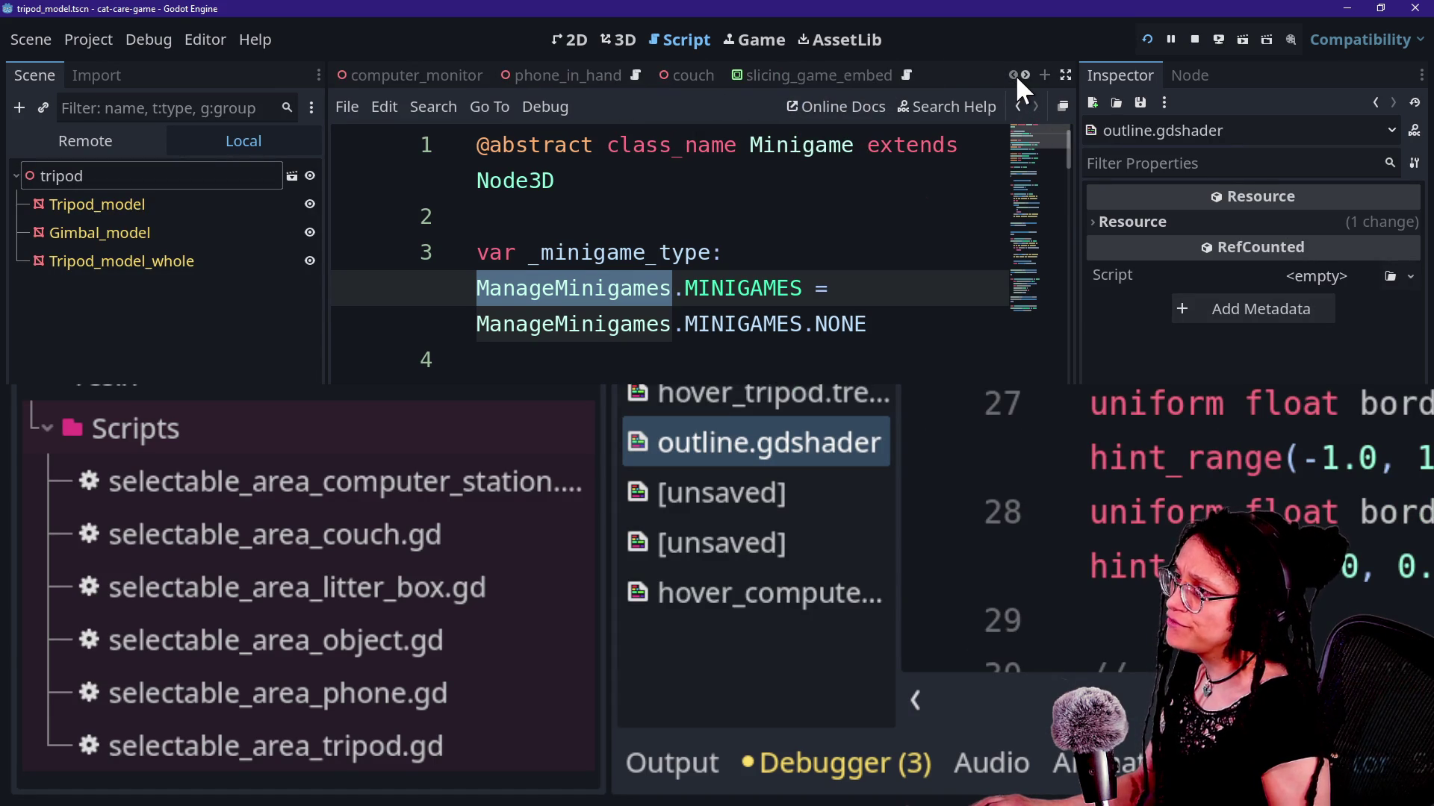
pyautogui.click(758, 176)
pyautogui.hotkey('ctrl', 'alt', 'o')
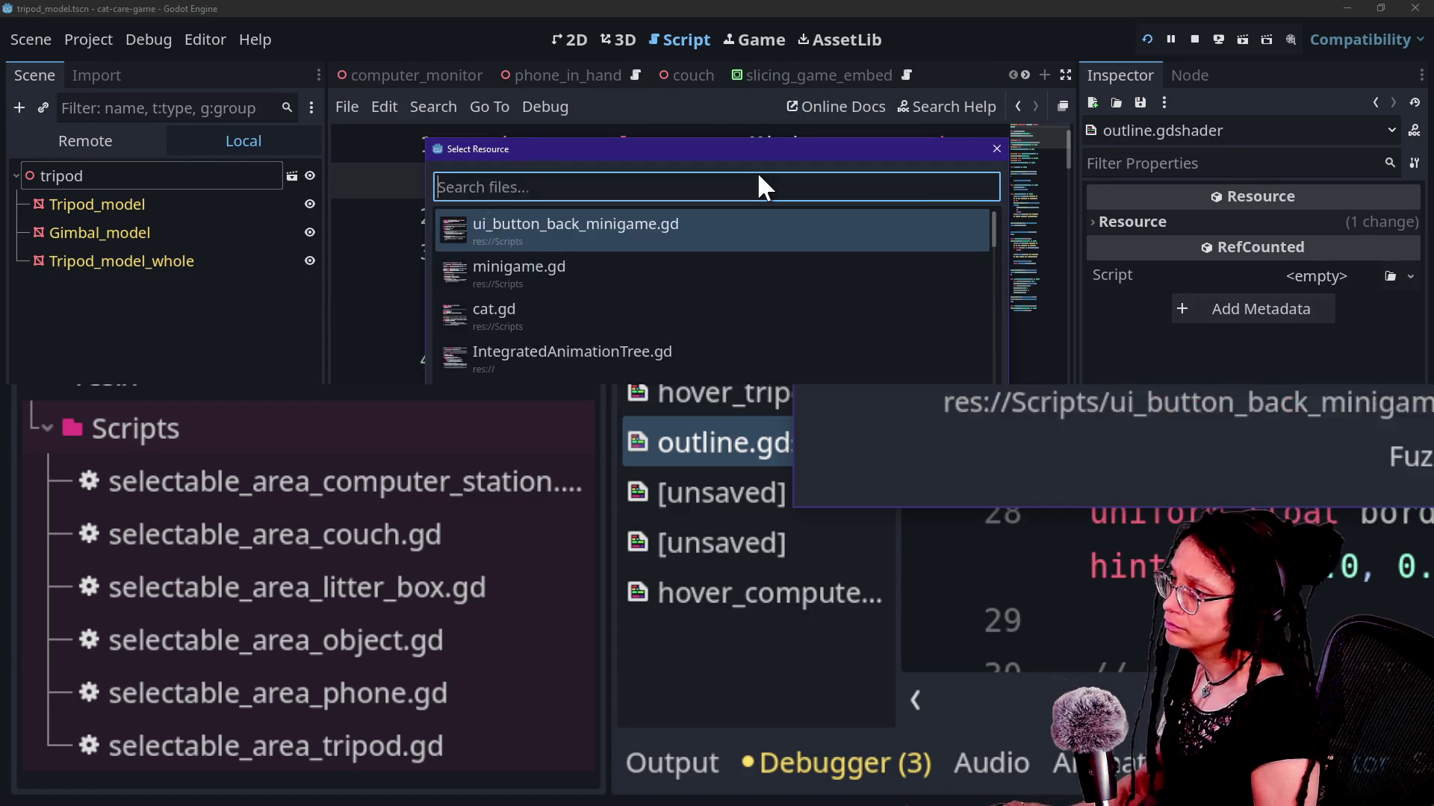
pyautogui.write('tripod')
pyautogui.press('Down')
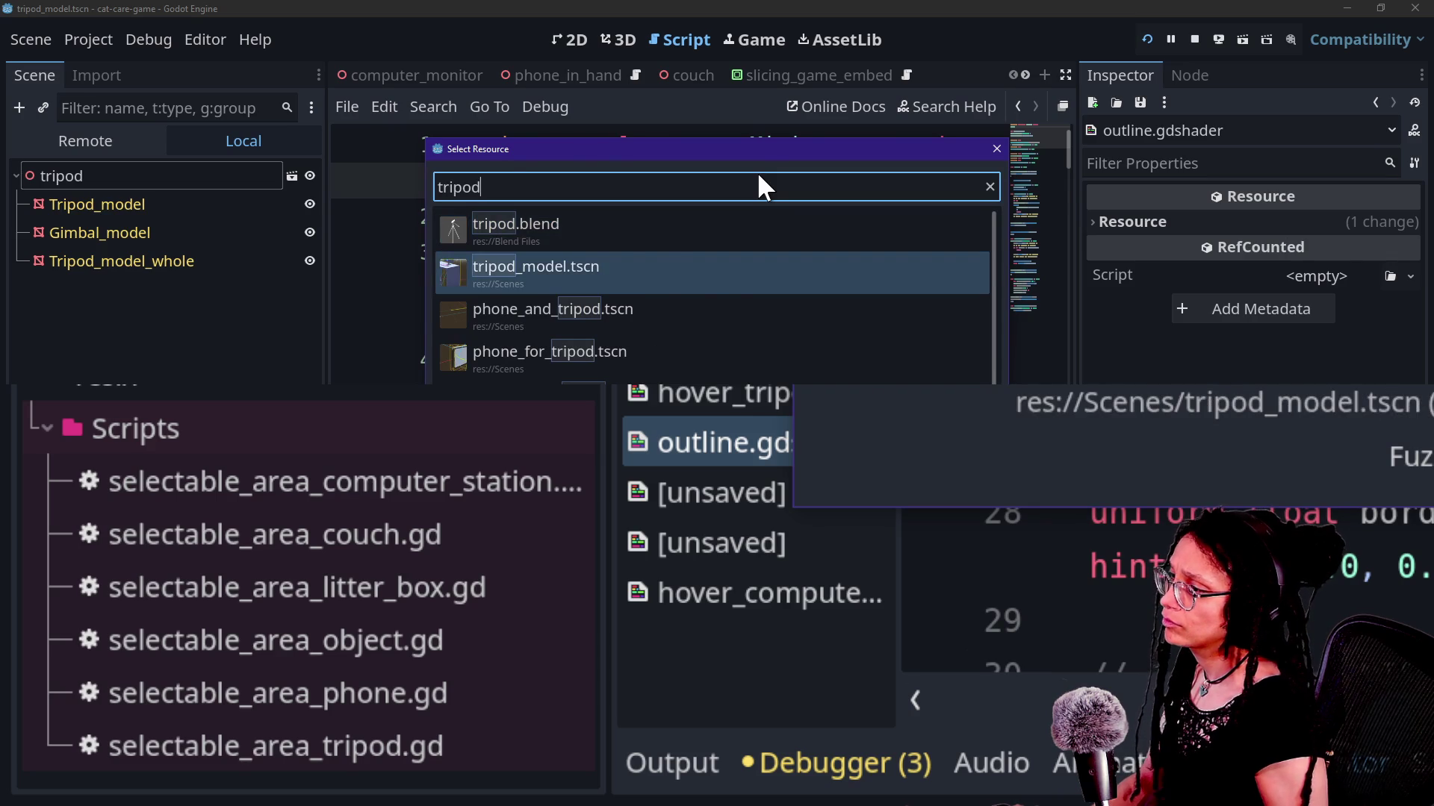
pyautogui.press('Return')
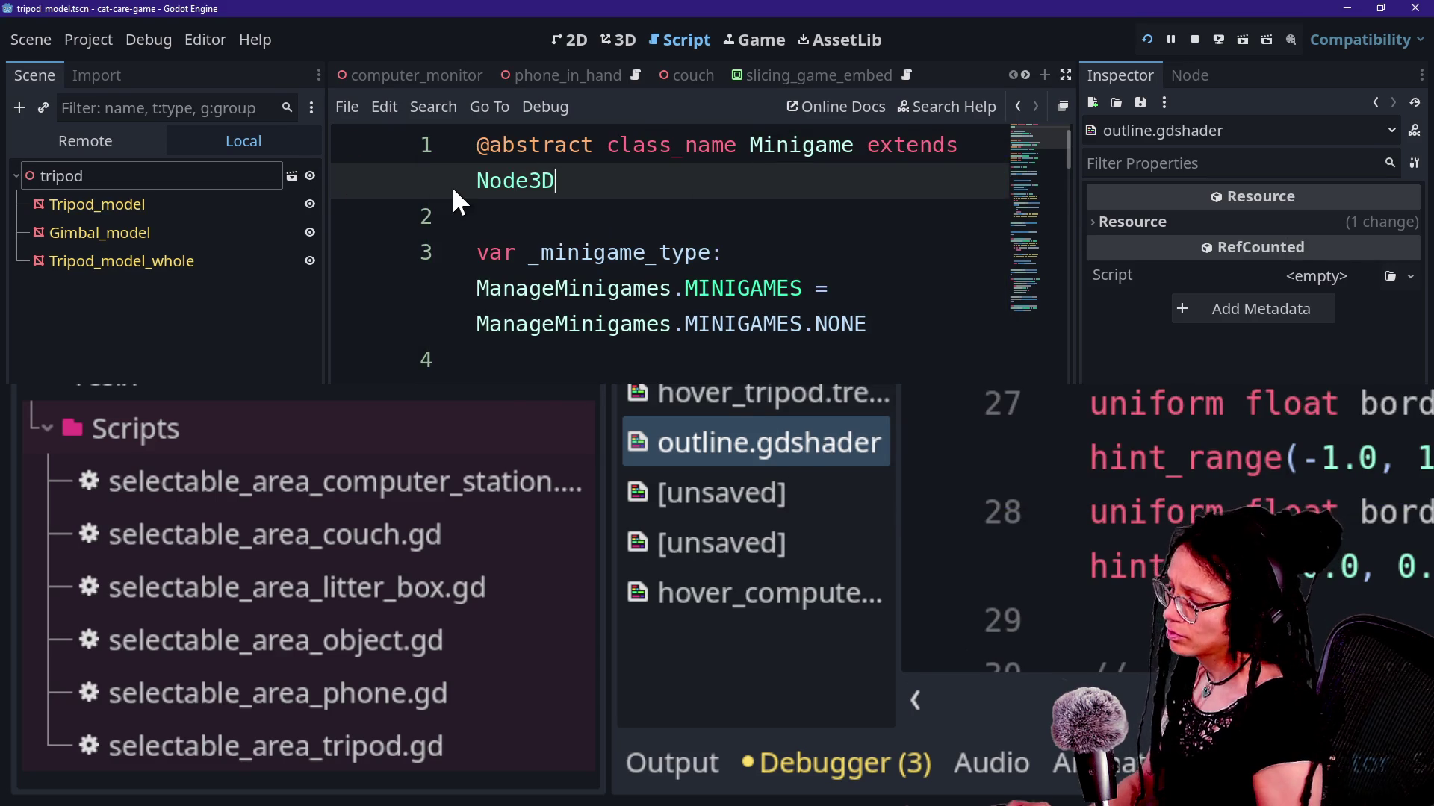
# Open the minigame_phone_in_hand.gd script through a 'phone in' file search.
pyautogui.hotkey('ctrl', 'alt', 'o')
pyautogui.write('cme')
pyautogui.press('BackSpace')
pyautogui.press('BackSpace')
pyautogui.press('BackSpace')
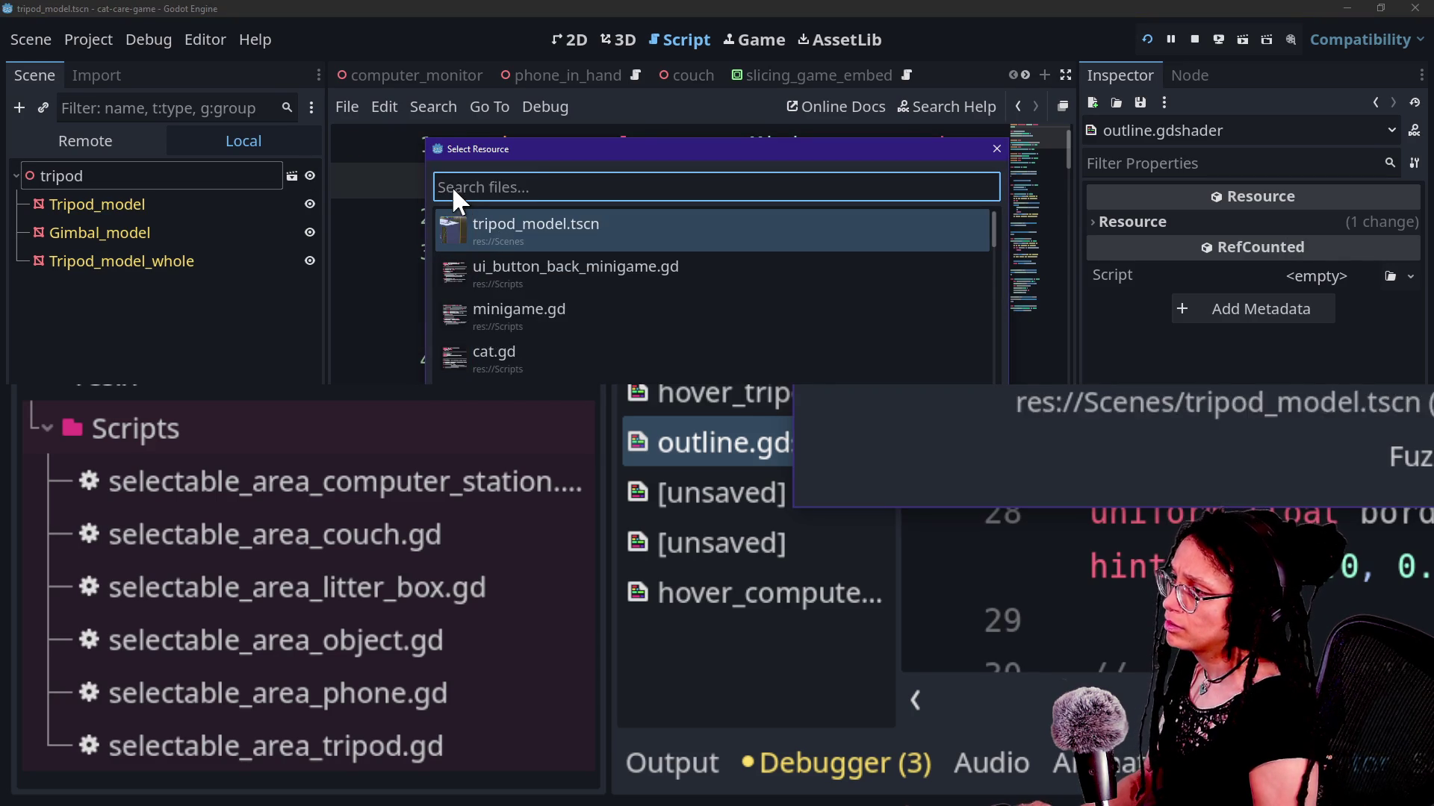
pyautogui.write('phone in')
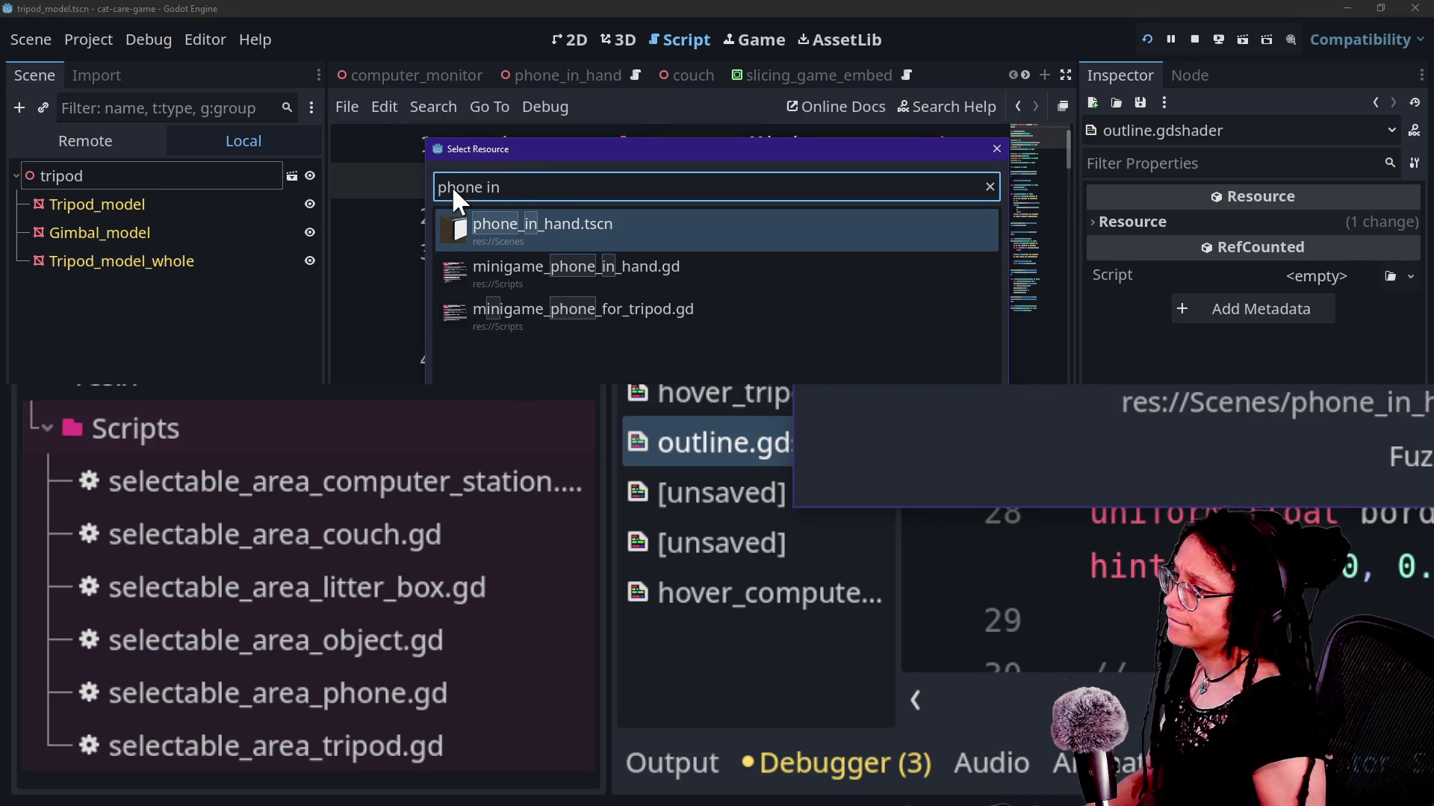
pyautogui.press('Down')
pyautogui.press('Down')
pyautogui.press('Up')
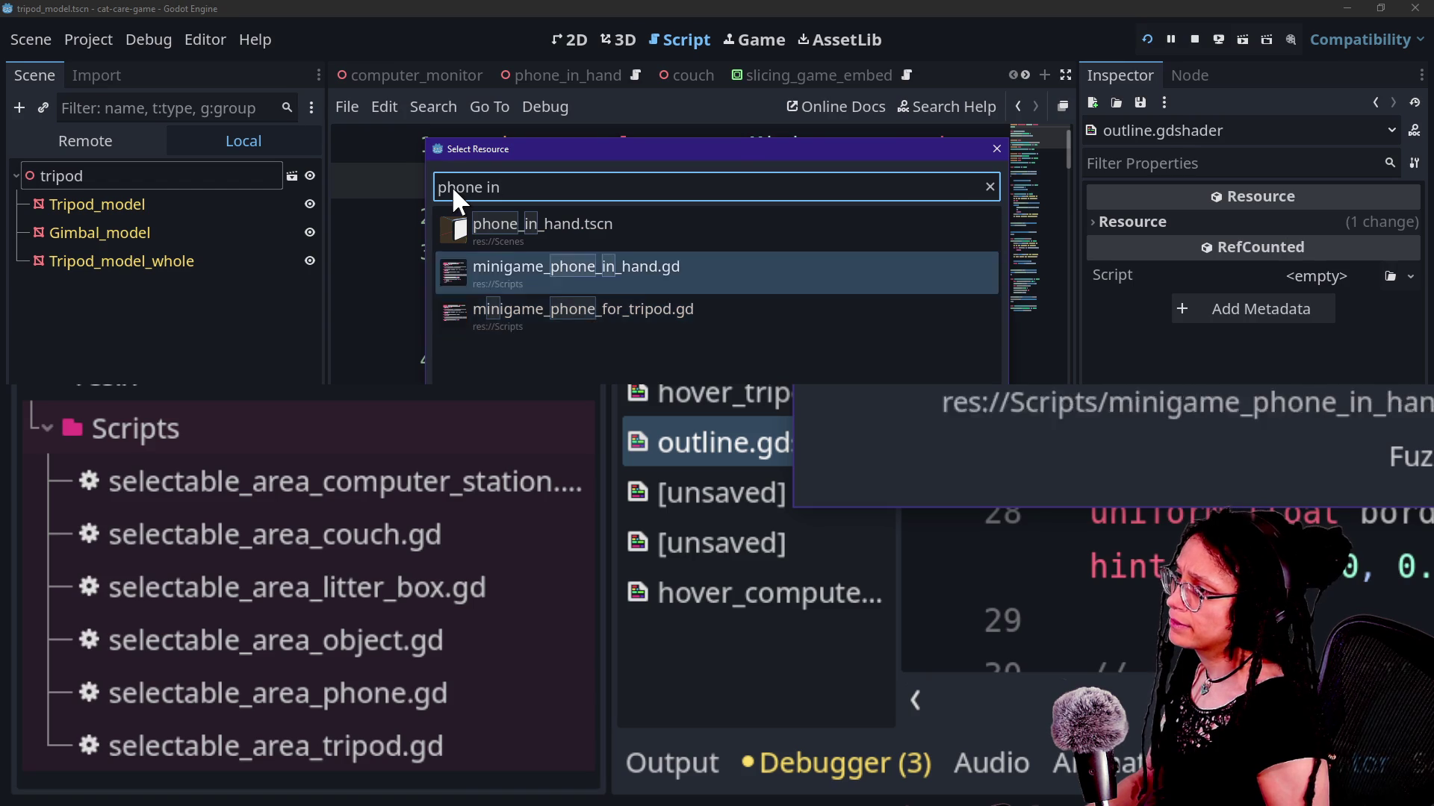
pyautogui.press('Return')
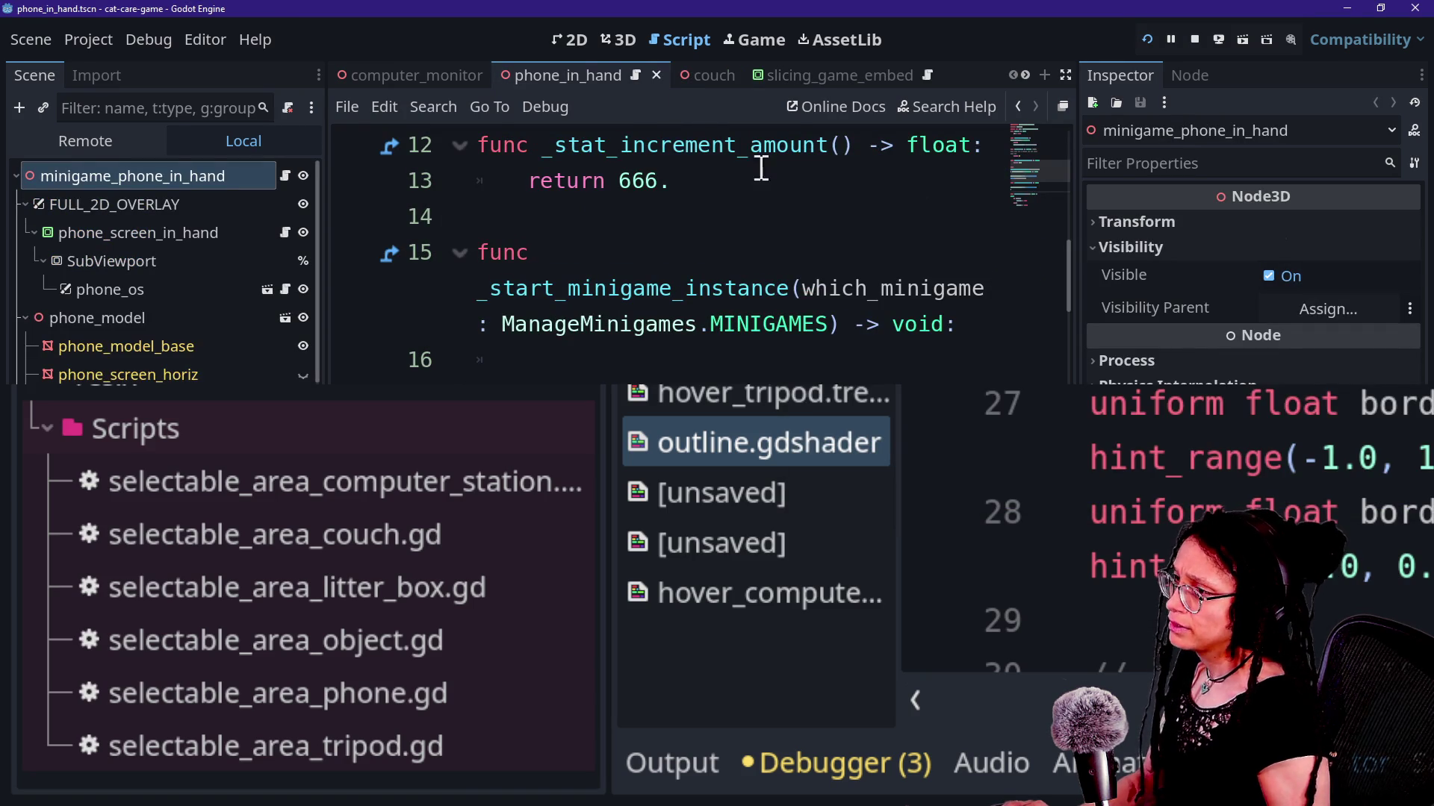
# Open phone_and_tripod.tscn from the 'tripod' quick-open results.
pyautogui.hotkey('alt', 'shift', 'o')
pyautogui.write('tripod')
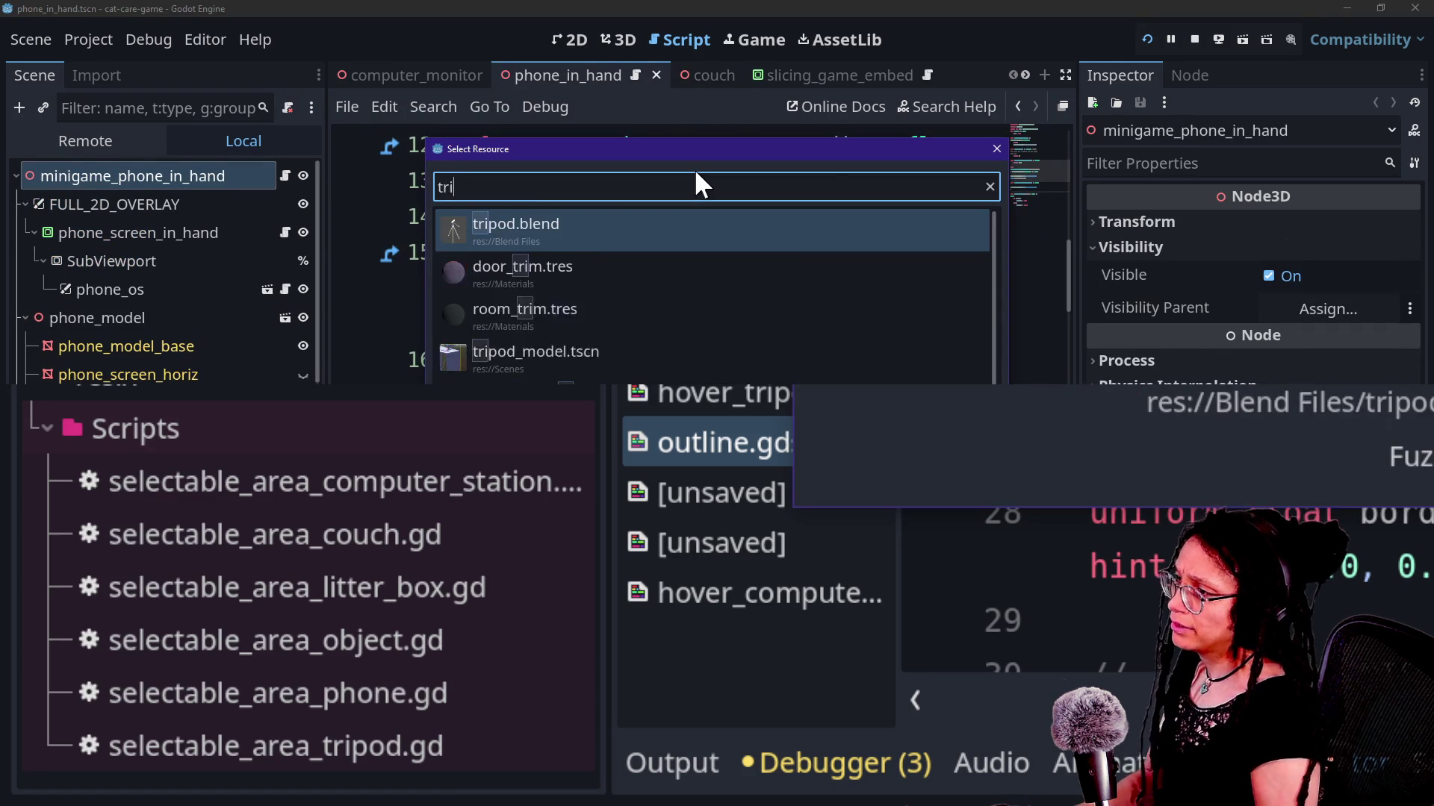
pyautogui.press('Down')
pyautogui.press('Down')
pyautogui.press('Down')
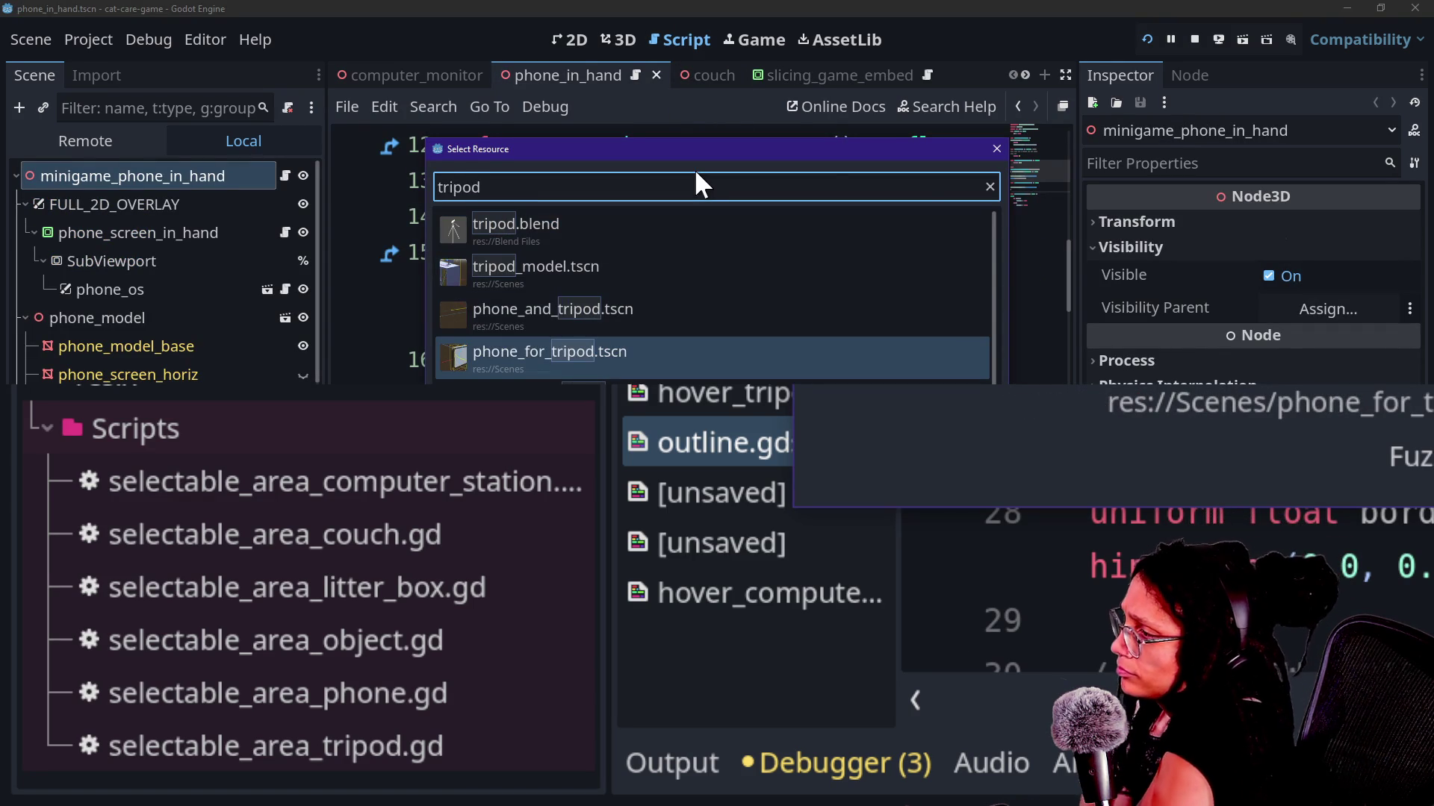
pyautogui.press('Down')
pyautogui.press('Down')
pyautogui.press('Down')
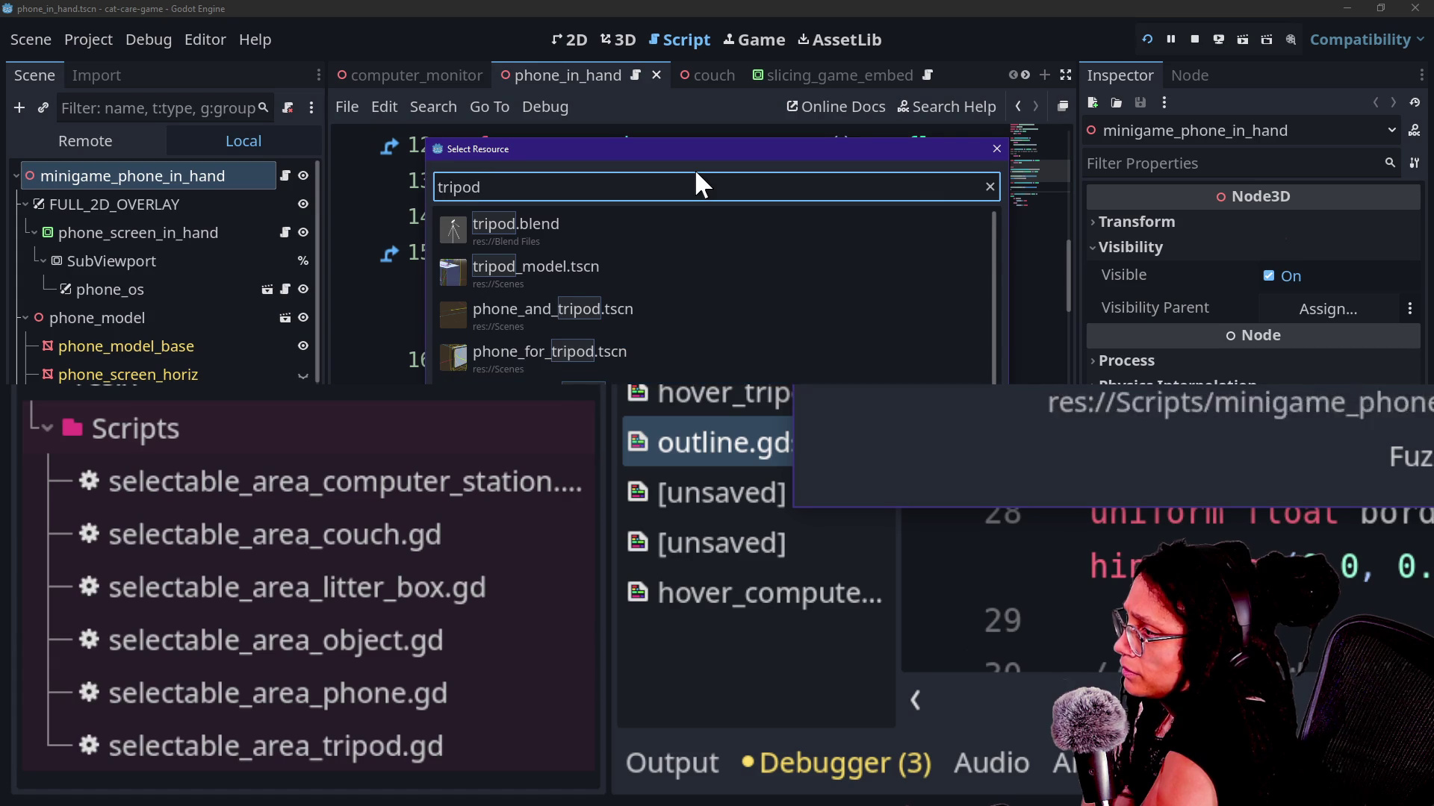
pyautogui.press('Up')
pyautogui.press('Up')
pyautogui.press('Down')
pyautogui.press('Down')
pyautogui.press('Down')
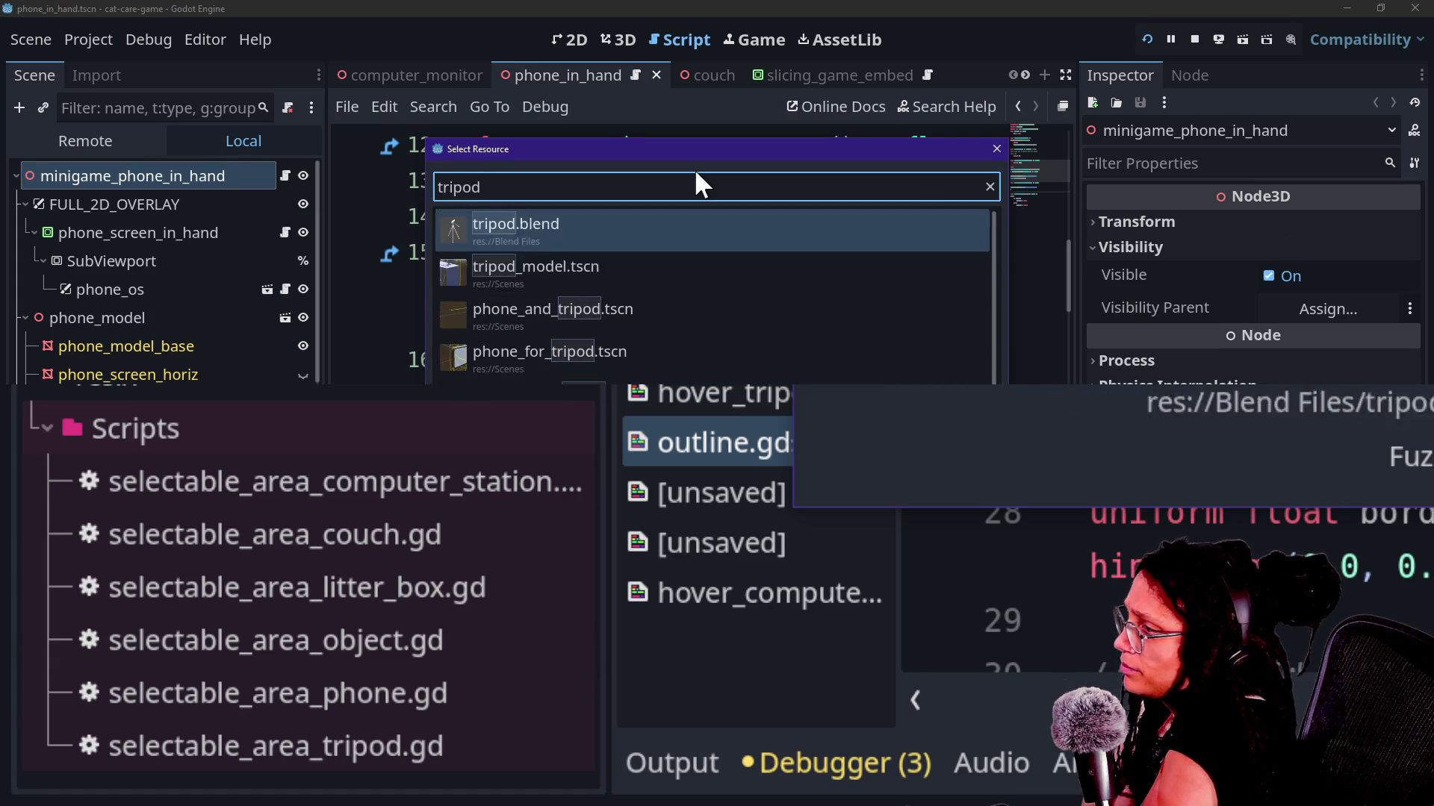
pyautogui.press('Return')
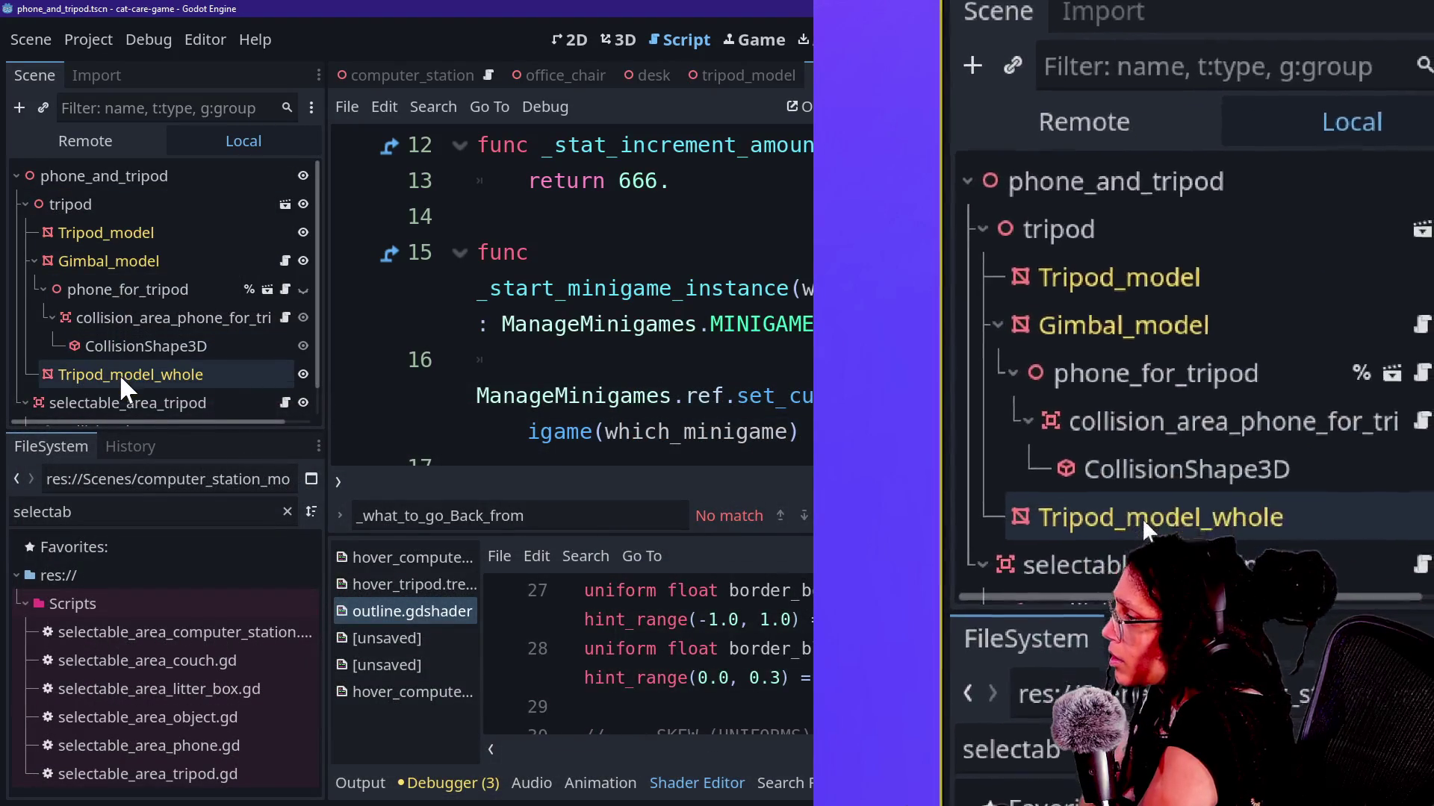
# Open collision_area_phone_for_tripod's script, inspect its Minigame base class, and show the Output log.
pyautogui.scroll(-1, 119, 374)
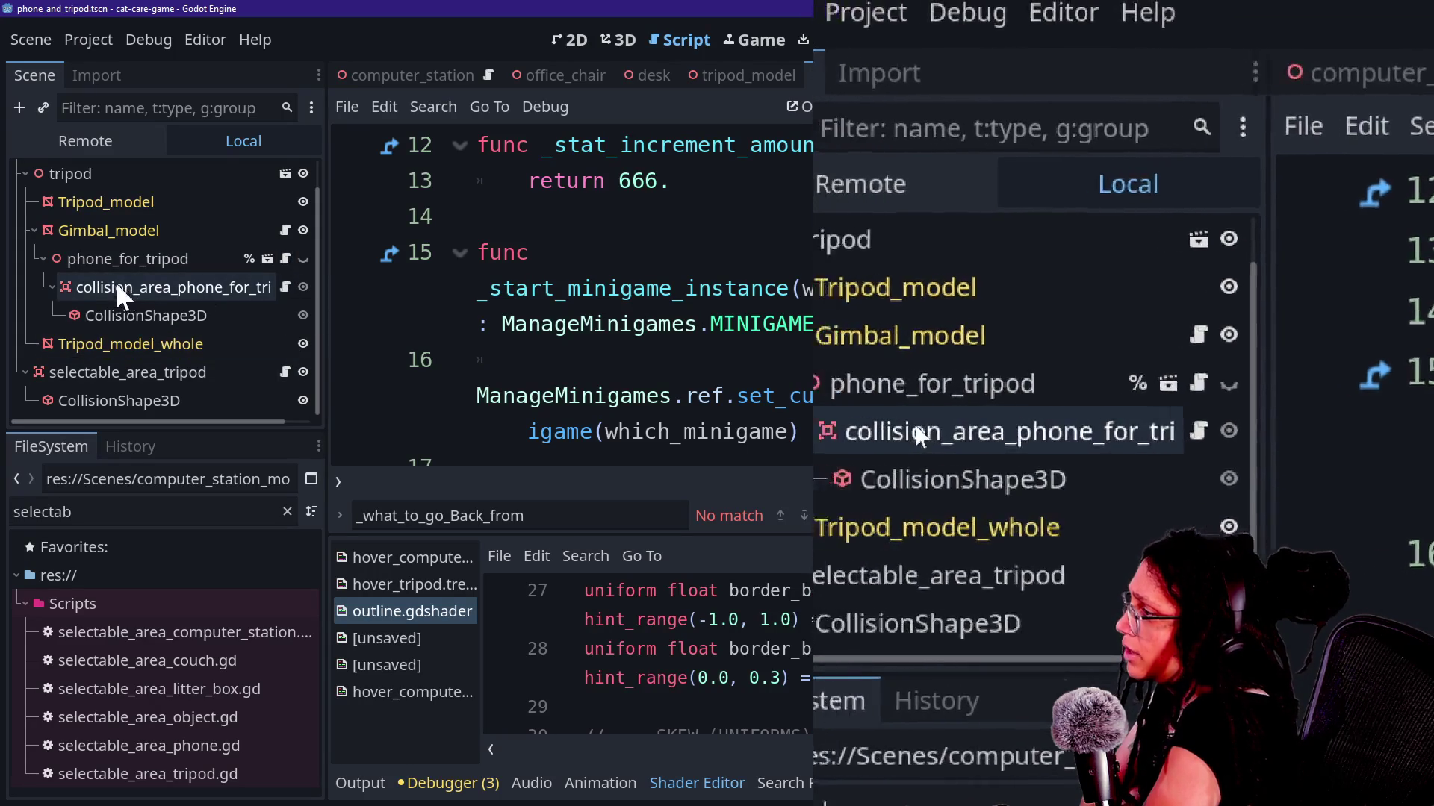
pyautogui.click(169, 285)
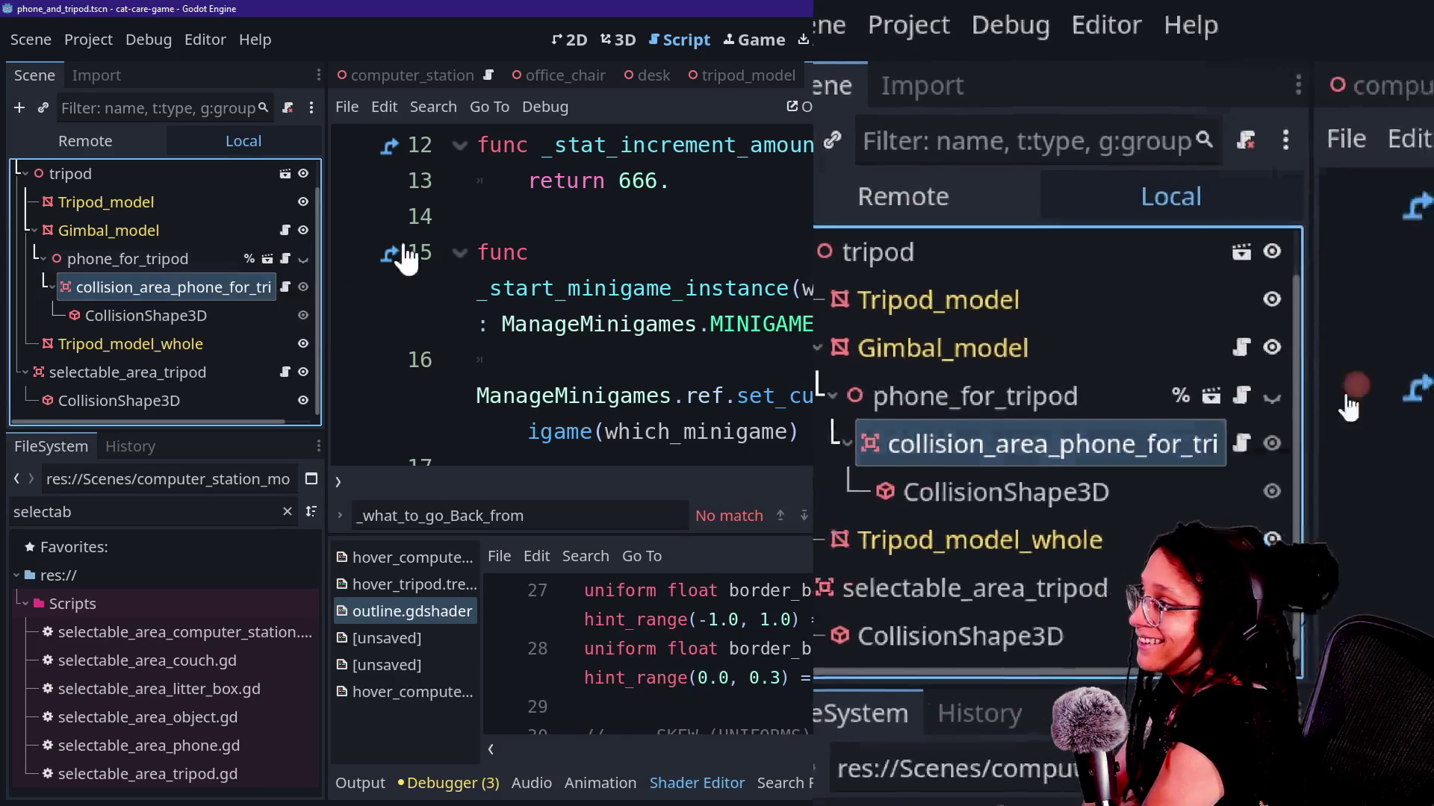
pyautogui.click(283, 284)
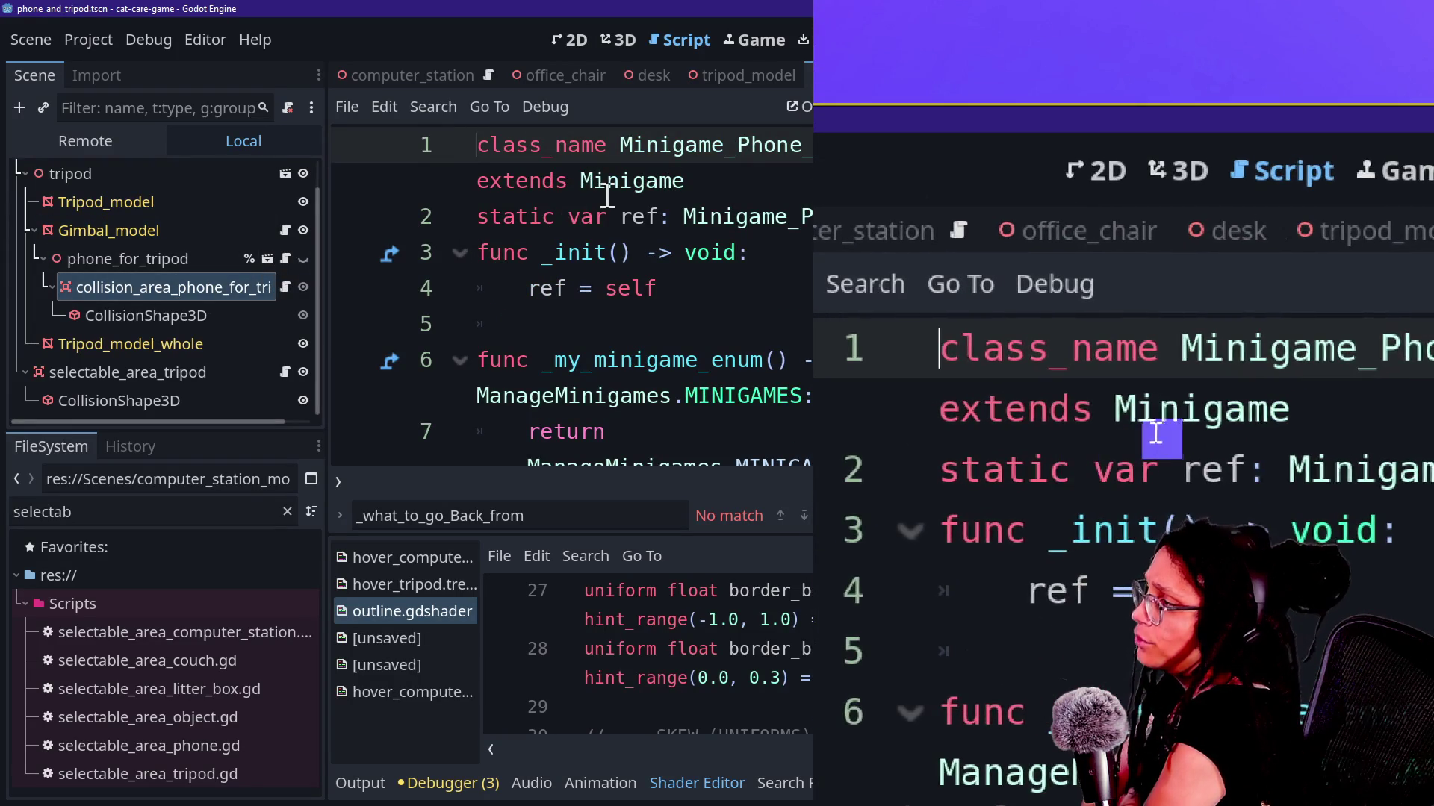
pyautogui.keyDown('ctrl'); pyautogui.click(597, 185); pyautogui.keyUp('ctrl')
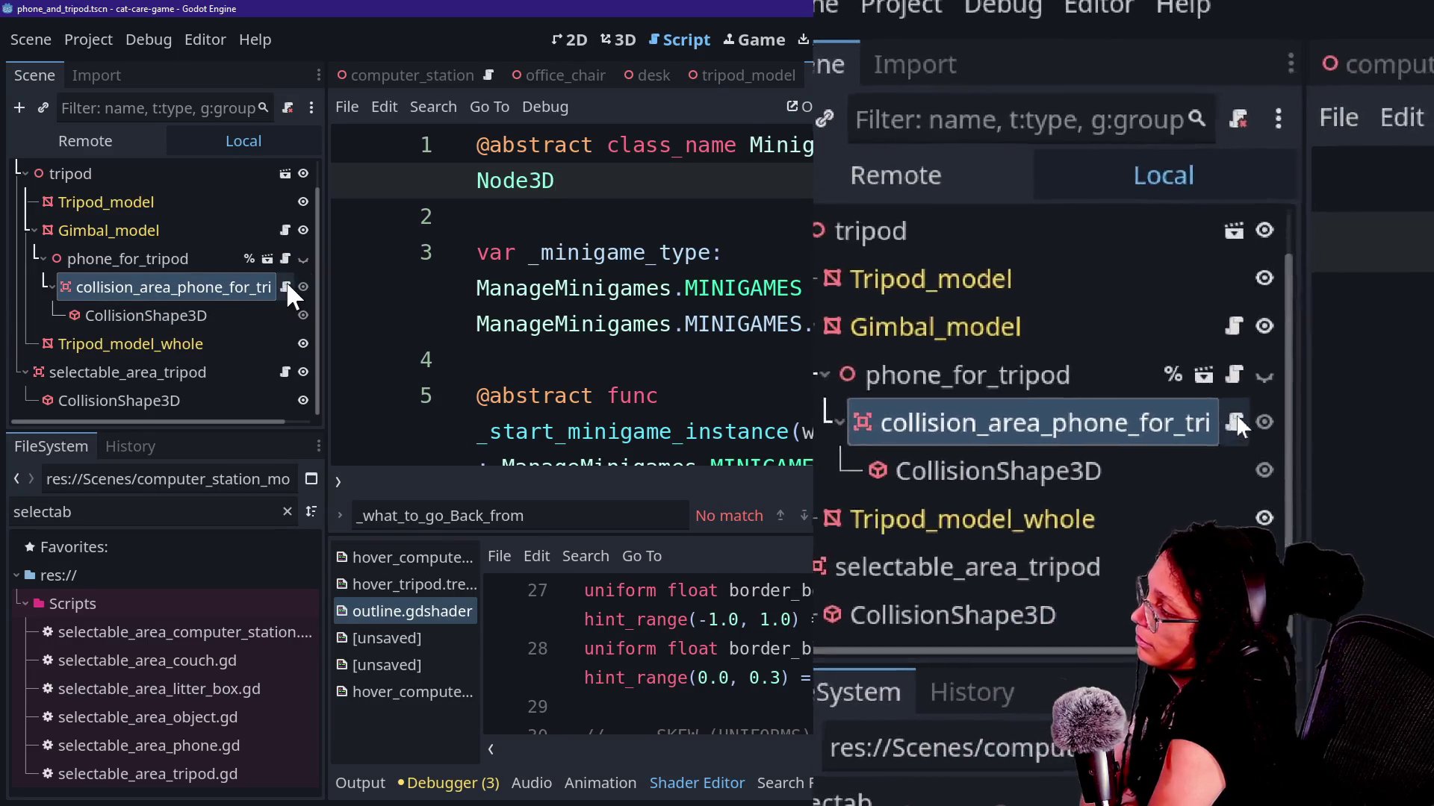
pyautogui.click(286, 285)
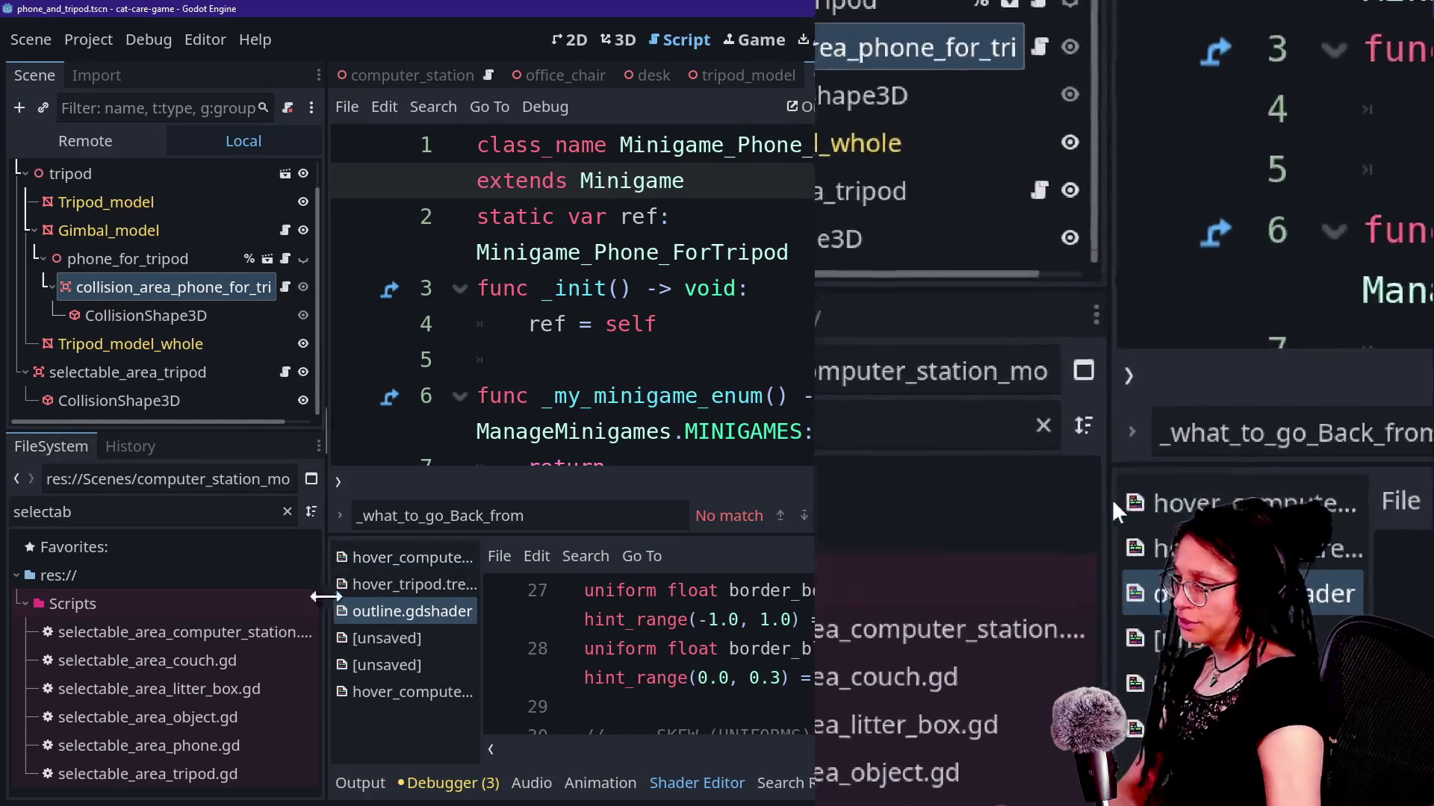
pyautogui.click(362, 783)
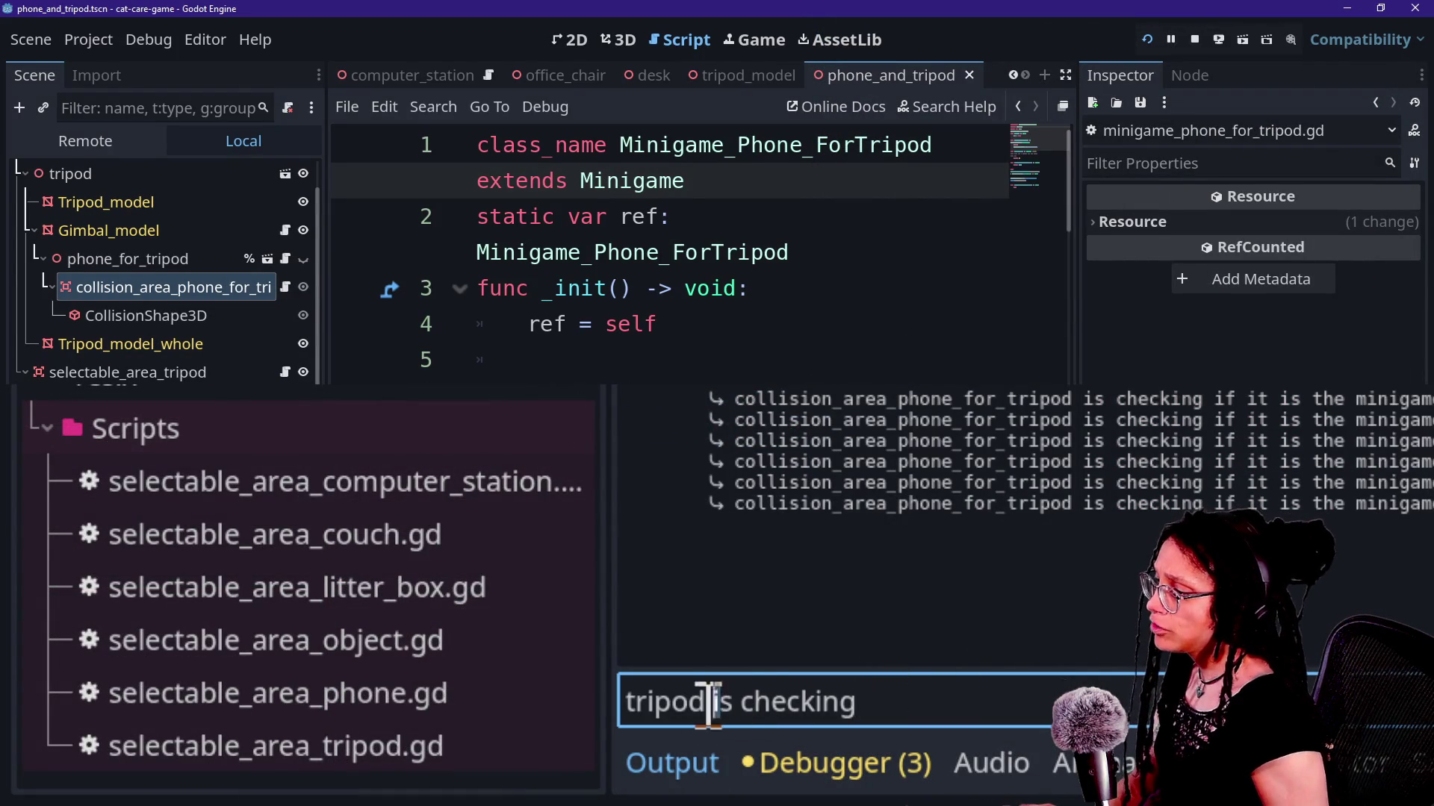
# Trim the Output filter to 'is checking' and skim the area_petting and phone_in_hand lines.
pyautogui.moveTo(719, 702); pyautogui.dragTo(626, 702)
pyautogui.press('BackSpace')
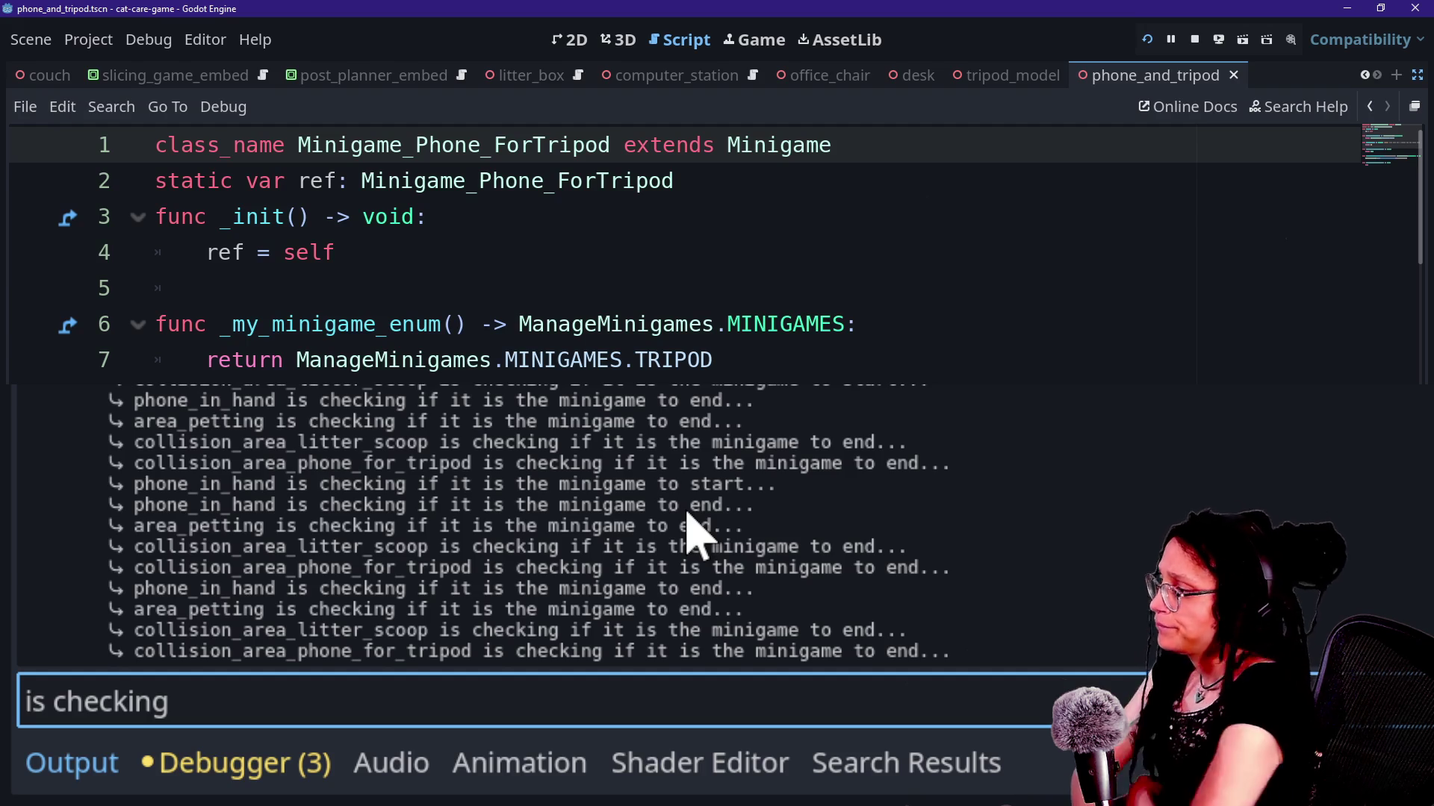
pyautogui.moveTo(135, 422); pyautogui.dragTo(235, 432)
pyautogui.moveTo(135, 442); pyautogui.dragTo(231, 444)
pyautogui.click(272, 478)
pyautogui.moveTo(133, 505)
pyautogui.mouseDown()
pyautogui.moveTo(216, 539)
pyautogui.moveTo(309, 512)
pyautogui.moveTo(265, 508)
pyautogui.mouseUp()
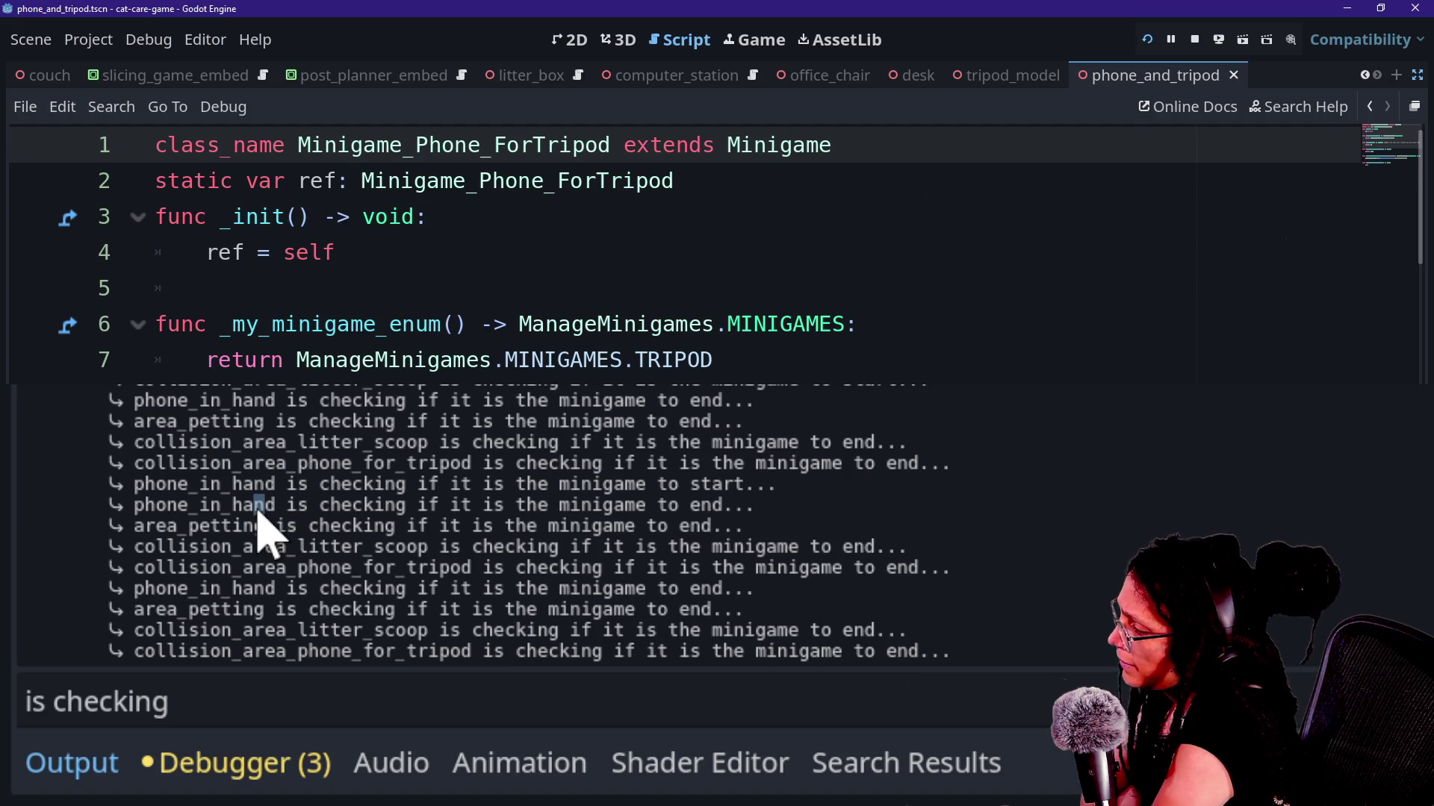
pyautogui.scroll(3, 254, 552)
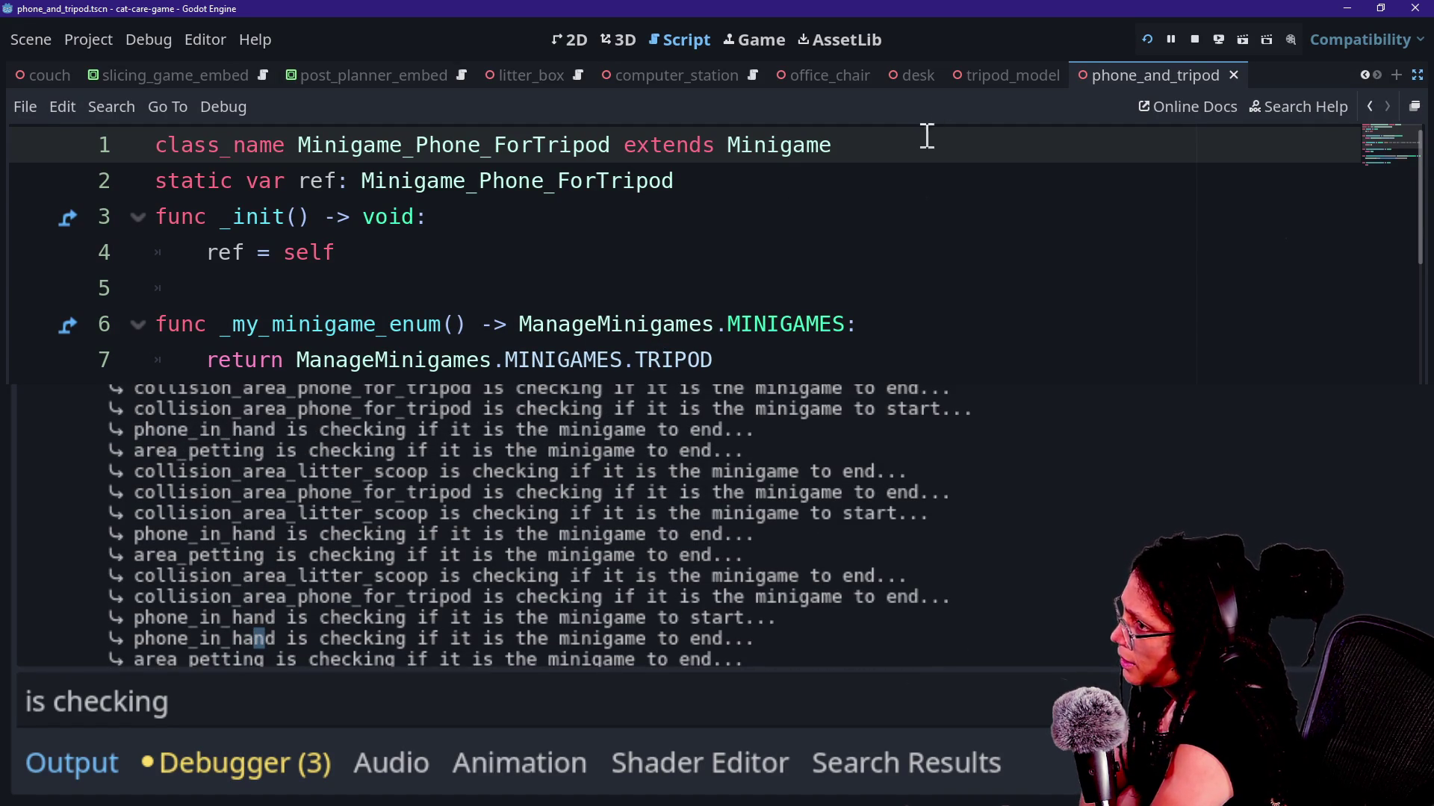
pyautogui.click(883, 173)
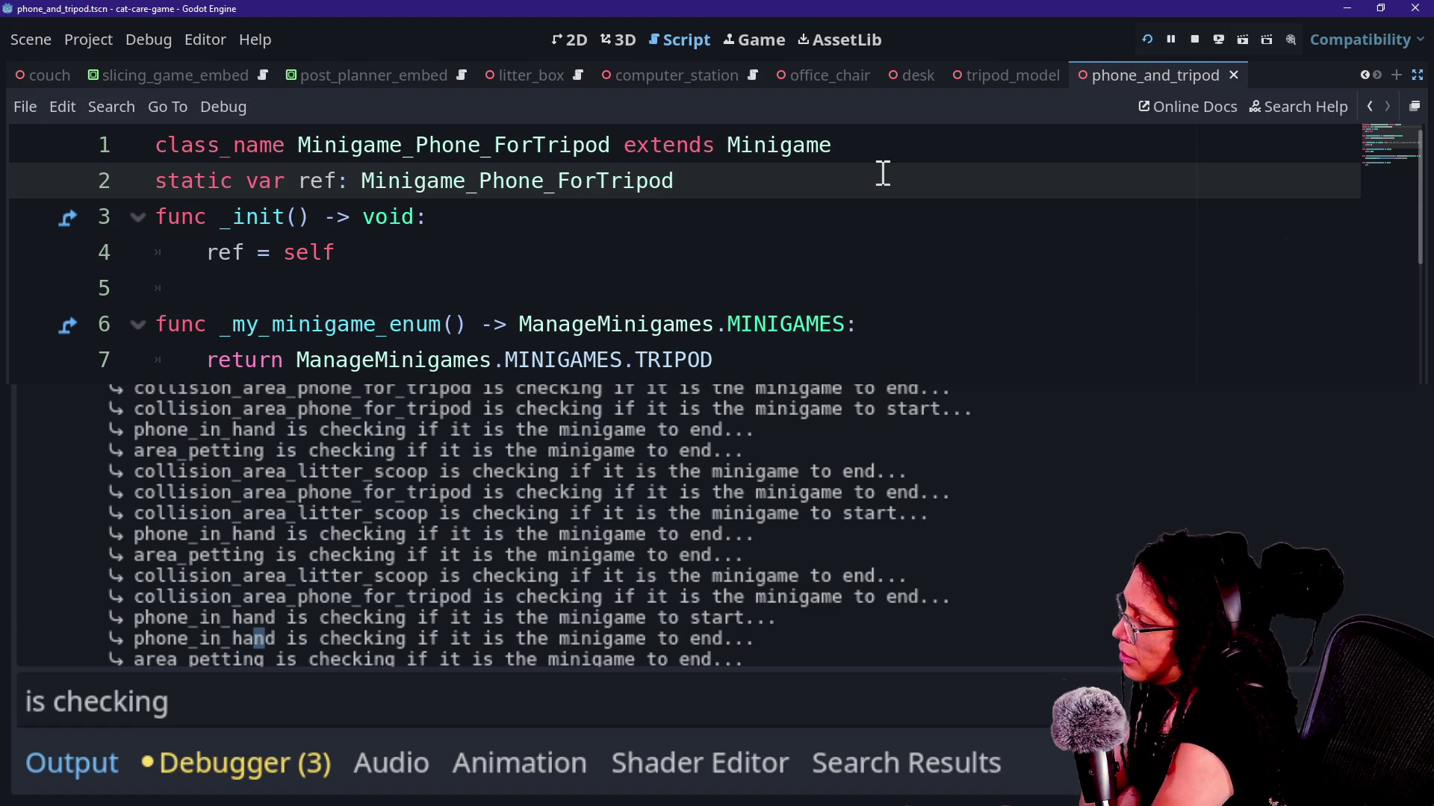
pyautogui.hotkey('alt', 'shift', 'o')
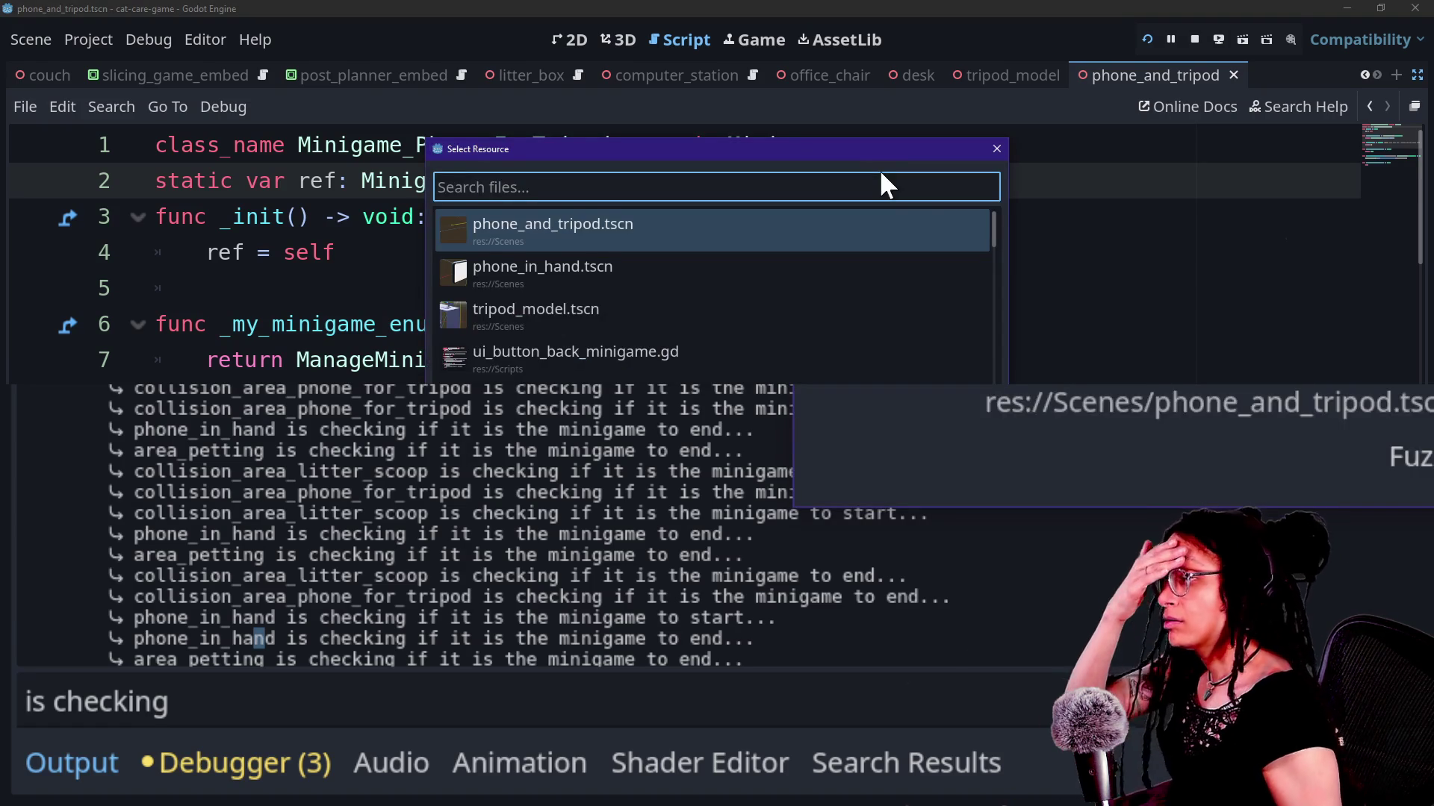
# Open computer_station.tscn, leave distraction-free mode, and select selectable_area_computer_station.
pyautogui.press('Down')
pyautogui.write('comput')
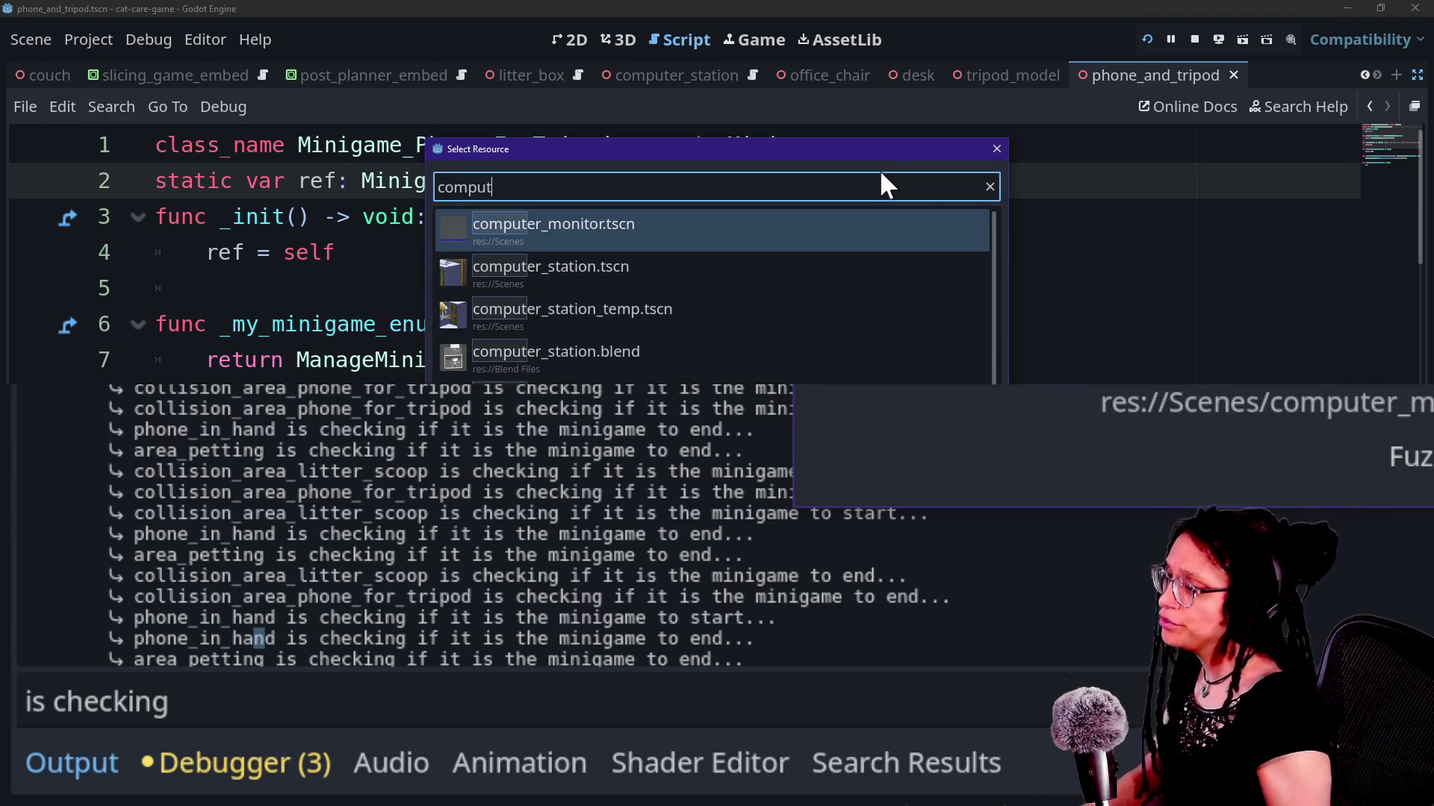
pyautogui.write('er')
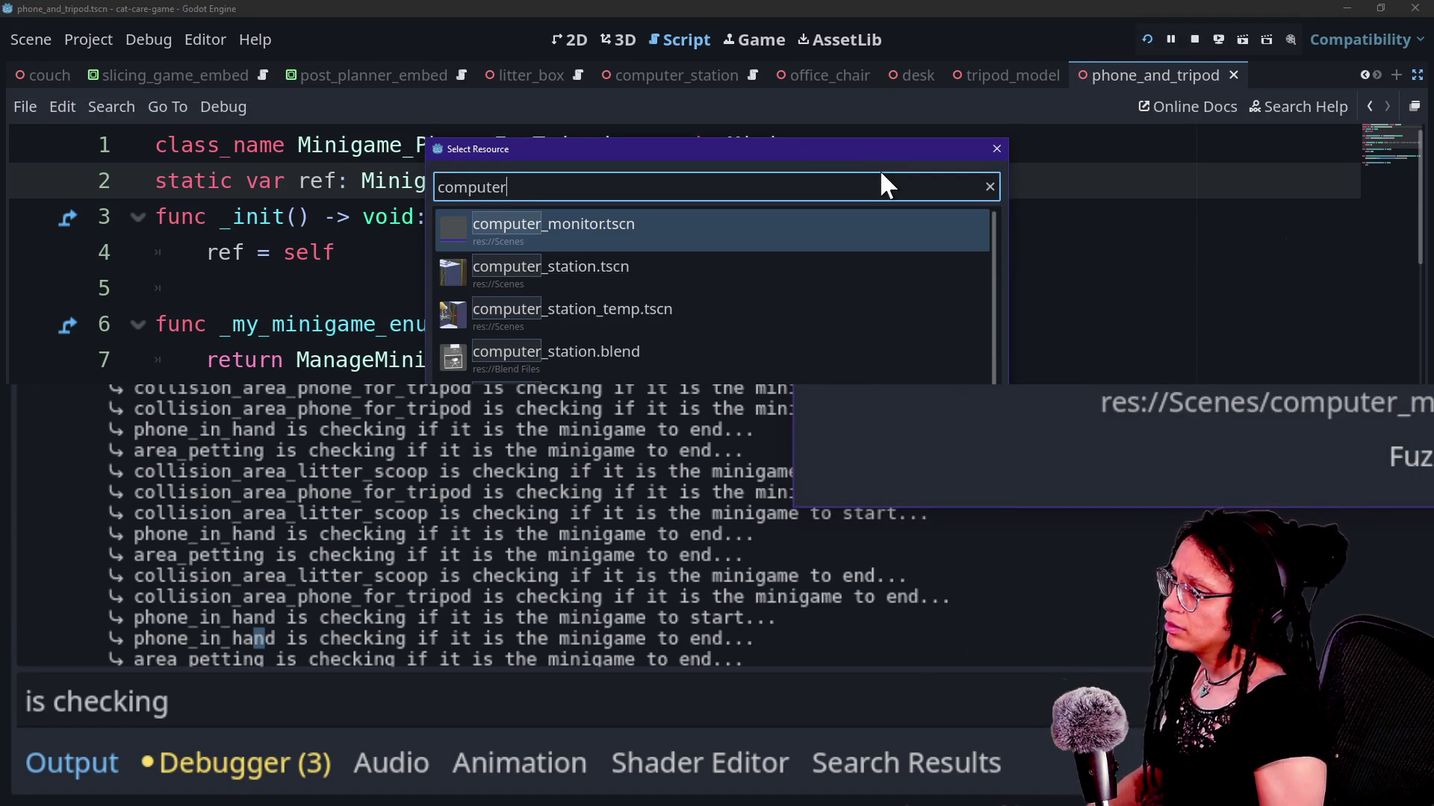
pyautogui.write('s')
pyautogui.press('BackSpace')
pyautogui.write('_stat')
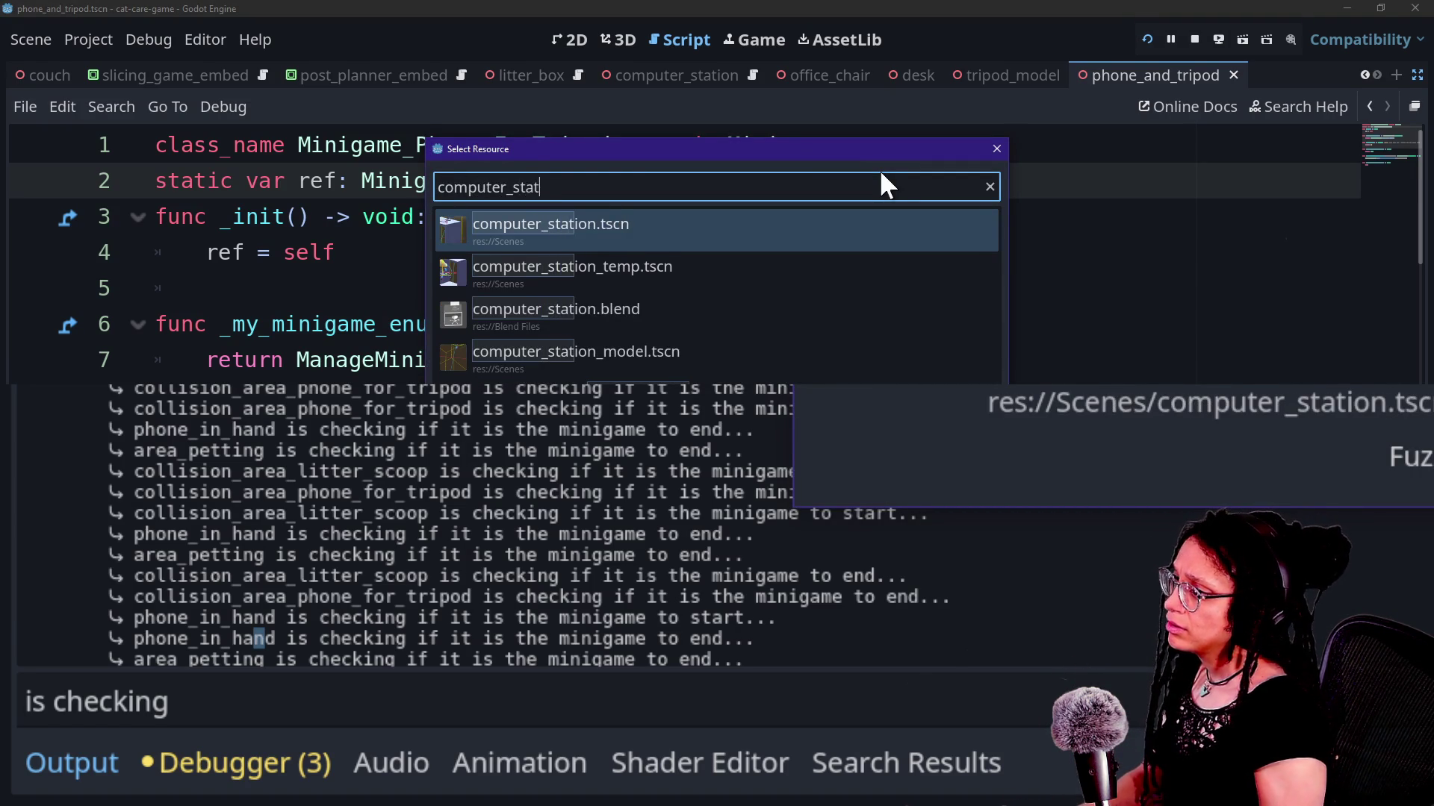
pyautogui.press('Return')
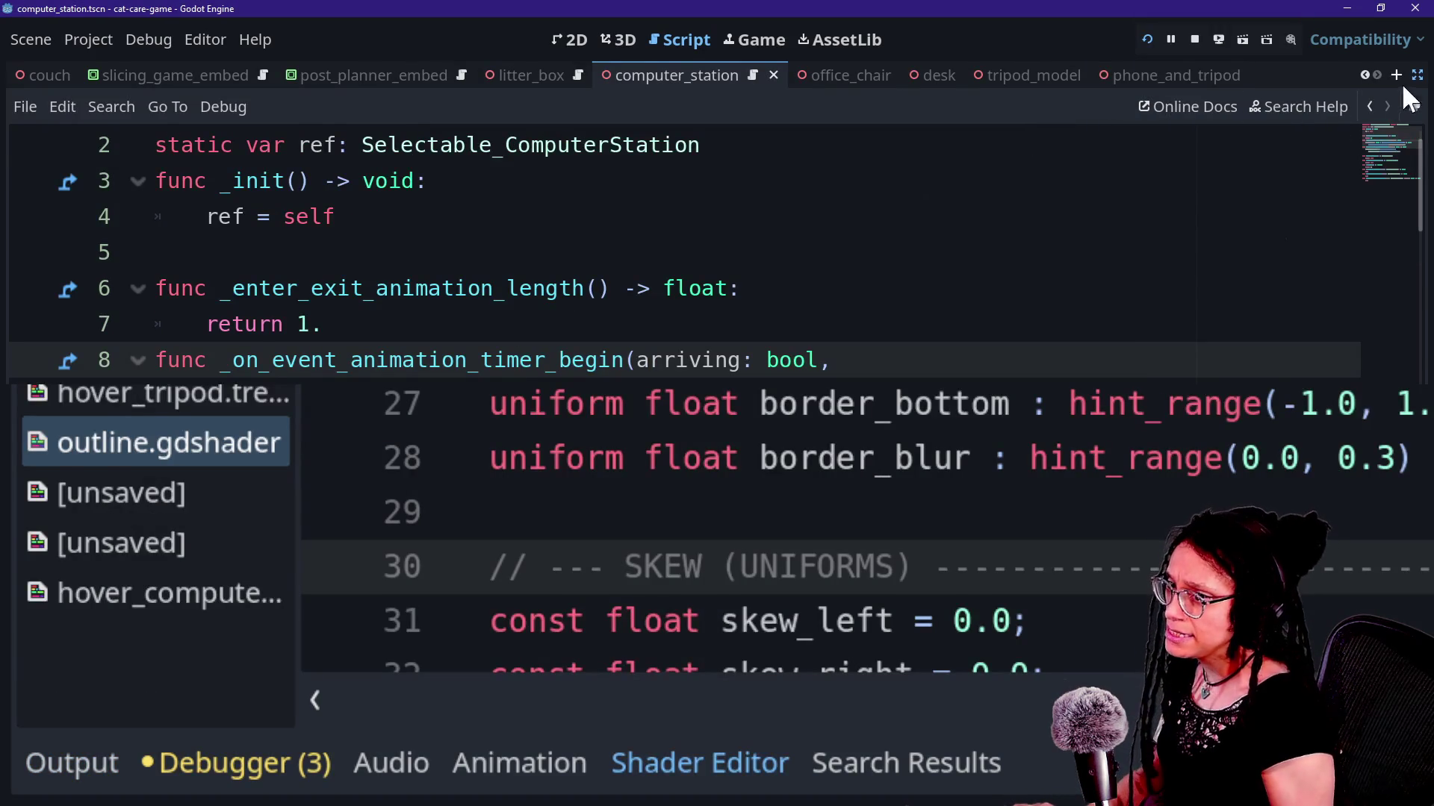
pyautogui.click(1418, 75)
pyautogui.scroll(3, 79, 266)
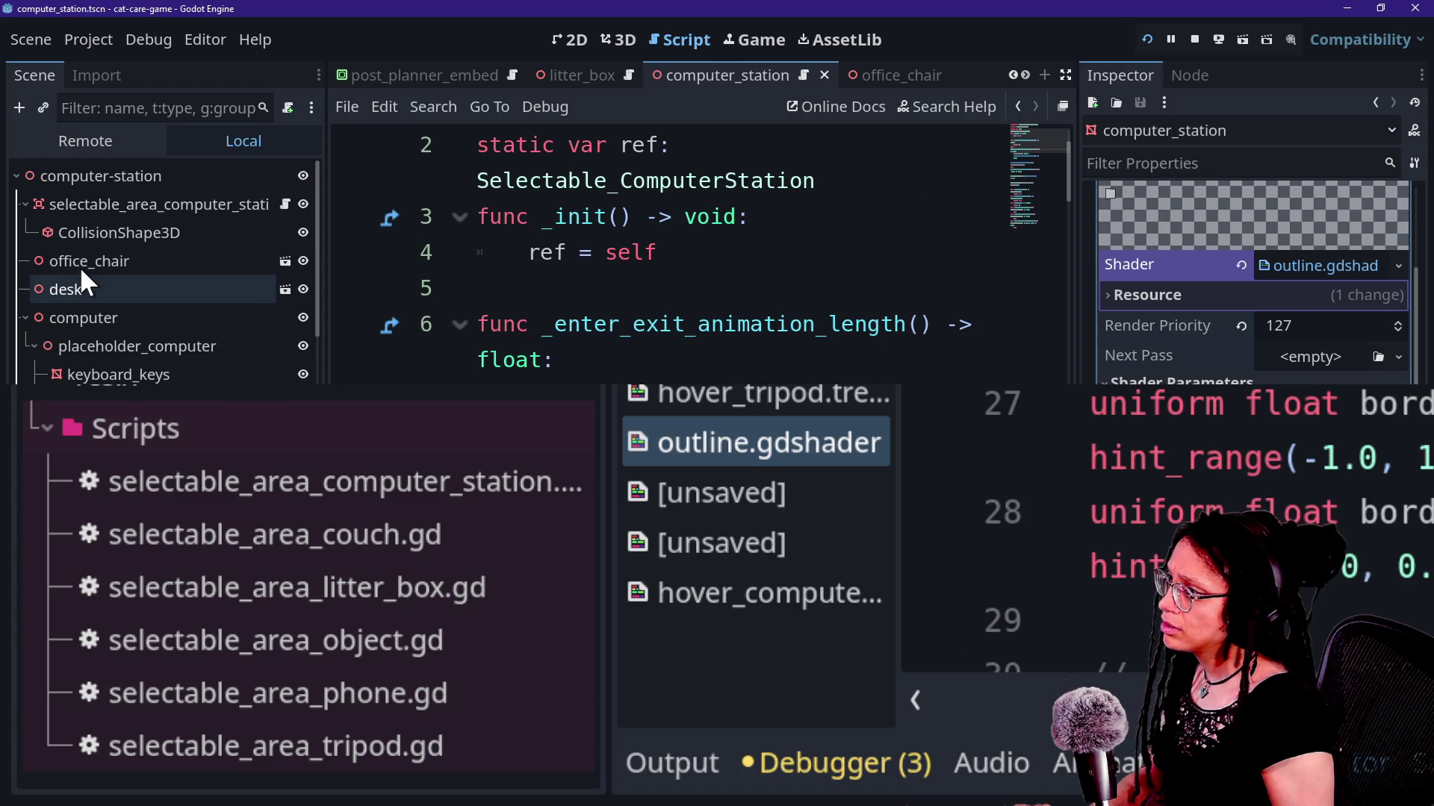
pyautogui.click(233, 205)
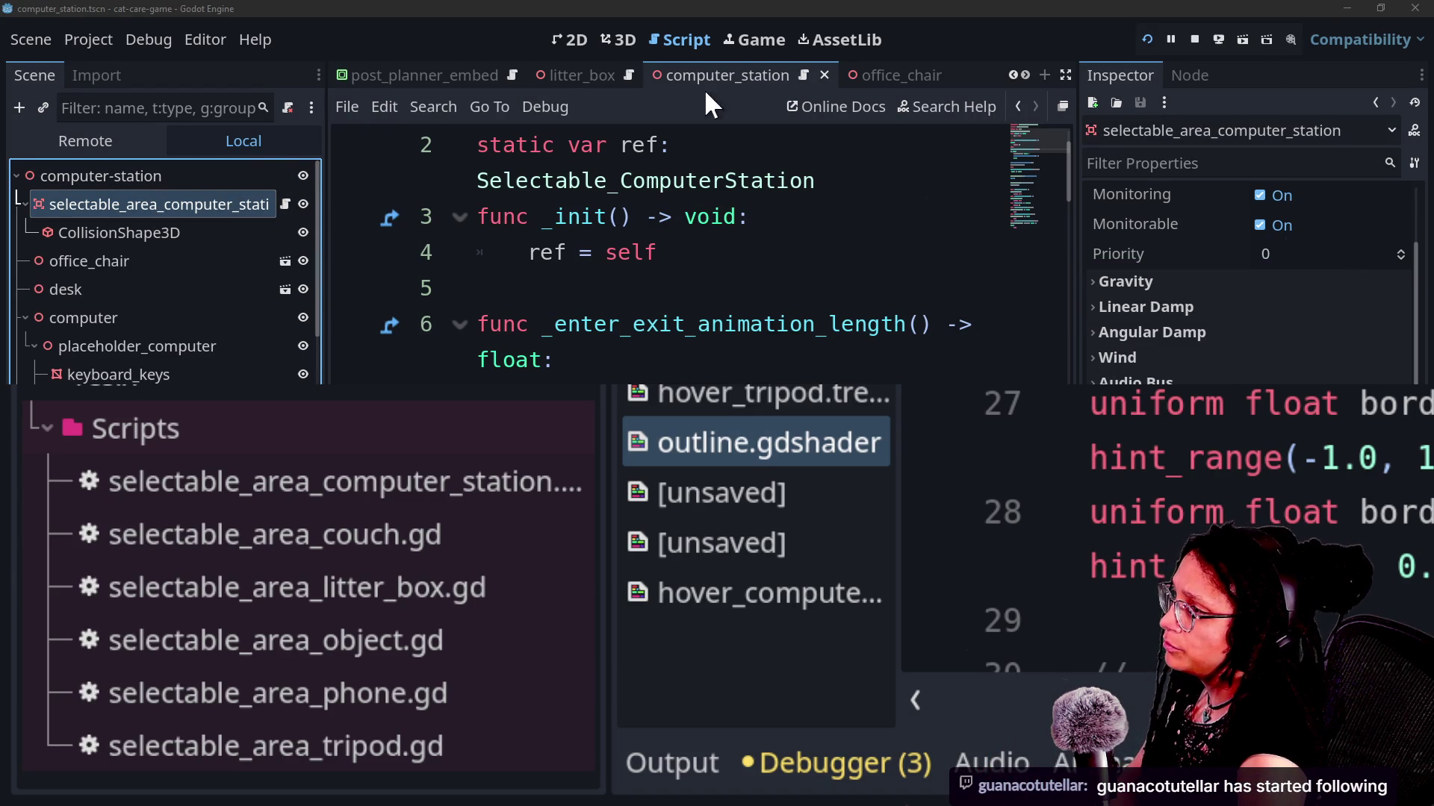
# Switch to the litter_box scene and select its selectable_area_litter_box node.
pyautogui.click(1026, 74)
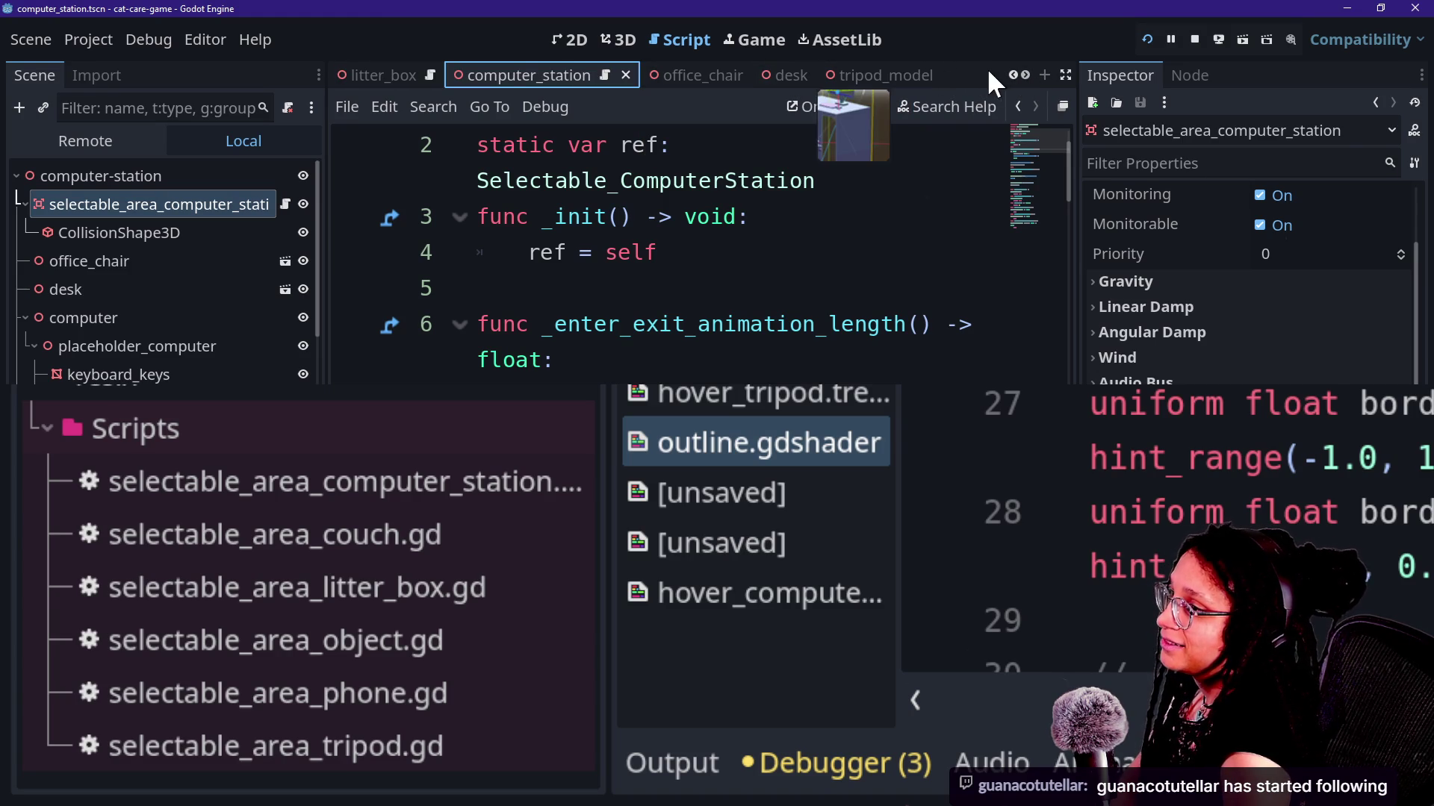
pyautogui.click(373, 75)
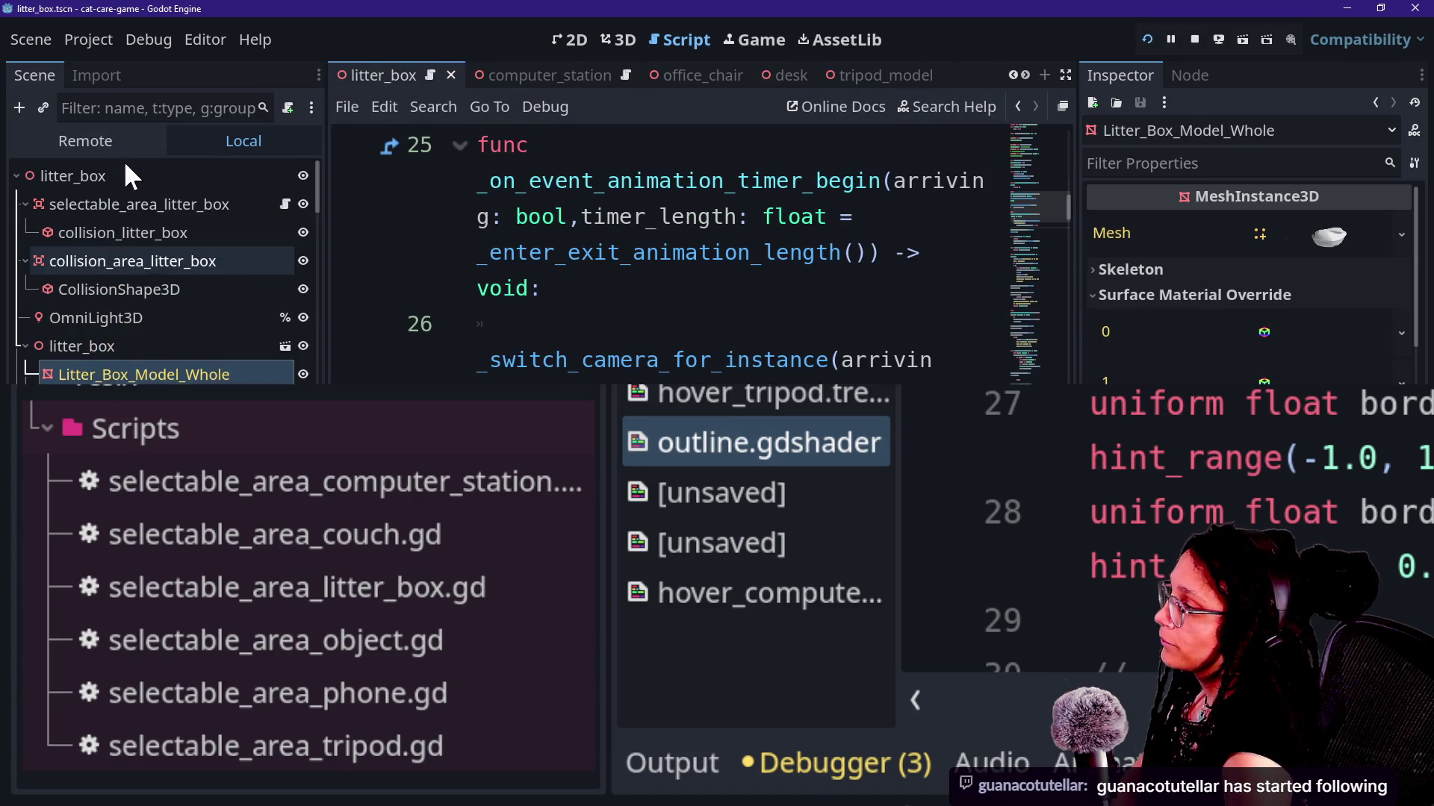
pyautogui.click(187, 206)
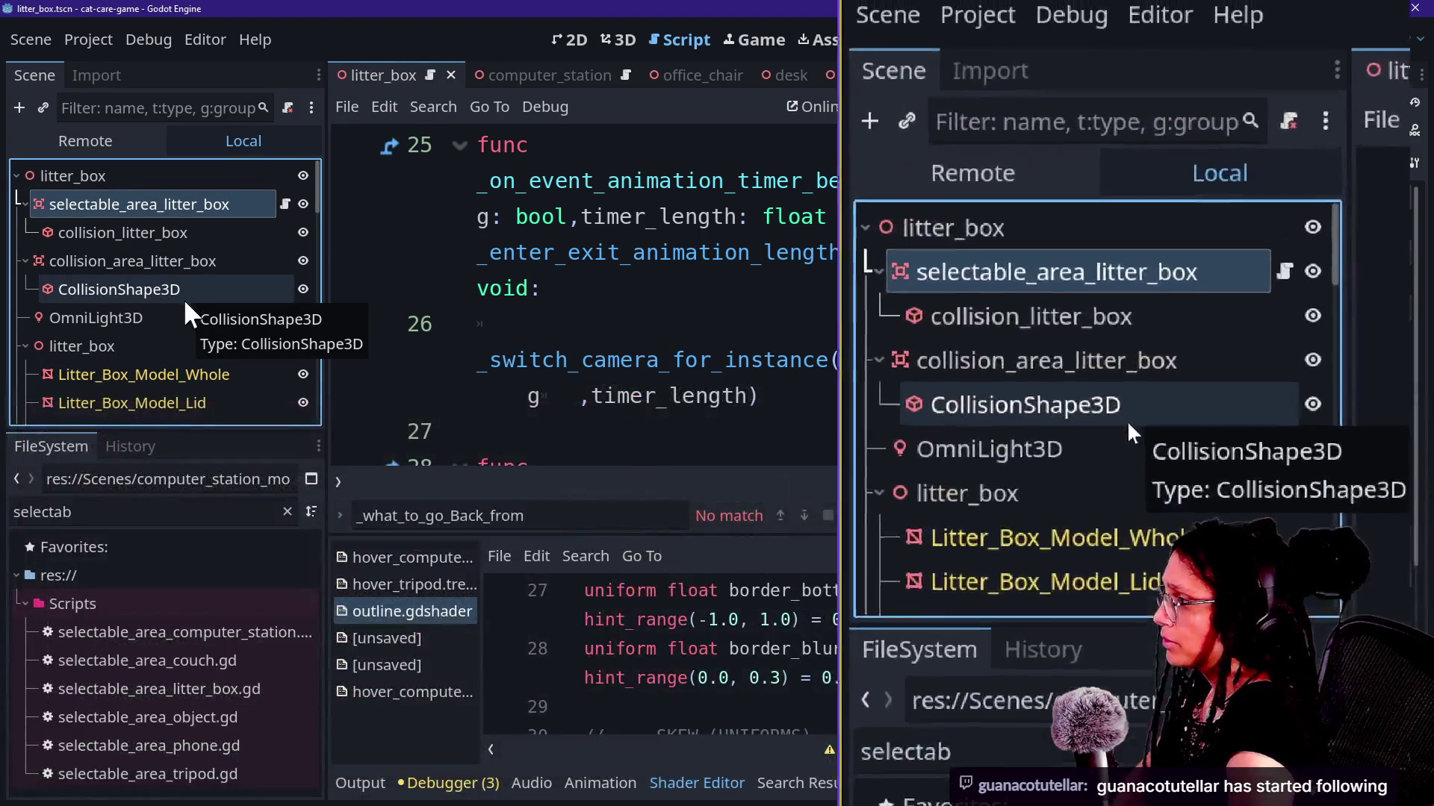
pyautogui.scroll(-5, 184, 298)
pyautogui.scroll(-1, 184, 298)
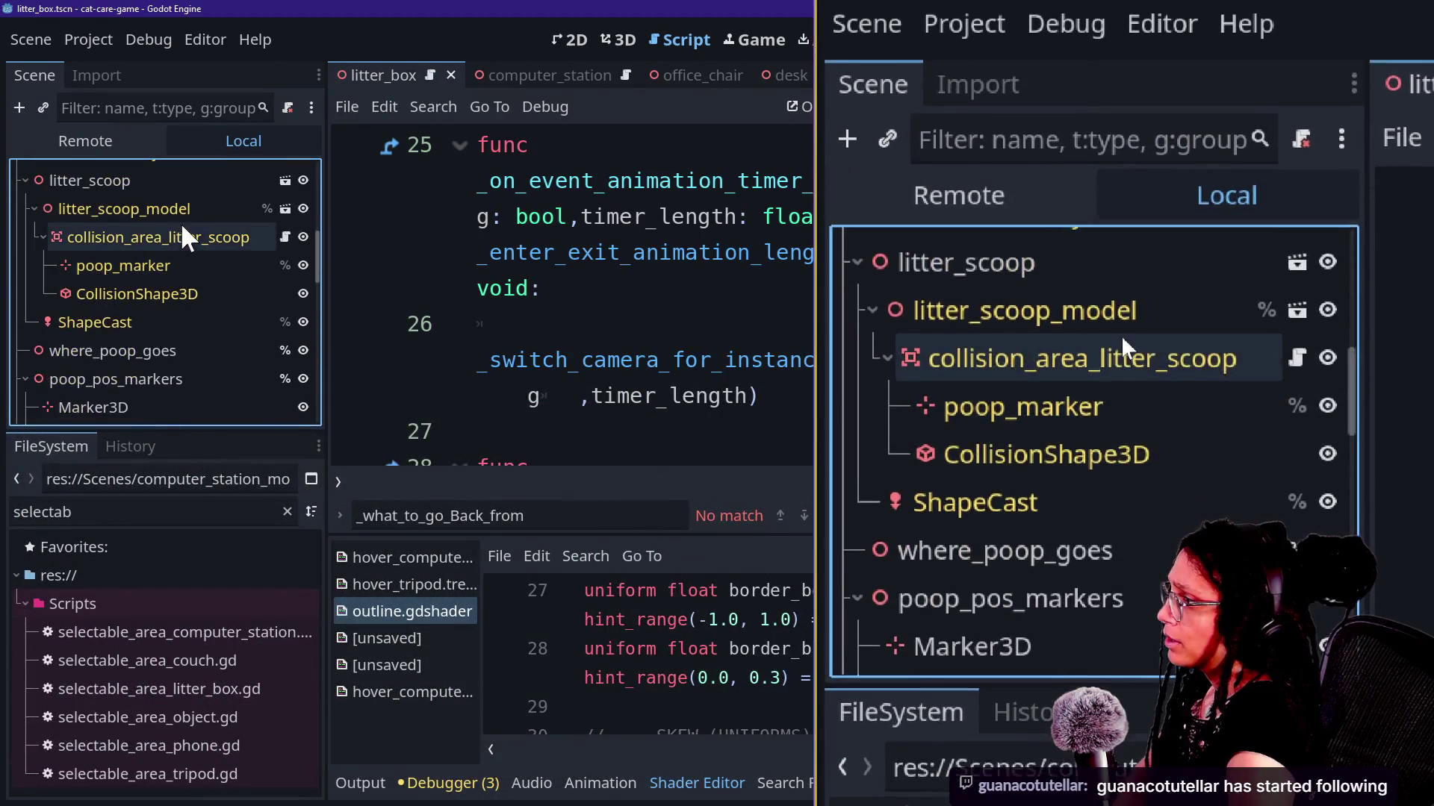
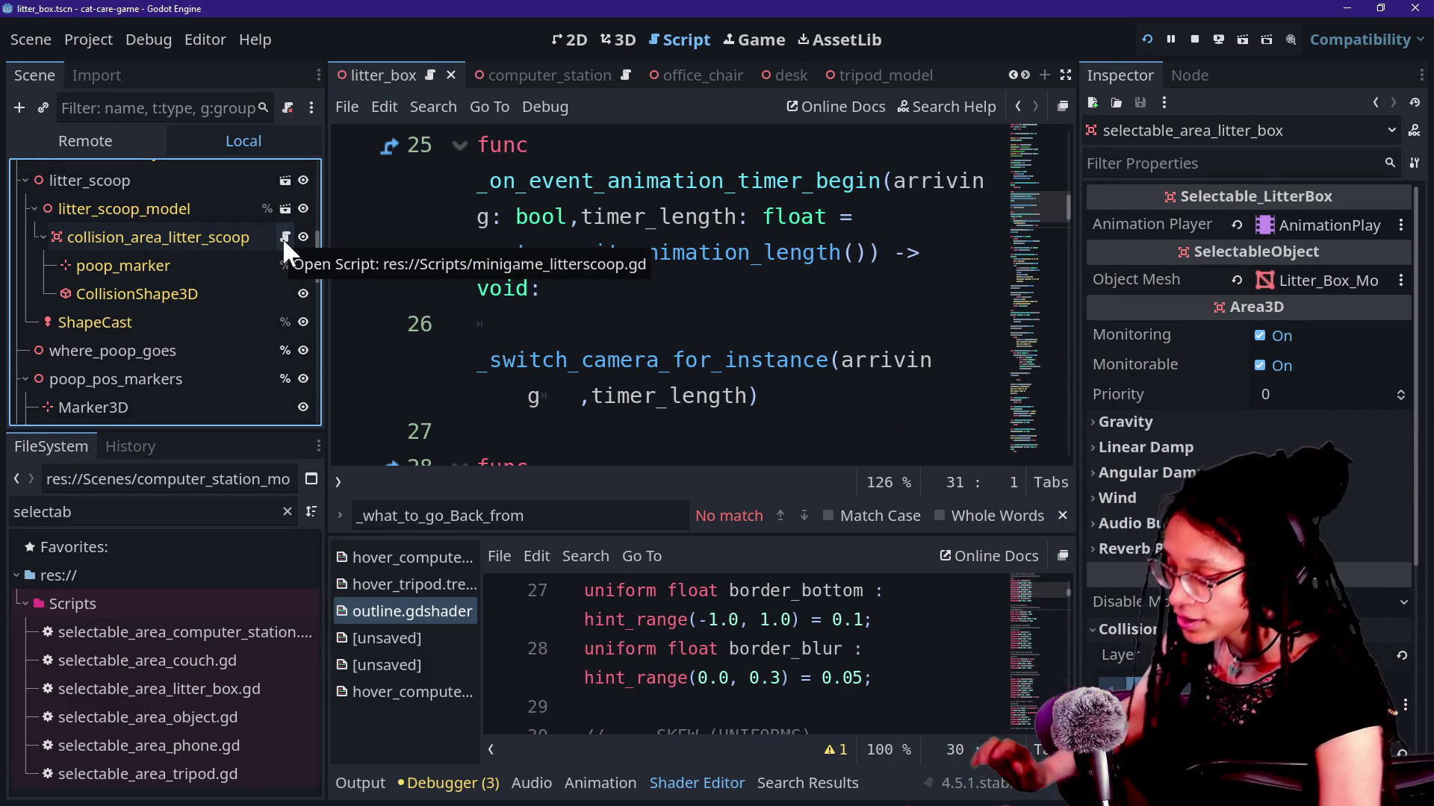
# Fold the _on_event_animation_timer_begin function and Quick Open phone_in_hand.tscn.
pyautogui.click(465, 252)
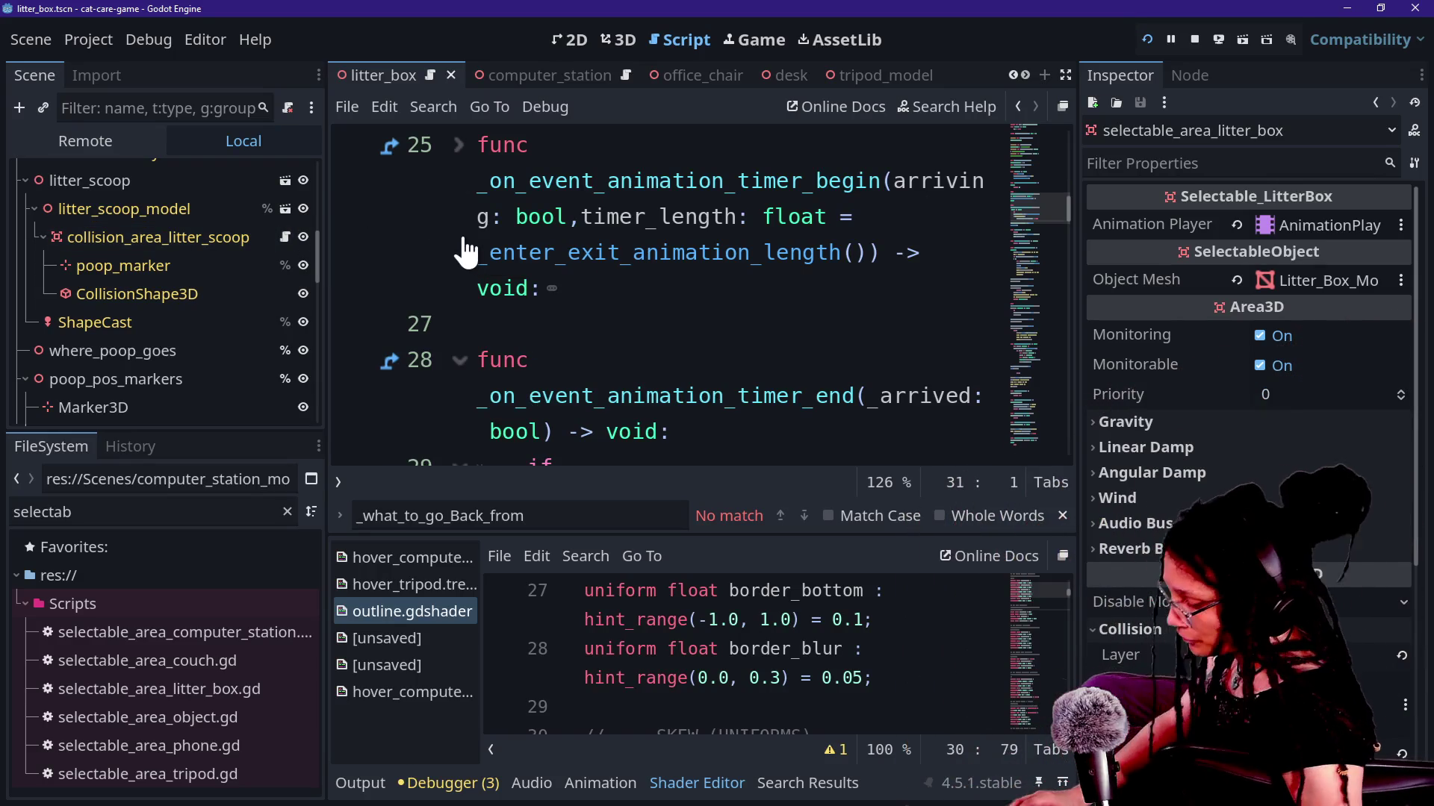
pyautogui.hotkey('shift', 'alt', 'o')
pyautogui.press('Escape')
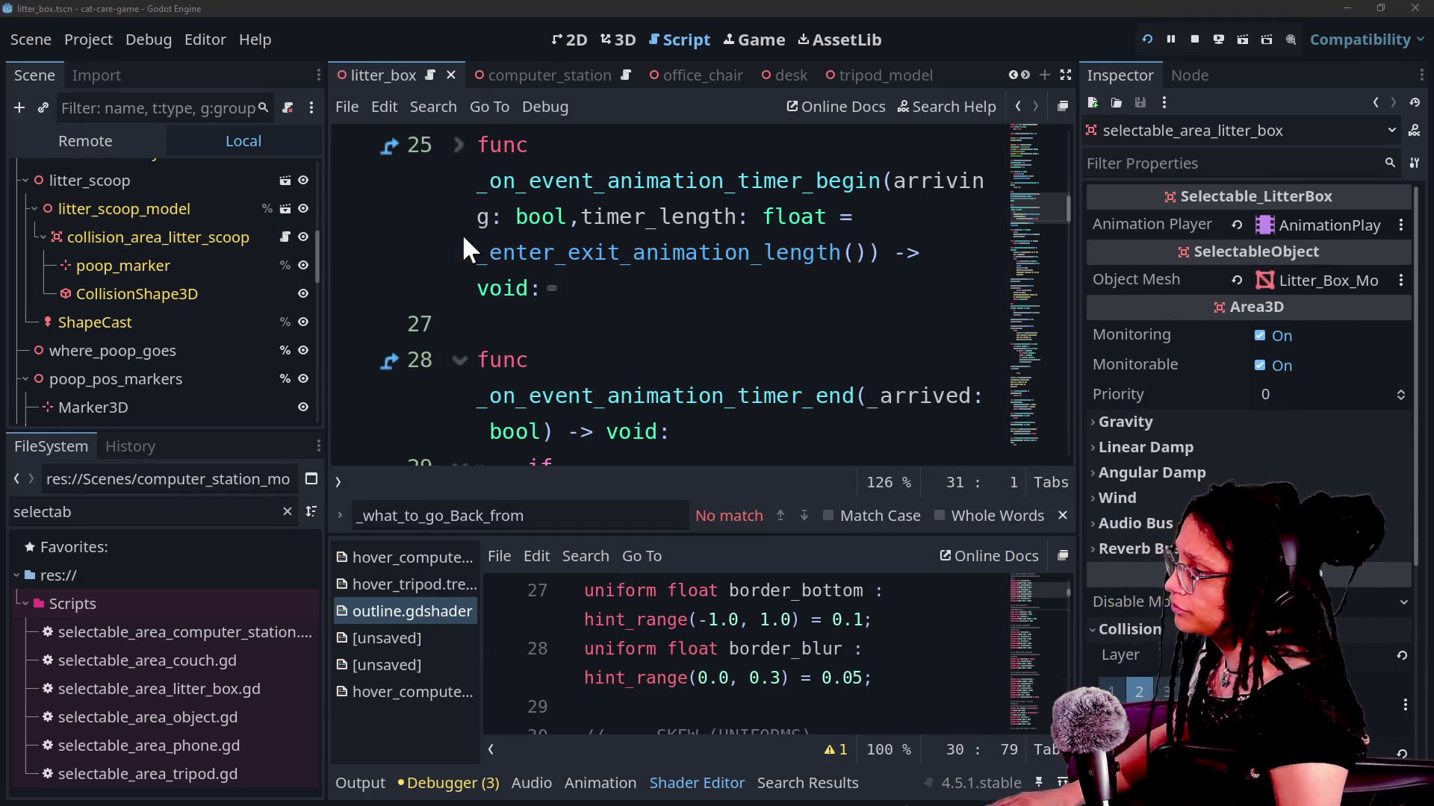
pyautogui.hotkey('shift', 'alt', 'o')
pyautogui.write('phone_in')
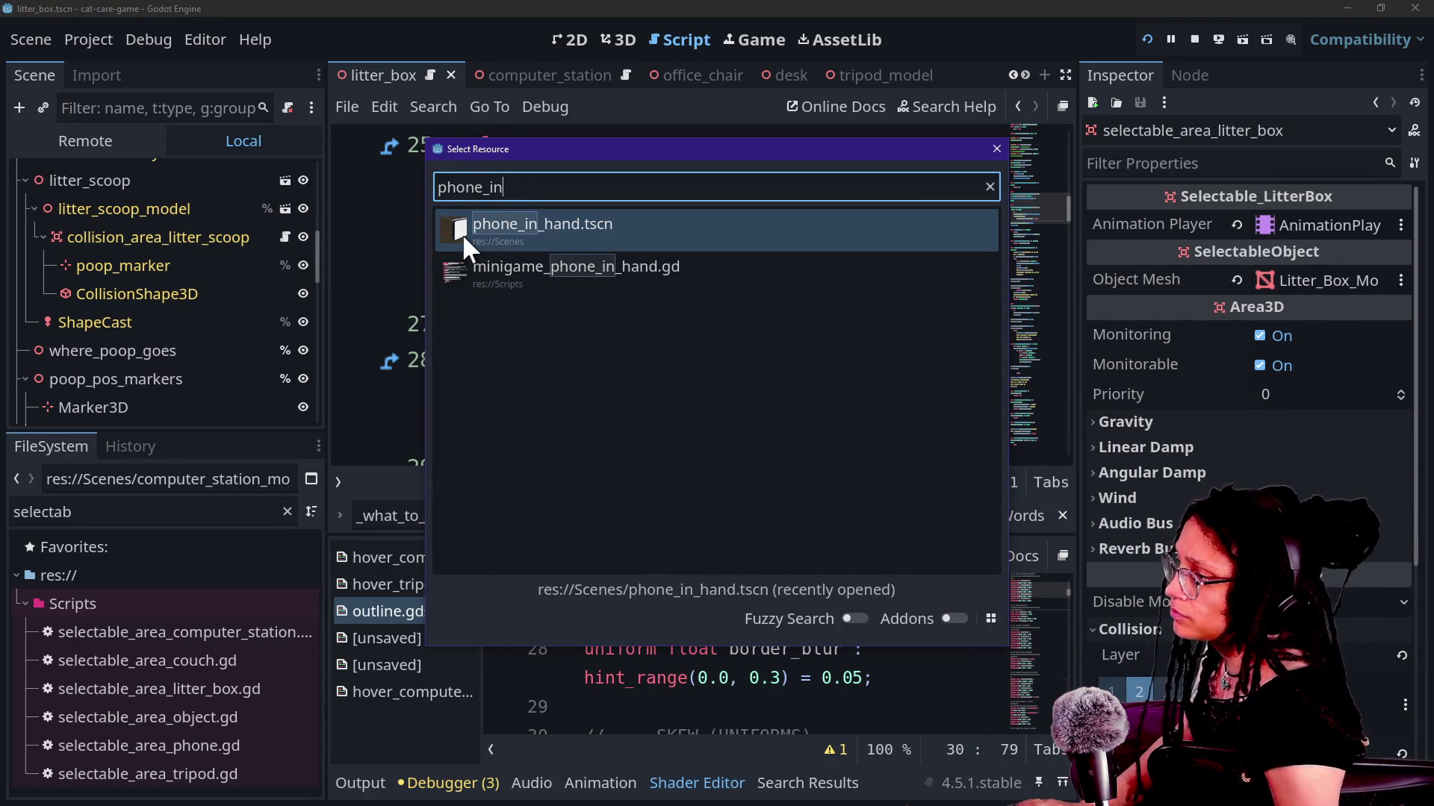
pyautogui.press('Return')
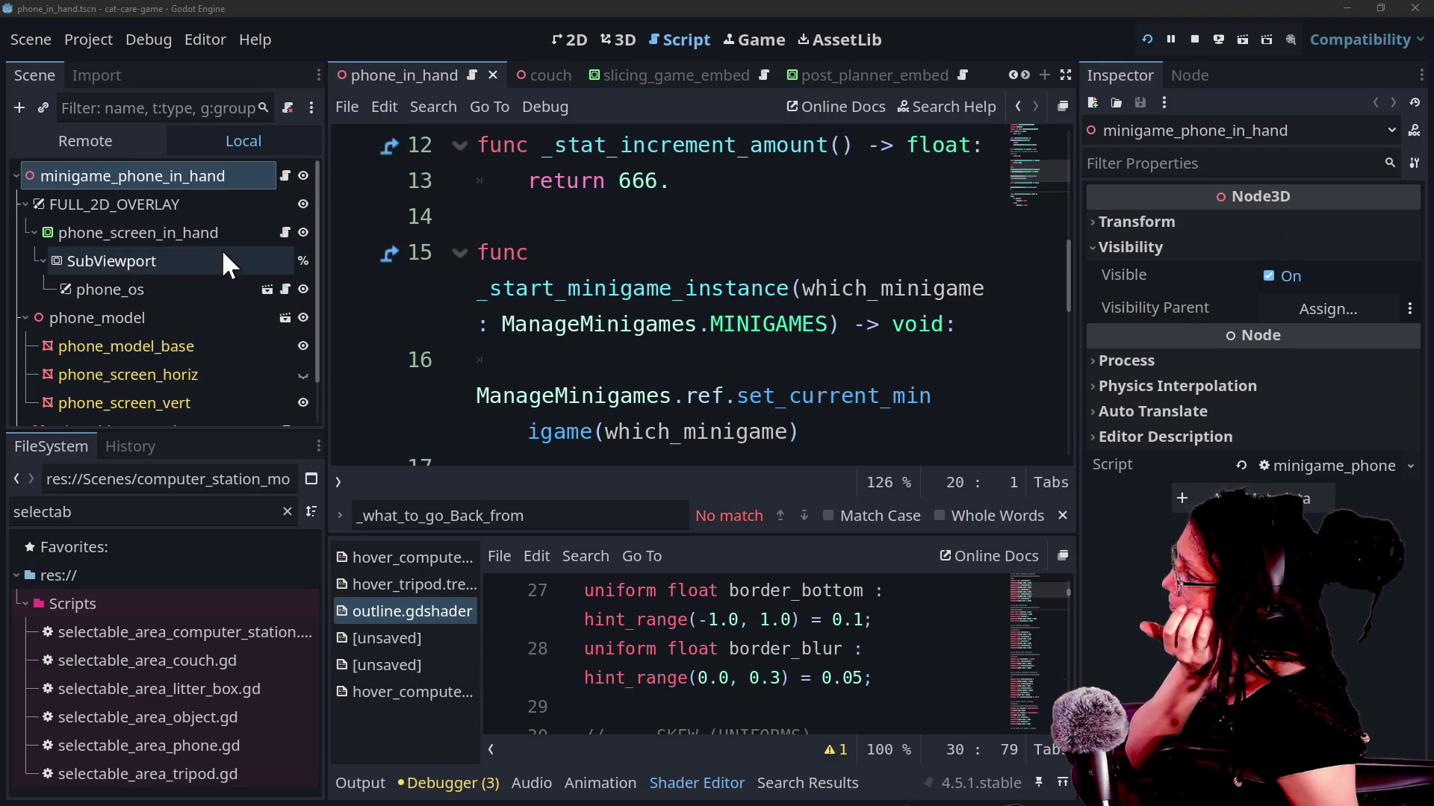
# Select the minigame_phone_in_hand root and widen its script to full width in distraction-free mode.
pyautogui.click(188, 199)
pyautogui.click(149, 176)
pyautogui.hotkey('alt', 'shift', 'o')
pyautogui.press('Escape')
pyautogui.click(285, 176)
pyautogui.click(671, 288)
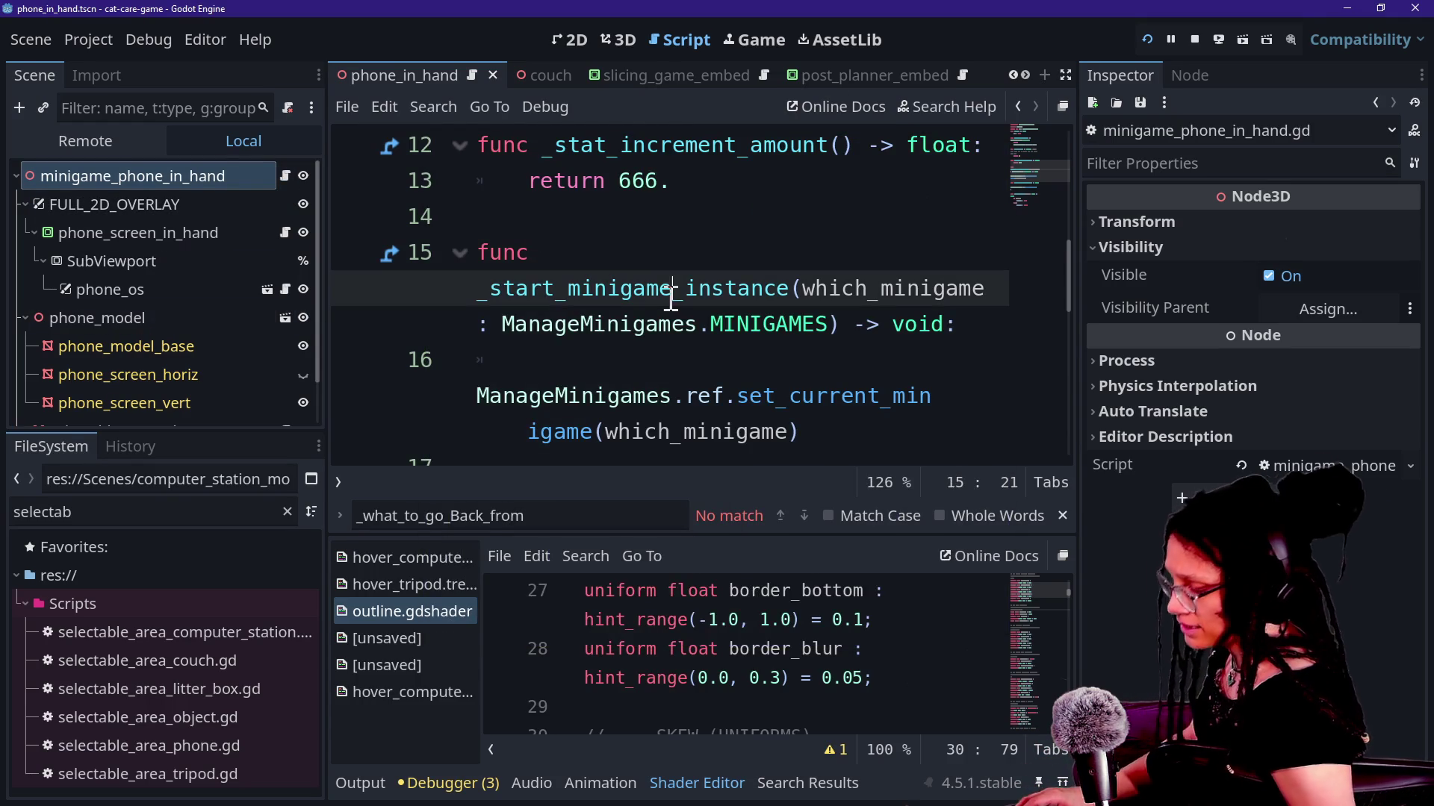
pyautogui.hotkey('alt', 'o')
pyautogui.hotkey('alt', 'o')
pyautogui.hotkey('ctrl', 'shift', 'F11')
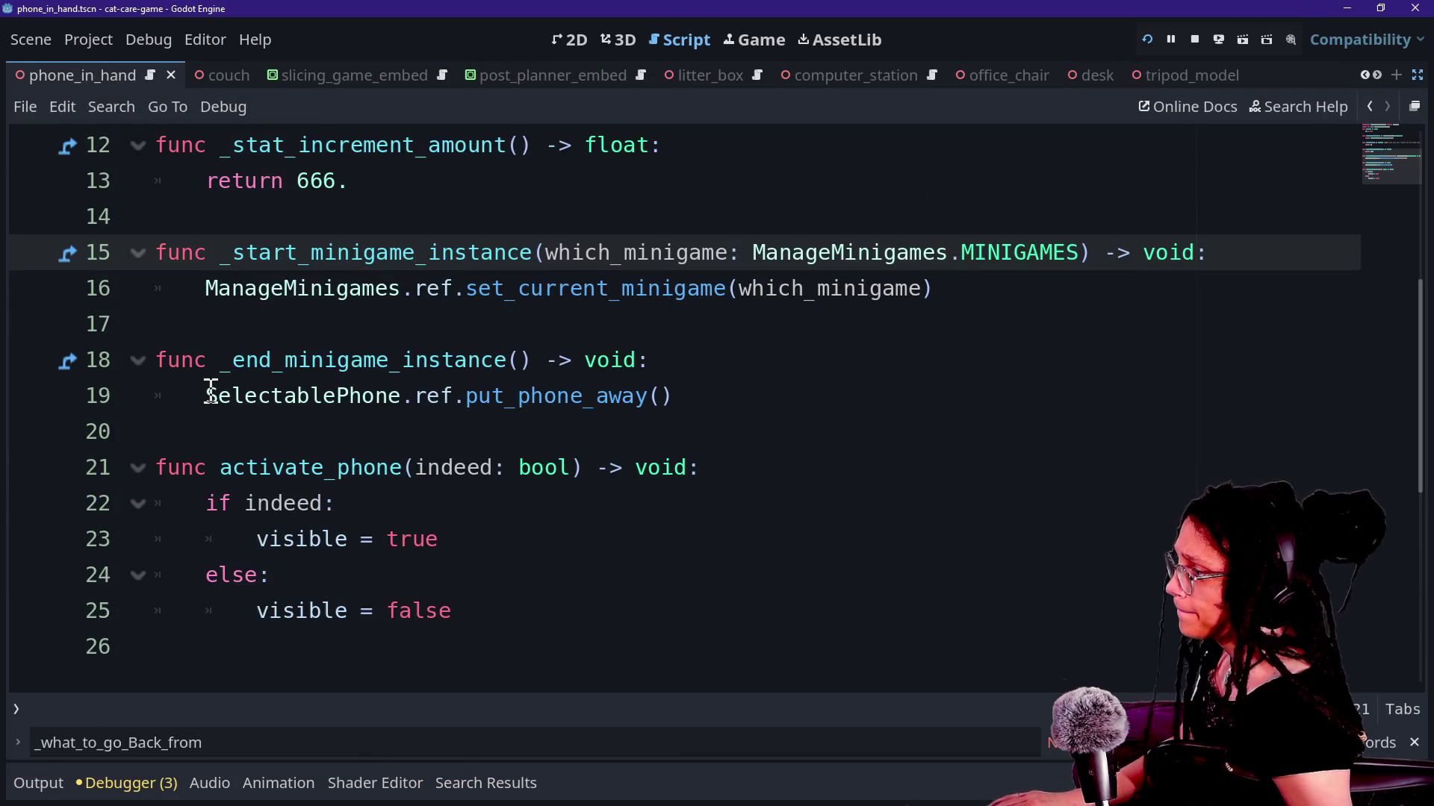
# Review the top of the minigame_phone_in_hand script down to line 22.
pyautogui.scroll(4, 367, 409)
pyautogui.click(261, 474)
pyautogui.click(287, 359)
pyautogui.moveTo(288, 359); pyautogui.dragTo(687, 319)
pyautogui.scroll(-3, 688, 320)
pyautogui.moveTo(257, 365); pyautogui.dragTo(494, 385)
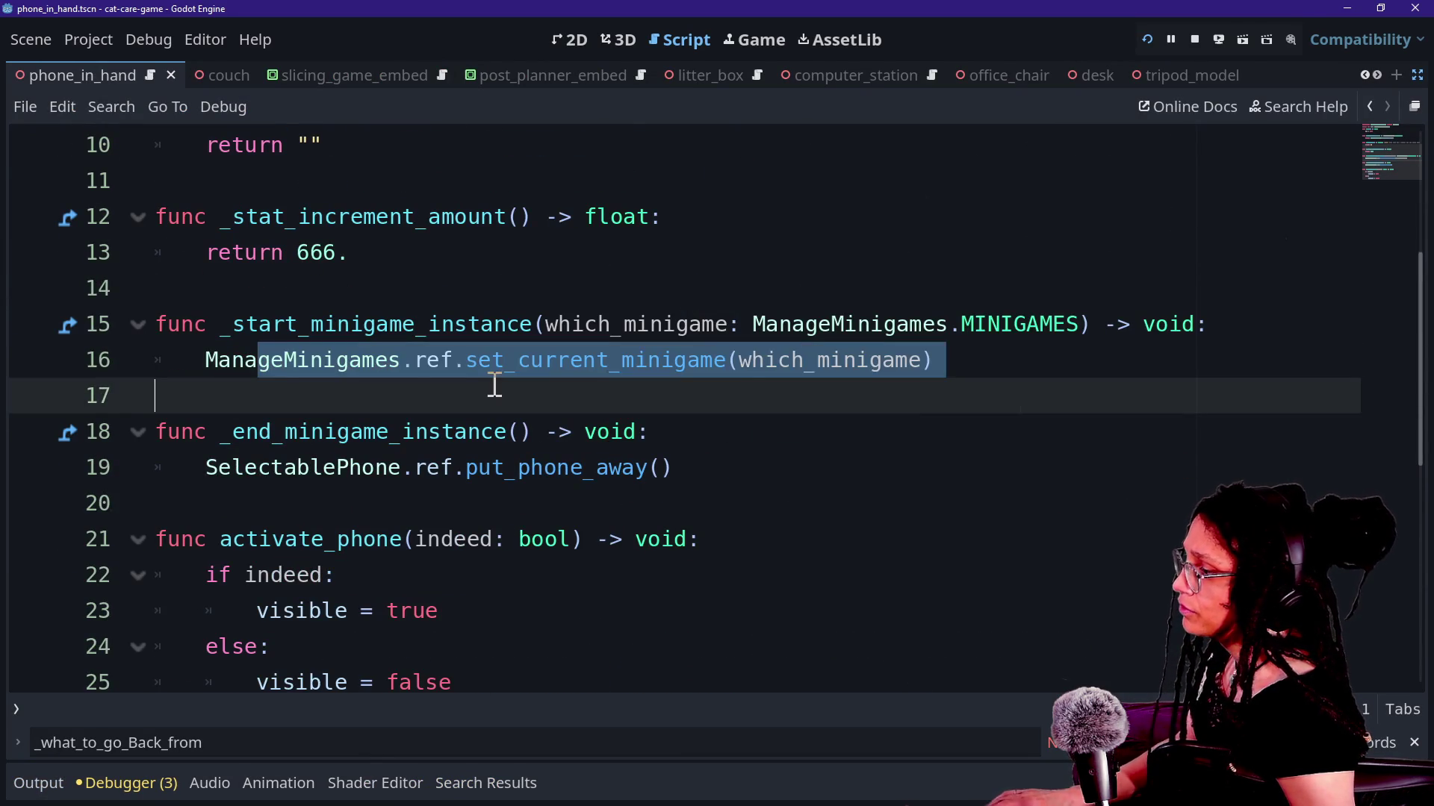
pyautogui.click(495, 384)
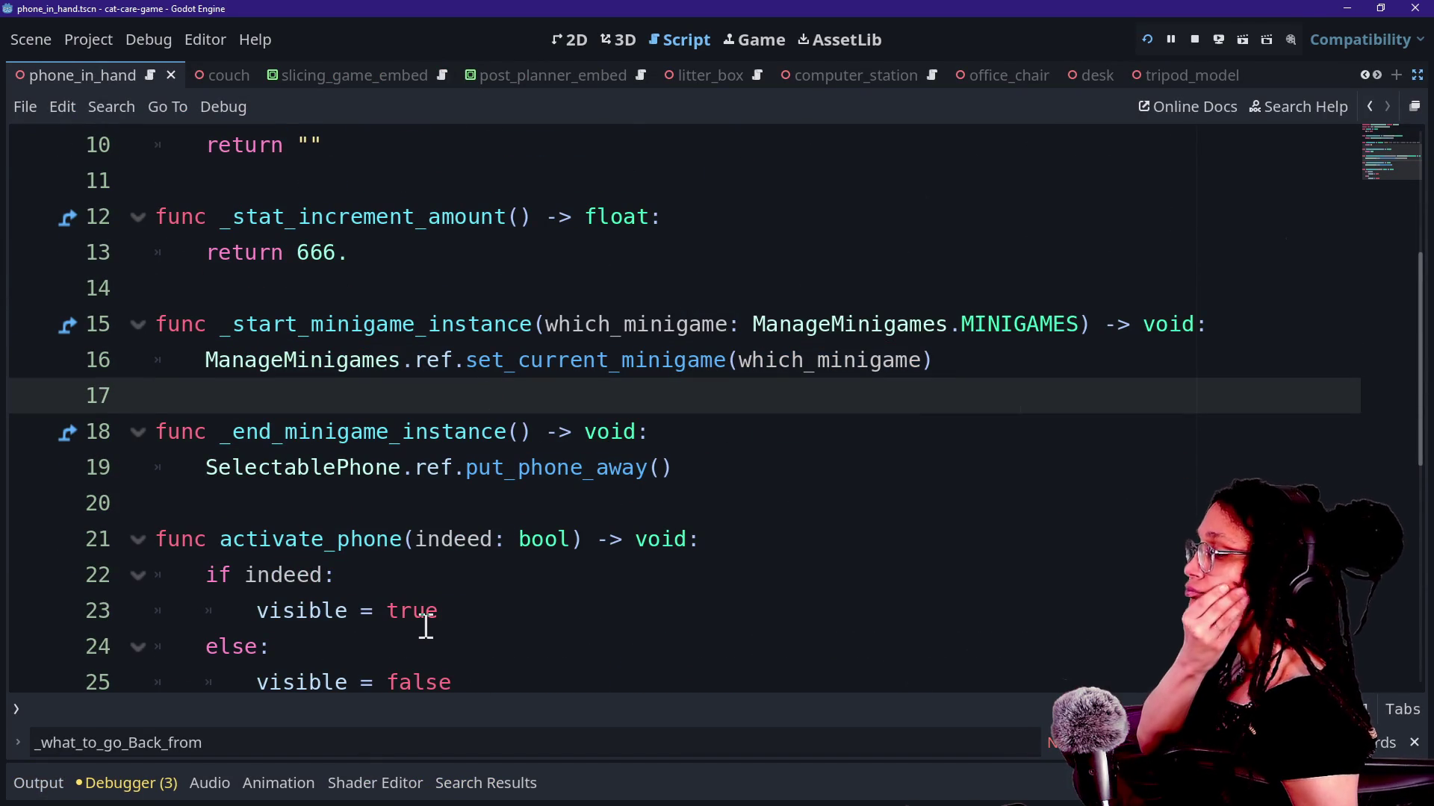
pyautogui.click(479, 581)
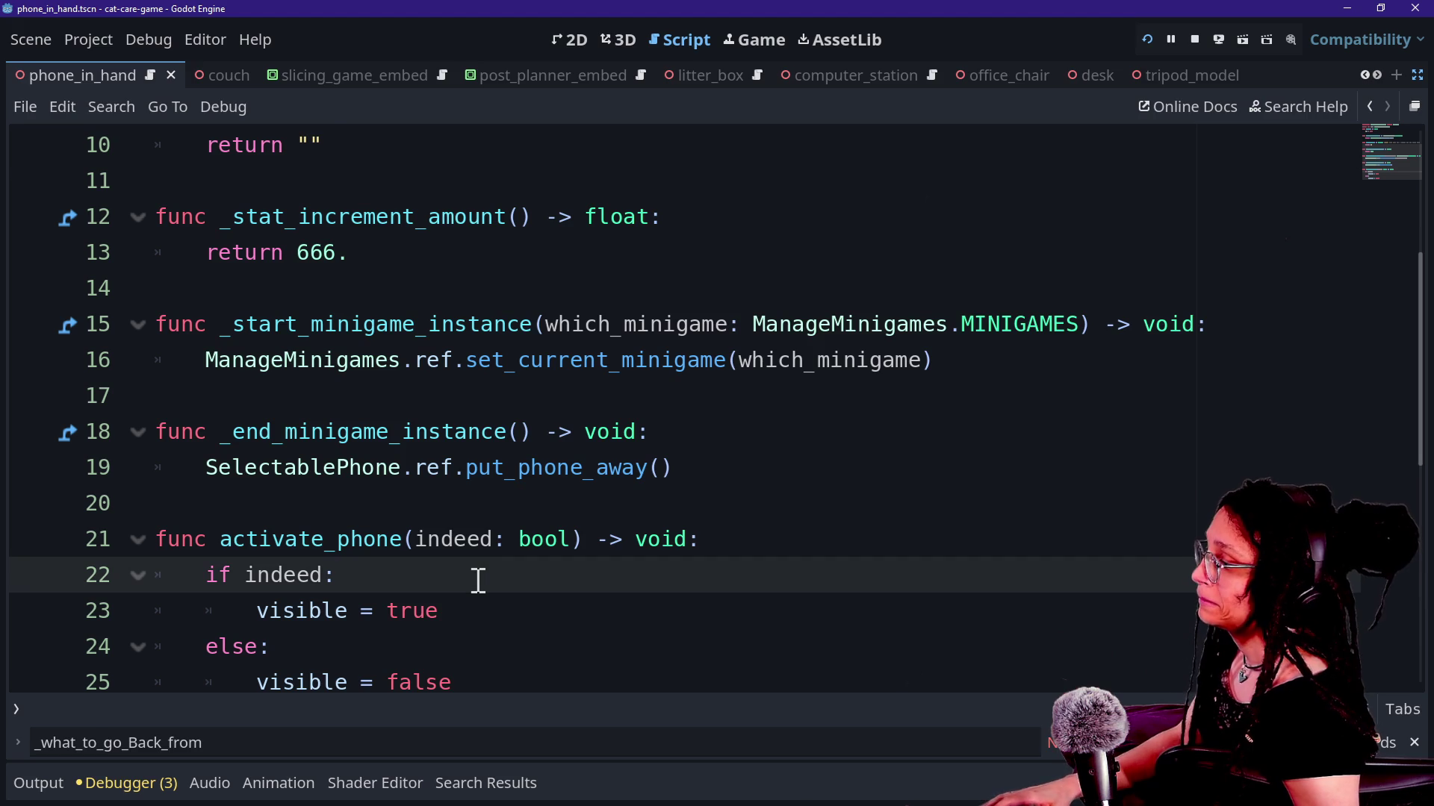
# Look over the rest of the phone script around lines 13 and 23.
pyautogui.hotkey('ctrl', 'a')
pyautogui.scroll(-2, 629, 508)
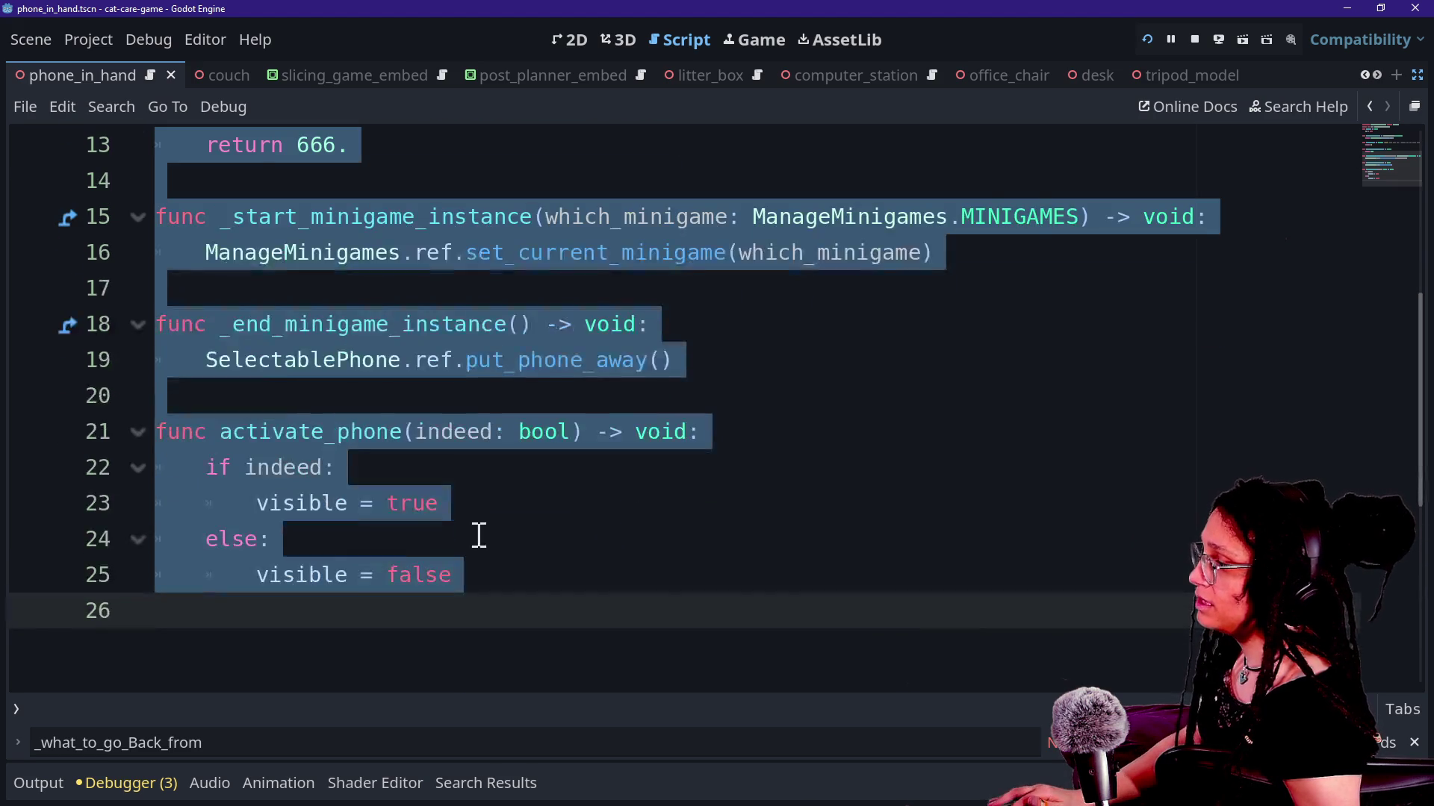
pyautogui.click(528, 522)
pyautogui.click(224, 431)
pyautogui.click(416, 509)
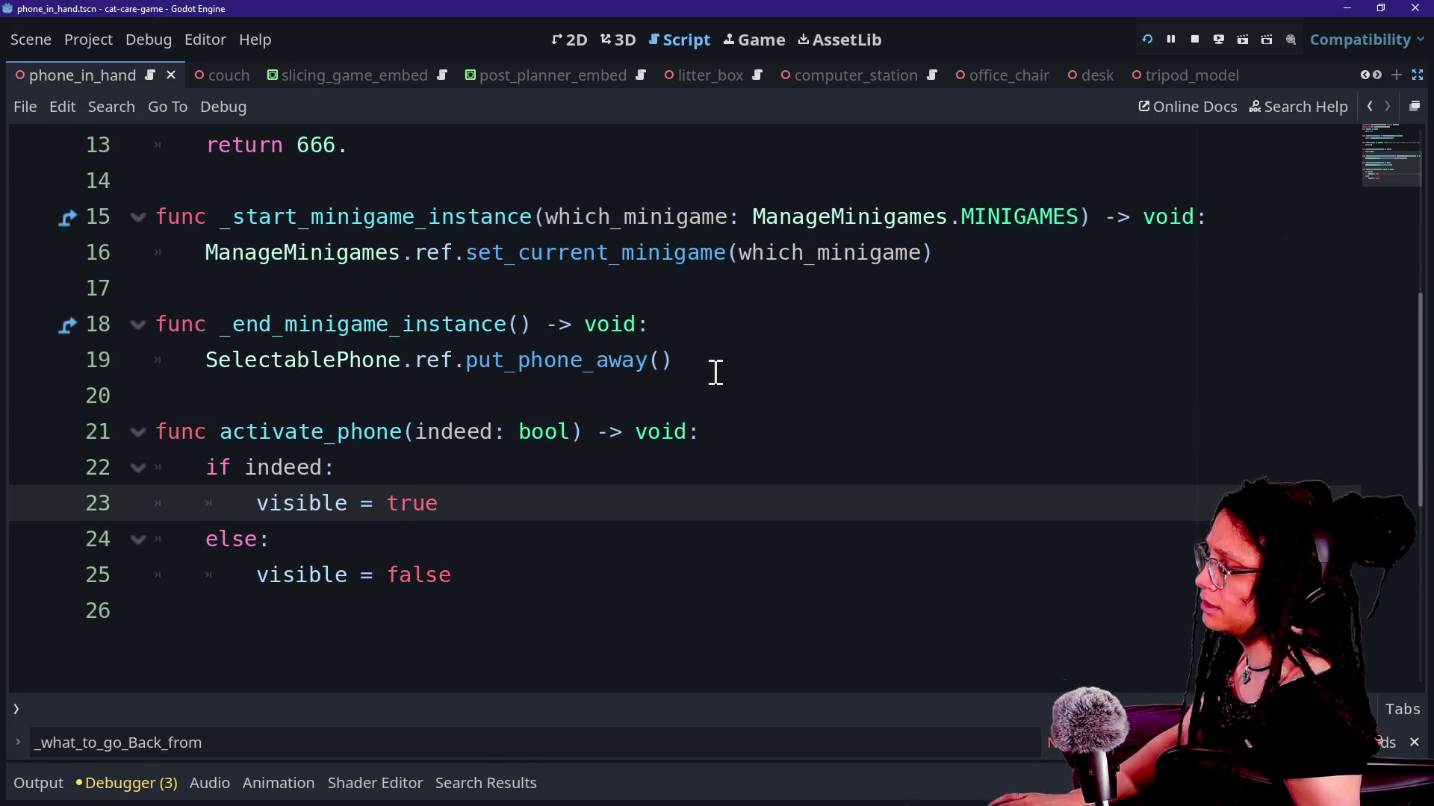
pyautogui.moveTo(710, 371); pyautogui.dragTo(572, 253)
pyautogui.scroll(4, 563, 246)
pyautogui.scroll(-2, 567, 247)
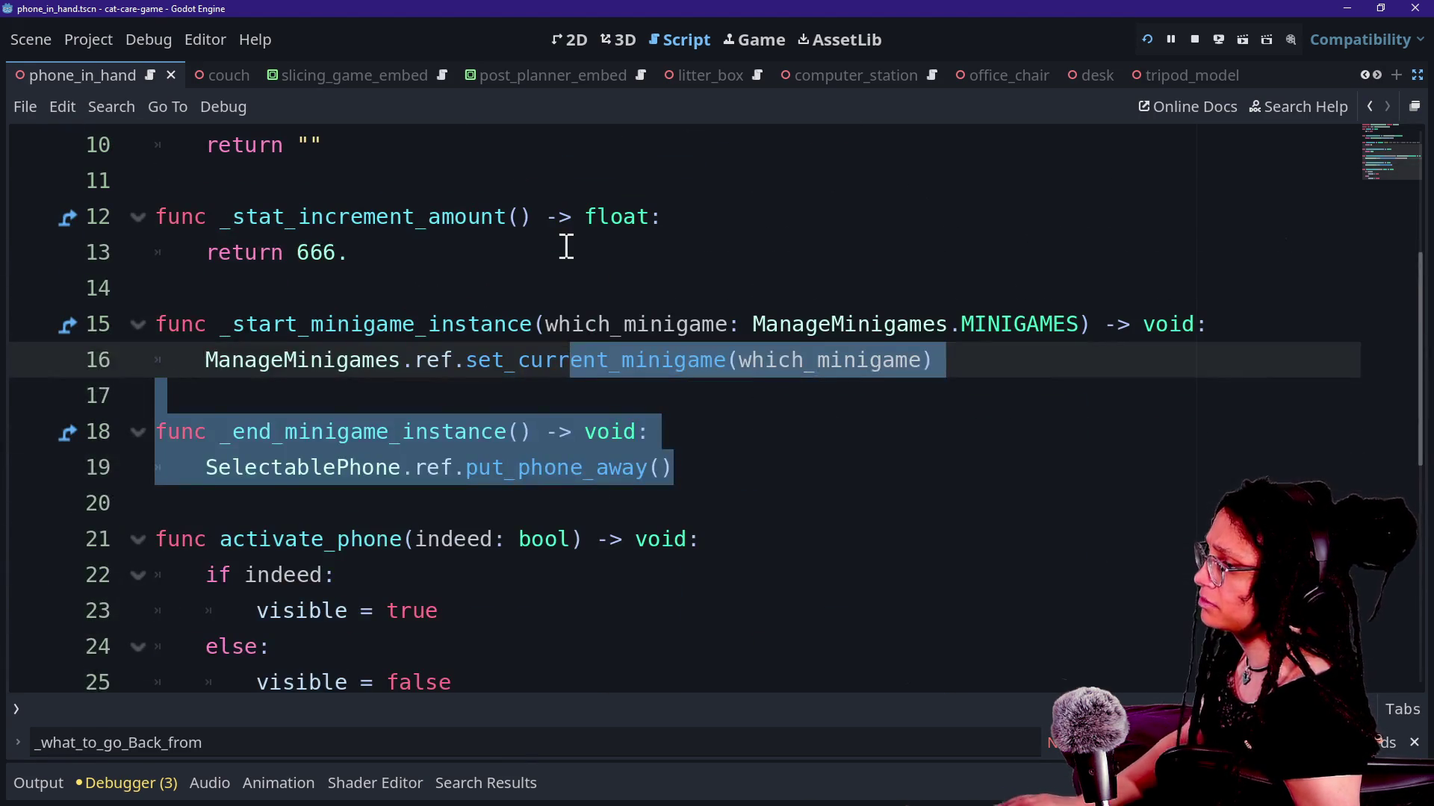
pyautogui.click(563, 246)
# Open computer_station.tscn via Quick Open and turn distraction-free mode off.
pyautogui.hotkey('shift', 'alt', 'o')
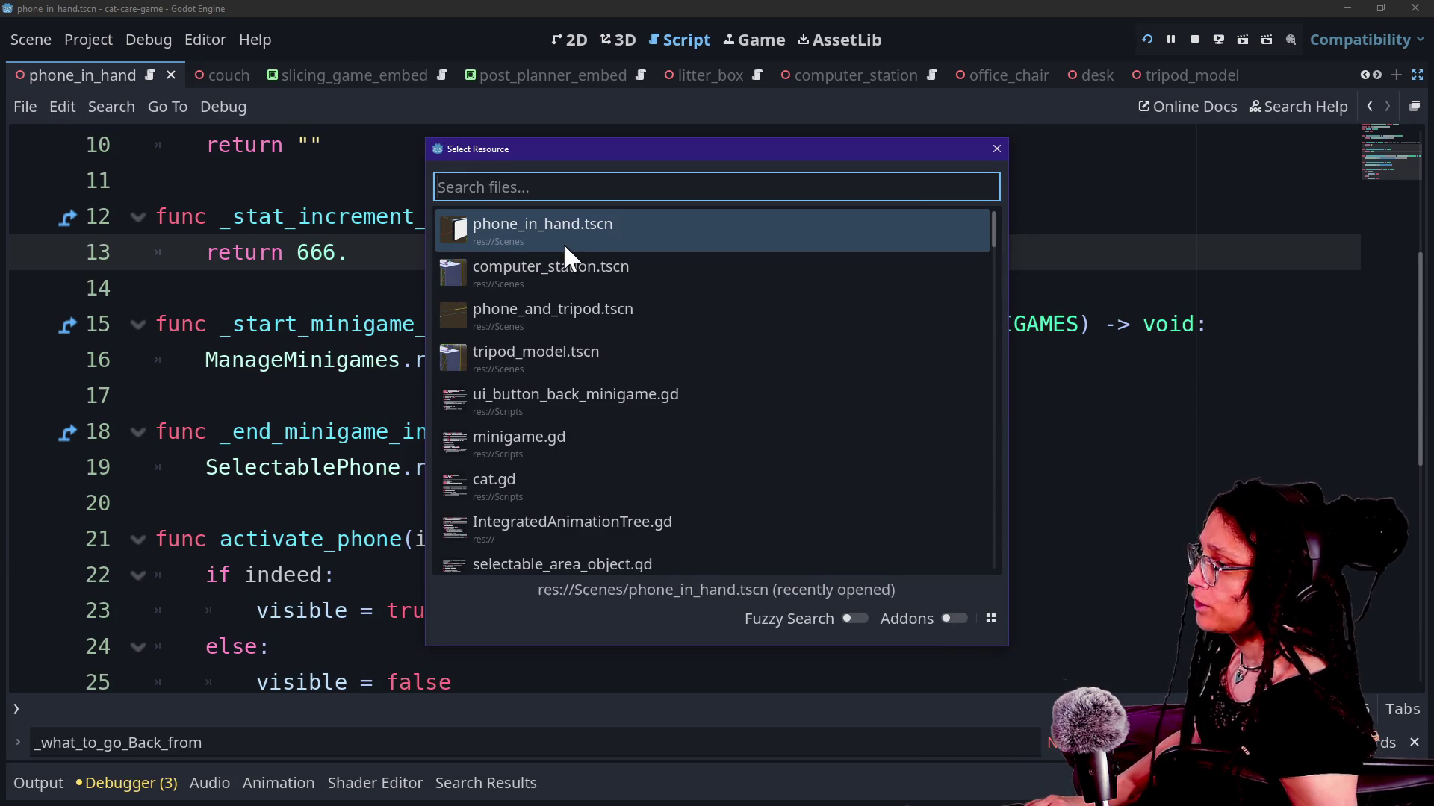
pyautogui.press('Down')
pyautogui.press('Return')
pyautogui.hotkey('ctrl', 'shift', 'F11')
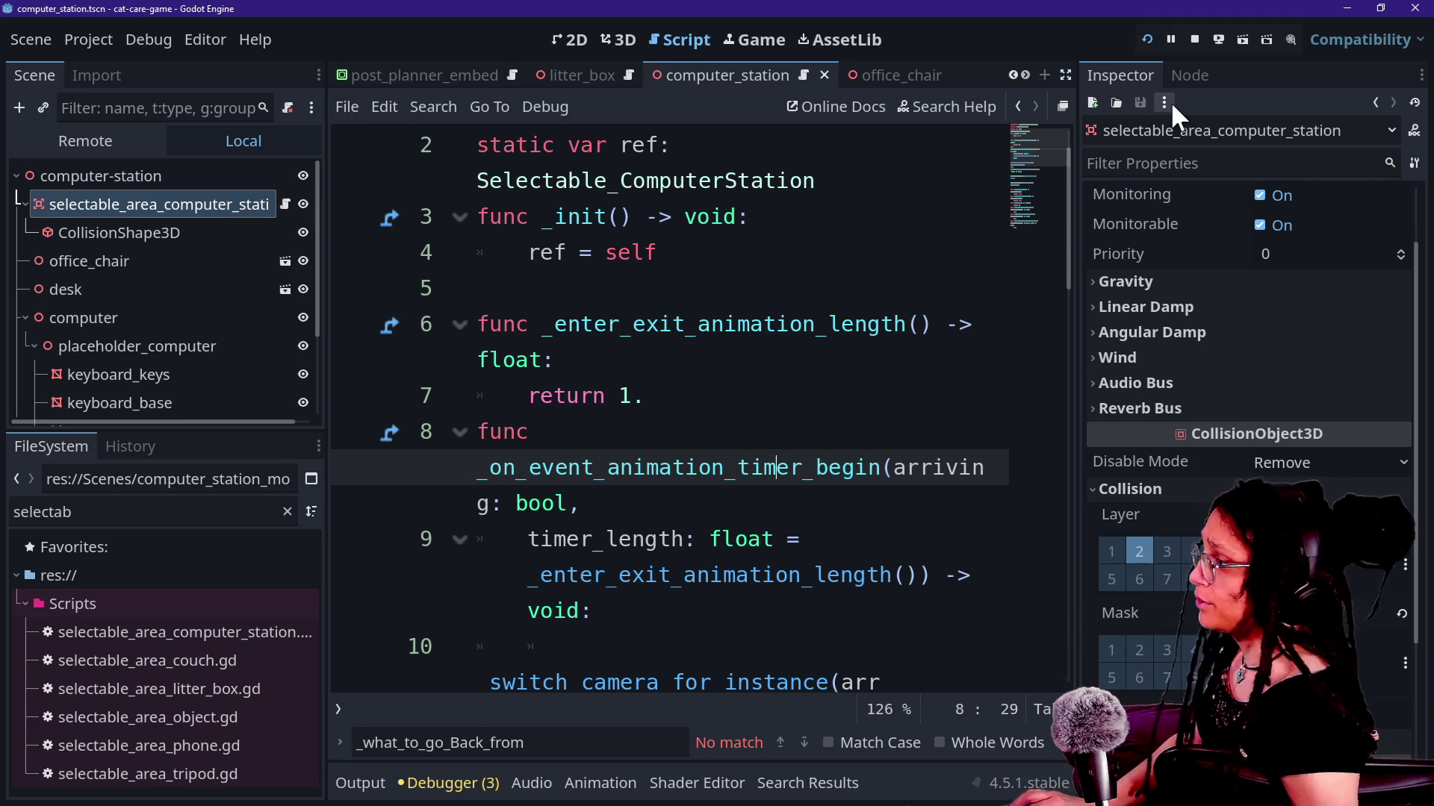
pyautogui.rightClick(214, 170)
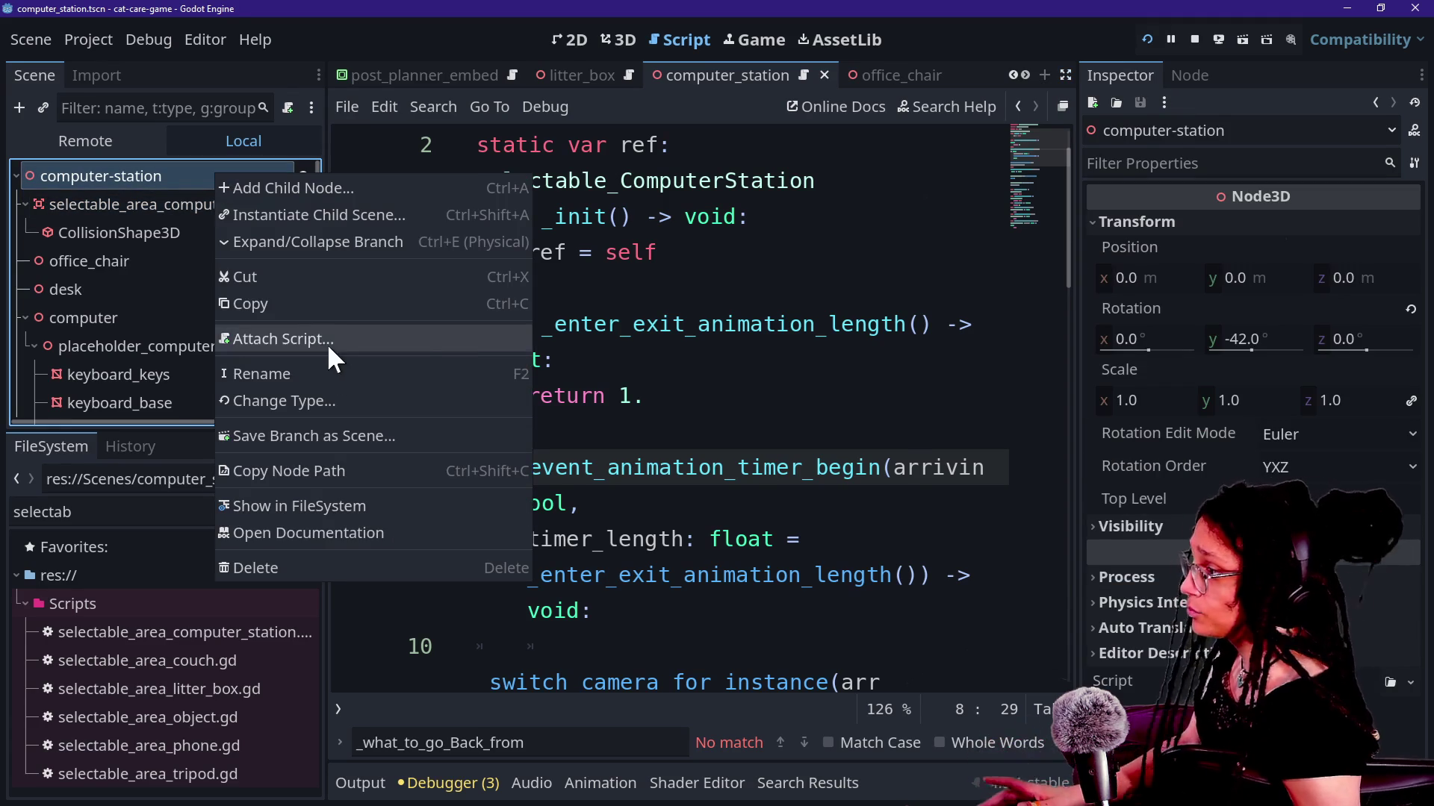
pyautogui.click(327, 340)
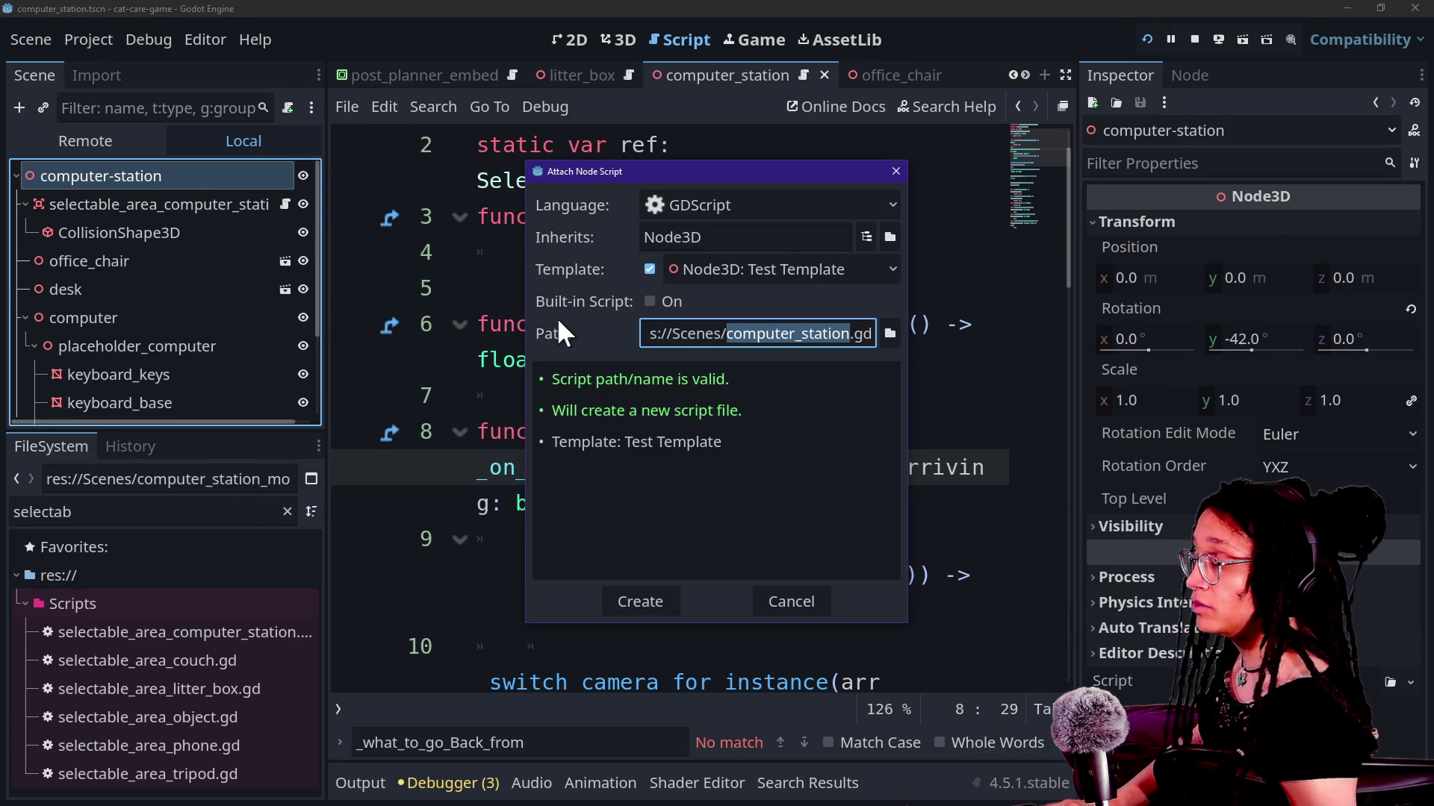
pyautogui.press('Right')
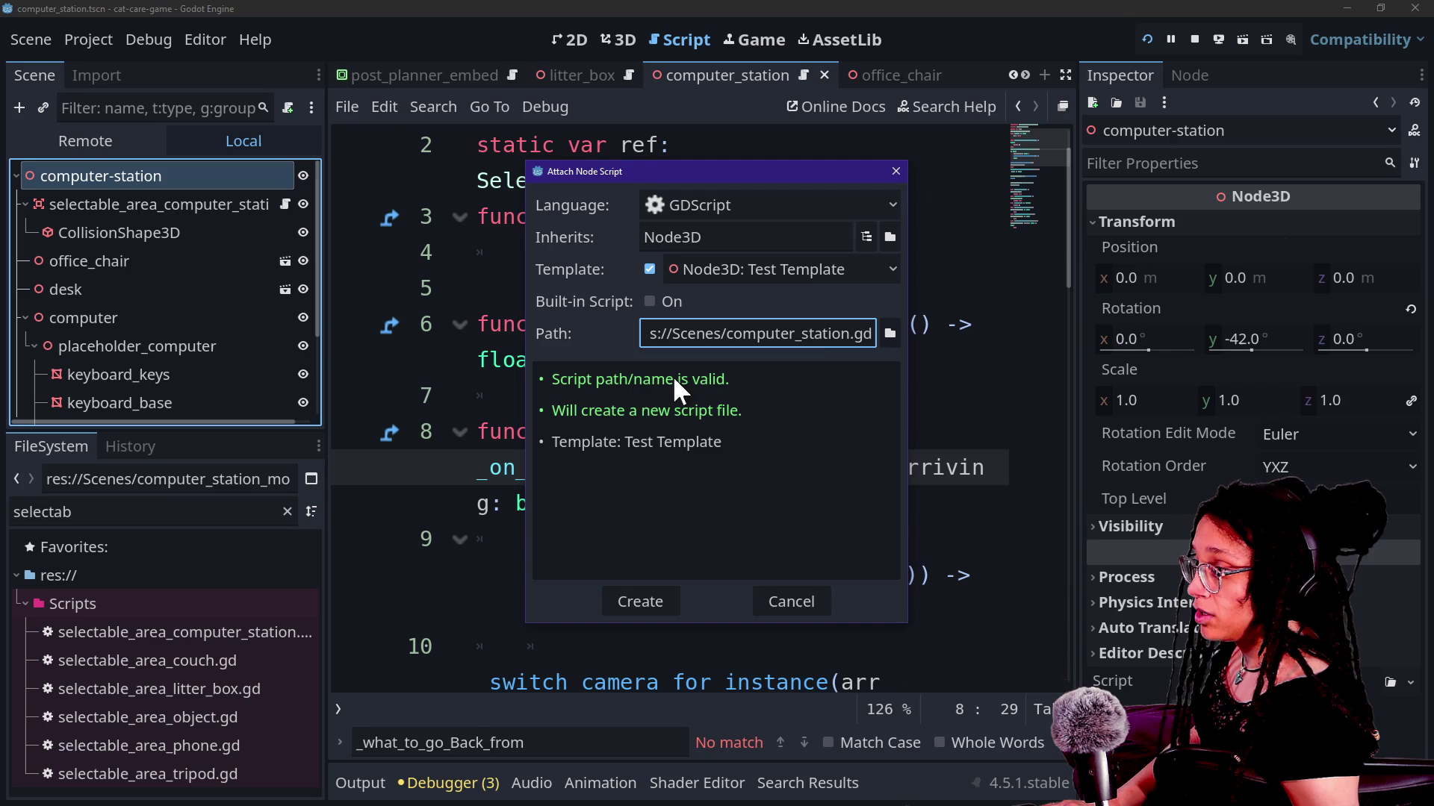
pyautogui.press('Escape')
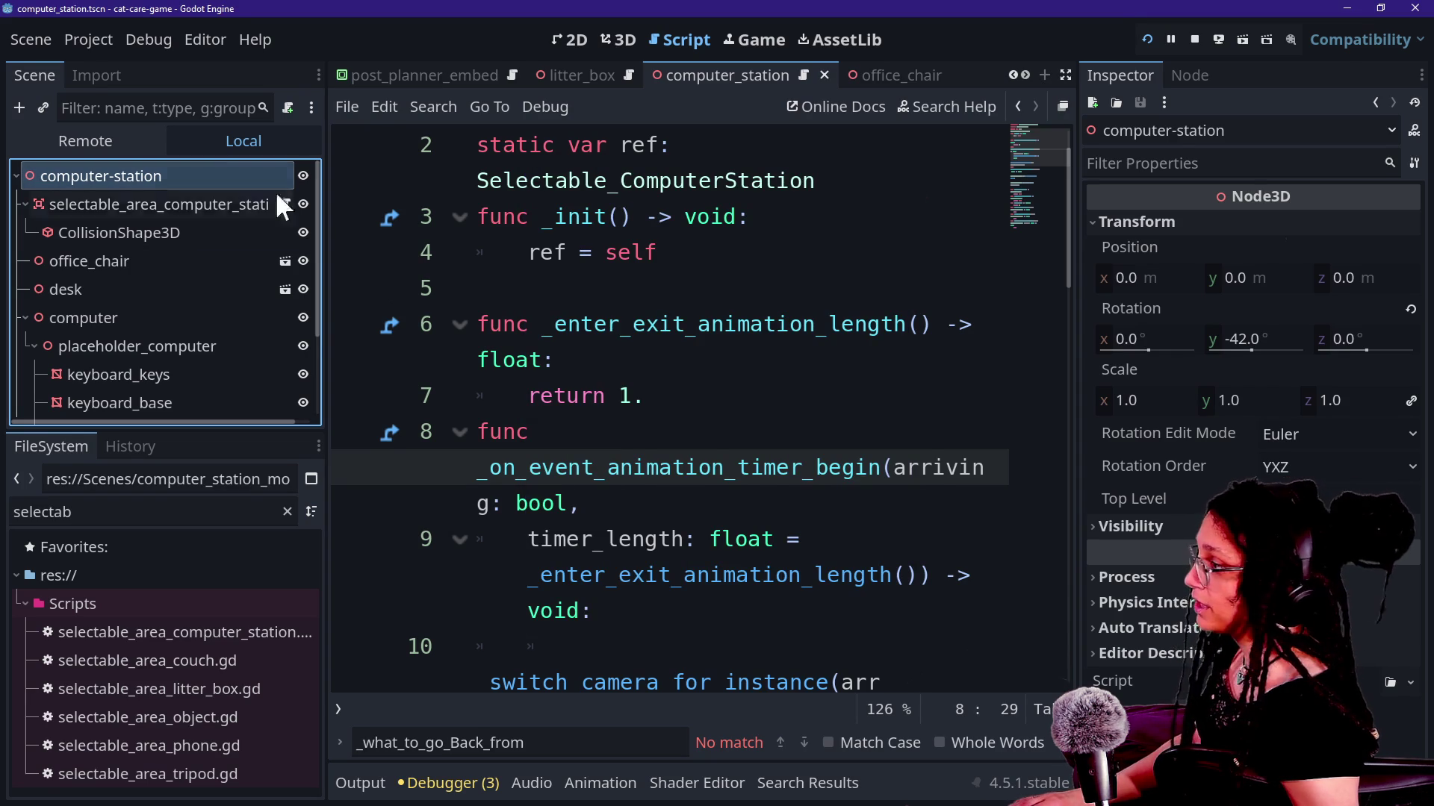
pyautogui.hotkey('shift', 'alt', 'o')
pyautogui.write('p')
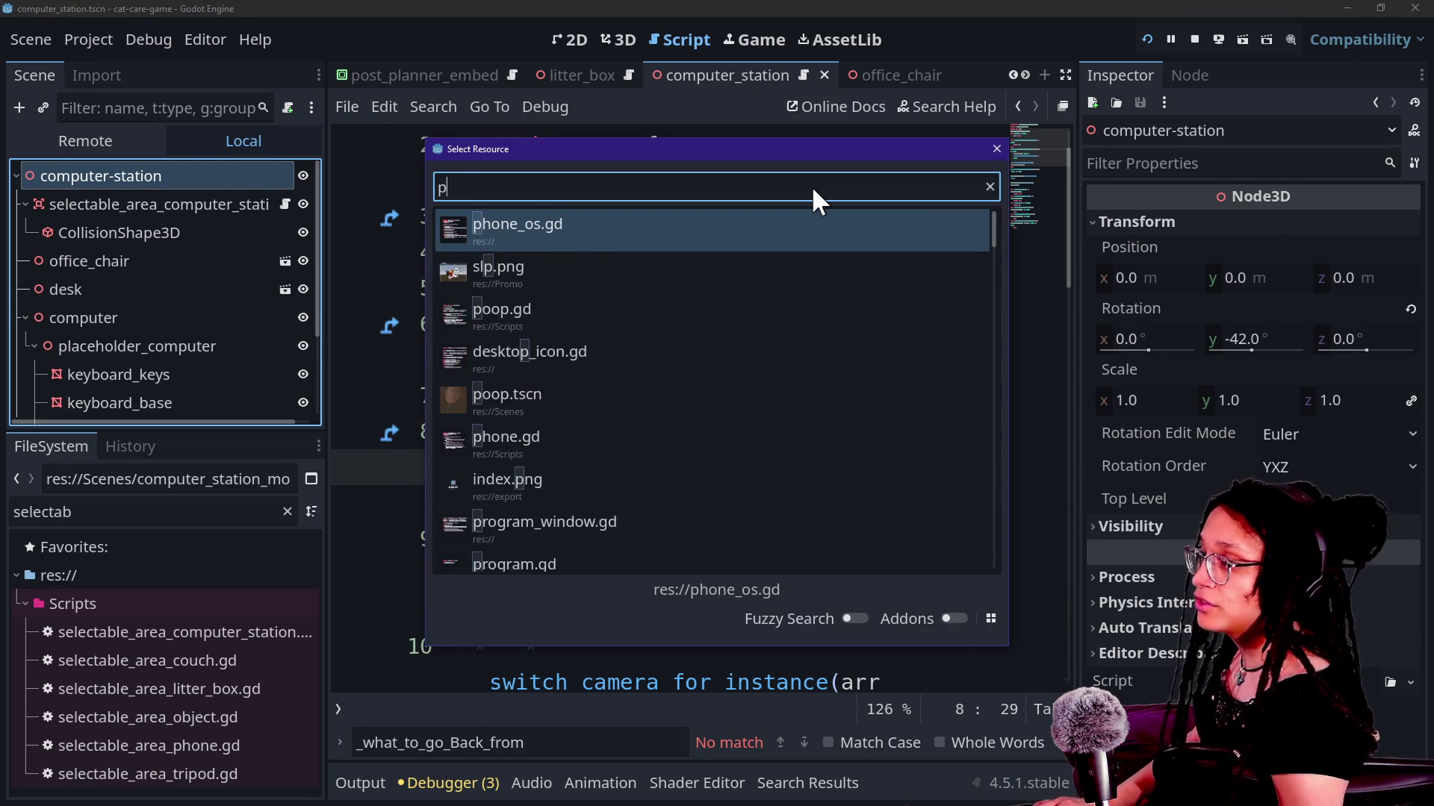
pyautogui.write('hone_ins')
# Cancel the file search and filter the FileSystem dock for 'minigame'.
pyautogui.press('BackSpace')
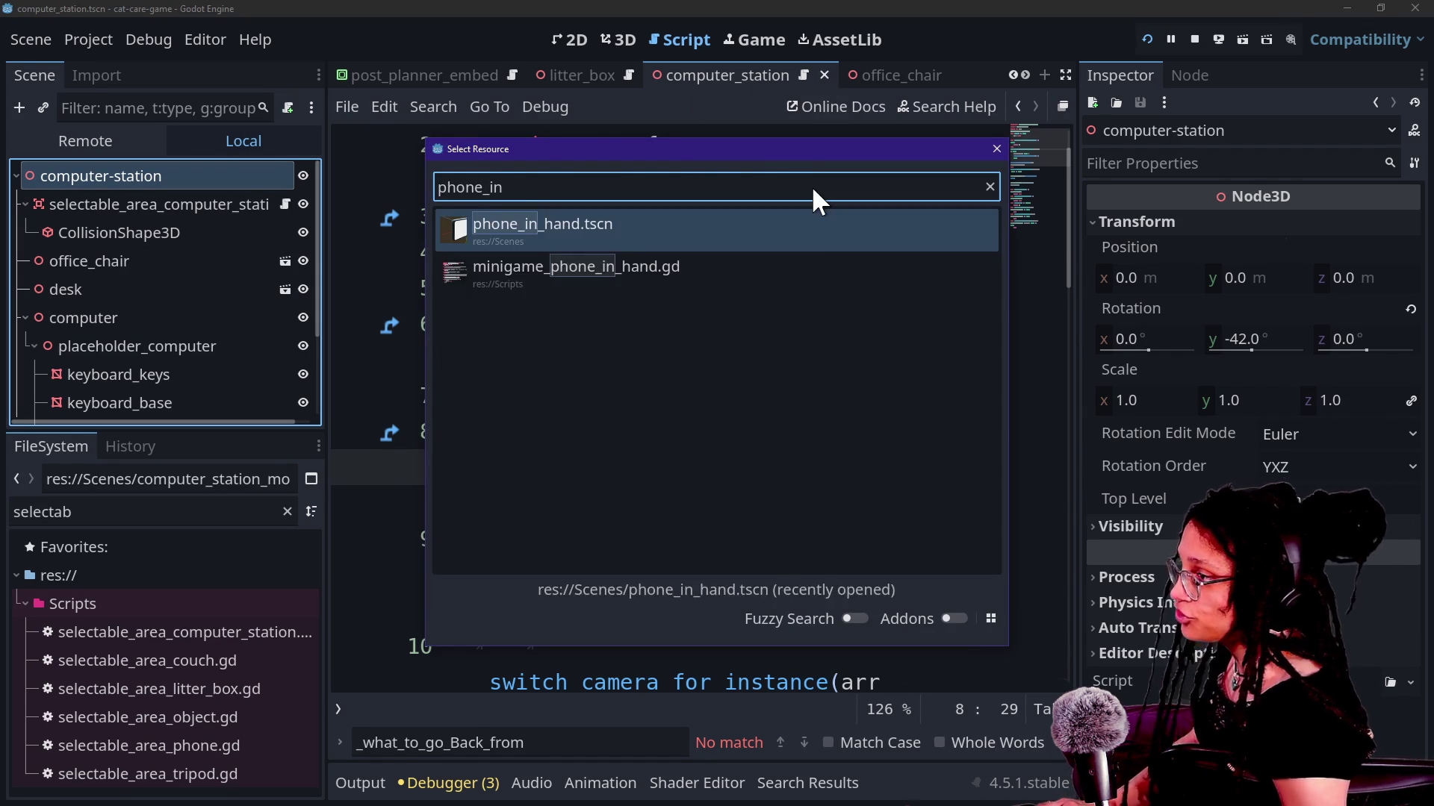
pyautogui.press('Escape')
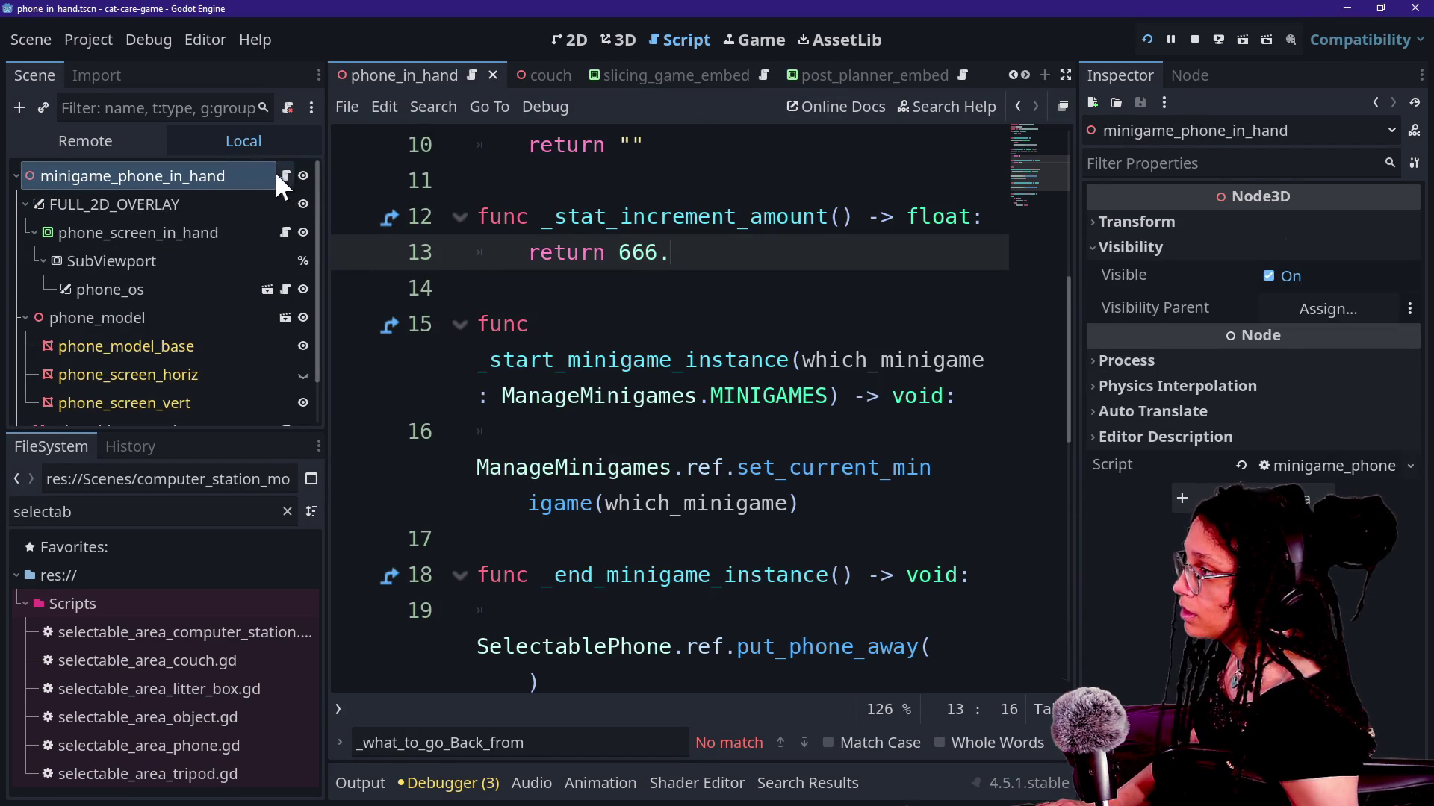
pyautogui.doubleClick(217, 172)
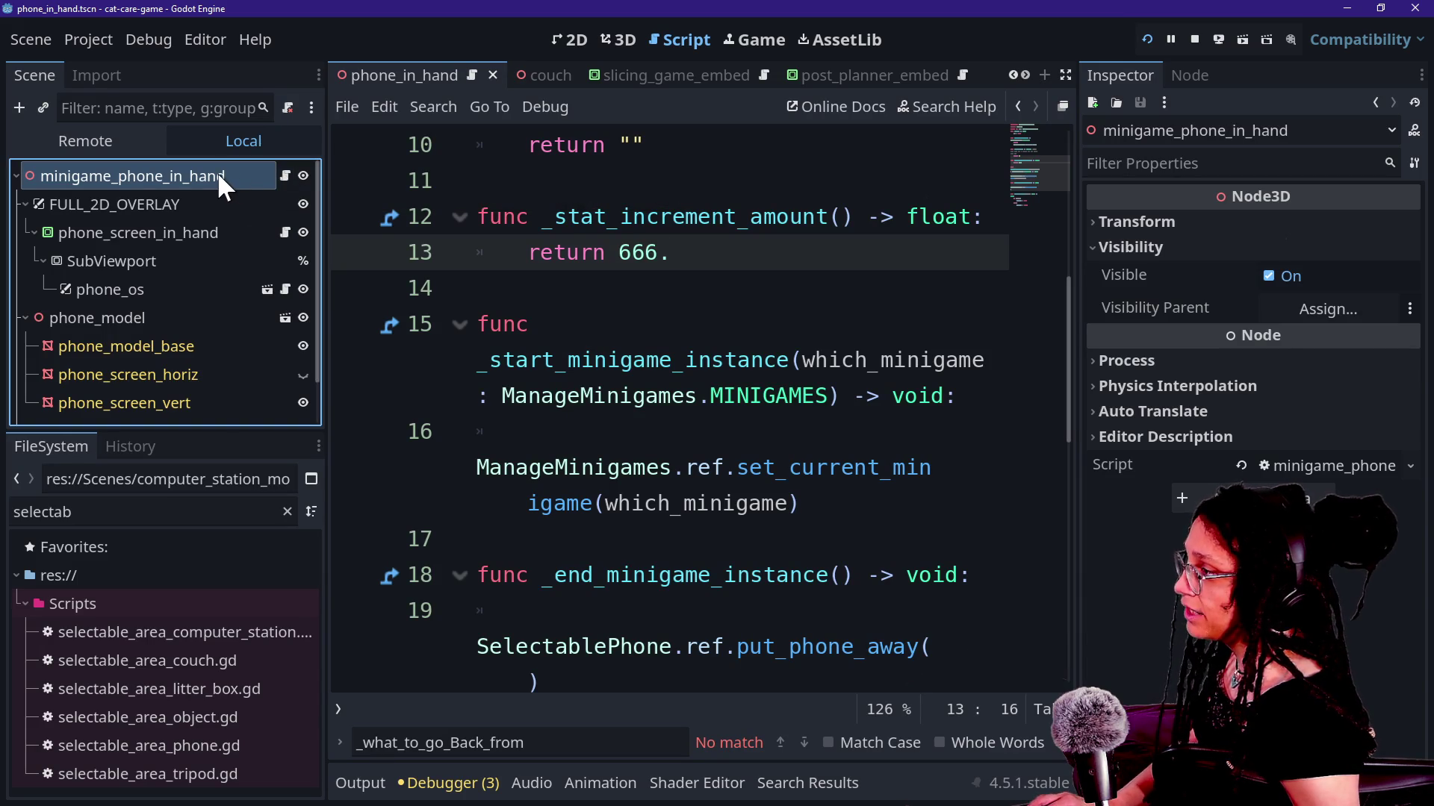
pyautogui.keyDown('shift'); pyautogui.click(577, 258); pyautogui.keyUp('shift')
pyautogui.hotkey('shift', 'alt', 'o')
pyautogui.press('Escape')
pyautogui.doubleClick(199, 515)
pyautogui.write('minigame')
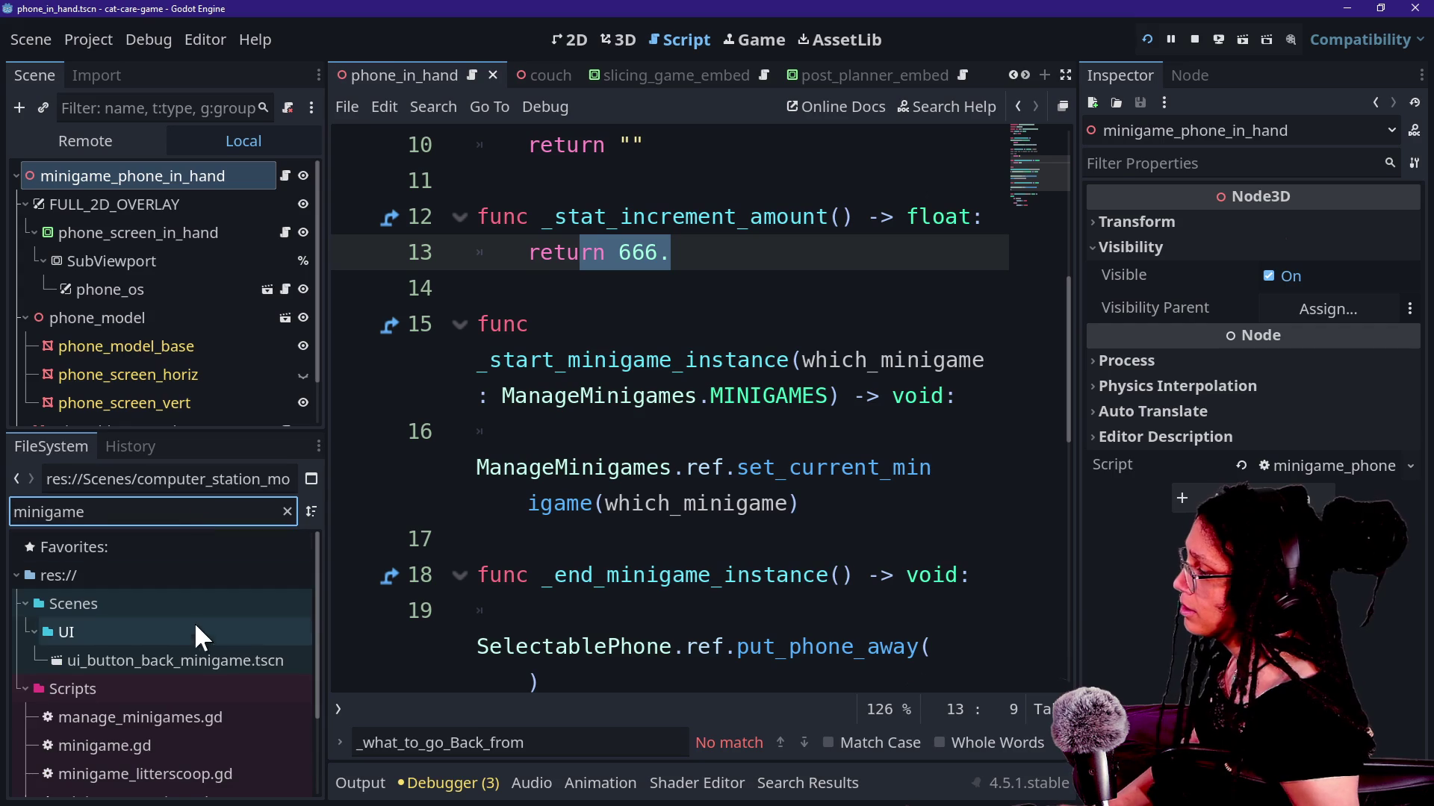
pyautogui.scroll(-3, 192, 635)
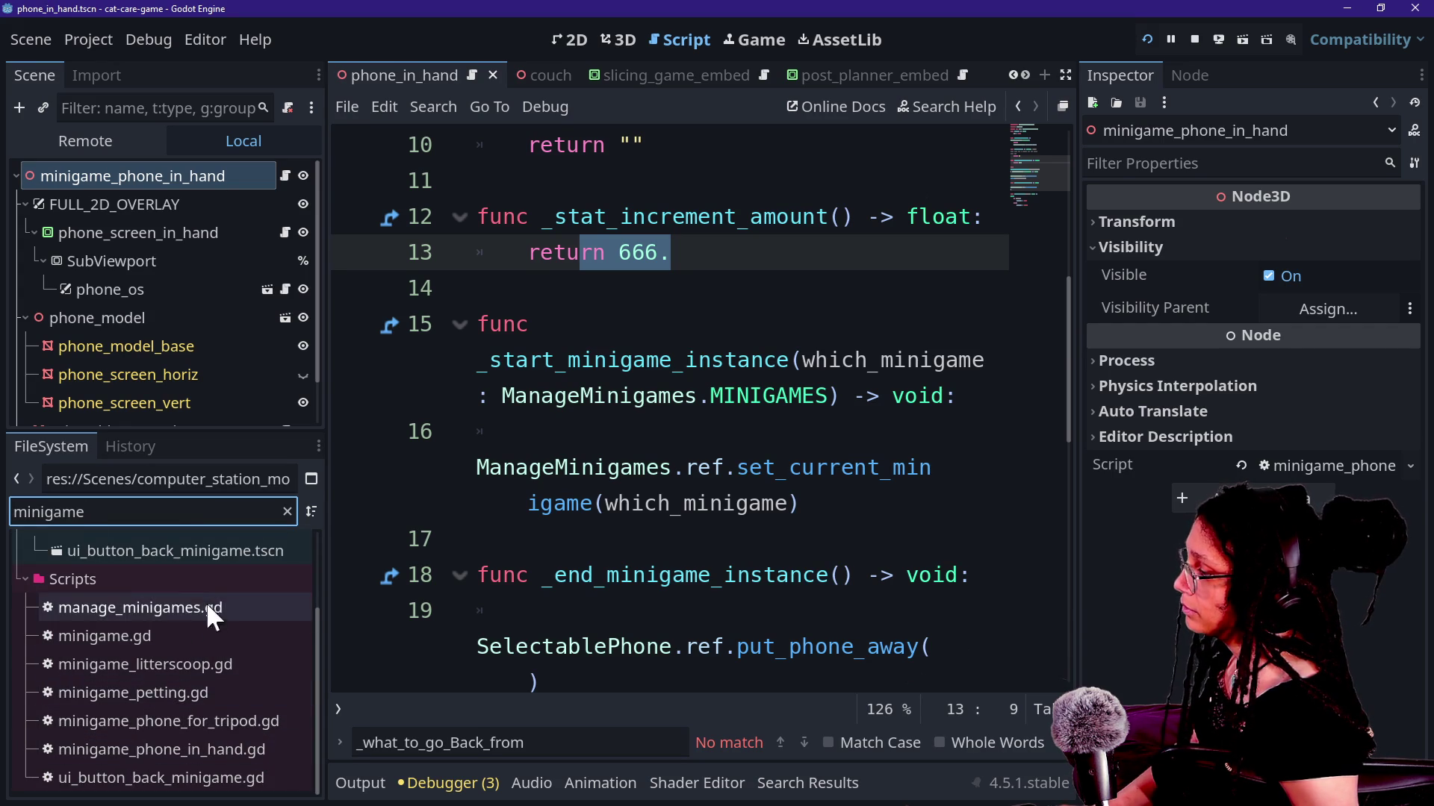
# Quick Open computer_station.tscn by searching 'computer_station'.
pyautogui.hotkey('shift', 'alt', 'o')
pyautogui.write('computer')
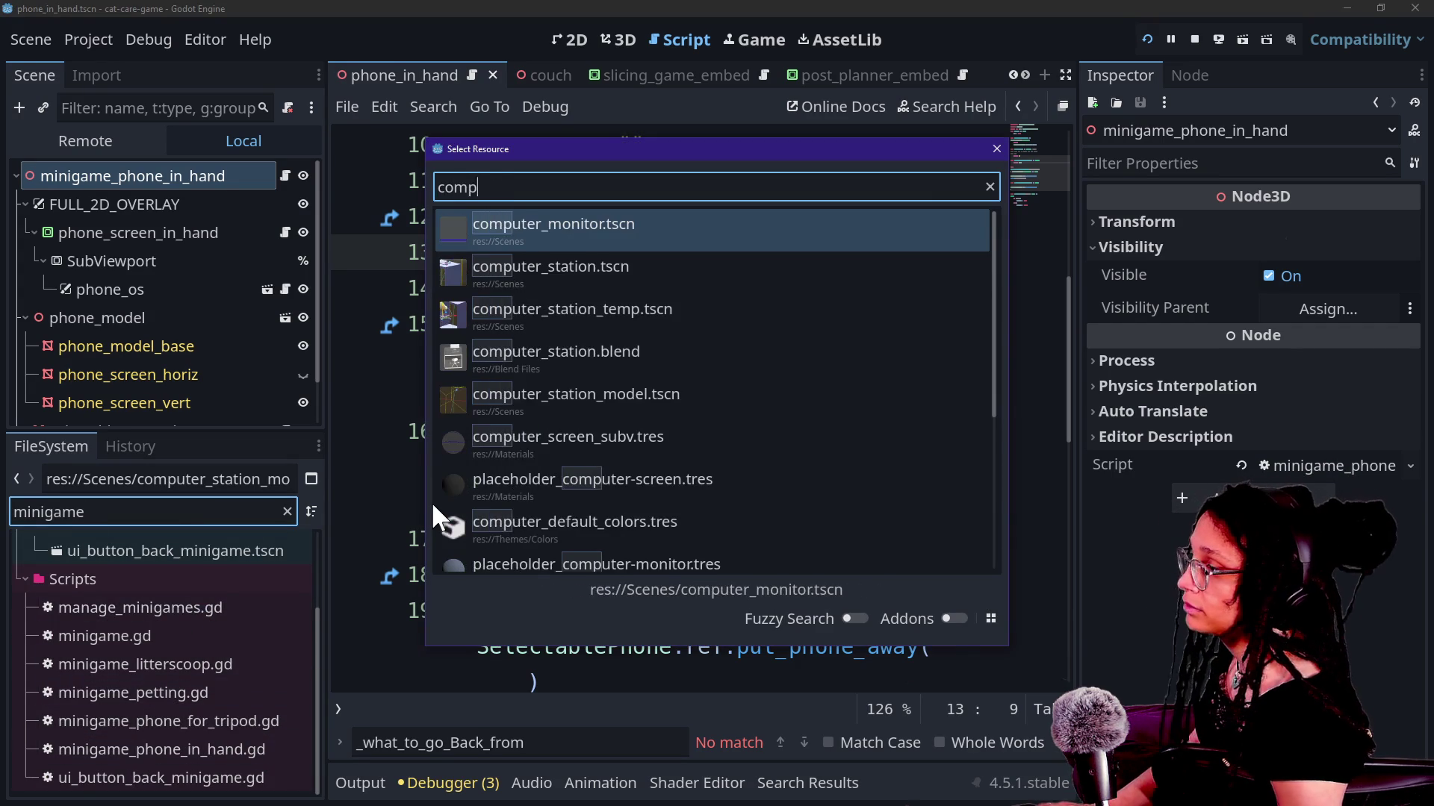
pyautogui.press('Down')
pyautogui.press('Down')
pyautogui.press('Down')
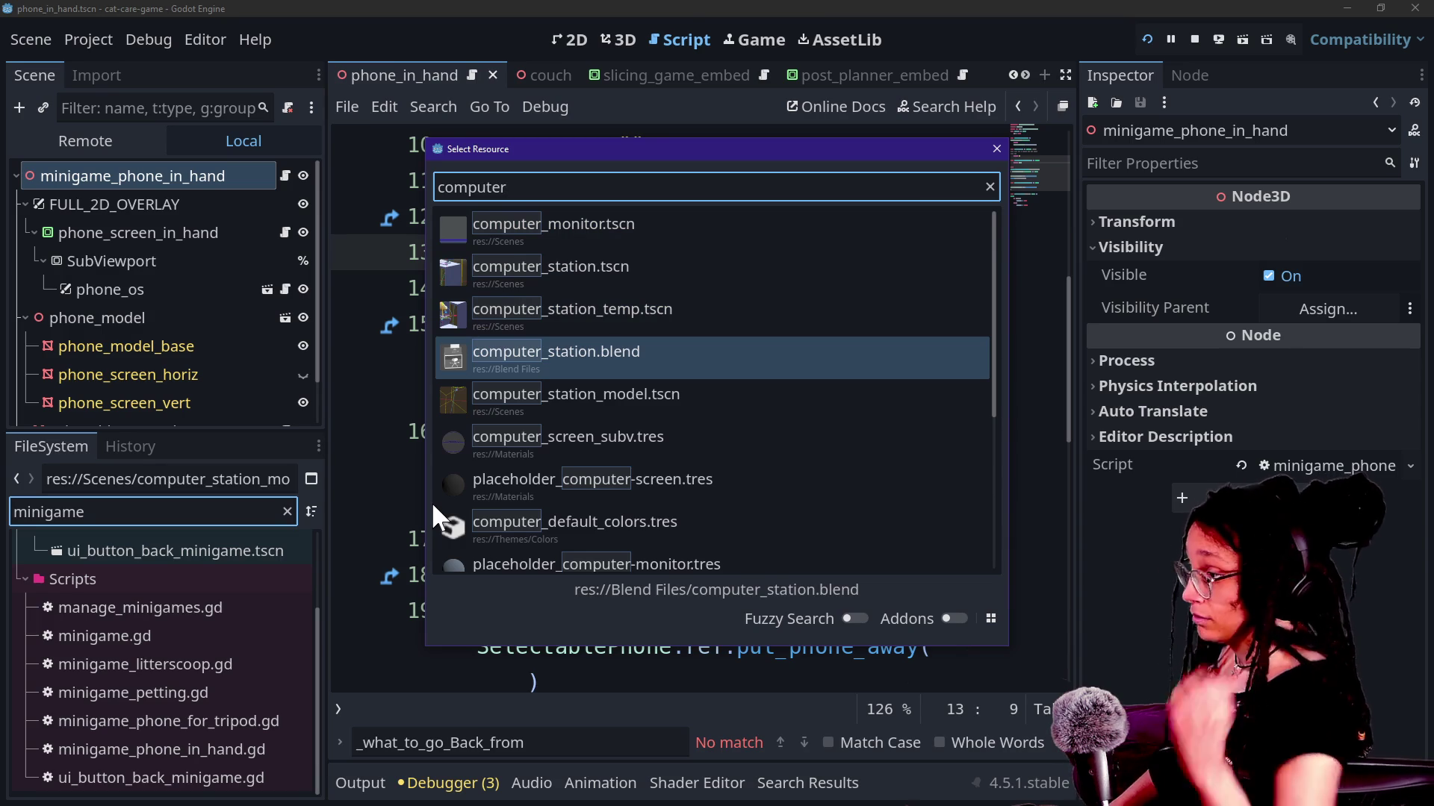
pyautogui.press('Down')
pyautogui.press('Up')
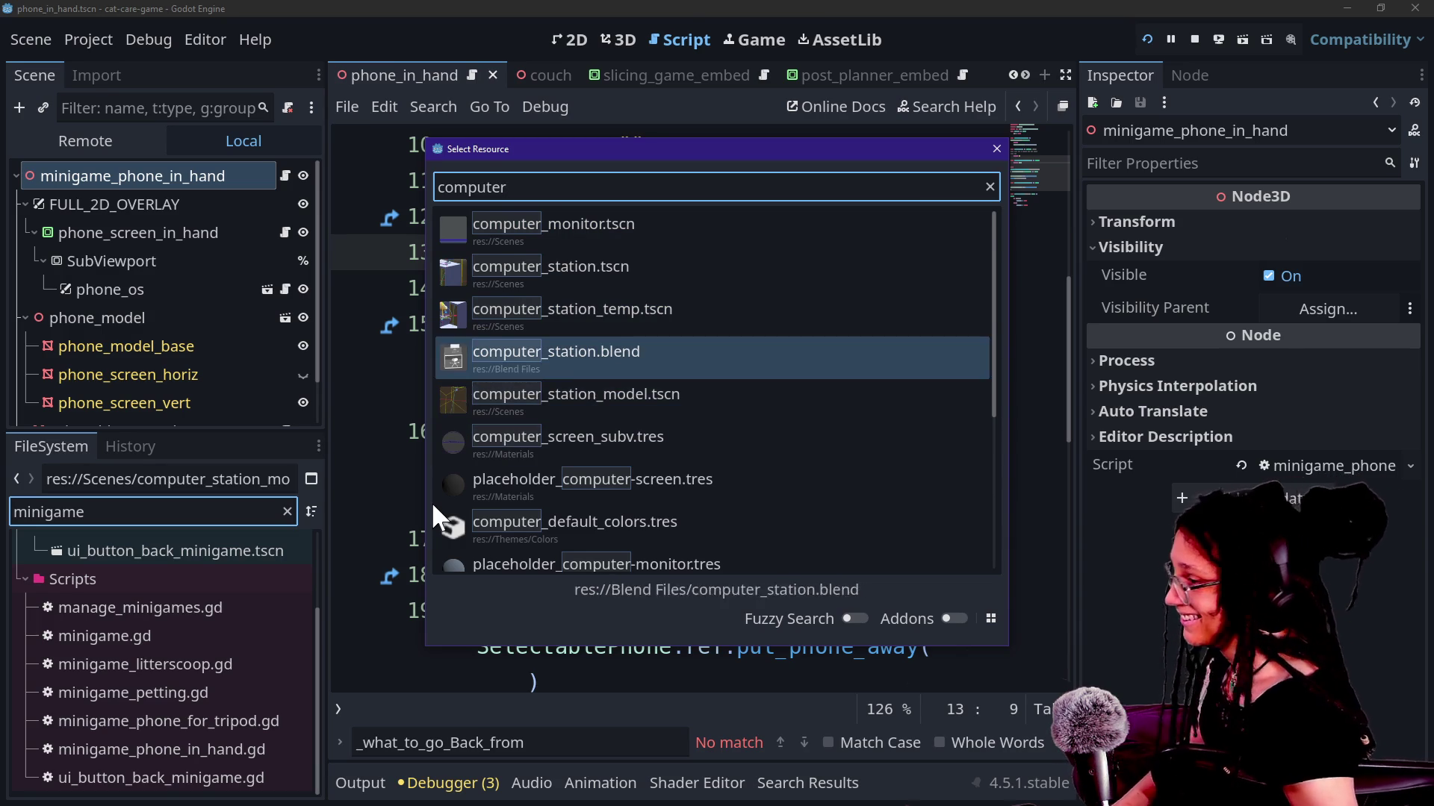
pyautogui.press('Down')
pyautogui.press('Down')
pyautogui.press('Down')
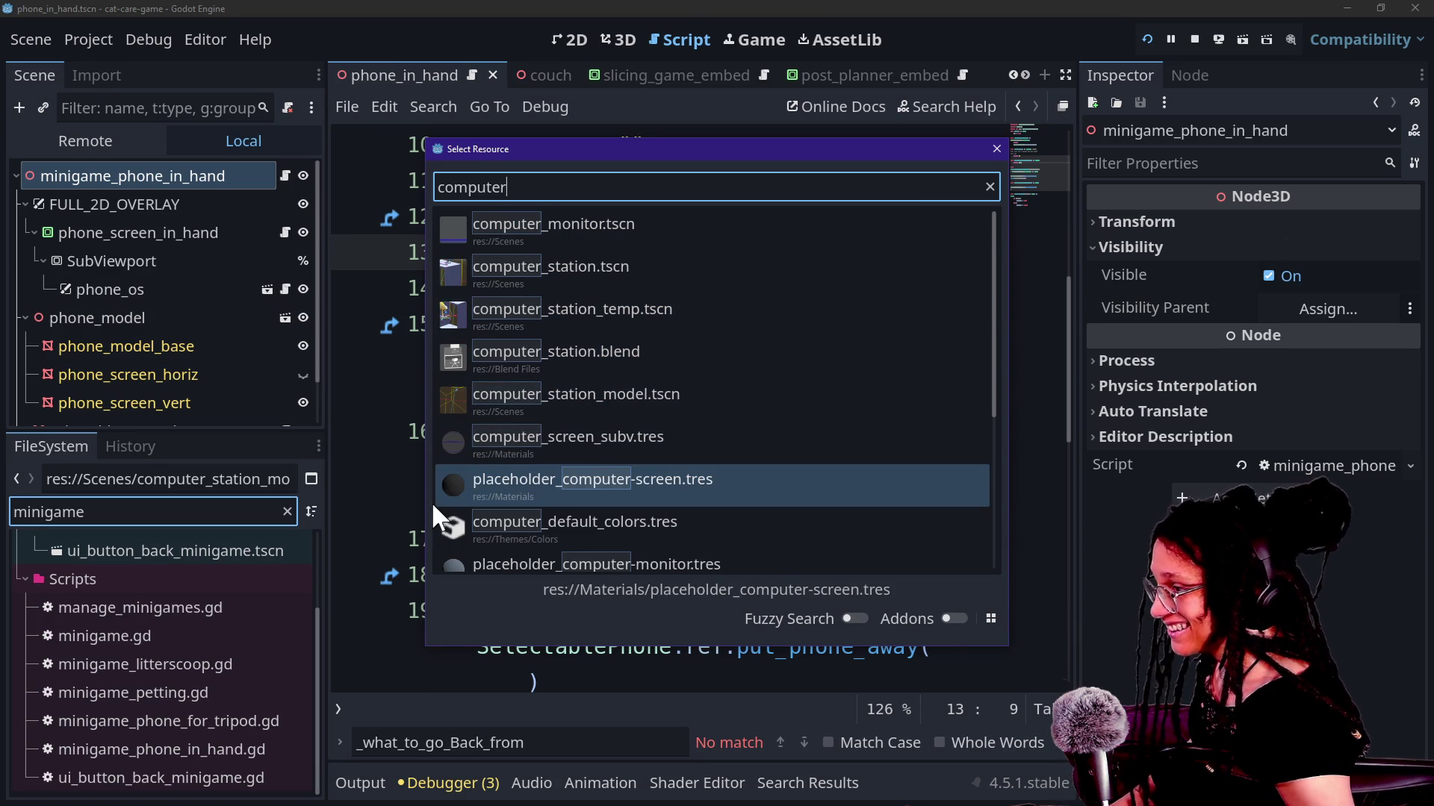
pyautogui.write('_station')
pyautogui.press('Return')
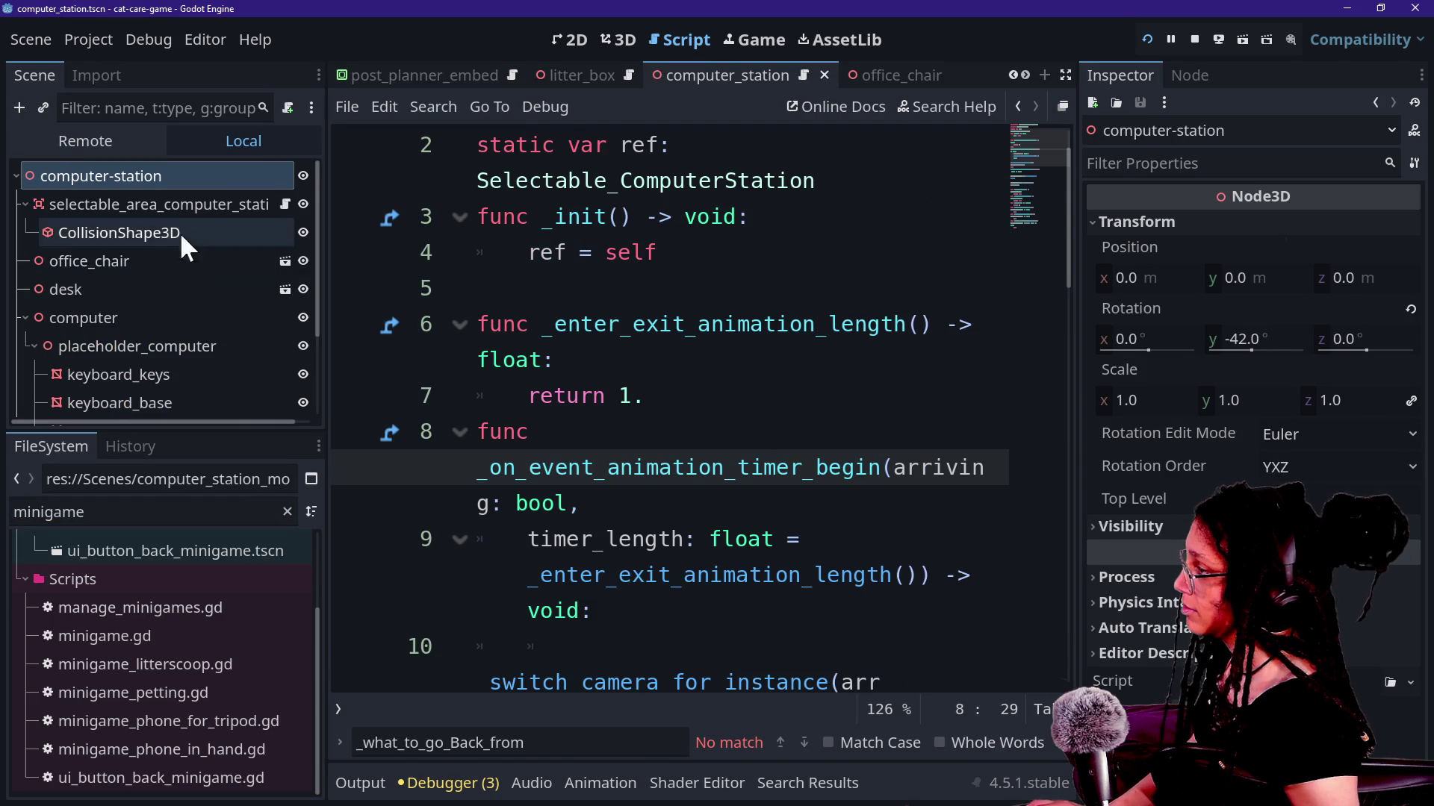
# Rename the computer-station root node to minigame_computer_station.
pyautogui.doubleClick(124, 178)
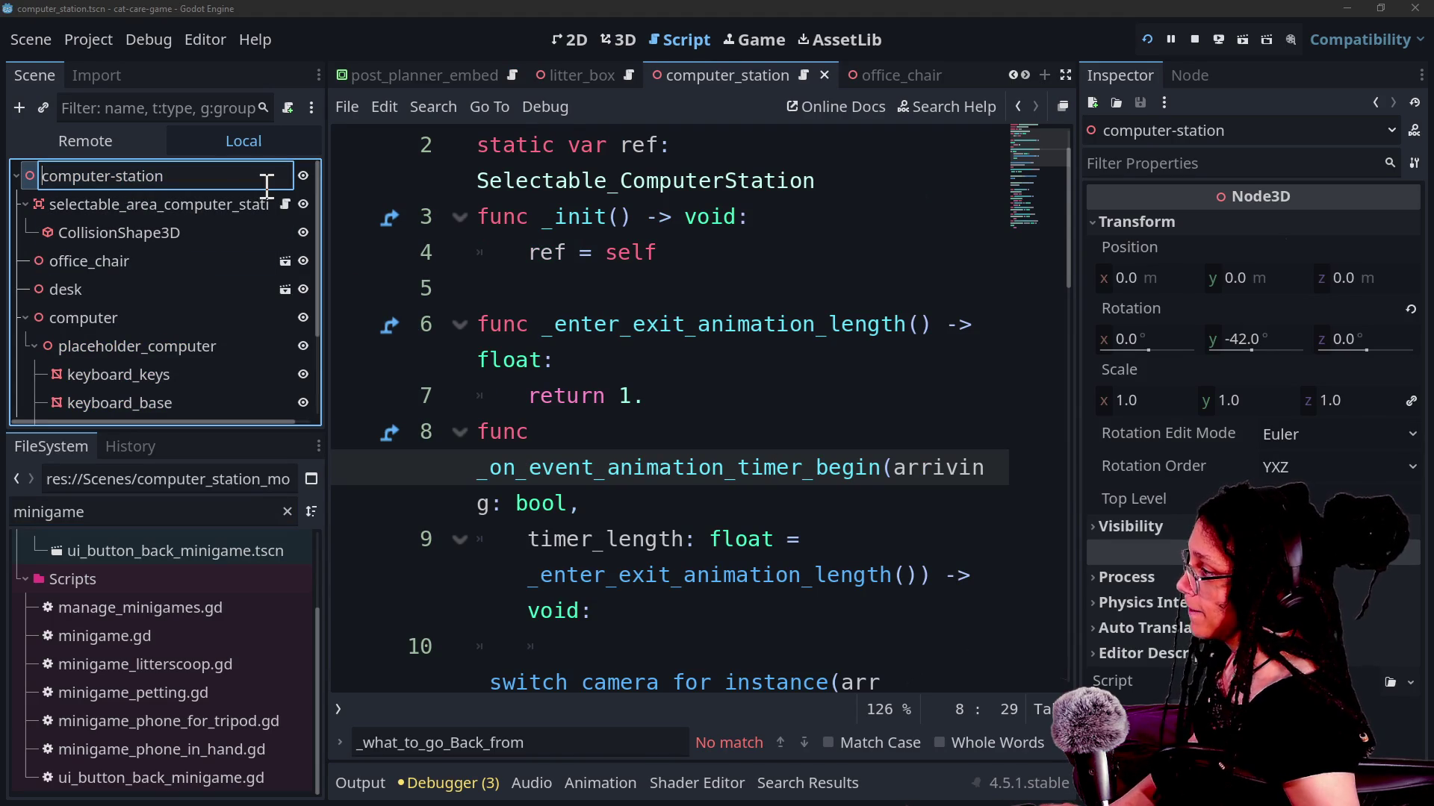
pyautogui.write('minigame_')
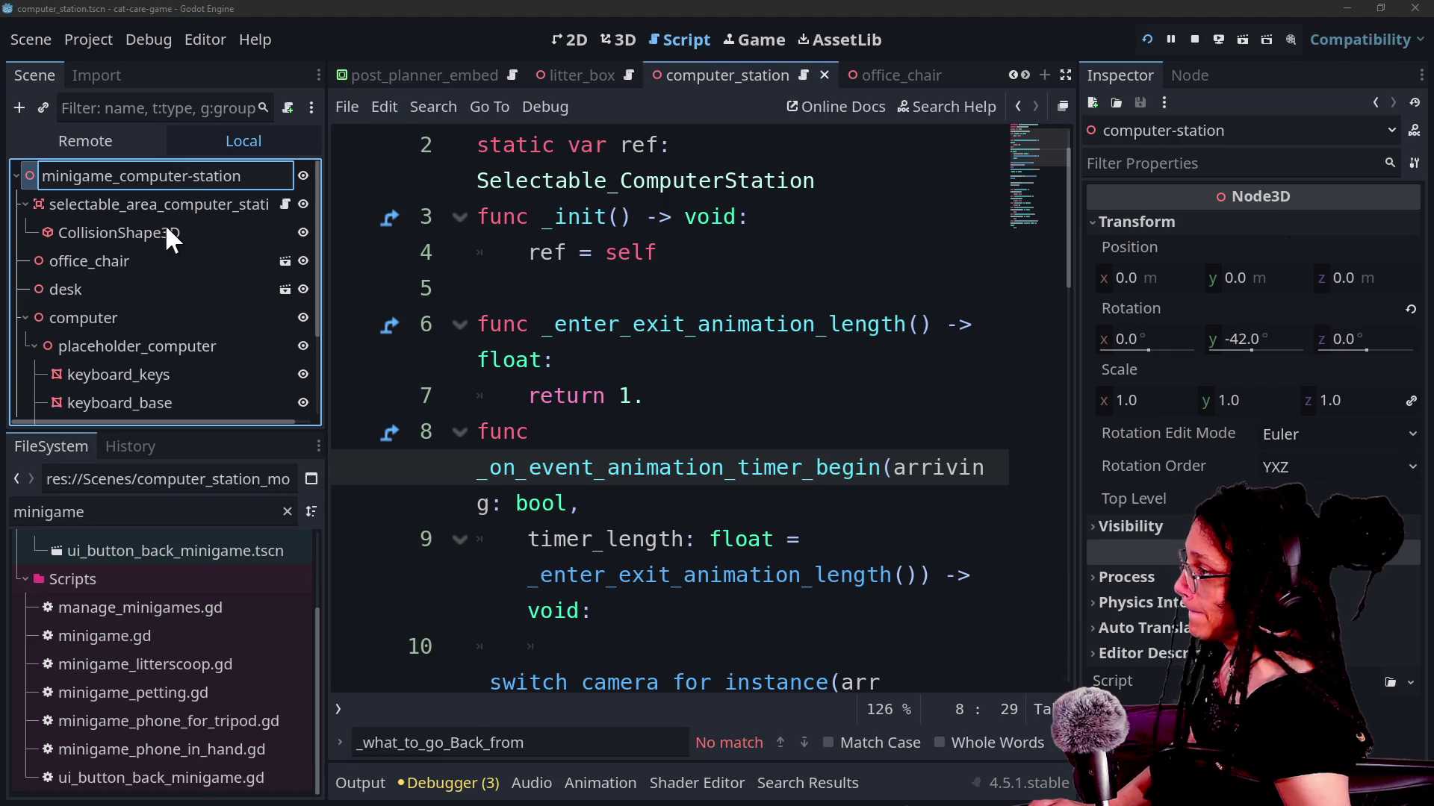
pyautogui.press('BackSpace')
pyautogui.write('_')
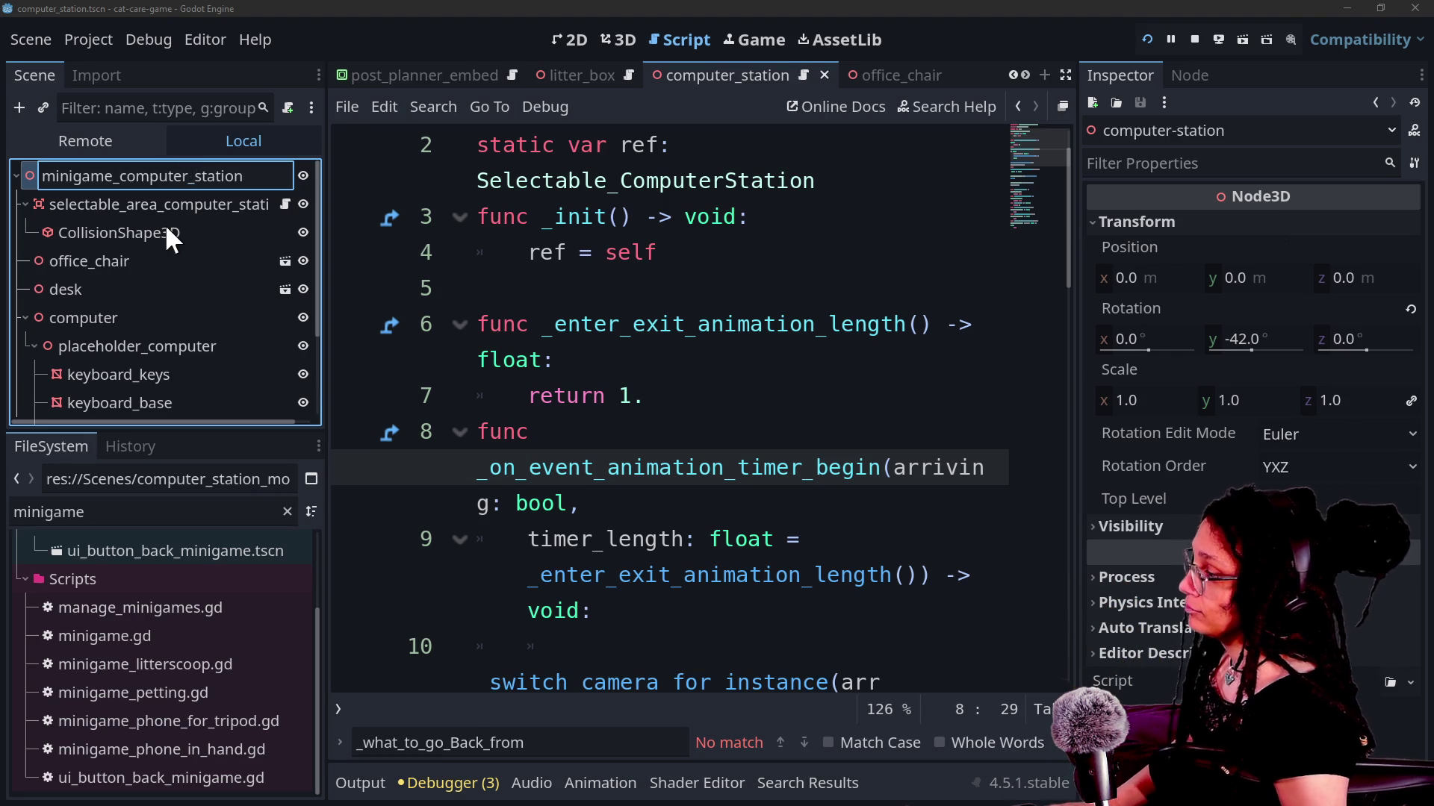
pyautogui.press('Return')
# Attach a new script at res://Scripts/minigame_computer_station.gd and save the scene.
pyautogui.rightClick(84, 179)
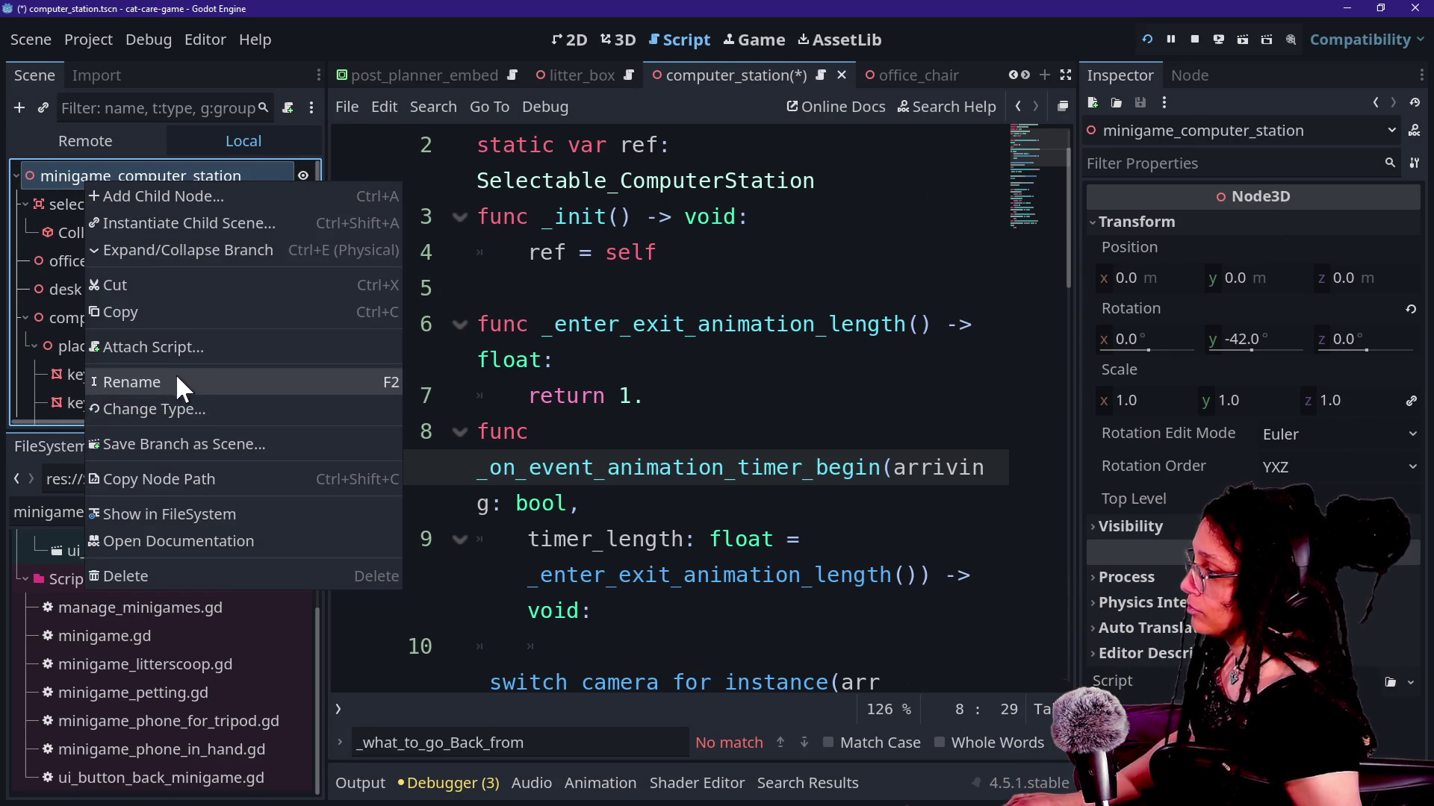
pyautogui.click(170, 352)
pyautogui.click(743, 335)
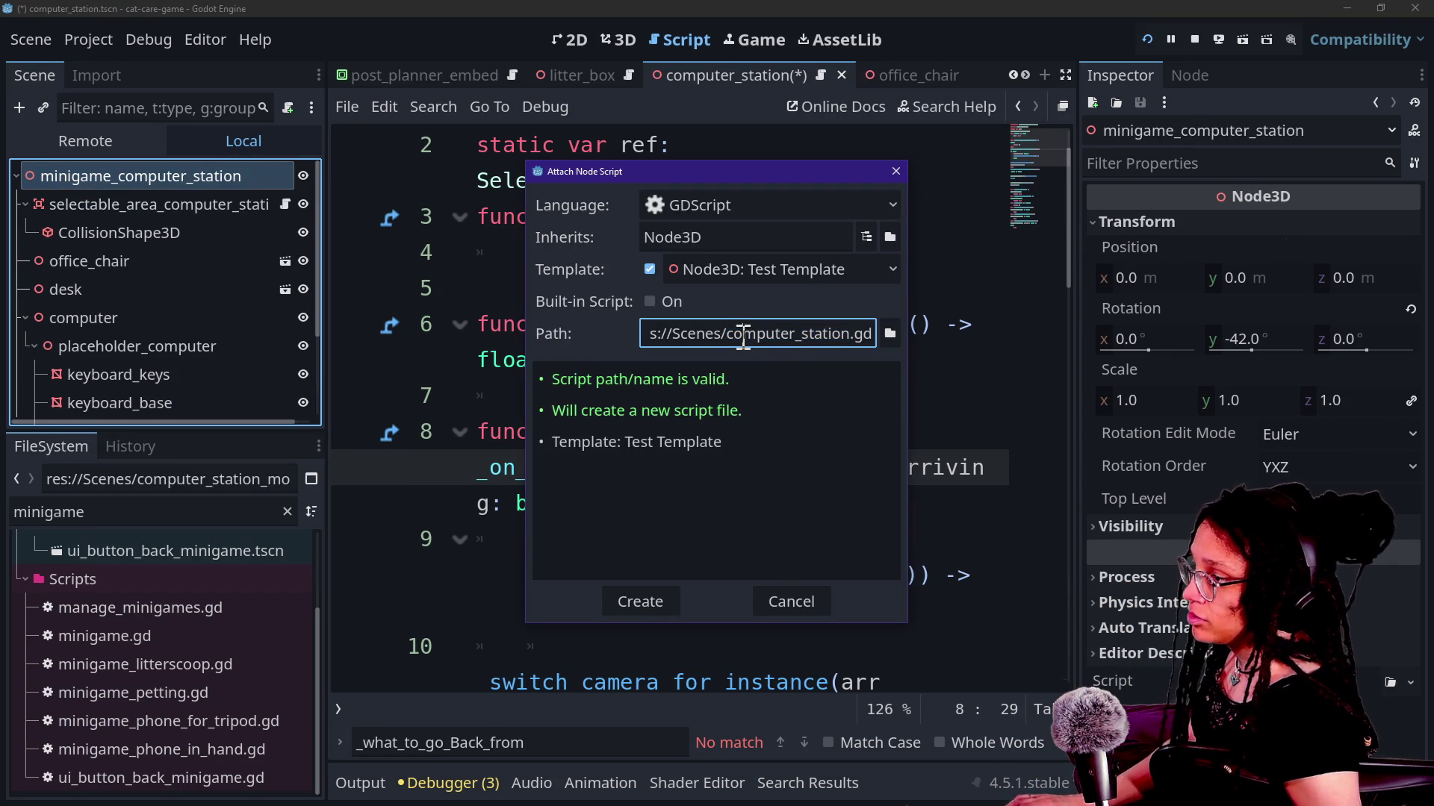
pyautogui.write('minigame_')
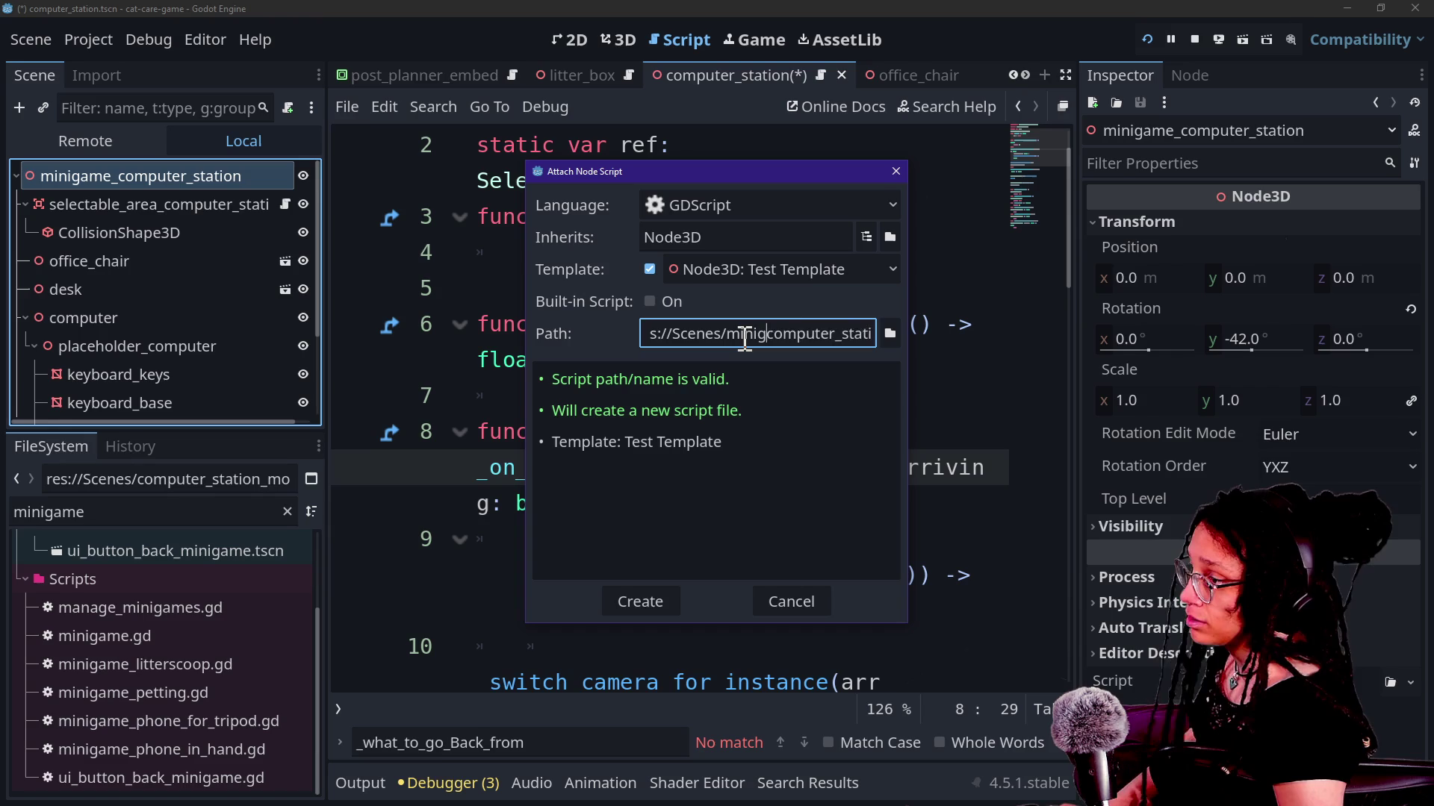
pyautogui.press('BackSpace')
pyautogui.press('BackSpace')
pyautogui.press('BackSpace')
pyautogui.write('cripts')
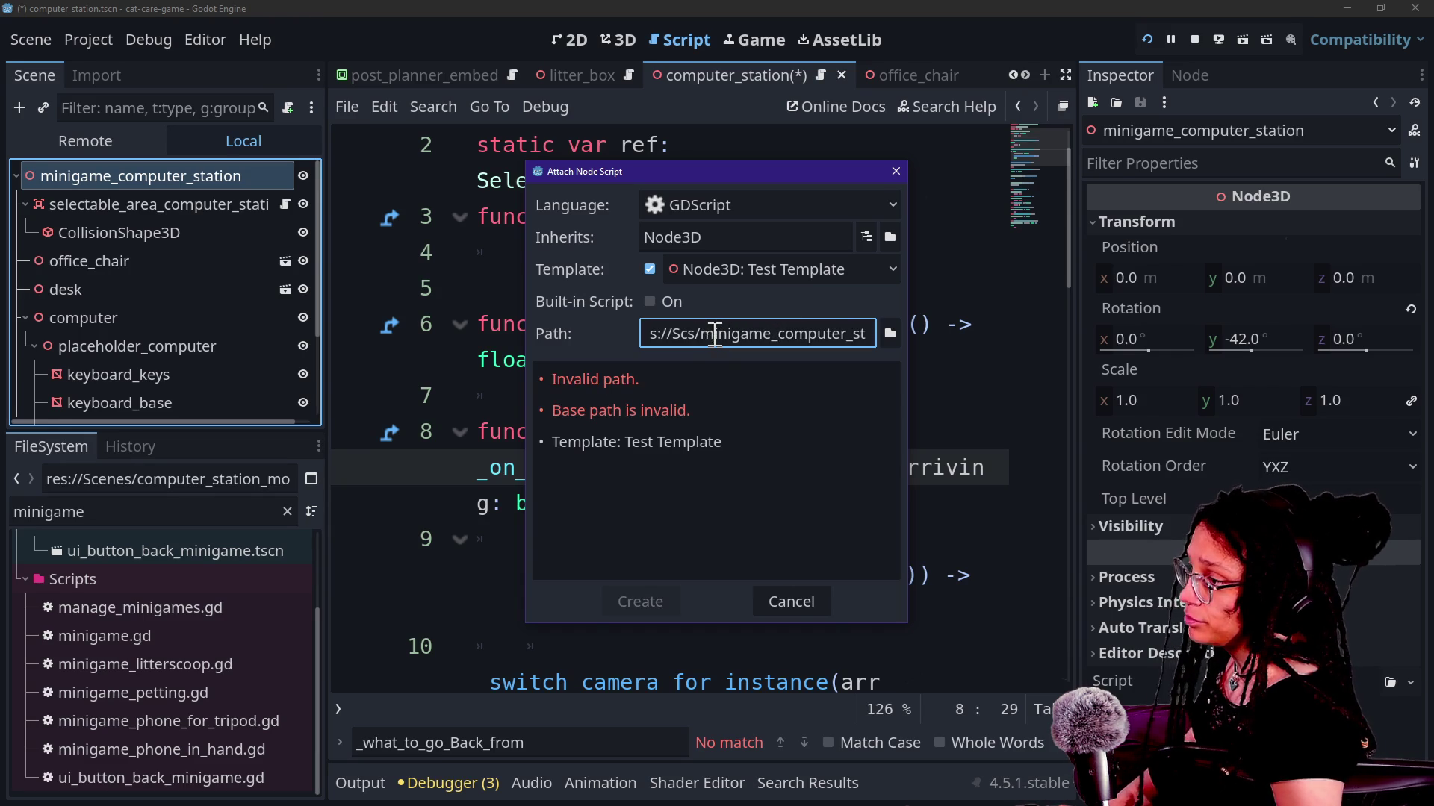
pyautogui.press('Delete')
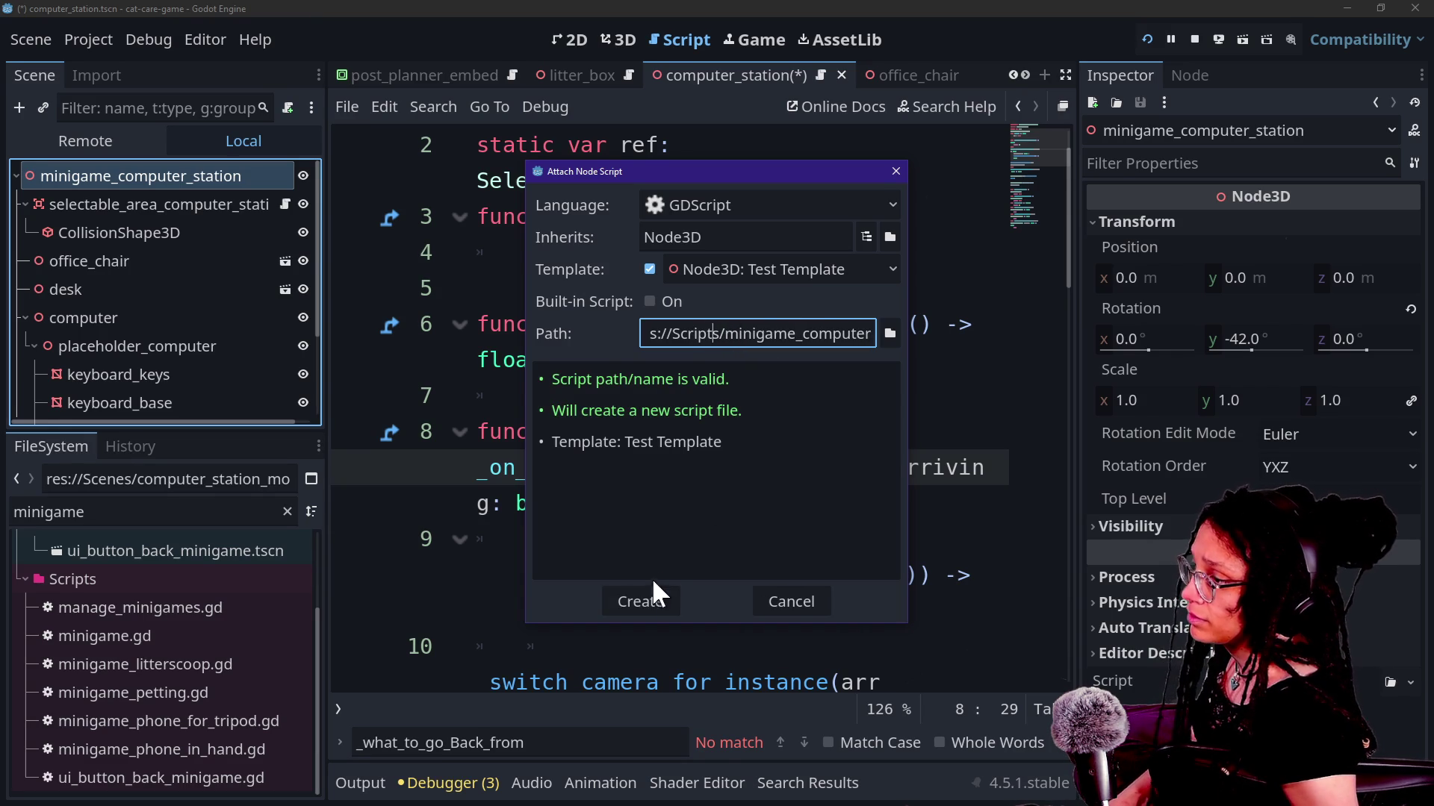
pyautogui.click(651, 591)
pyautogui.hotkey('ctrl', 's')
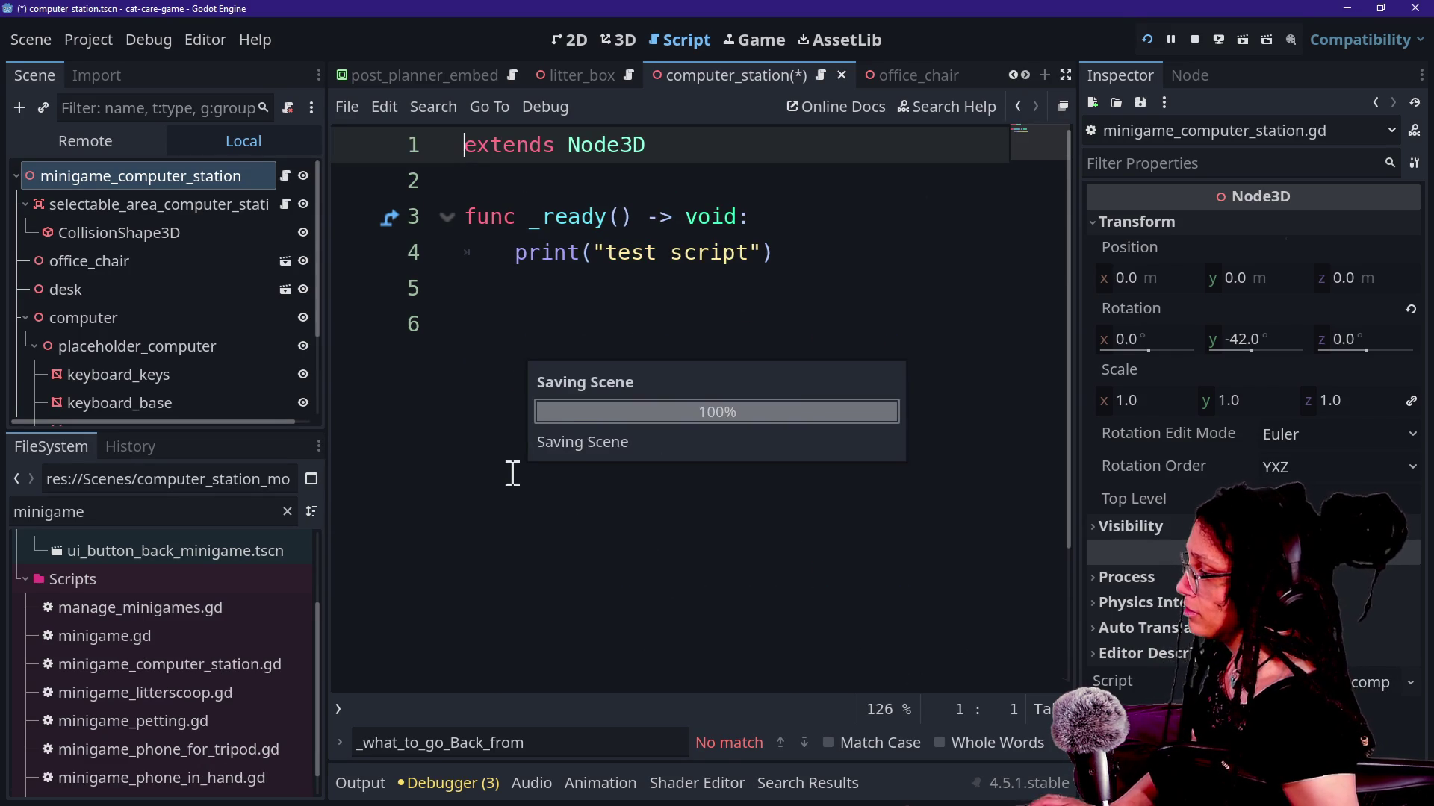
# Open minigame_phone_for_tripod.gd from FileSystem and start a Quick Open search for phone_in_hand.
pyautogui.click(102, 513)
pyautogui.scroll(3, 183, 701)
pyautogui.scroll(-3, 142, 657)
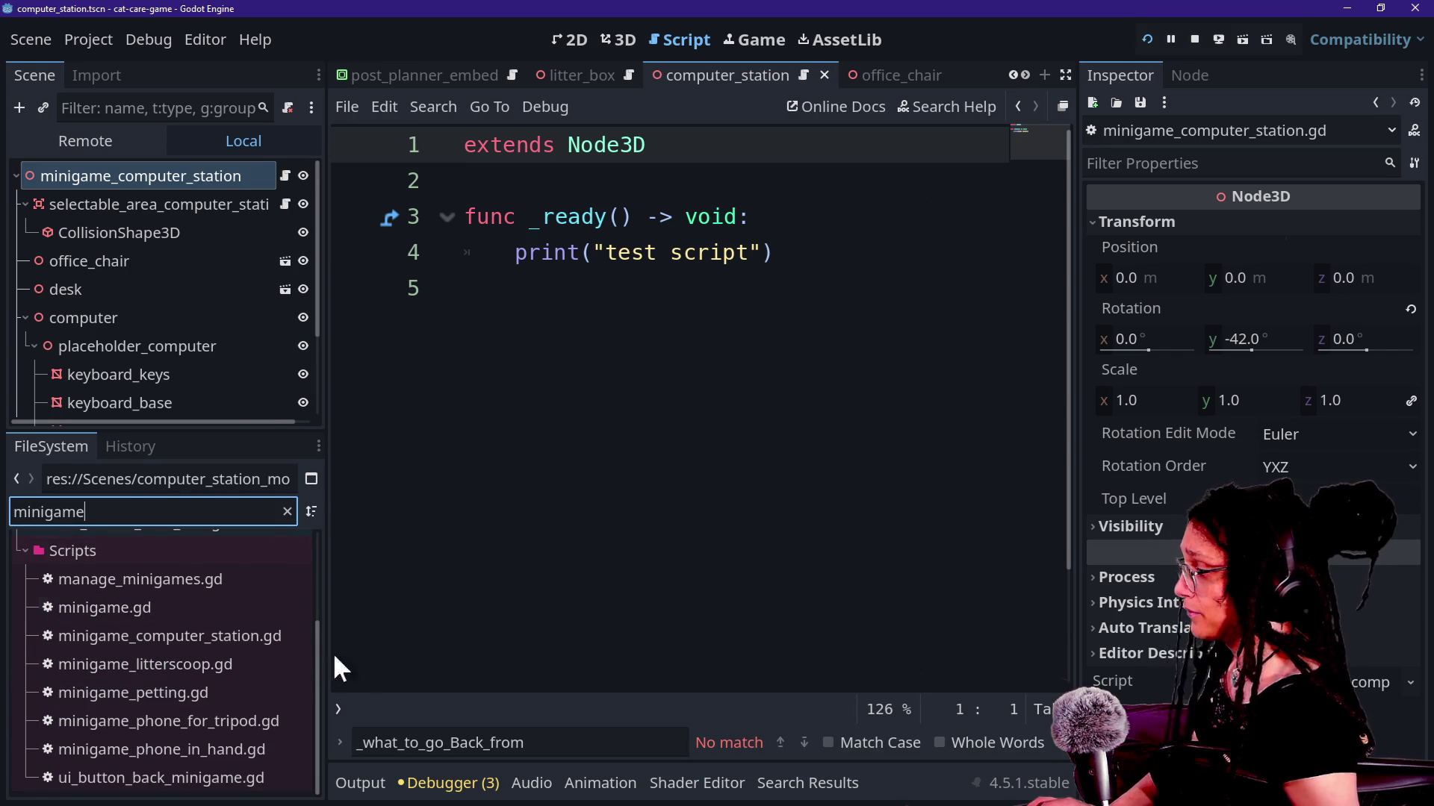
pyautogui.moveTo(85, 513); pyautogui.dragTo(52, 495)
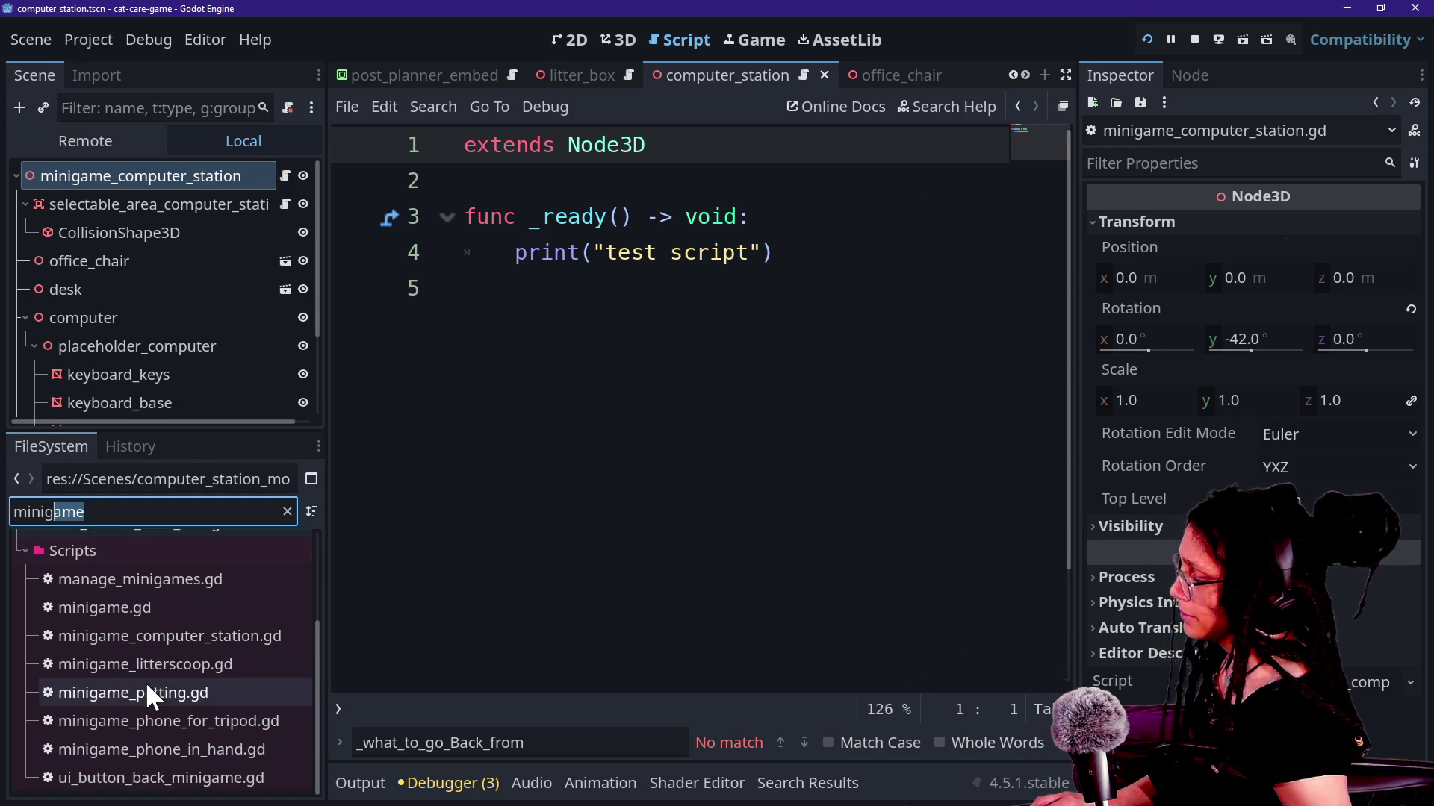
pyautogui.click(132, 720)
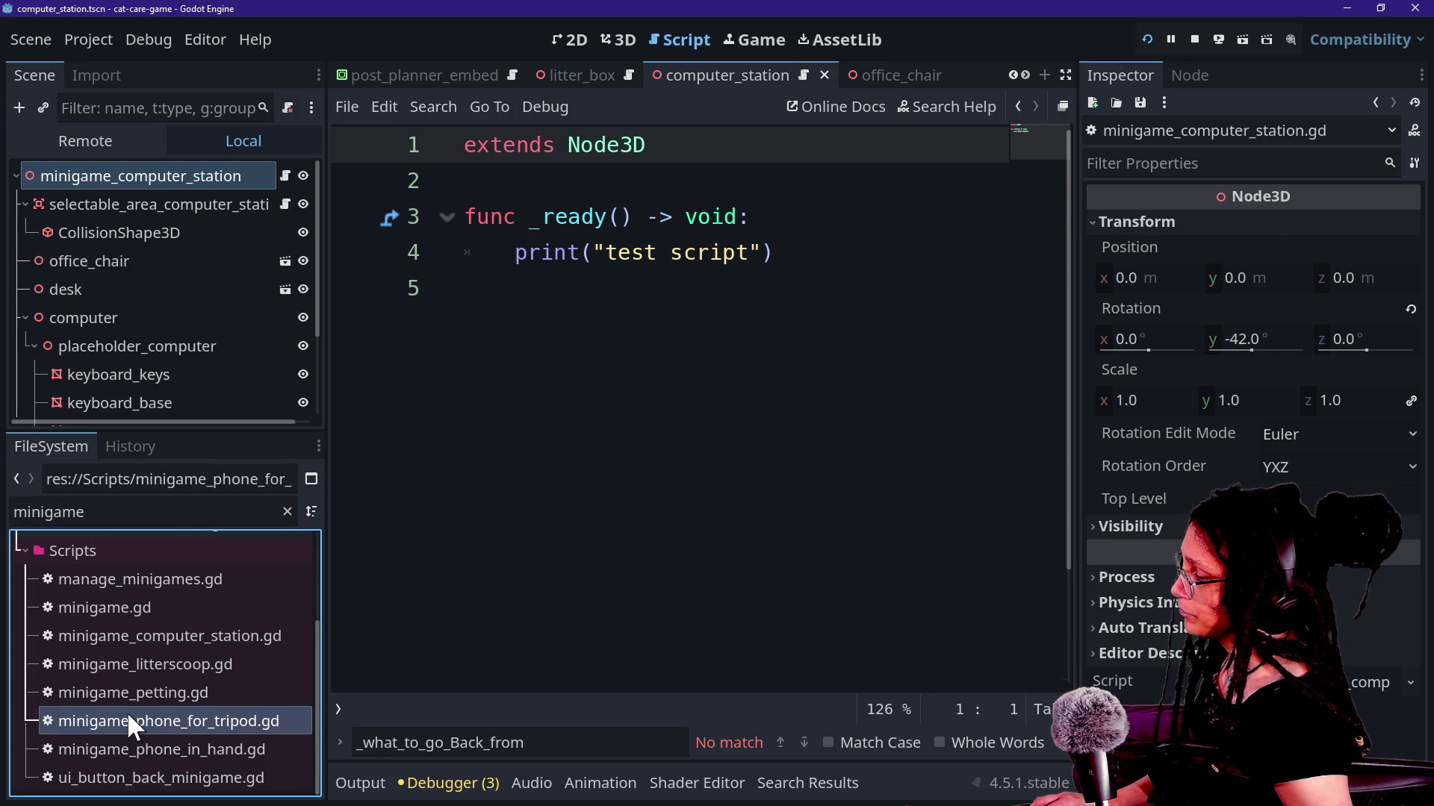
pyautogui.doubleClick(127, 713)
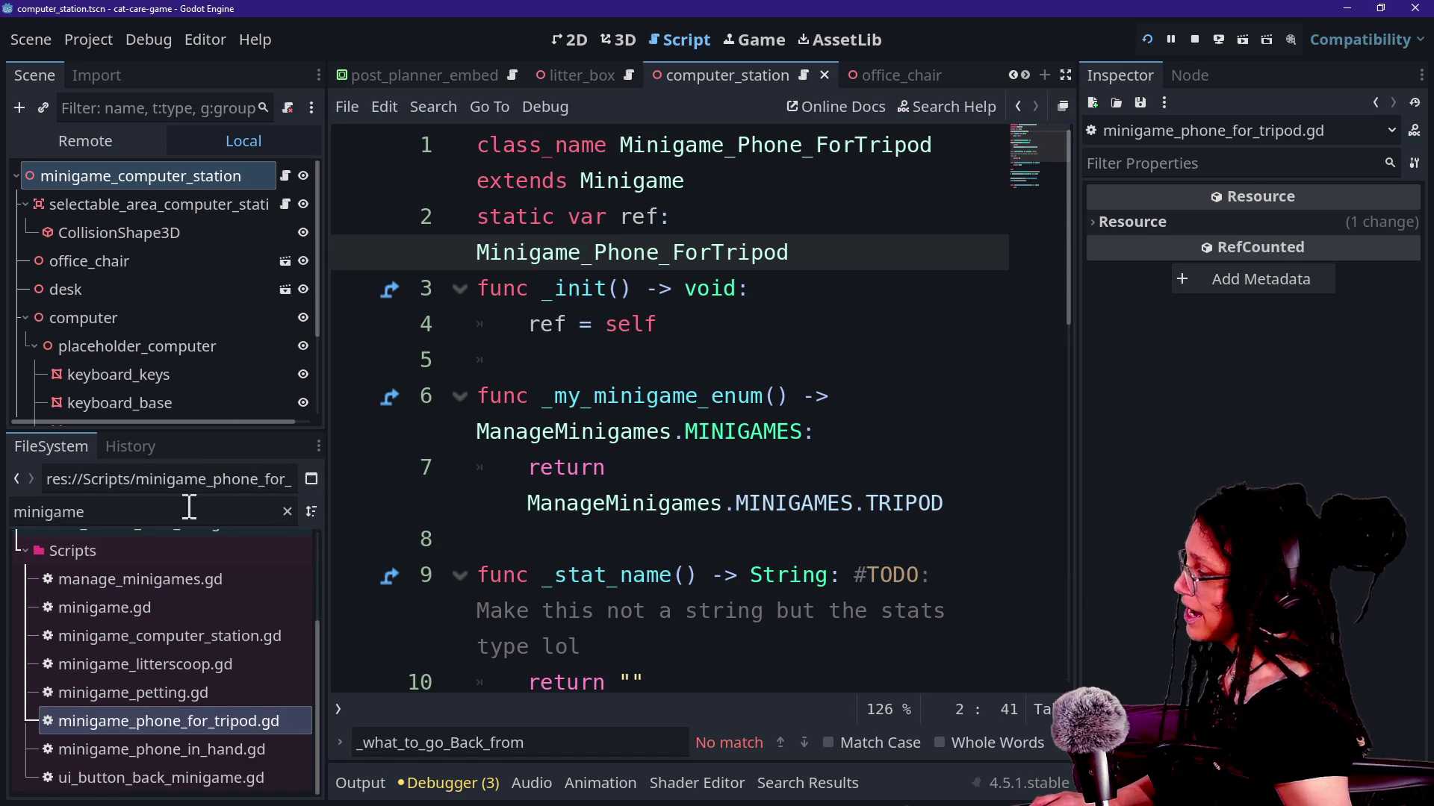
pyautogui.hotkey('shift', 'alt', 'o')
pyautogui.write('p')
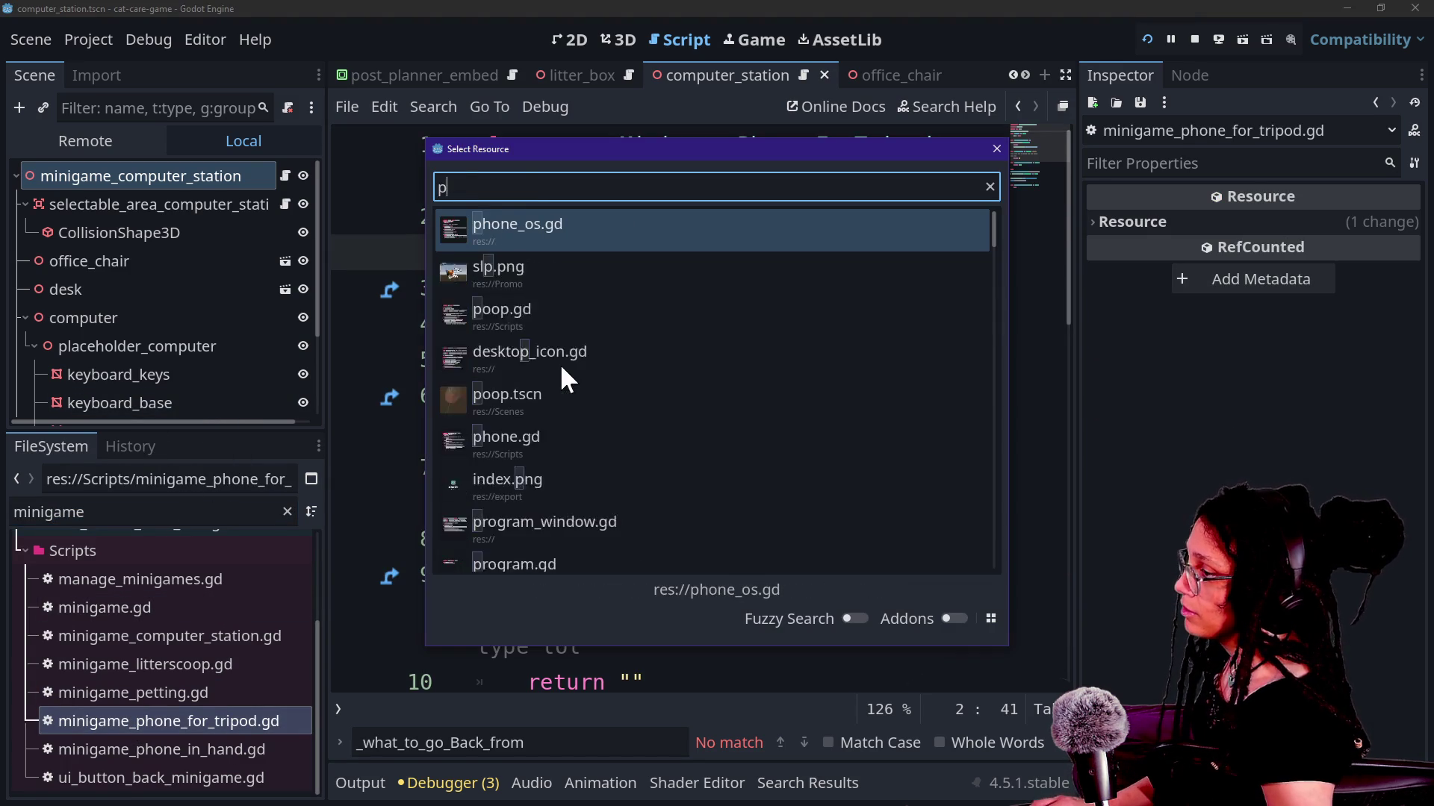
pyautogui.write('hone_in_hand')
# Open phone_in_hand.tscn and filter the FileSystem dock for 'phin'.
pyautogui.press('BackSpace')
pyautogui.press('Return')
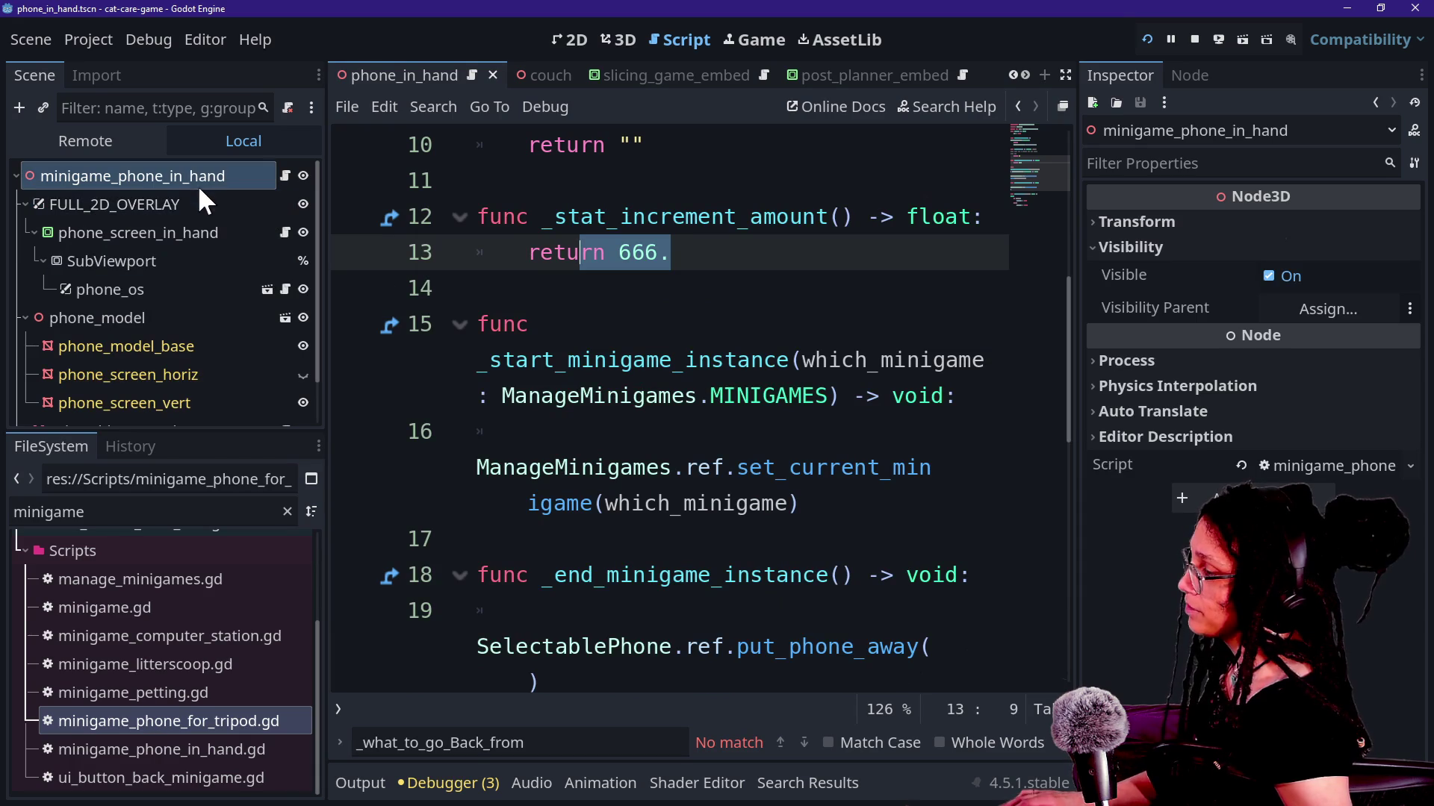
pyautogui.click(180, 515)
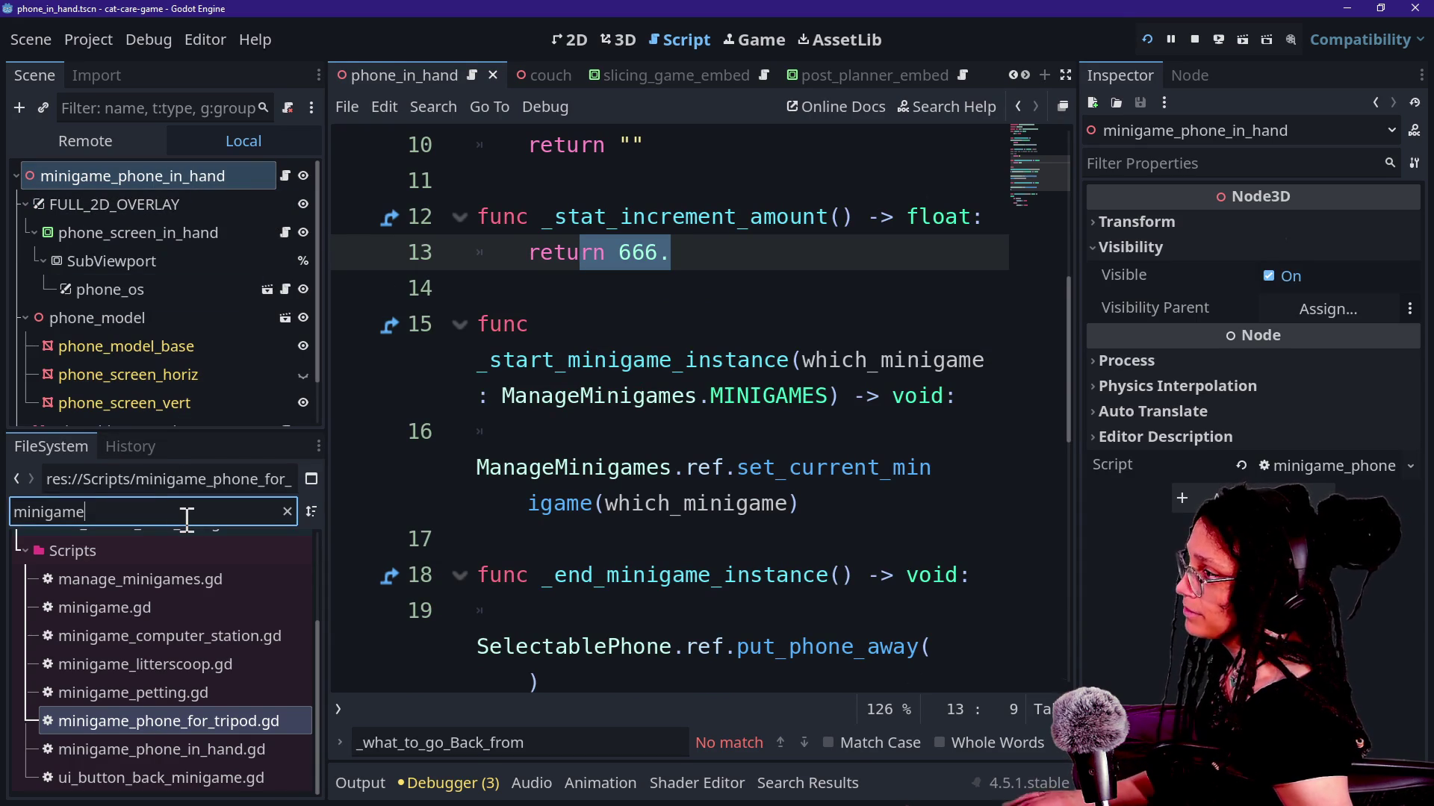
pyautogui.hotkey('ctrl', 'a')
pyautogui.write('ph')
pyautogui.write('in')
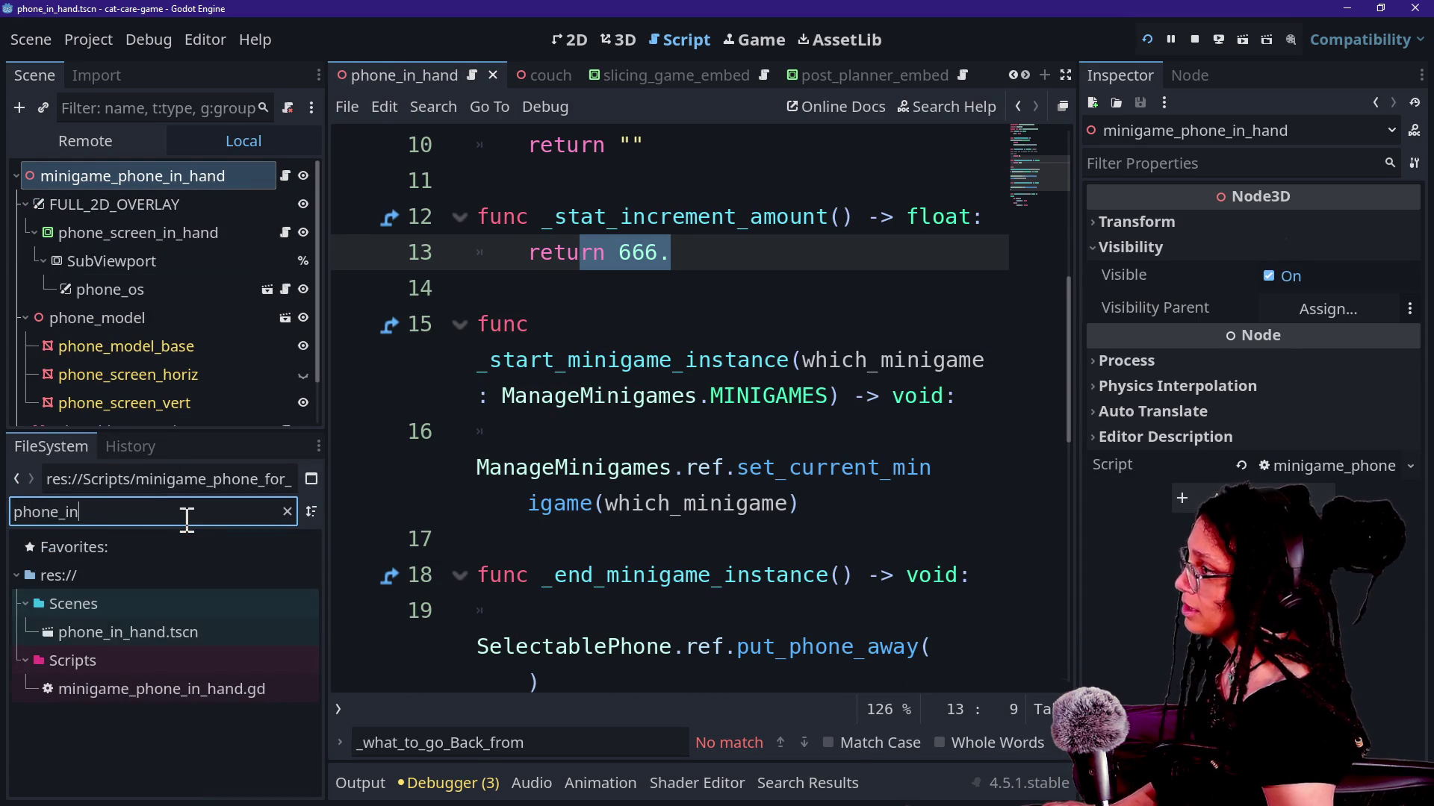
# Rename the scene file to minigame_phone_in_hand.tscn.
pyautogui.rightClick(146, 634)
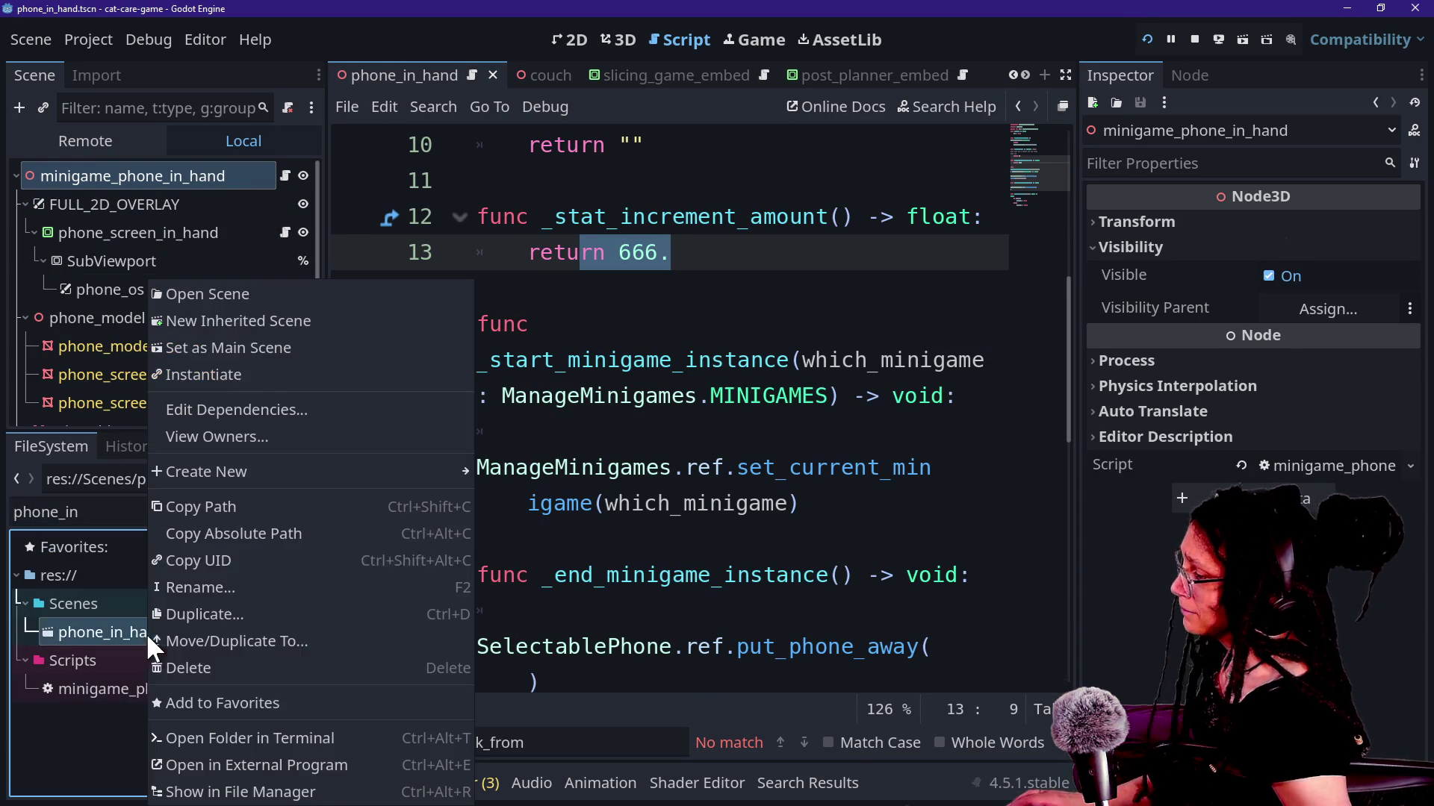
pyautogui.click(230, 580)
pyautogui.write('minigame_phone_in_hand')
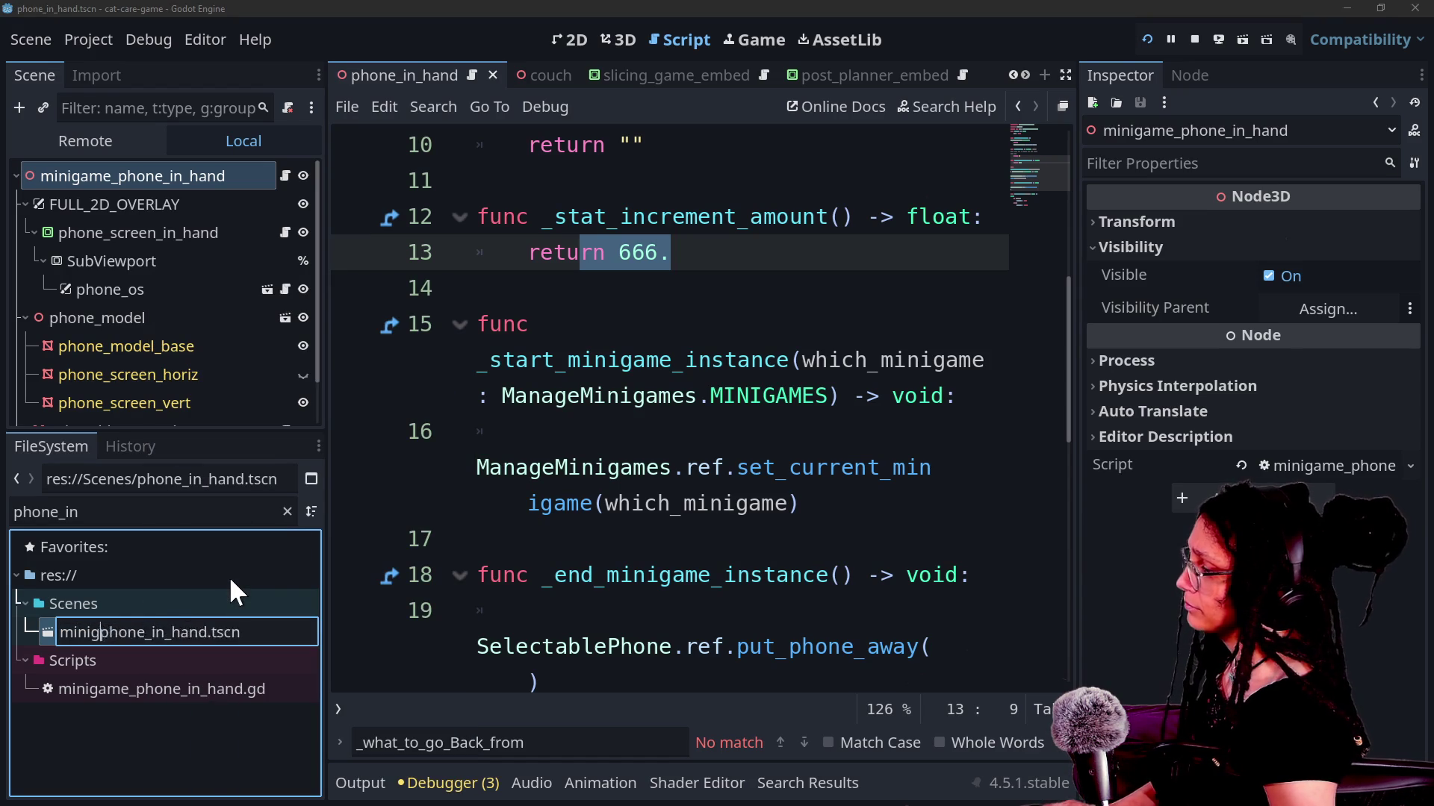
pyautogui.press('Return')
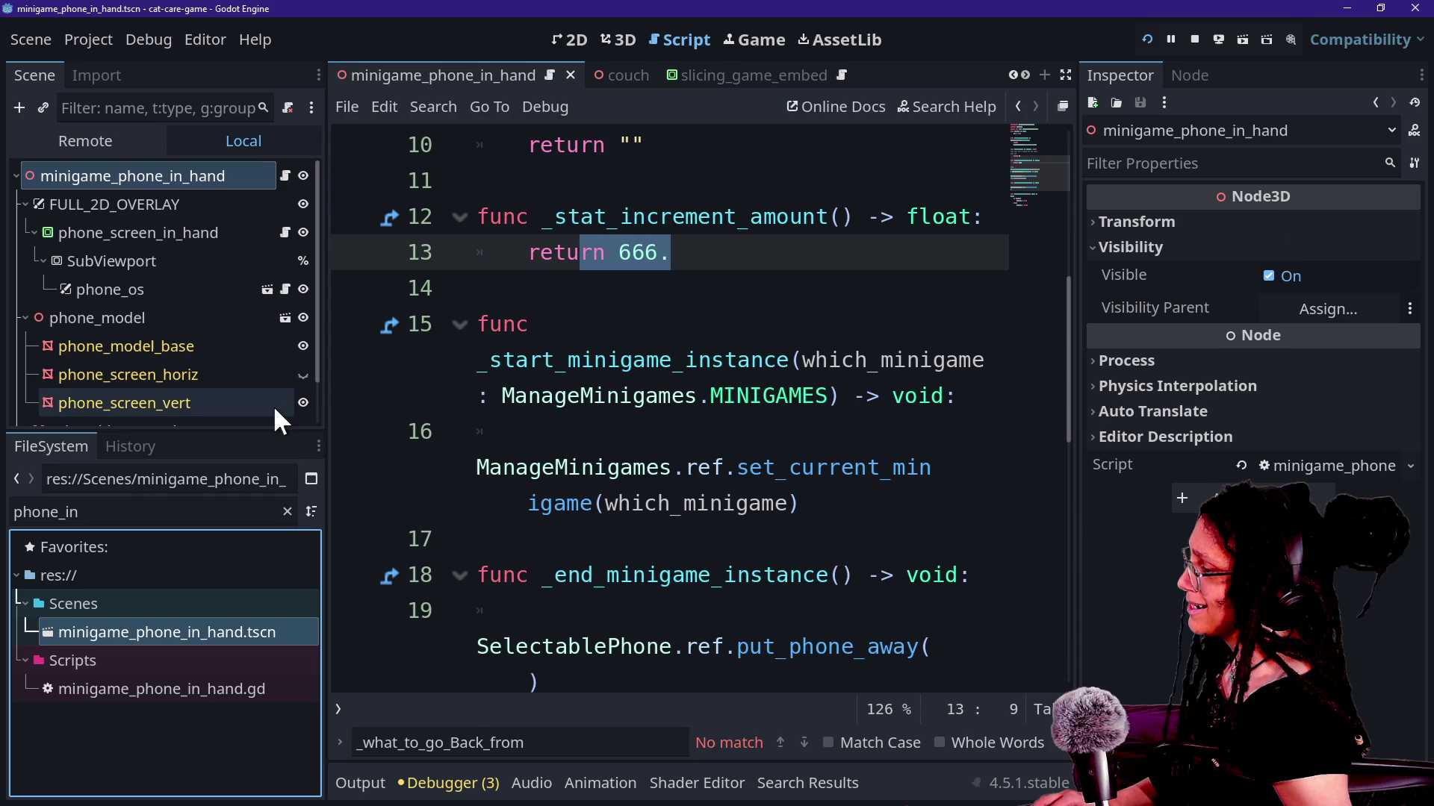
# Filter the FileSystem dock for 'minig' and return to the script editor.
pyautogui.doubleClick(212, 512)
pyautogui.write('mn')
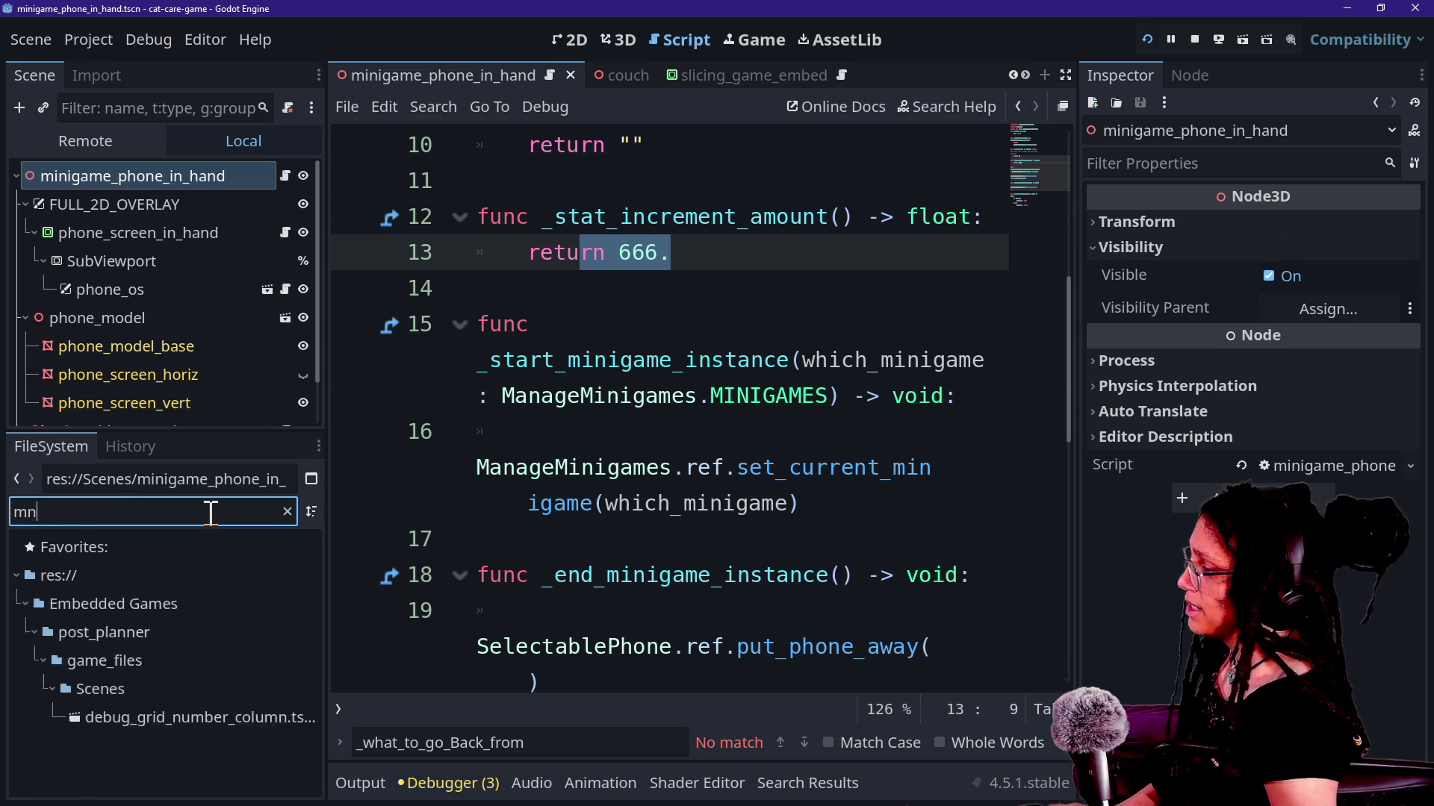
pyautogui.press('BackSpace')
pyautogui.write('inigame')
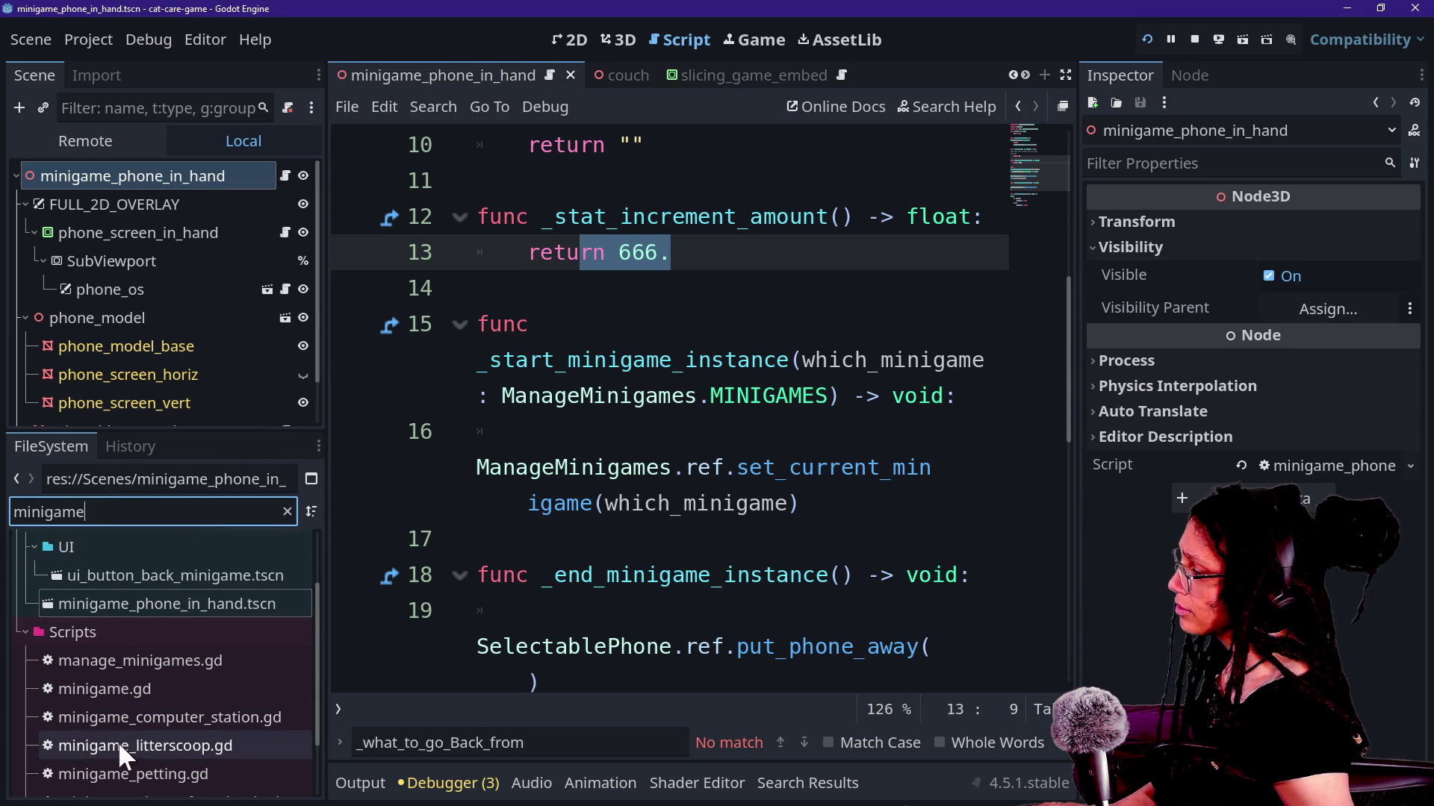
pyautogui.scroll(-3, 113, 731)
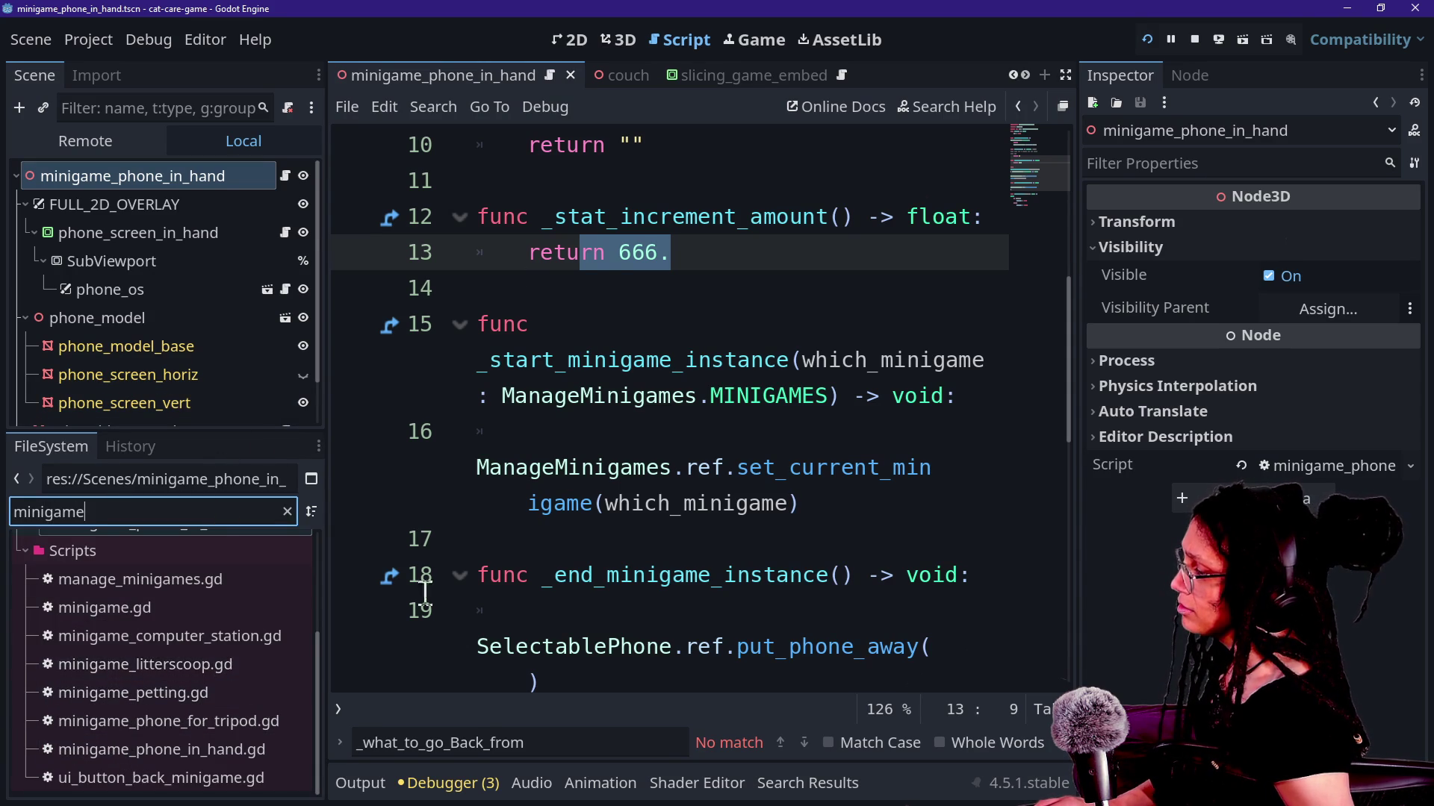
pyautogui.click(471, 537)
# Open litter_scoop.tscn and select it in FileSystem by filtering for 'litter_s'.
pyautogui.hotkey('alt', 'shift', 'o')
pyautogui.write('litter')
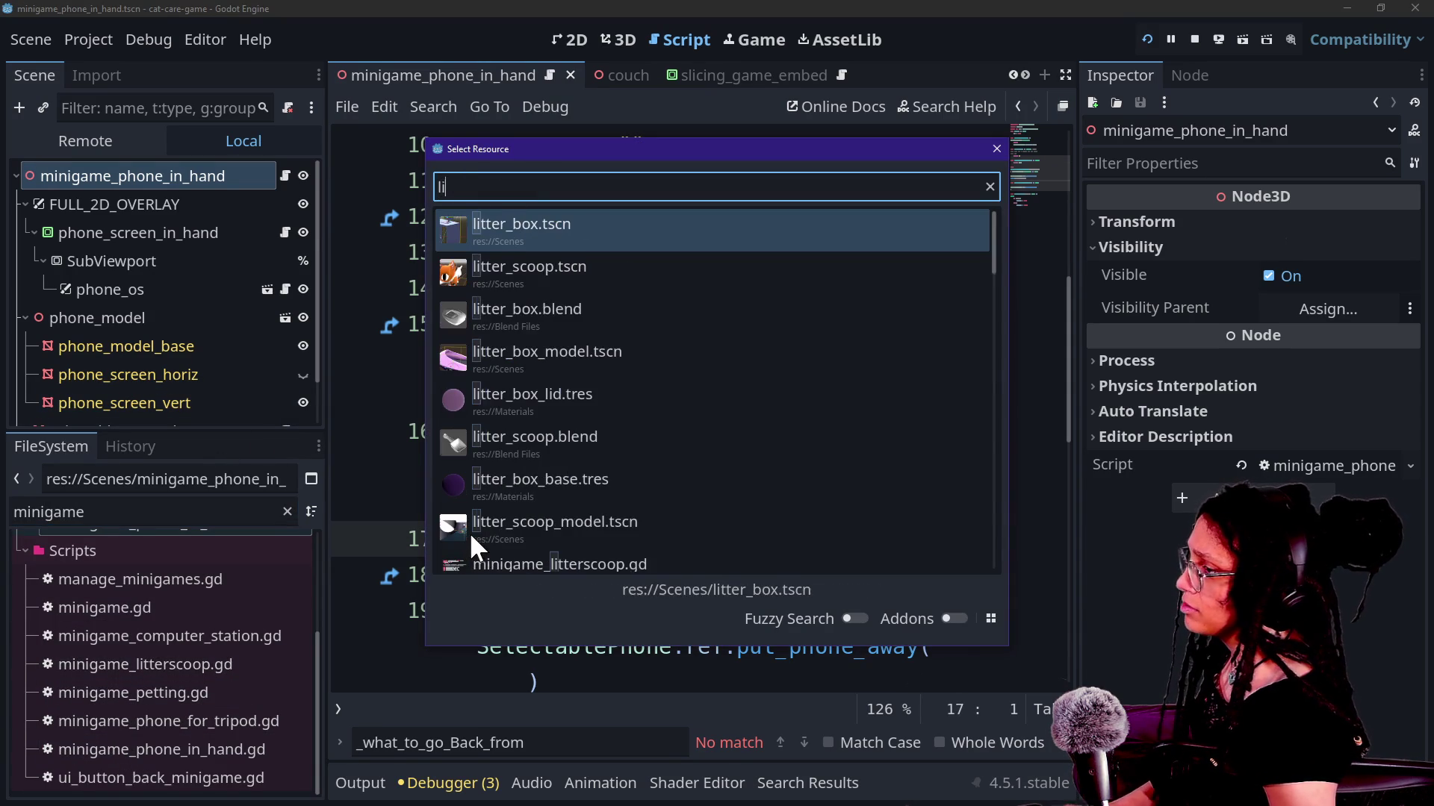
pyautogui.press('Down')
pyautogui.press('Return')
pyautogui.click(141, 502)
pyautogui.doubleClick(141, 501)
pyautogui.write('litter_s')
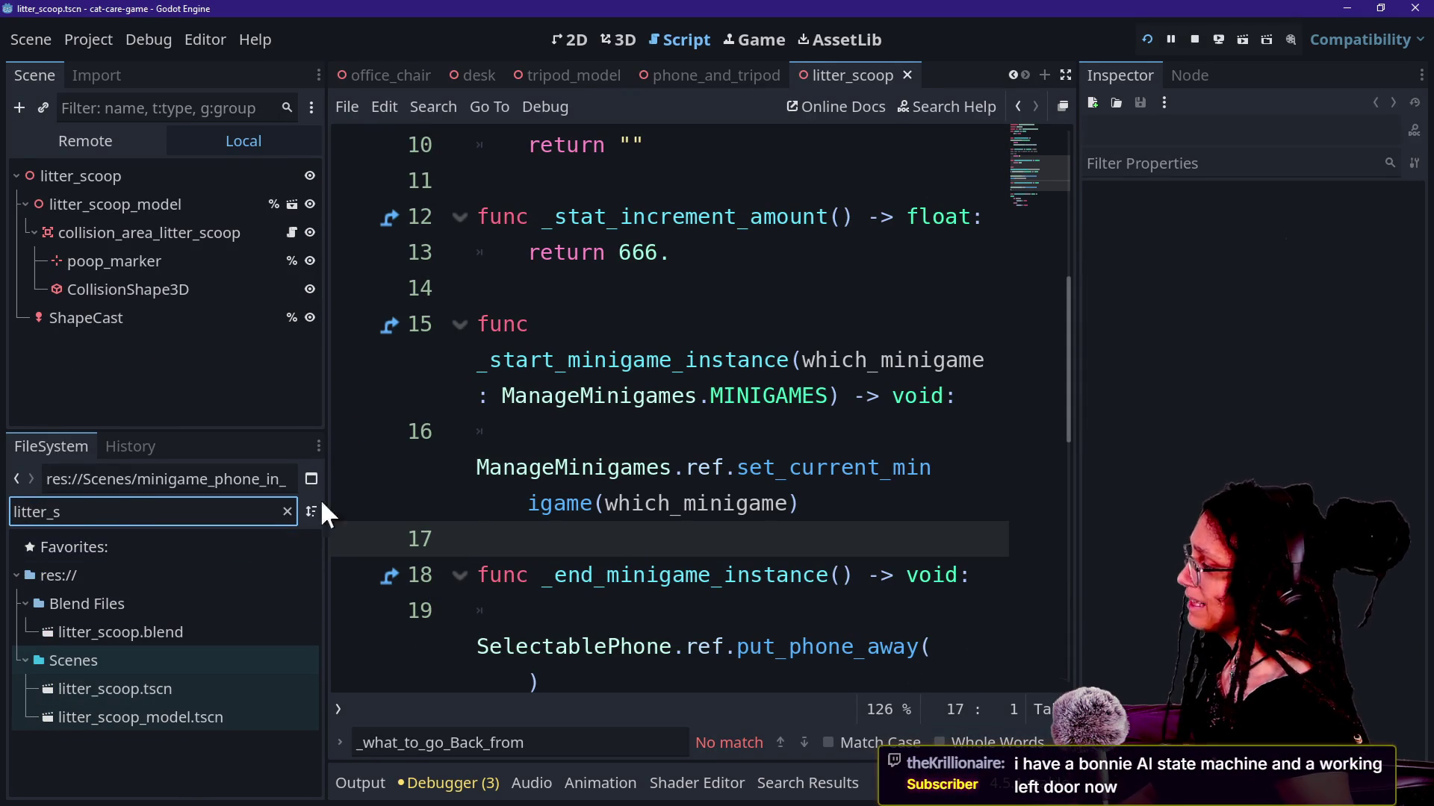
pyautogui.click(191, 696)
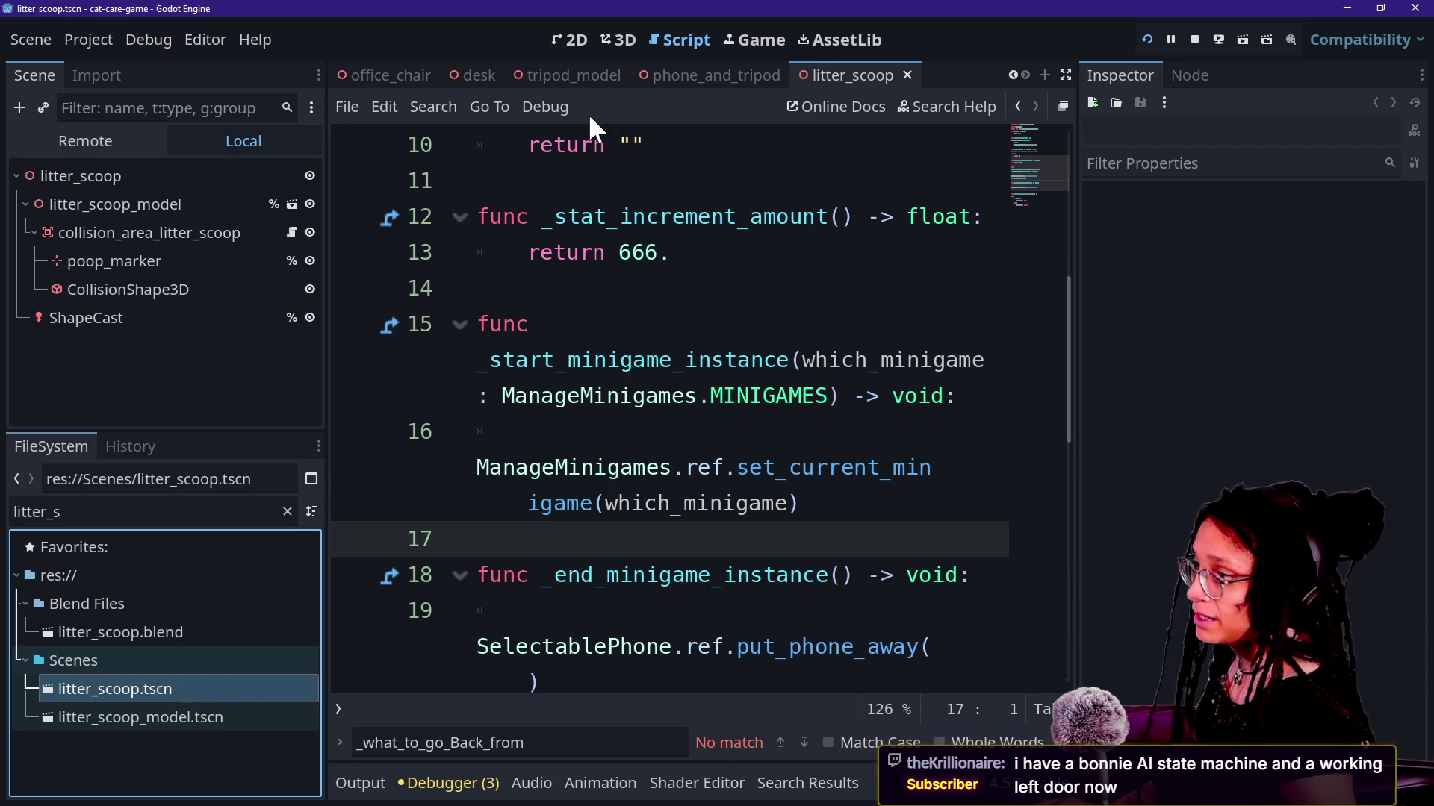
# Quick Open the litter_box.tscn scene.
pyautogui.click(630, 200)
pyautogui.hotkey('shift', 'alt', 'o')
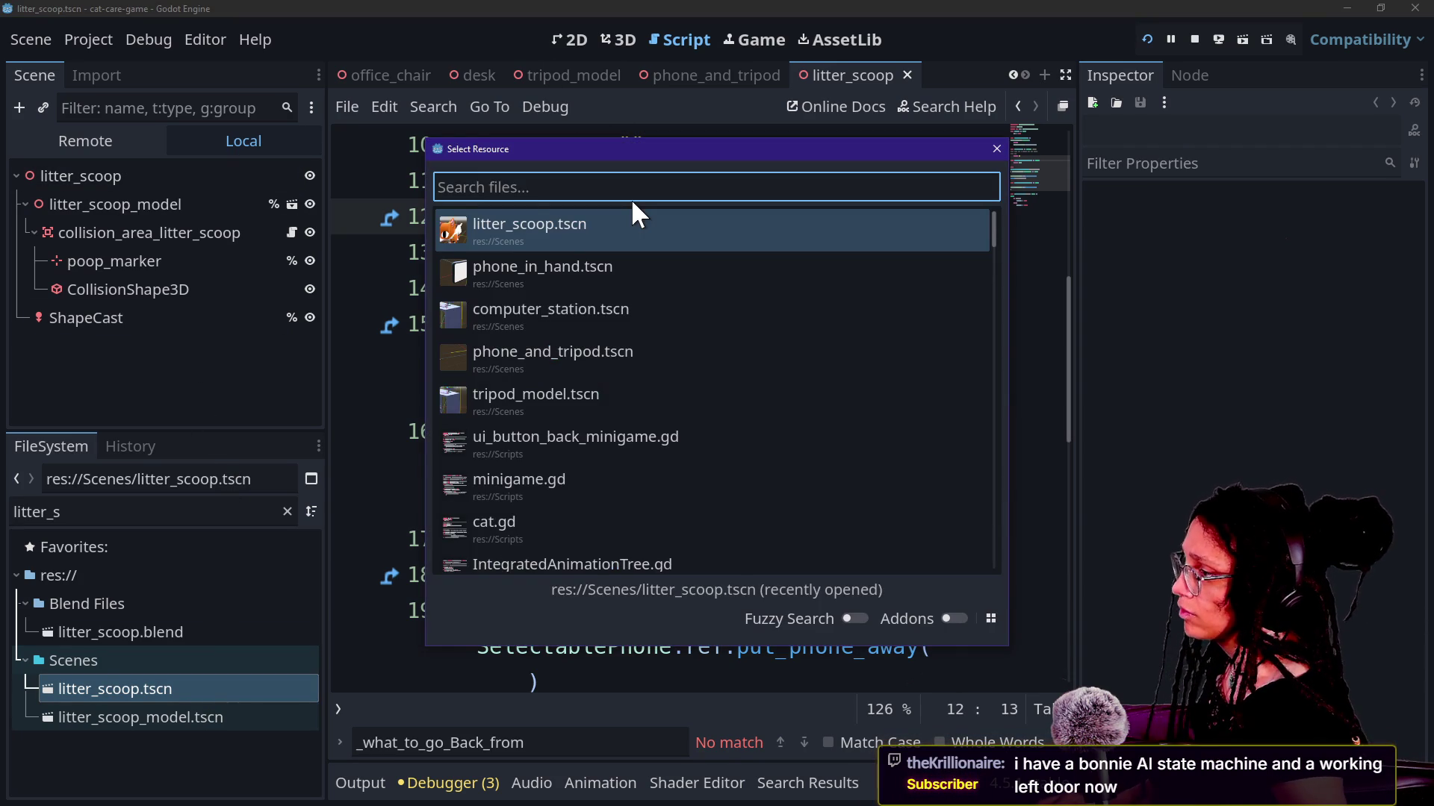
pyautogui.write('litter_box')
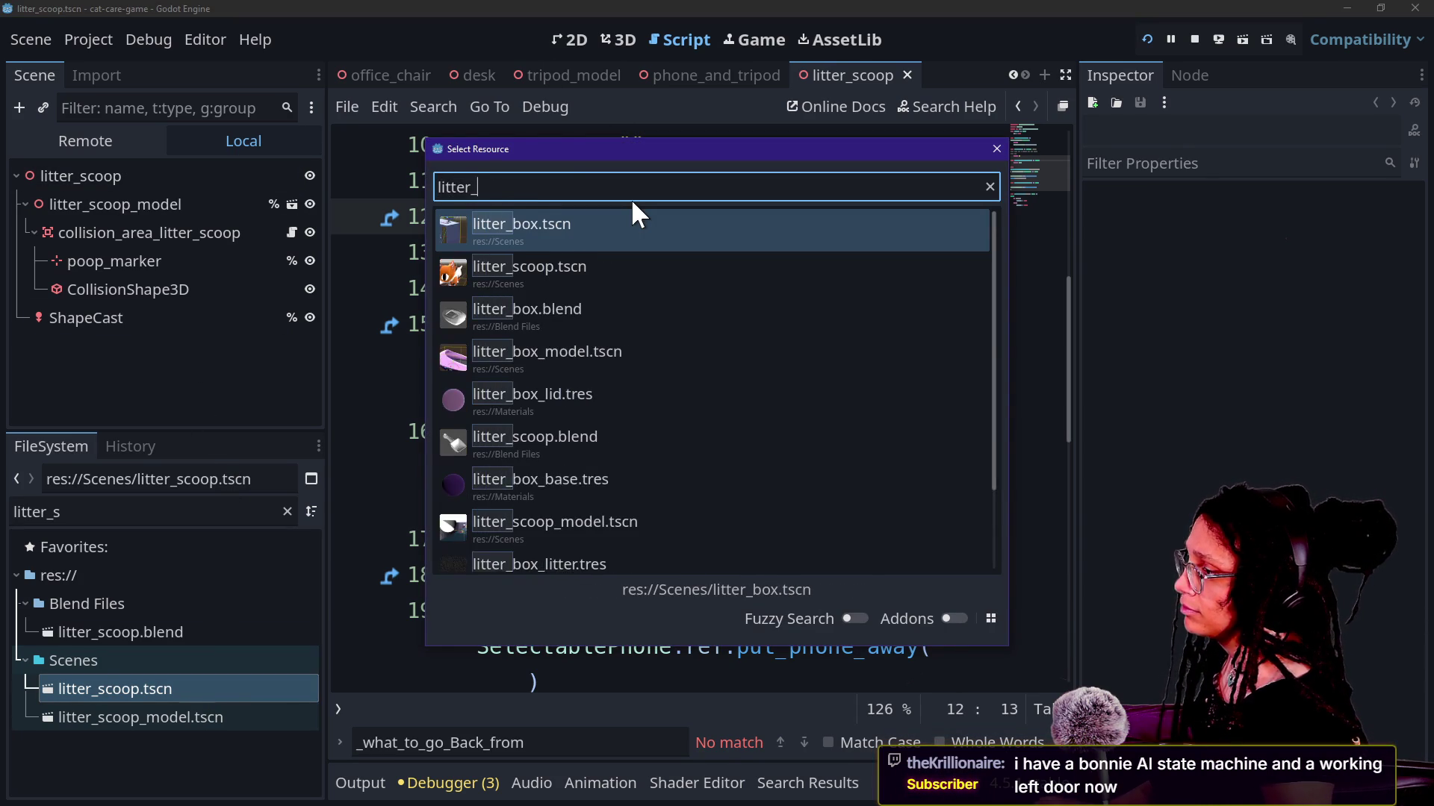
pyautogui.press('Return')
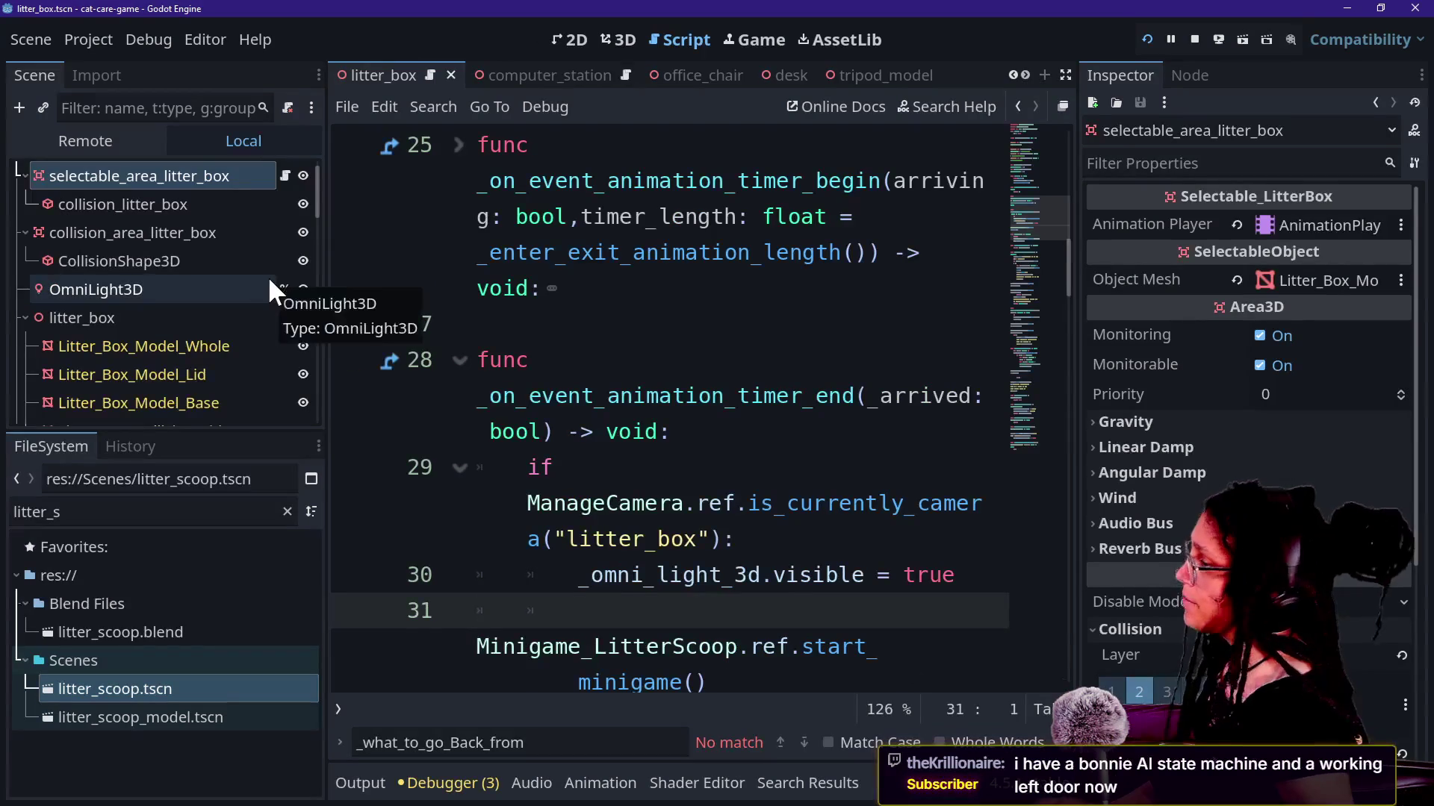
# Rename the litter_scoop.tscn file to minigame_litter_scoop.tscn.
pyautogui.scroll(-5, 103, 267)
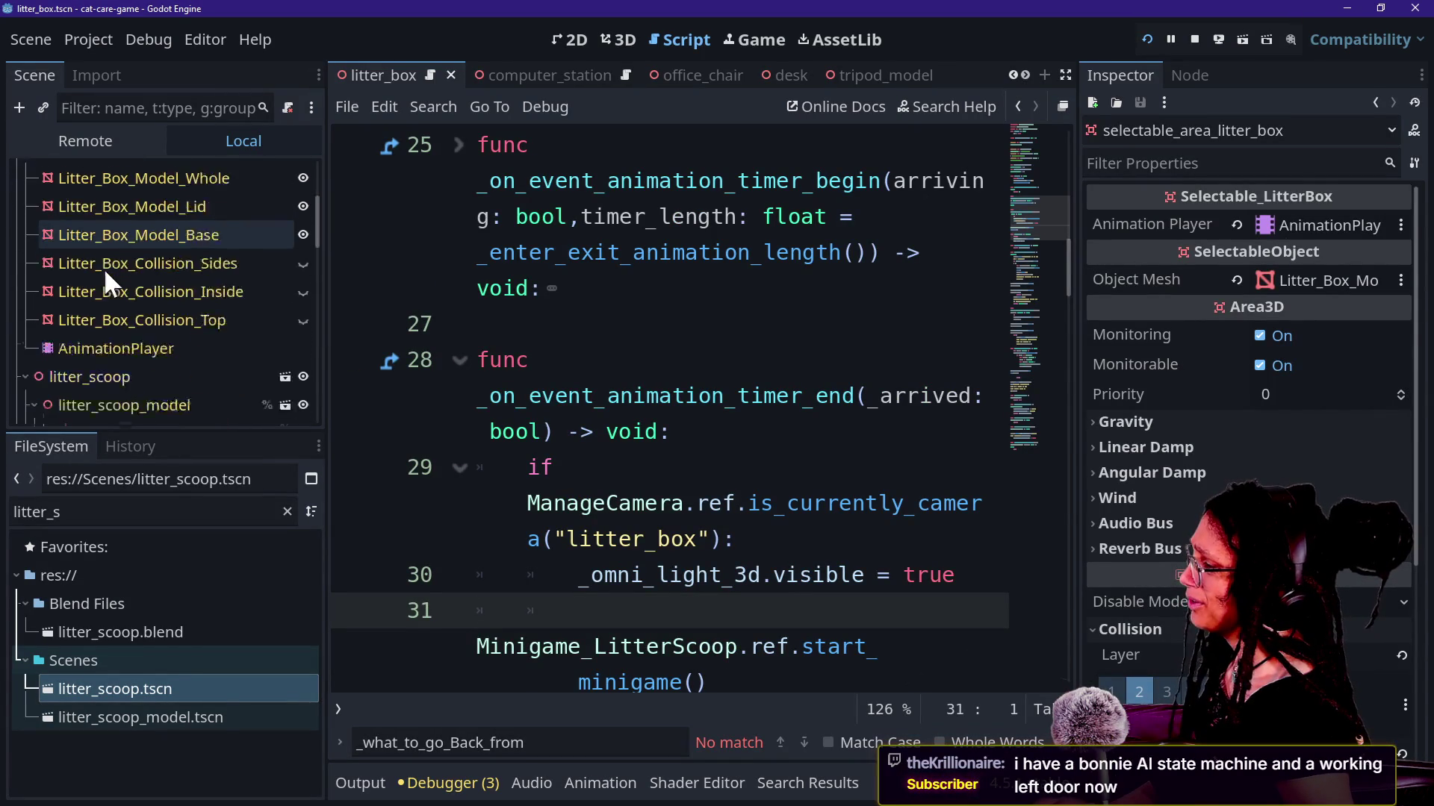
pyautogui.scroll(-1, 105, 271)
pyautogui.click(112, 273)
pyautogui.click(196, 247)
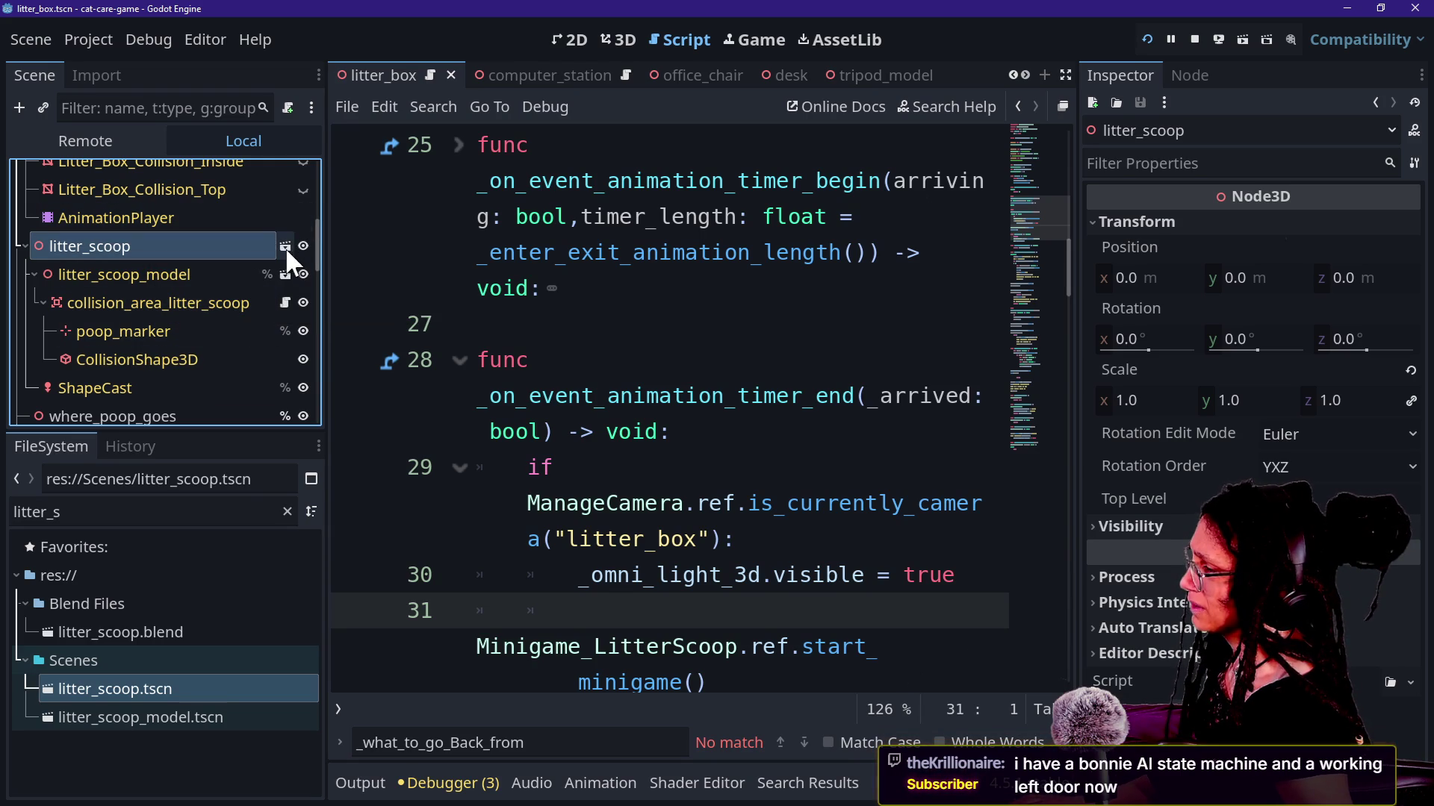
pyautogui.rightClick(167, 696)
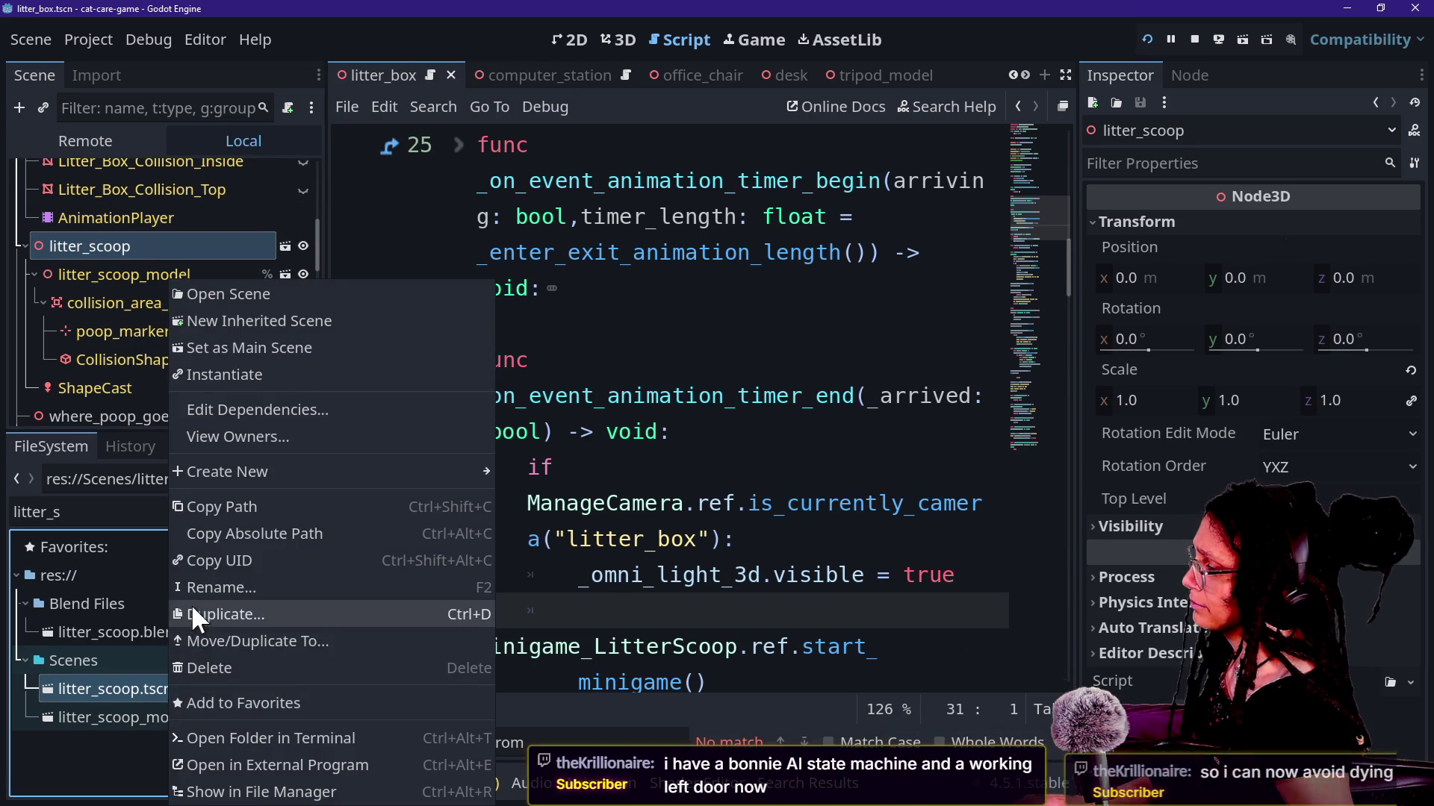
pyautogui.click(189, 589)
pyautogui.press('Home')
pyautogui.write('minigamwe')
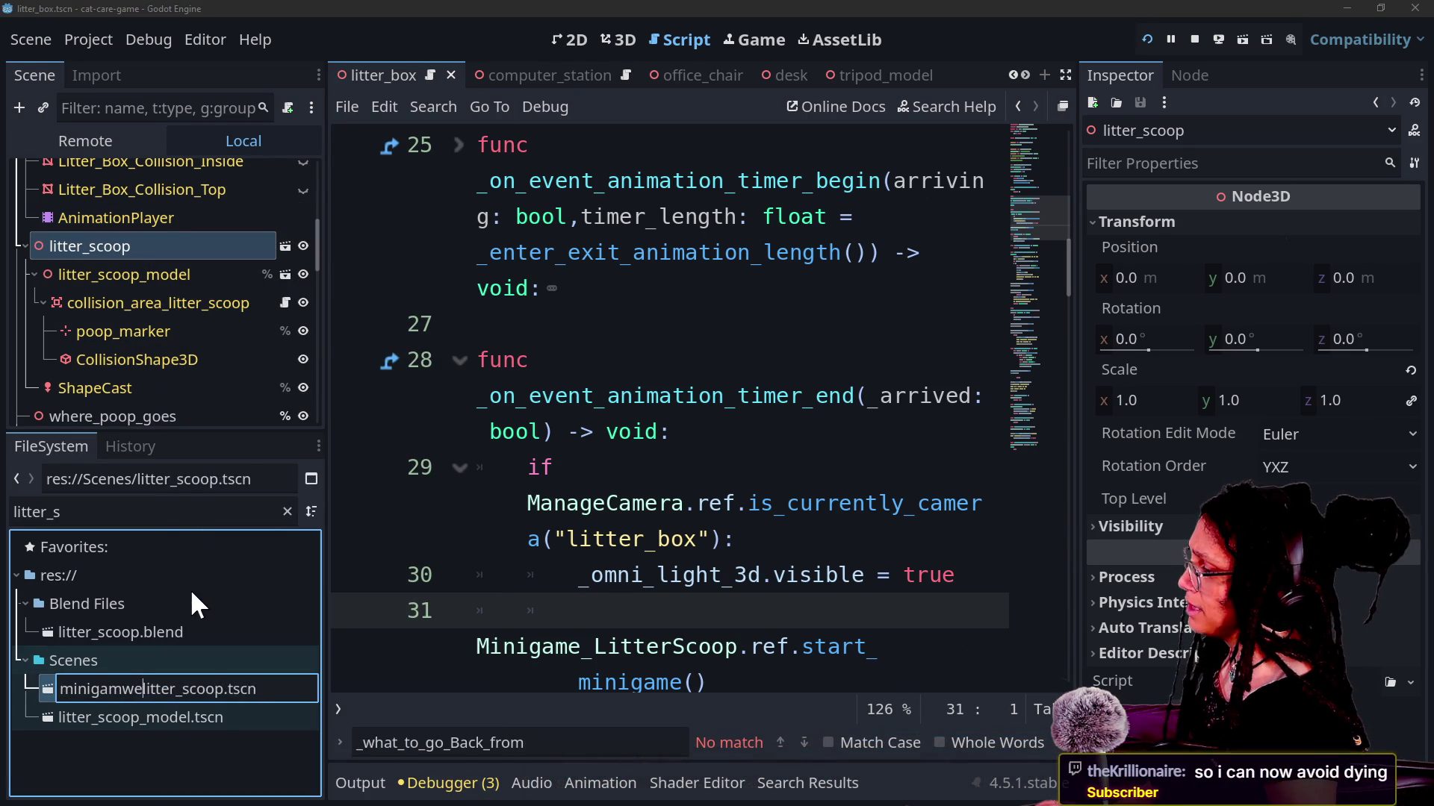
pyautogui.press('BackSpace')
pyautogui.press('BackSpace')
pyautogui.write('e_')
pyautogui.press('Return')
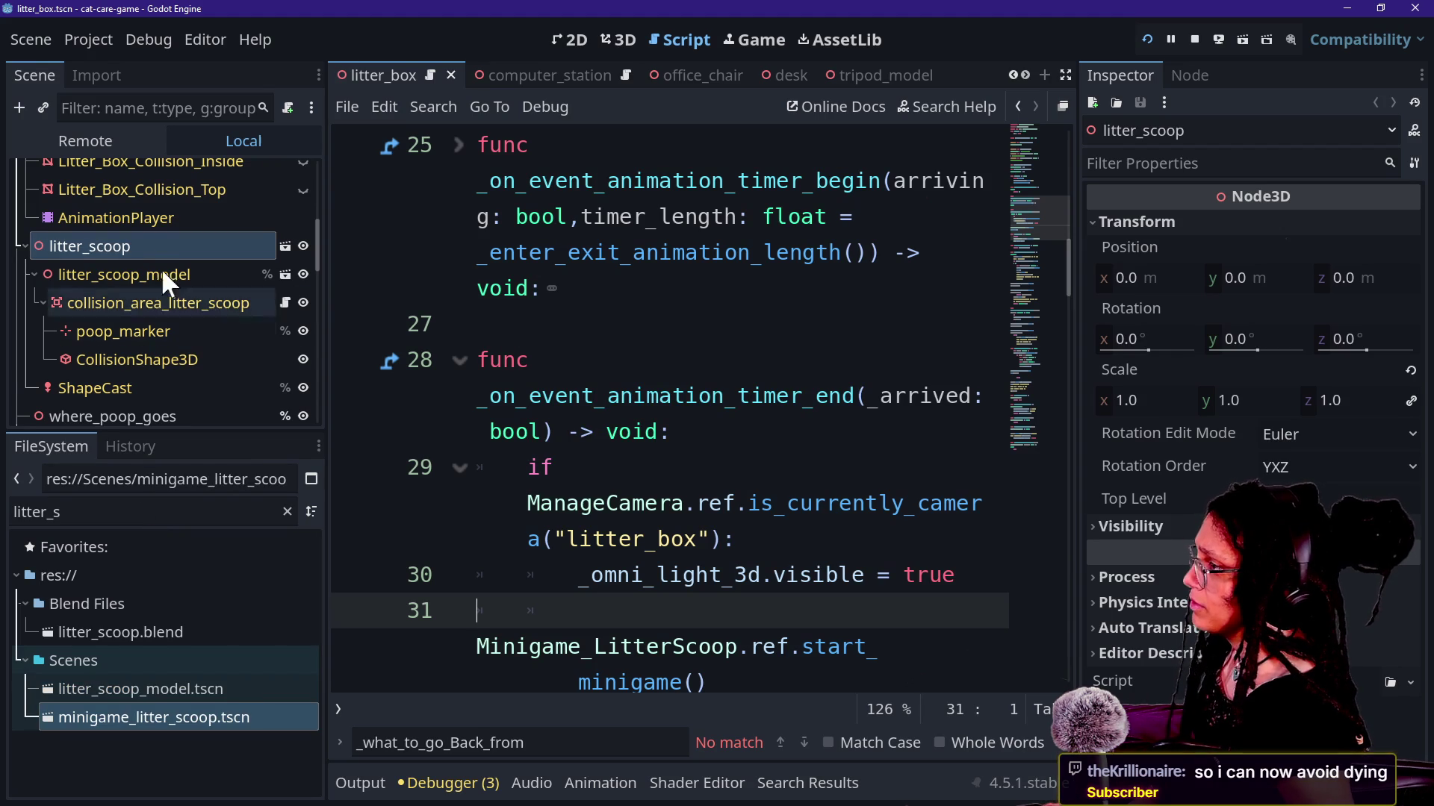
# Rename the litter_scoop node to minigame_litter_scoop and save the litter_box scene.
pyautogui.rightClick(115, 252)
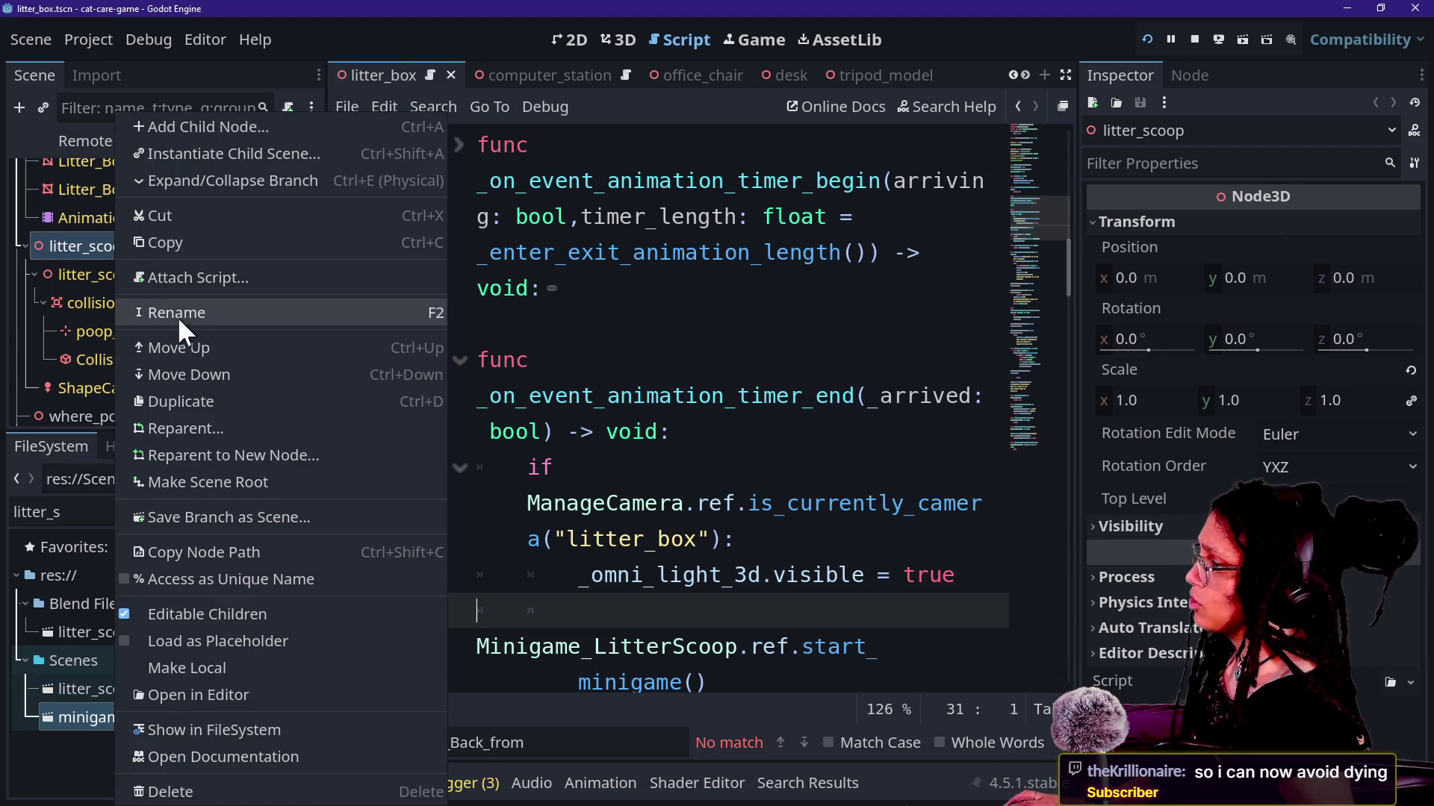
pyautogui.click(177, 315)
pyautogui.write('minigame_litter_scoop')
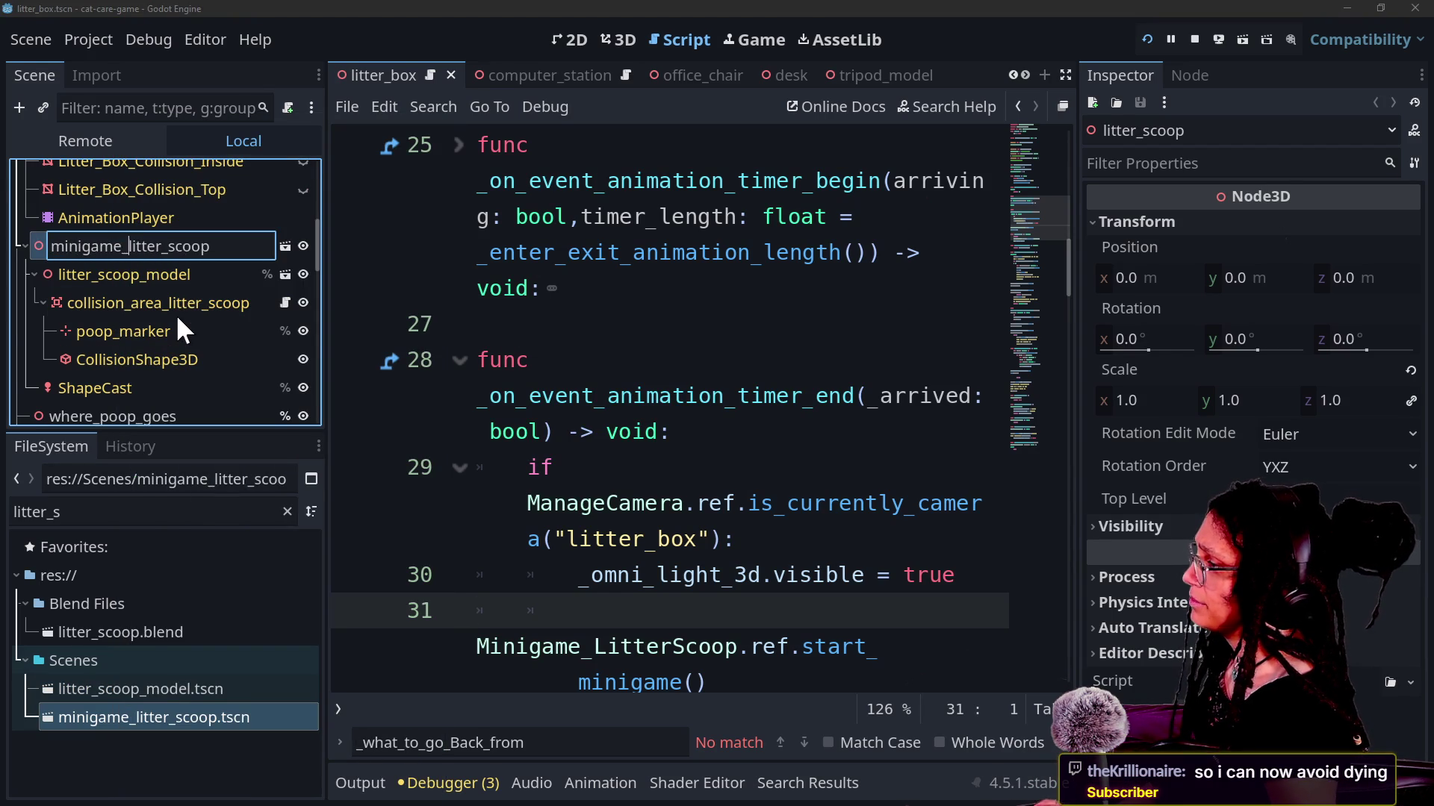
pyautogui.press('Return')
pyautogui.hotkey('ctrl', 's')
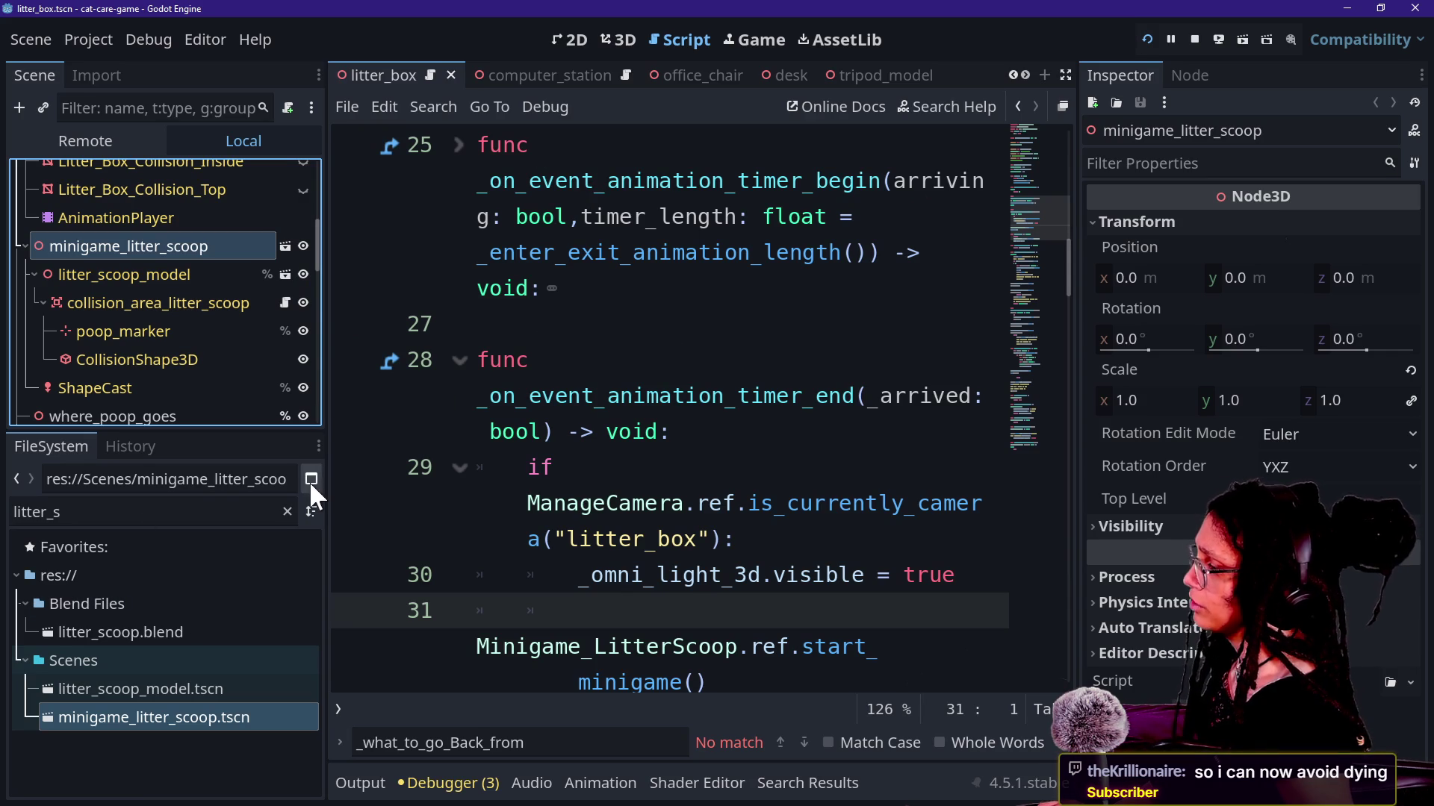
# Filter FileSystem for 'mini' and Quick Open couch.tscn.
pyautogui.click(157, 509)
pyautogui.write('minigame')
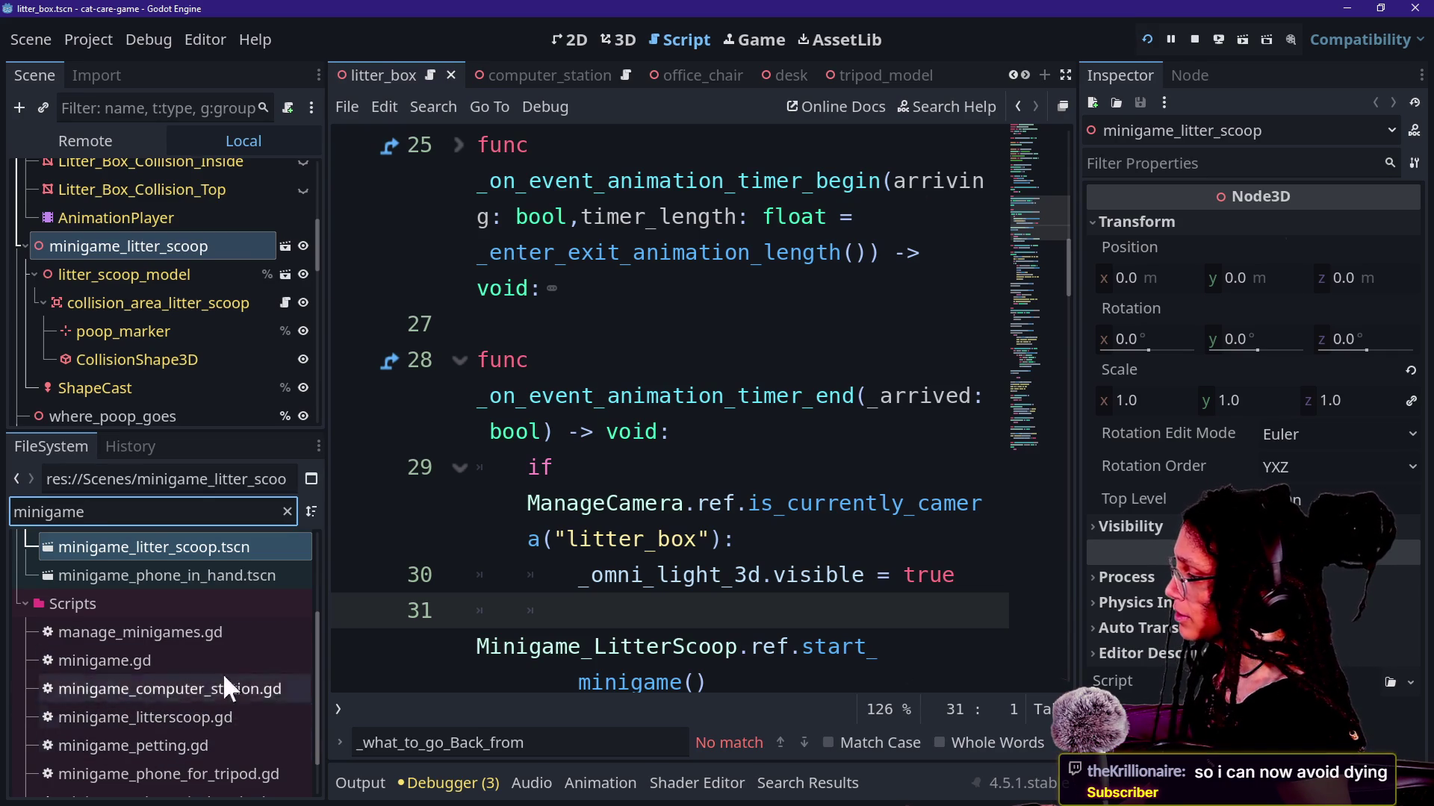
pyautogui.hotkey('alt', 'shift', 'o')
pyautogui.write('couch')
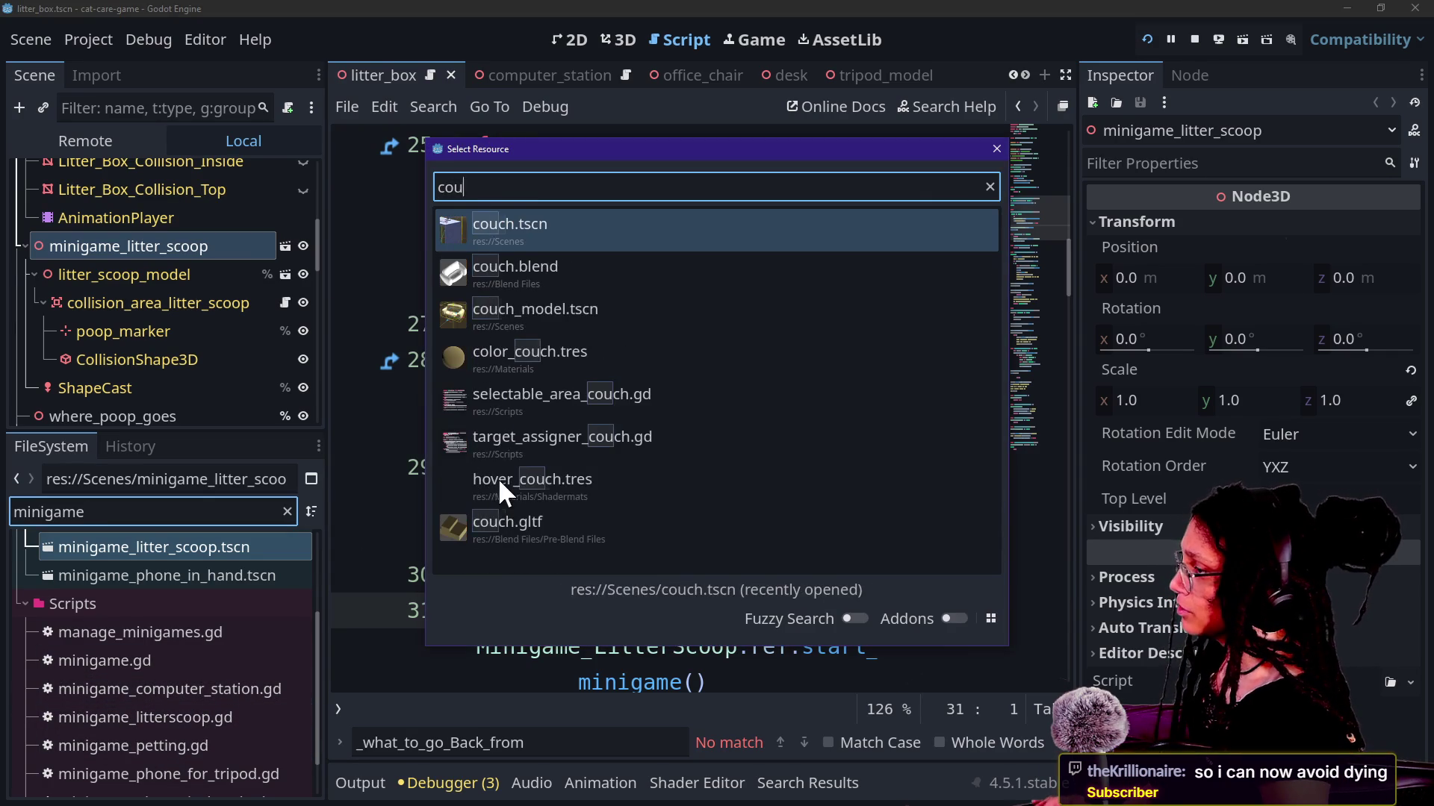
pyautogui.click(499, 481)
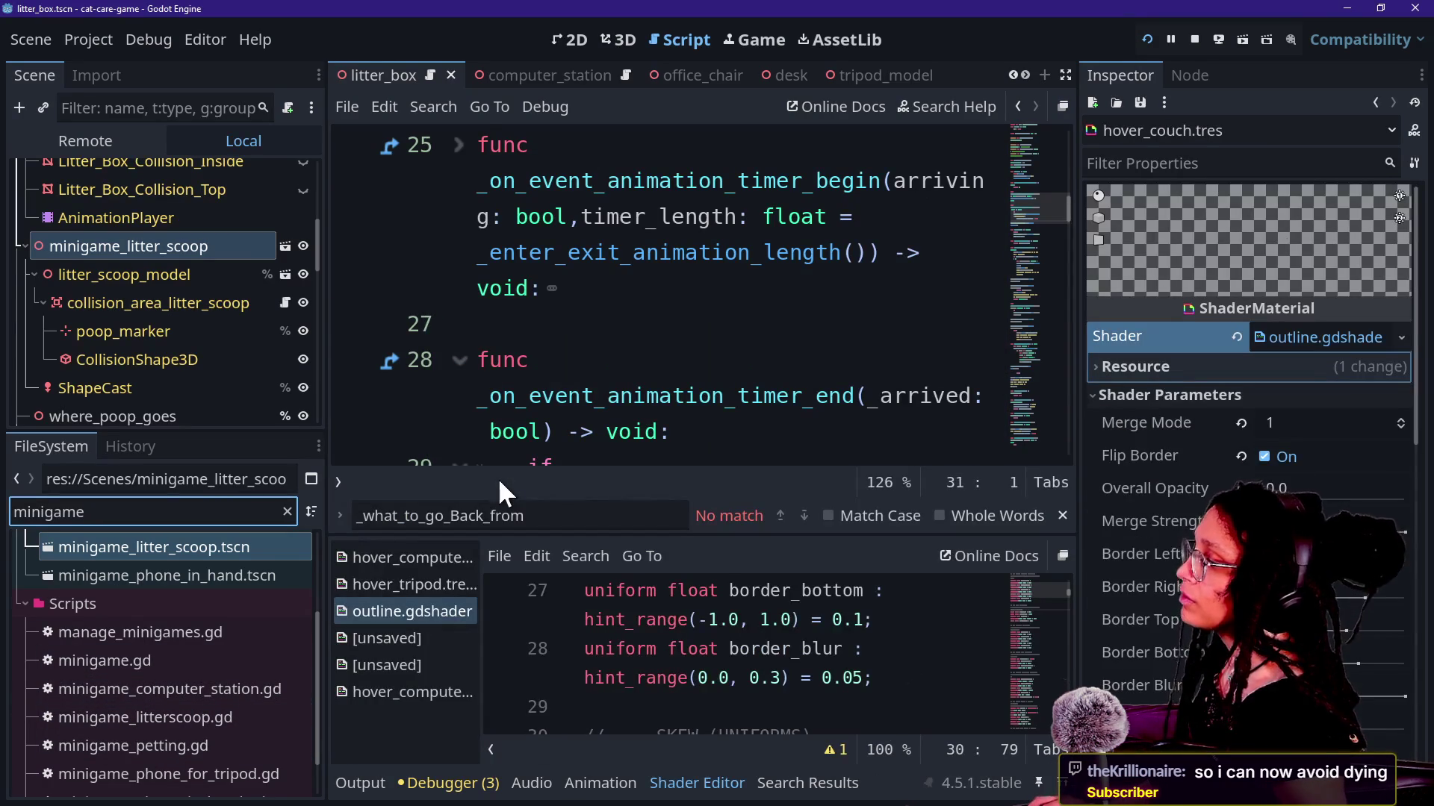
pyautogui.hotkey('alt', 'shift', 'o')
pyautogui.write('couch')
pyautogui.press('Return')
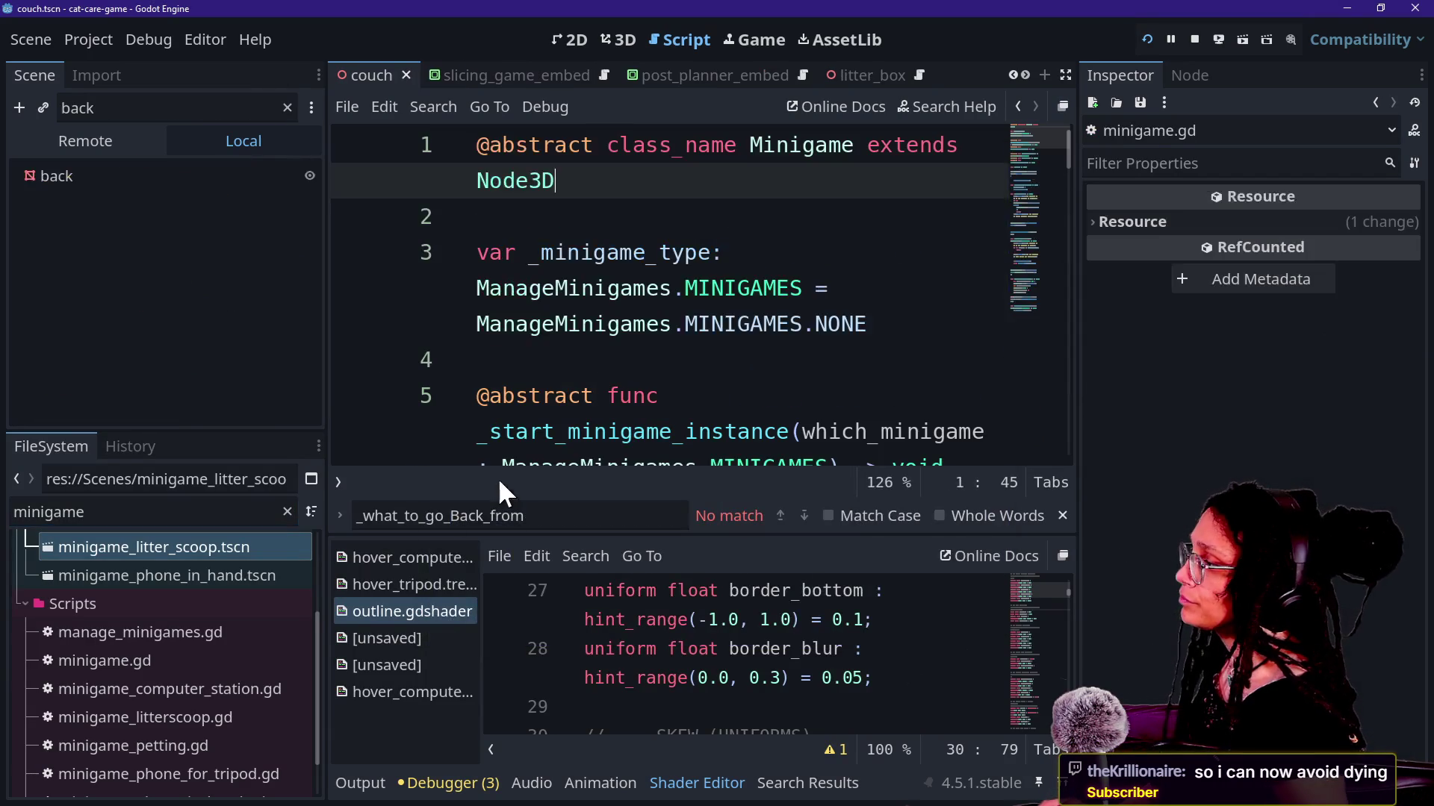
# Clear the scene tree filter and inspect the TargetAssigner node in the couch tree.
pyautogui.click(286, 107)
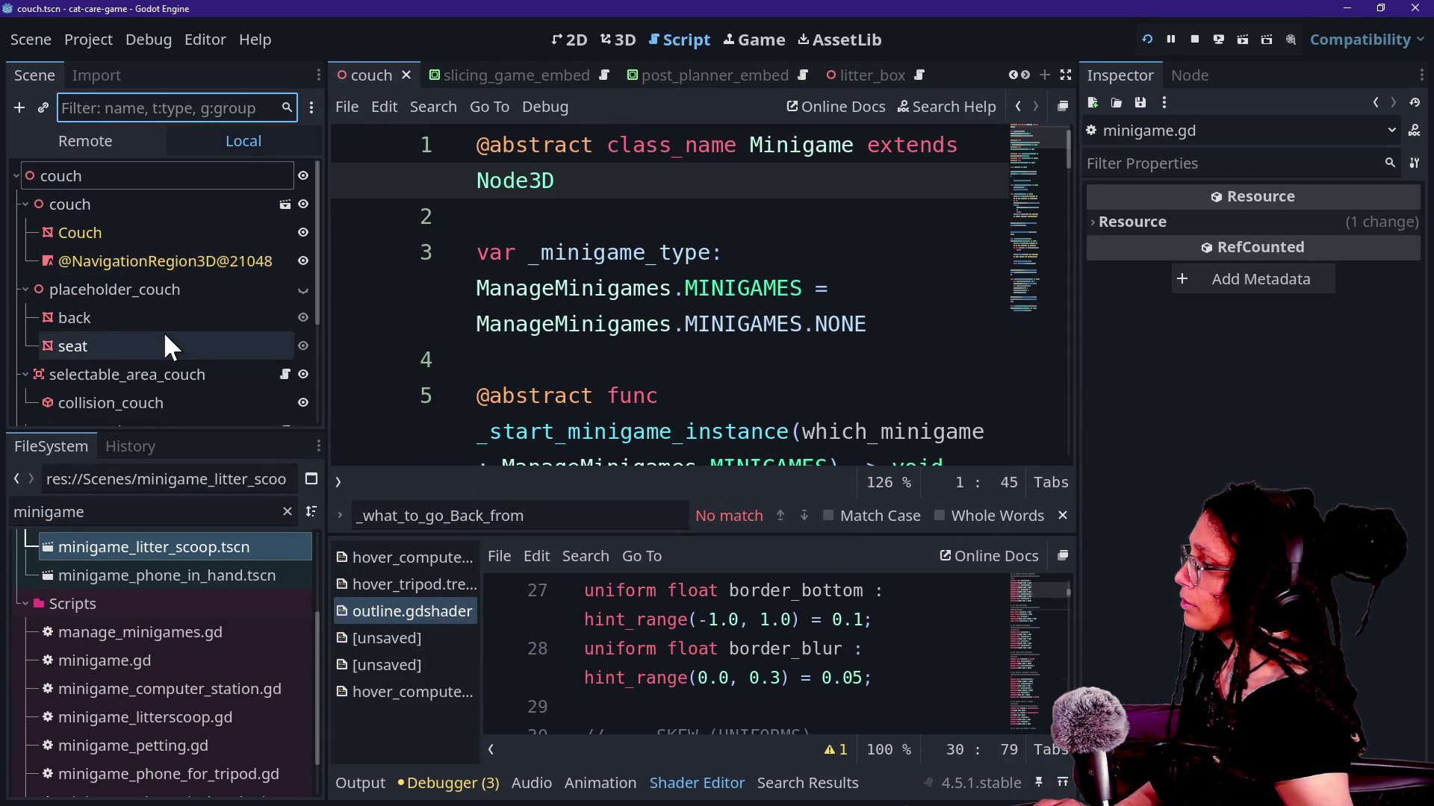
pyautogui.scroll(-5, 80, 329)
pyautogui.click(129, 276)
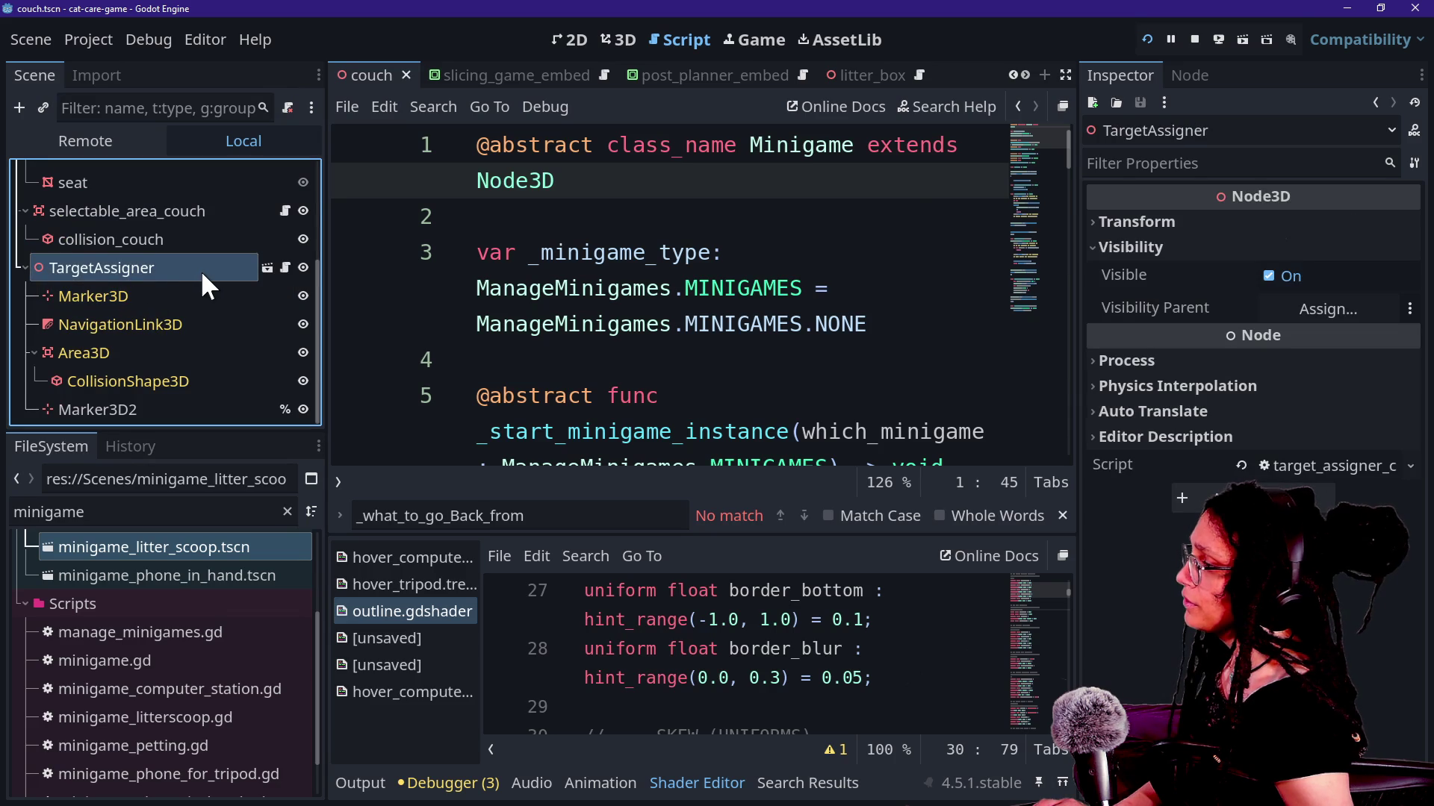
pyautogui.scroll(1, 200, 270)
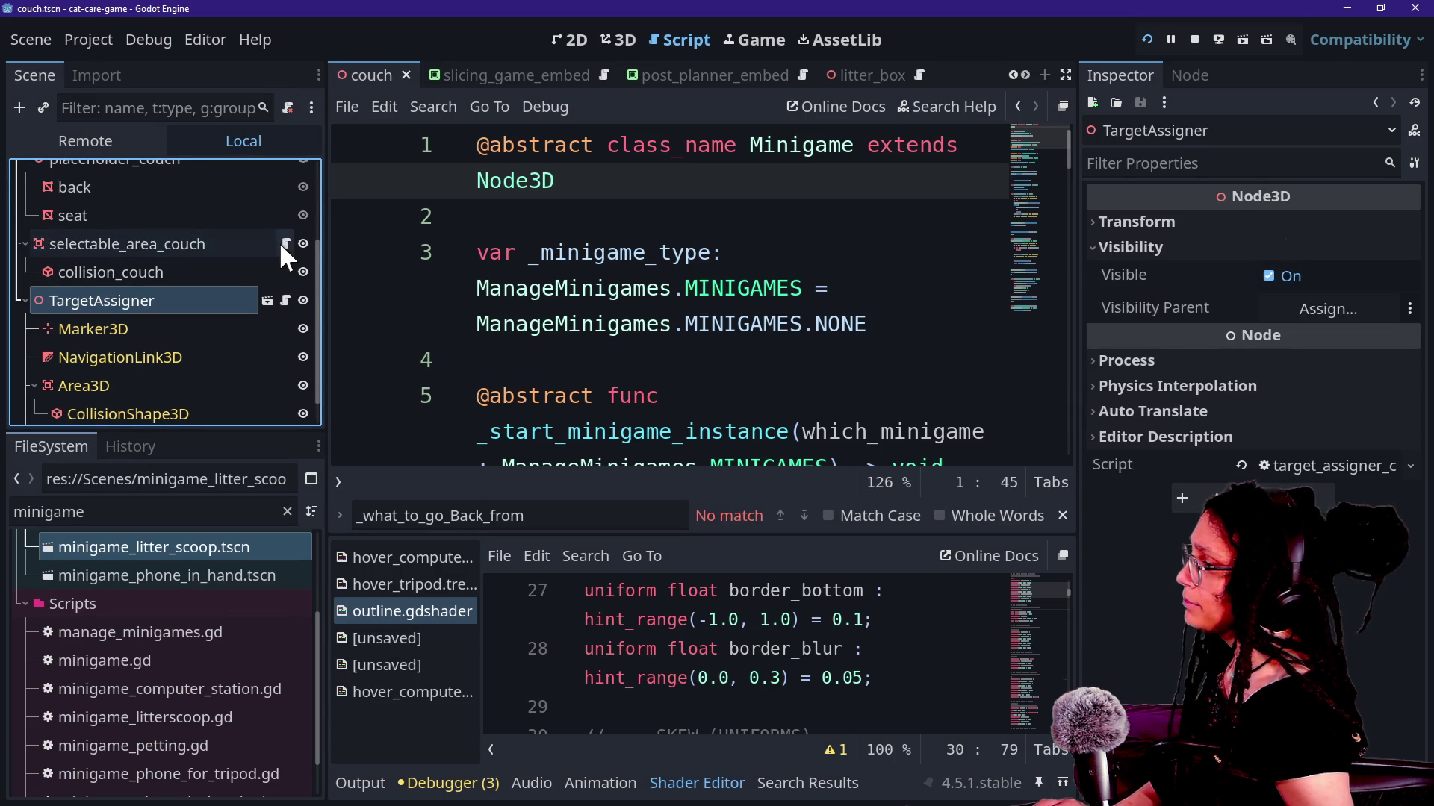
pyautogui.scroll(4, 182, 248)
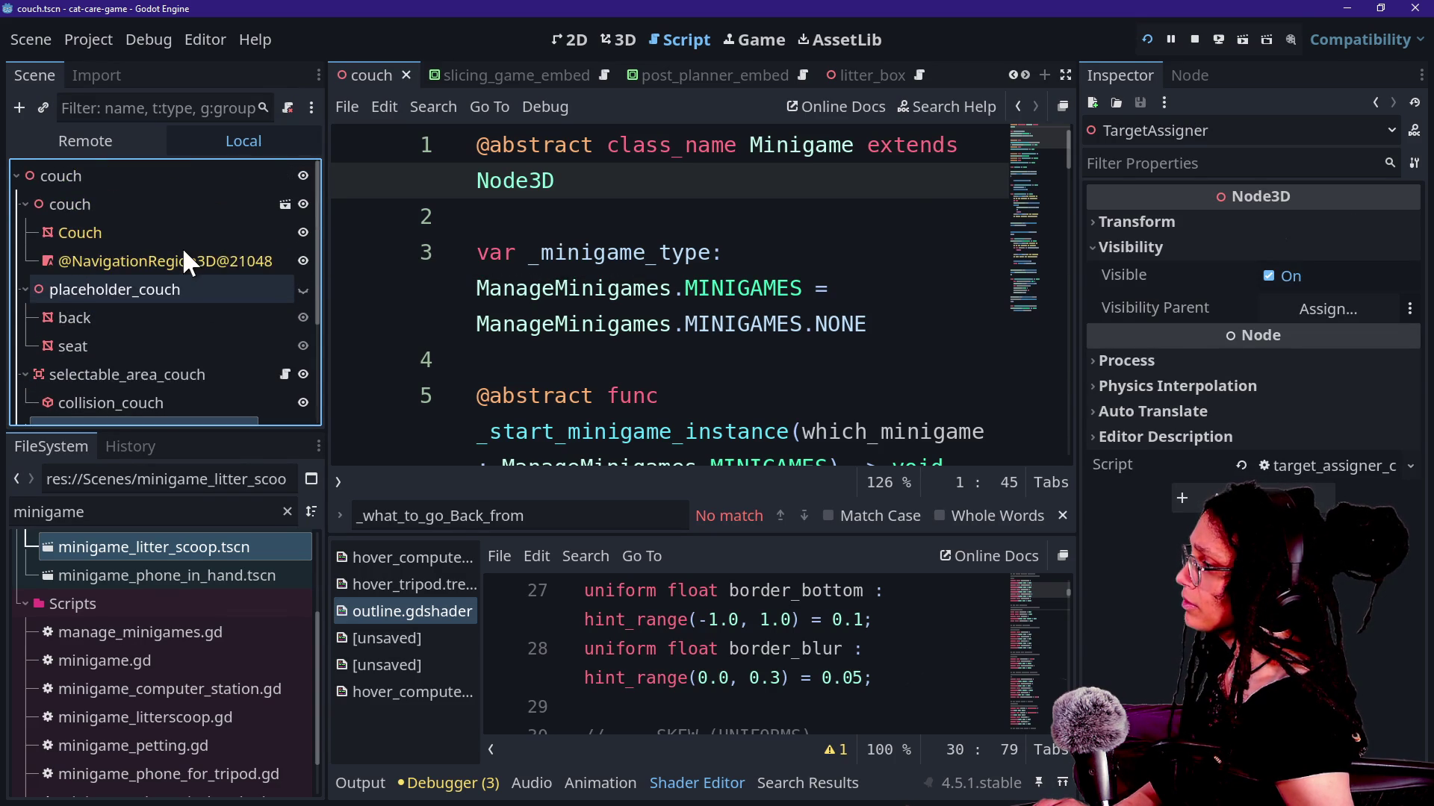
pyautogui.scroll(-5, 254, 228)
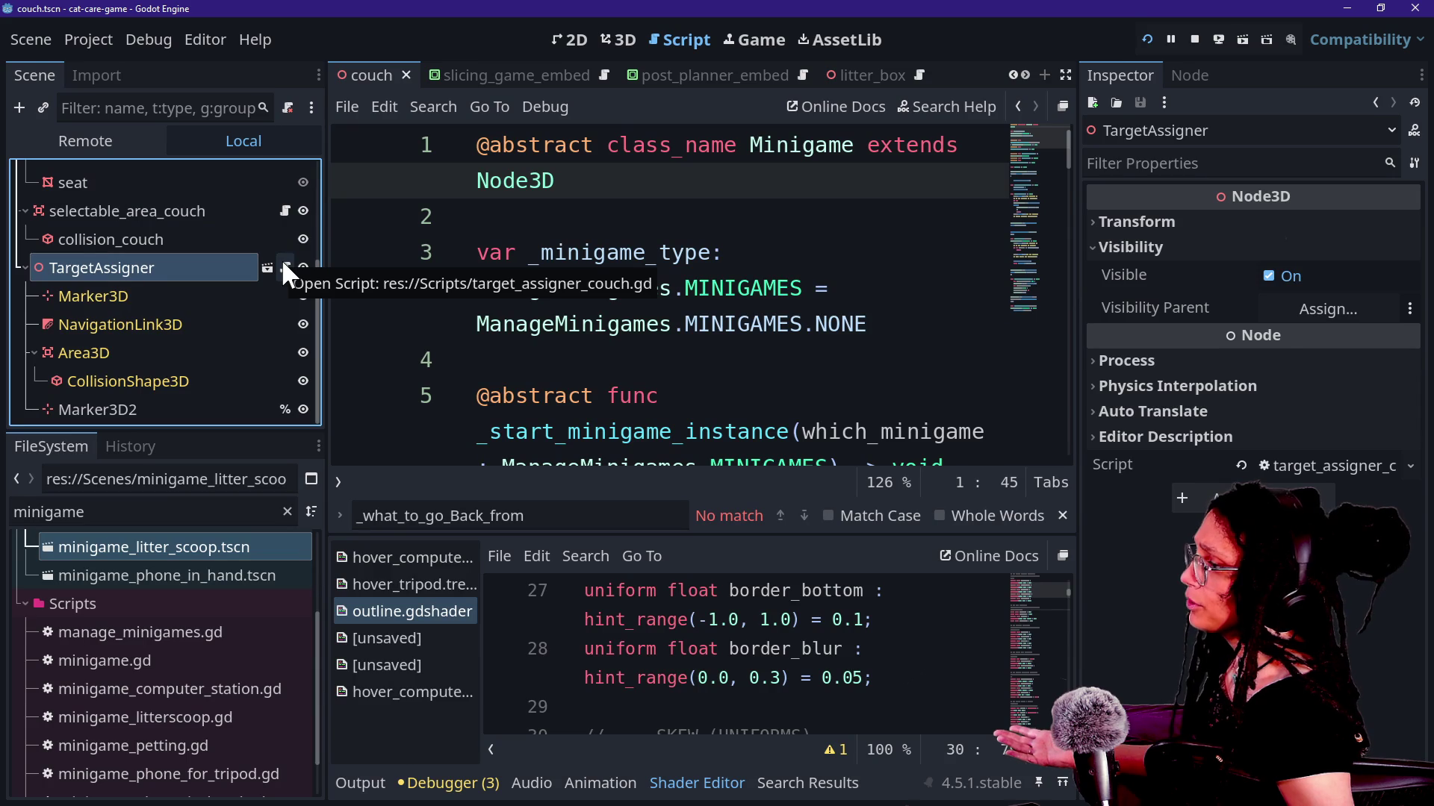
pyautogui.scroll(5, 244, 287)
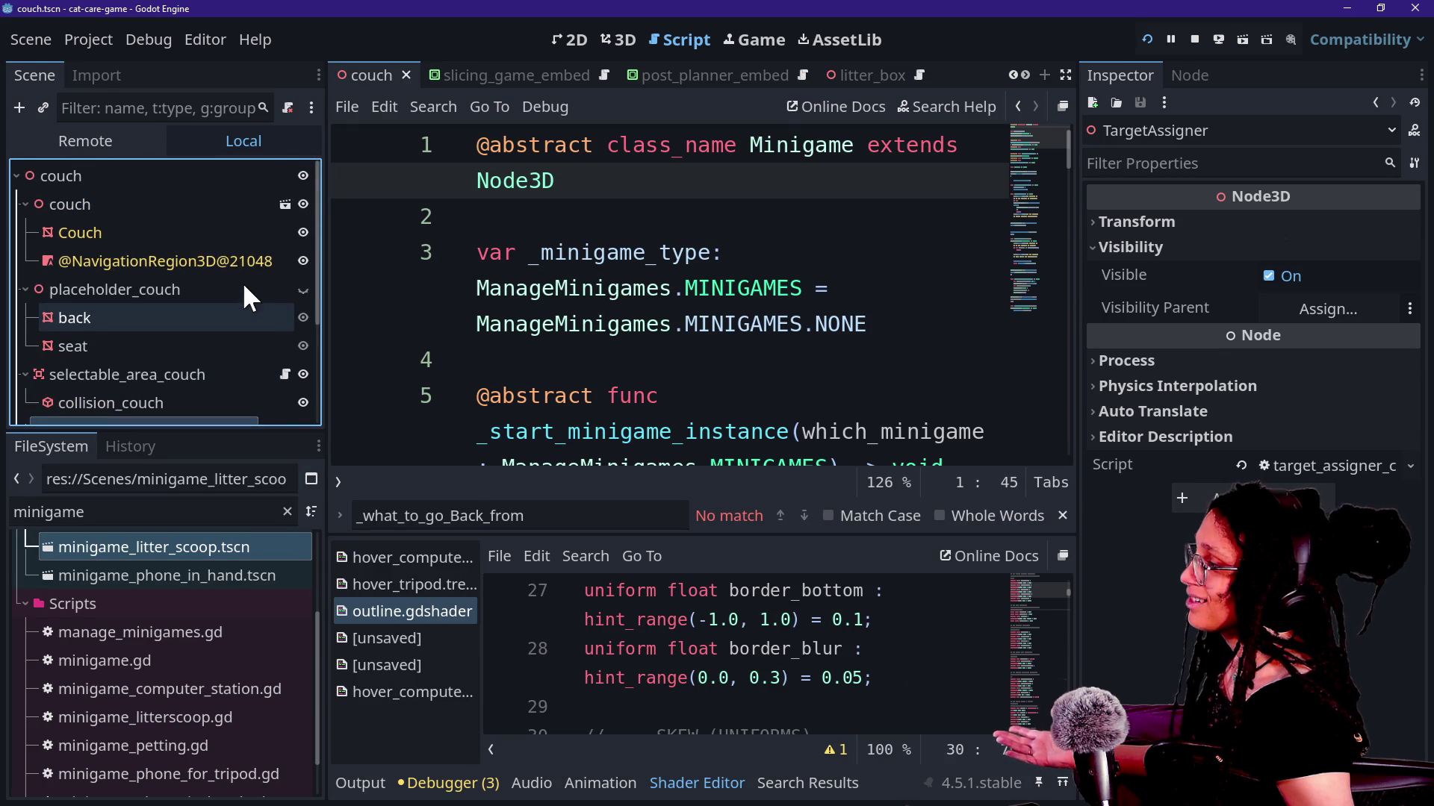
# Open the couch_model scene, view the minigame_petting.gd script and check the game's output log.
pyautogui.click(282, 205)
pyautogui.click(724, 252)
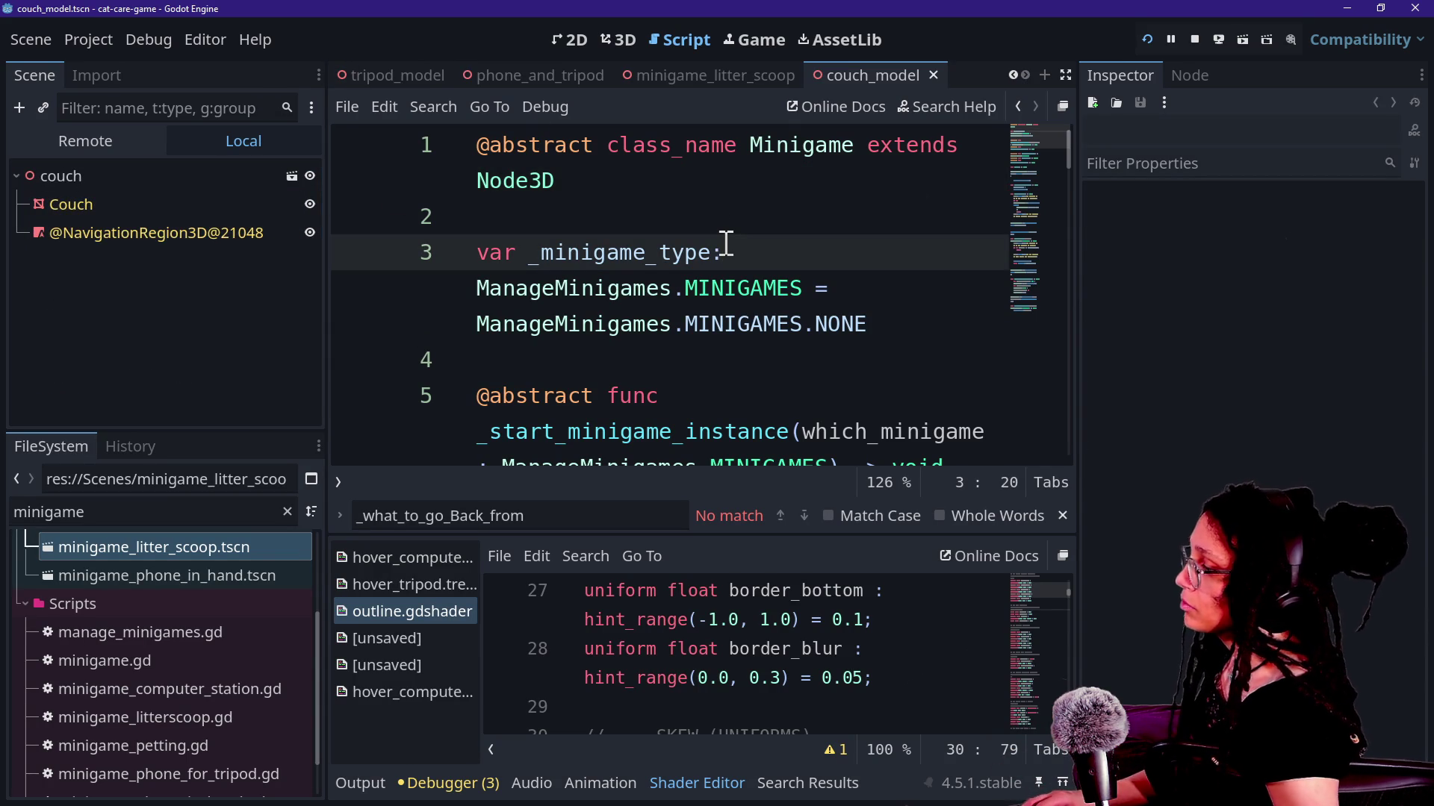
pyautogui.scroll(-2, 210, 639)
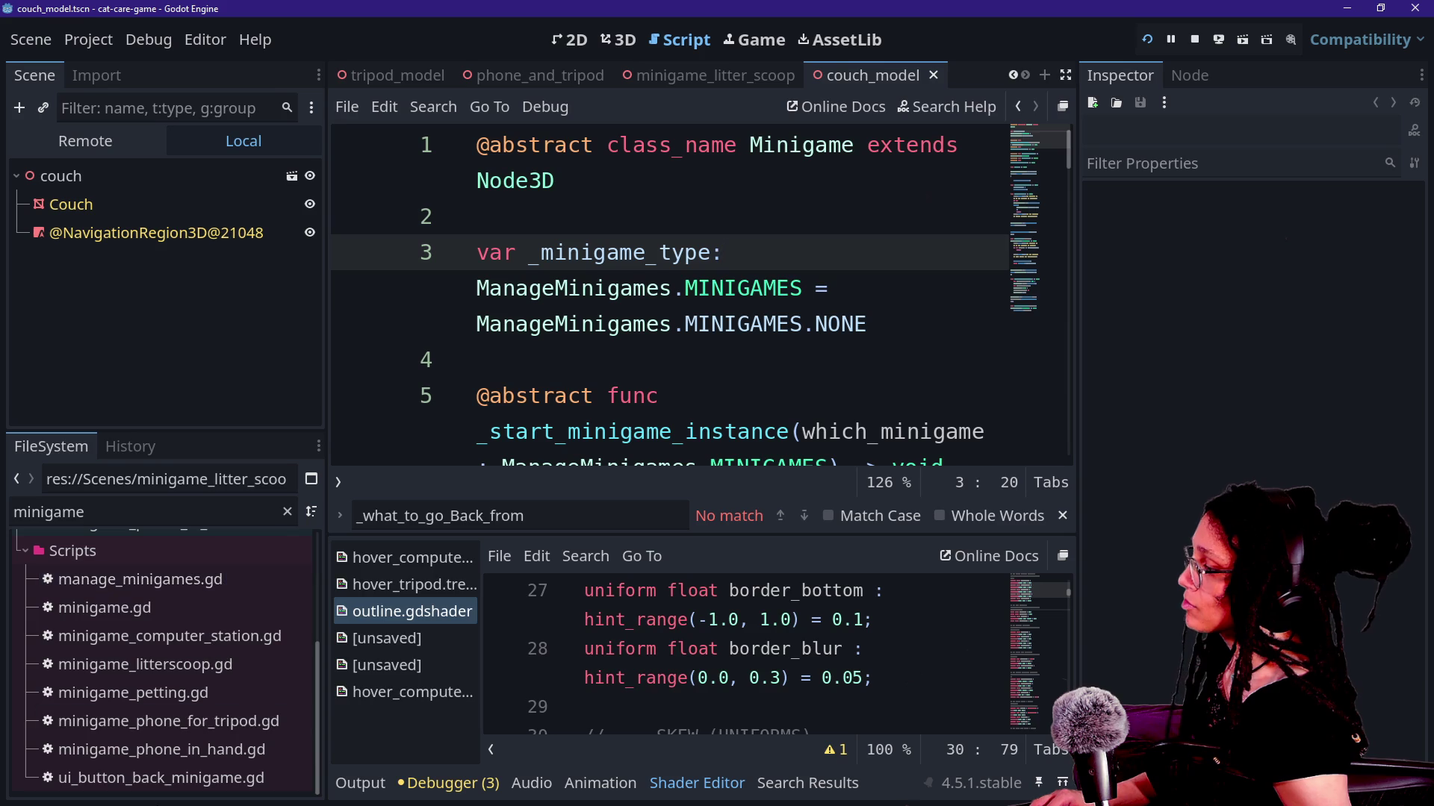
pyautogui.click(220, 691)
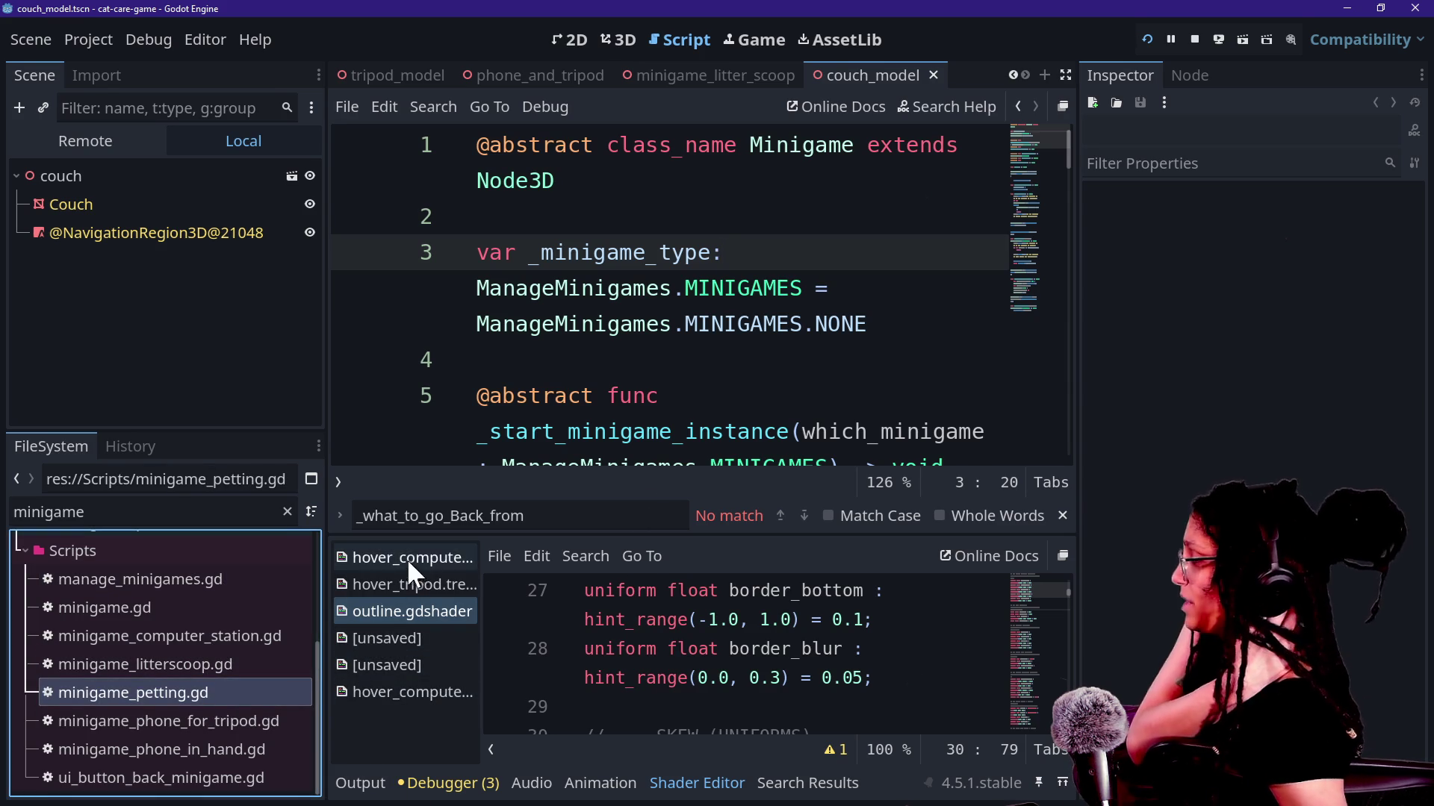
pyautogui.click(375, 794)
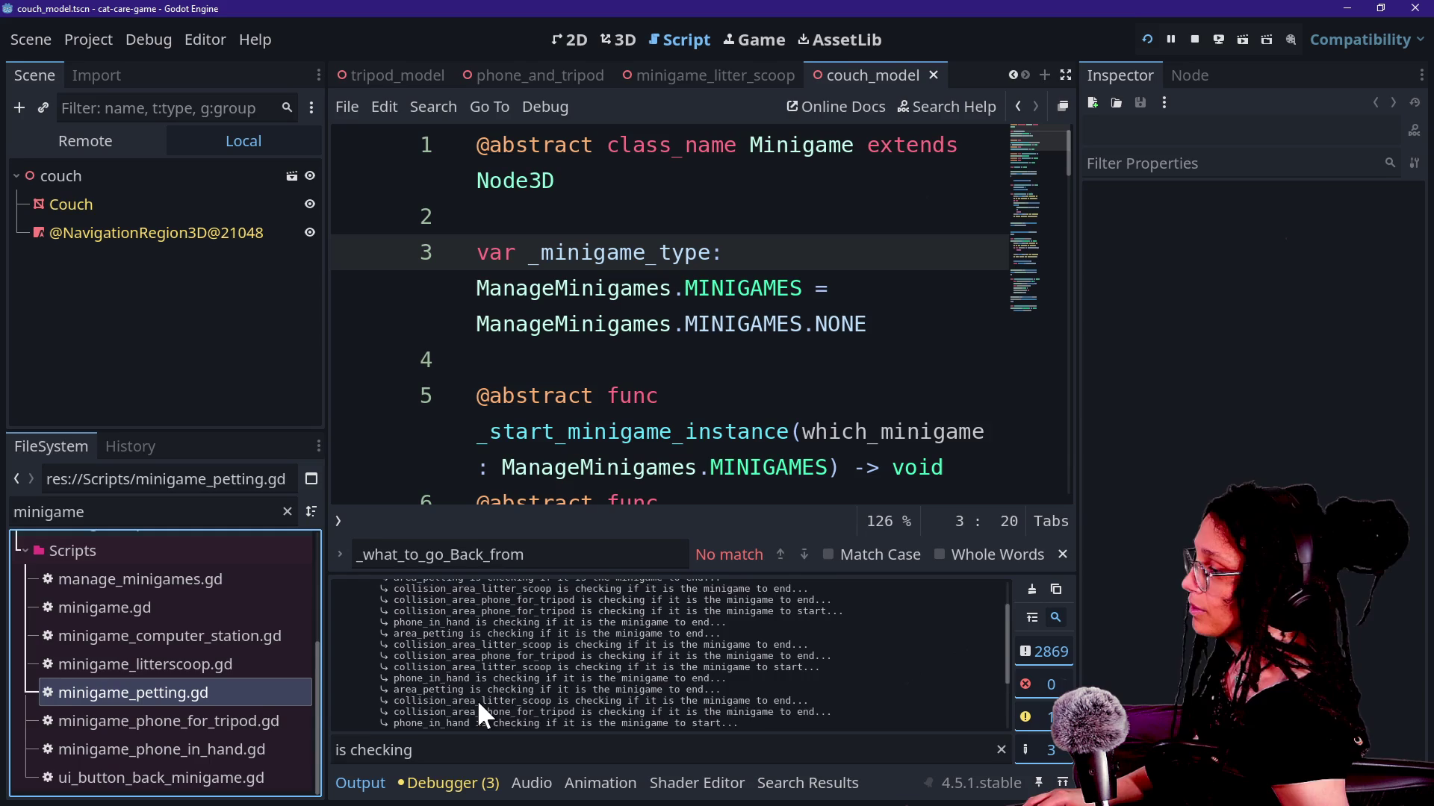
pyautogui.click(393, 621)
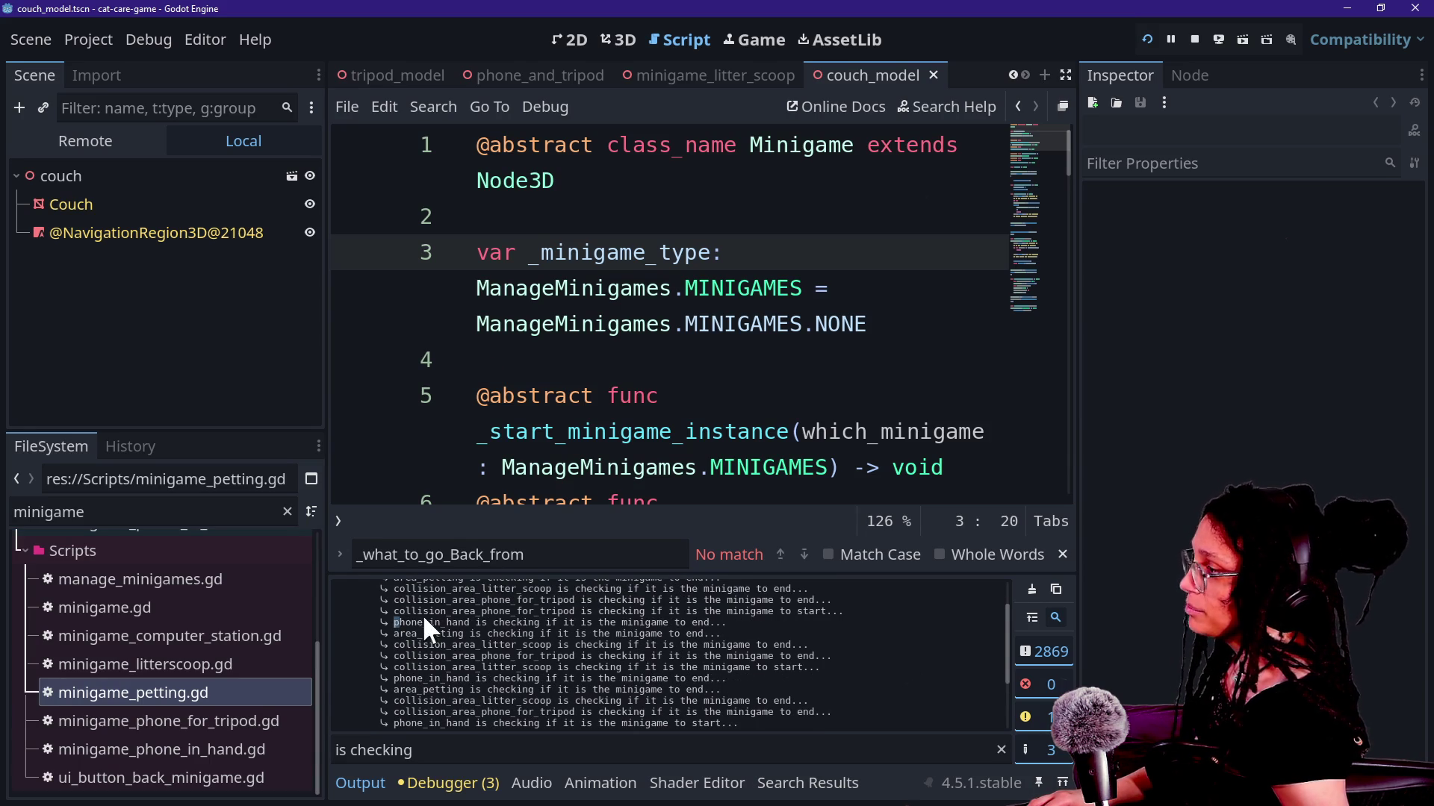
pyautogui.click(673, 209)
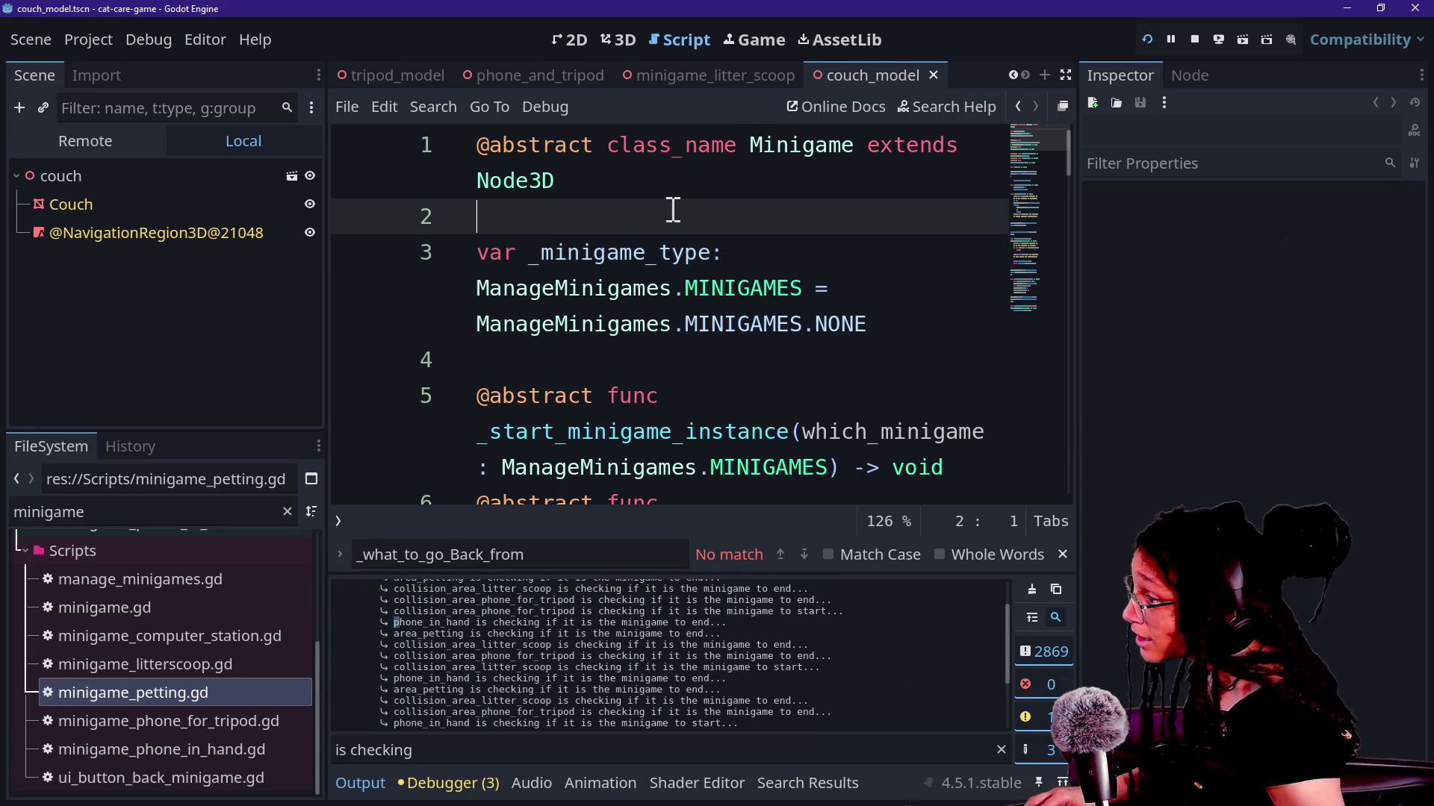
# Quick-open the cat.gd script by searching 'c'.
pyautogui.hotkey('shift', 'alt', 'o')
pyautogui.write('x')
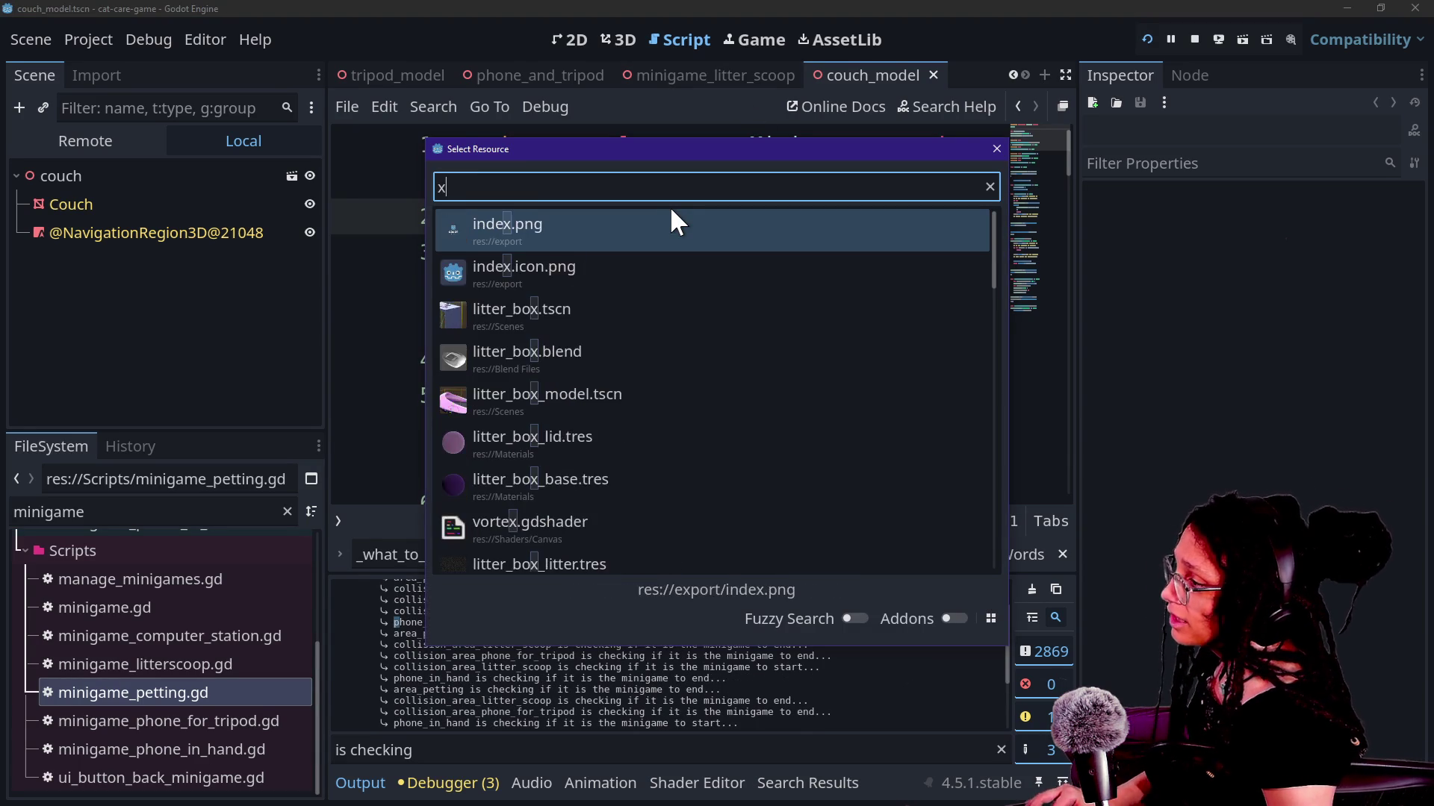
pyautogui.press('capslock')
pyautogui.write('C')
pyautogui.press('BackSpace')
pyautogui.press('BackSpace')
pyautogui.press('capslock')
pyautogui.write('c')
pyautogui.press('Return')
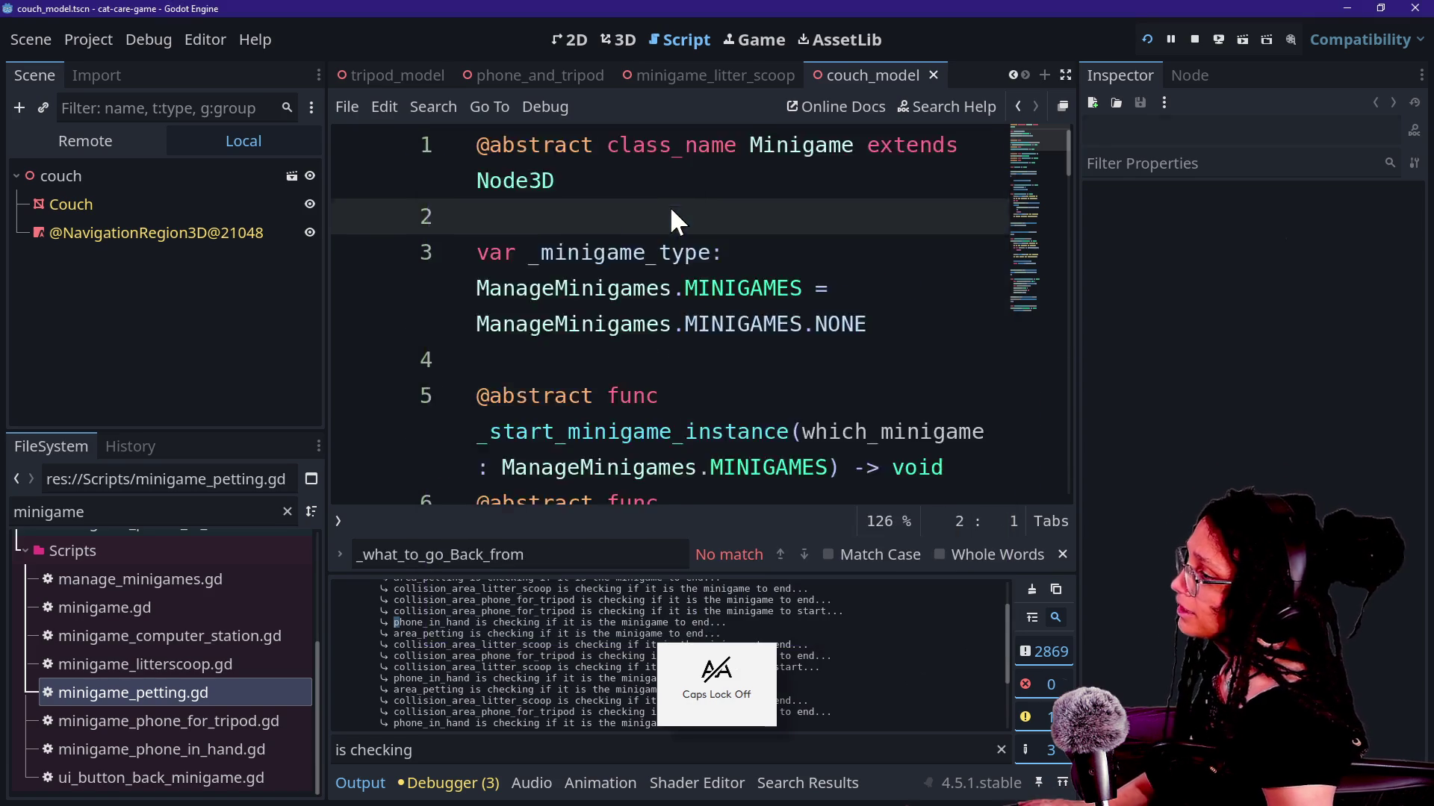
# Switch to the couch scene tab and bring up the quick file search again.
pyautogui.hotkey('ctrl', 'shift', 'F11')
pyautogui.hotkey('ctrl', 'shift', 'F11')
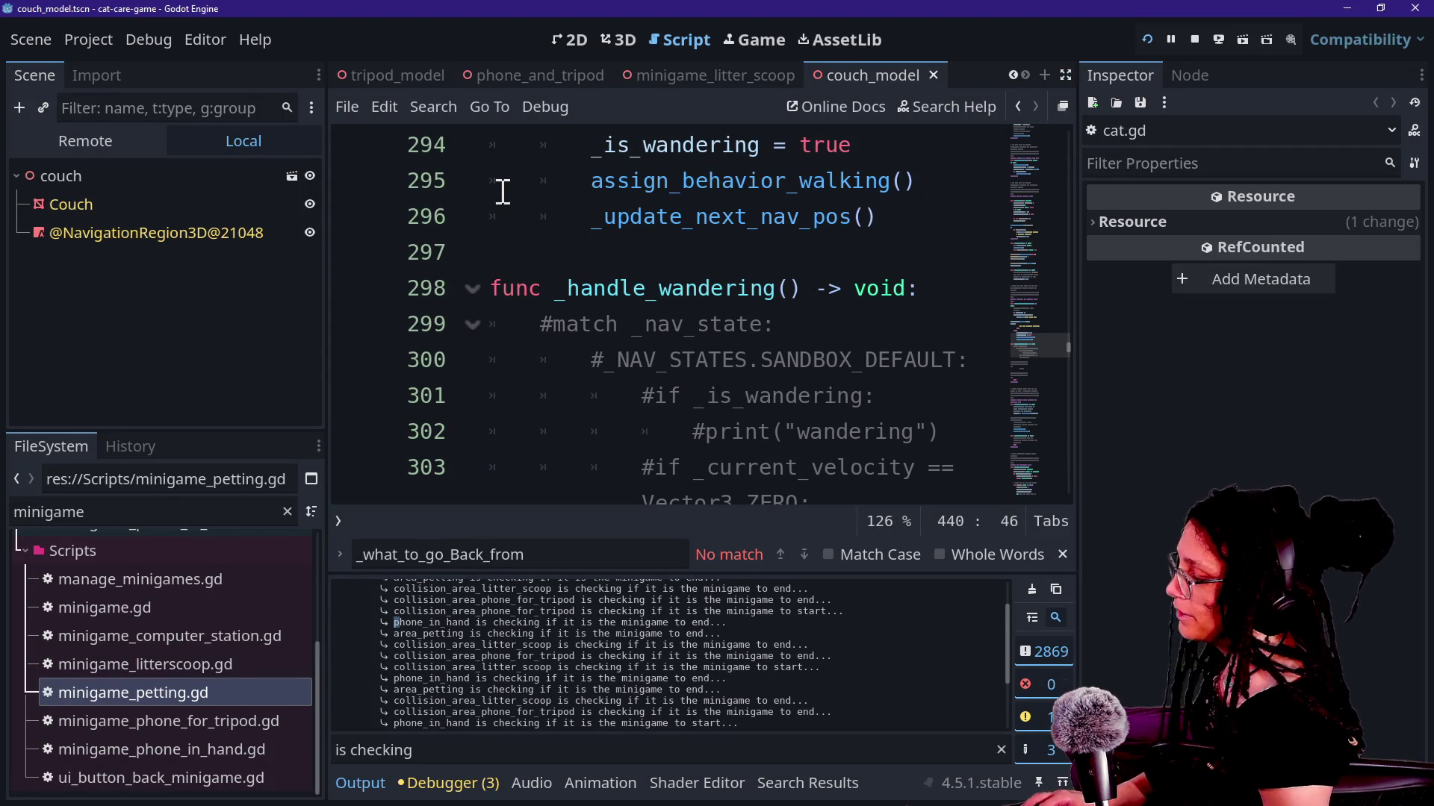
pyautogui.scroll(-5, 671, 79)
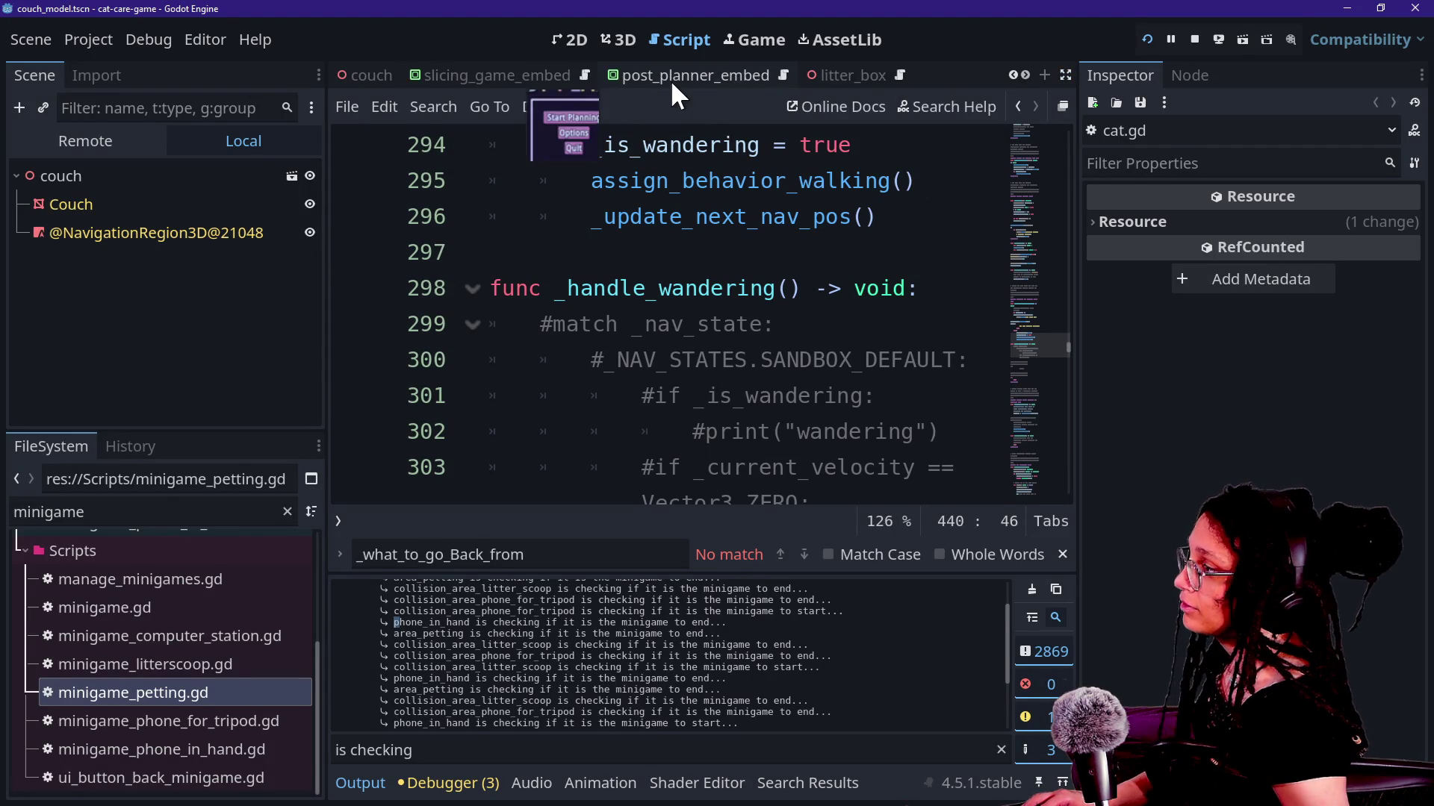
pyautogui.click(754, 74)
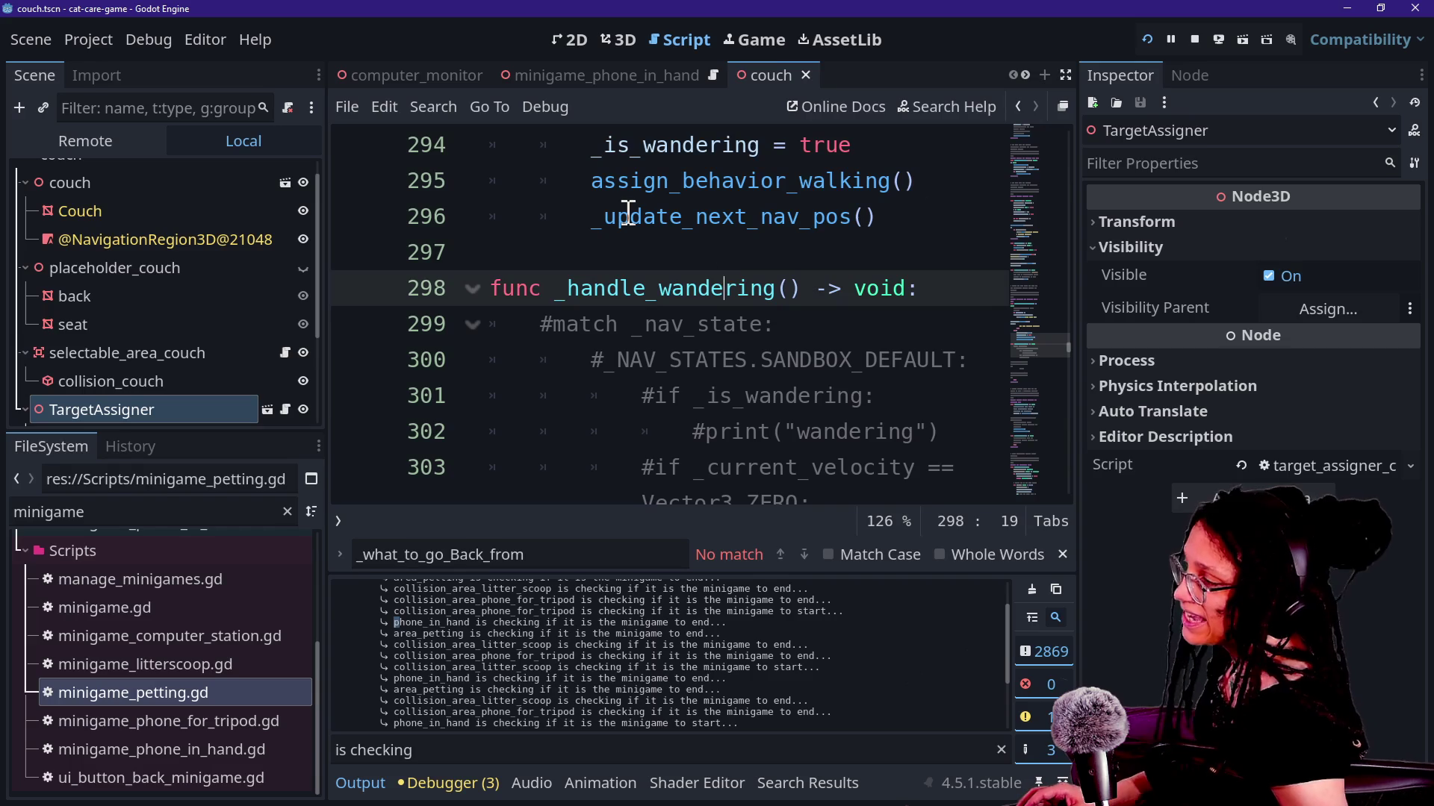
pyautogui.hotkey('shift', 'alt', 'o')
# Open the cat.tscn scene from a quick search for 'cat'.
pyautogui.write('cat')
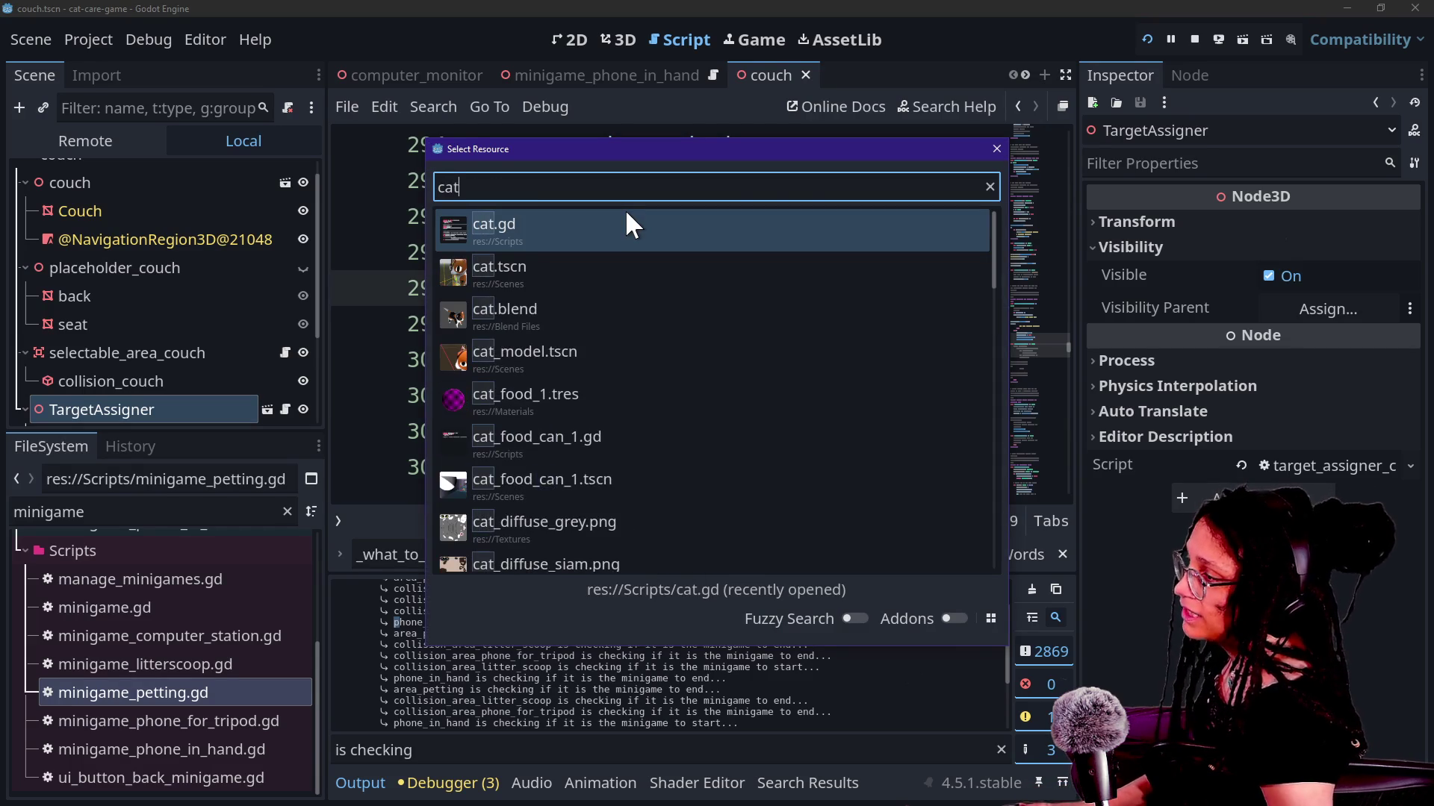
pyautogui.press('Down')
pyautogui.press('Return')
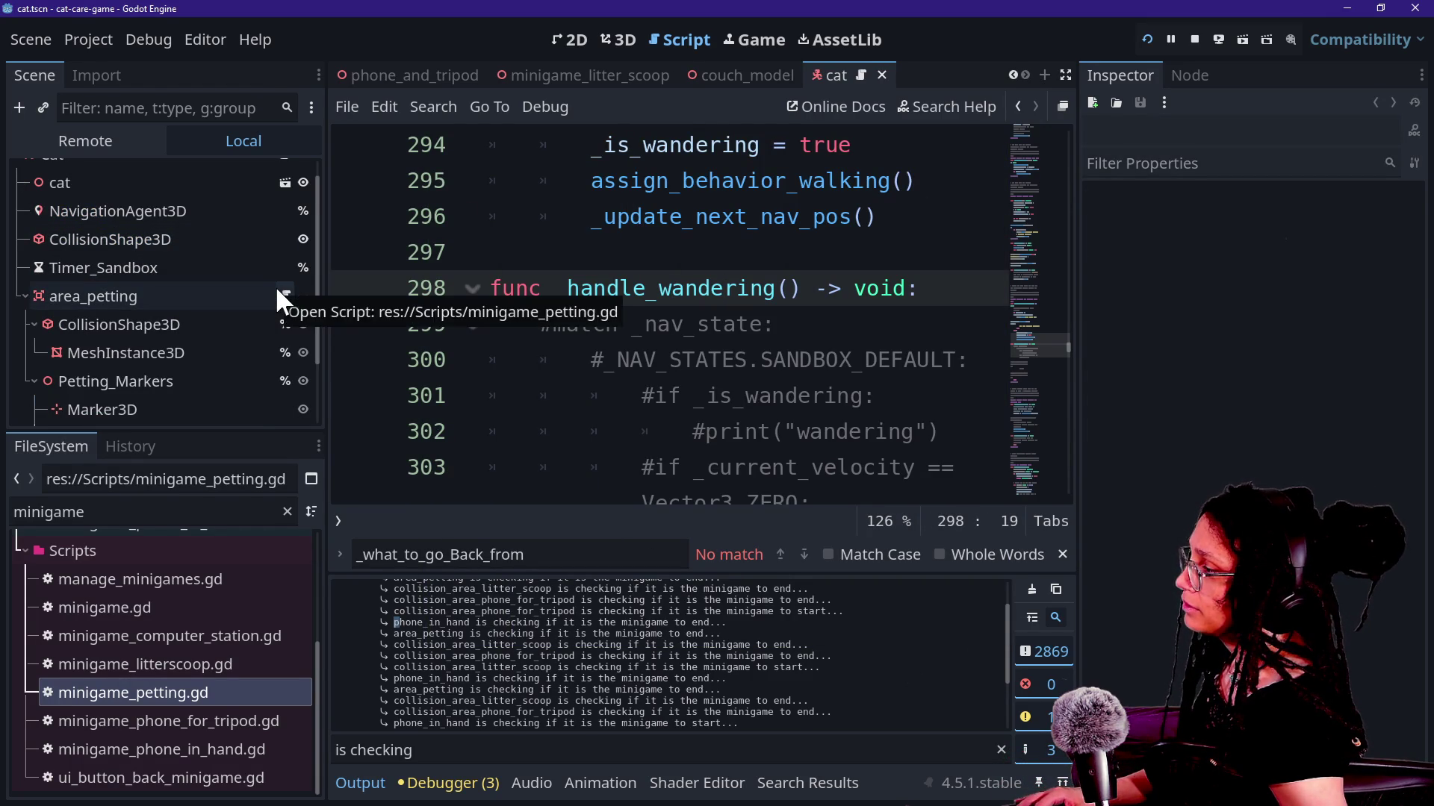
# Rename the area_petting node to minigame_petting and save the cat scene.
pyautogui.rightClick(91, 296)
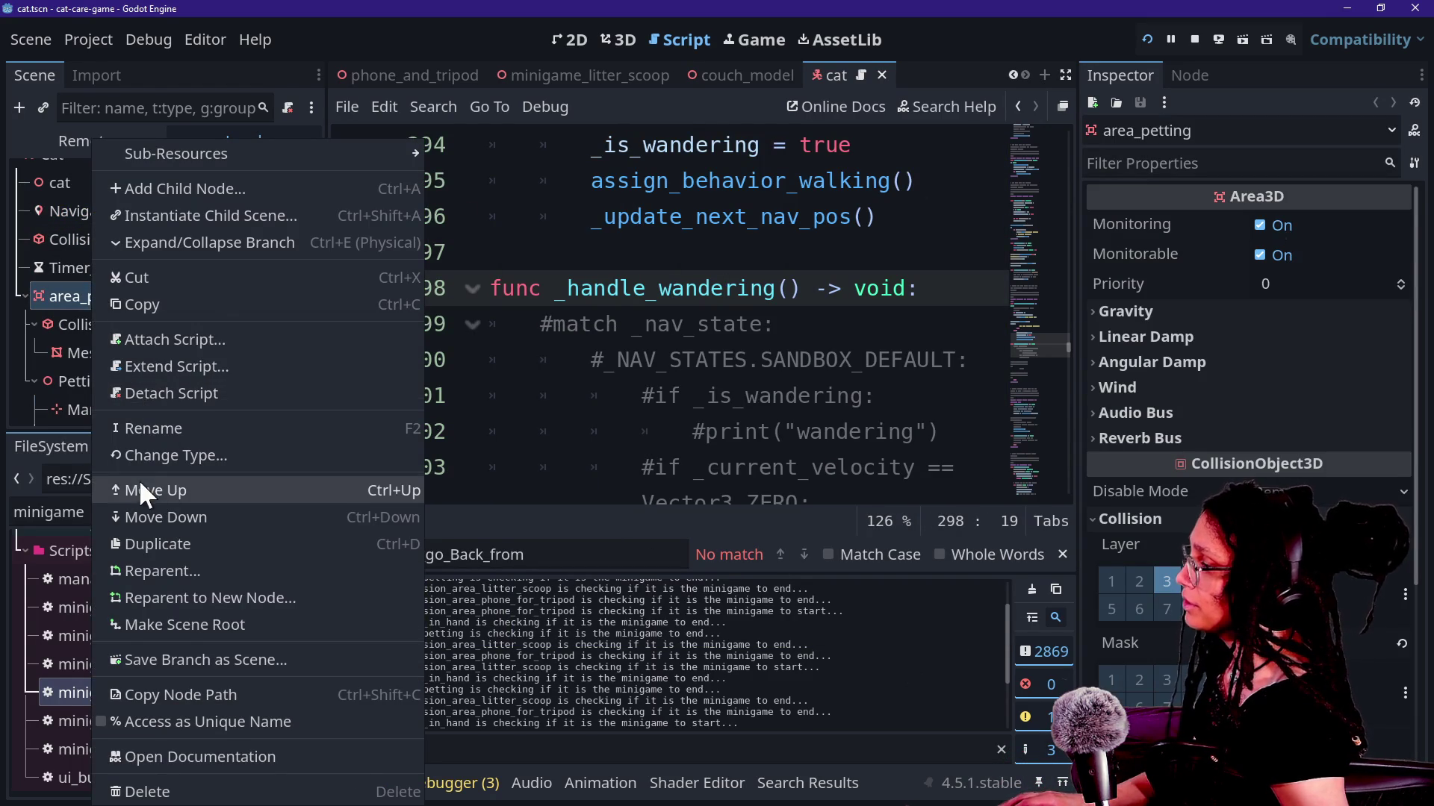
pyautogui.click(144, 428)
pyautogui.press('Home')
pyautogui.write('minigame')
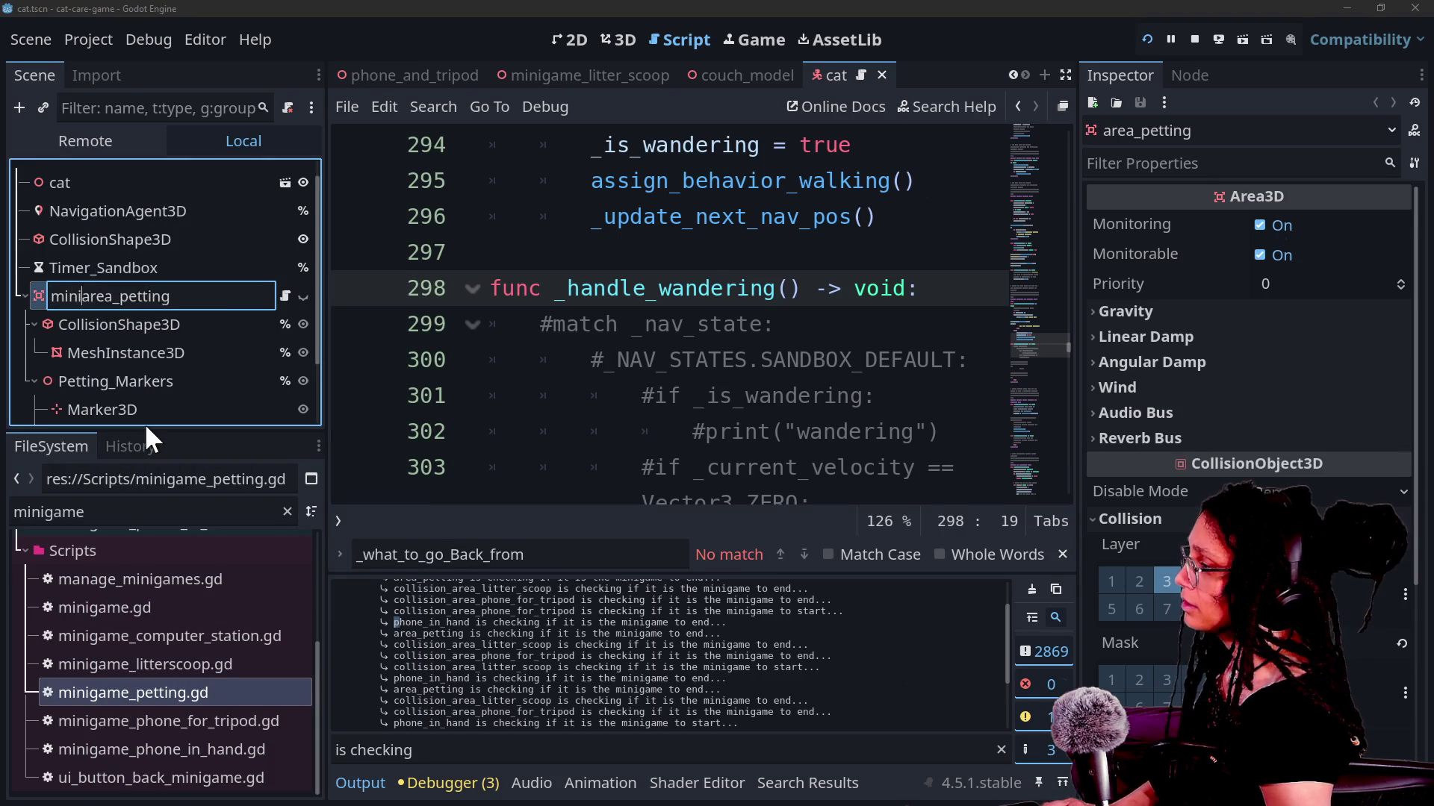
pyautogui.write('_')
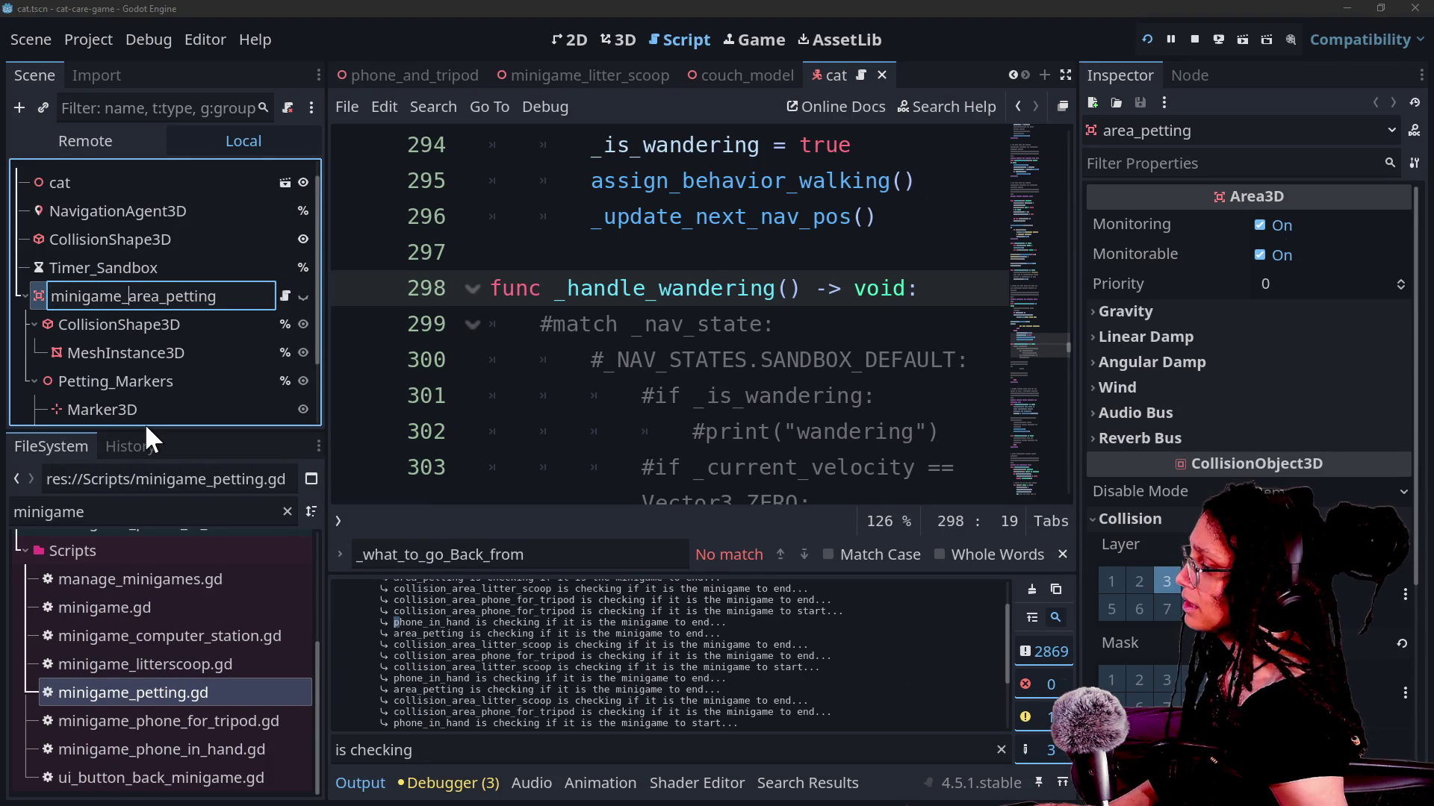
pyautogui.press('Delete')
pyautogui.press('Delete')
pyautogui.press('Delete')
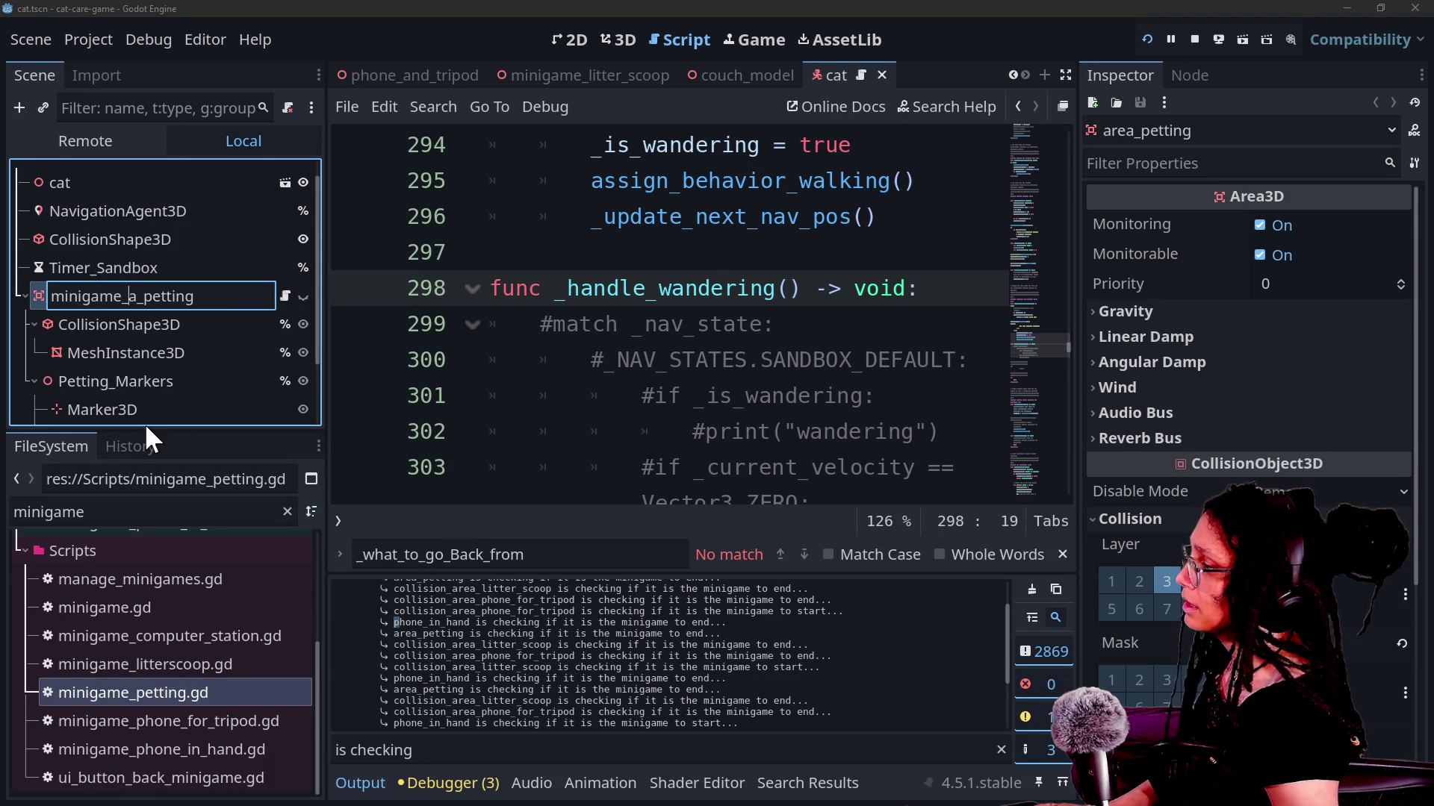
pyautogui.press('Return')
pyautogui.hotkey('ctrl', 's')
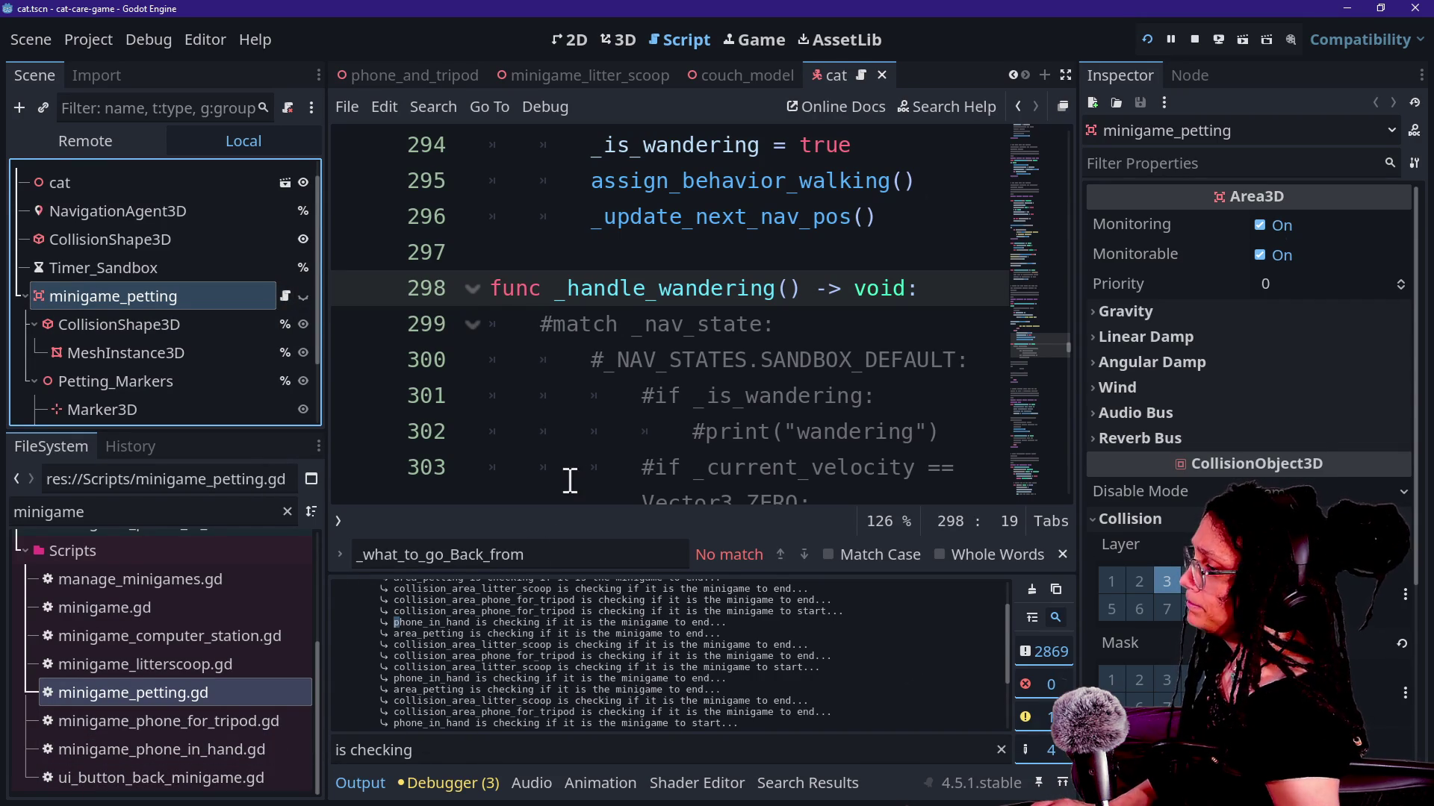
# Search the project files for 'phone_in_hand'.
pyautogui.hotkey('shift', 'alt', 'o')
pyautogui.press('Down')
pyautogui.press('Down')
pyautogui.press('Up')
pyautogui.press('Up')
pyautogui.press('Up')
pyautogui.press('Escape')
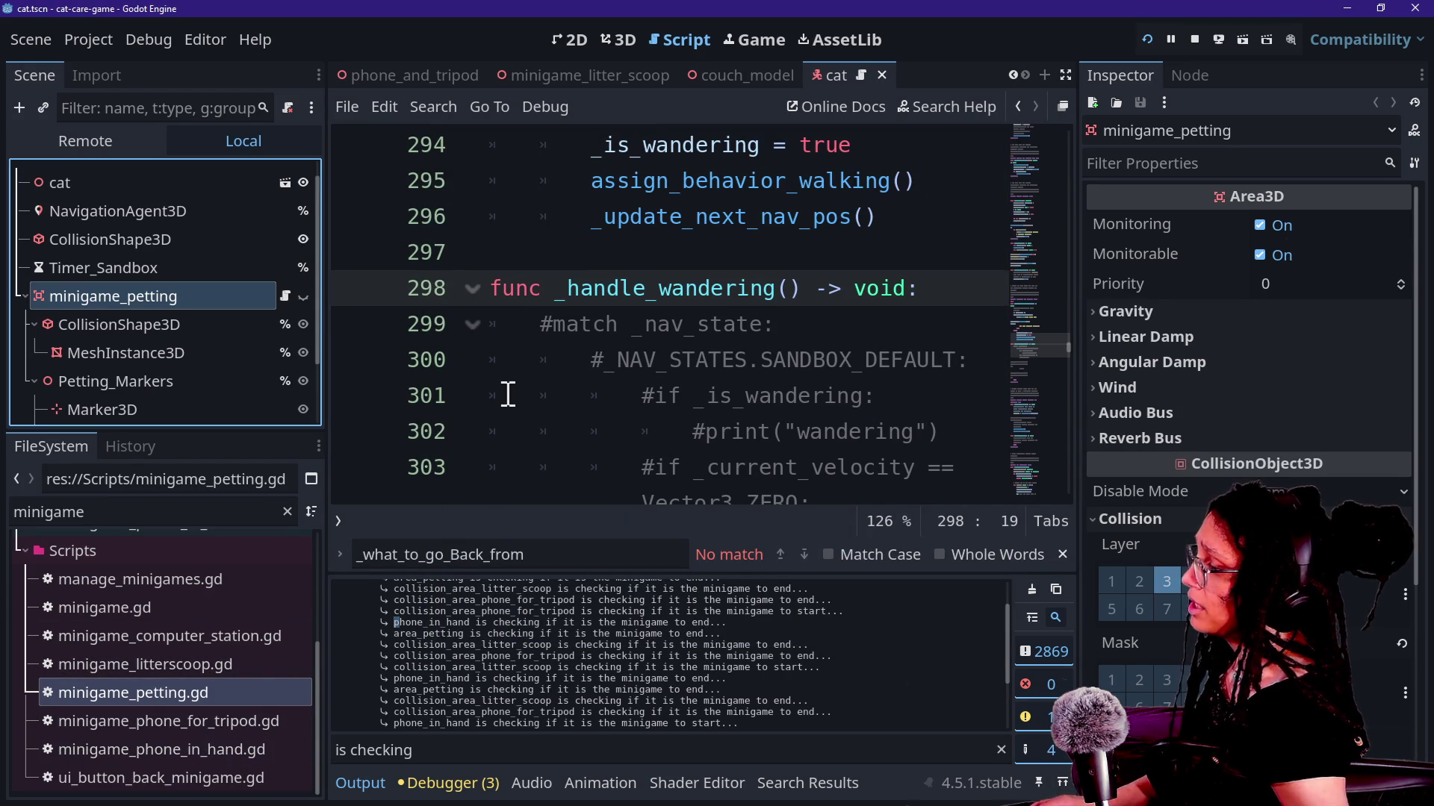
pyautogui.hotkey('shift', 'alt', 'o')
pyautogui.write('phone_in_hand')
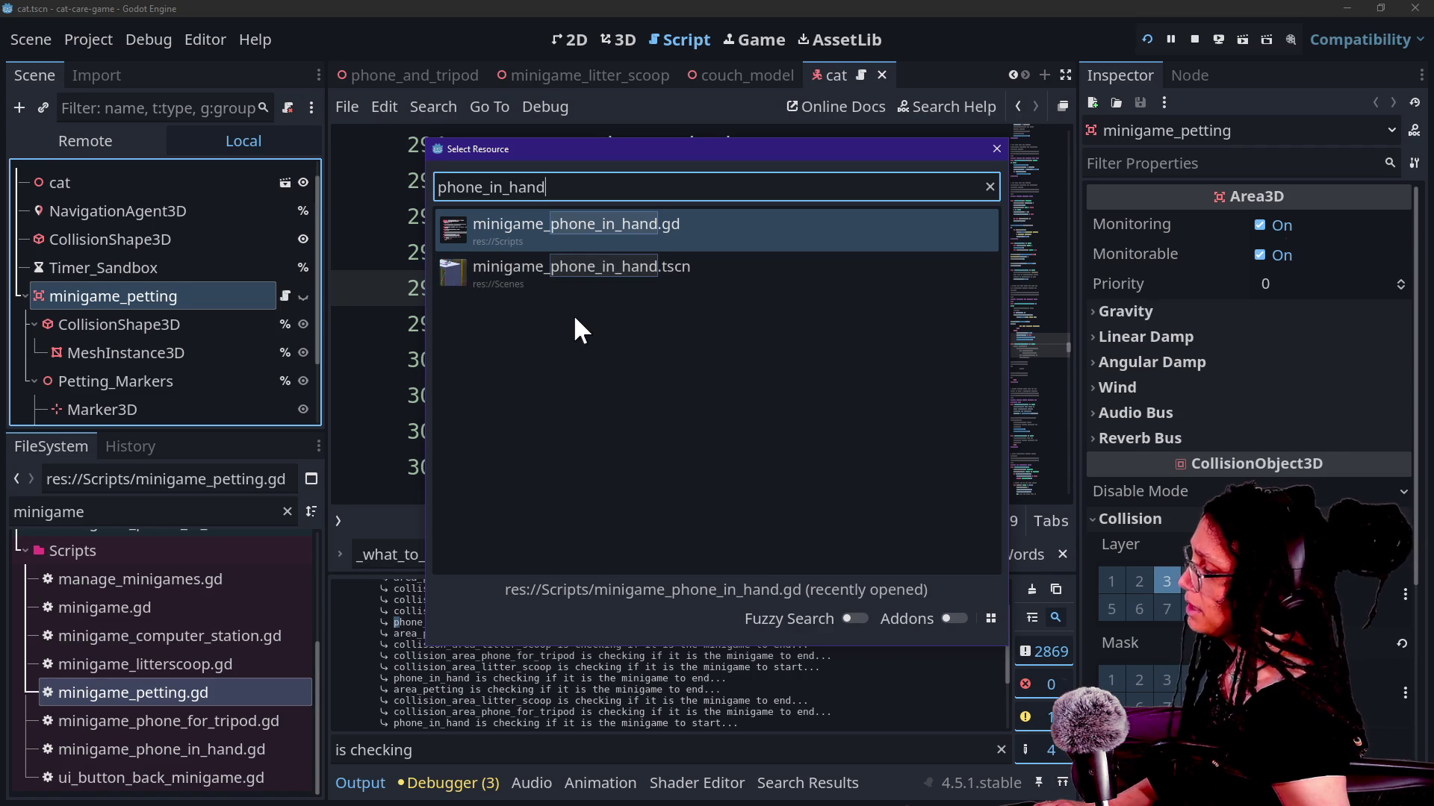
# Change the search to 'phone_for_tripod' and open the phone_for_tripod scene.
pyautogui.press('BackSpace')
pyautogui.press('BackSpace')
pyautogui.press('BackSpace')
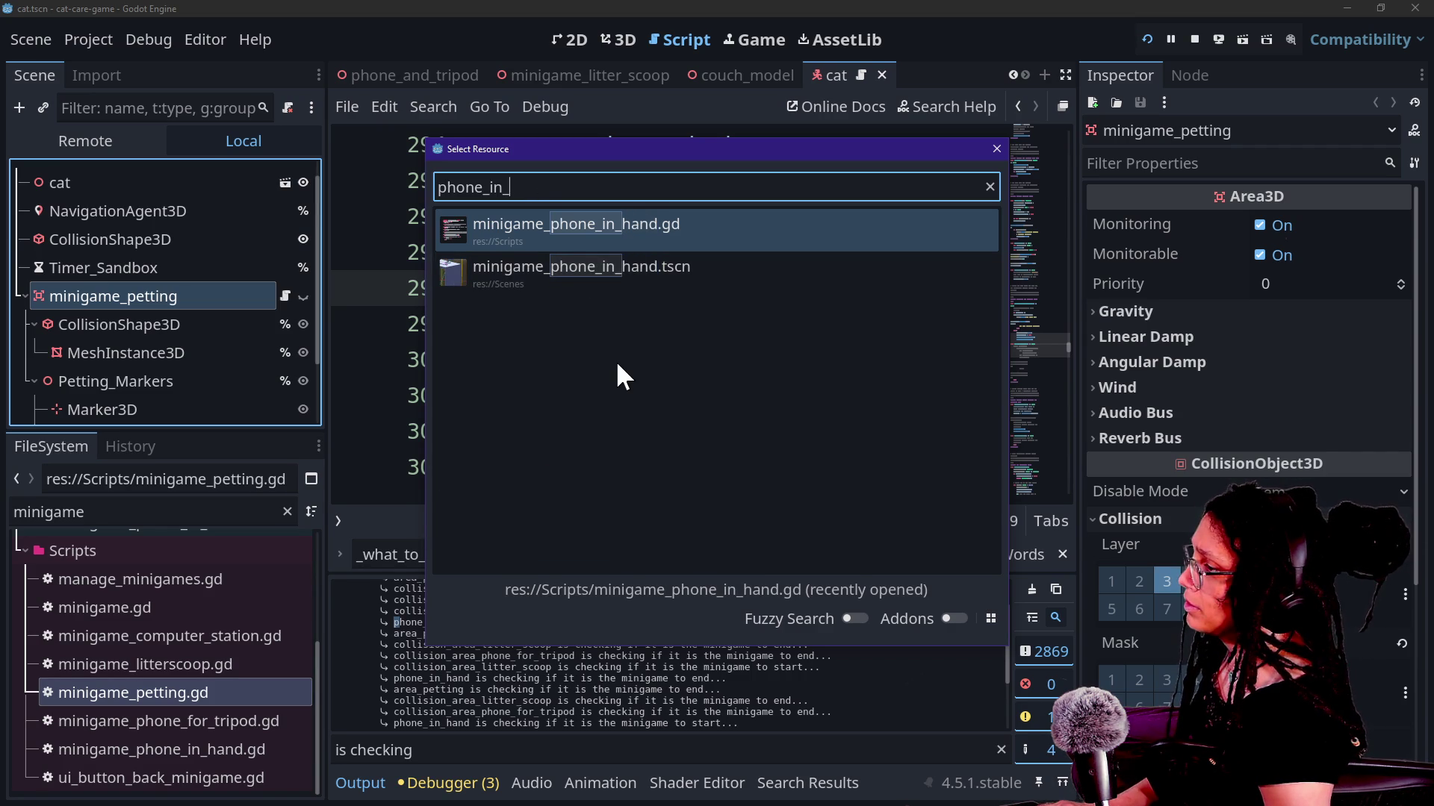
pyautogui.press('BackSpace')
pyautogui.press('BackSpace')
pyautogui.press('BackSpace')
pyautogui.write('for_tr')
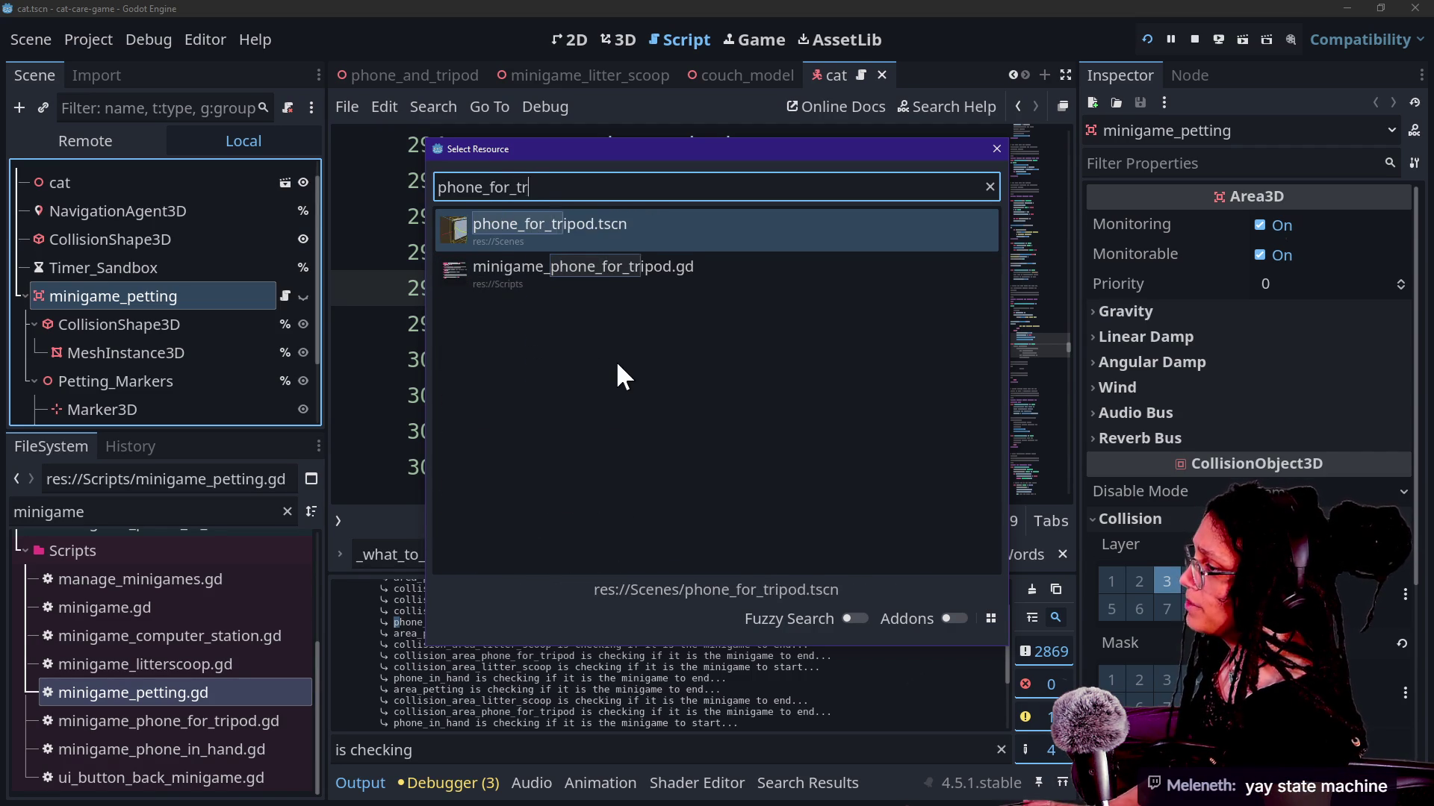
pyautogui.write('ipod')
pyautogui.click(167, 510)
pyautogui.press('Return')
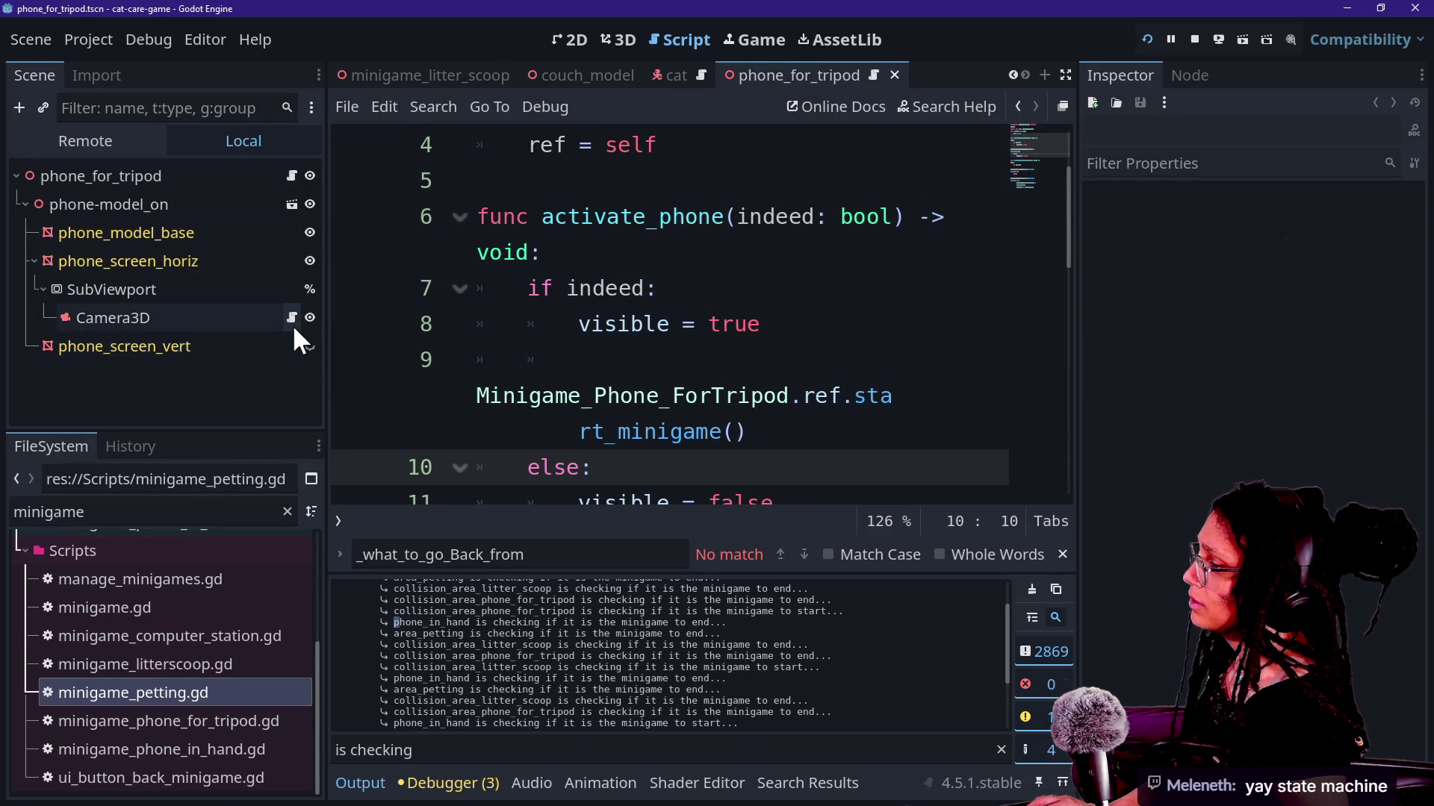
# Review the scene's attached script, then enter the tripod phone minigame in the running game.
pyautogui.click(290, 175)
pyautogui.scroll(2, 662, 289)
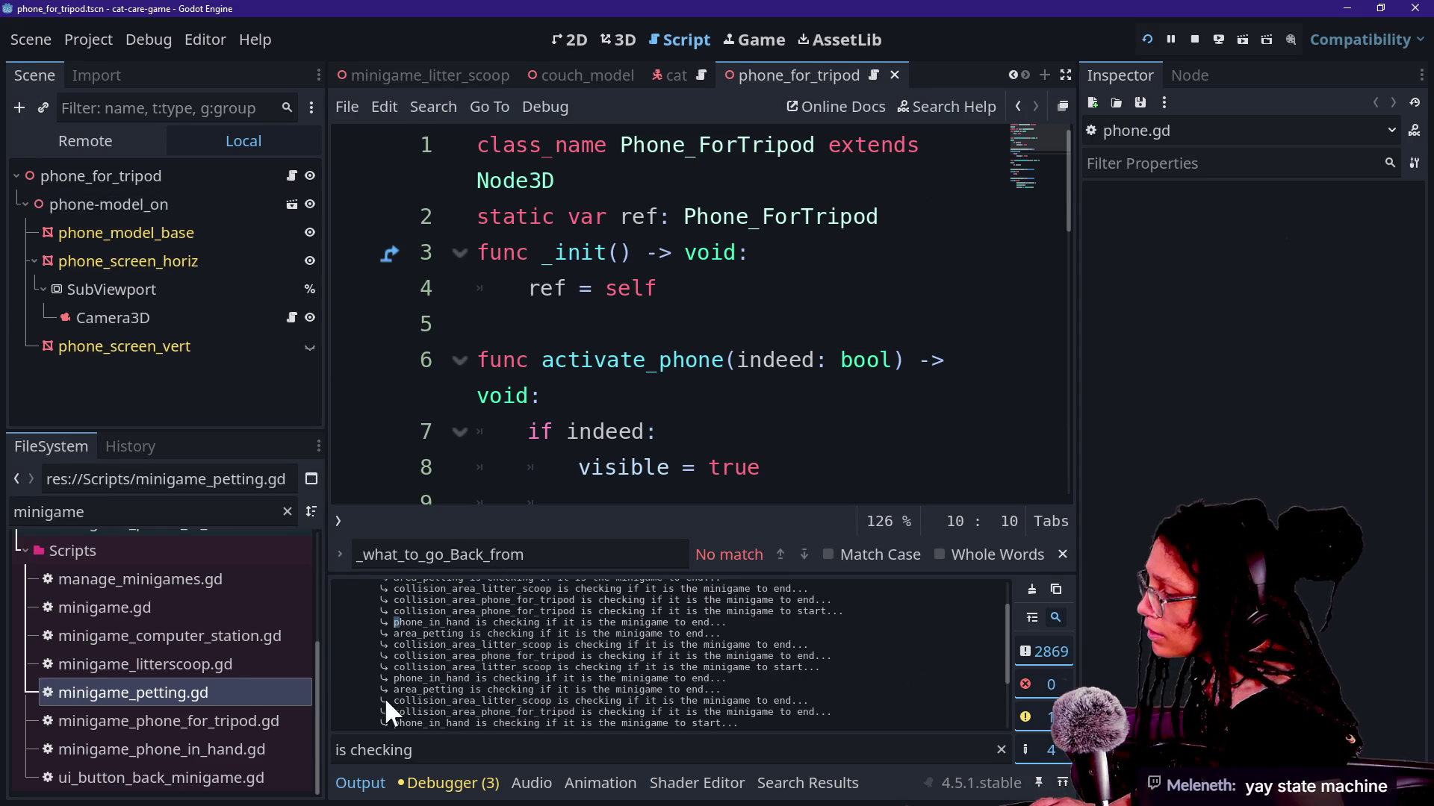
pyautogui.scroll(4, 411, 695)
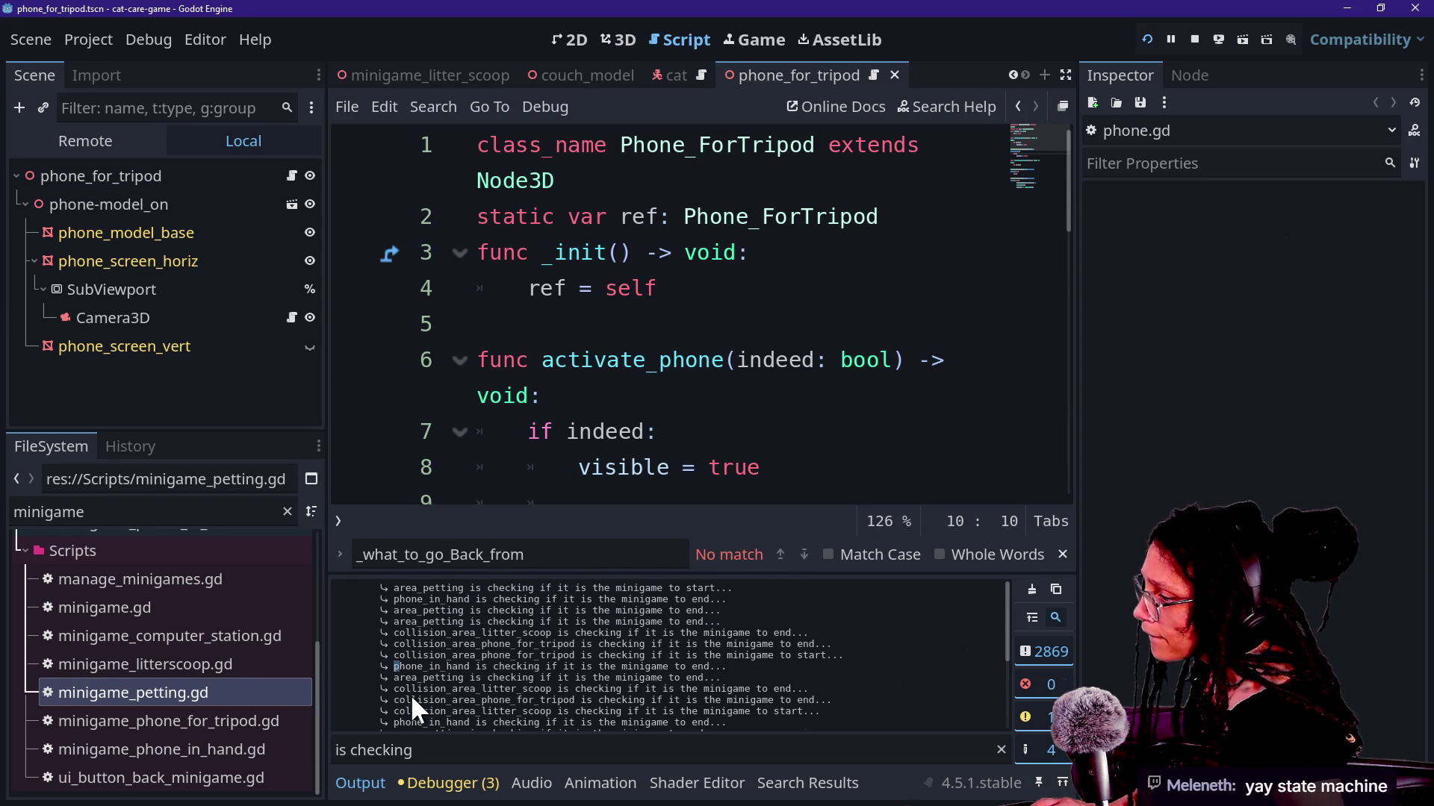
pyautogui.scroll(-4, 410, 695)
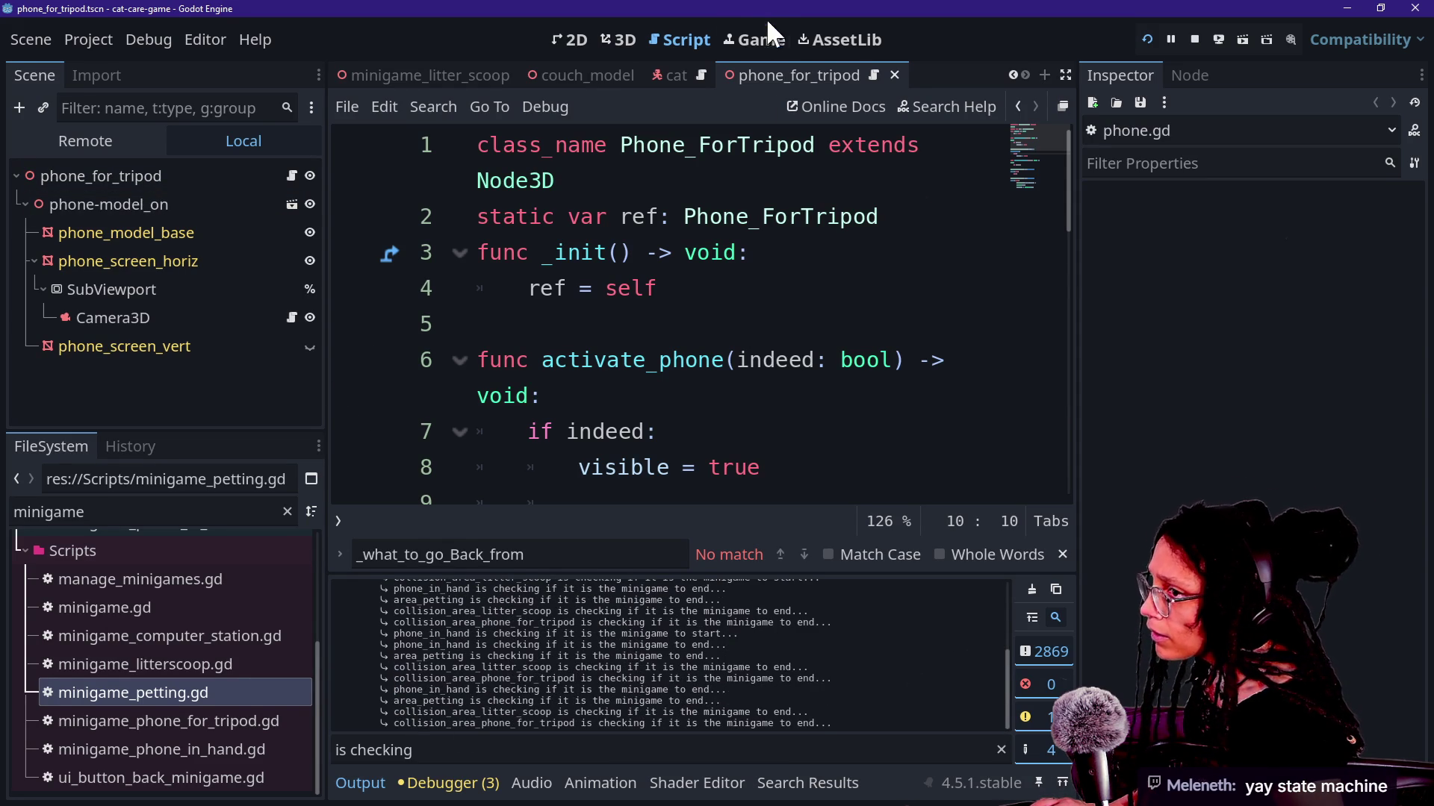
pyautogui.click(749, 40)
pyautogui.click(706, 373)
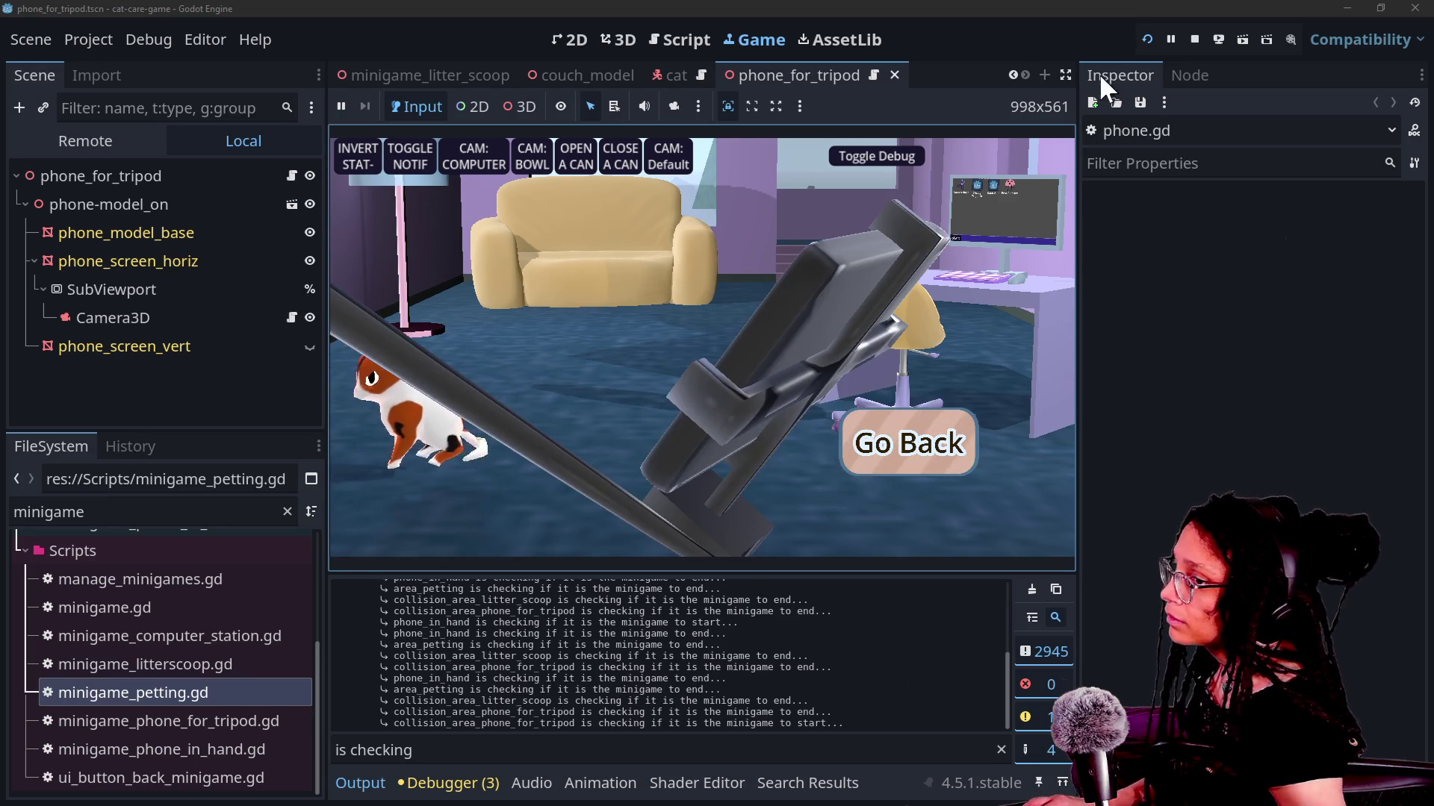
pyautogui.click(1184, 42)
pyautogui.hotkey('shift', 'alt', 'o')
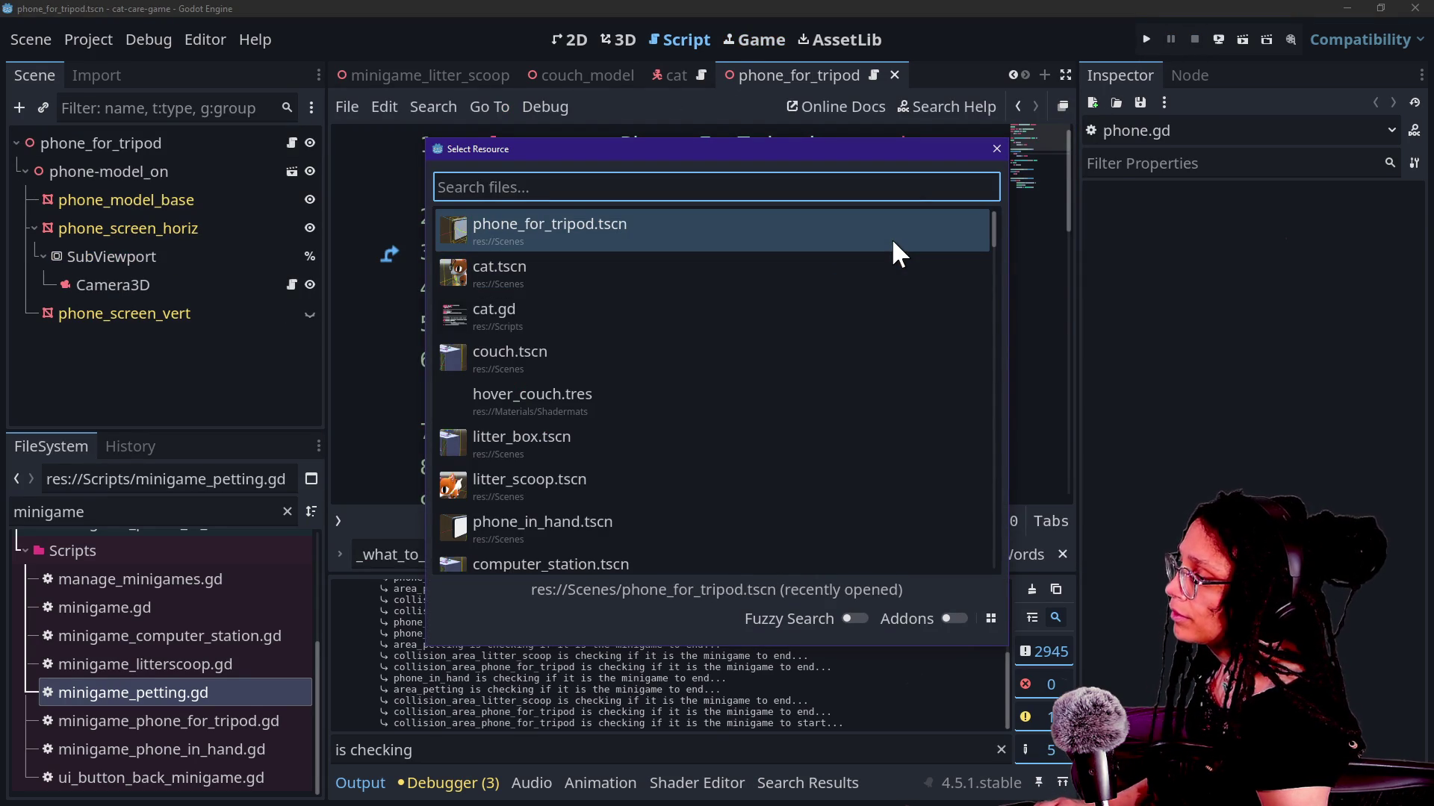
pyautogui.write('phone_n')
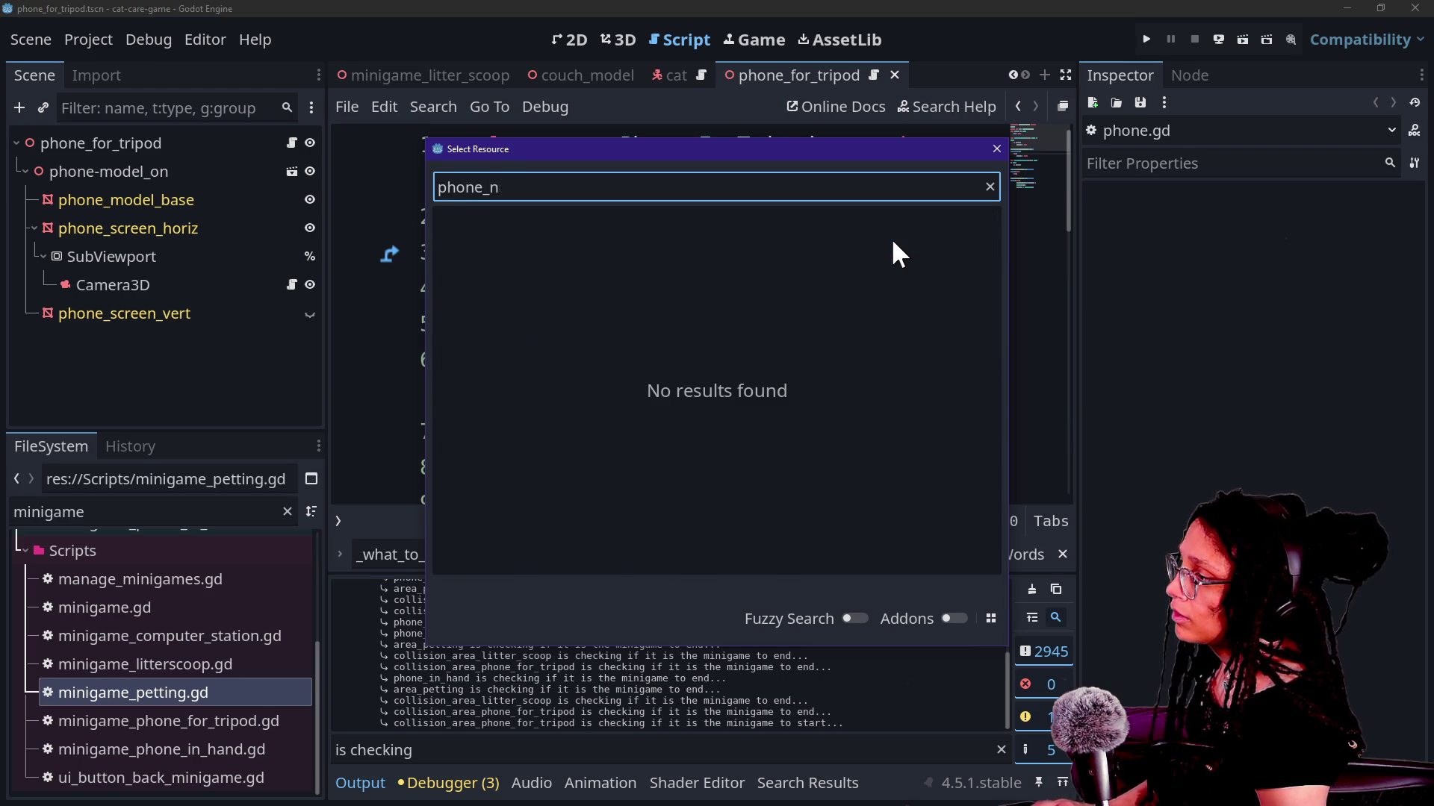
pyautogui.press('BackSpace')
pyautogui.press('BackSpace')
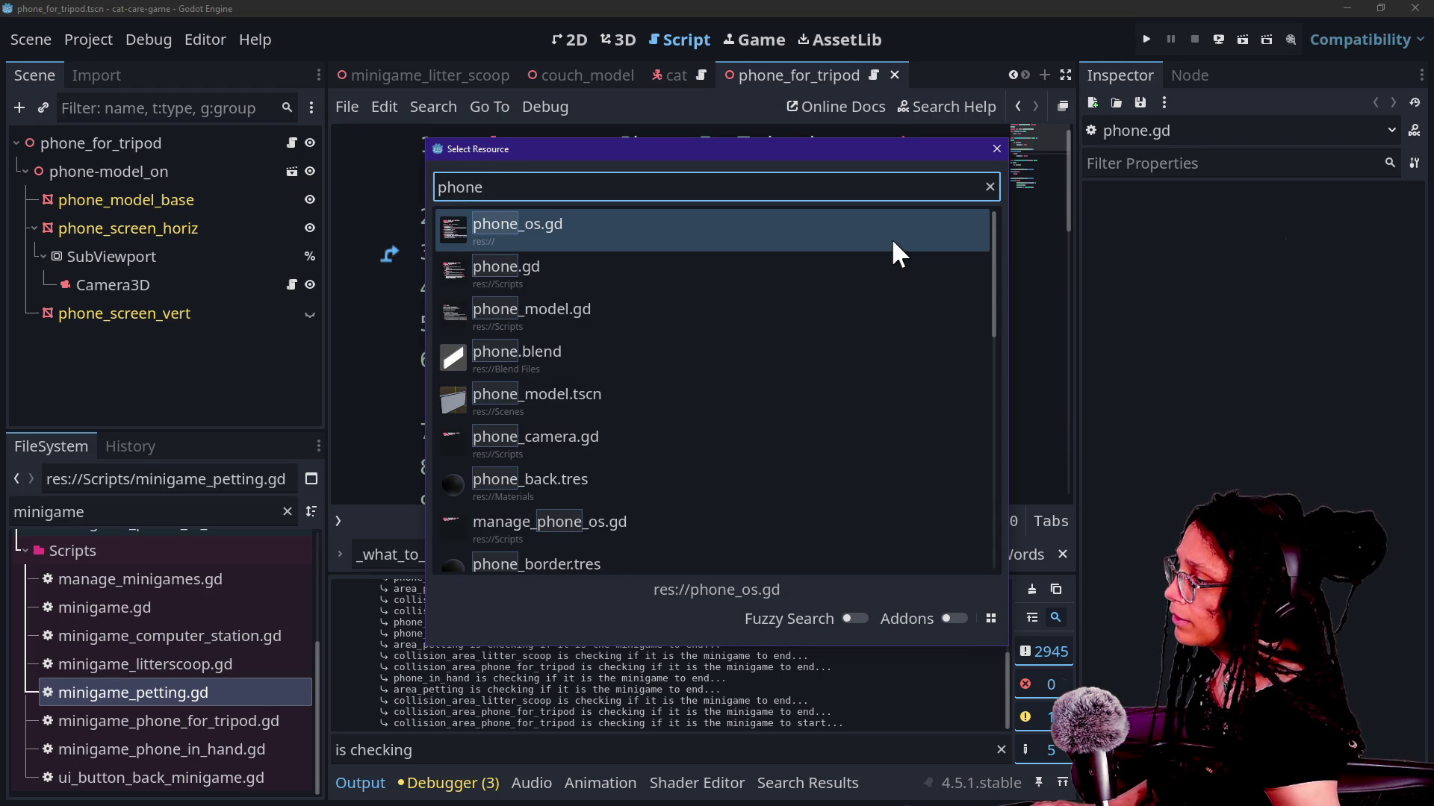
pyautogui.write('tripo')
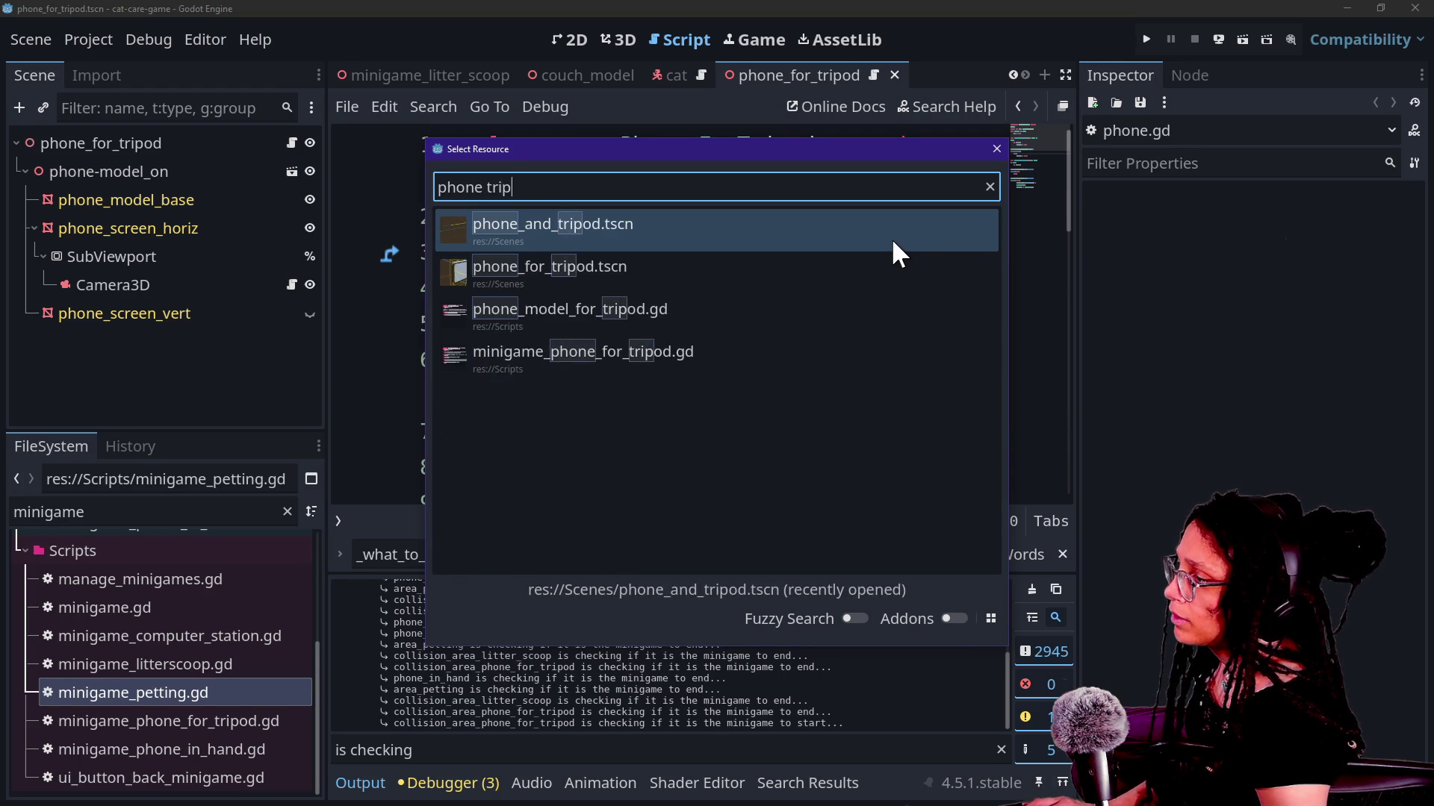
pyautogui.press('Return')
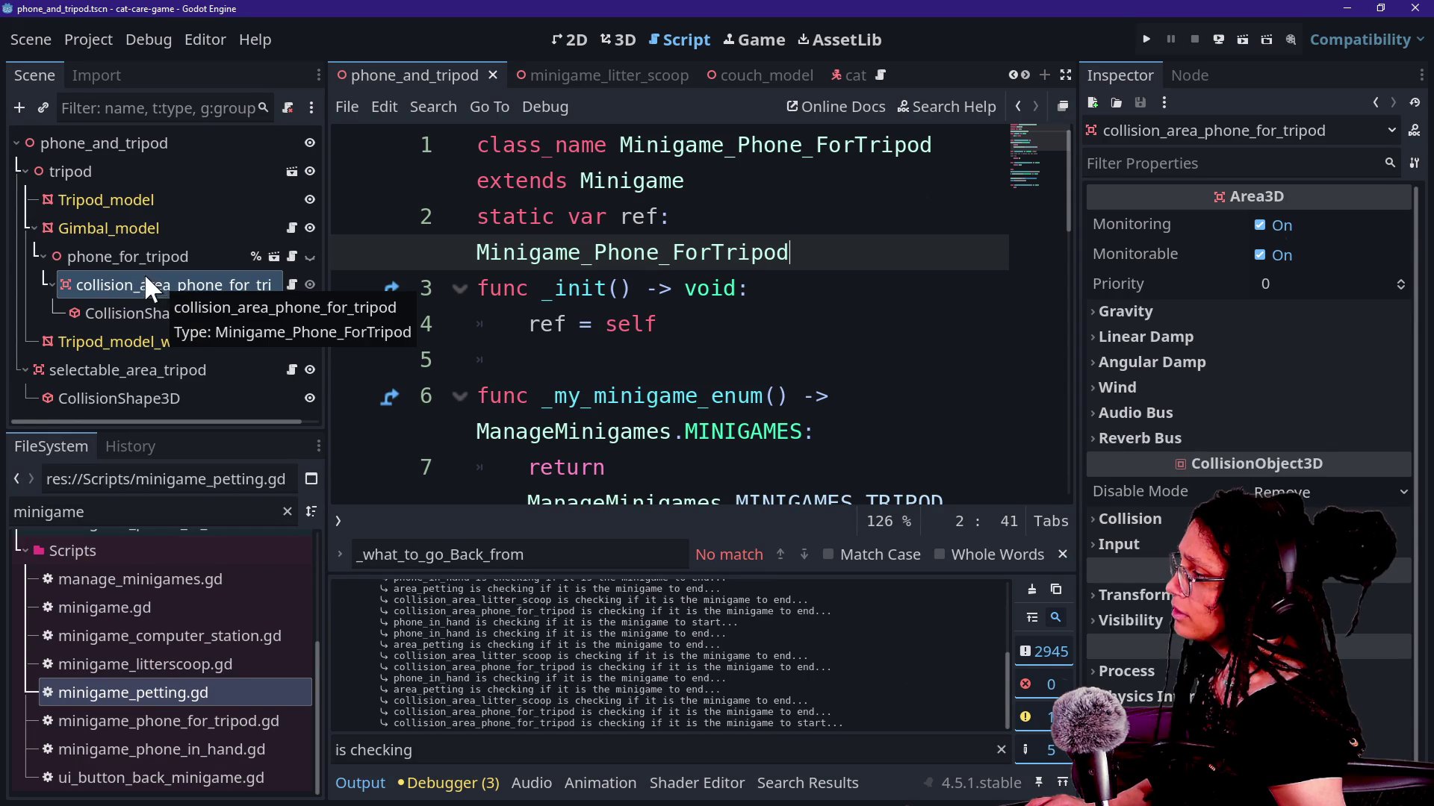
pyautogui.click(115, 254)
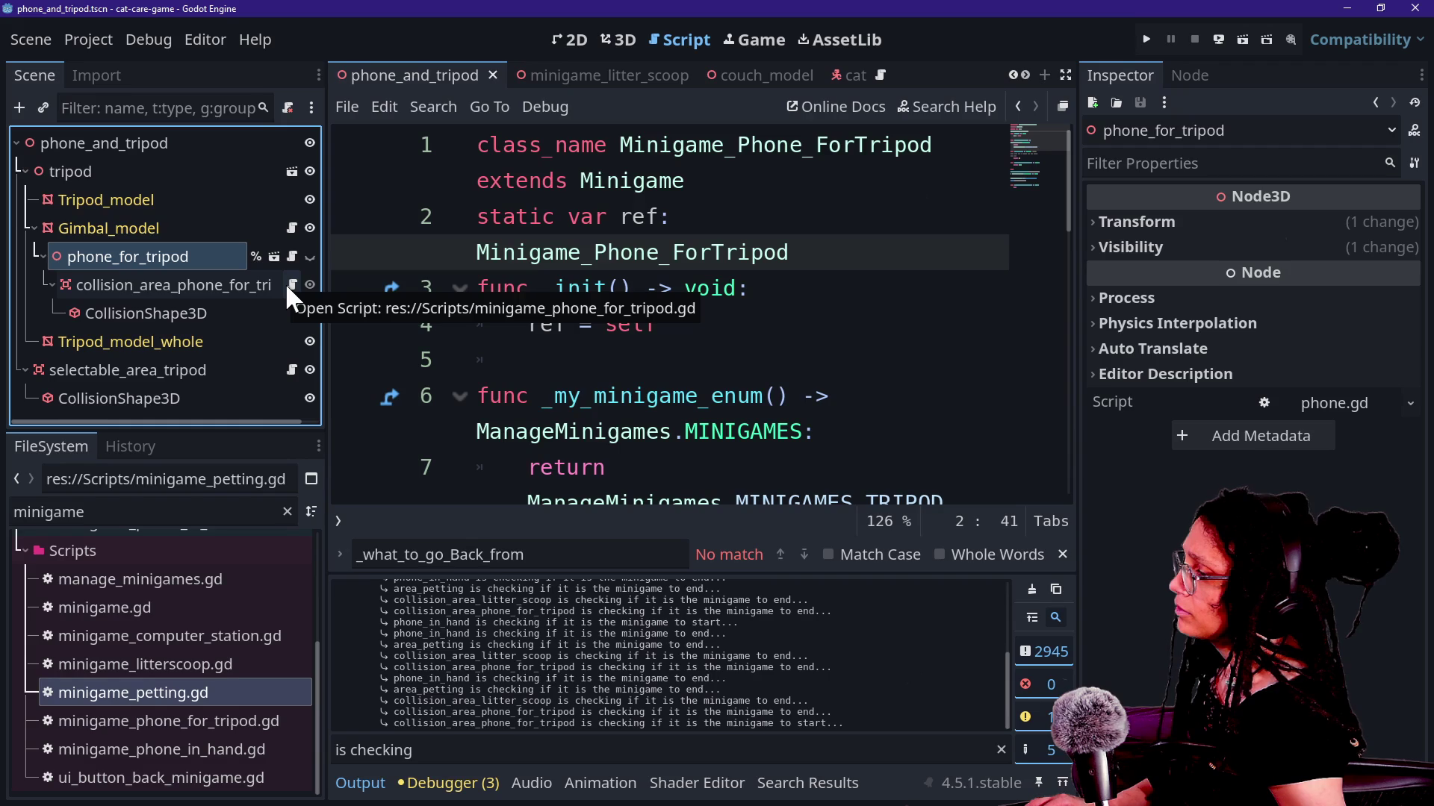
pyautogui.click(161, 288)
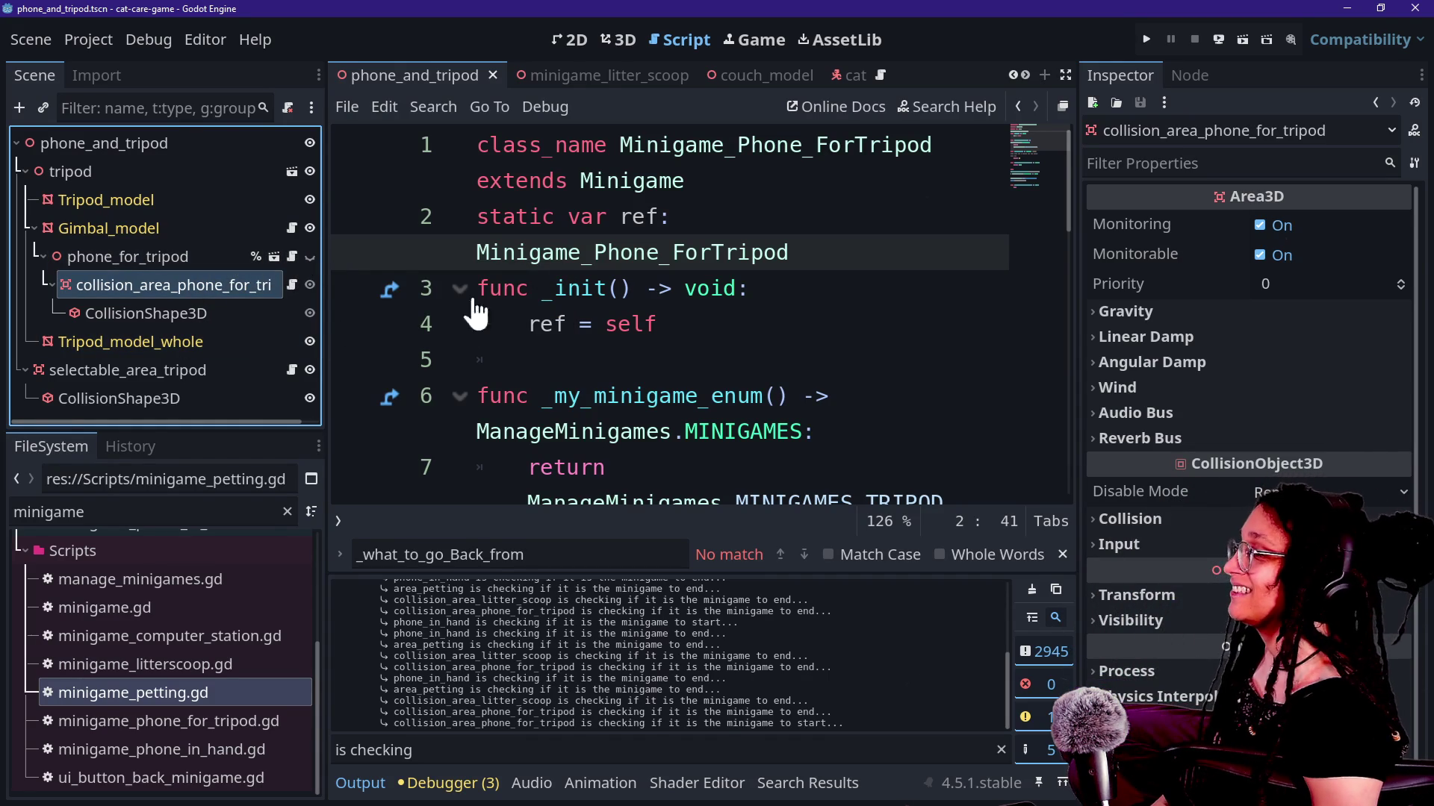
pyautogui.moveTo(513, 308)
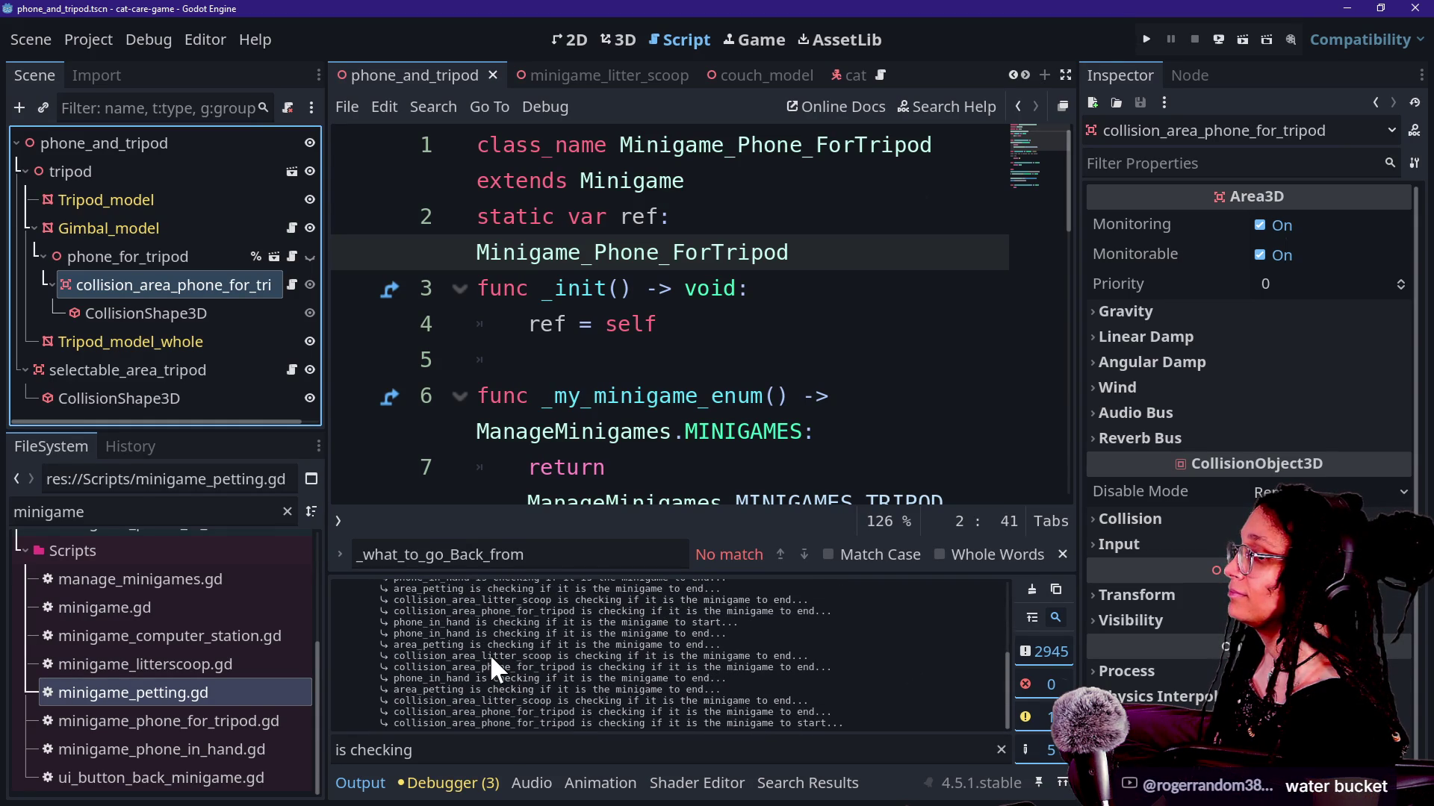
pyautogui.click(1144, 39)
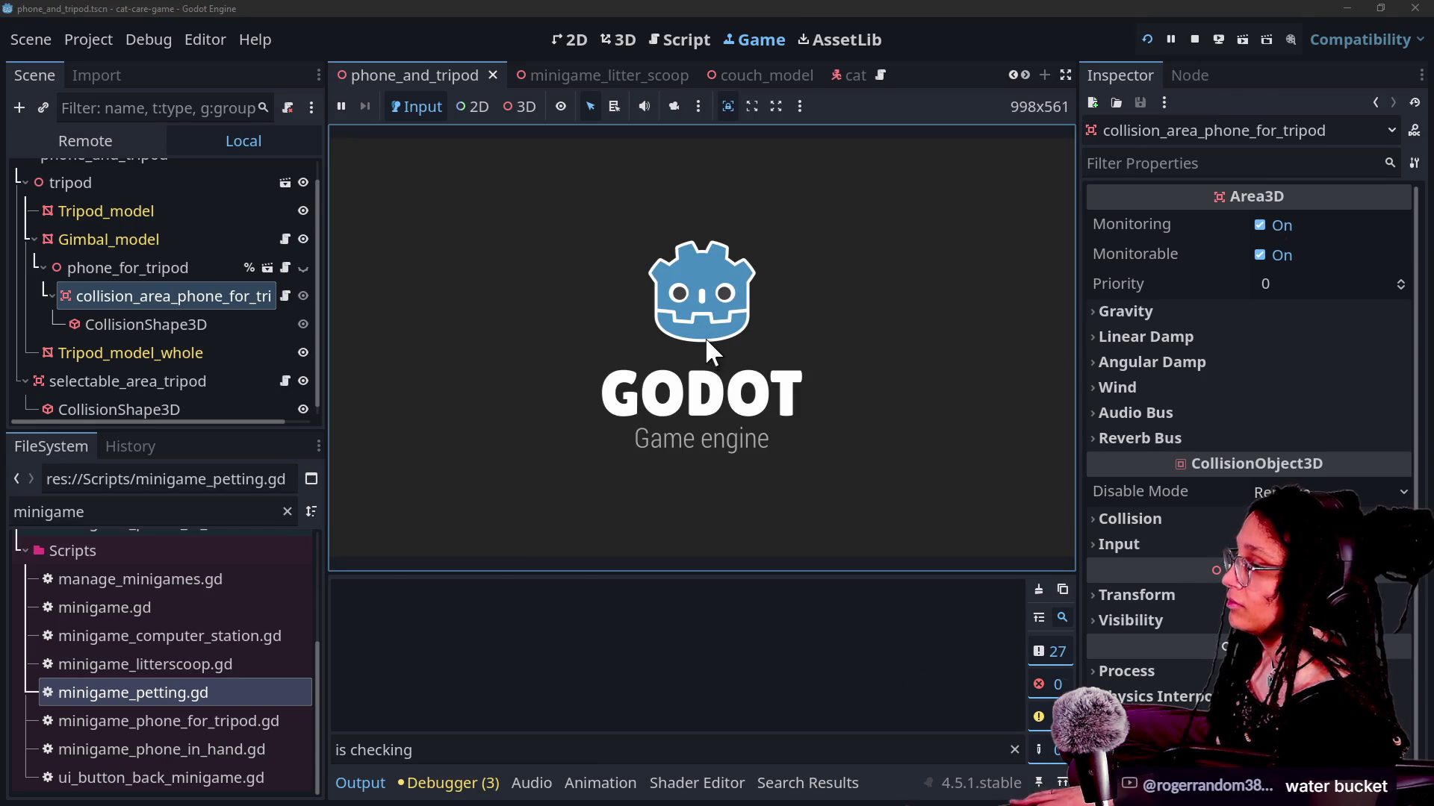
# Enter and exit the tripod, petting and litter box minigames in the running game.
pyautogui.click(702, 334)
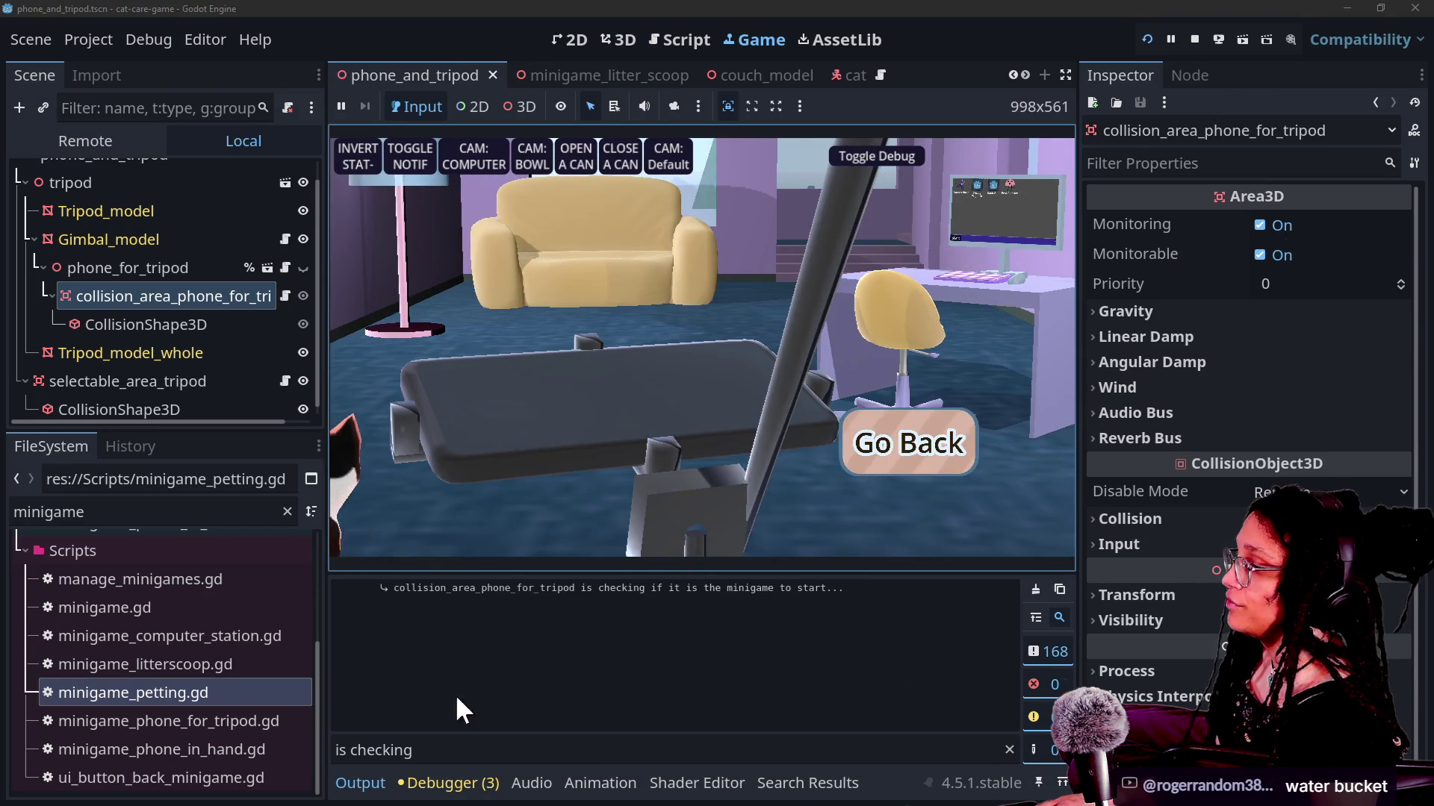
pyautogui.click(870, 448)
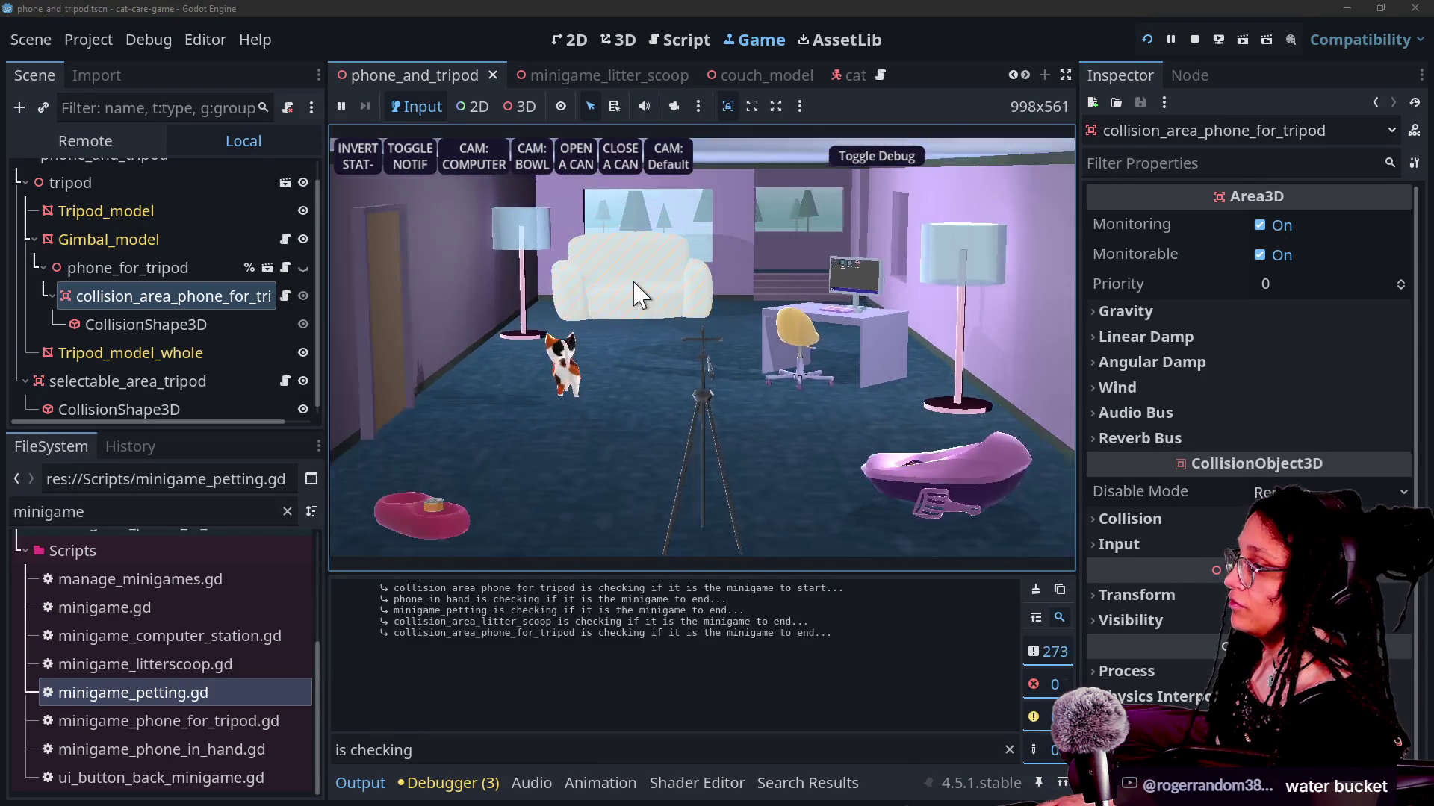
pyautogui.click(636, 298)
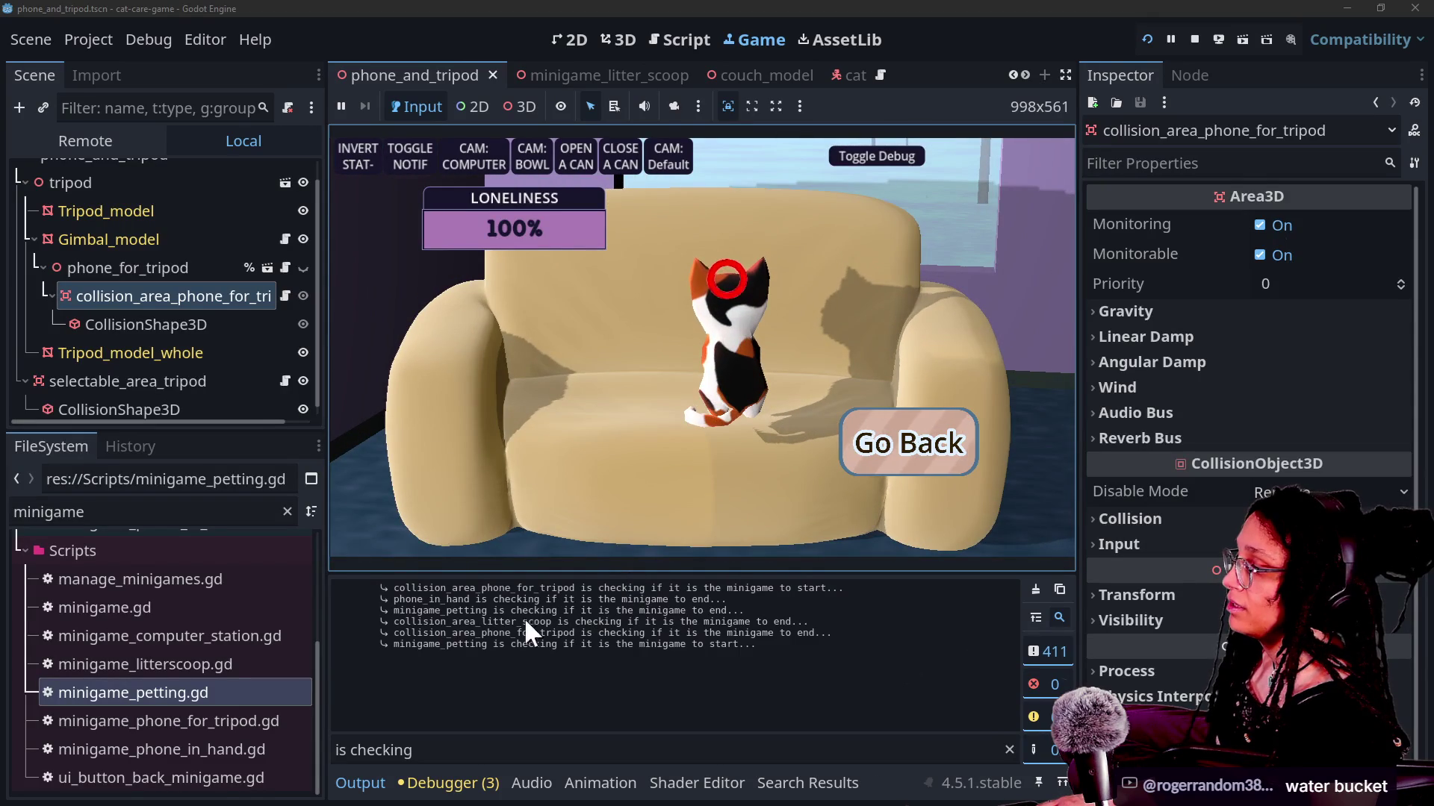
pyautogui.click(962, 457)
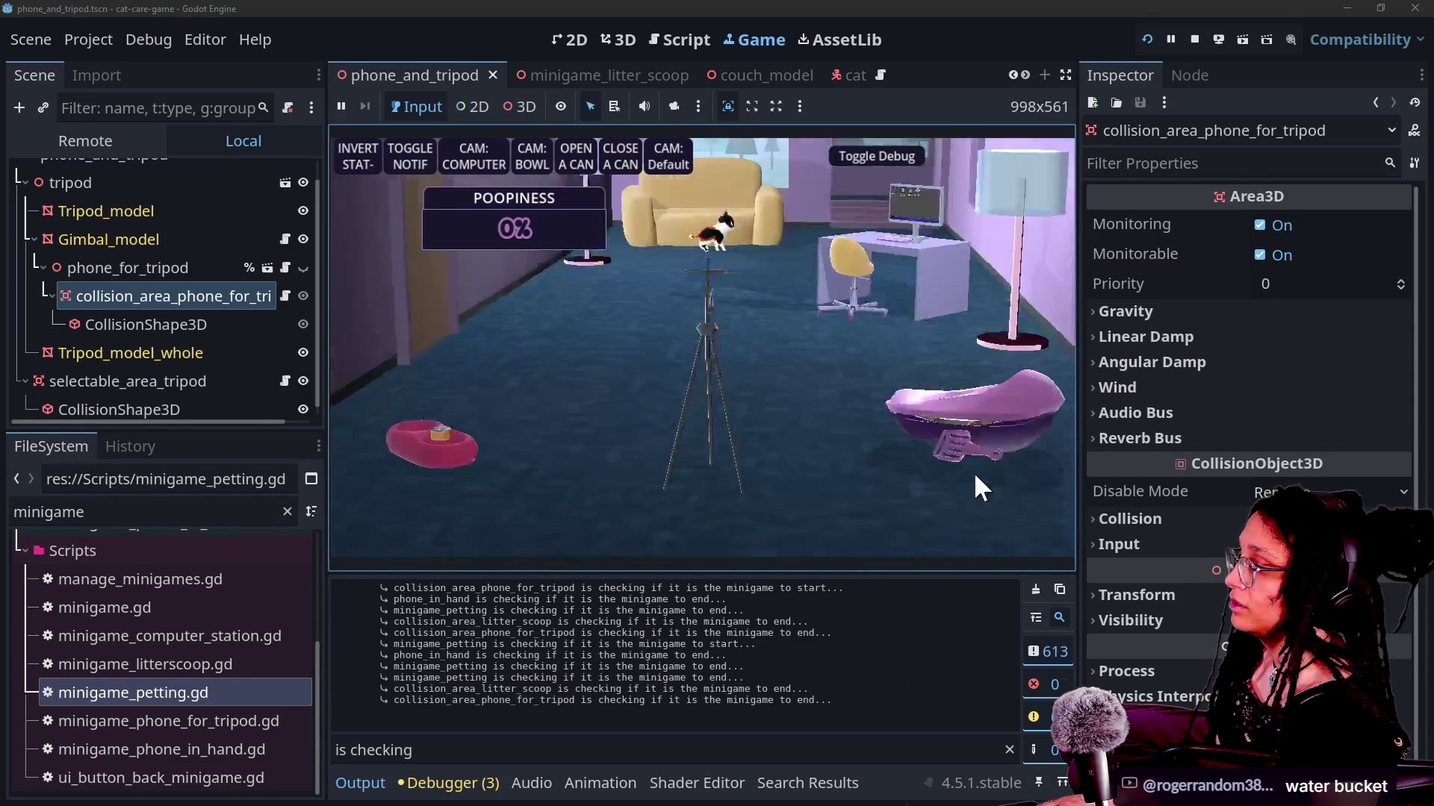
pyautogui.click(975, 476)
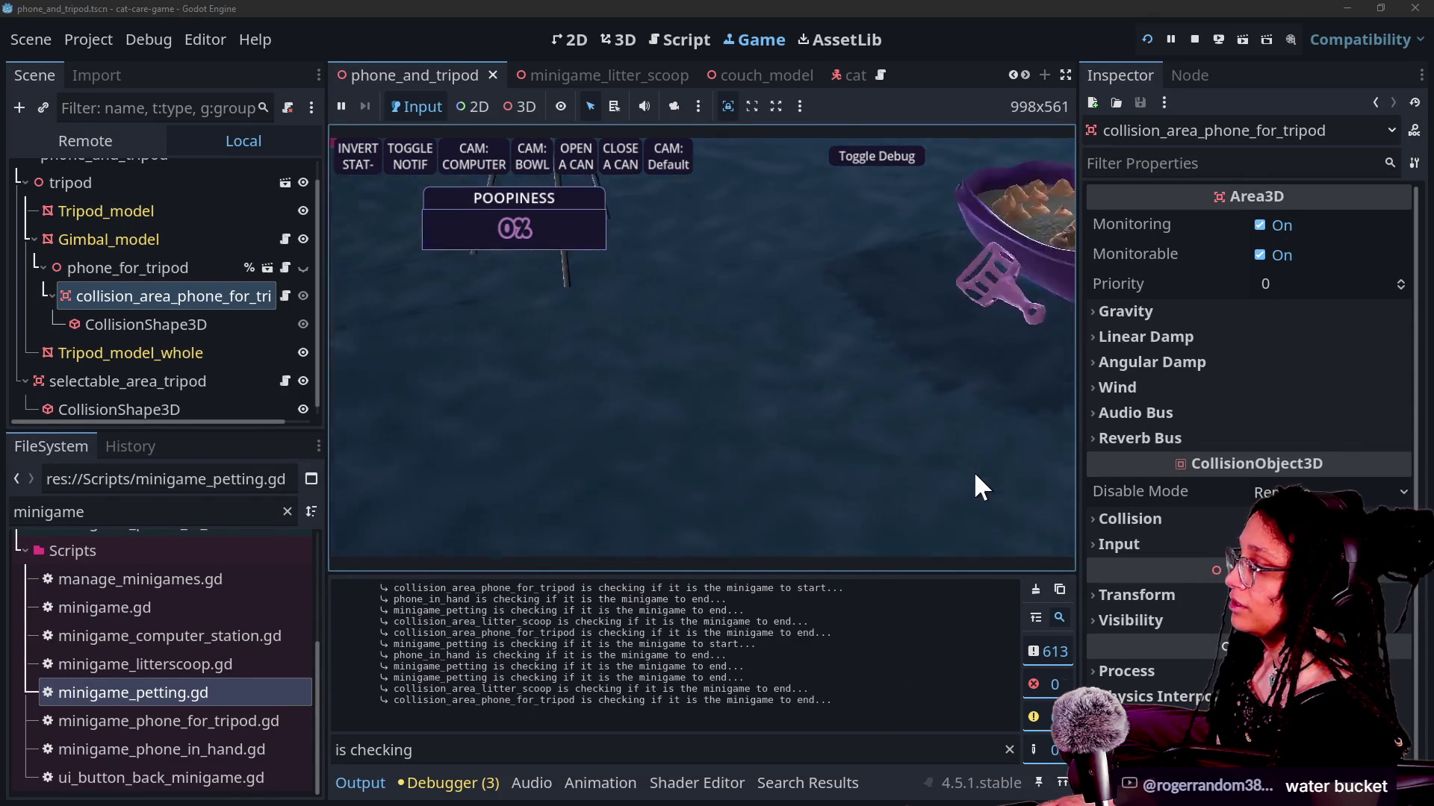
pyautogui.click(894, 459)
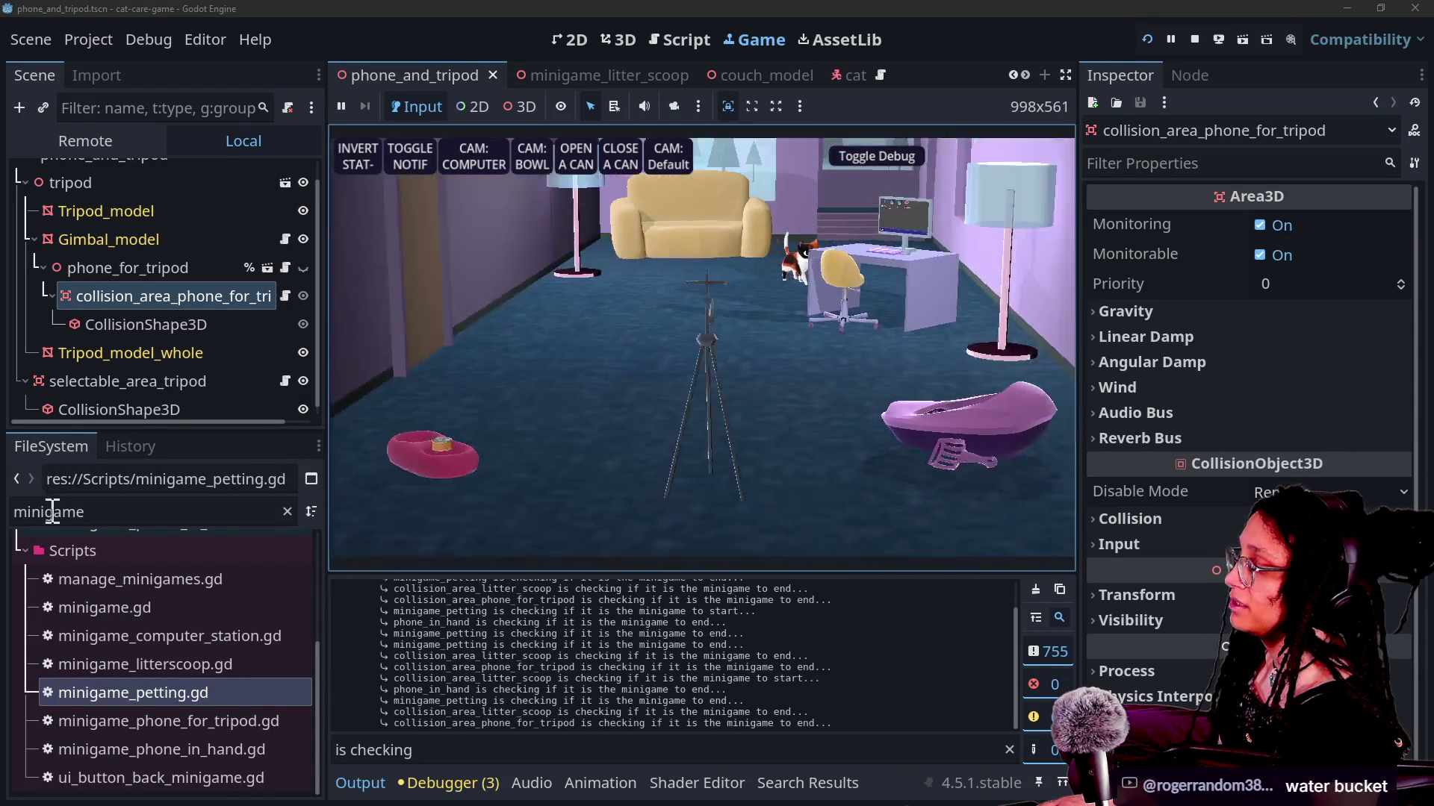
# Re-enter and exit the tripod minigame, then bring up file actions for minigame_litterscoop.gd.
pyautogui.click(101, 514)
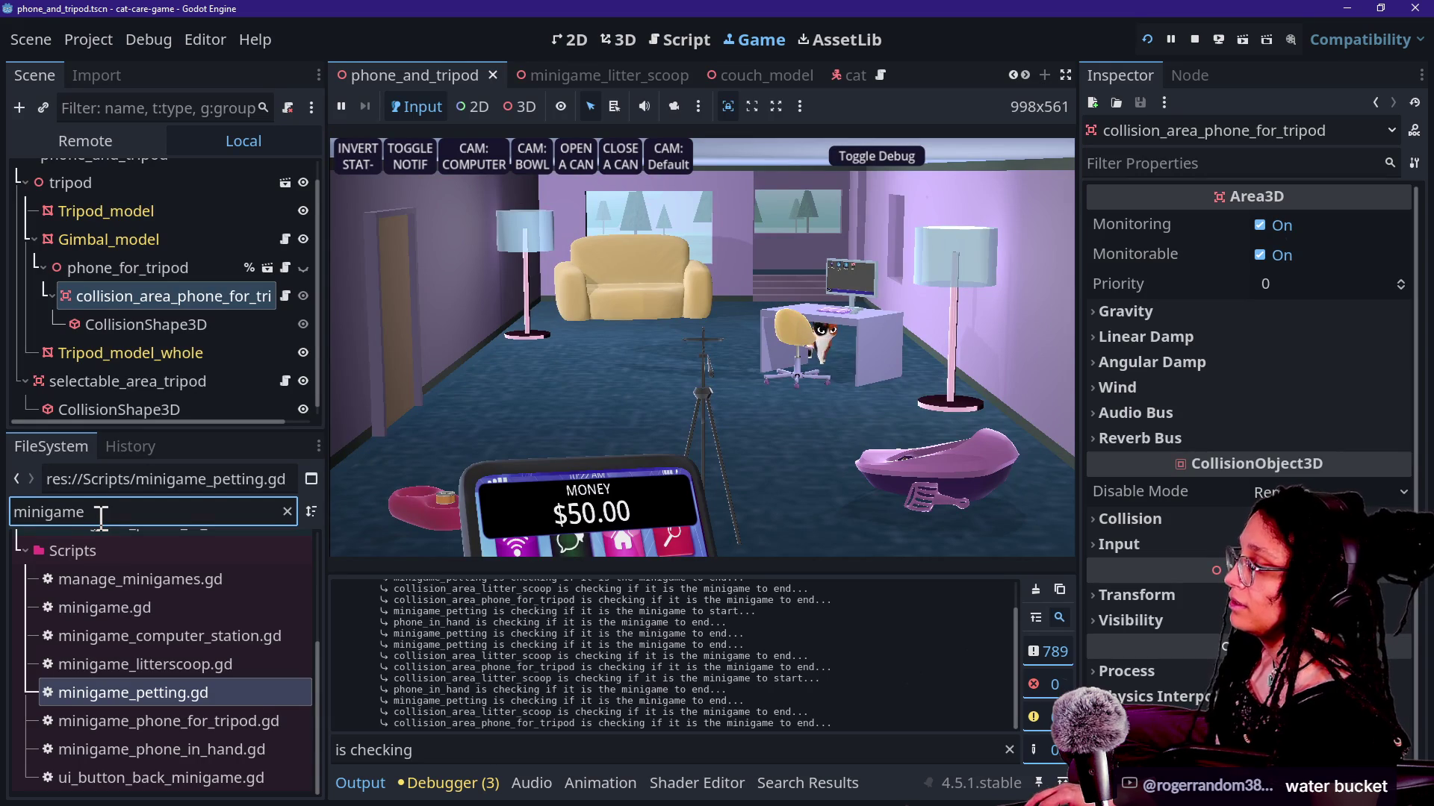
pyautogui.click(757, 339)
pyautogui.click(847, 447)
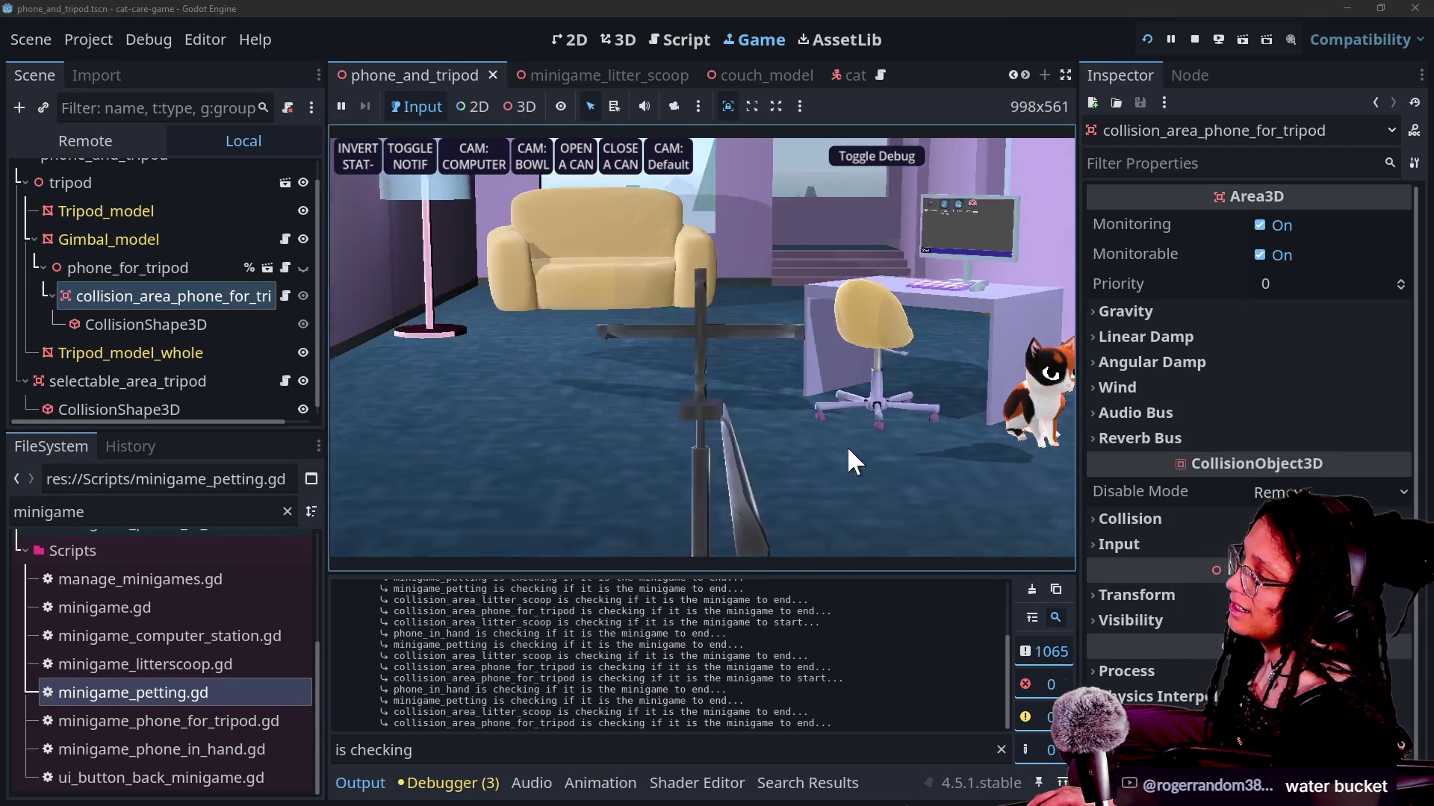
pyautogui.click(128, 514)
pyautogui.rightClick(191, 654)
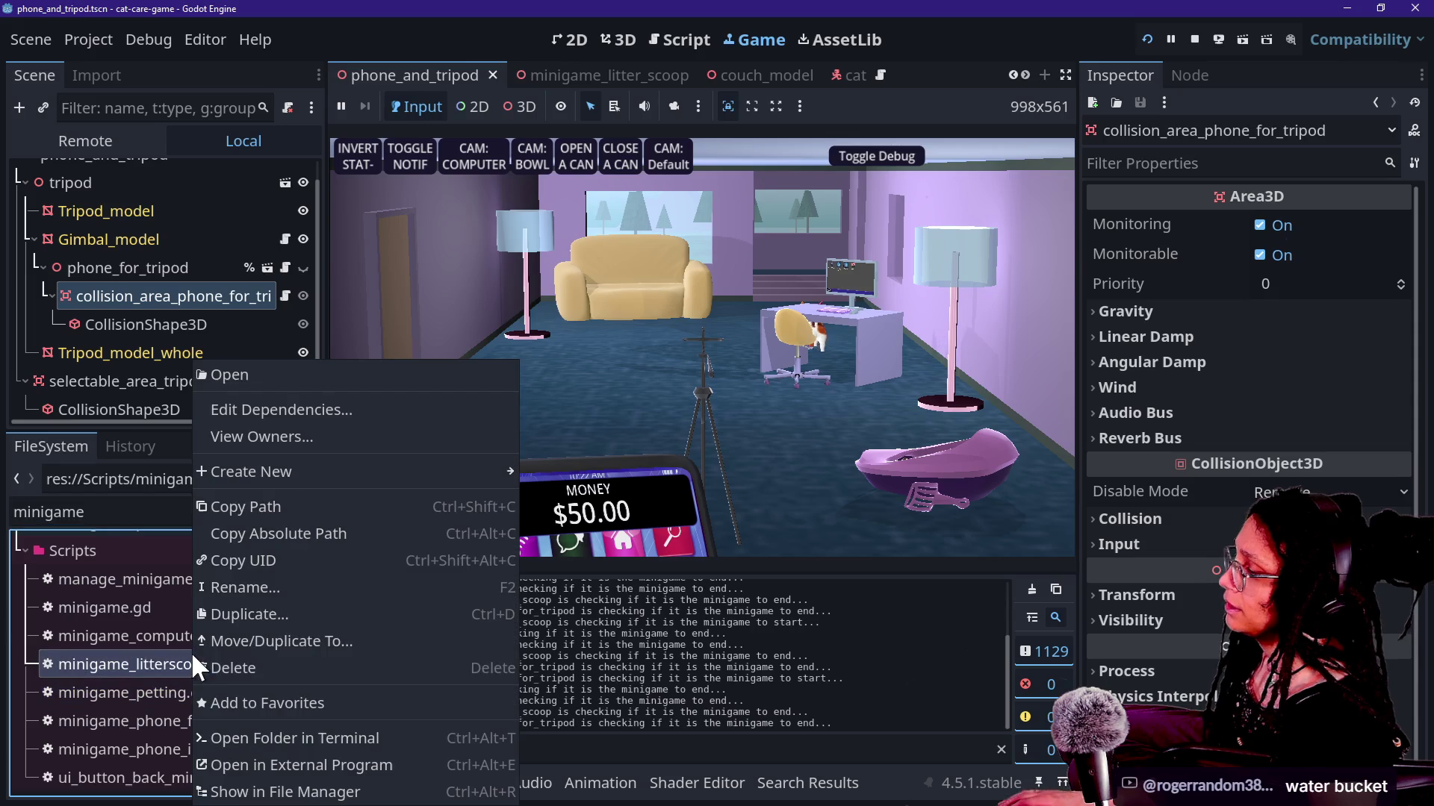
# Cancel both the rename and the deletion of minigame_litterscoop.gd.
pyautogui.click(235, 589)
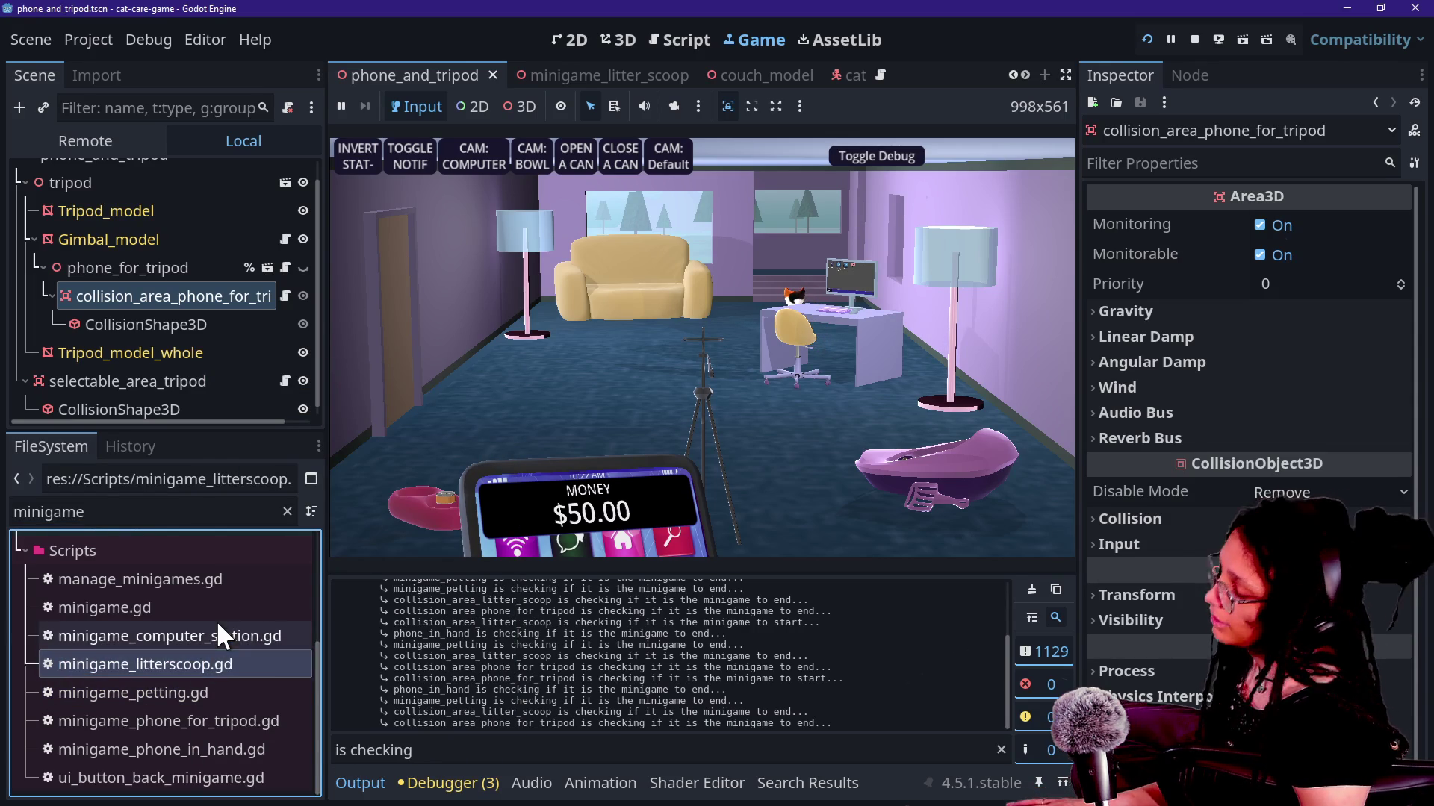
pyautogui.press('Escape')
pyautogui.press('Delete')
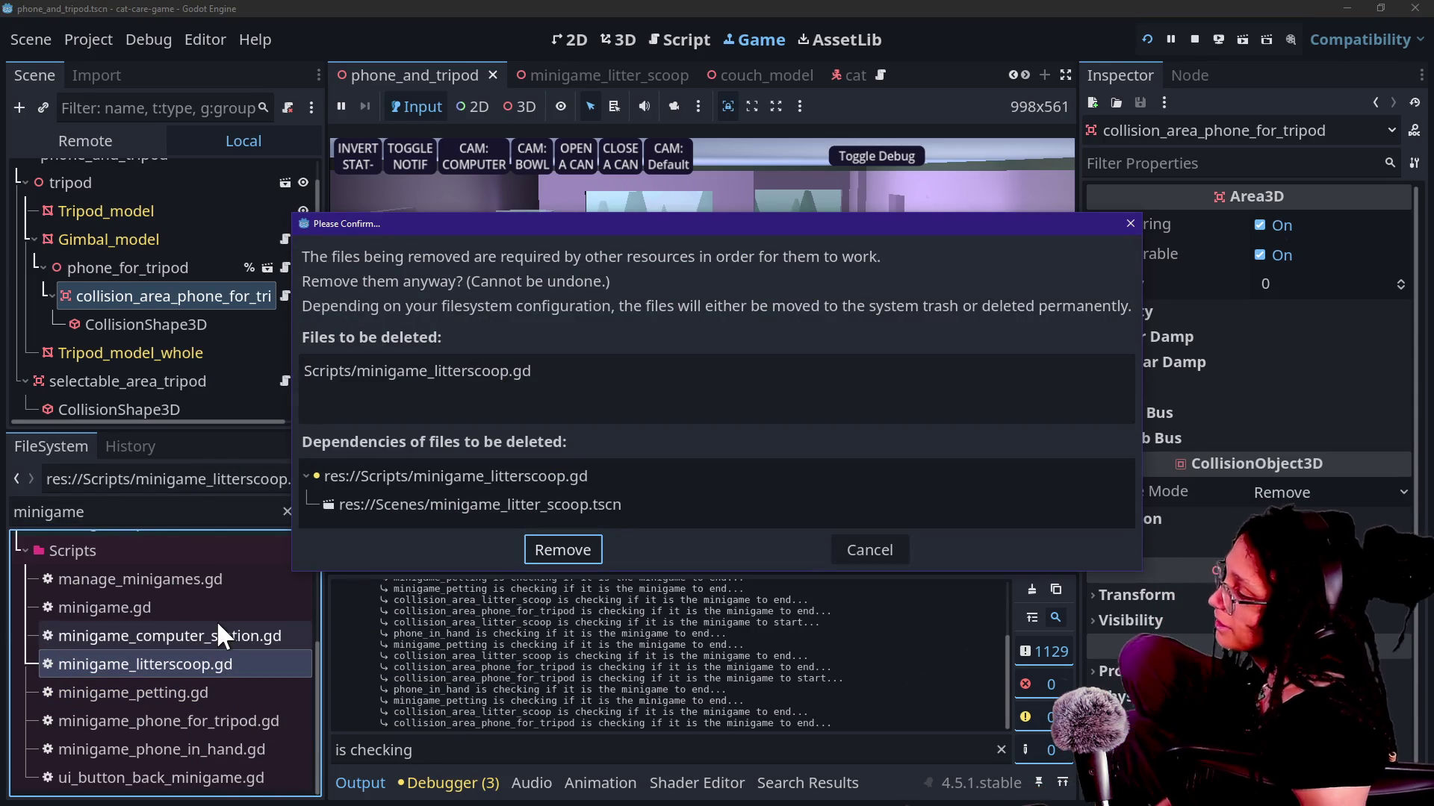
pyautogui.click(859, 550)
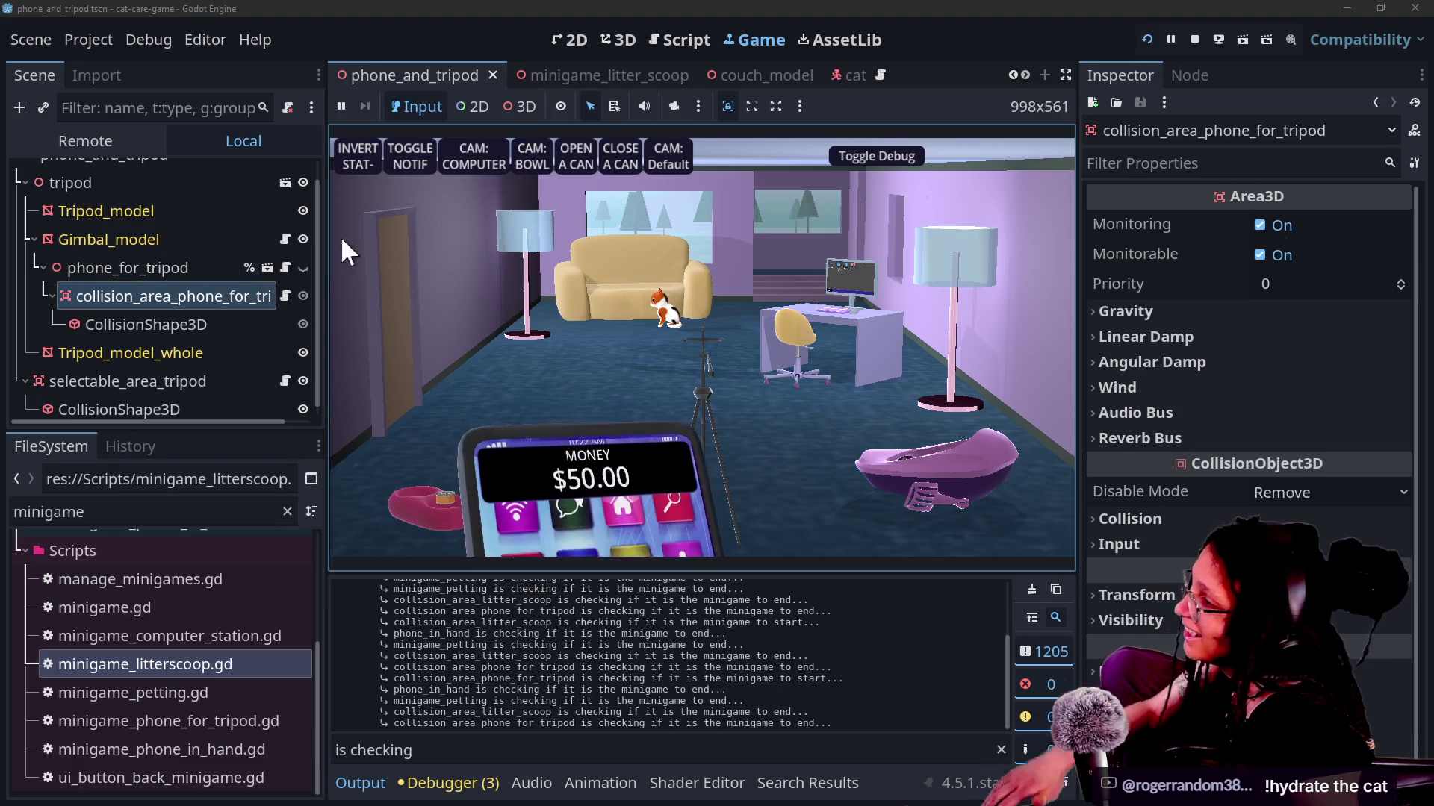
# In the minigame_litter_scoop scene, open the collision_area_litter_scoop node's script.
pyautogui.click(604, 81)
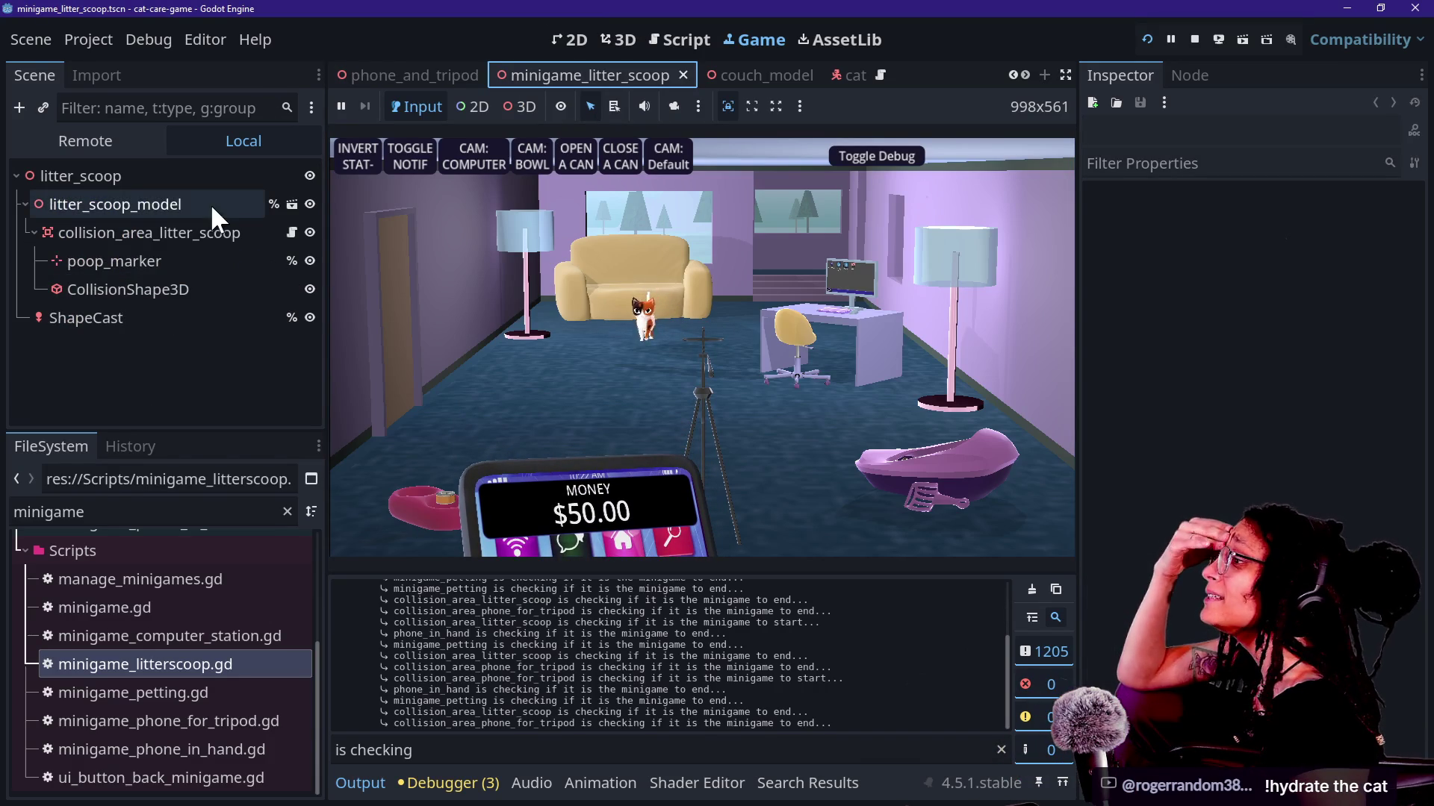
pyautogui.click(190, 208)
pyautogui.click(192, 234)
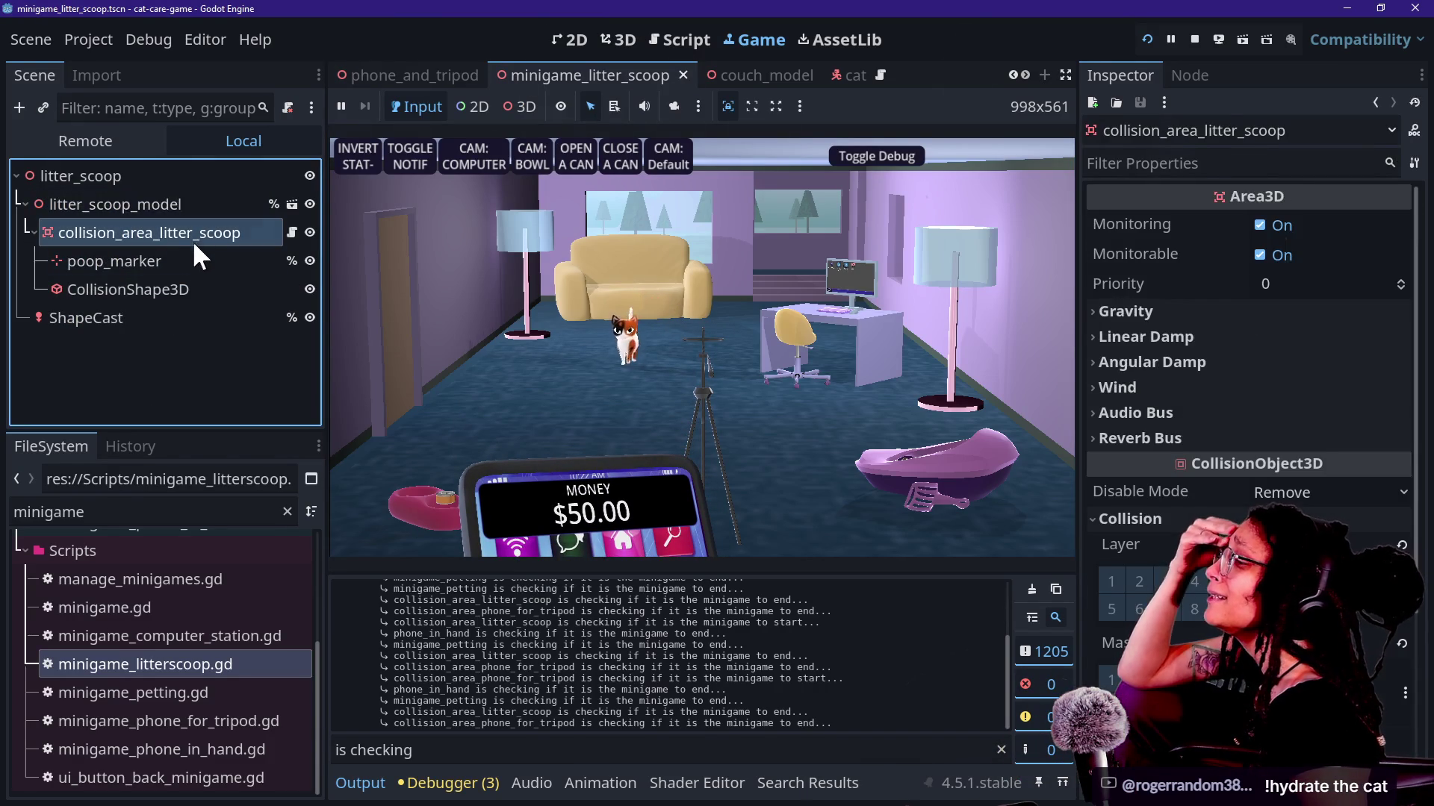
pyautogui.click(200, 178)
pyautogui.click(212, 233)
pyautogui.click(291, 233)
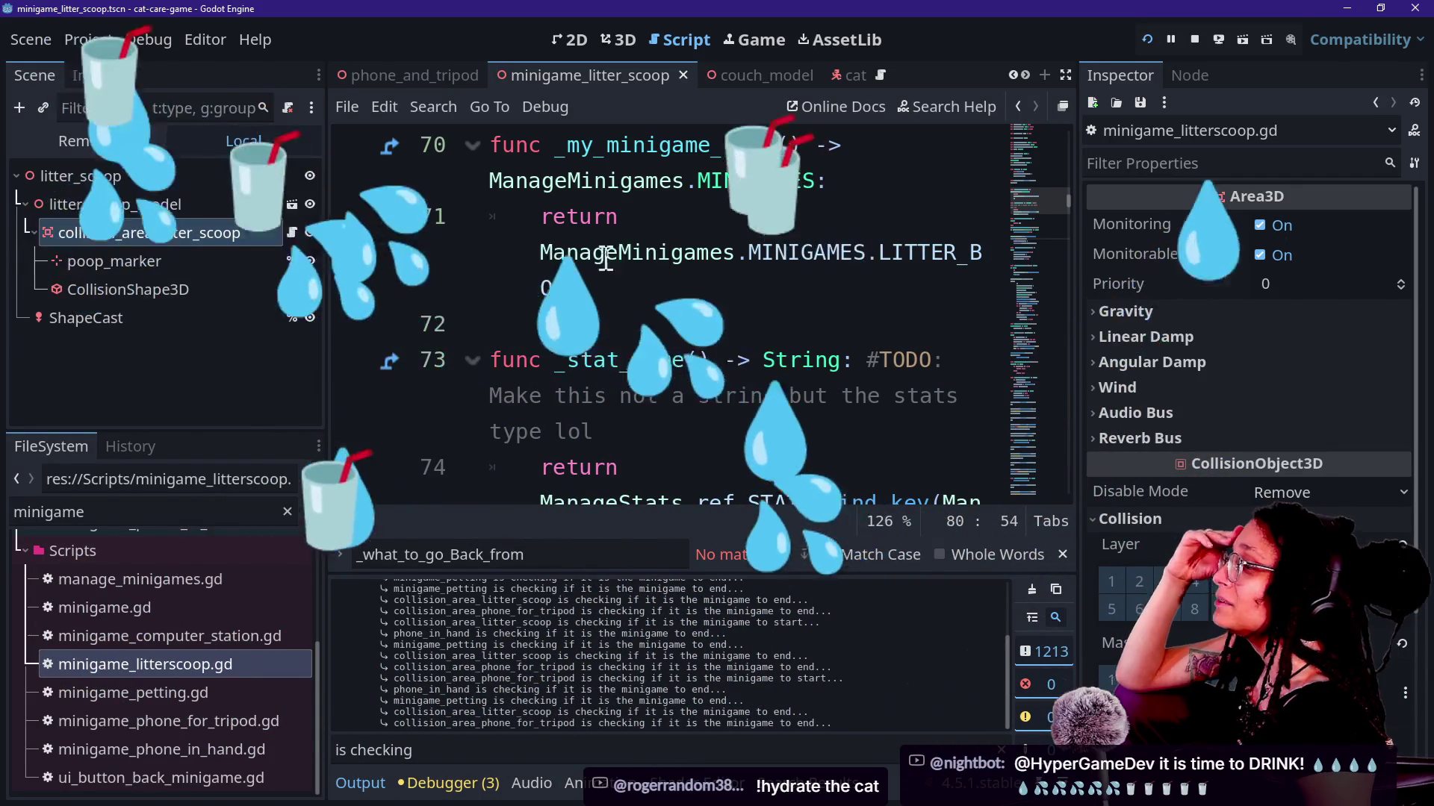
# Find 'collision_area' across all project files and jump to the line 247 match.
pyautogui.click(582, 281)
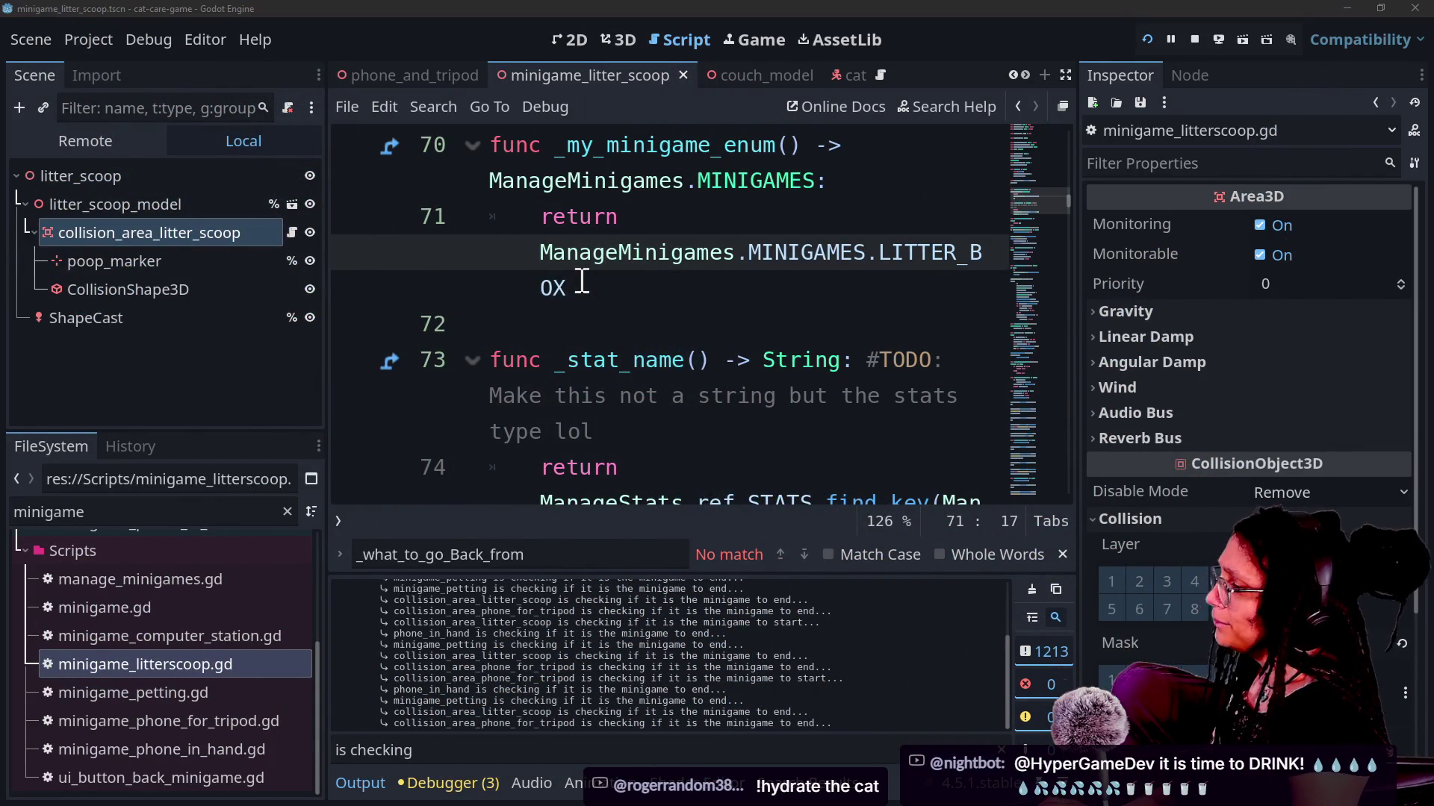
pyautogui.hotkey('ctrl', 'shift', 'f')
pyautogui.write('collision_area')
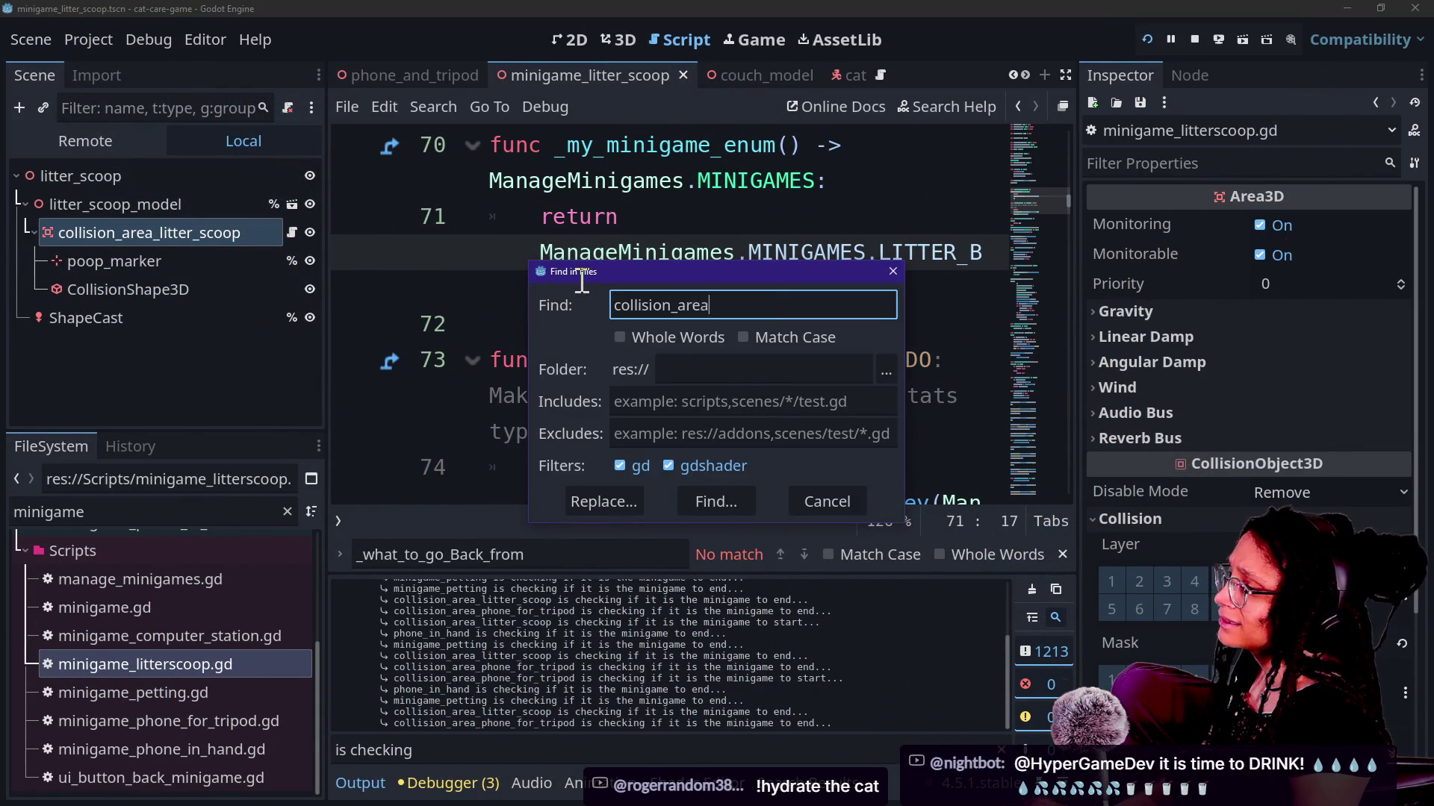
pyautogui.press('Return')
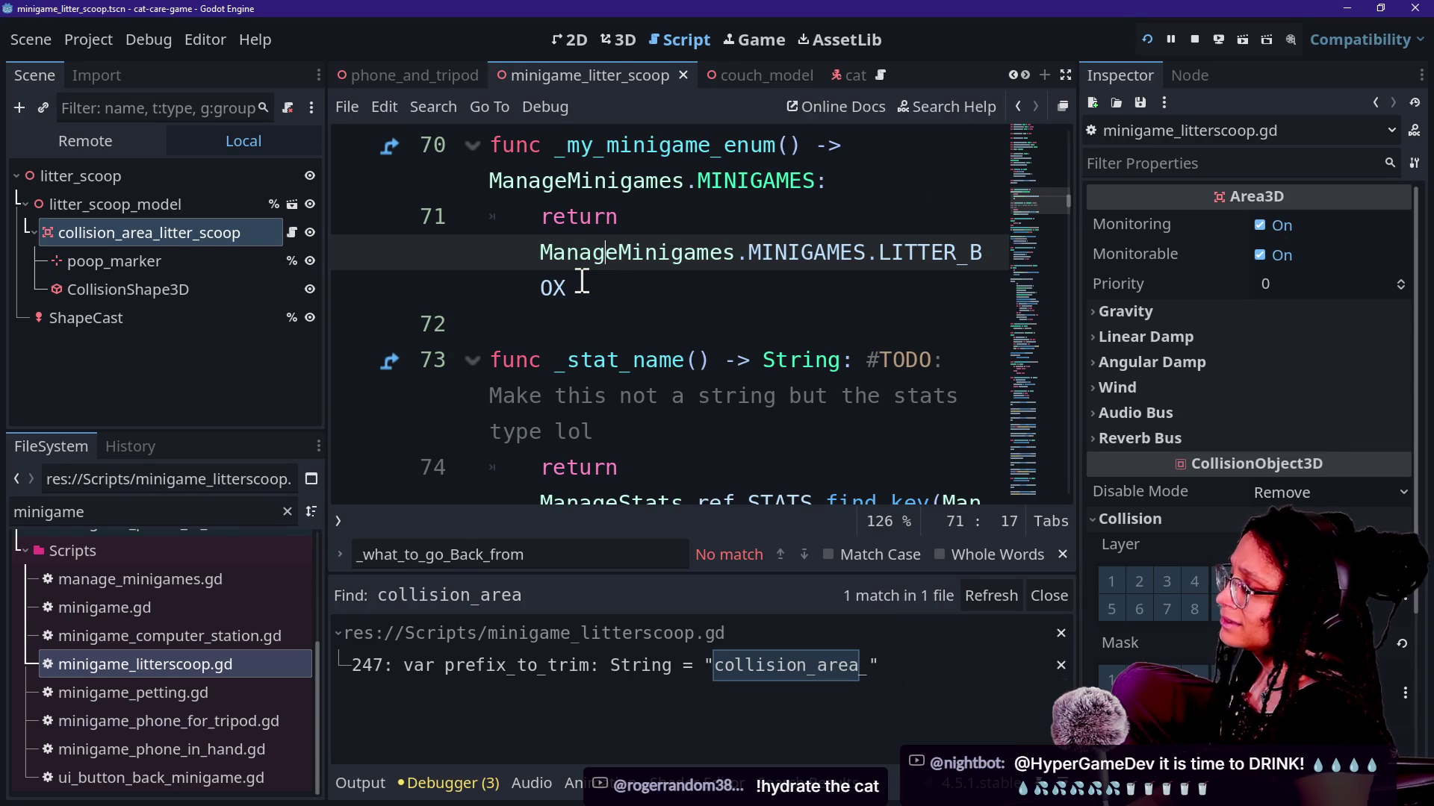
pyautogui.click(660, 669)
pyautogui.click(636, 439)
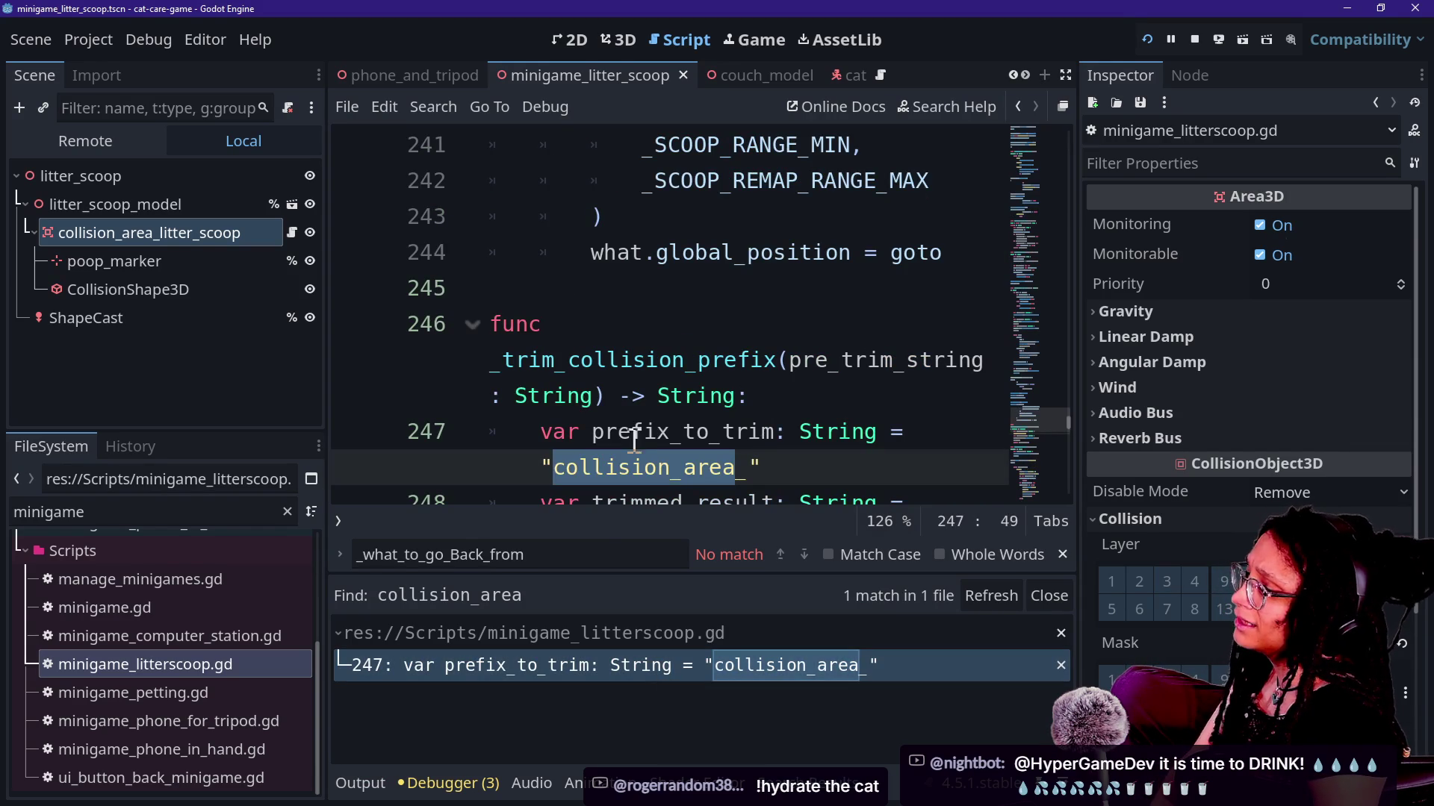